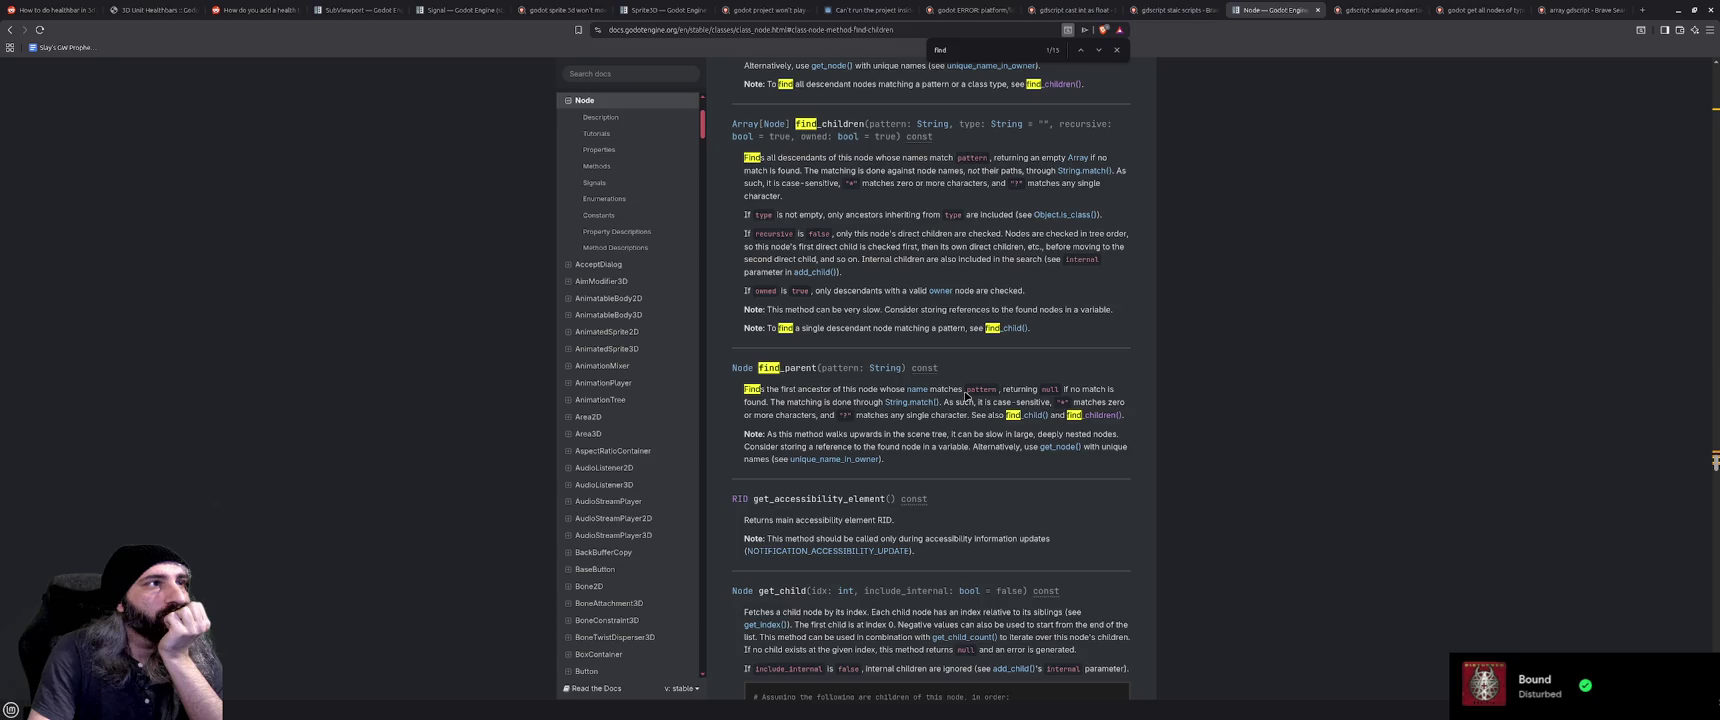
Scroll through the Node documentation, then minimize the browser to return to the editor
scroll(967, 397, "up", 1)
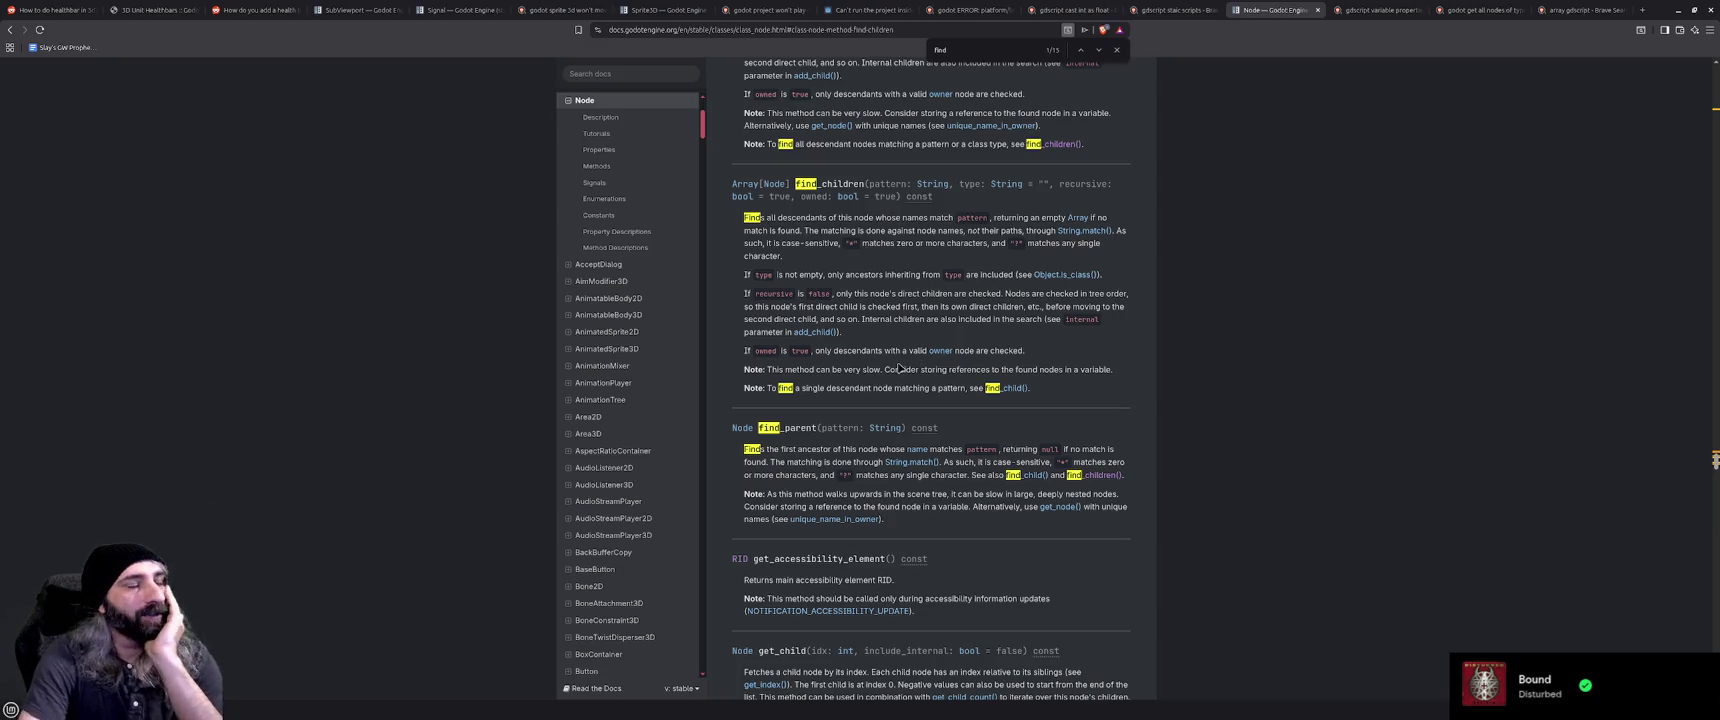
scroll(890, 385, "up", 2)
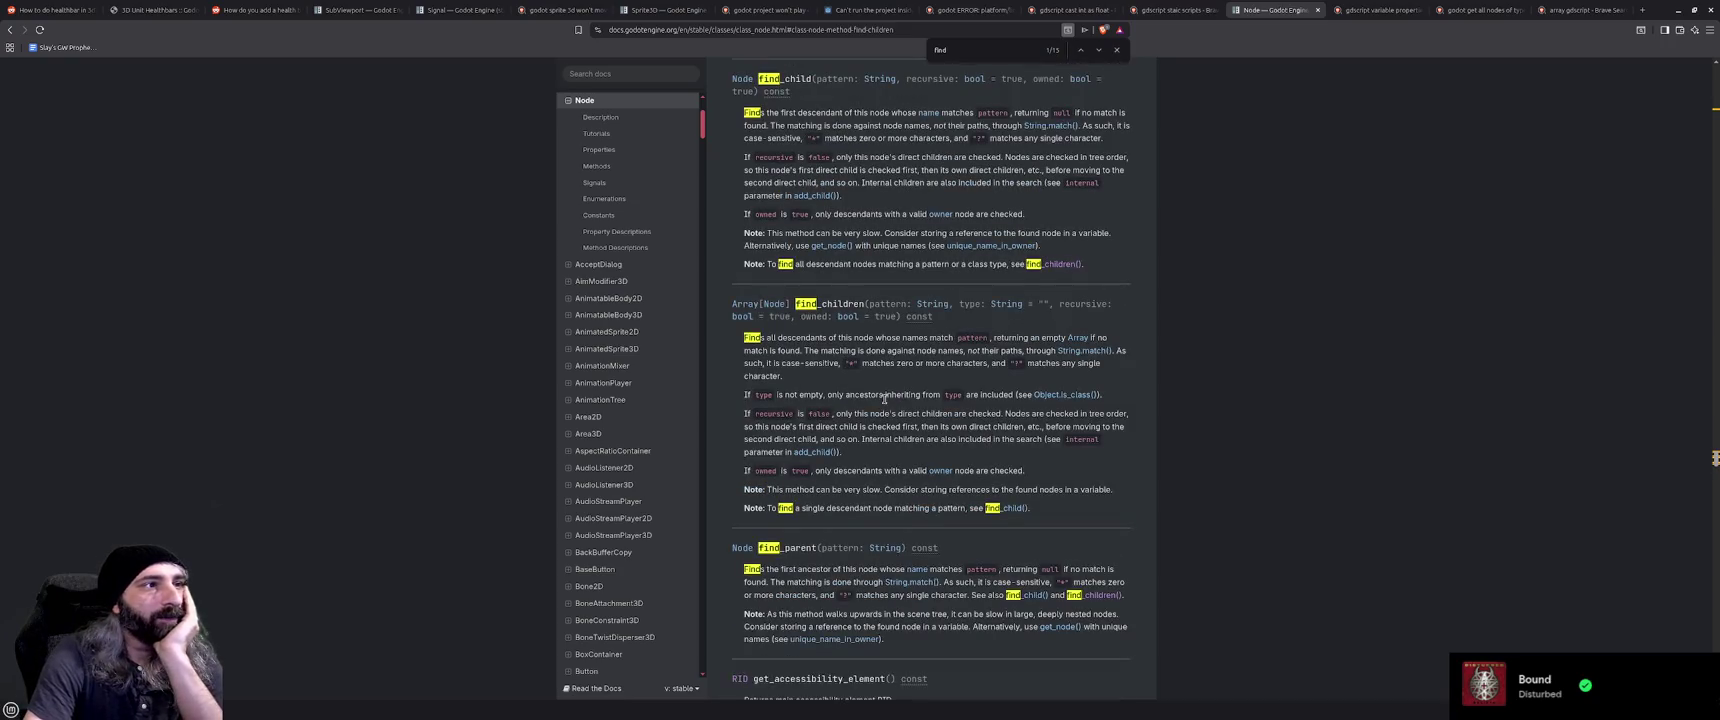
scroll(884, 398, "down", 2)
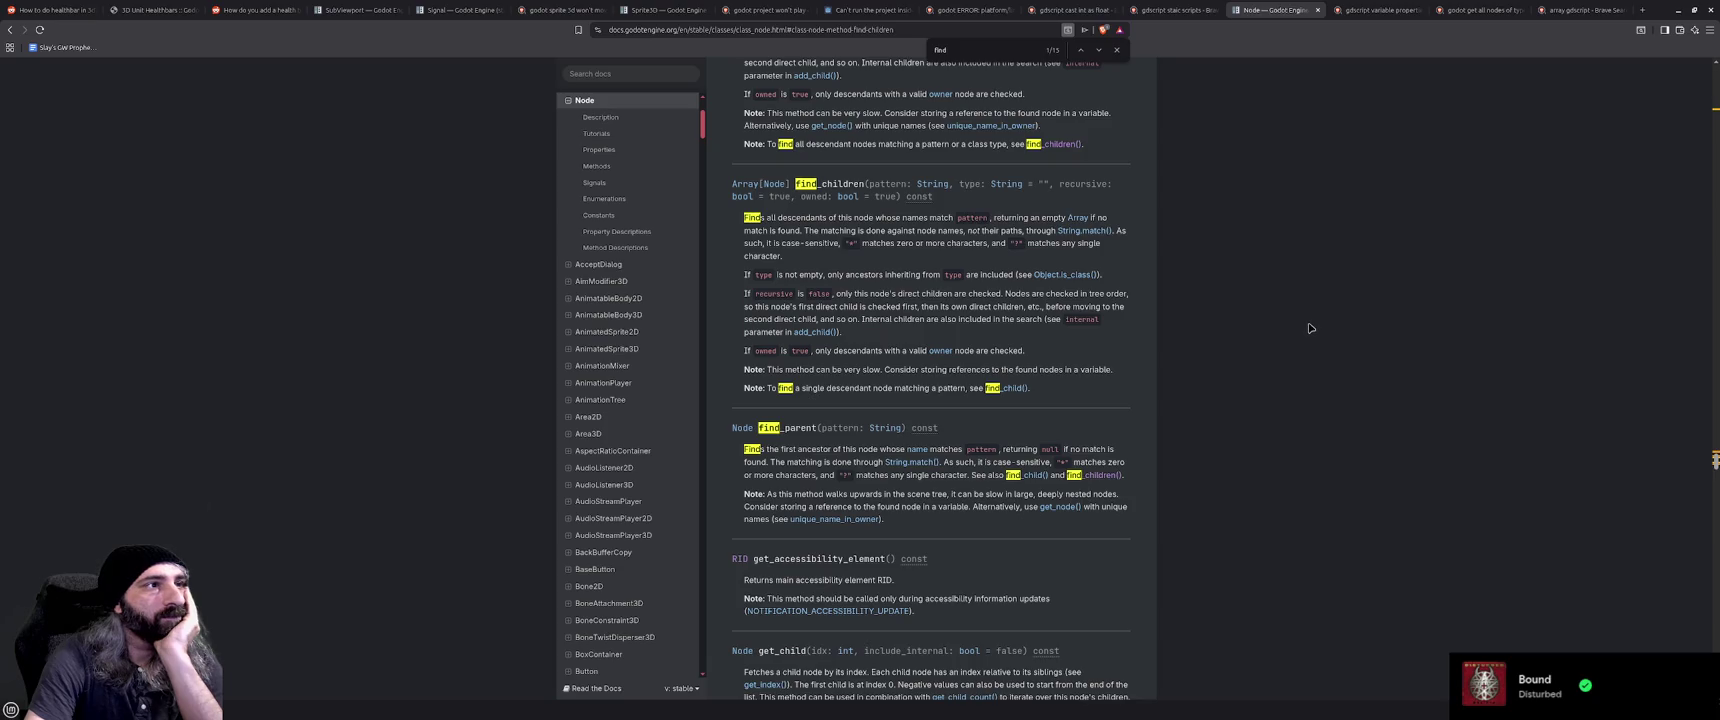
left_click(1678, 10)
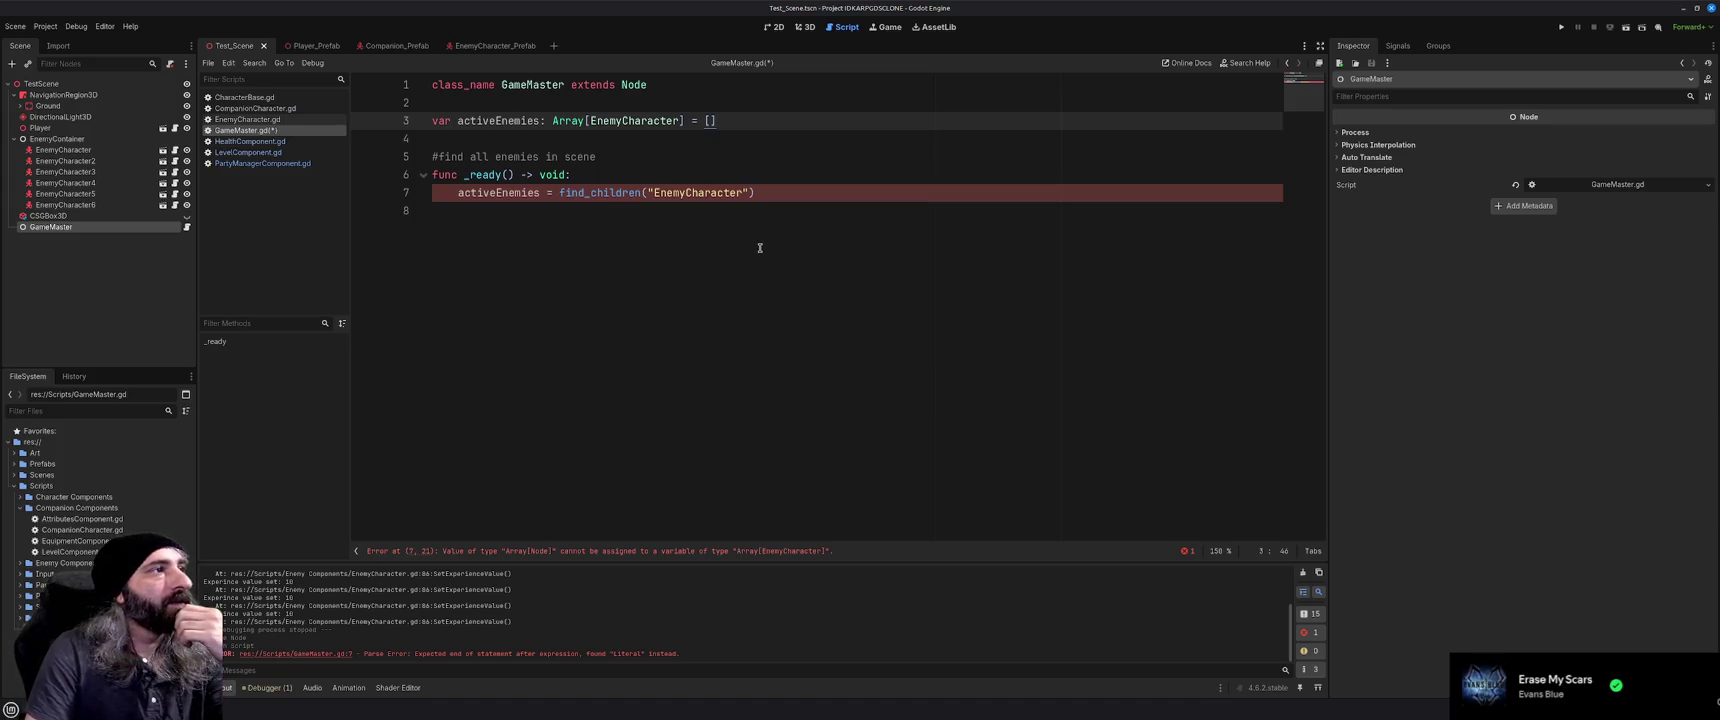
Delete the 'find all enemies in scene' comment on line 5 and switch back to the Node docs
left_click(630, 155)
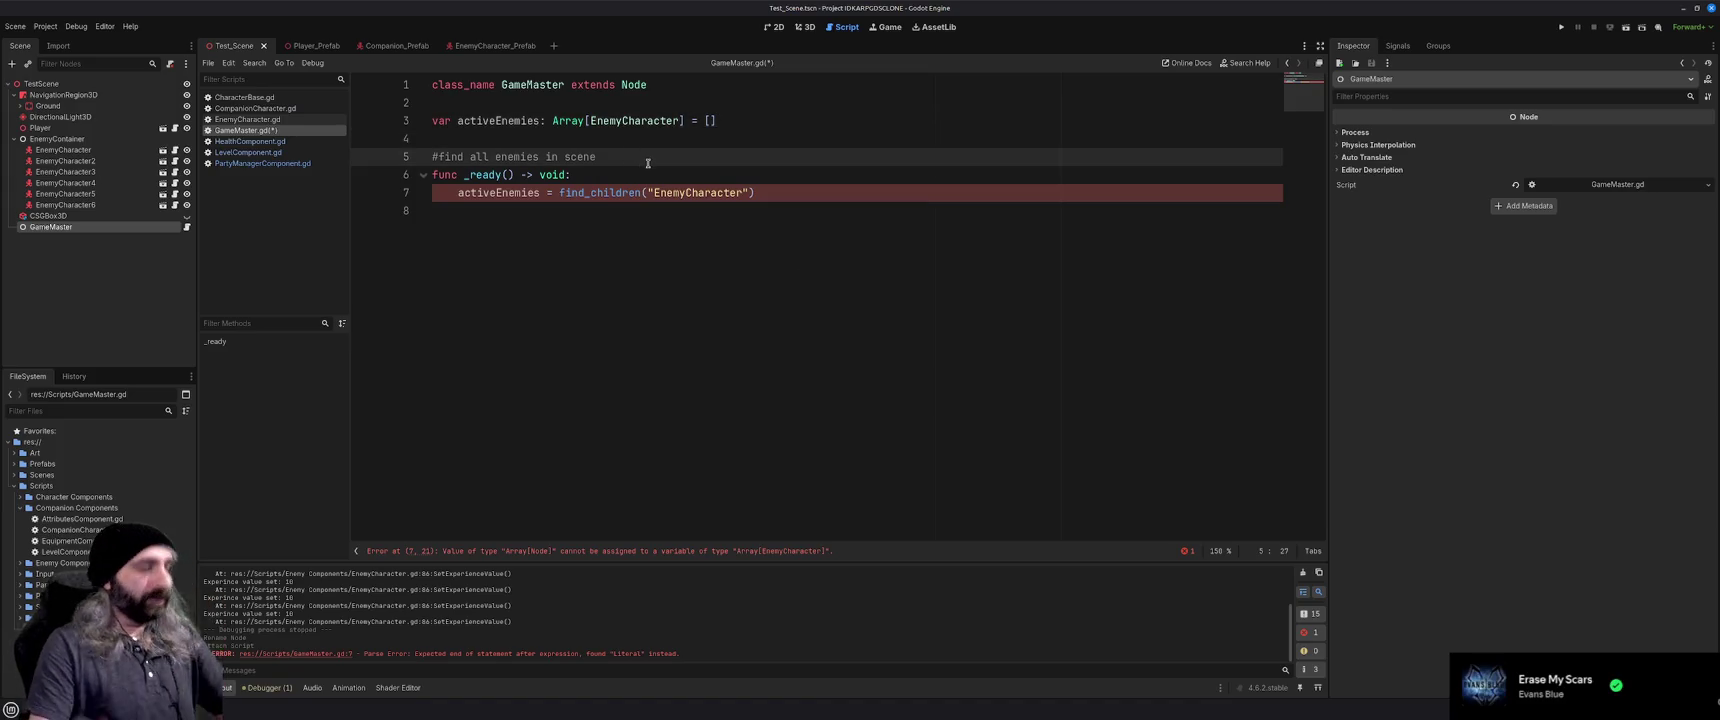
key("shift+Home")
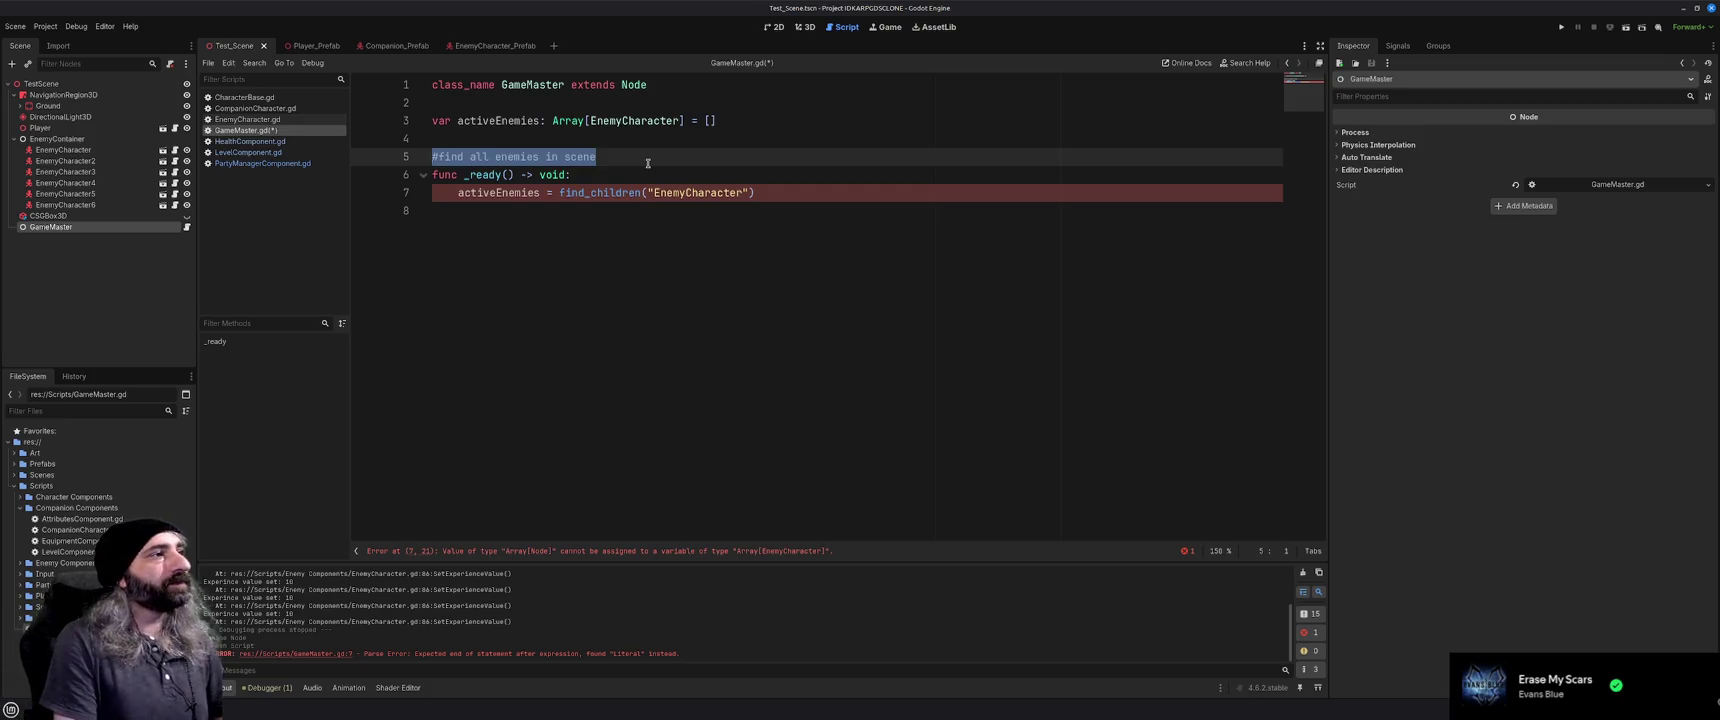
key("BackSpace")
left_click(80, 250)
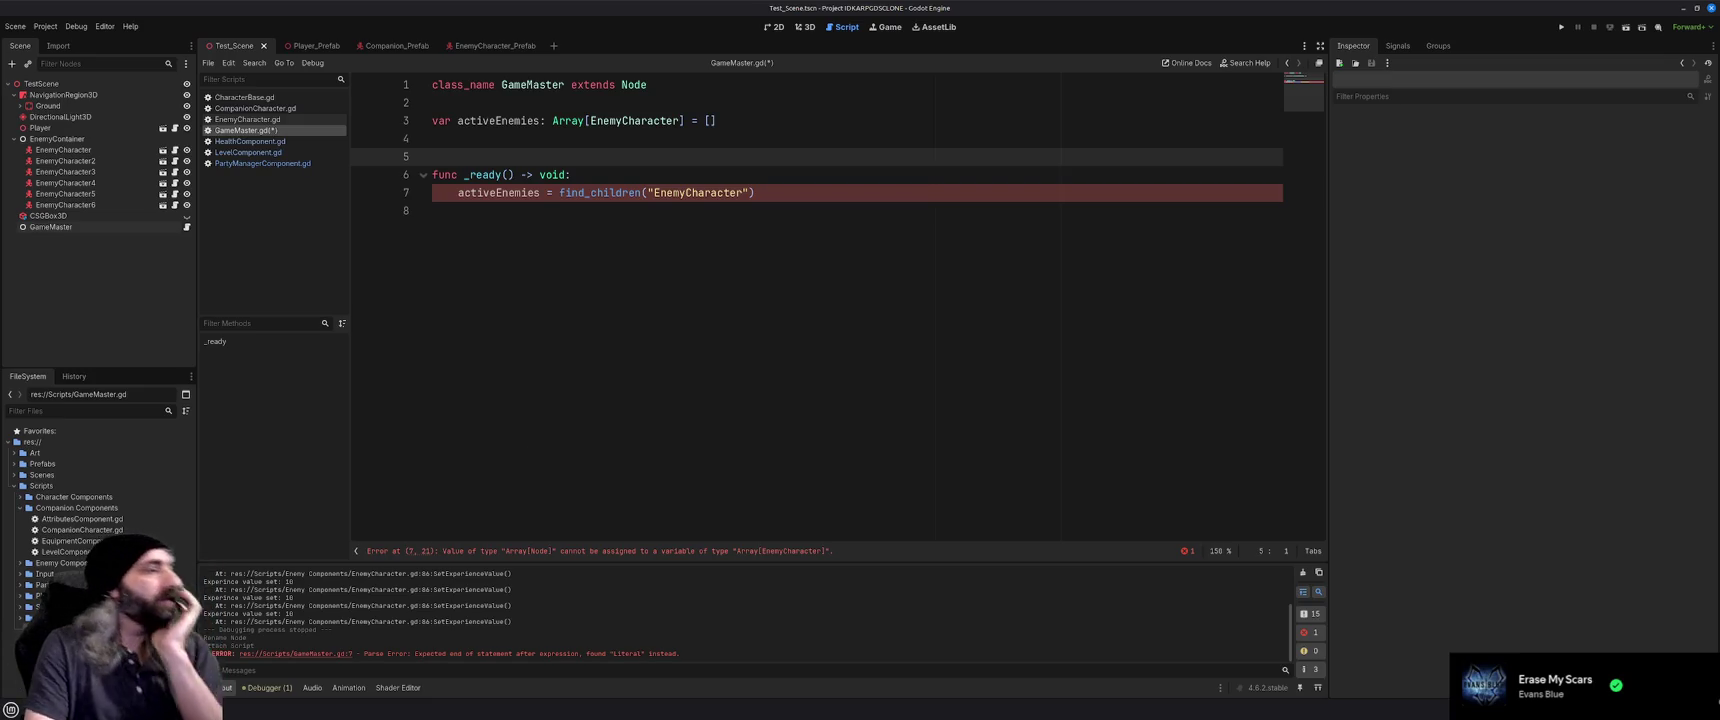
key("alt+Tab")
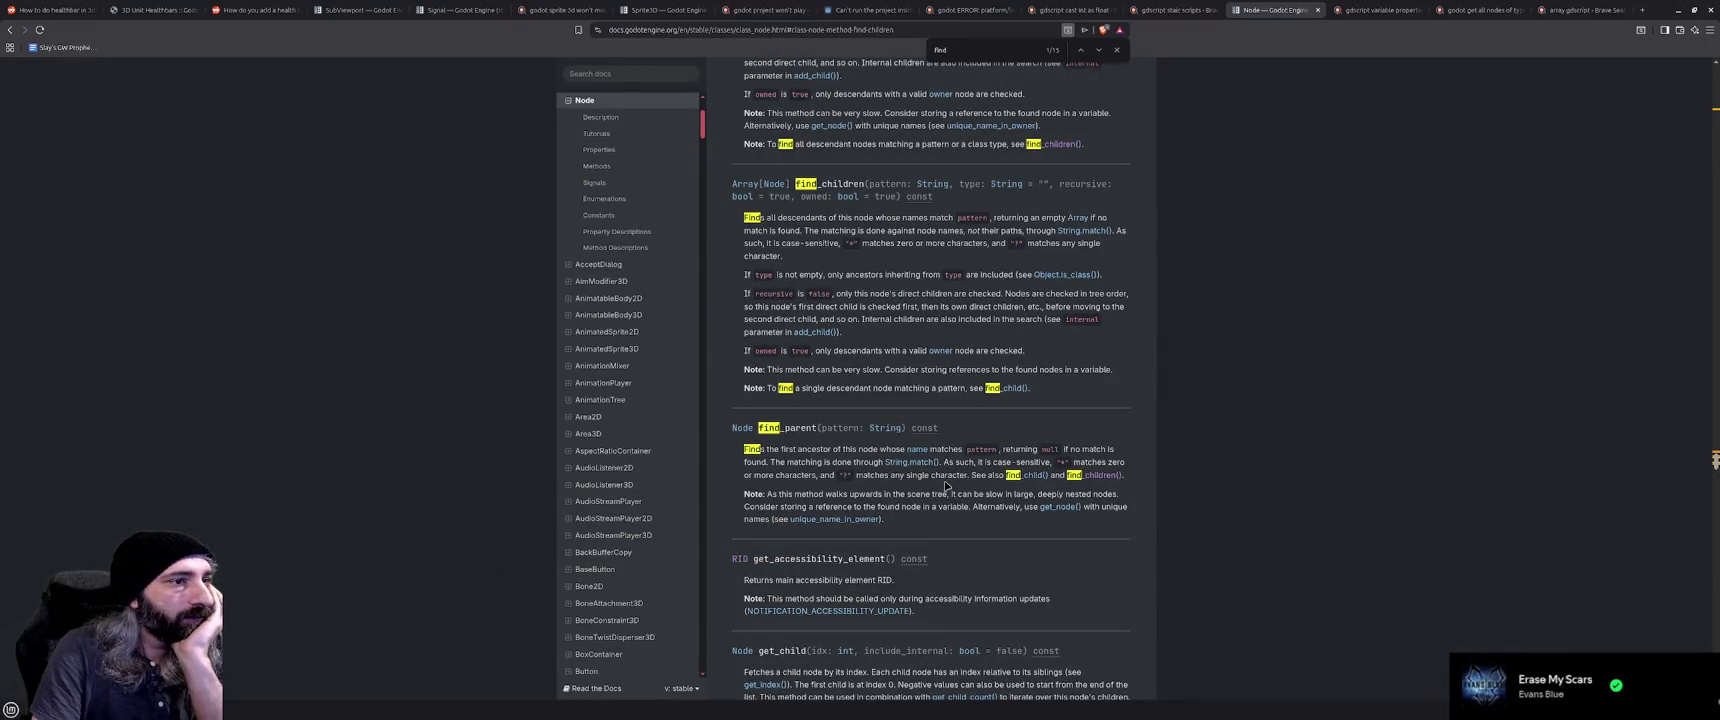
Scroll the Node docs past get_children and get_index to get_node, then minimize the browser
scroll(945, 485, "down", 5)
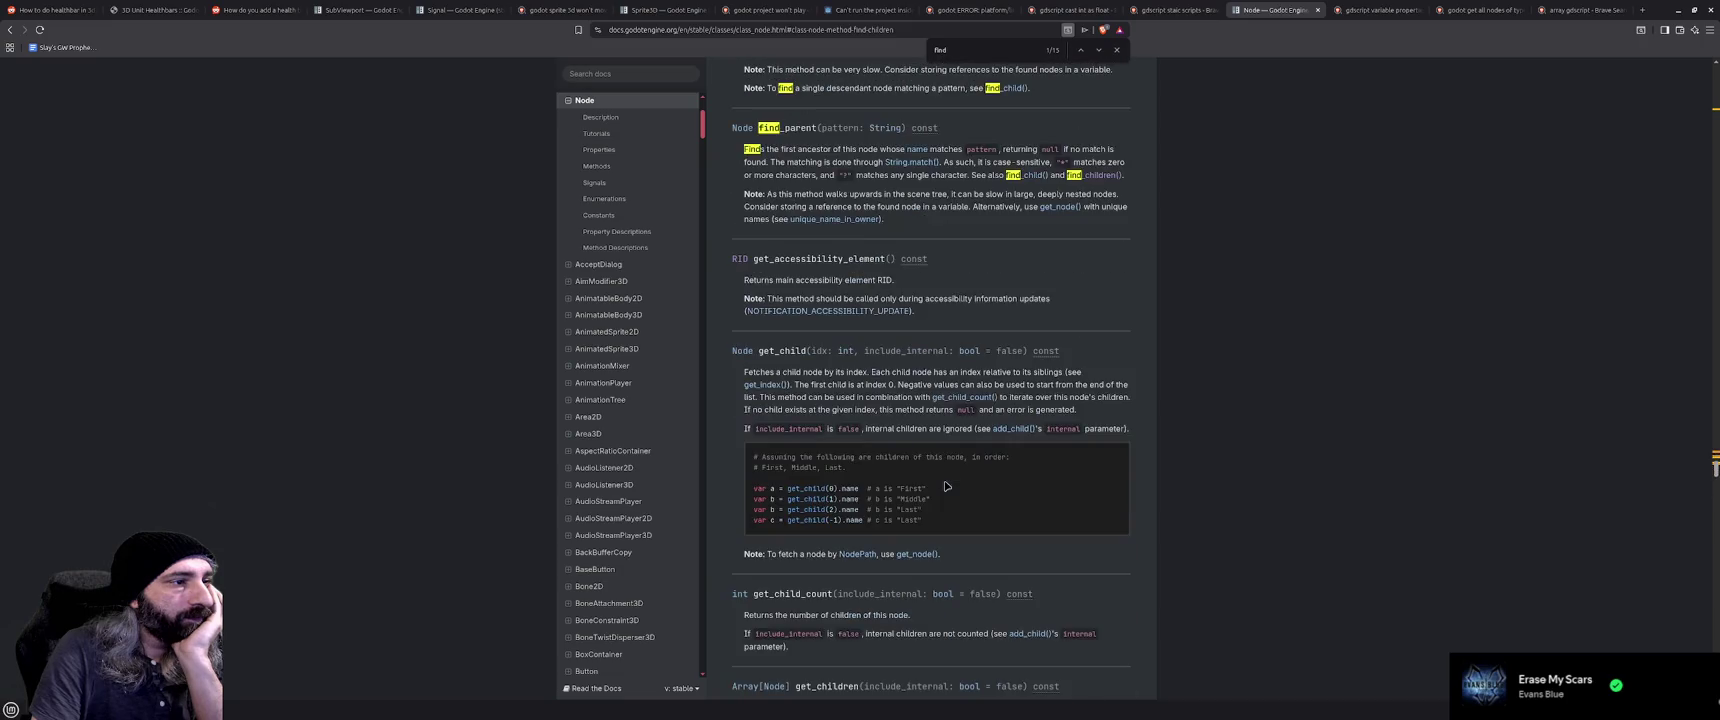
scroll(945, 485, "down", 1)
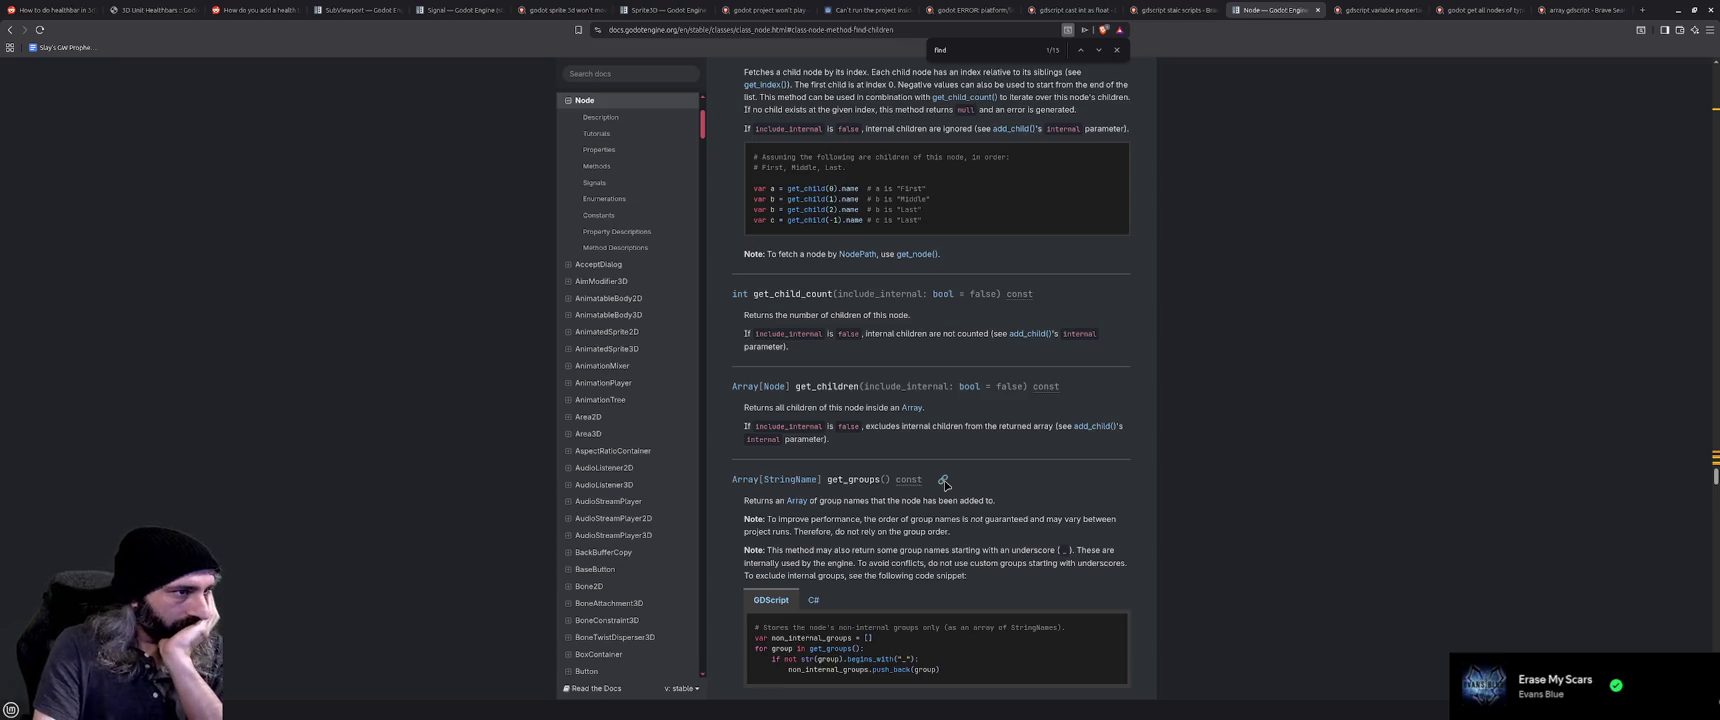
scroll(945, 485, "down", 2)
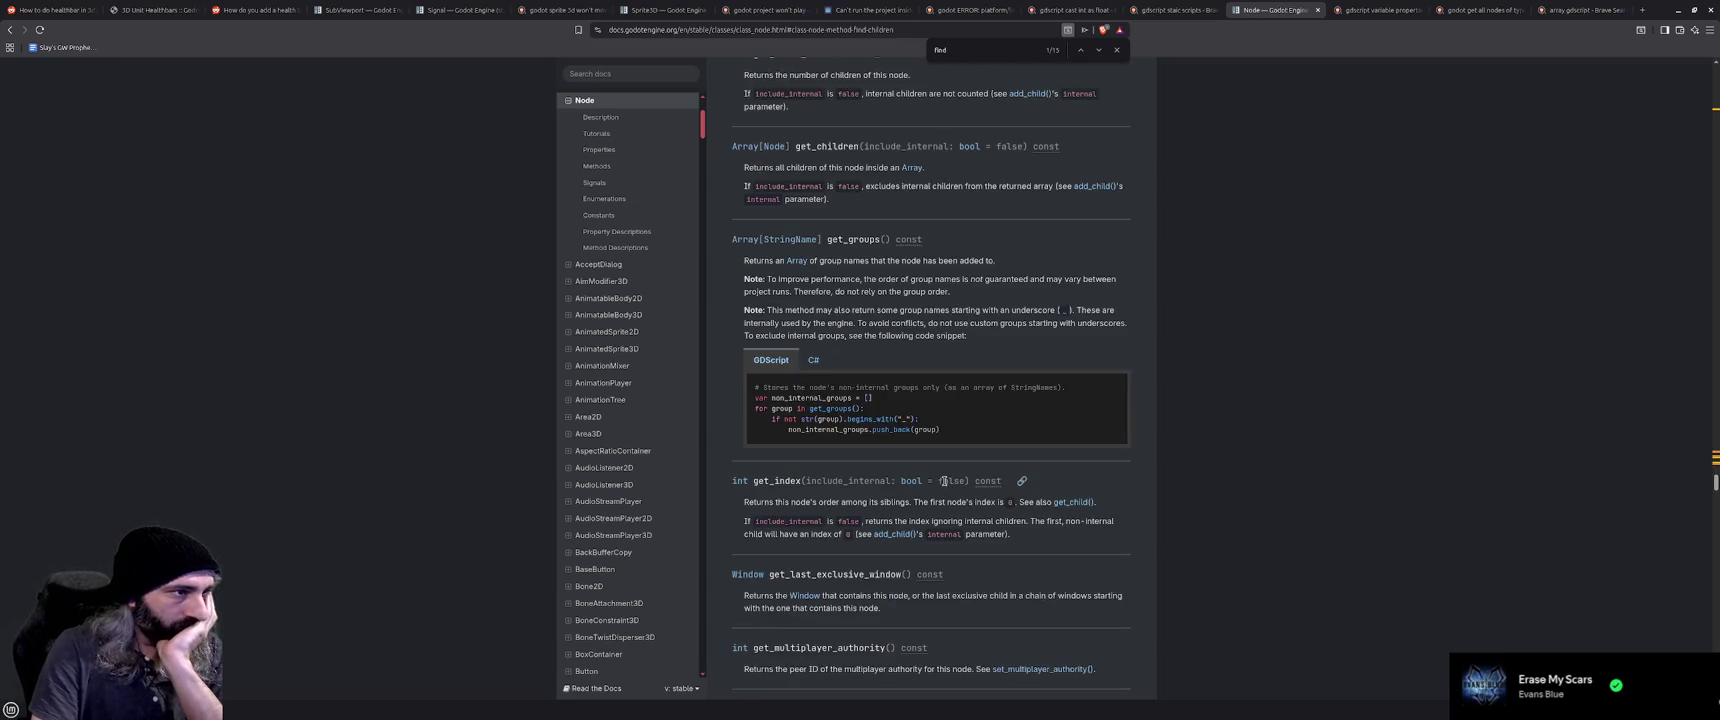
scroll(945, 481, "down", 1)
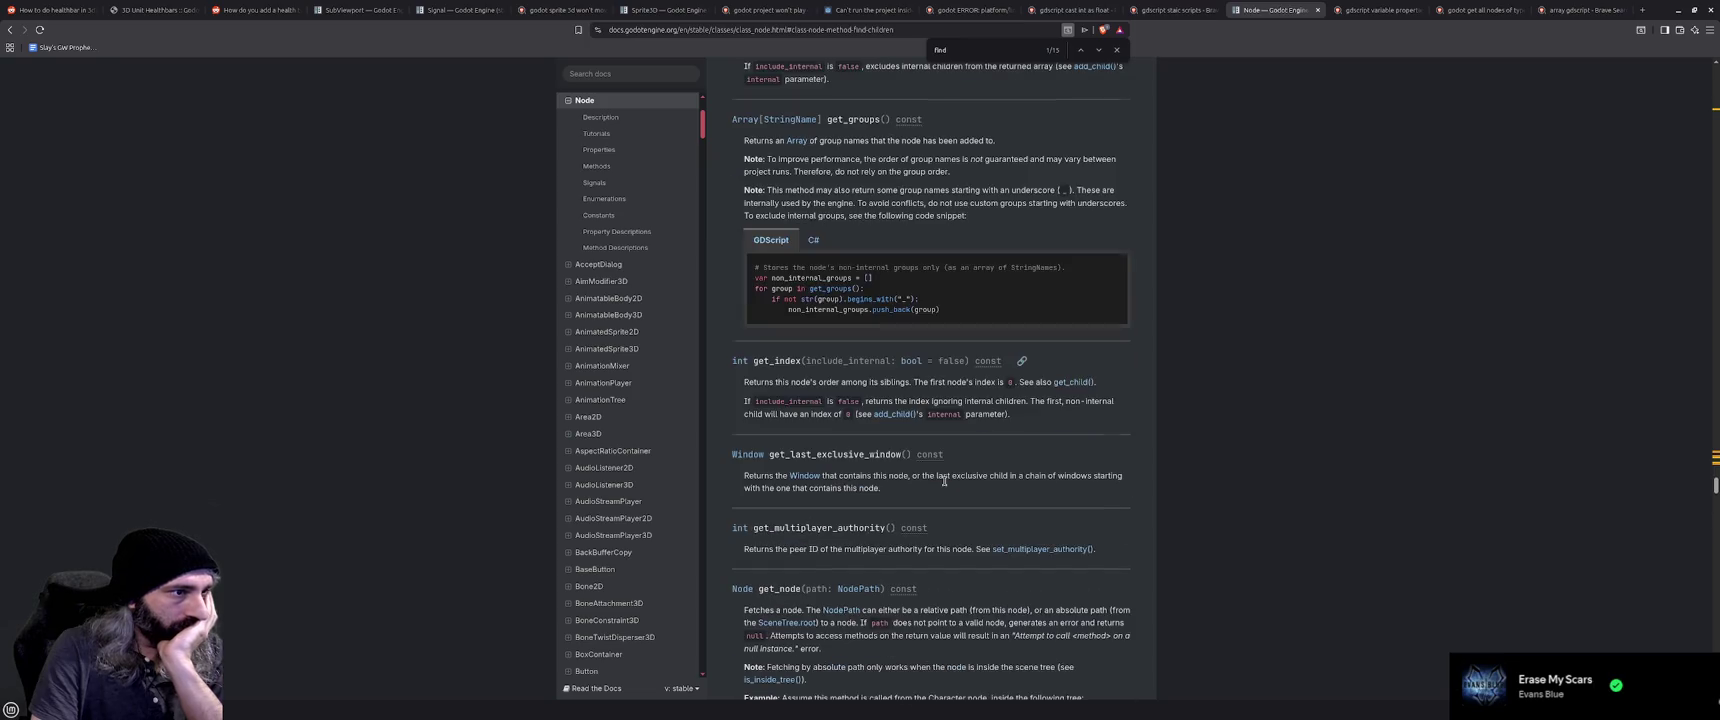
scroll(946, 486, "down", 1)
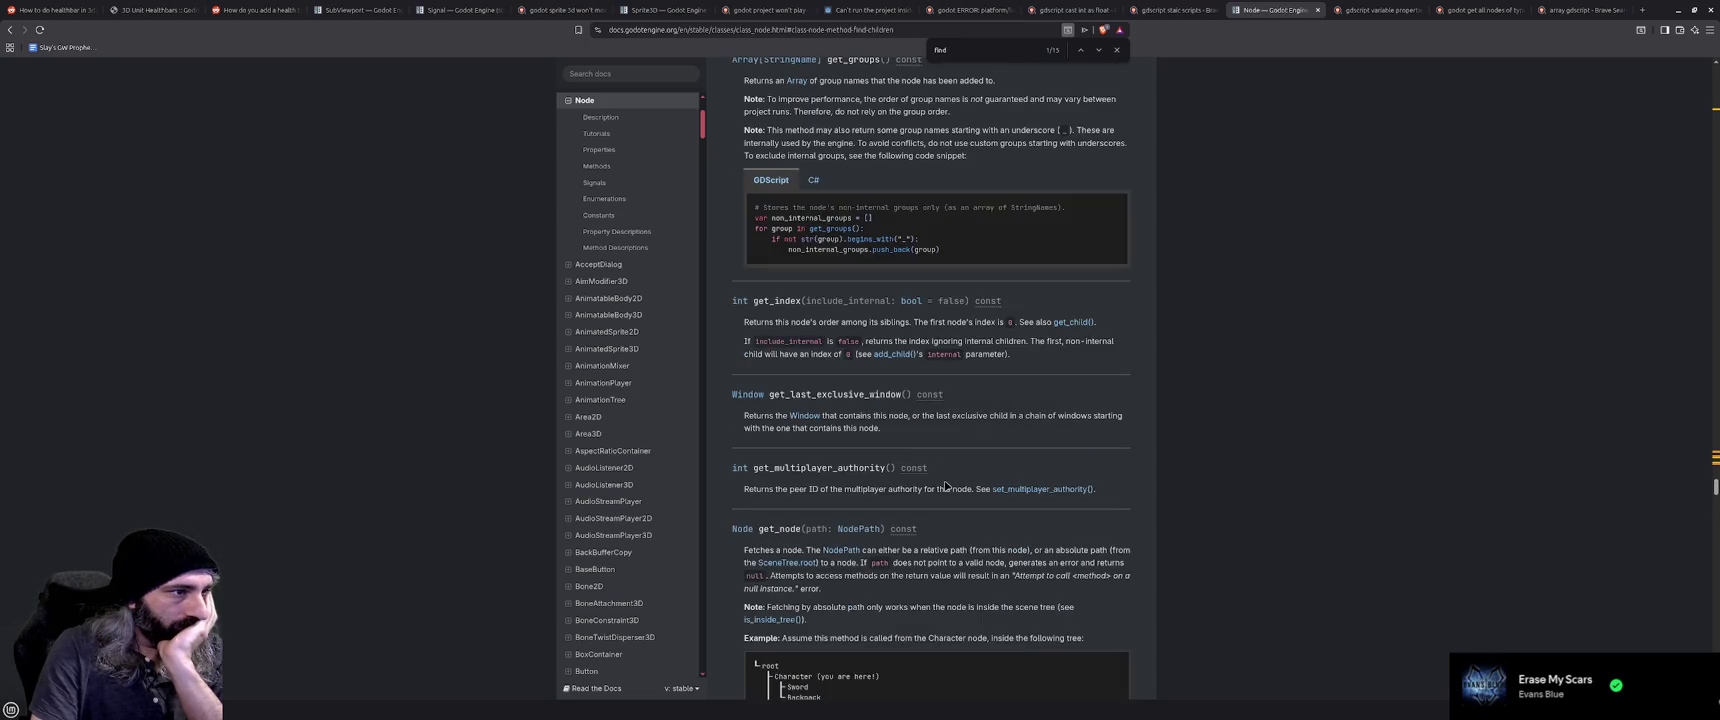
scroll(945, 485, "down", 1)
scroll(945, 485, "down", 1)
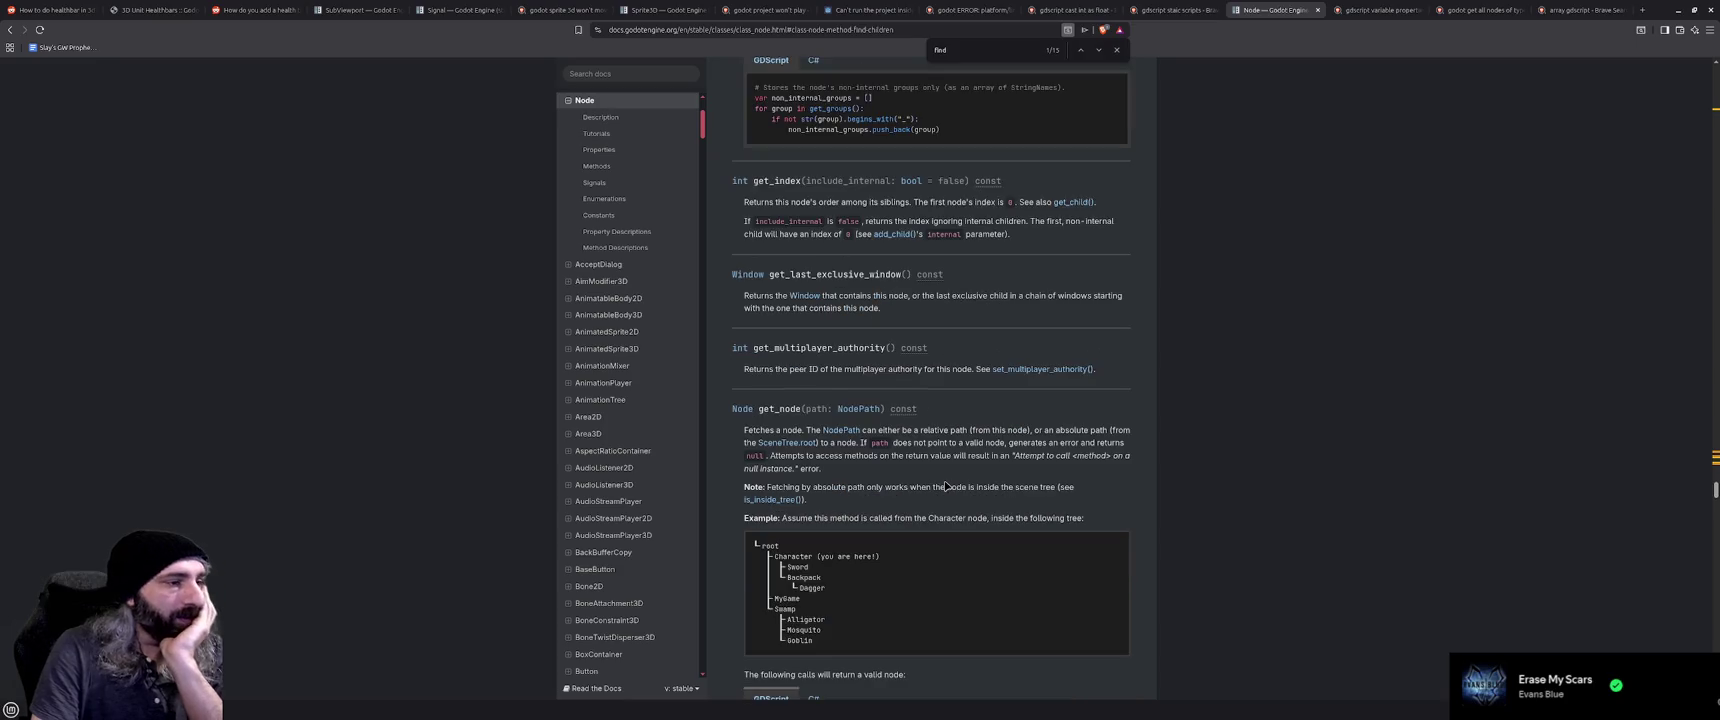
left_click(1677, 10)
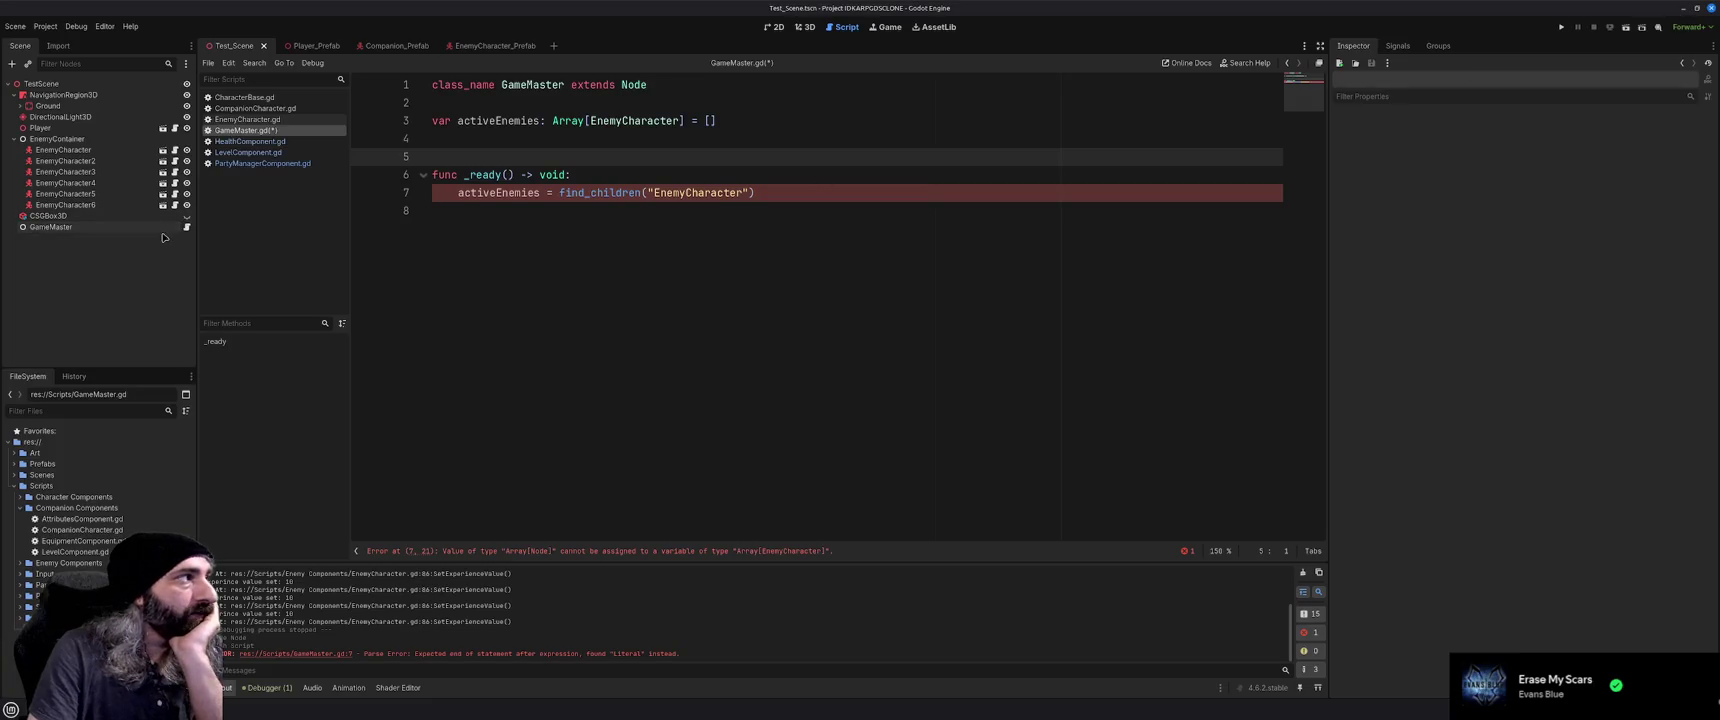
Inspect EnemyContainer and the GameMaster.gd script, then delete the blank line above _ready()
right_click(104, 143)
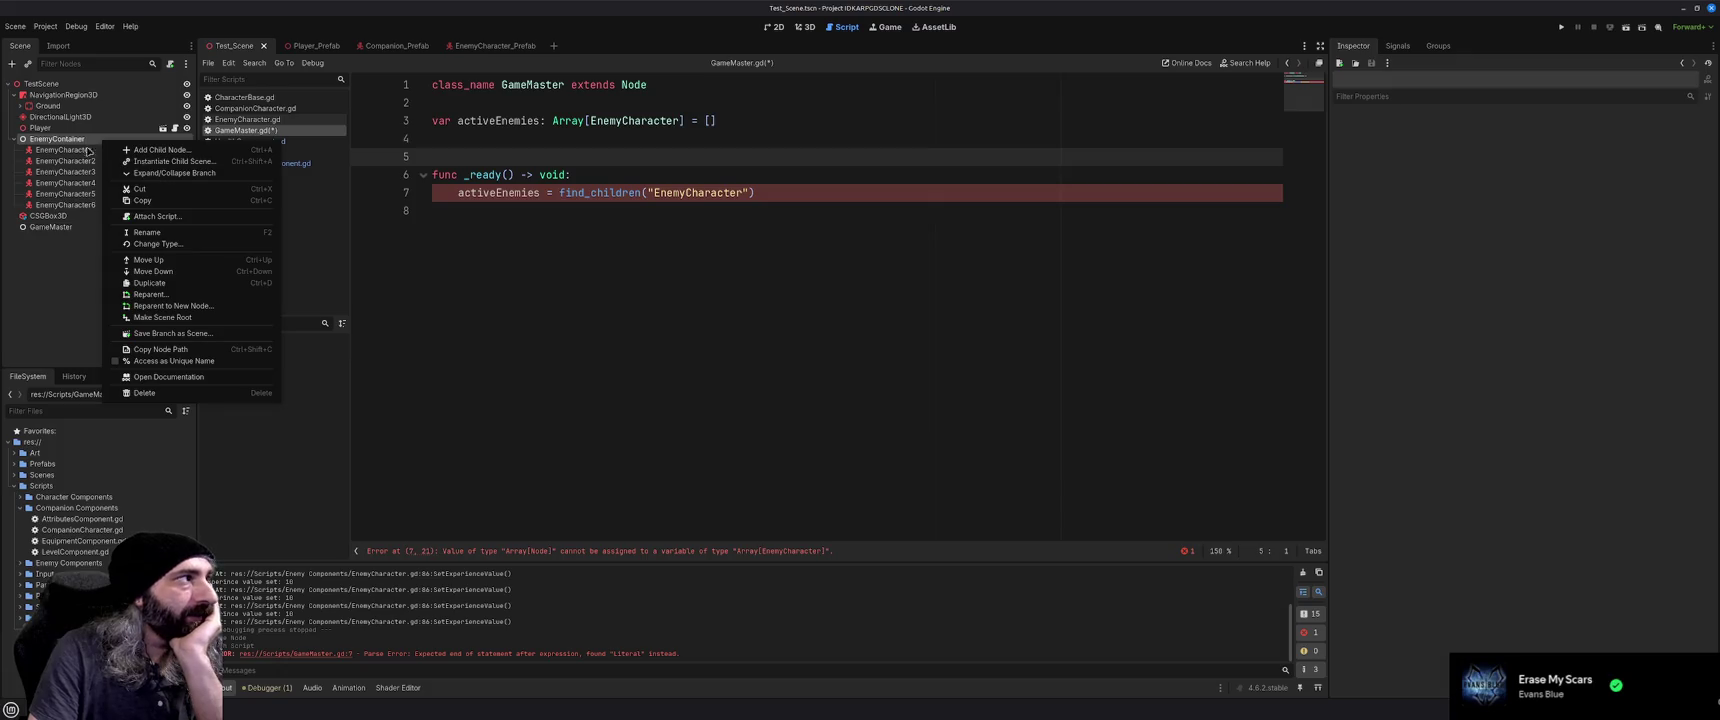
left_click(85, 152)
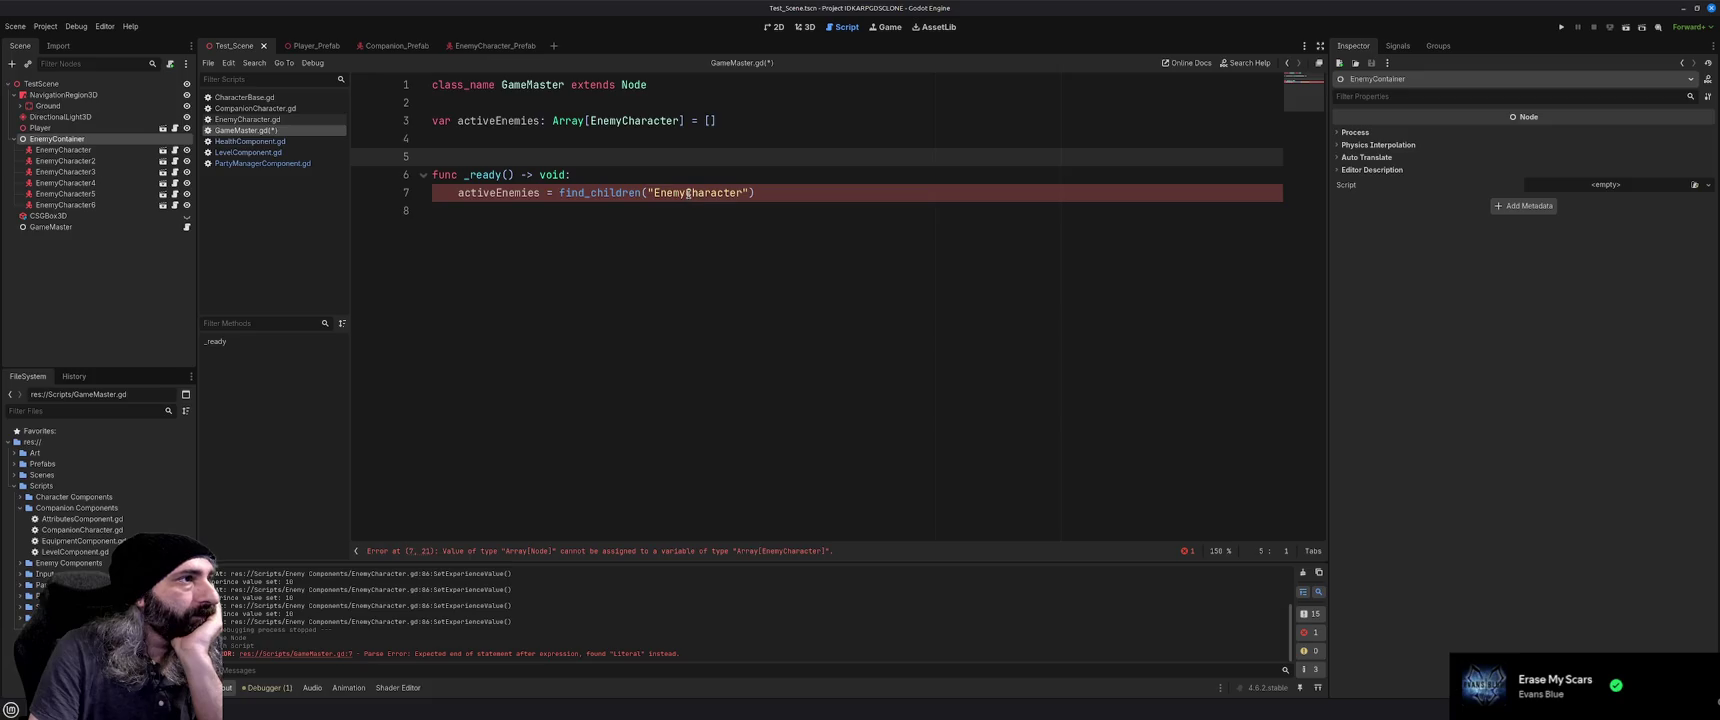
mouse_move(618, 193)
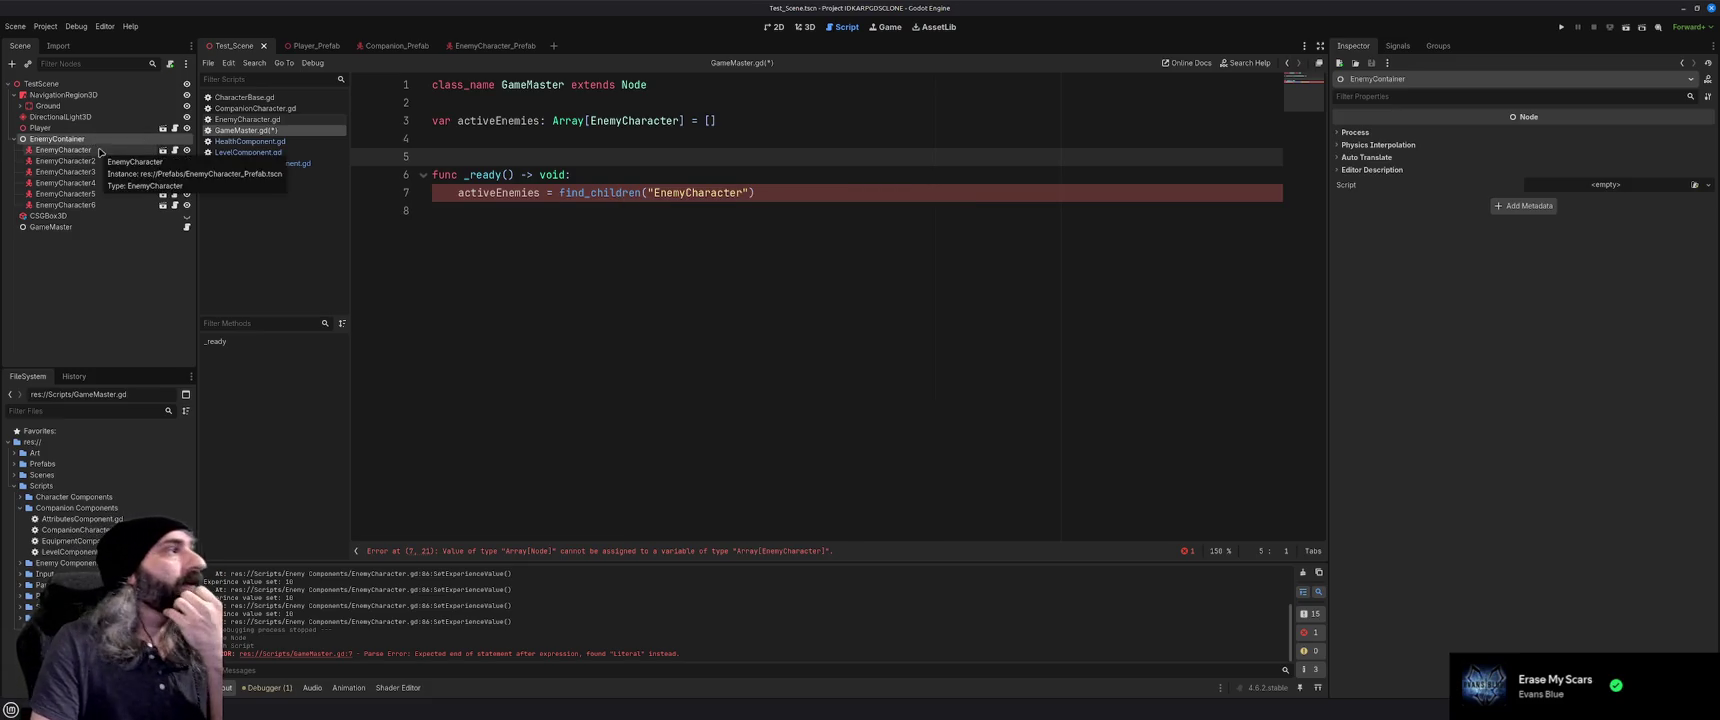
left_click(99, 270)
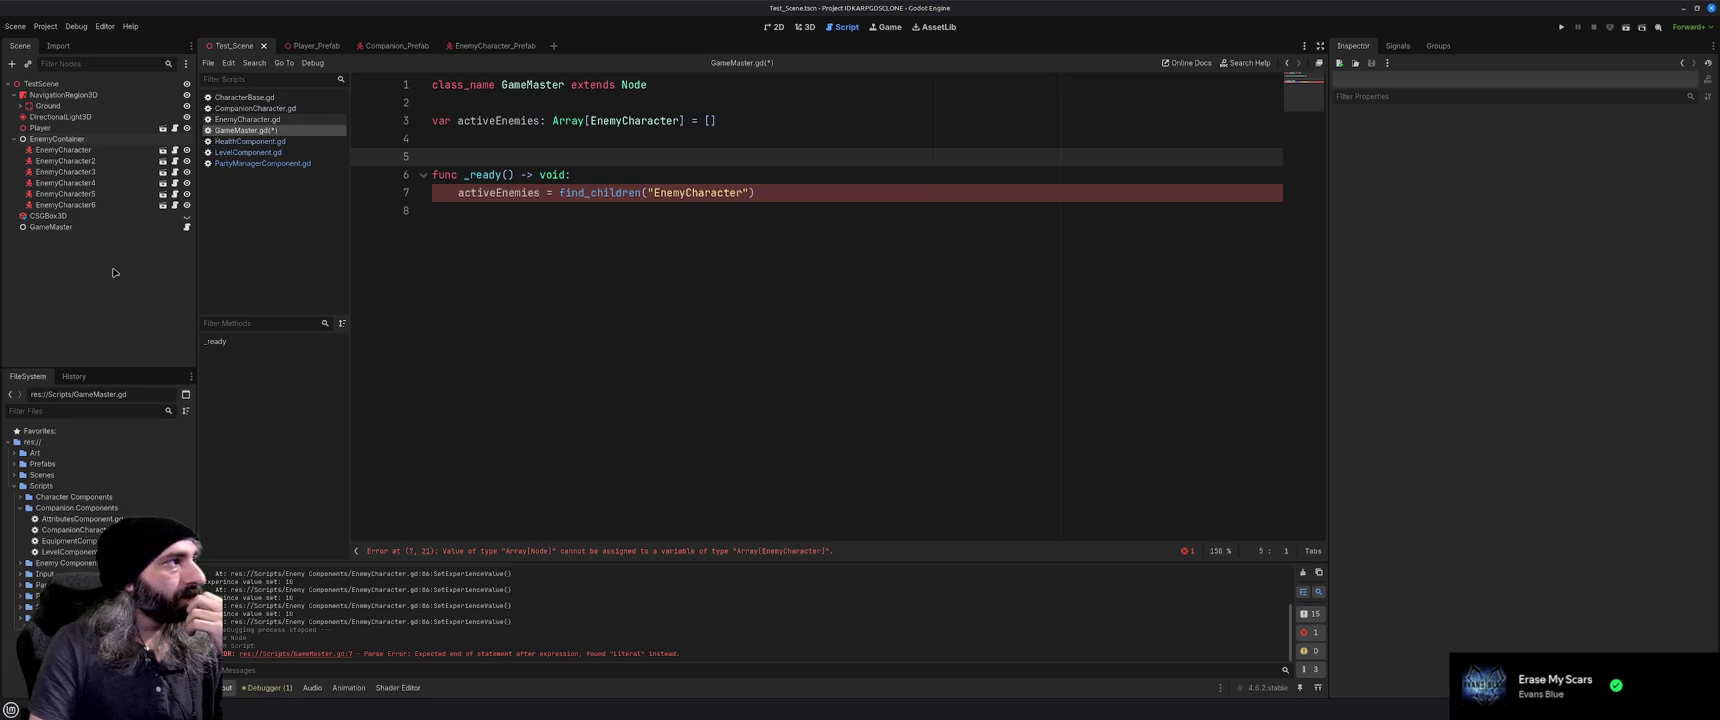
left_click(186, 228)
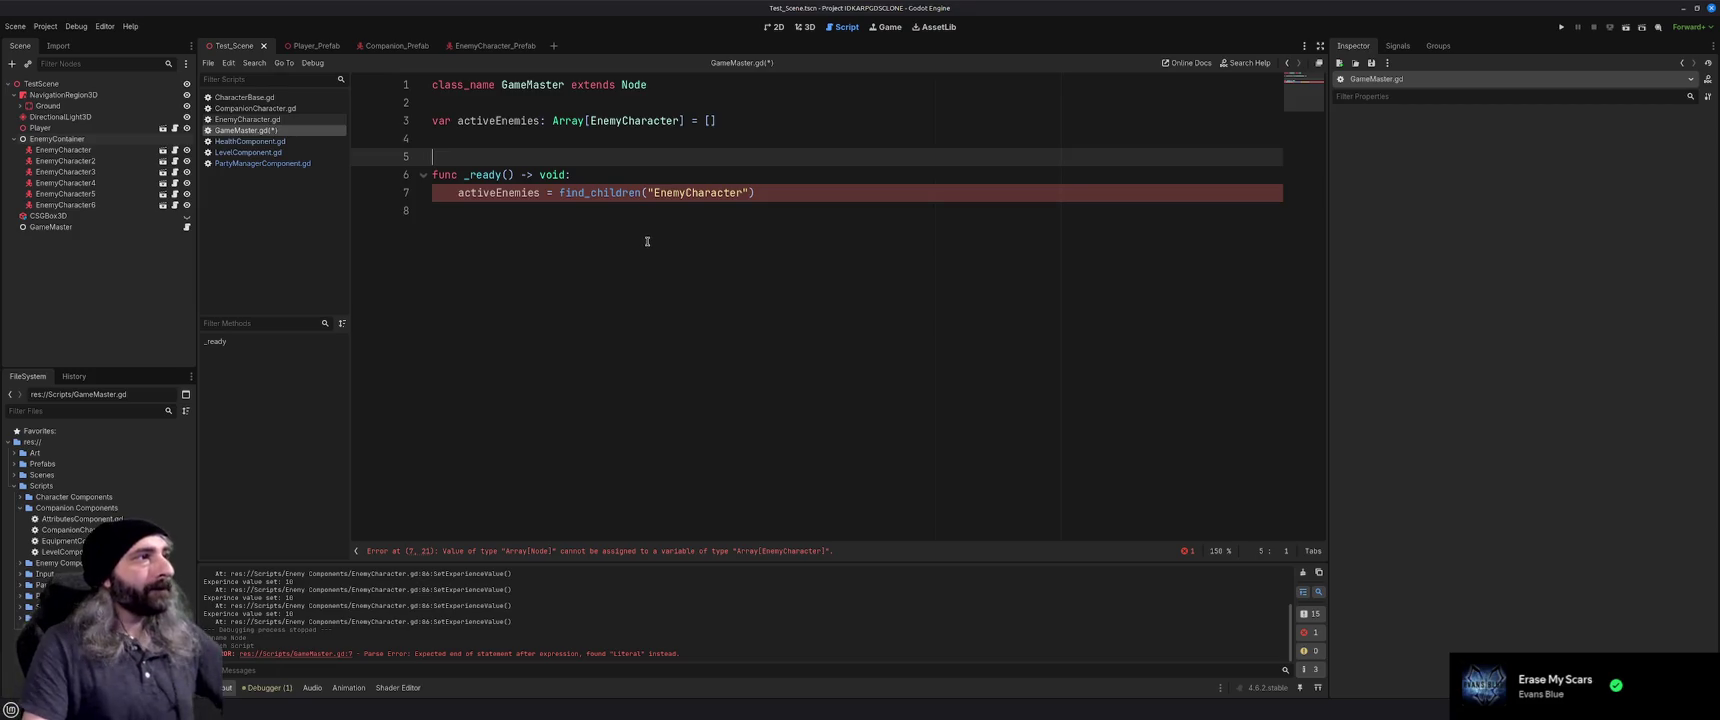
key("BackSpace")
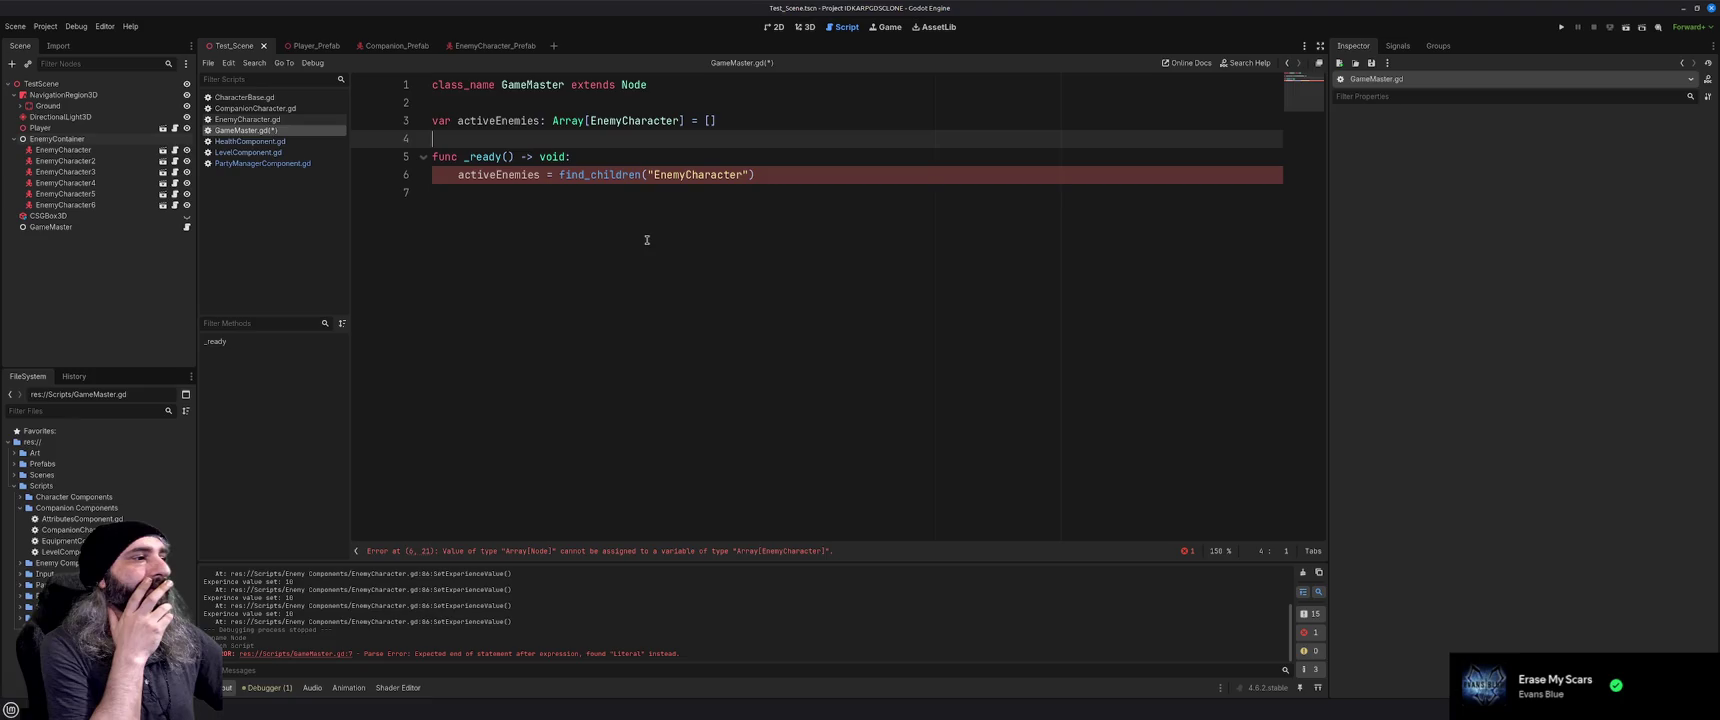
Replace the find_children assignment on line 6 with a GetActiveEnemies() call
mouse_move(781, 179)
left_mouse_down()
mouse_move(432, 176)
mouse_move(458, 176)
left_mouse_up()
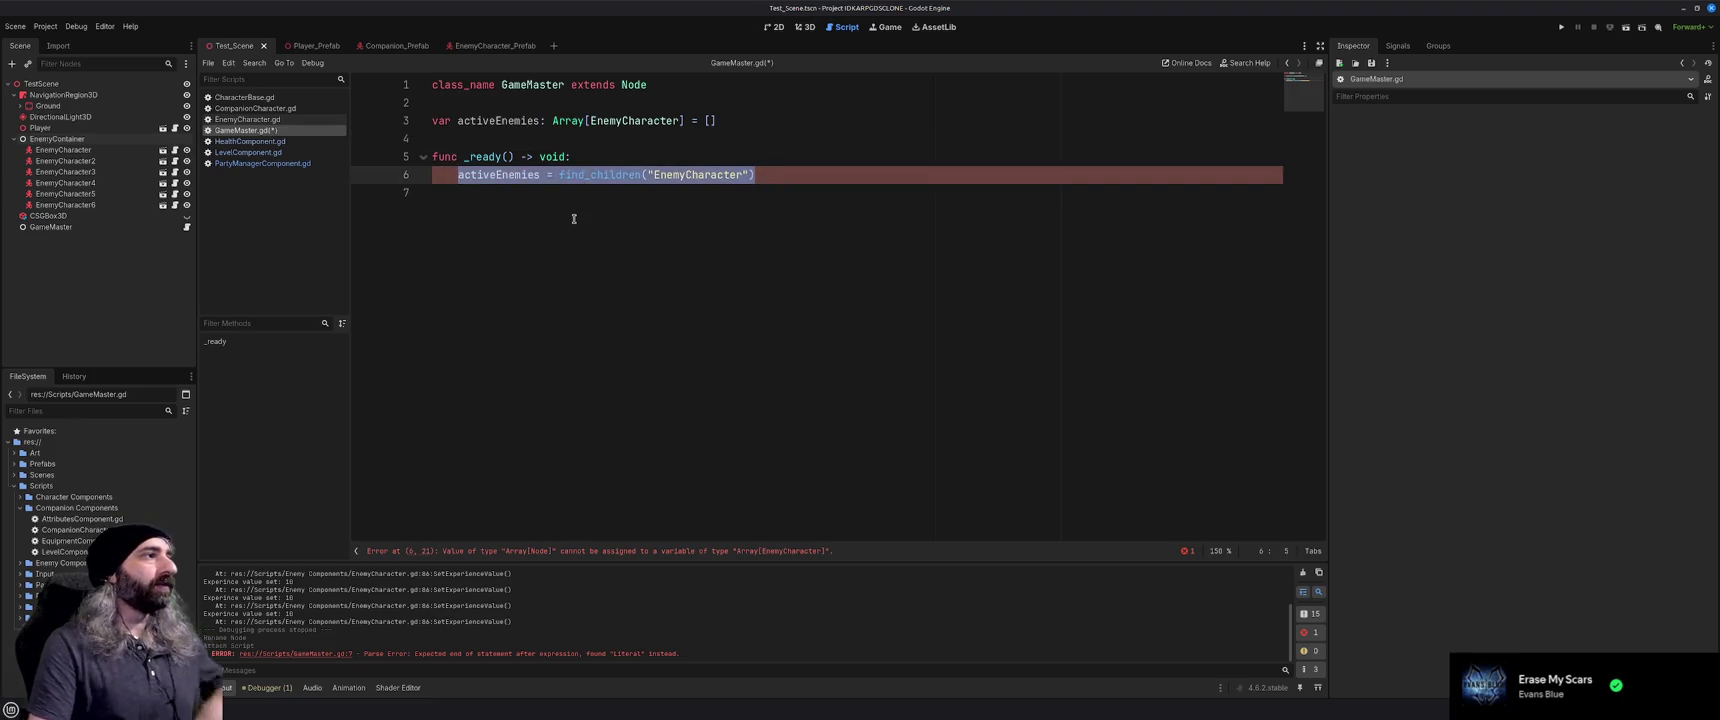
key("BackSpace")
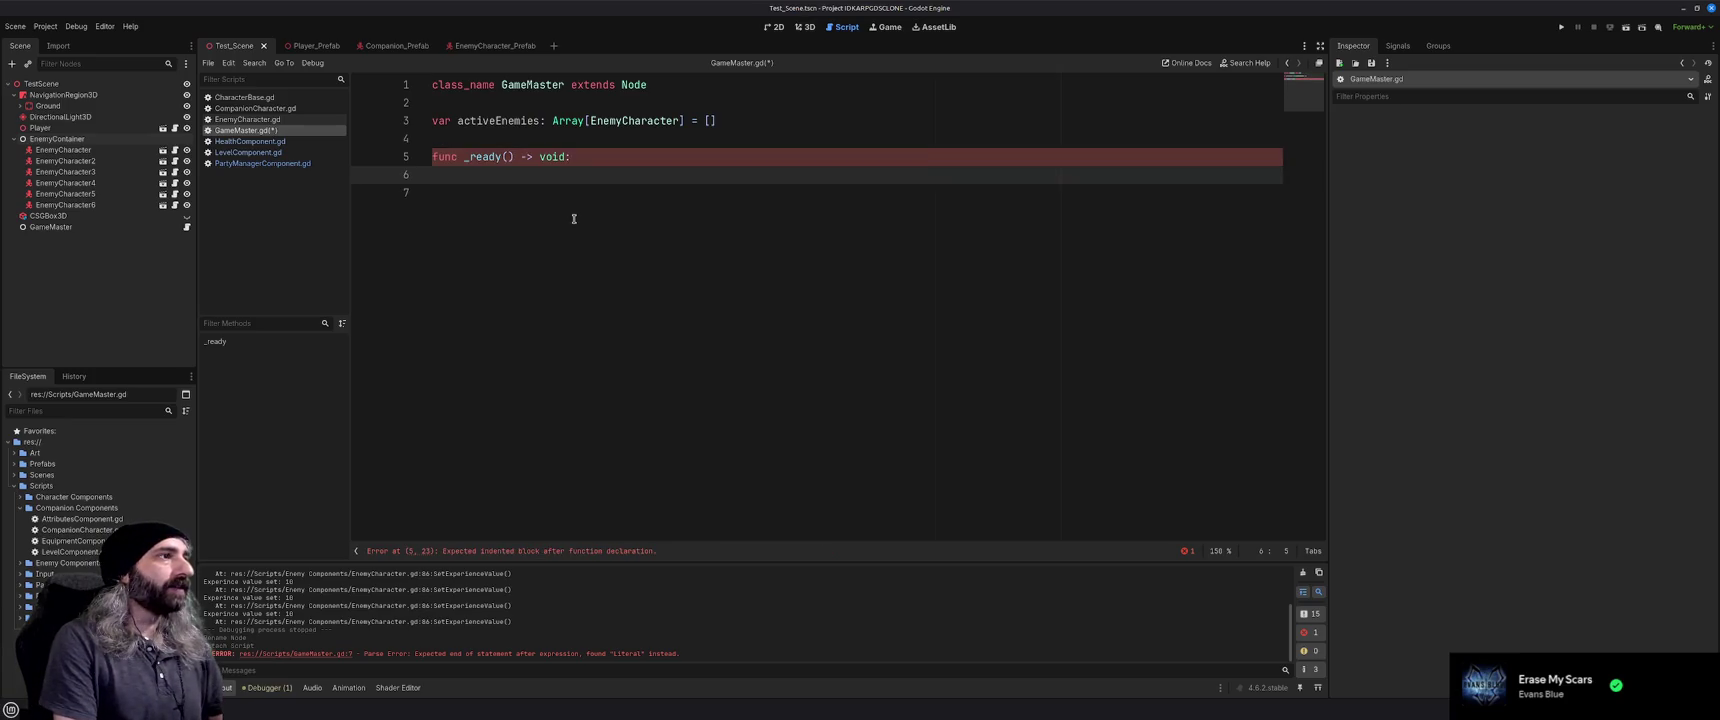
type("G")
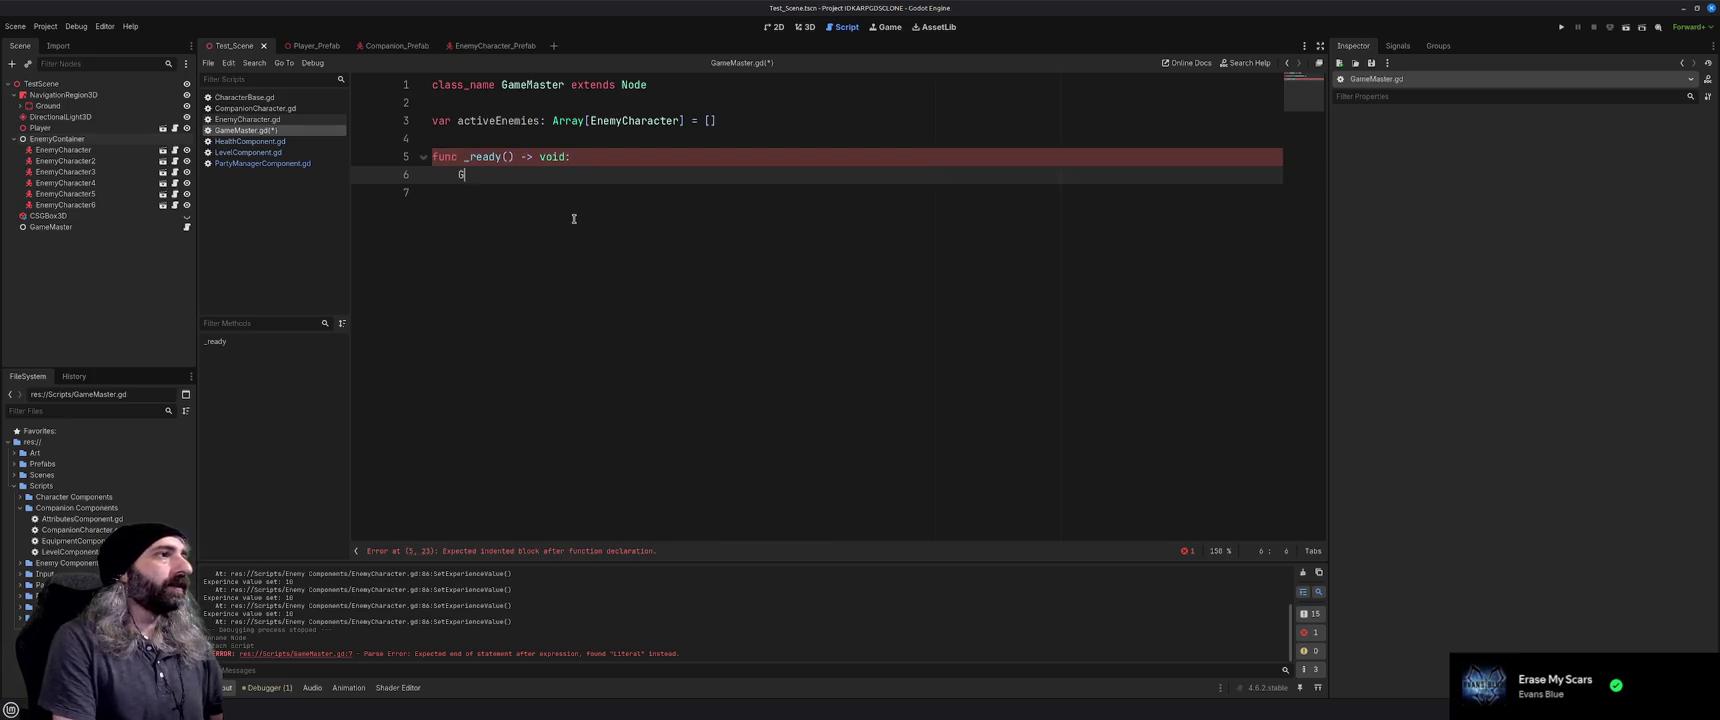
type("etEnem")
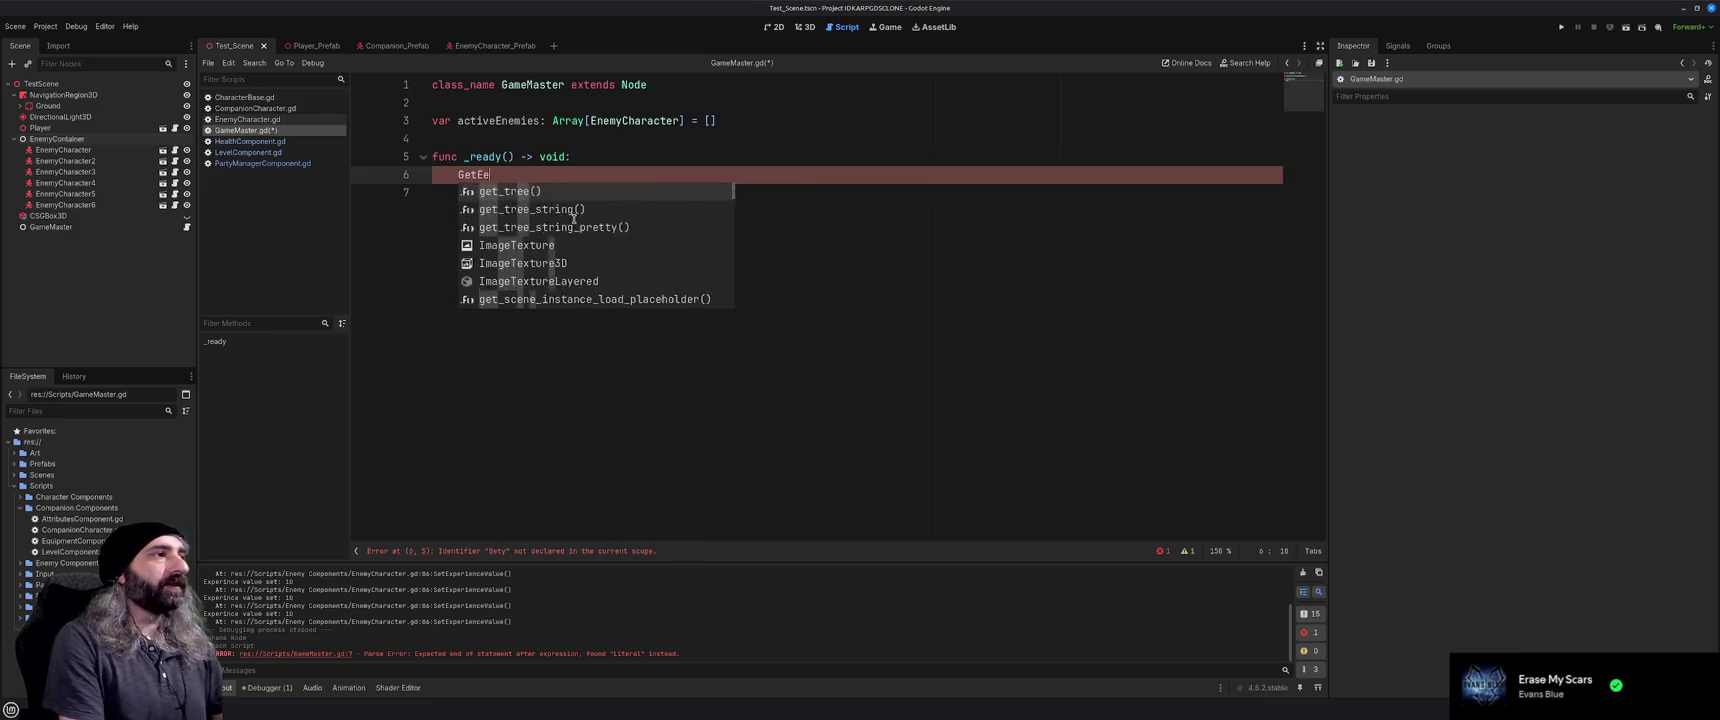
key("BackSpace")
key("BackSpace")
key("BackSpace")
key("BackSpace")
type("ActiveA")
key("BackSpace")
type("Enemies()")
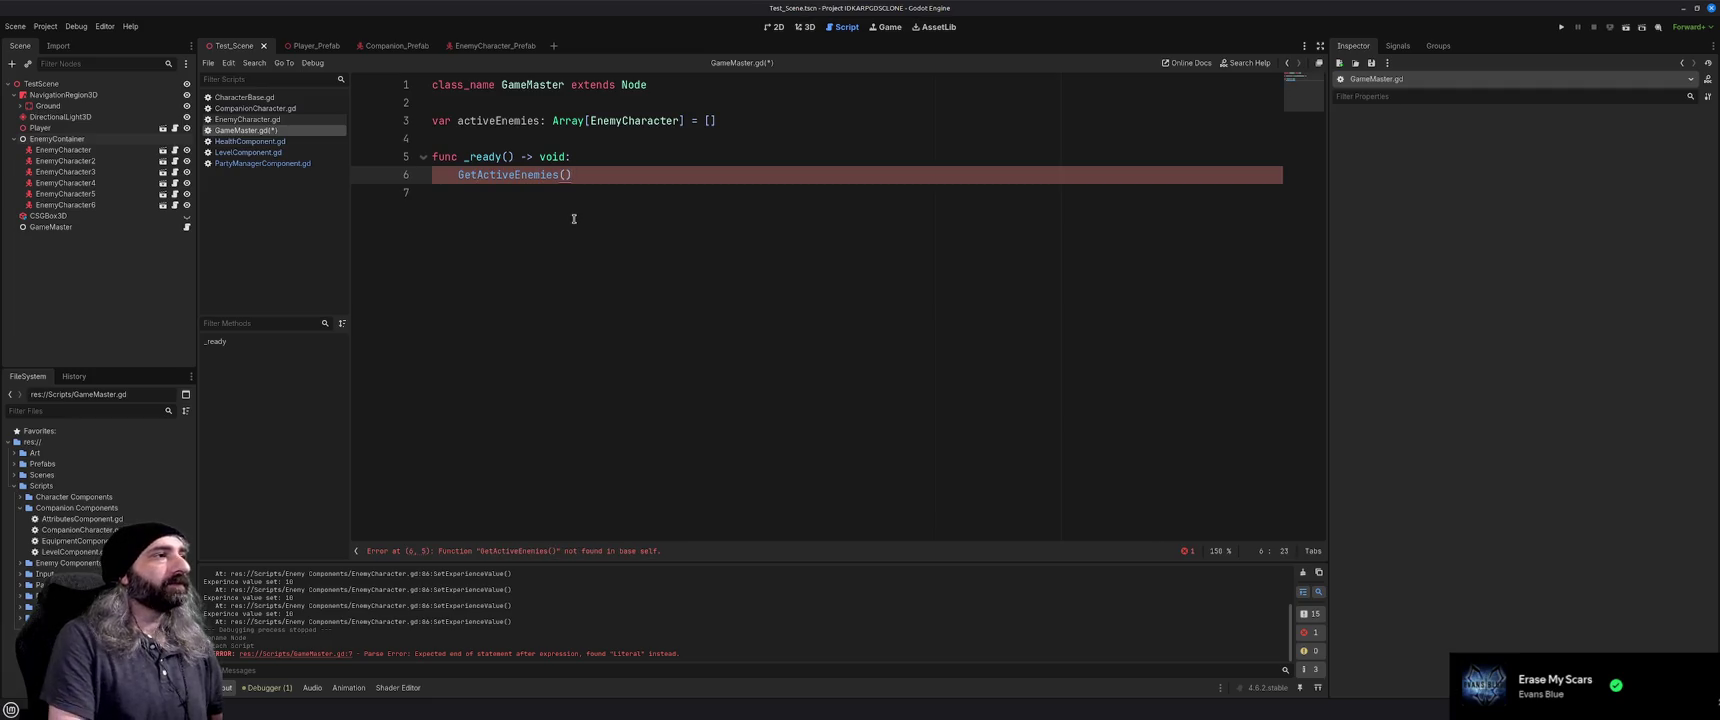
key("Return")
key("Return")
Define func GetActiveEnemies() -> void with only pass in its body, then return to the Node docs
type("func ")
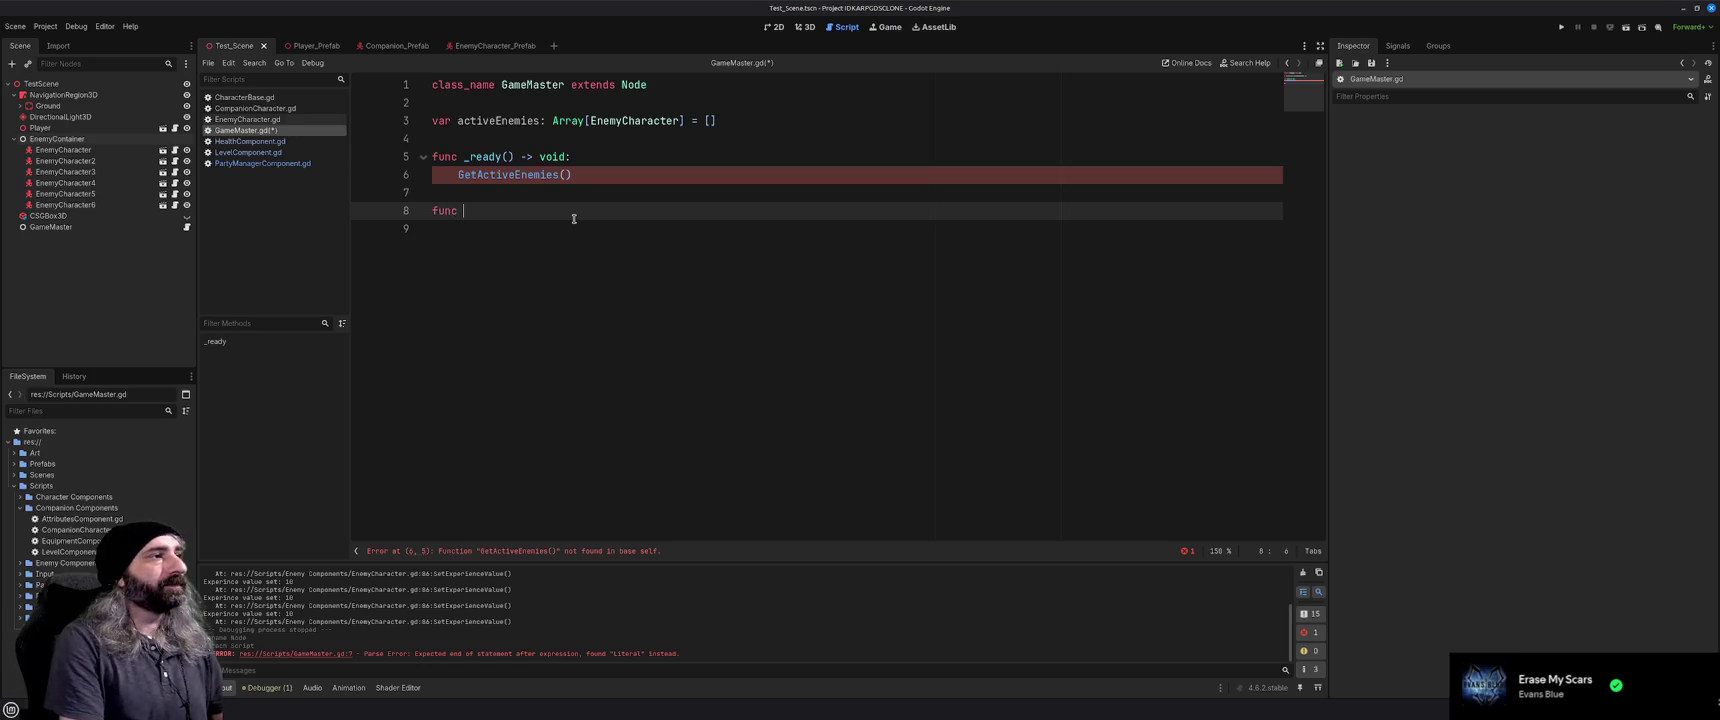
type("GetActive")
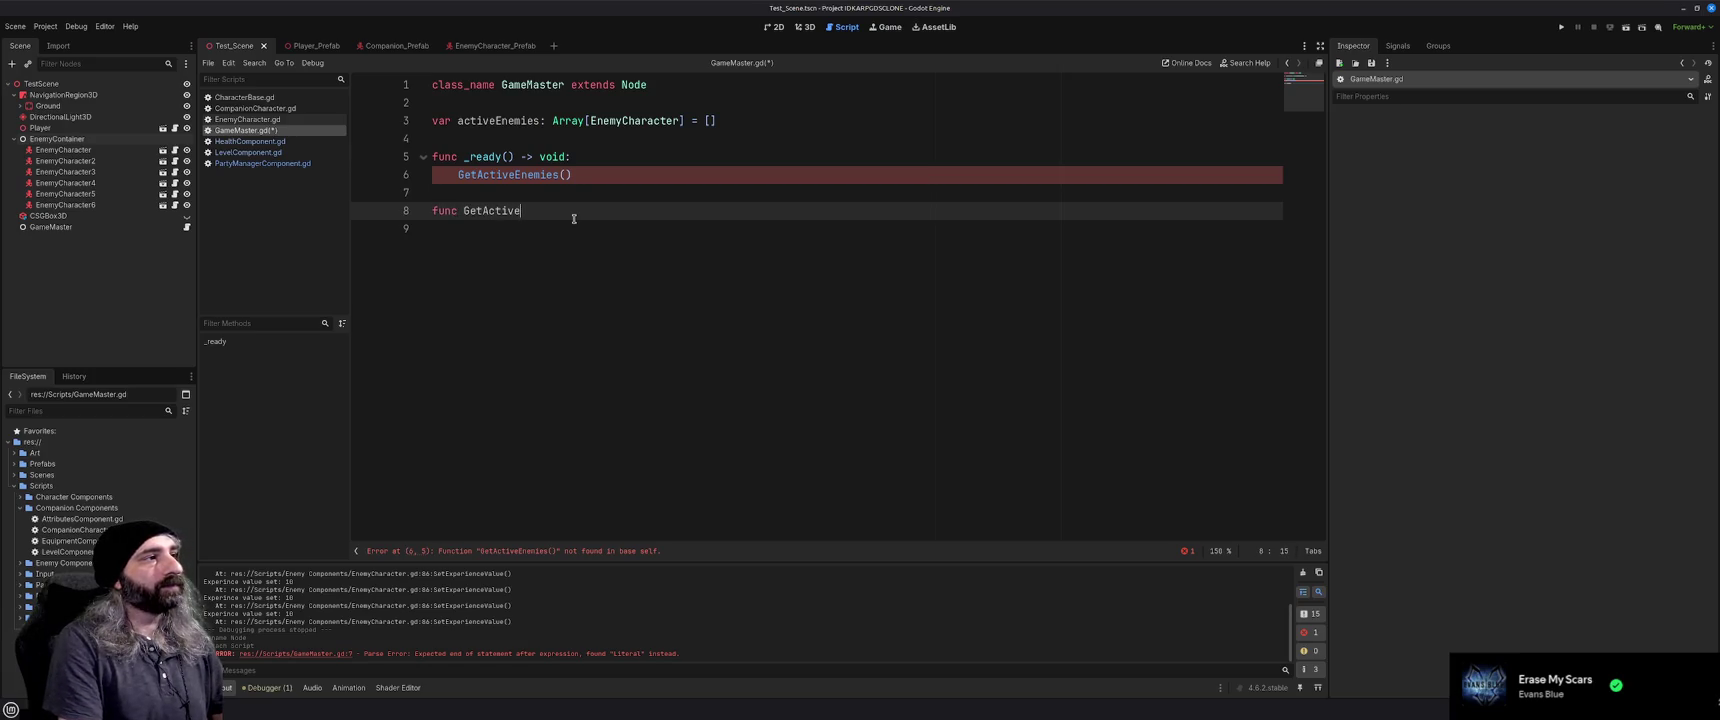
type("Enemies() -> ")
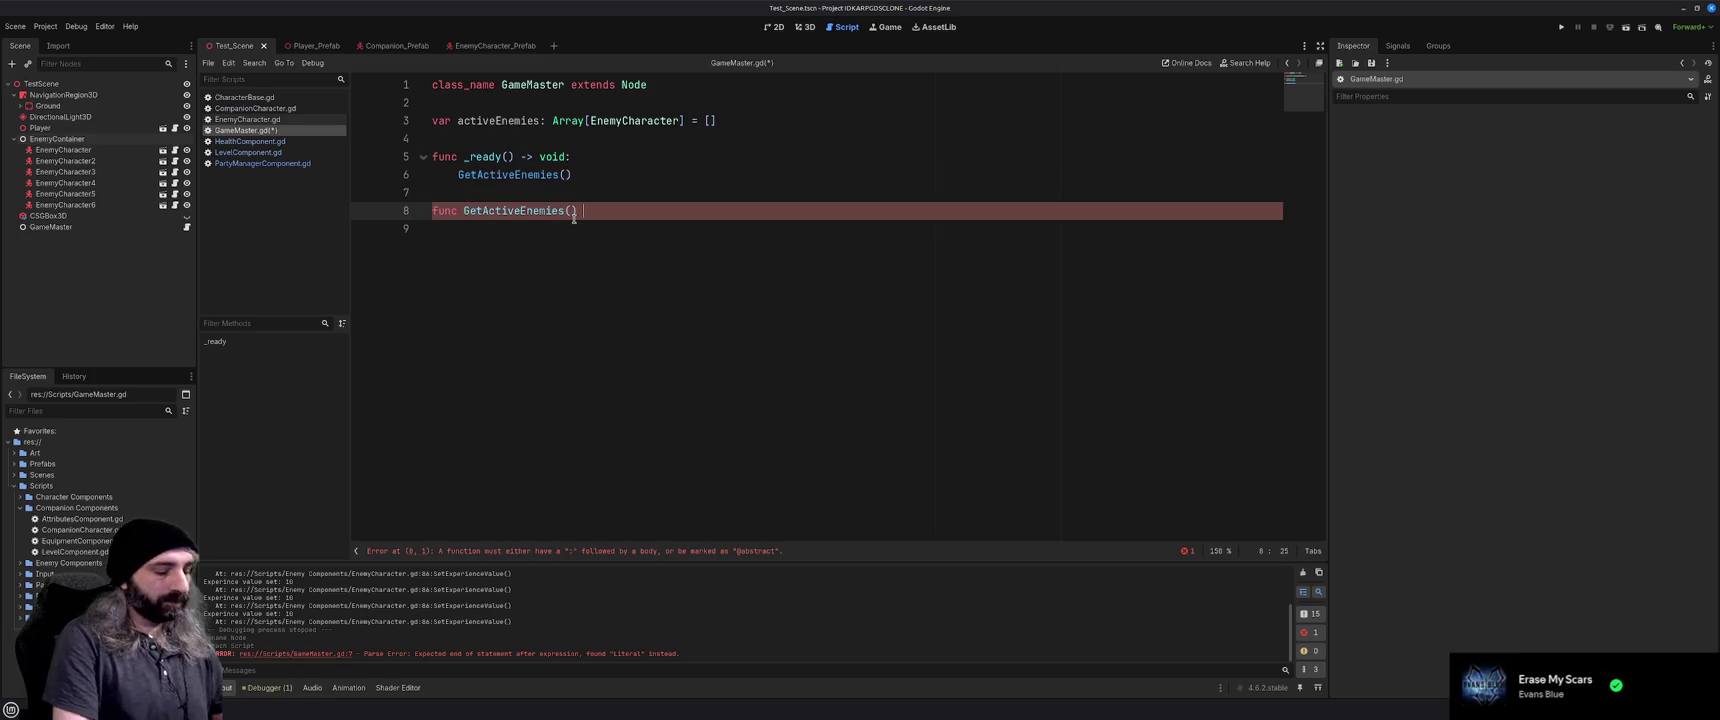
type("void:")
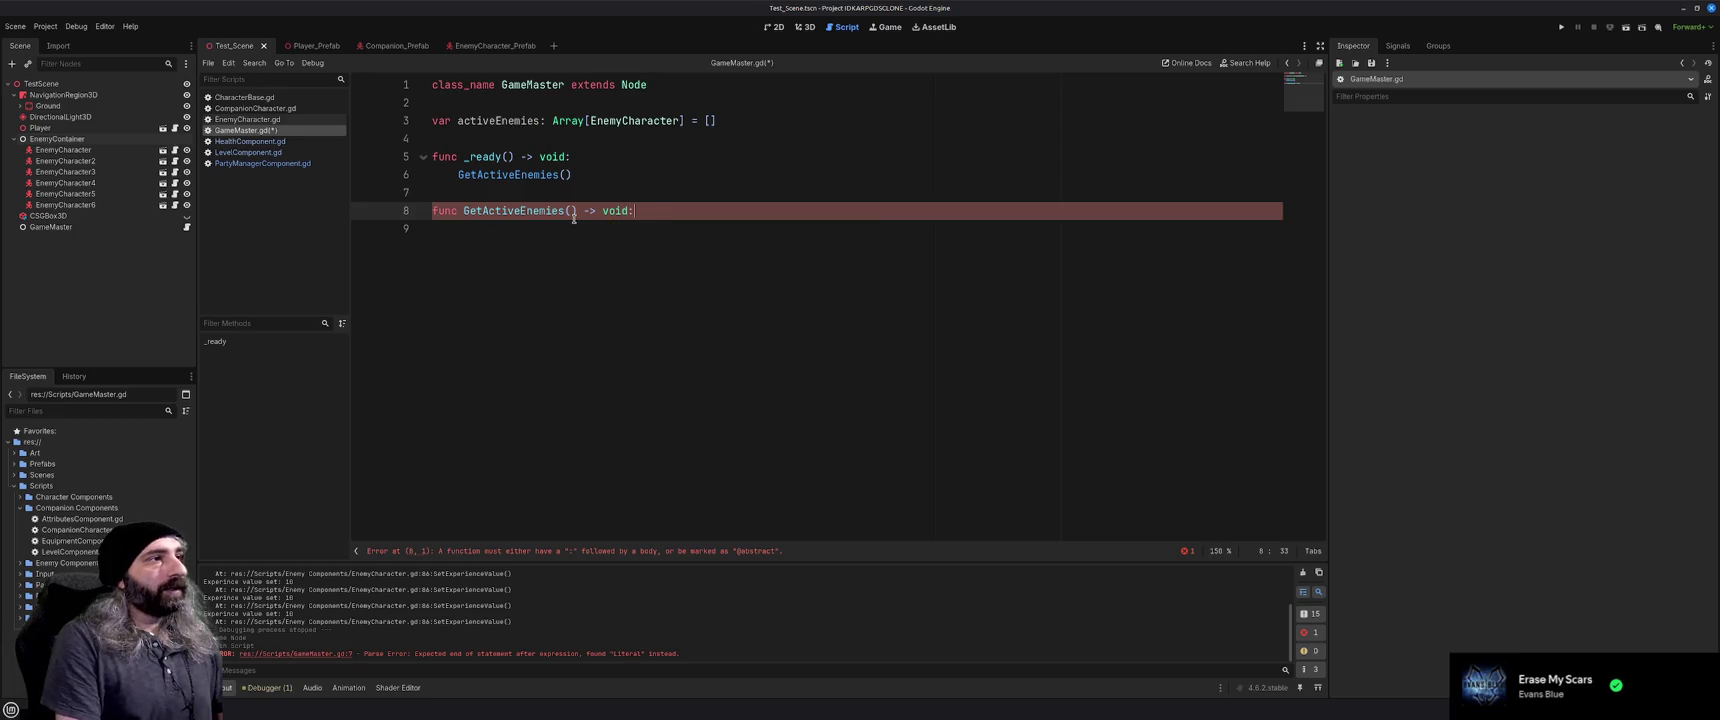
key("Return")
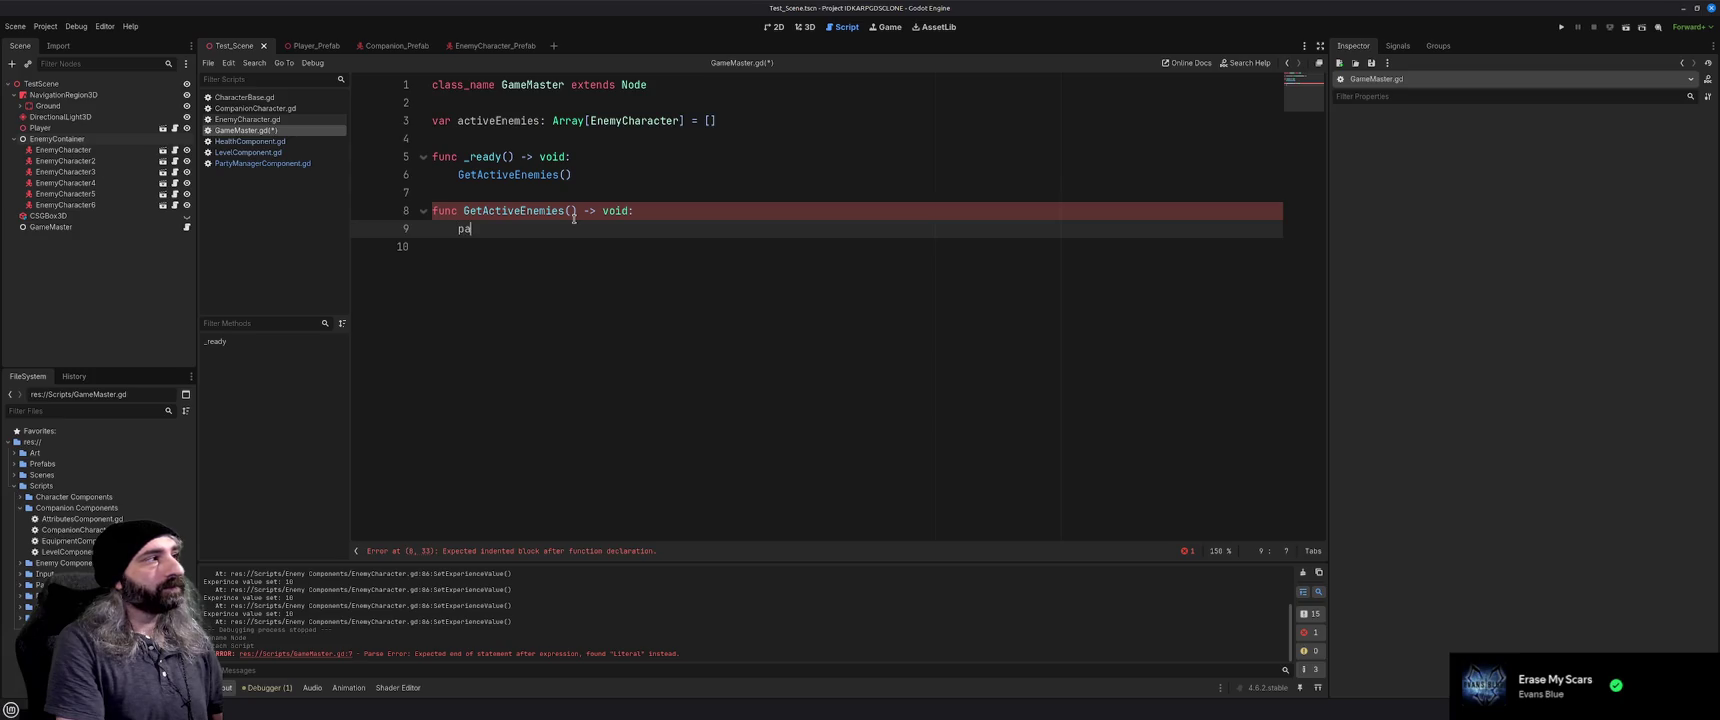
type("ss")
key("ctrl+shift+Return")
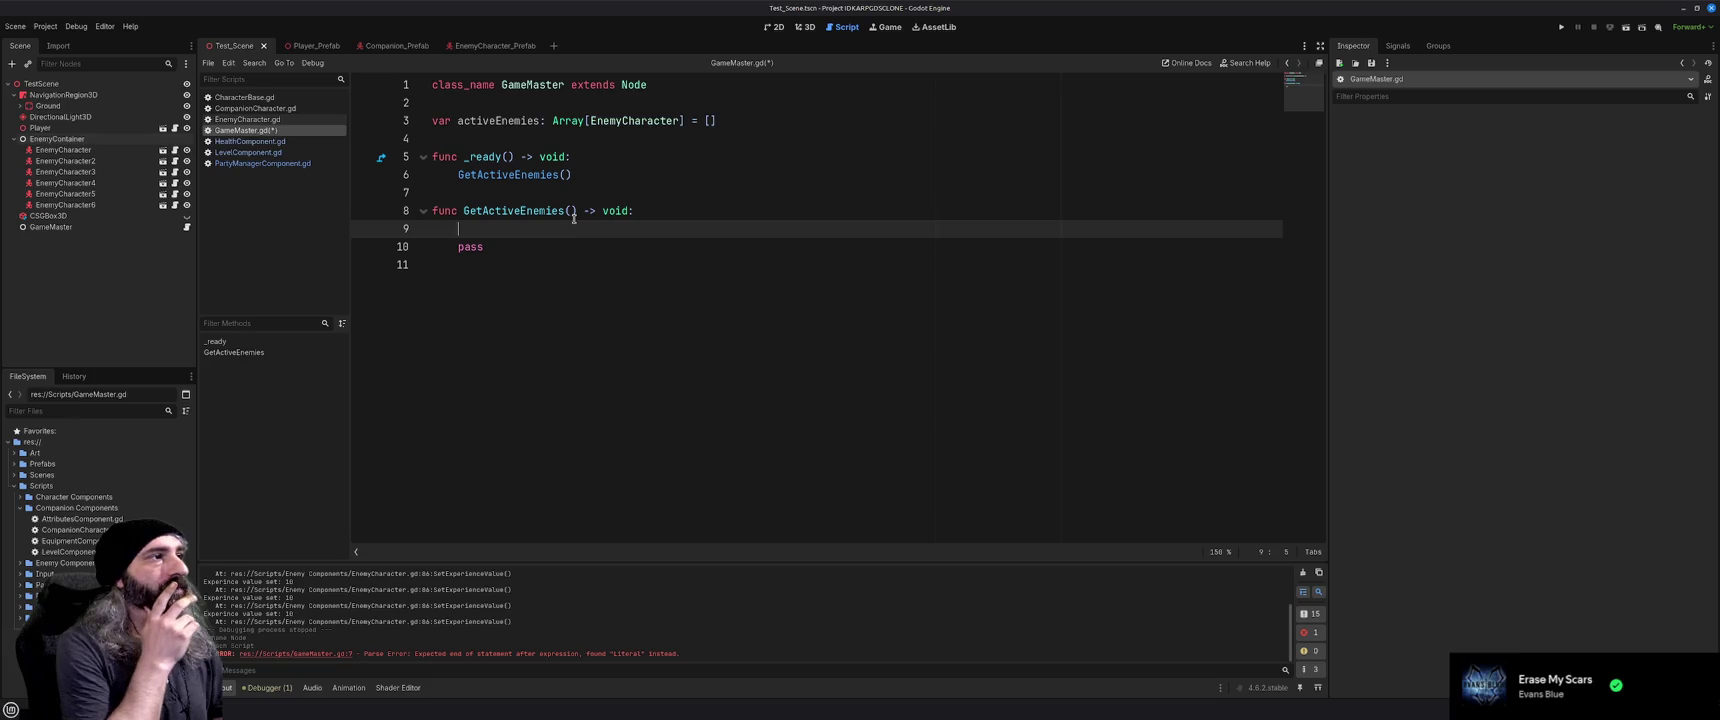
type("for")
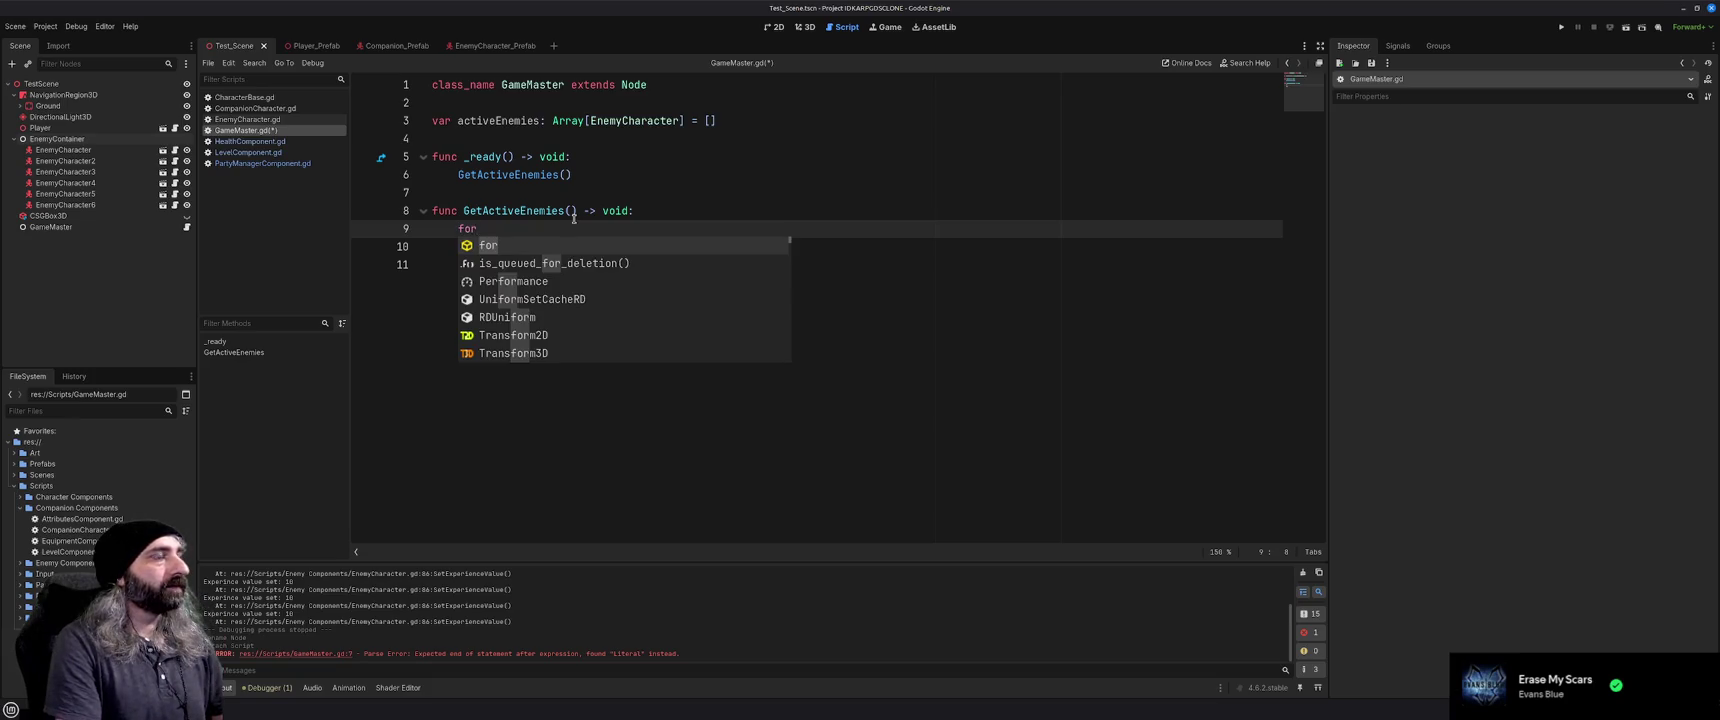
key("BackSpace")
key("BackSpace")
key("BackSpace")
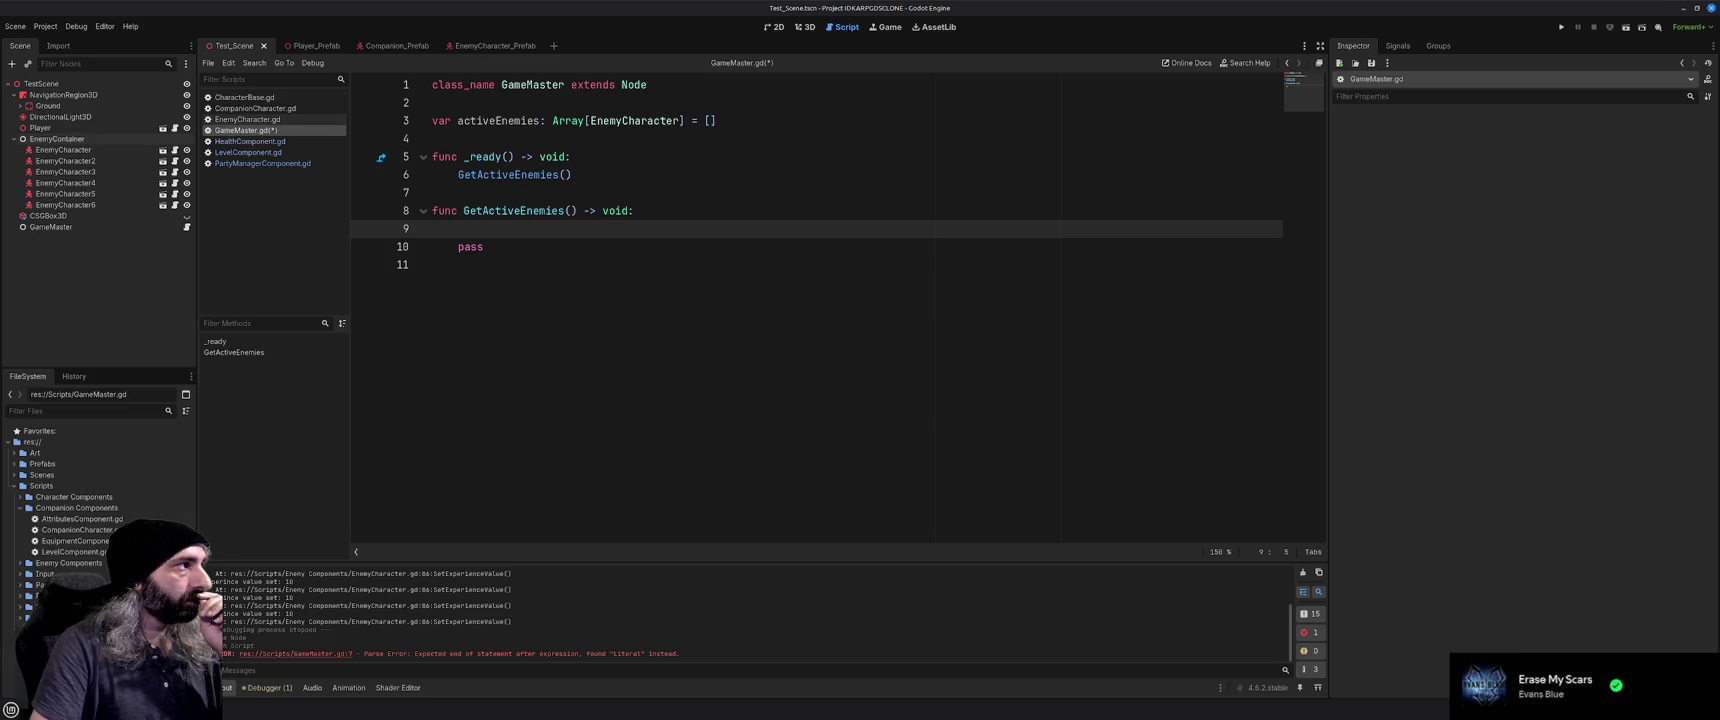
key("alt+Tab")
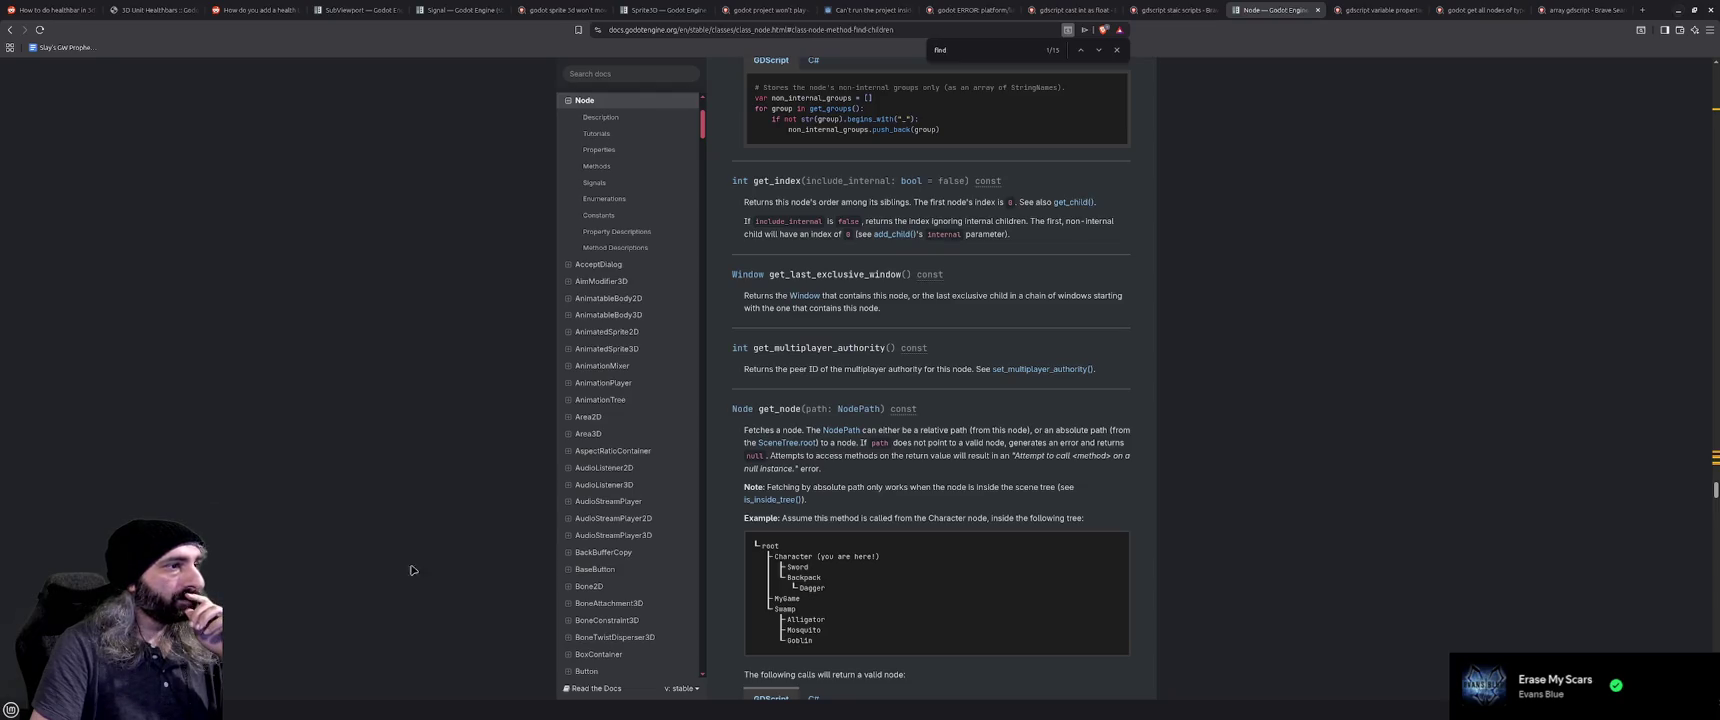
Look up find_children in the Node docs, then make EnemyContainer accessible as a unique name
scroll(958, 468, "up", 3)
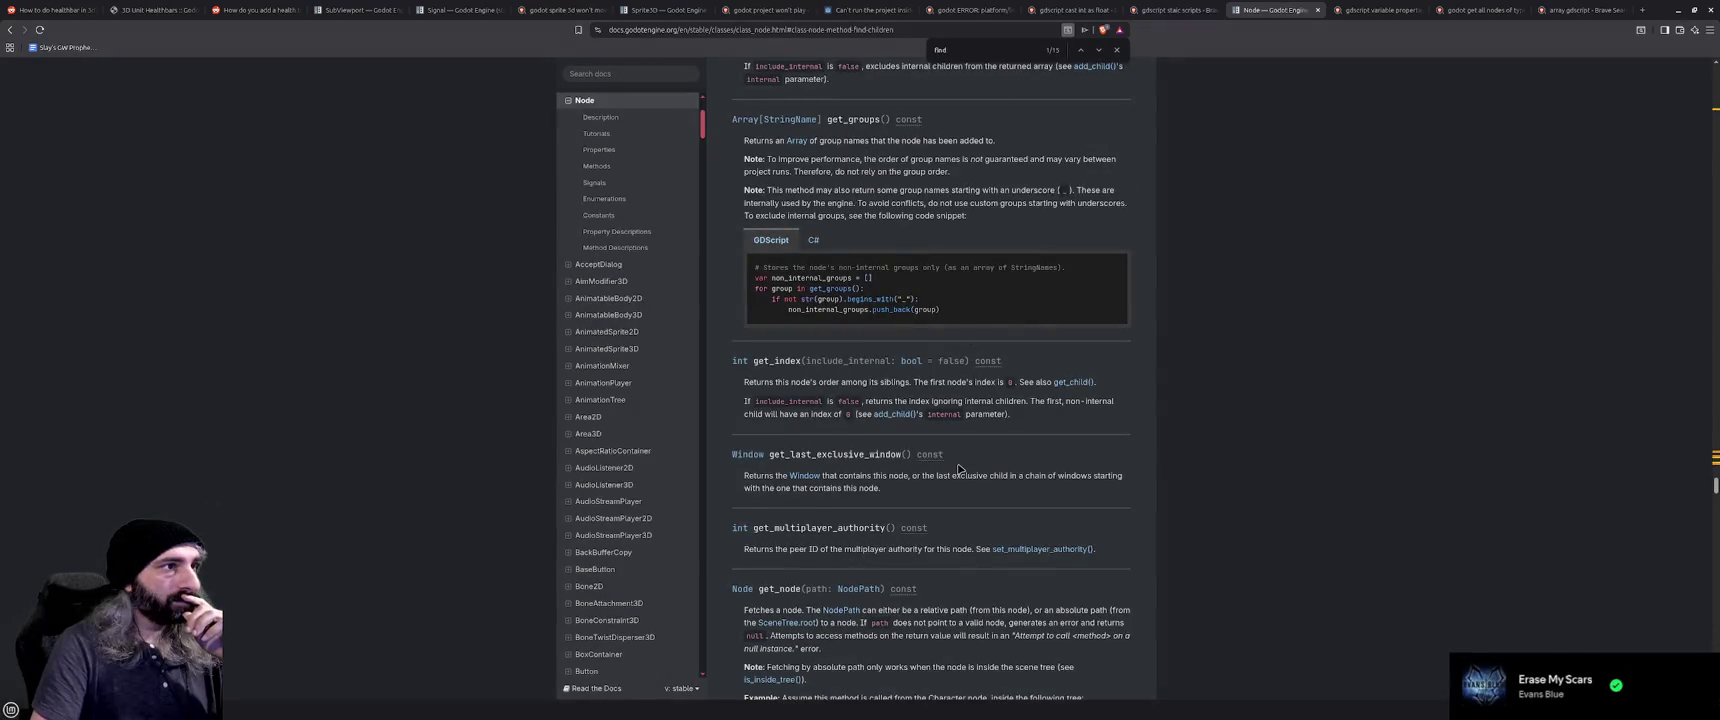
scroll(958, 468, "up", 3)
scroll(958, 468, "up", 7)
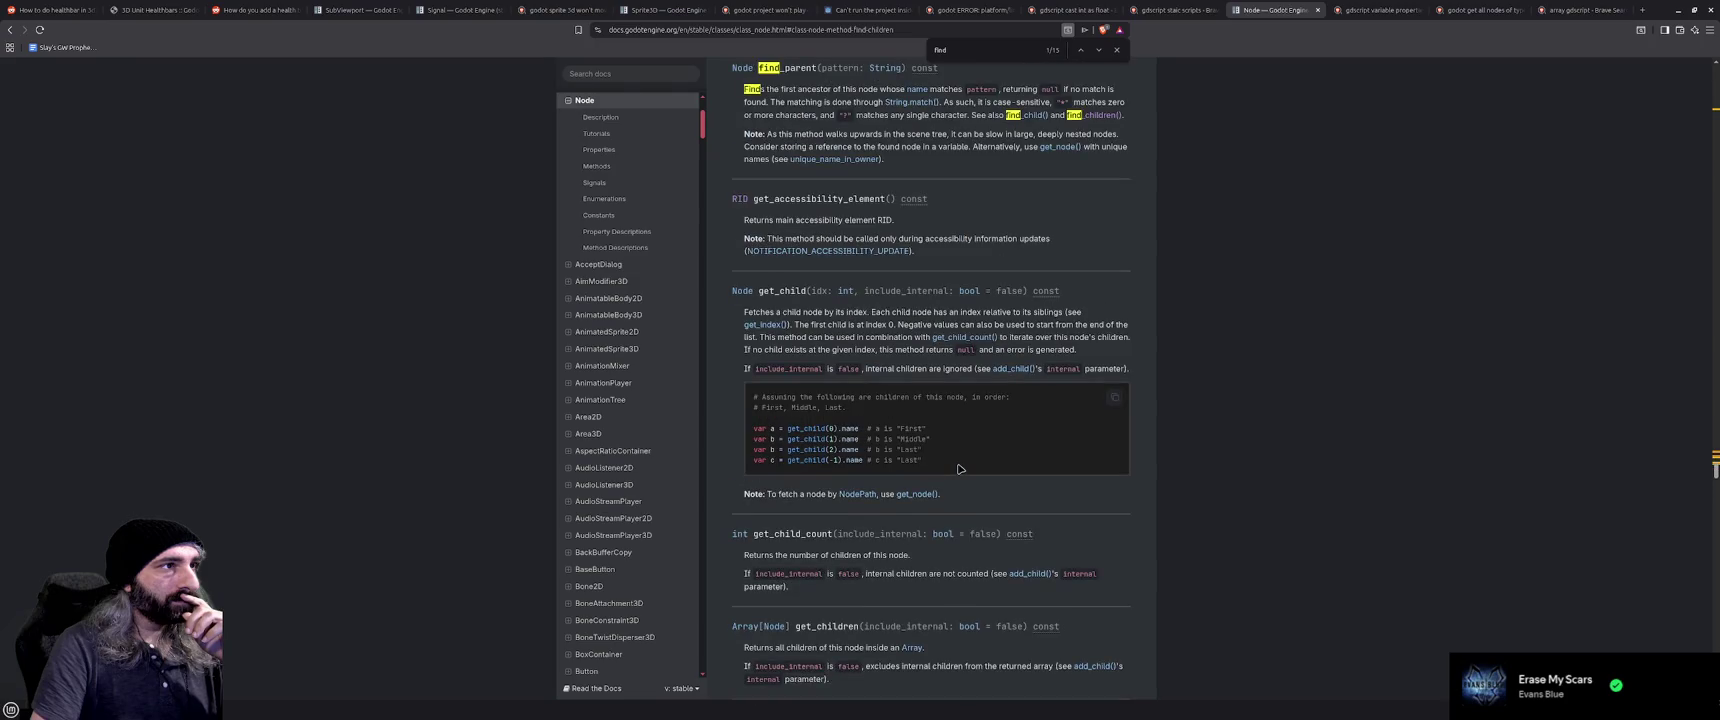
scroll(958, 468, "up", 5)
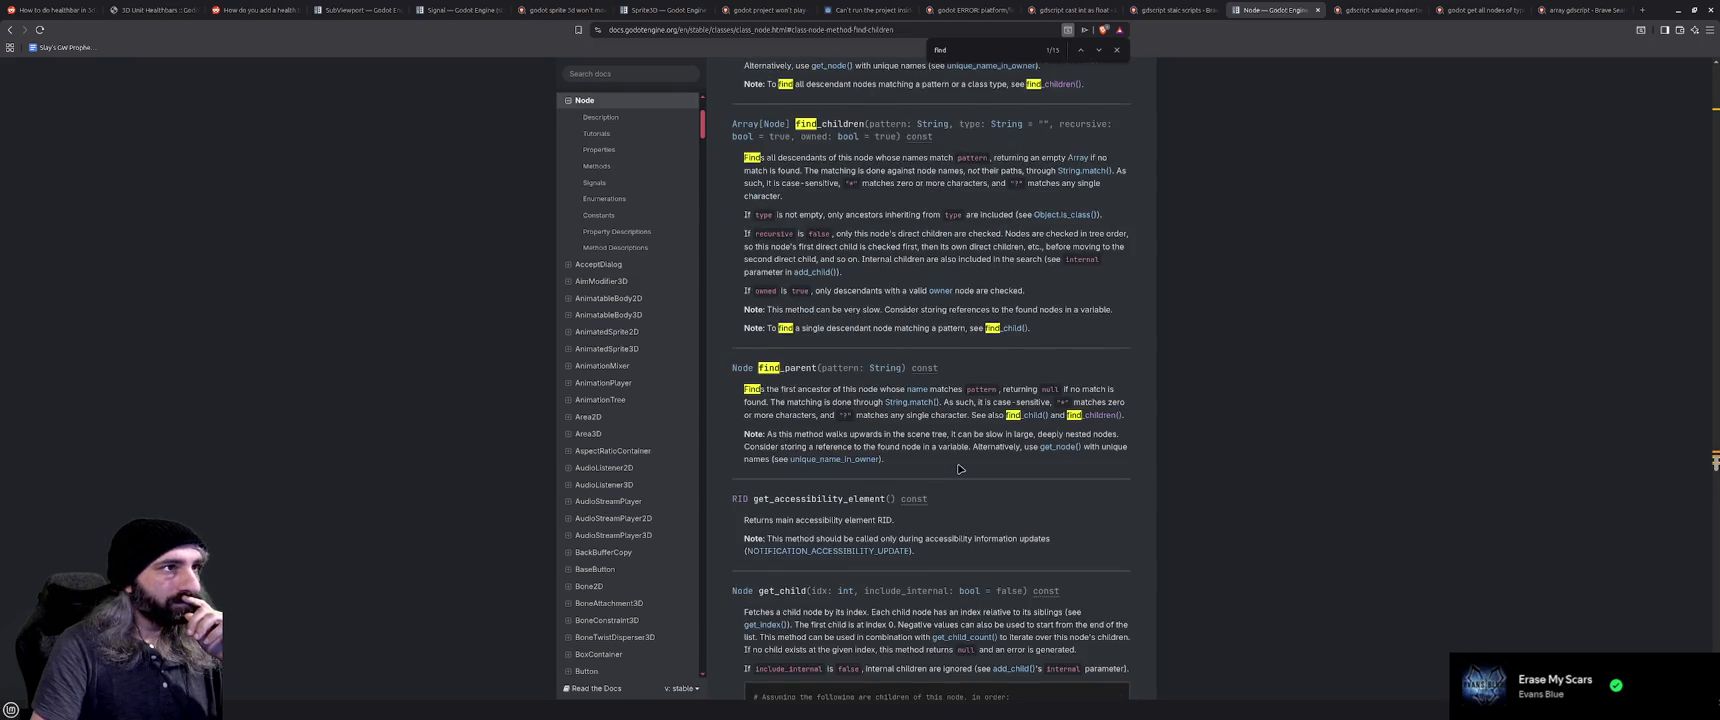
scroll(958, 468, "up", 1)
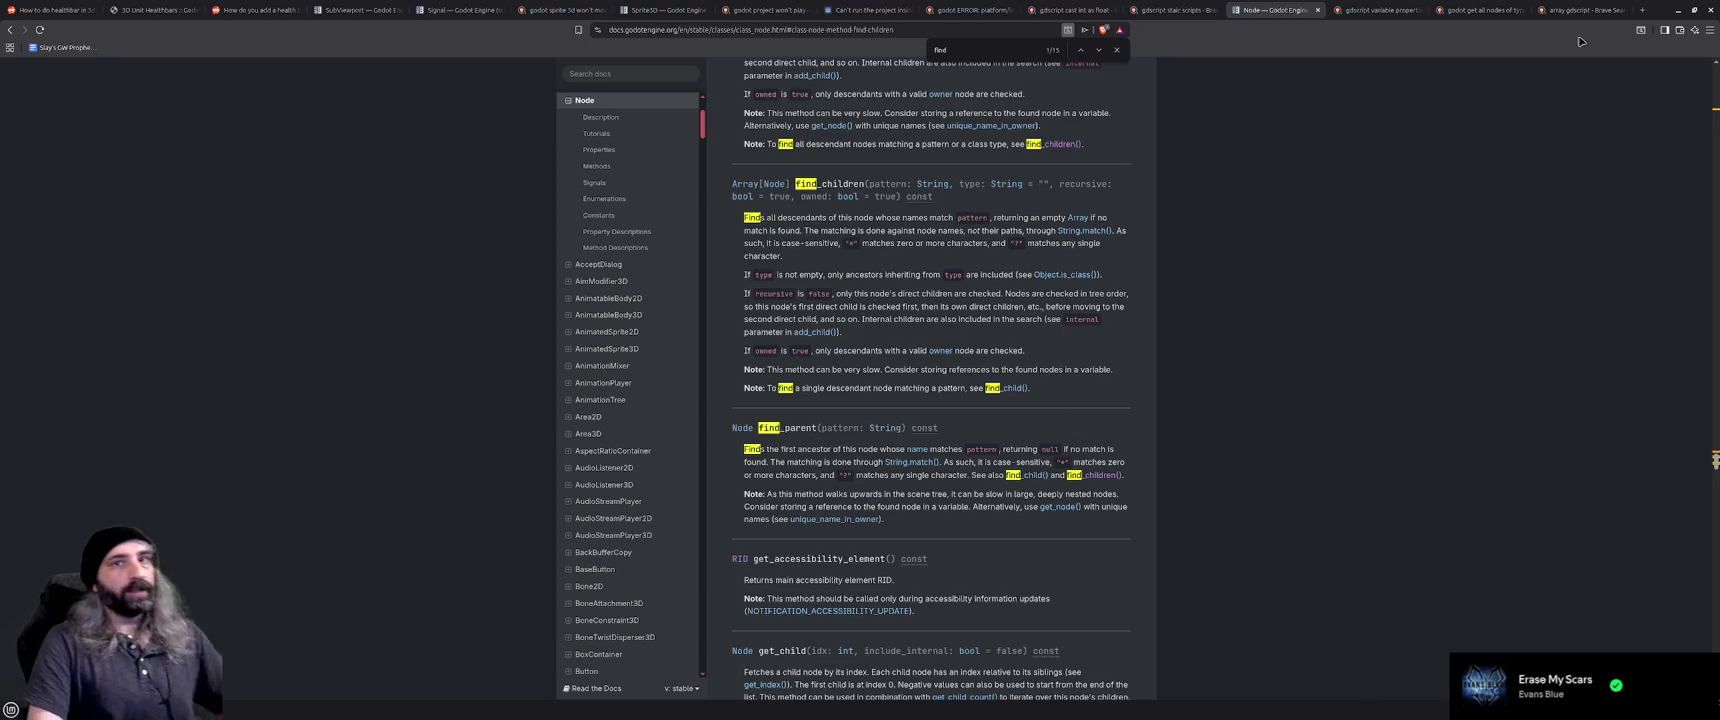
left_click(1678, 9)
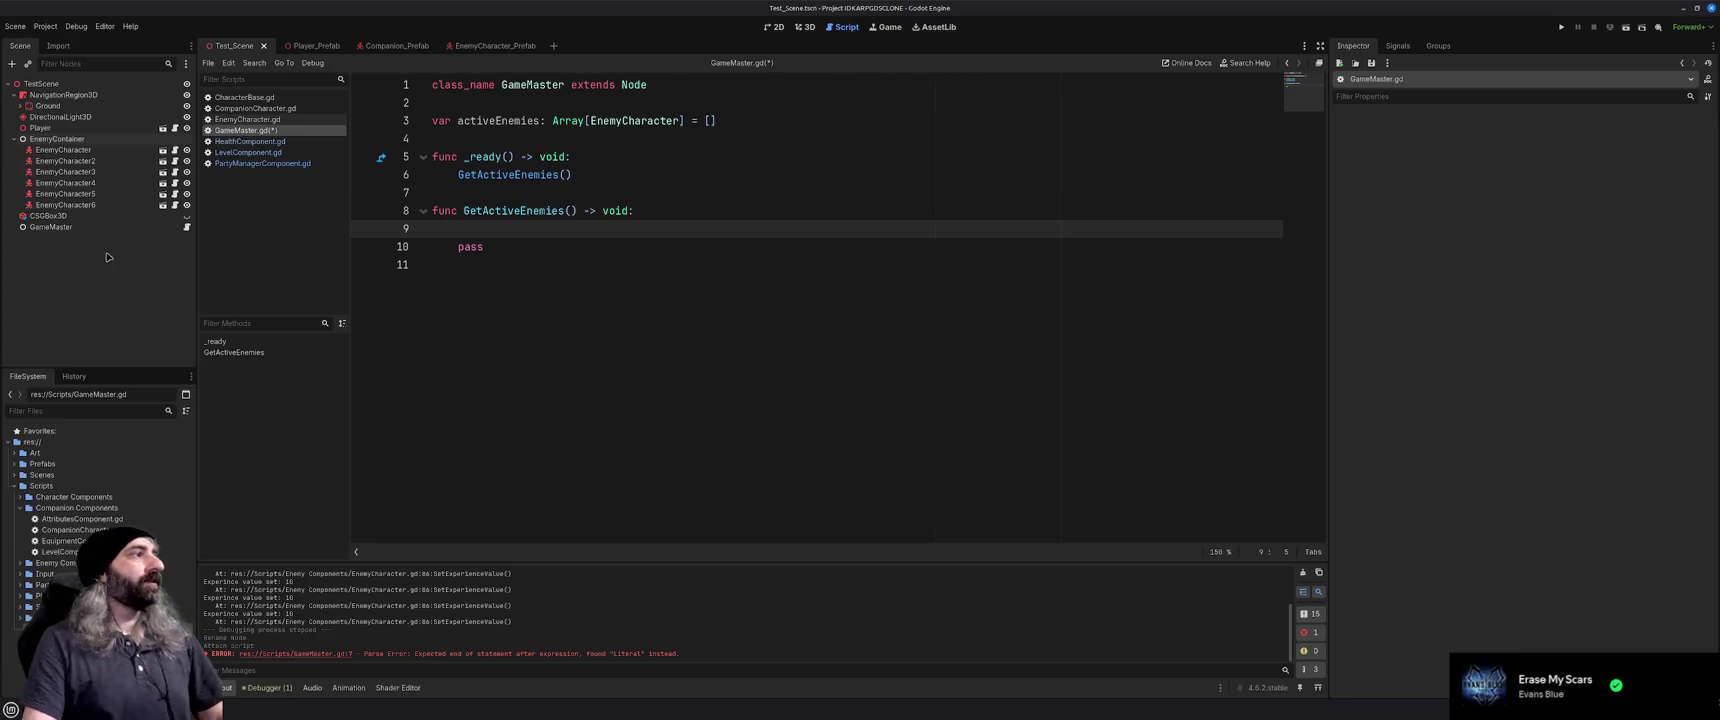
right_click(92, 142)
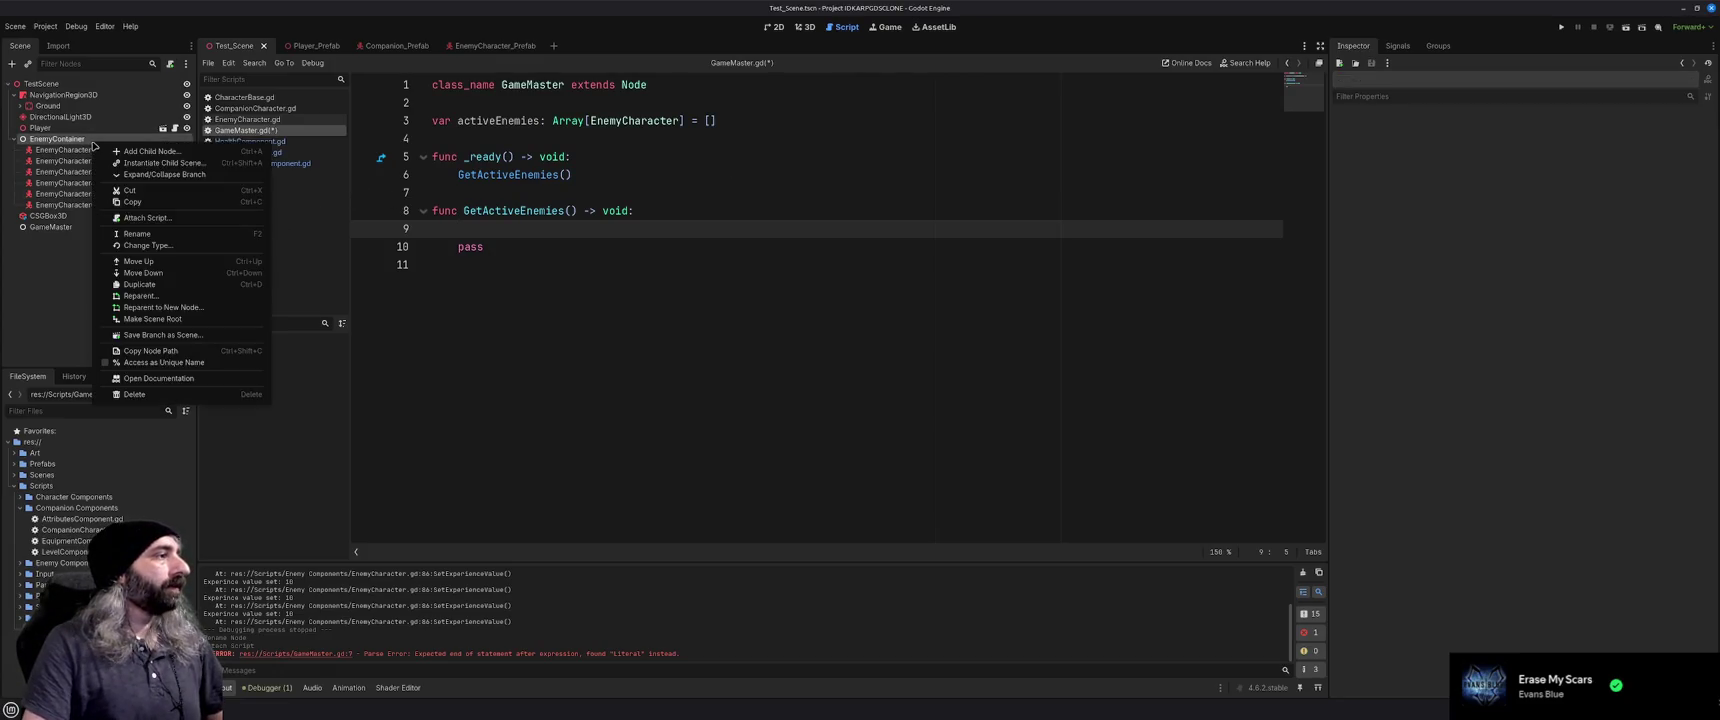
left_click(160, 362)
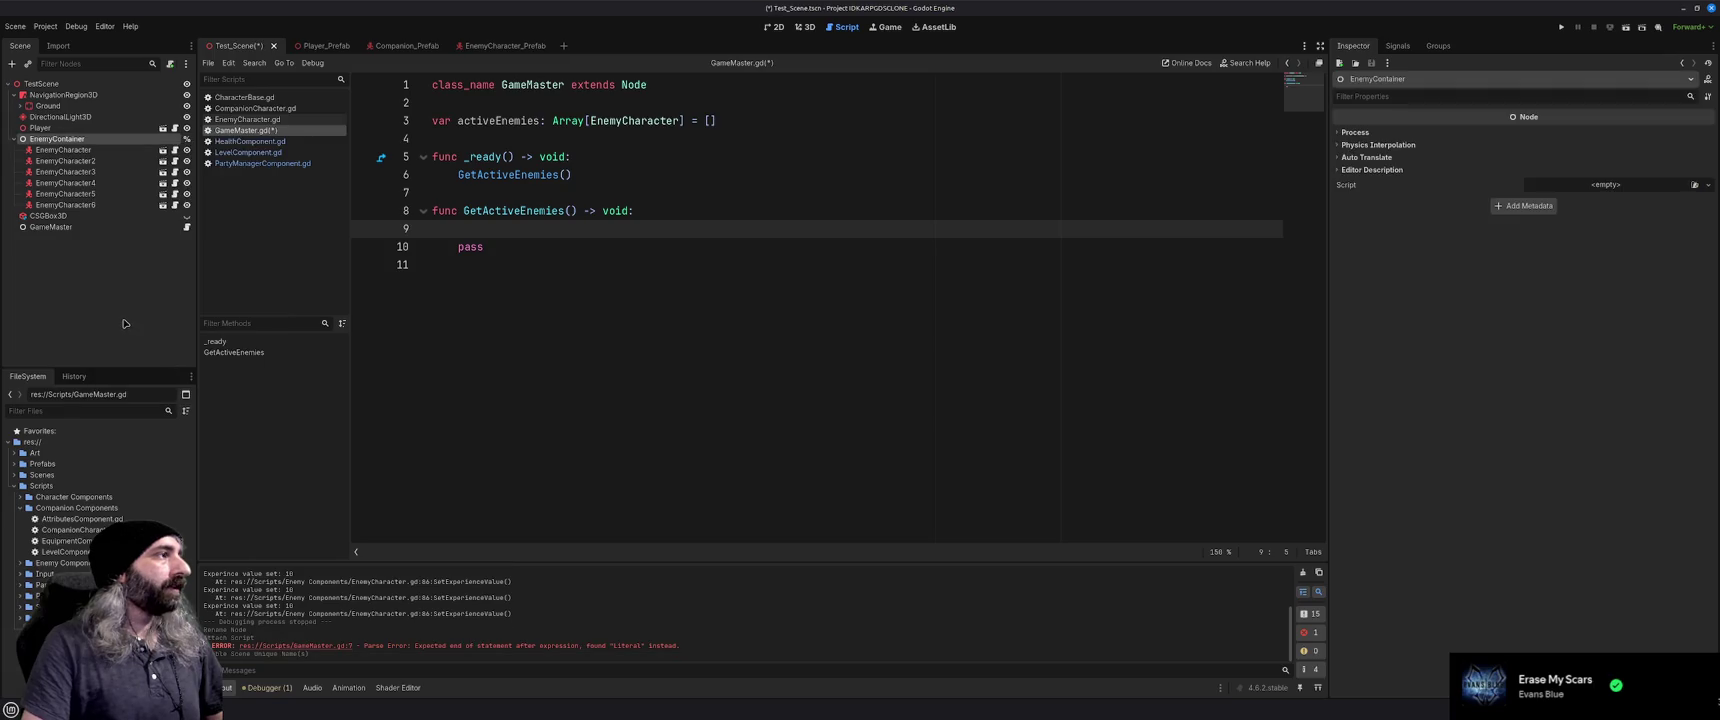
left_click_drag(58, 138, 590, 102)
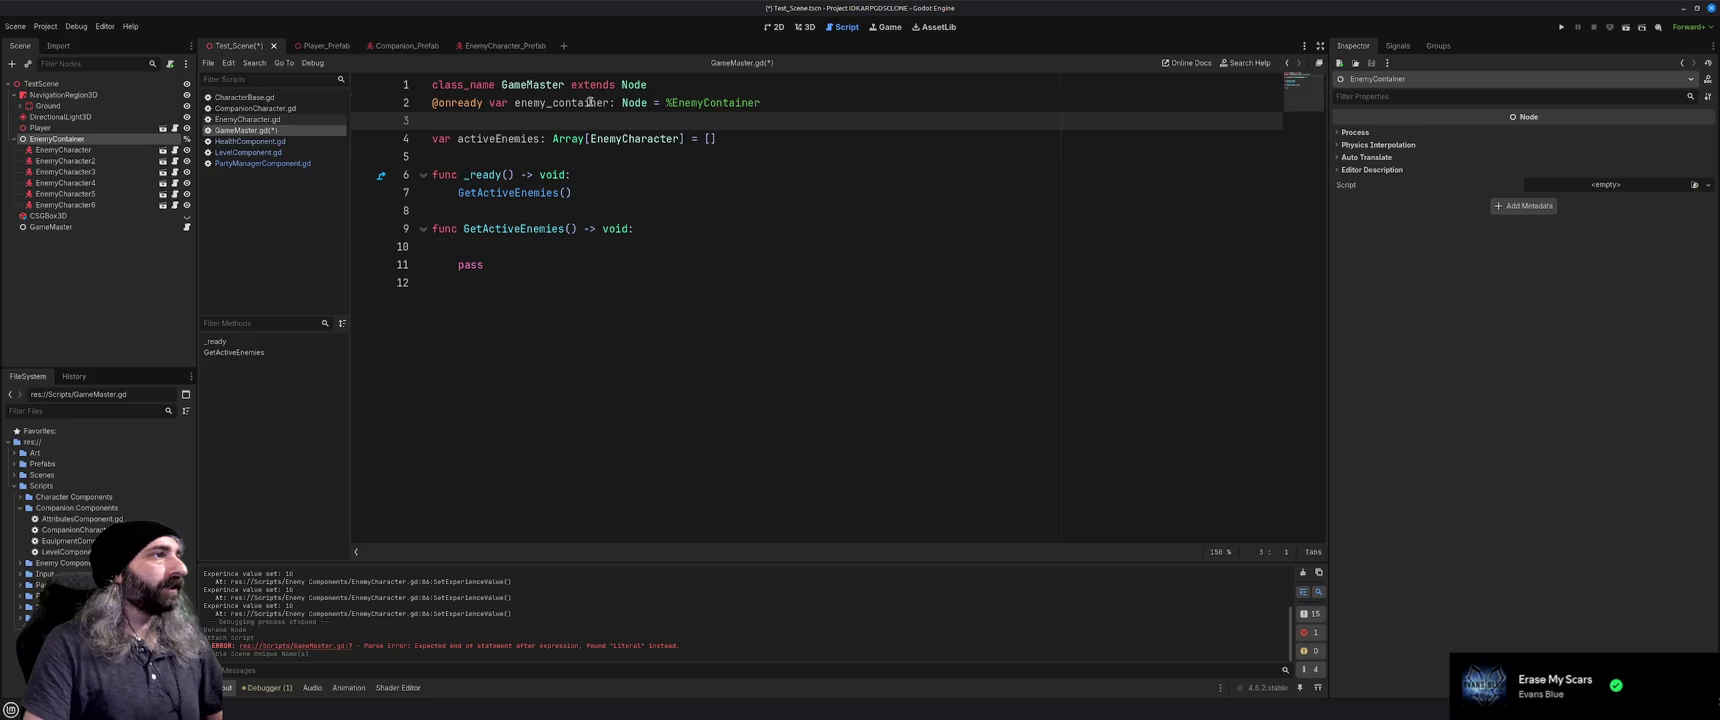
left_click(720, 91)
key("Return")
left_click(615, 152)
left_click(595, 140)
key("BackSpace")
left_click(632, 248)
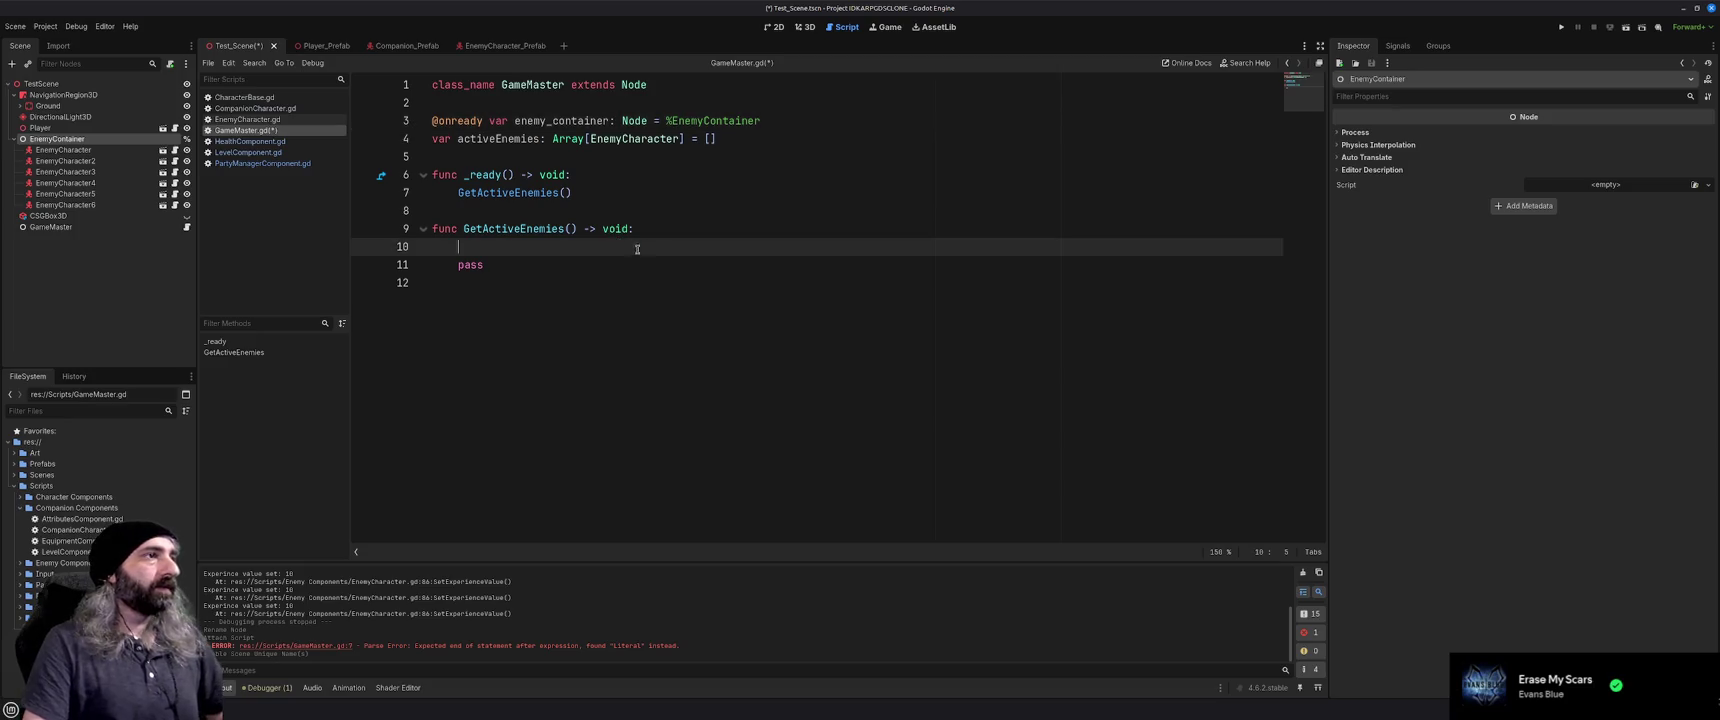
Rename the variable to enemyContainer, then switch back to the Node documentation
double_click(592, 124)
type("enemyContainer")
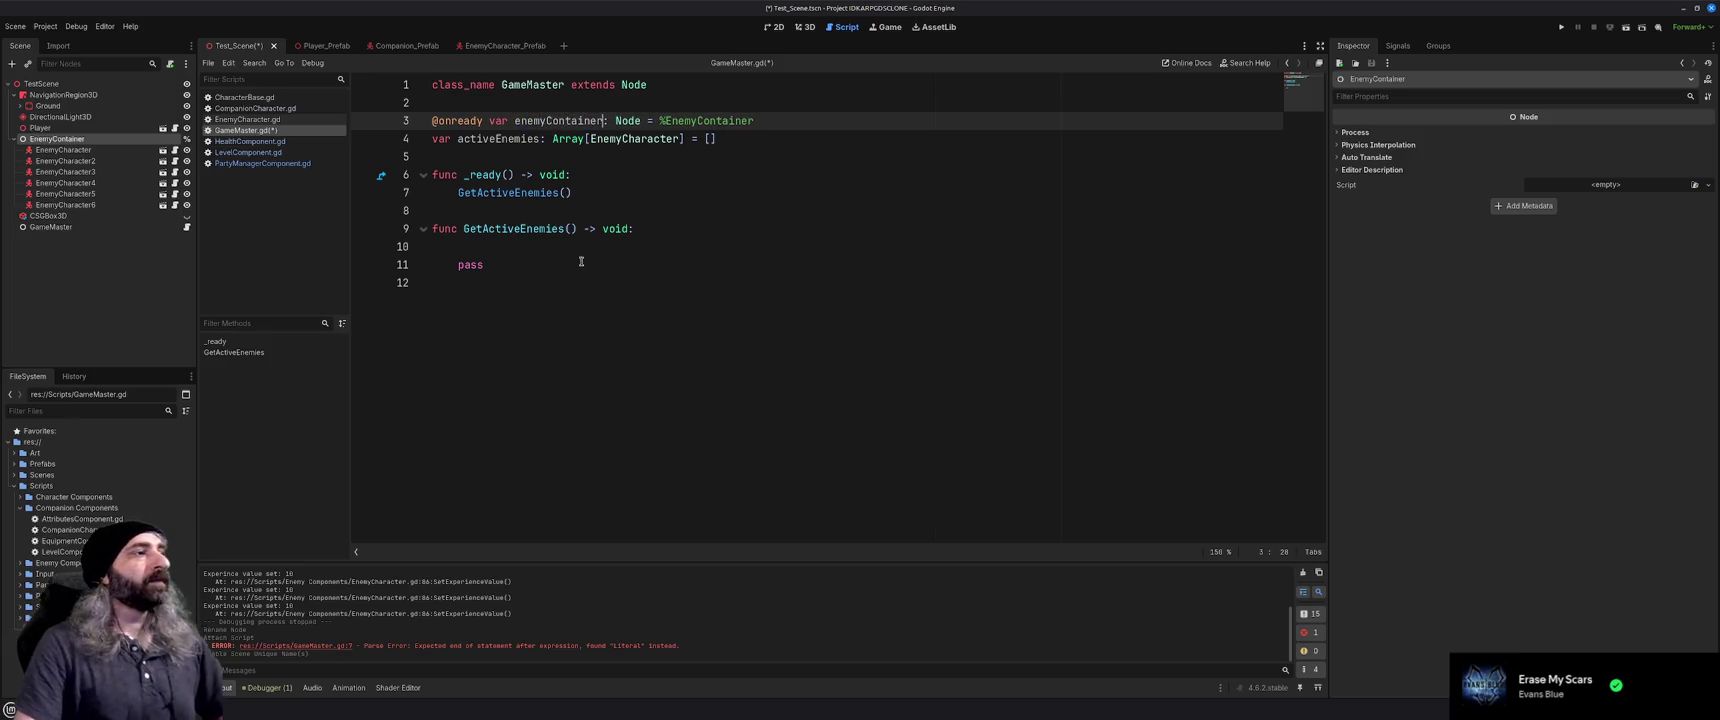
left_click(693, 245)
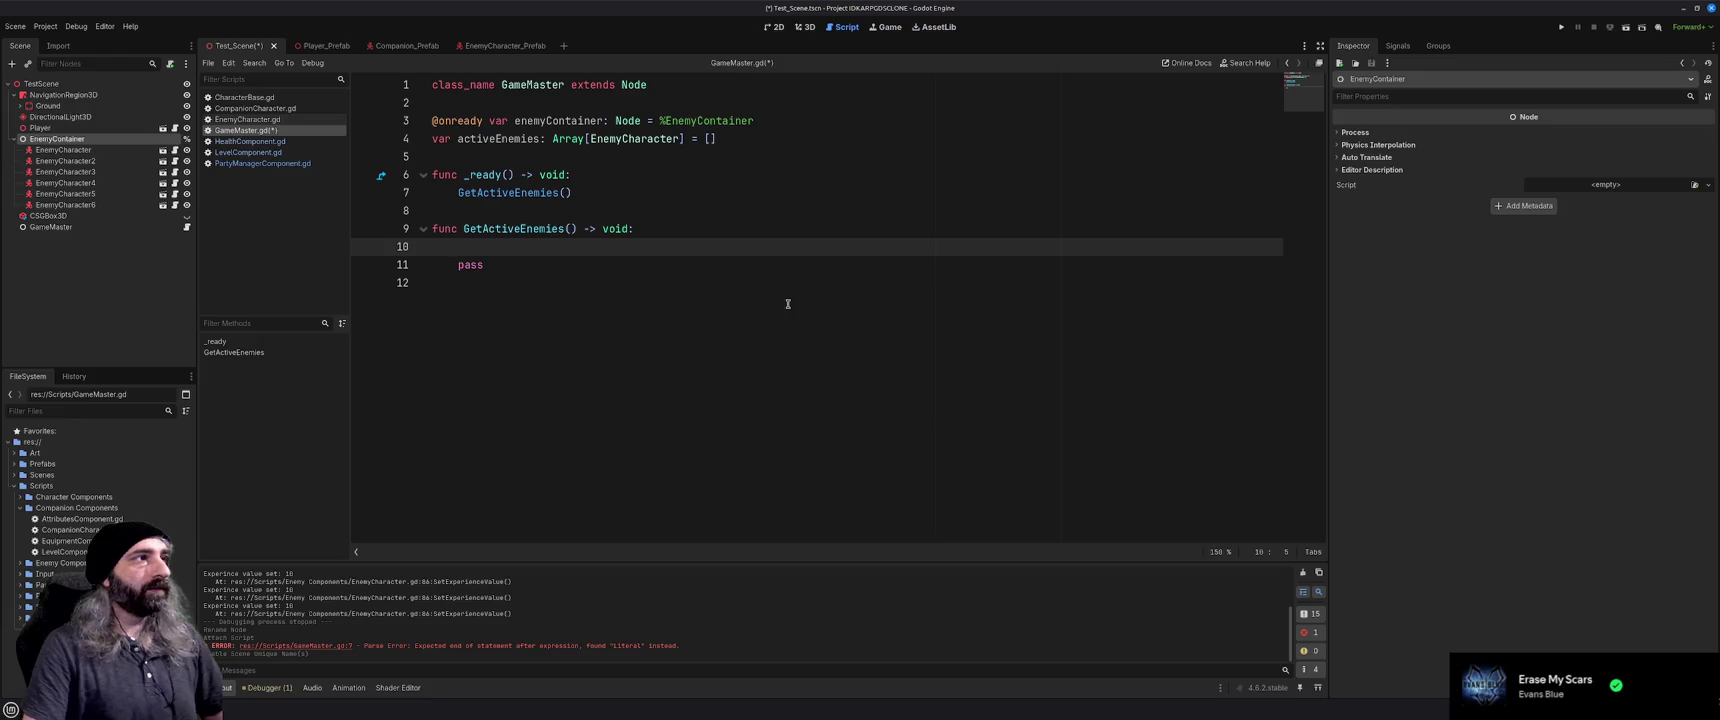
key("alt+Tab")
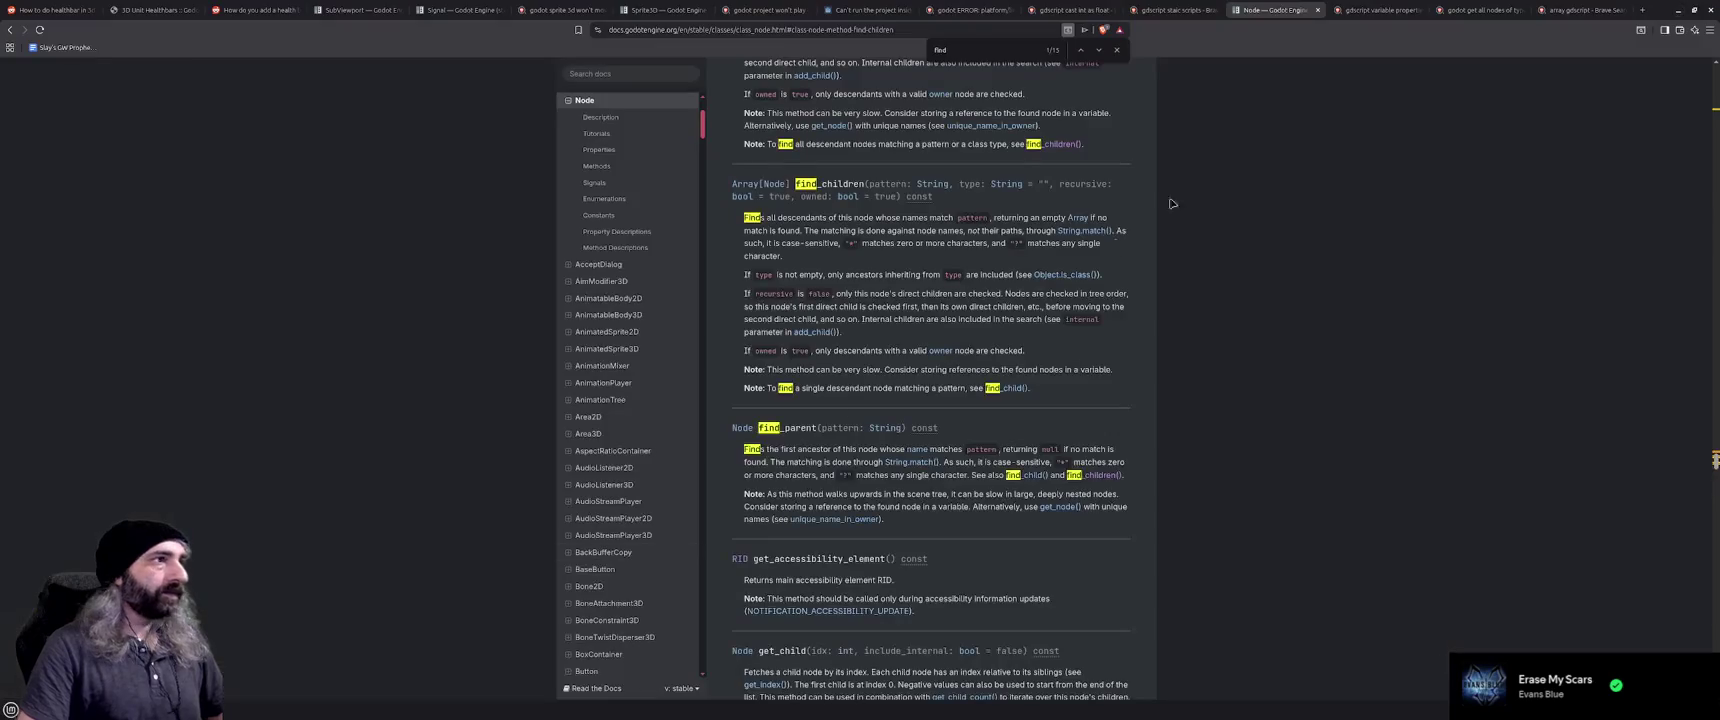
Search 'gdscript foreach' in a new tab, expand the AI answer's for-in examples, then minimize the browser
left_click(1643, 10)
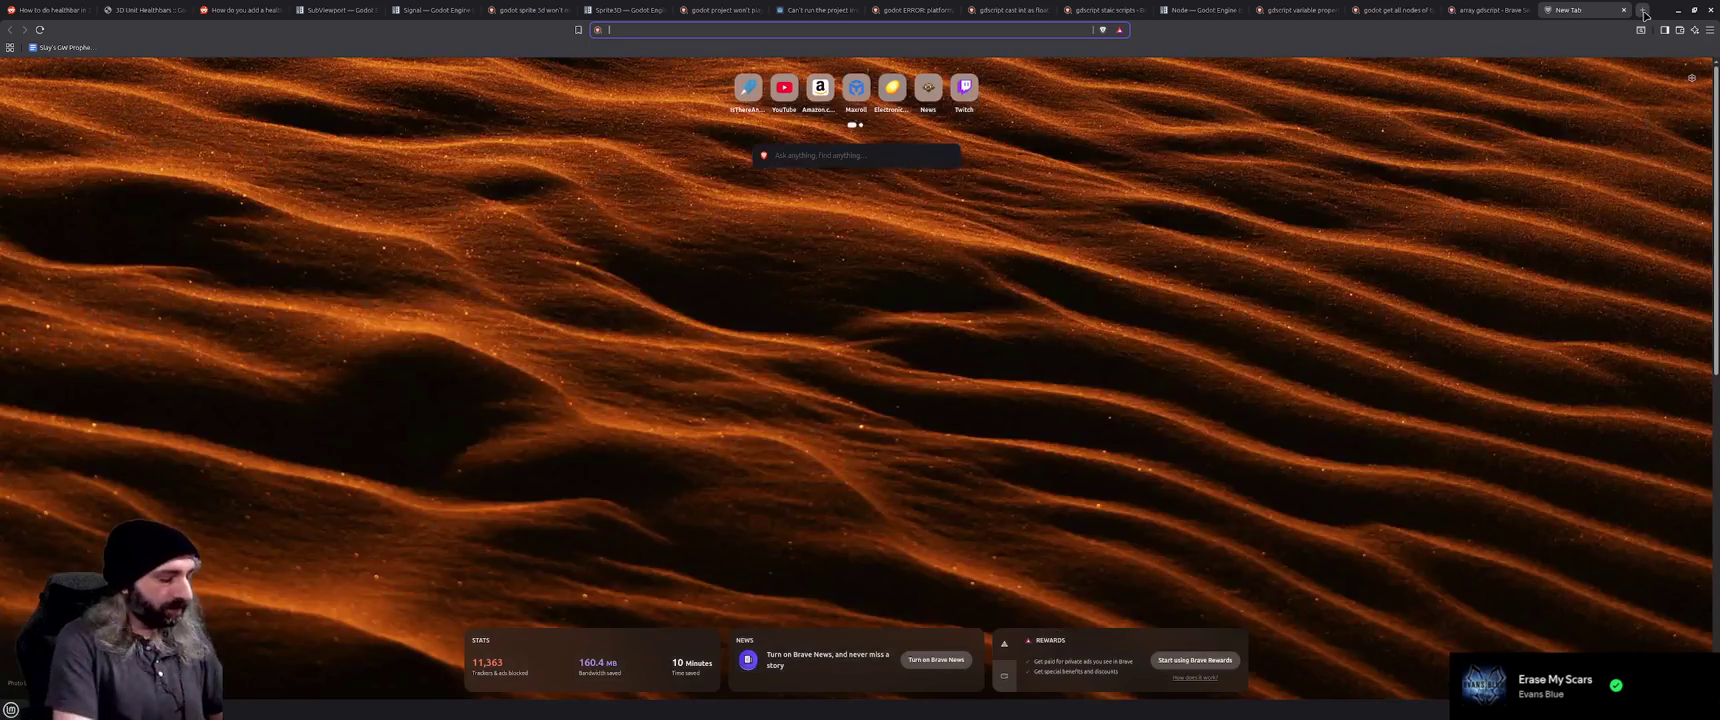
type("gdscript ")
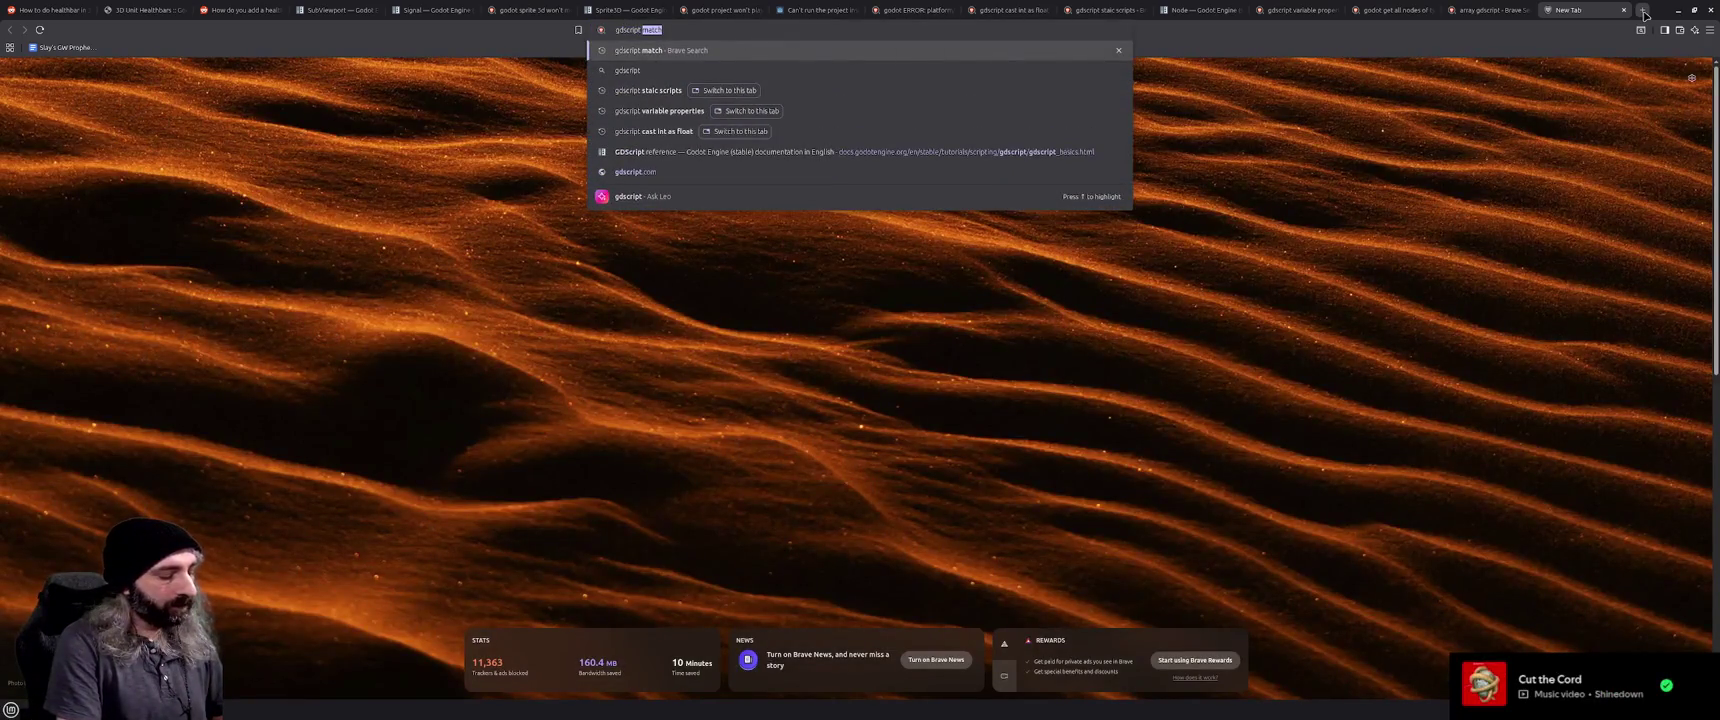
type("foreach")
key("Return")
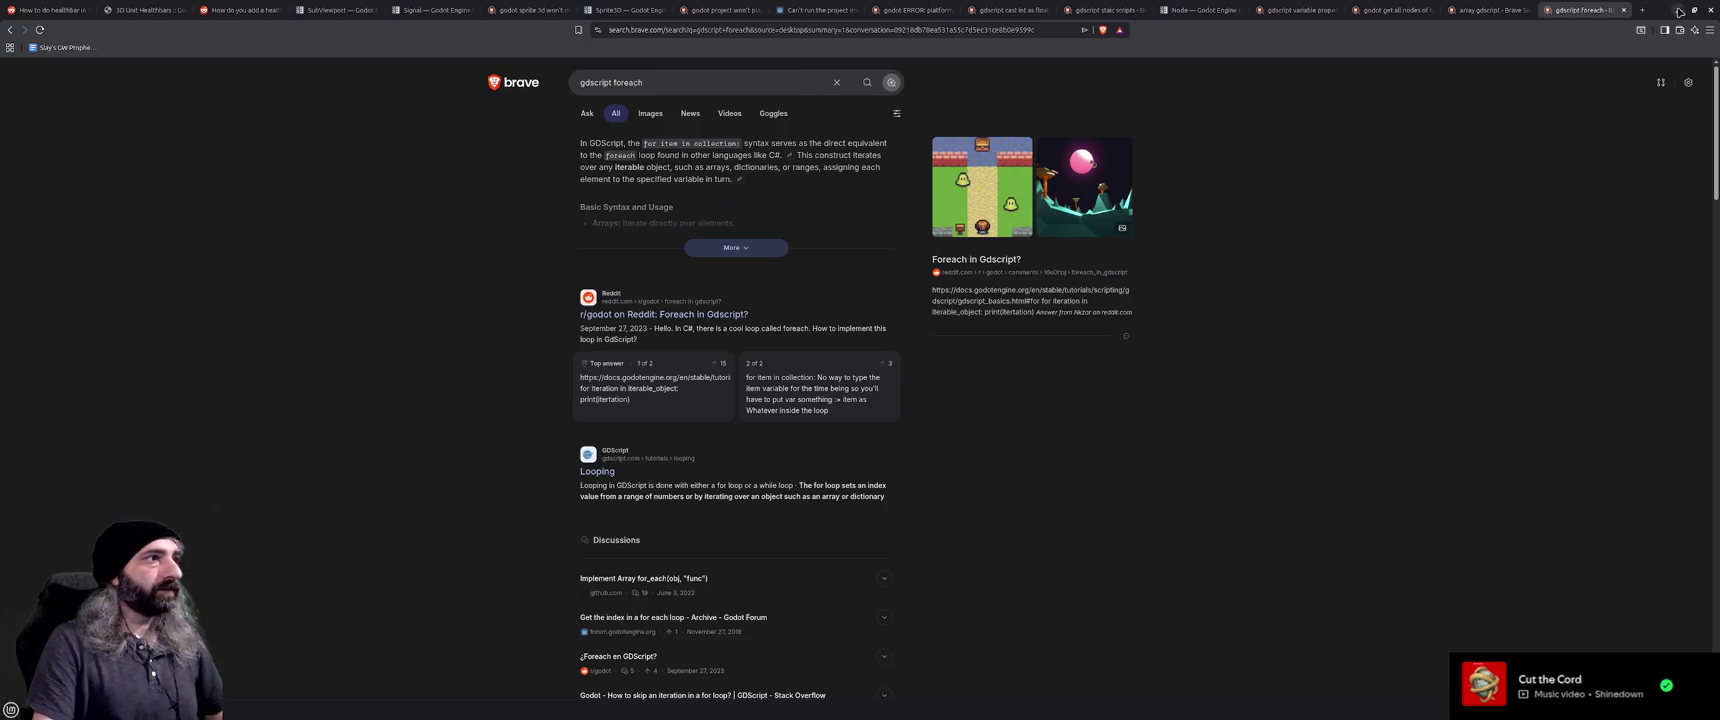
left_click(718, 250)
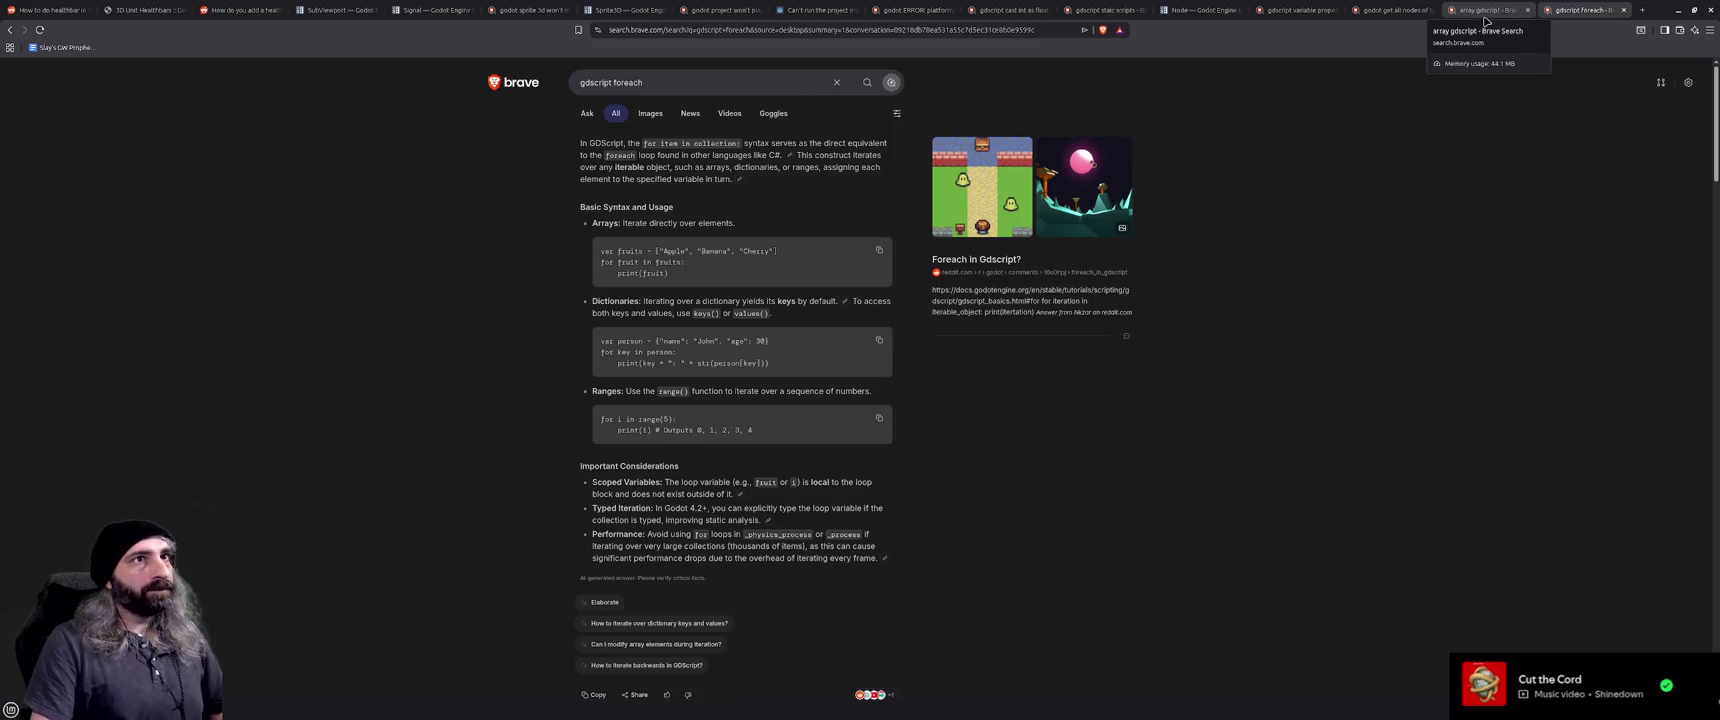
left_click(1677, 10)
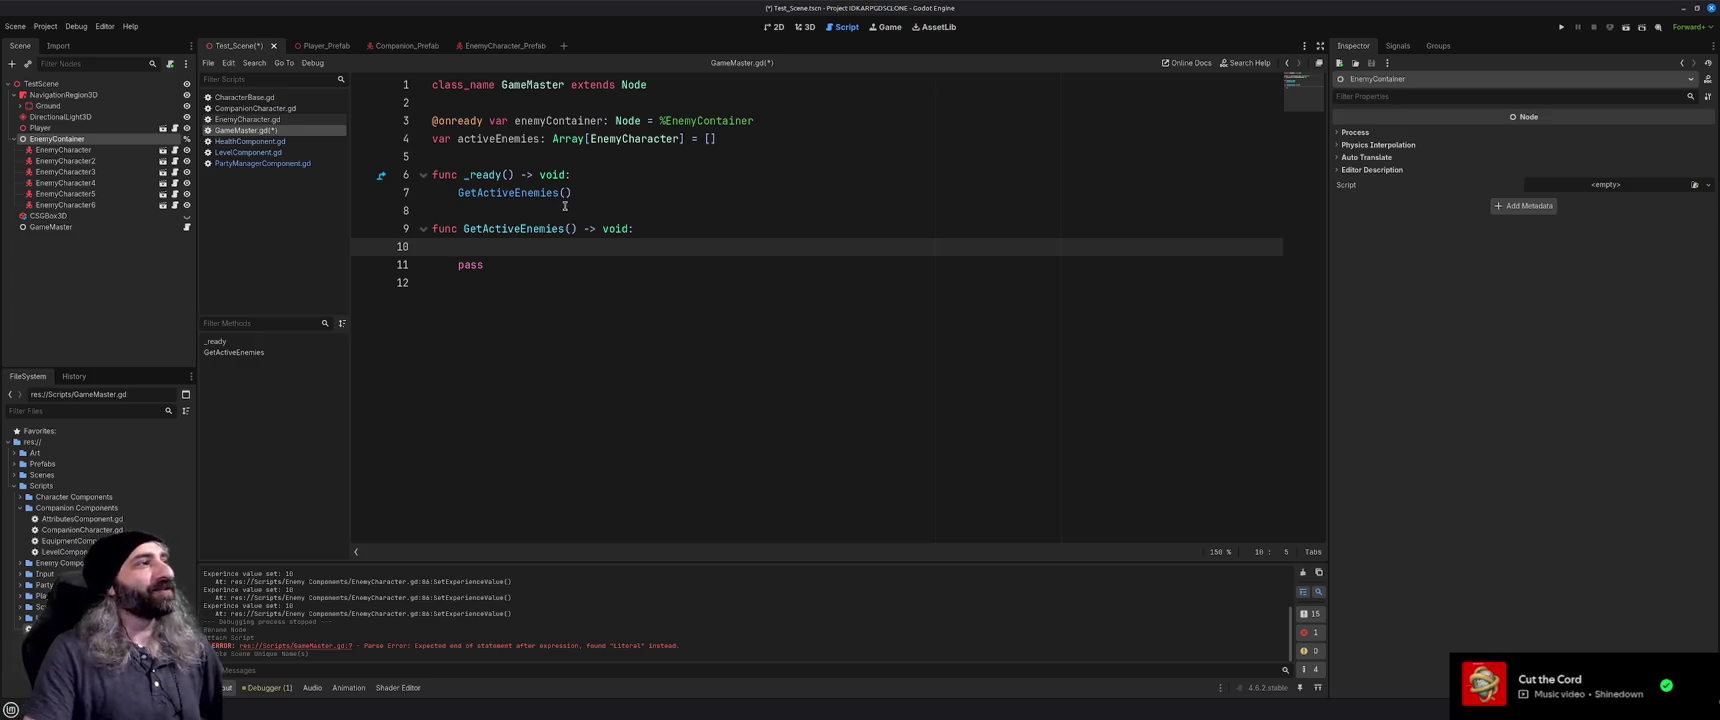
Place the cursor on the empty line in GetActiveEnemies, then return to the browser and open a new tab
left_click(642, 207)
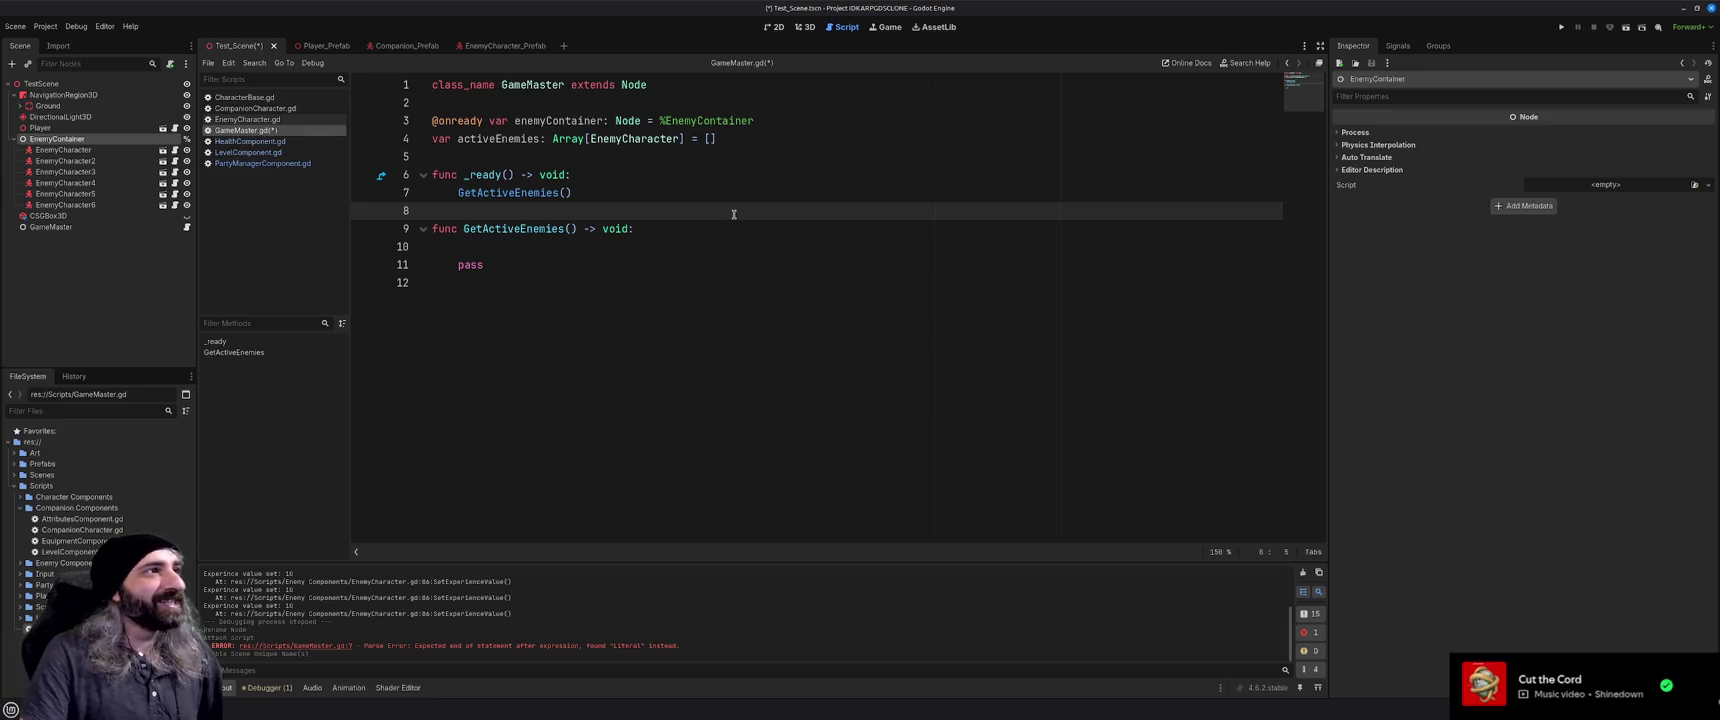
left_click(593, 245)
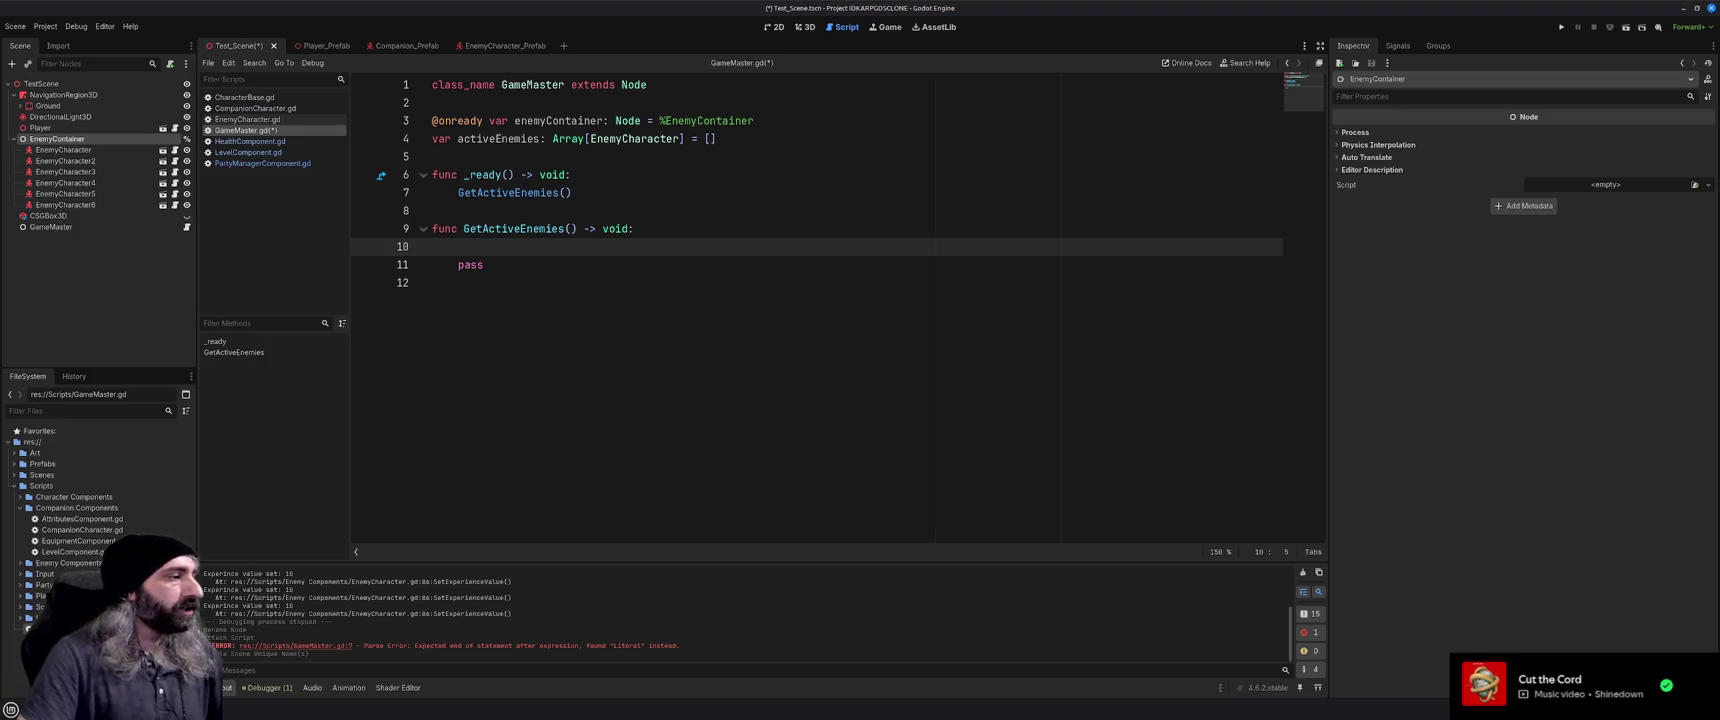
key("alt+Tab")
left_click(1644, 10)
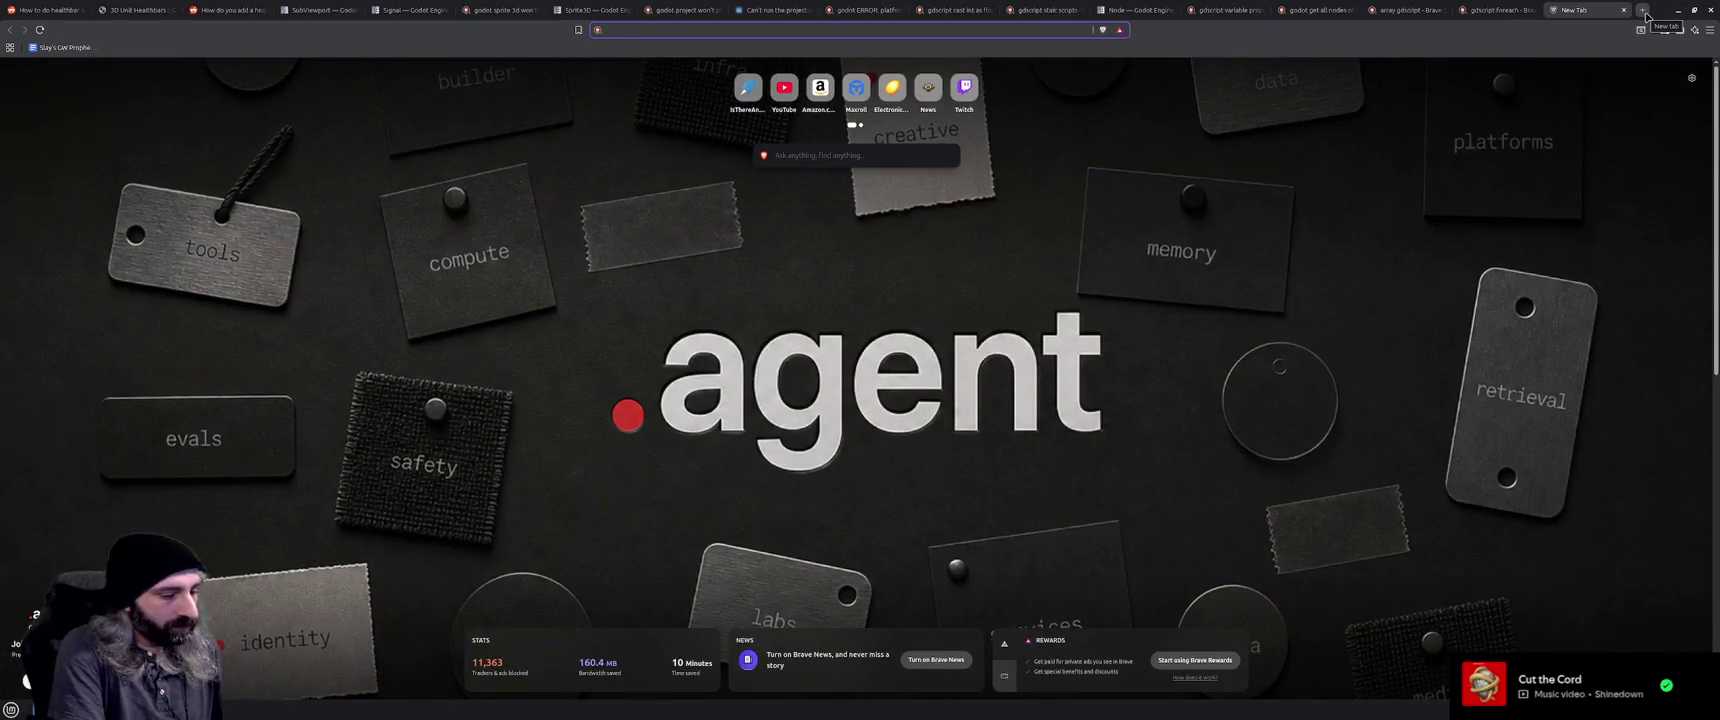
Search 'gdscrip iterate through clid of node', pass the verification, and expand the AI answer
type("gdsc")
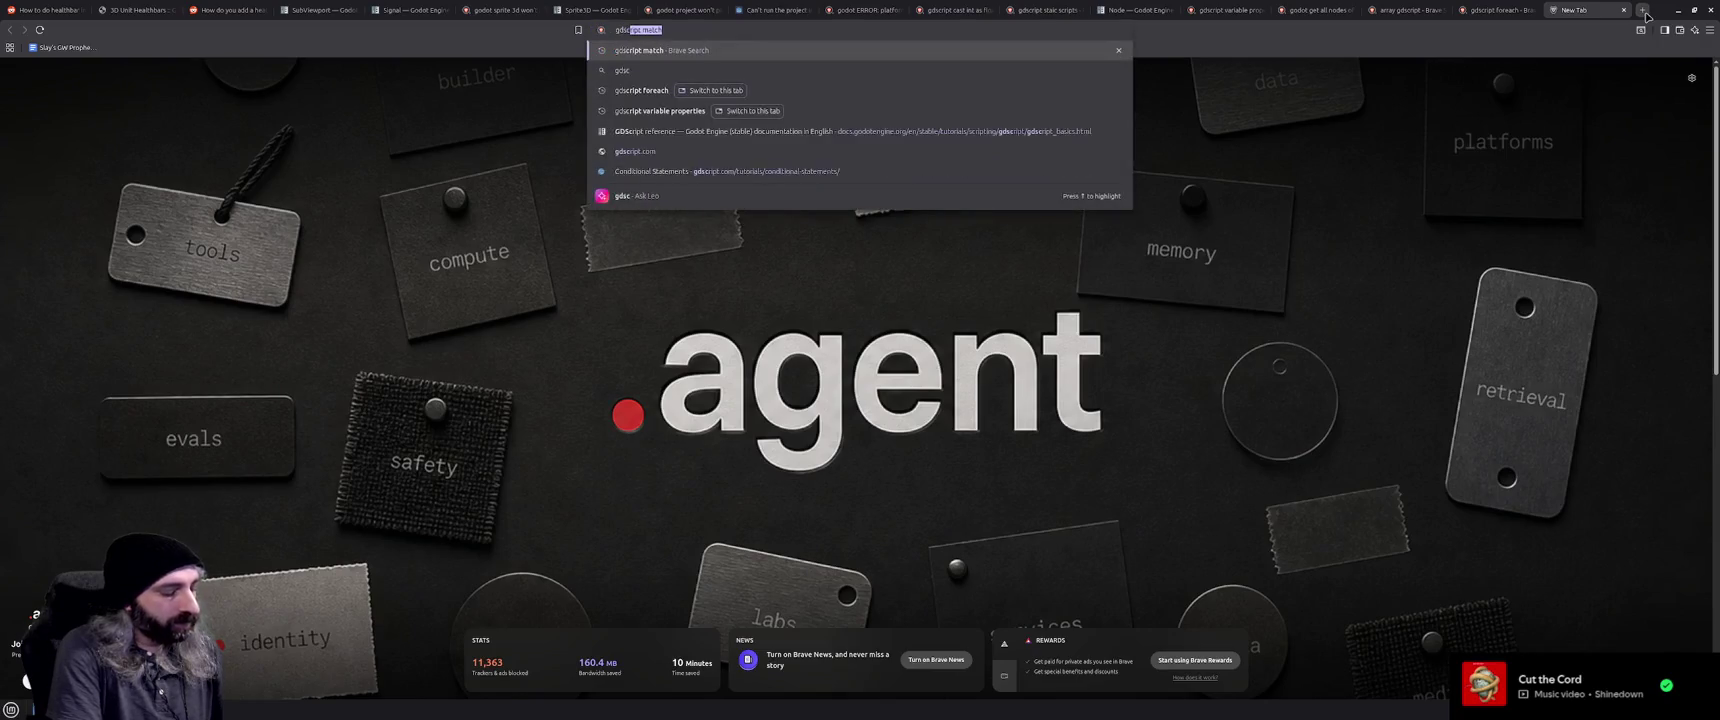
type("rip iterate through")
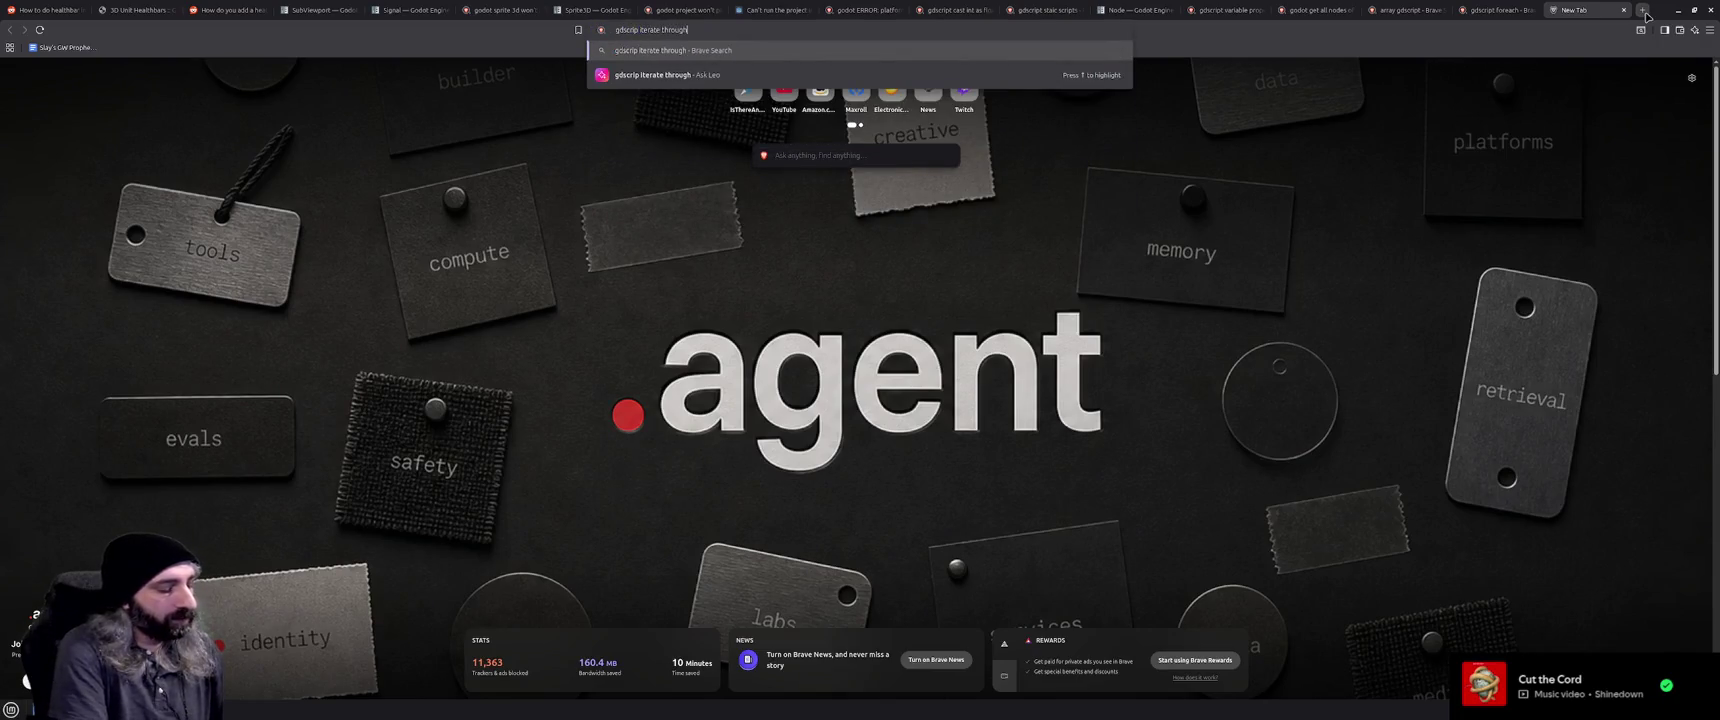
type(" clid of node")
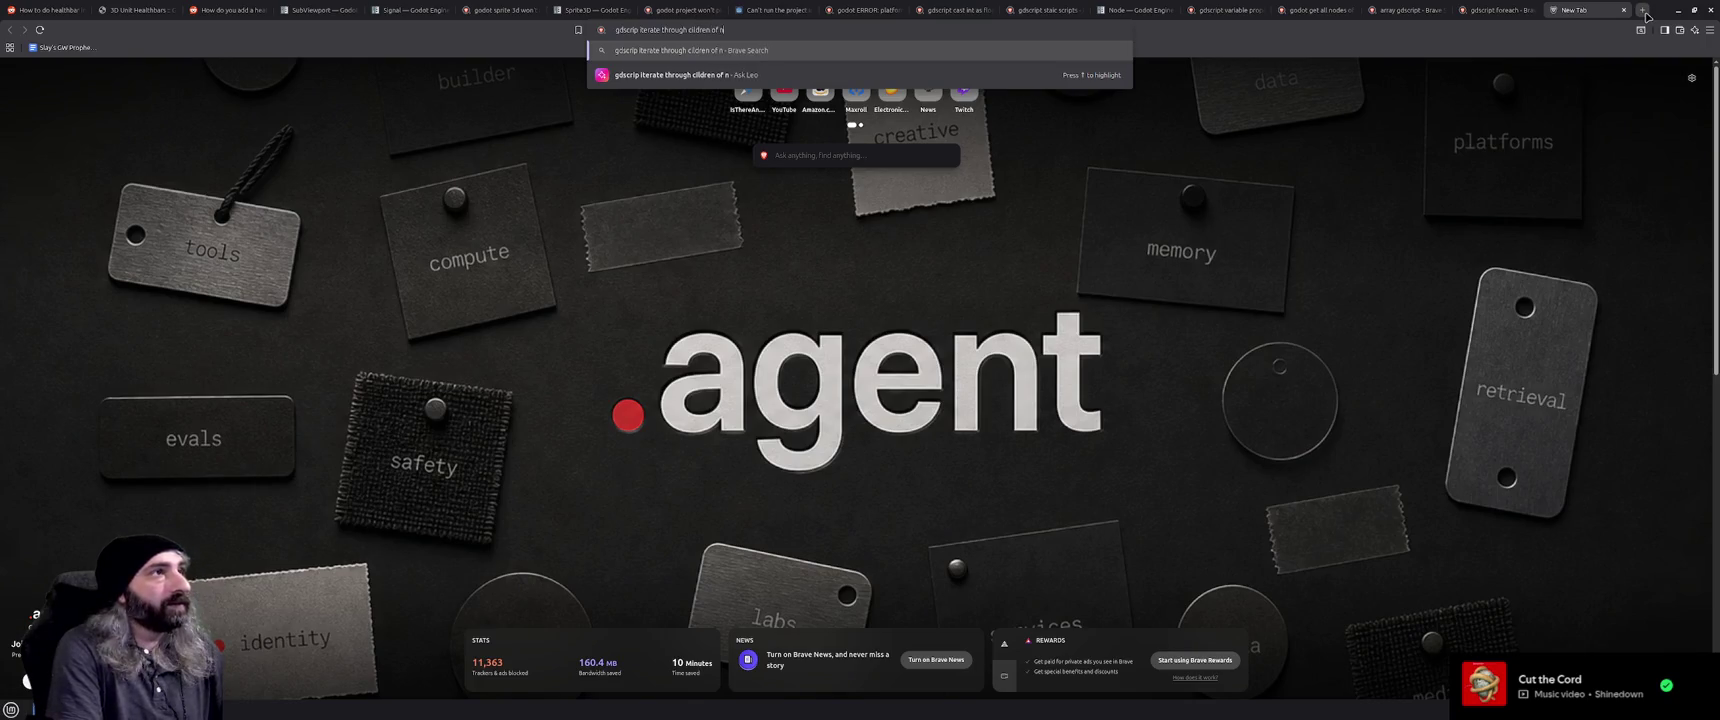
key("Return")
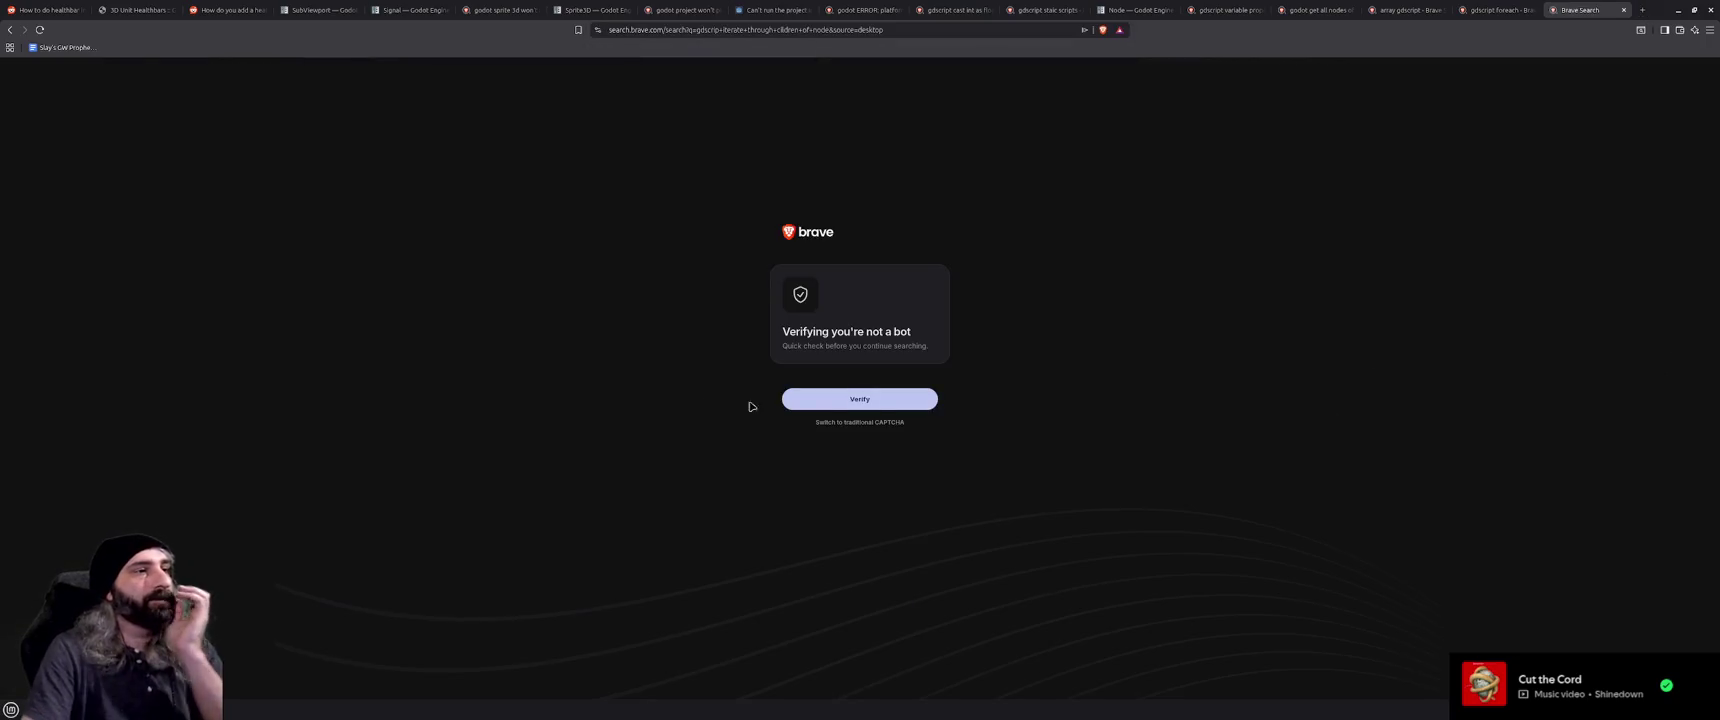
left_click(900, 402)
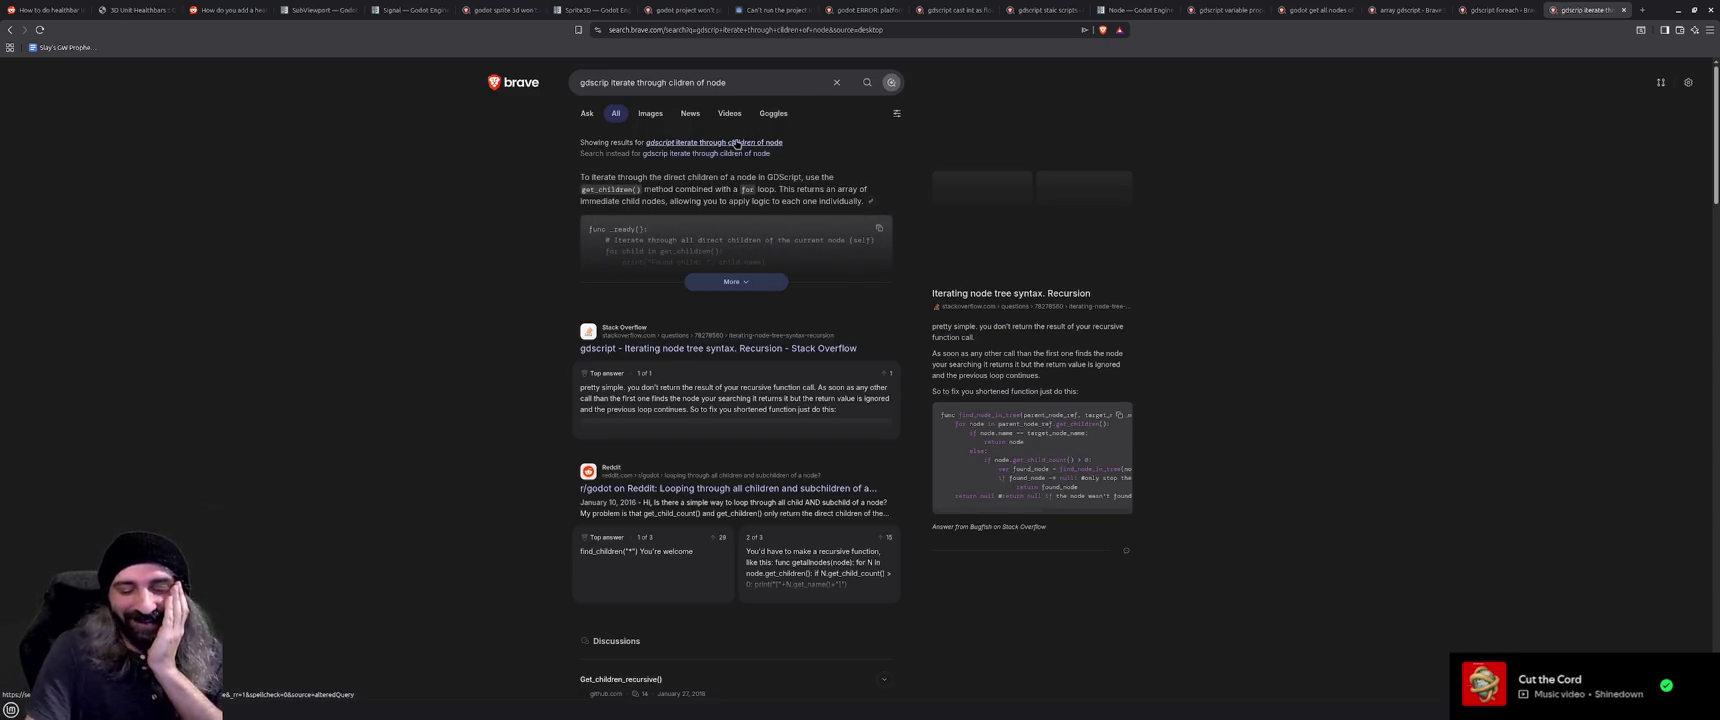
left_click(735, 284)
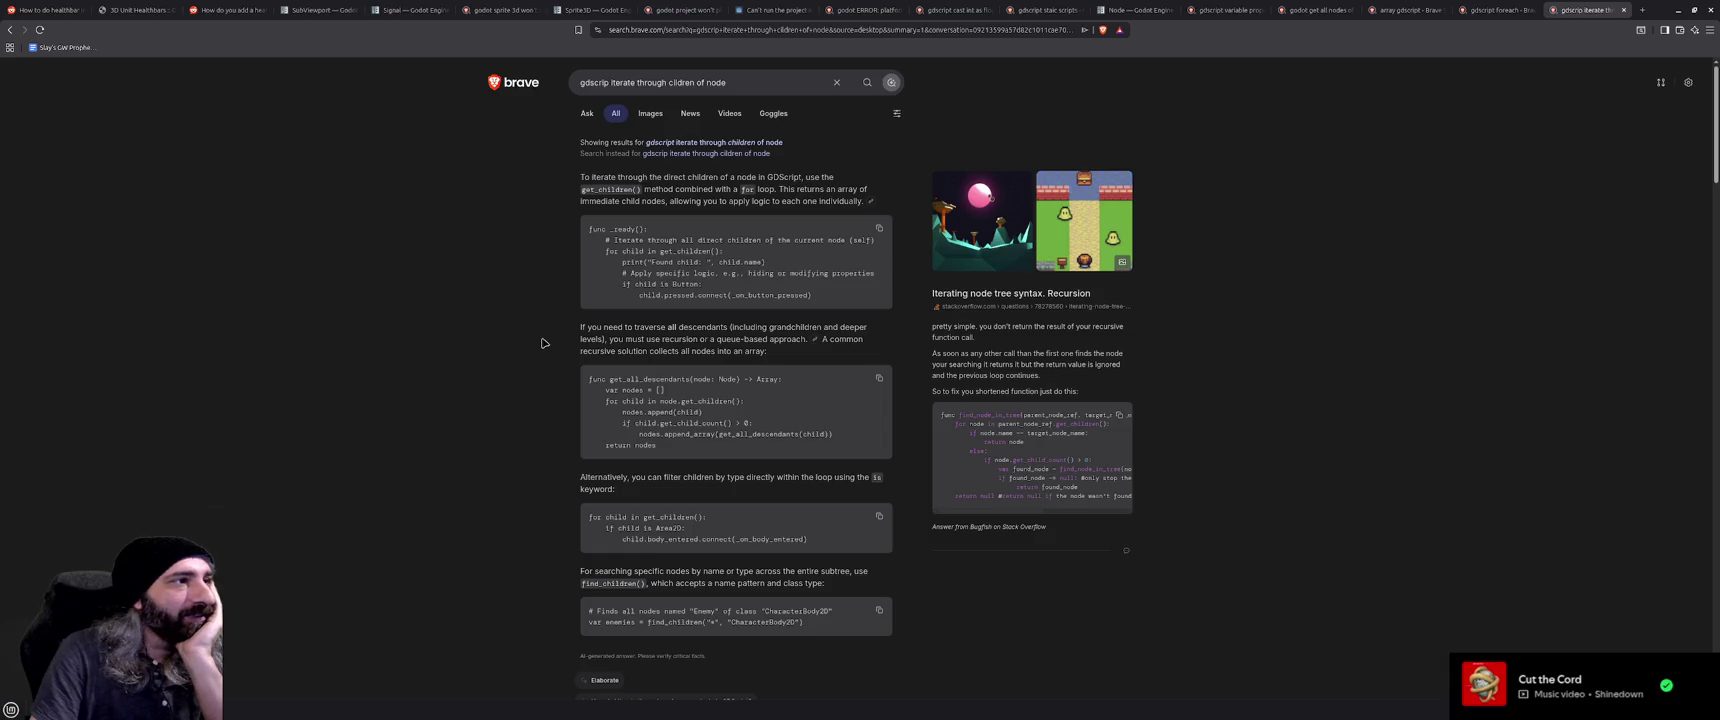
key("alt+Tab")
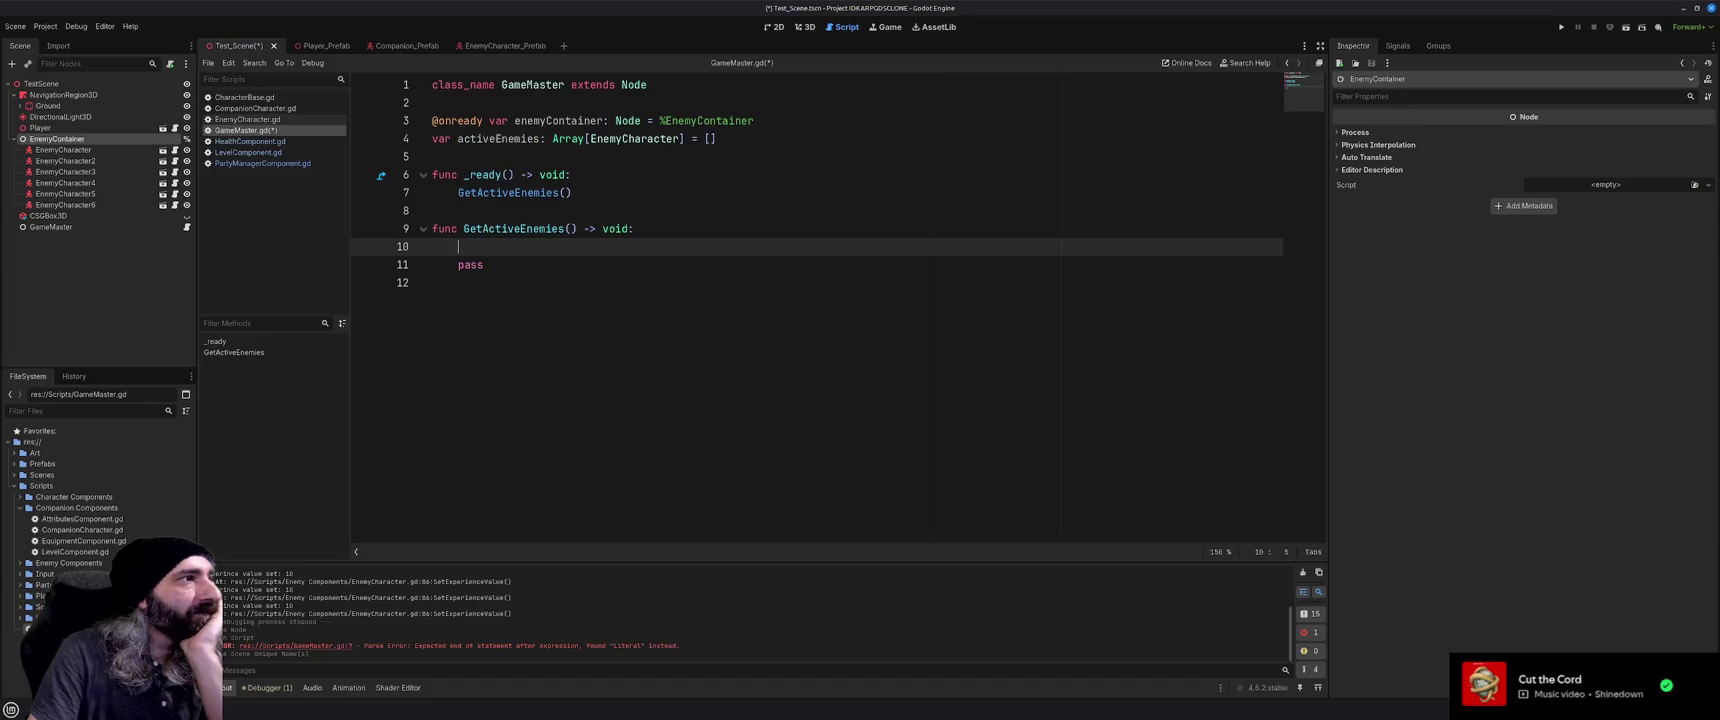
Write the loop header `for child in enemyContainer.get_children()` in GetActiveEnemies
type("for ")
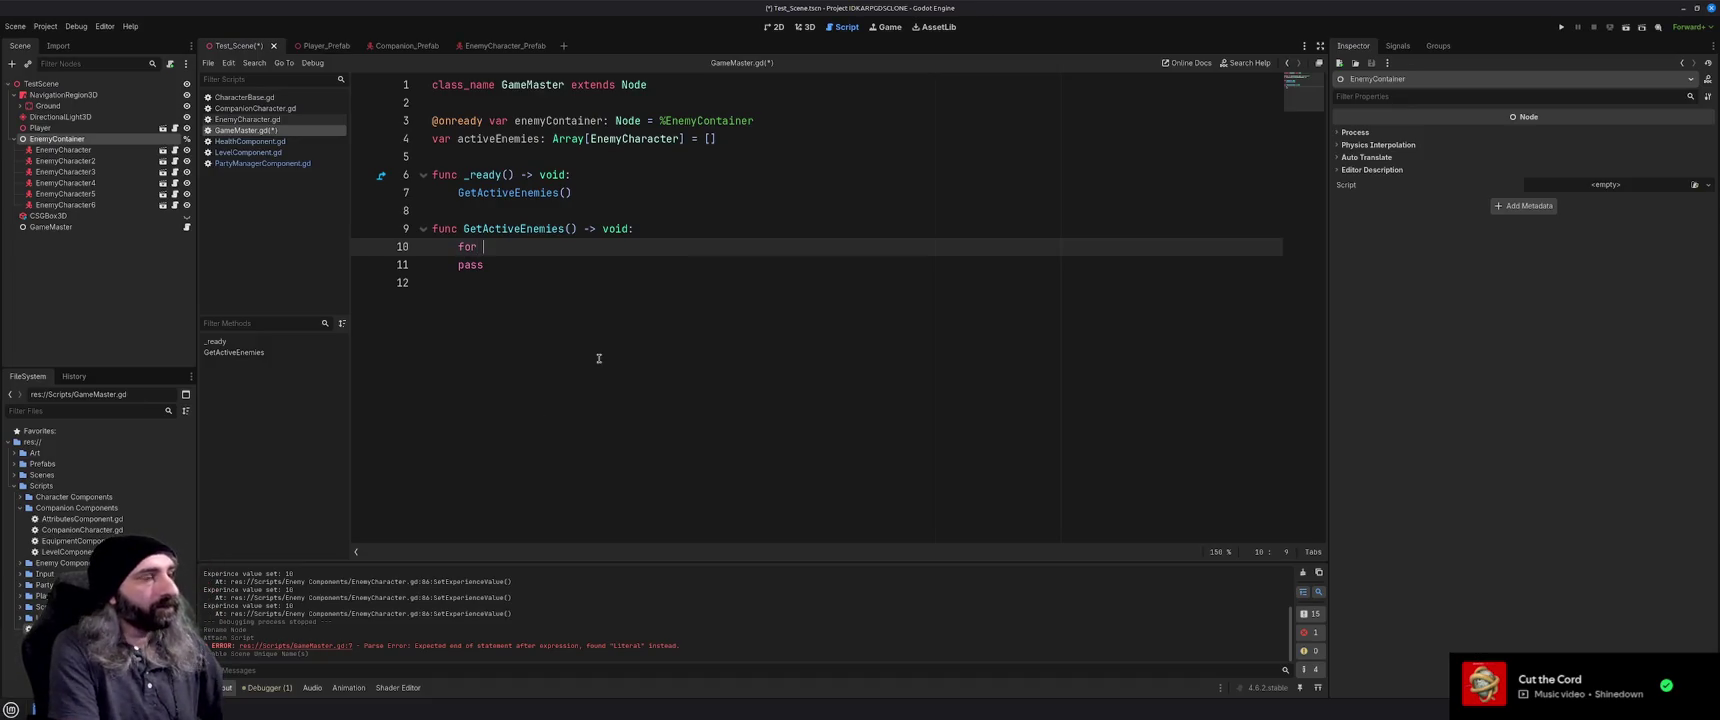
type("child in get")
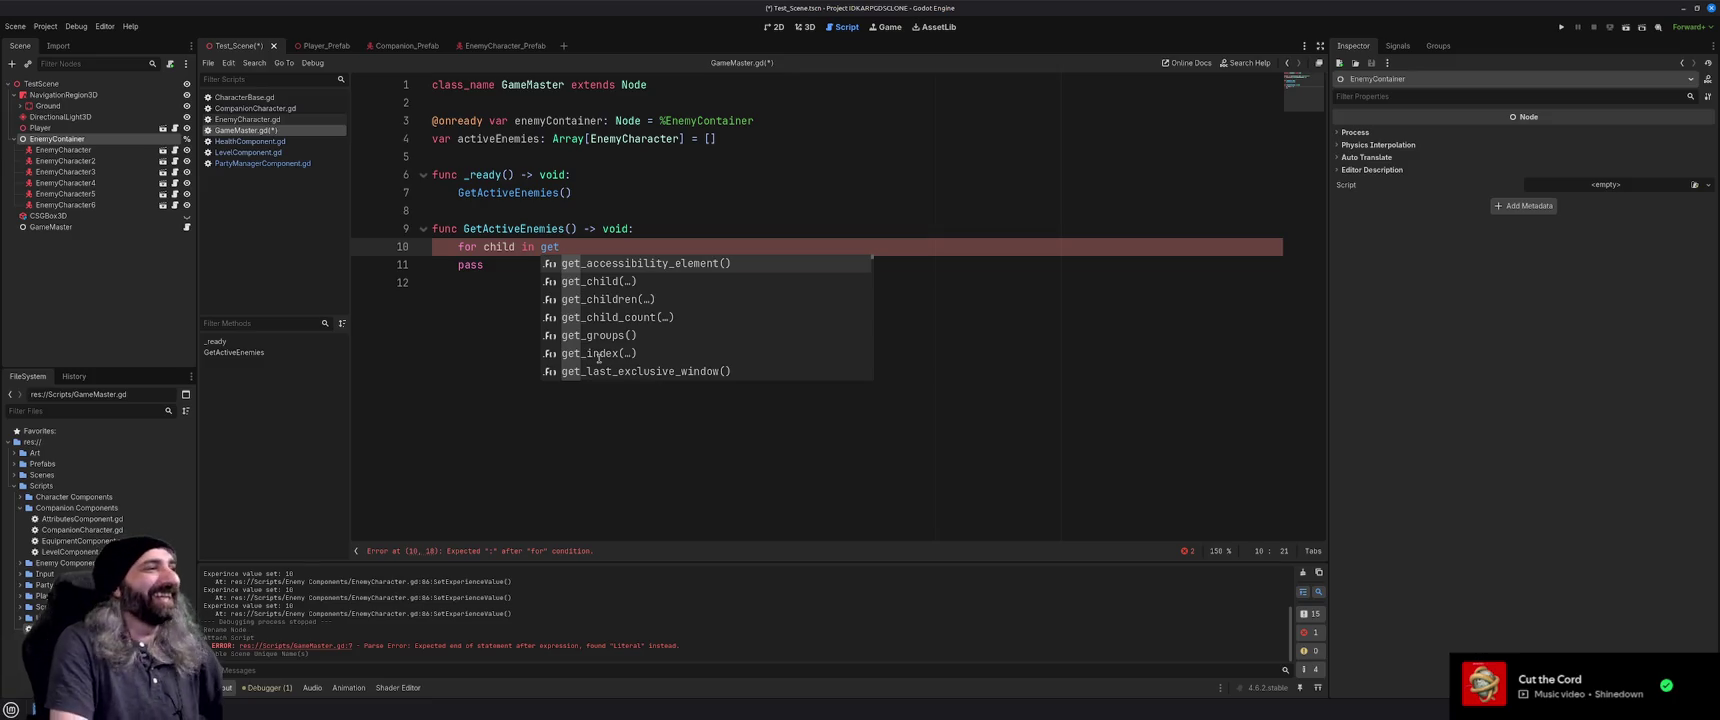
key("Down")
key("Down")
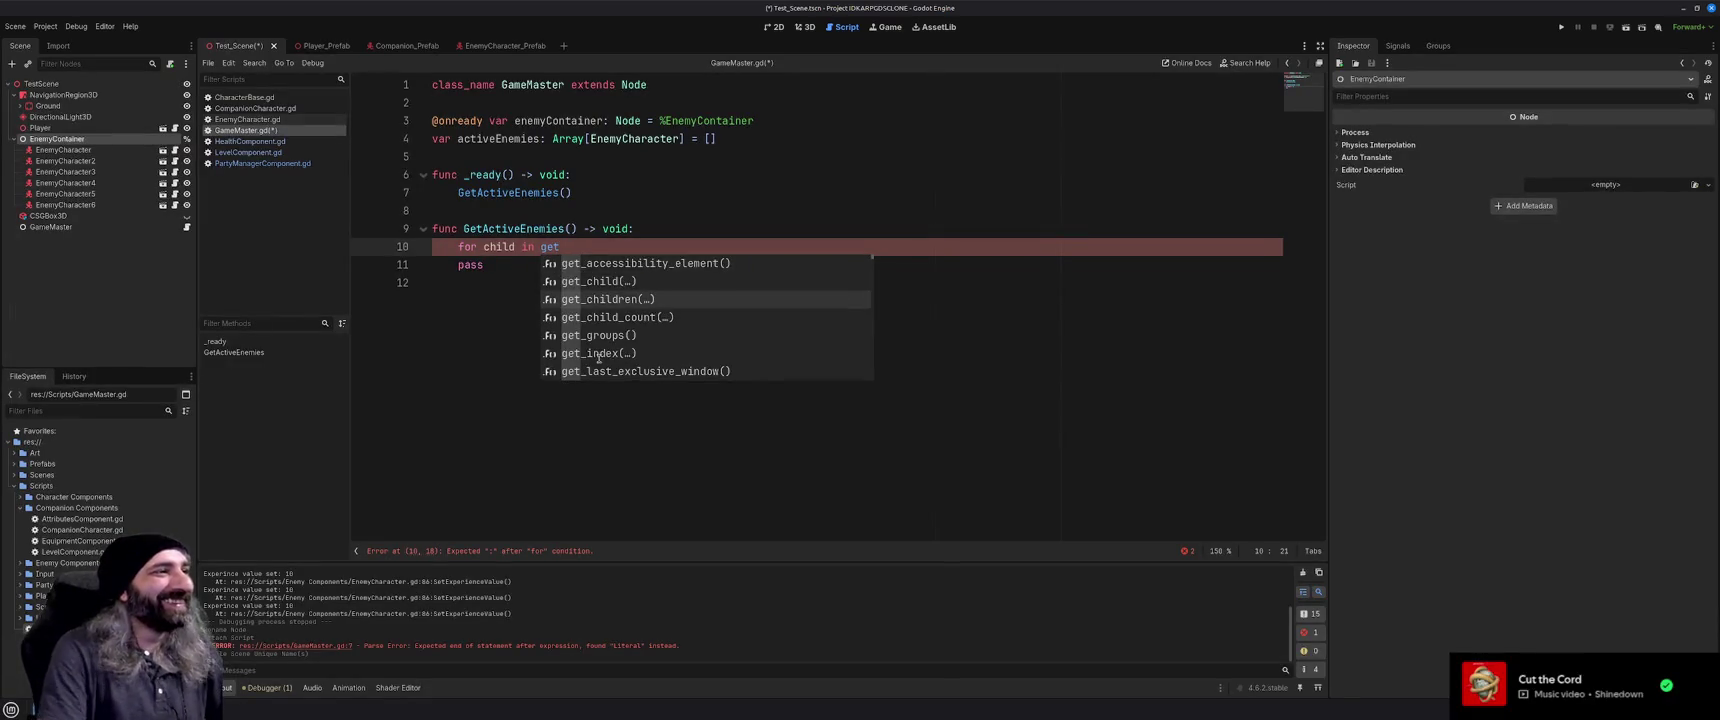
key("Return")
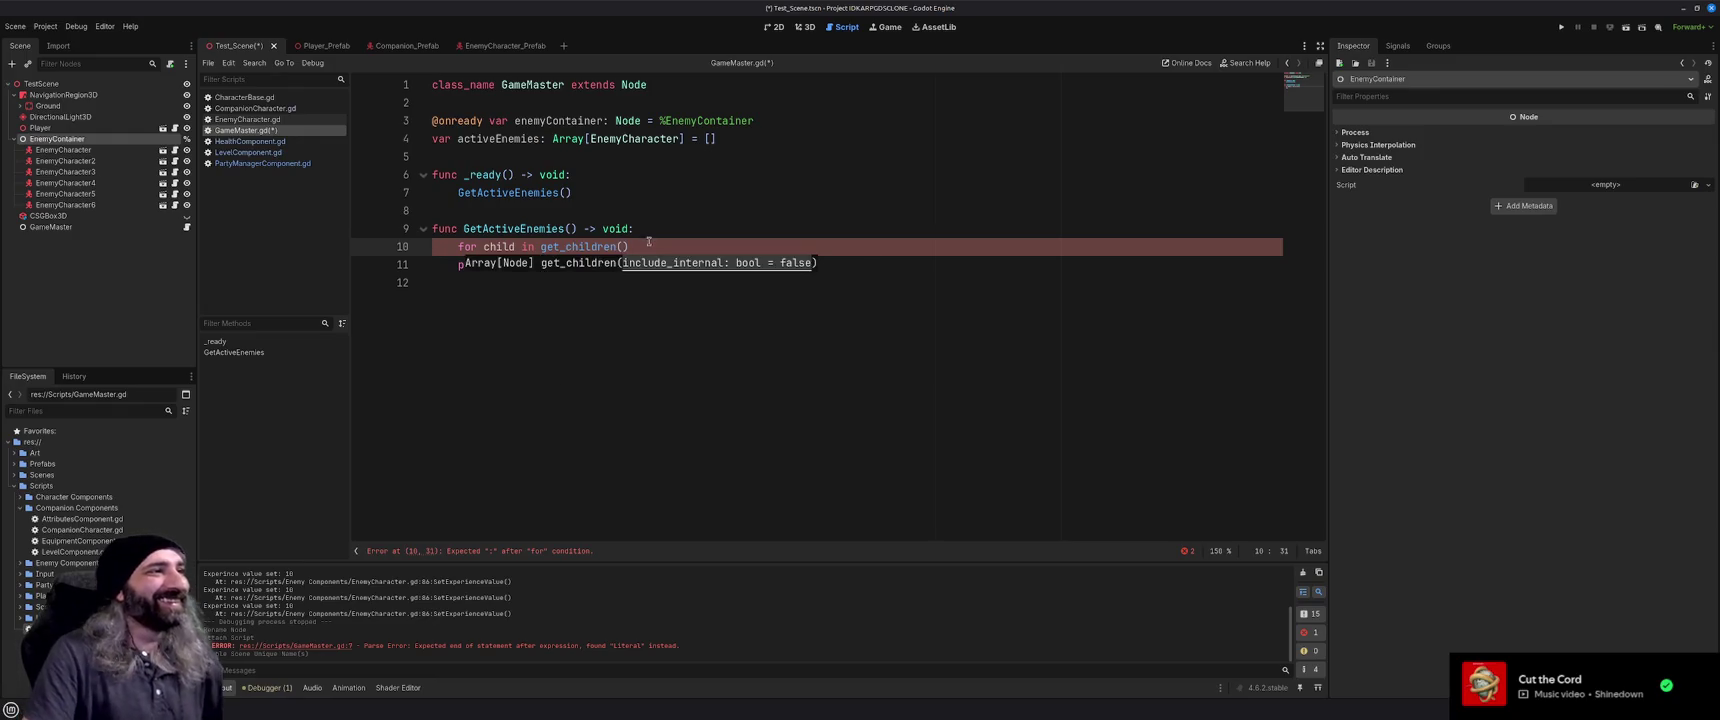
left_click(651, 246)
mouse_move(578, 246)
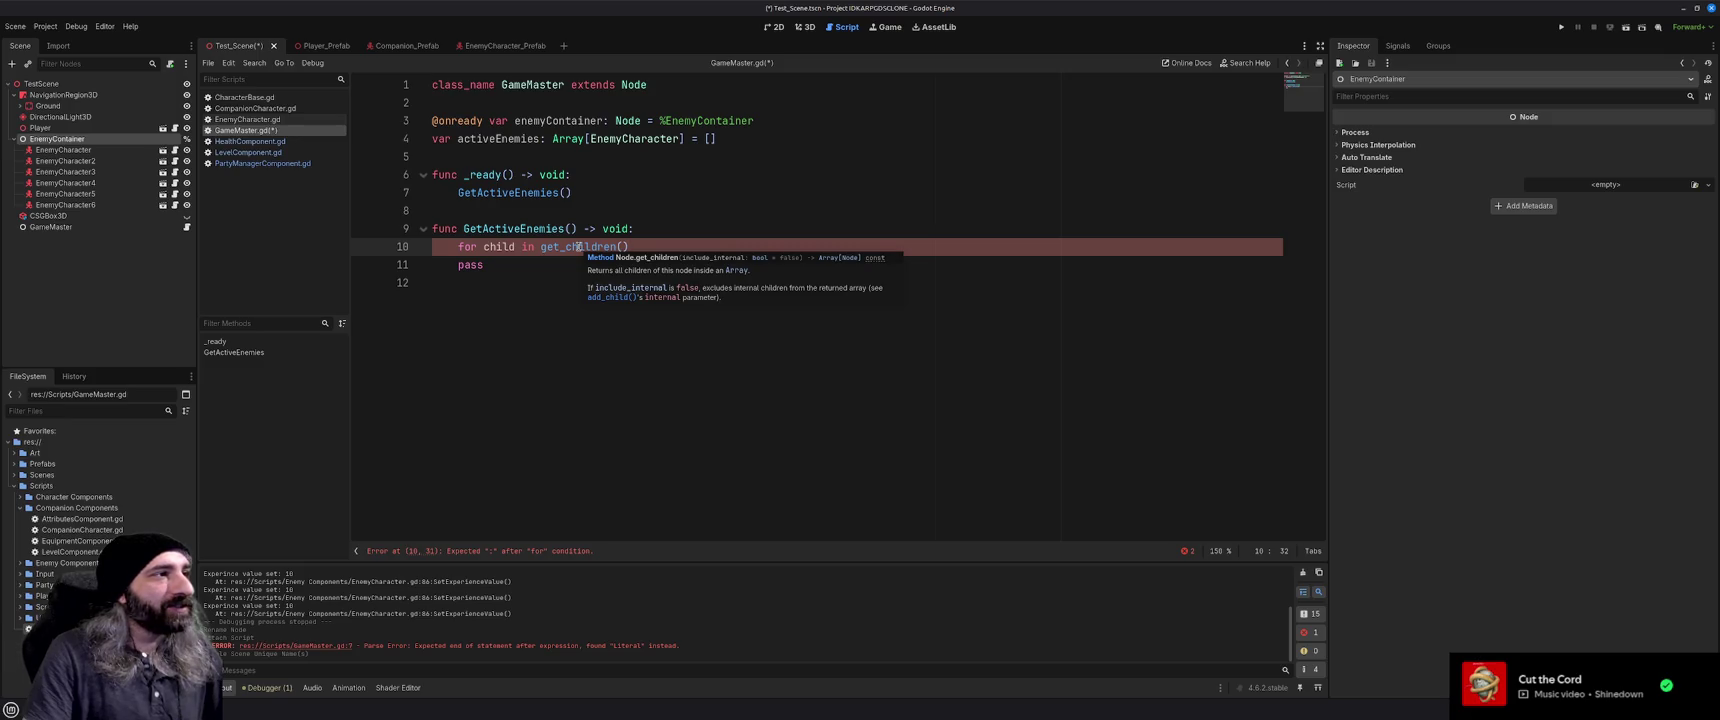
key("ctrl+Left")
key("ctrl+Left")
type("ene")
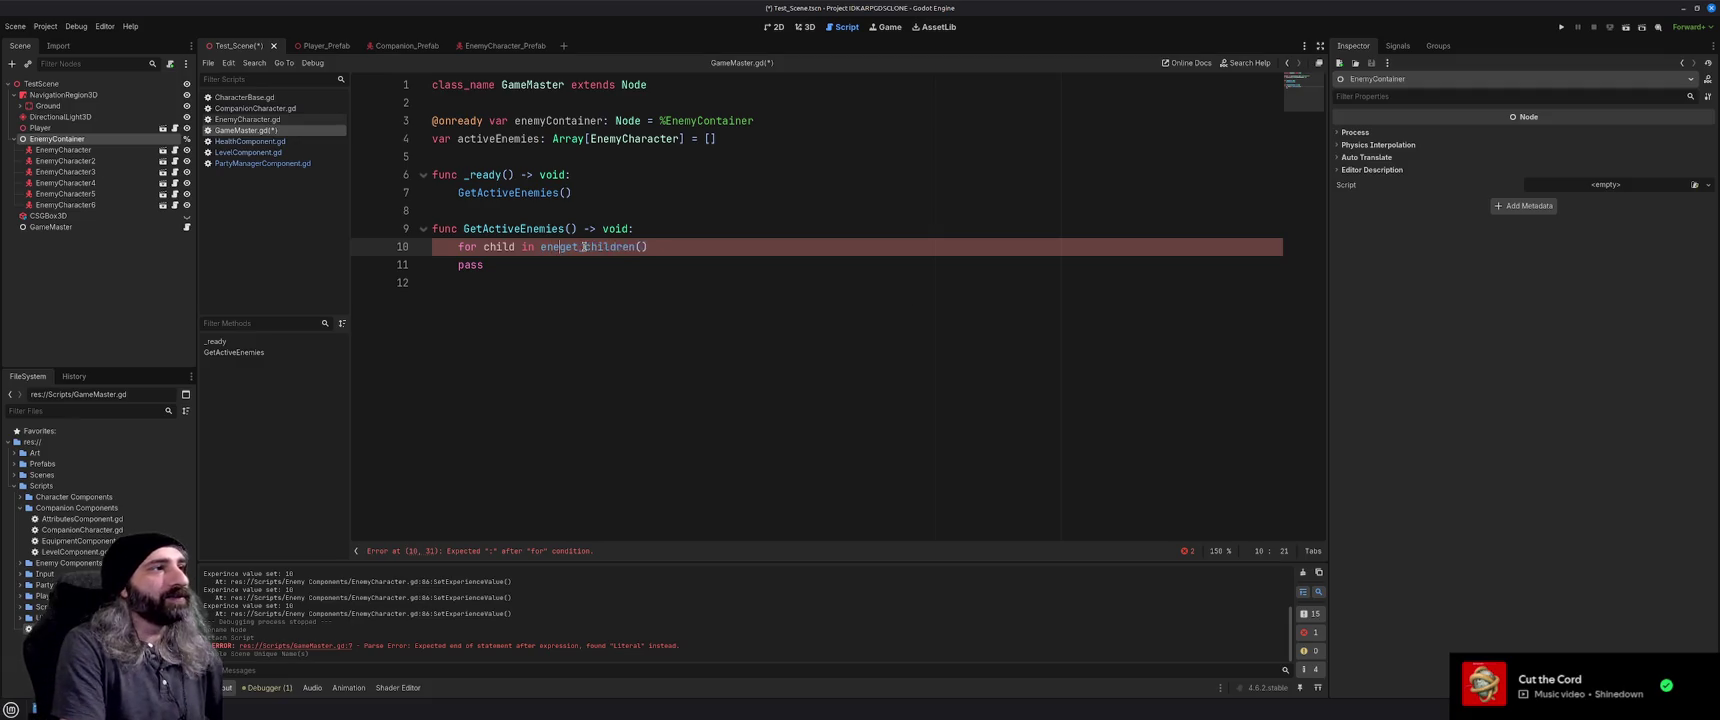
type("myC")
key("Return")
type(".")
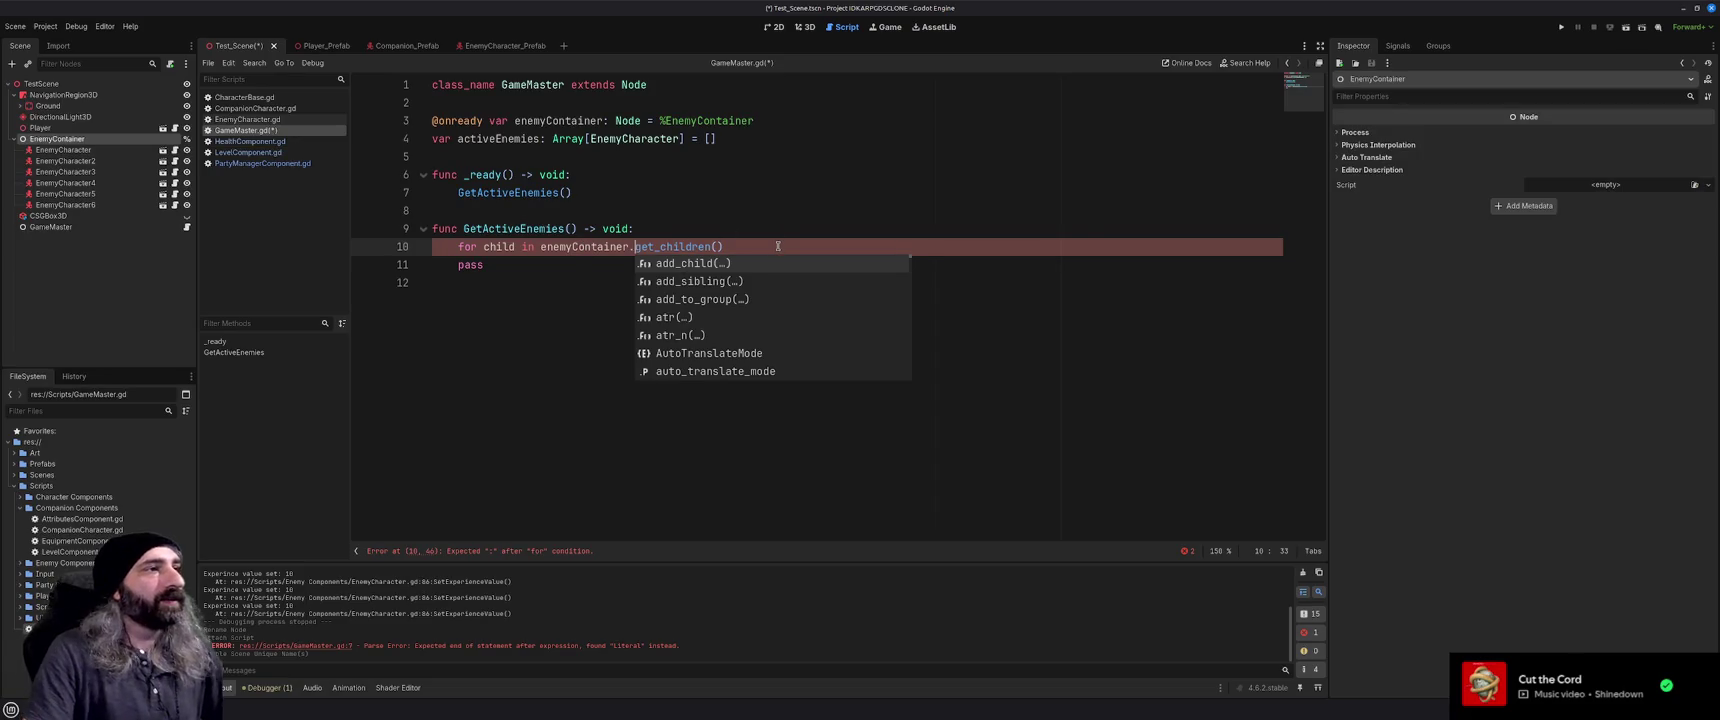
Save the scene and script with Ctrl+S and start a new line inside the loop
key("End")
key("ctrl+s")
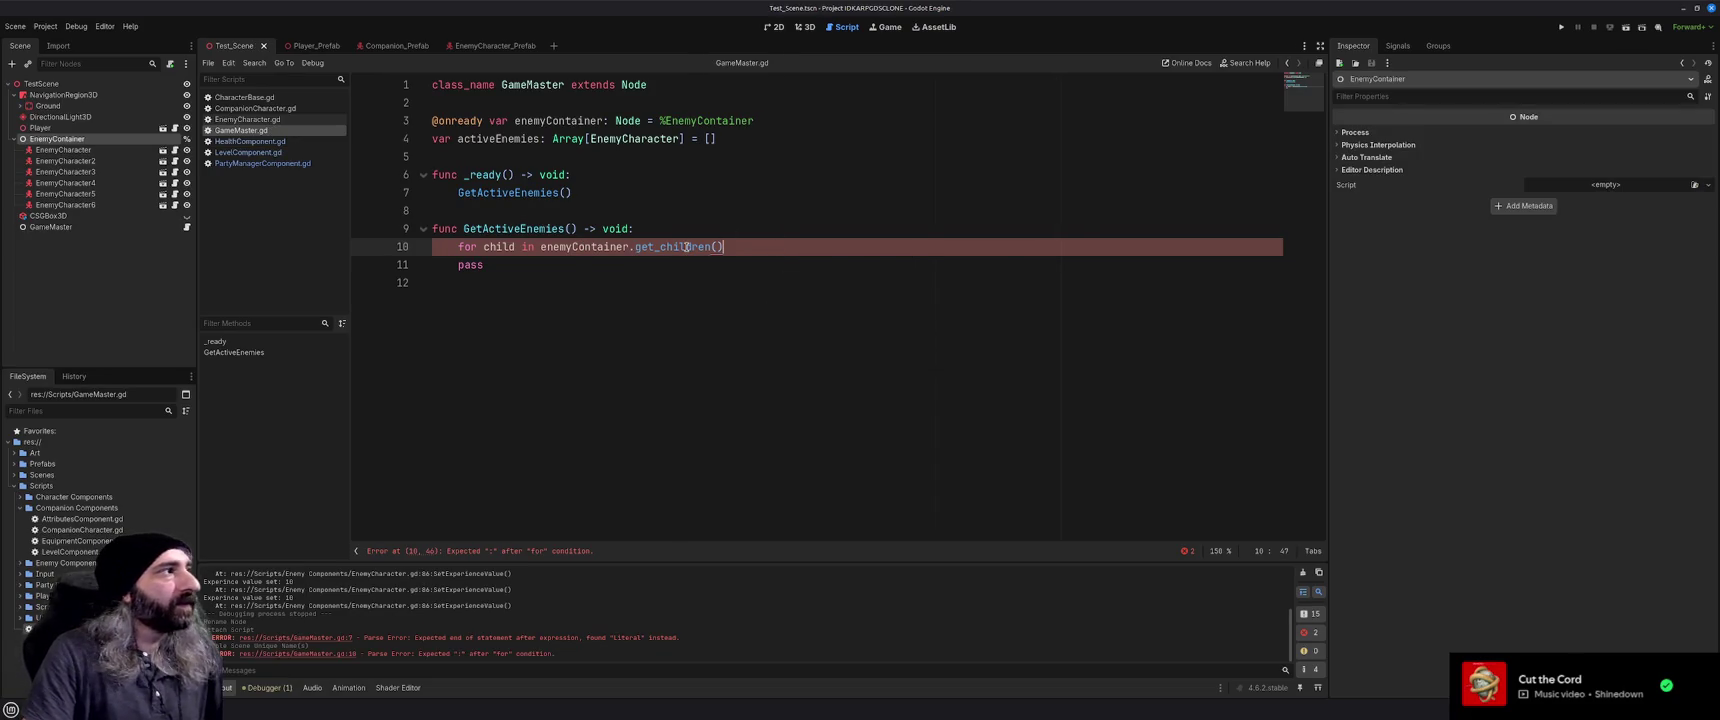
mouse_move(686, 247)
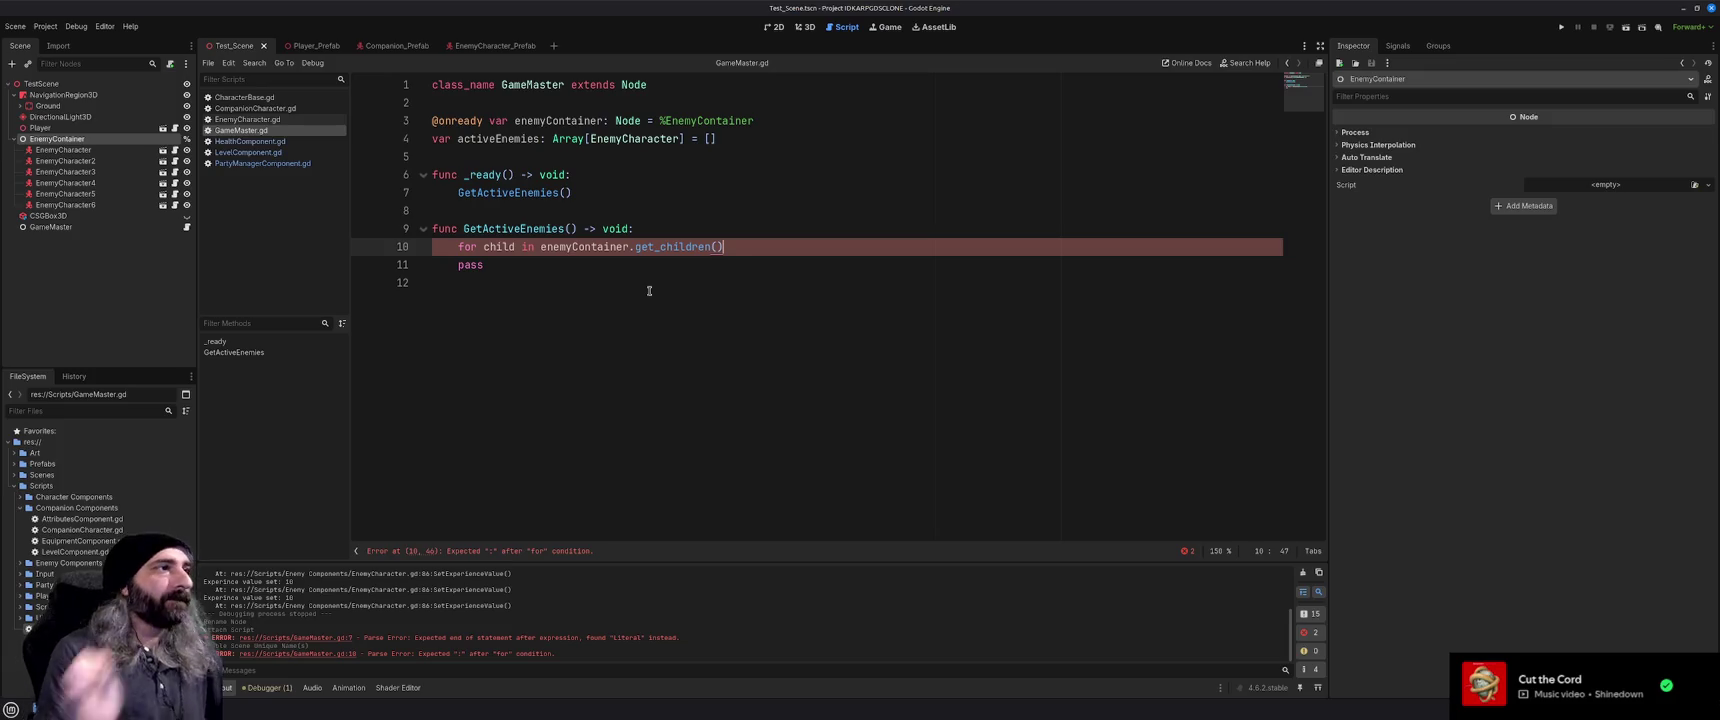
key("Return")
Add an 'if child is EnemyCharacter:' check with an empty body line under the loop
type("if chil")
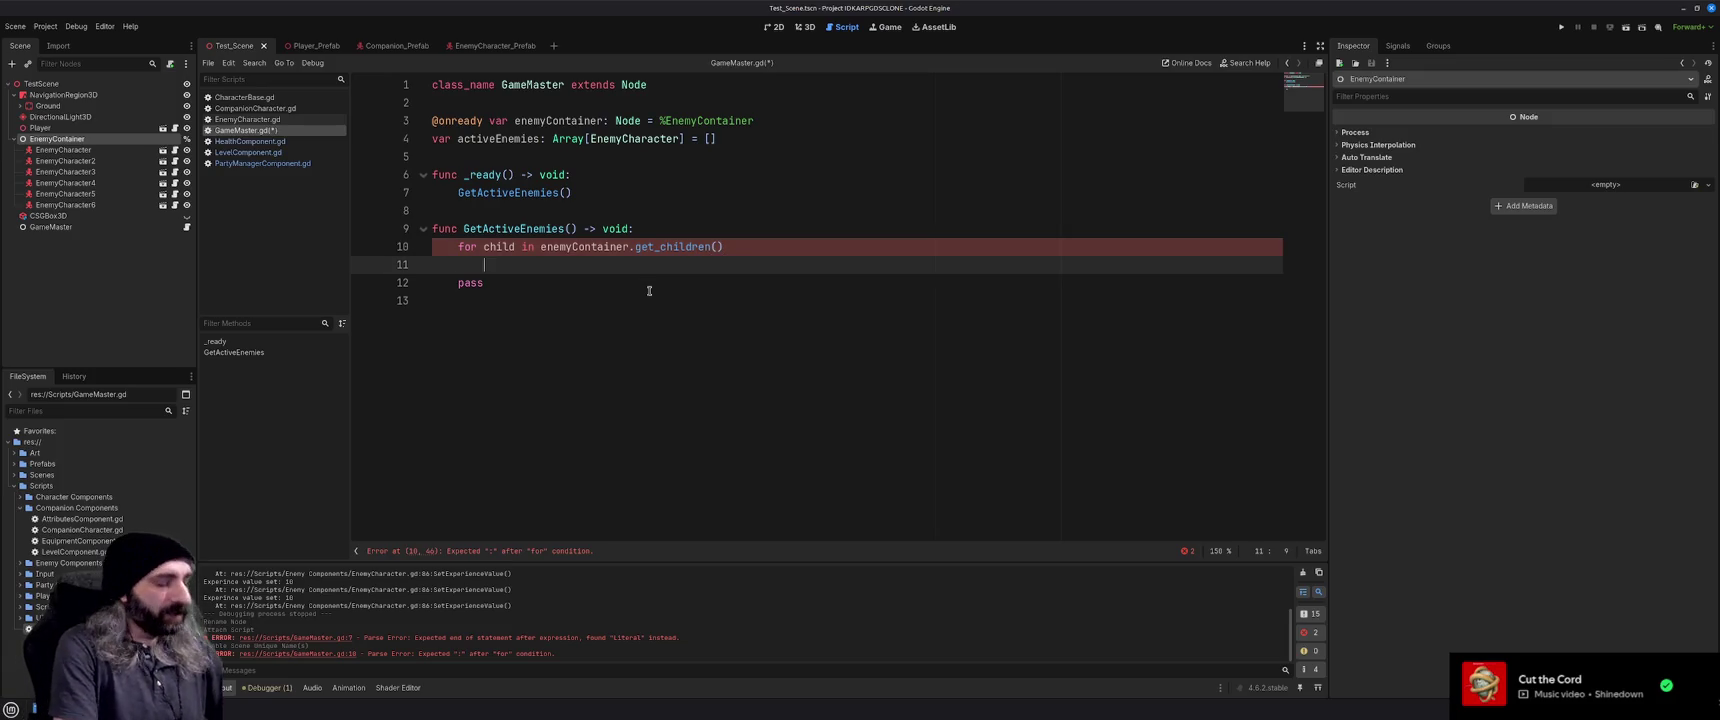
type("d ")
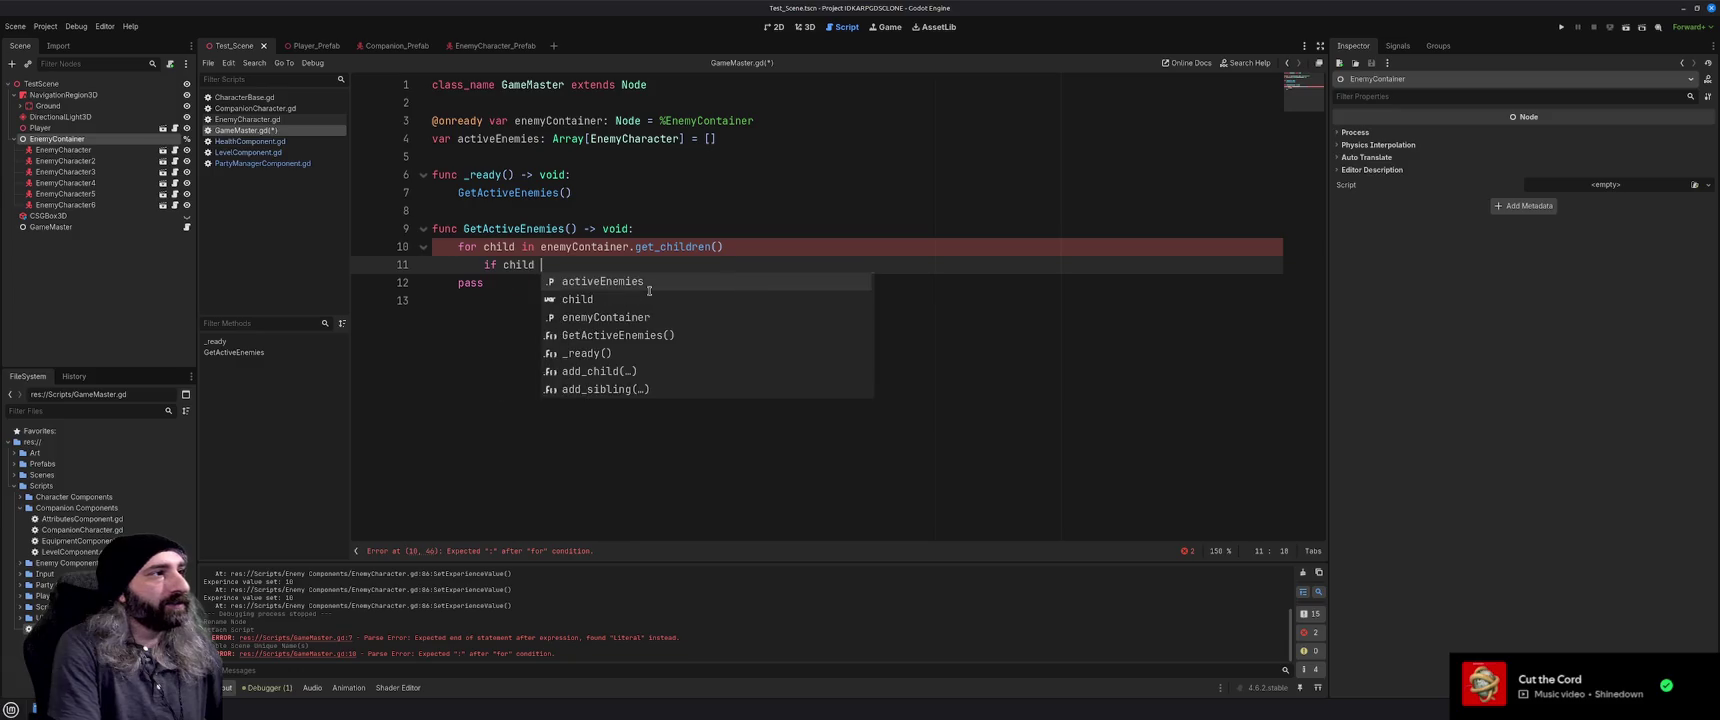
type("is Enemy")
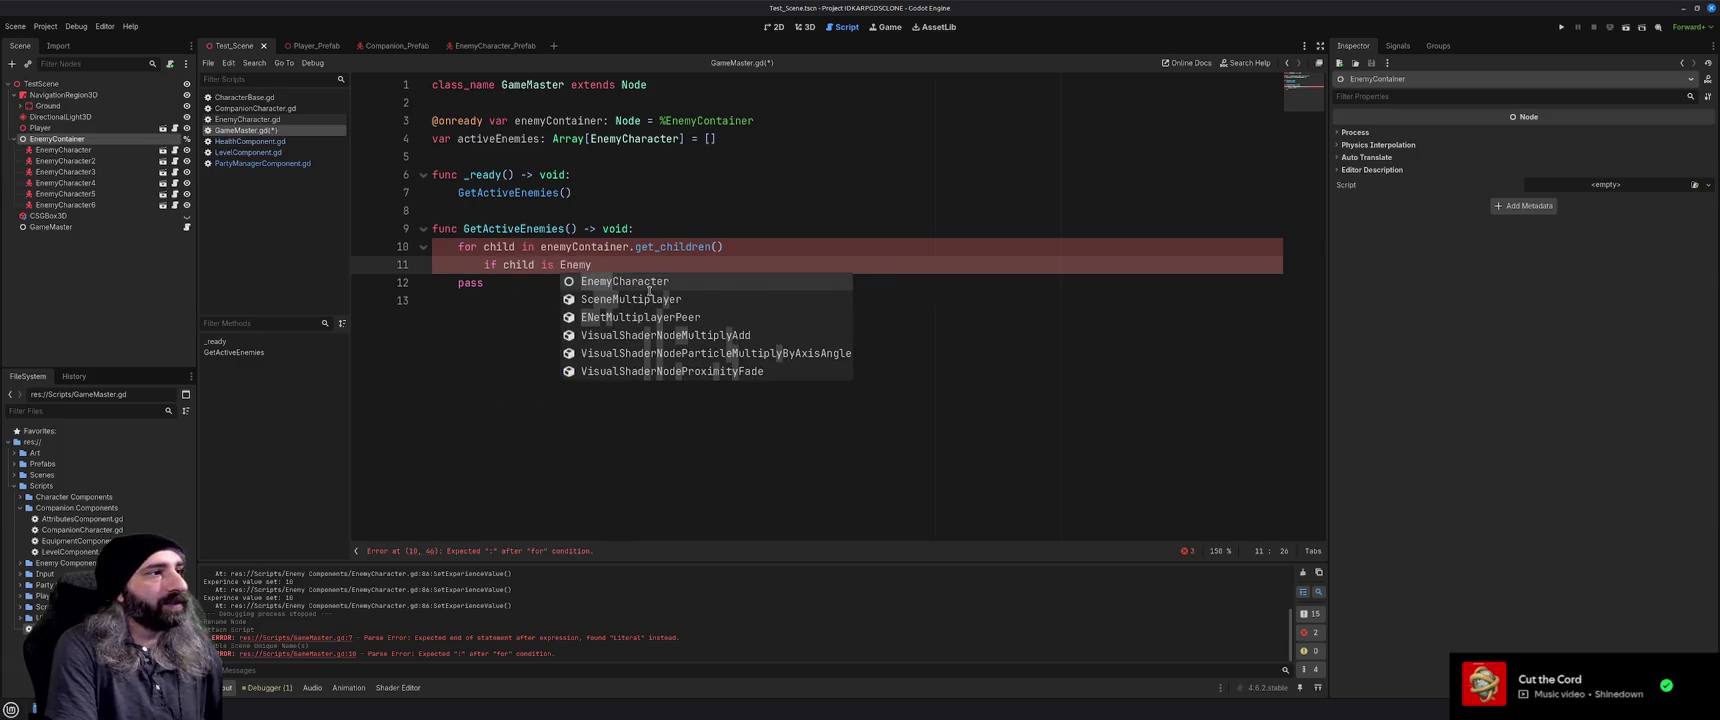
type("Character:")
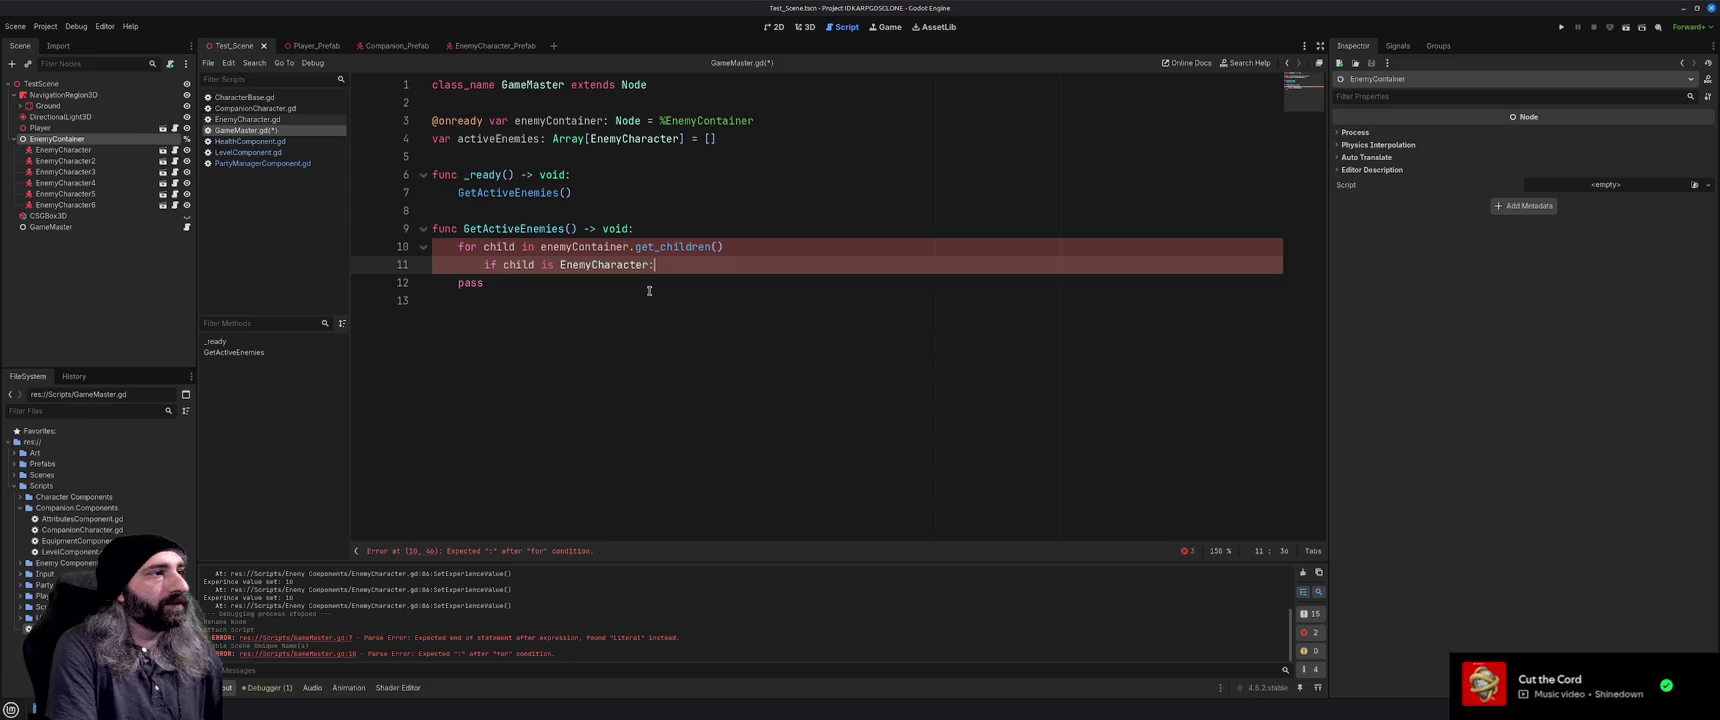
key("Return")
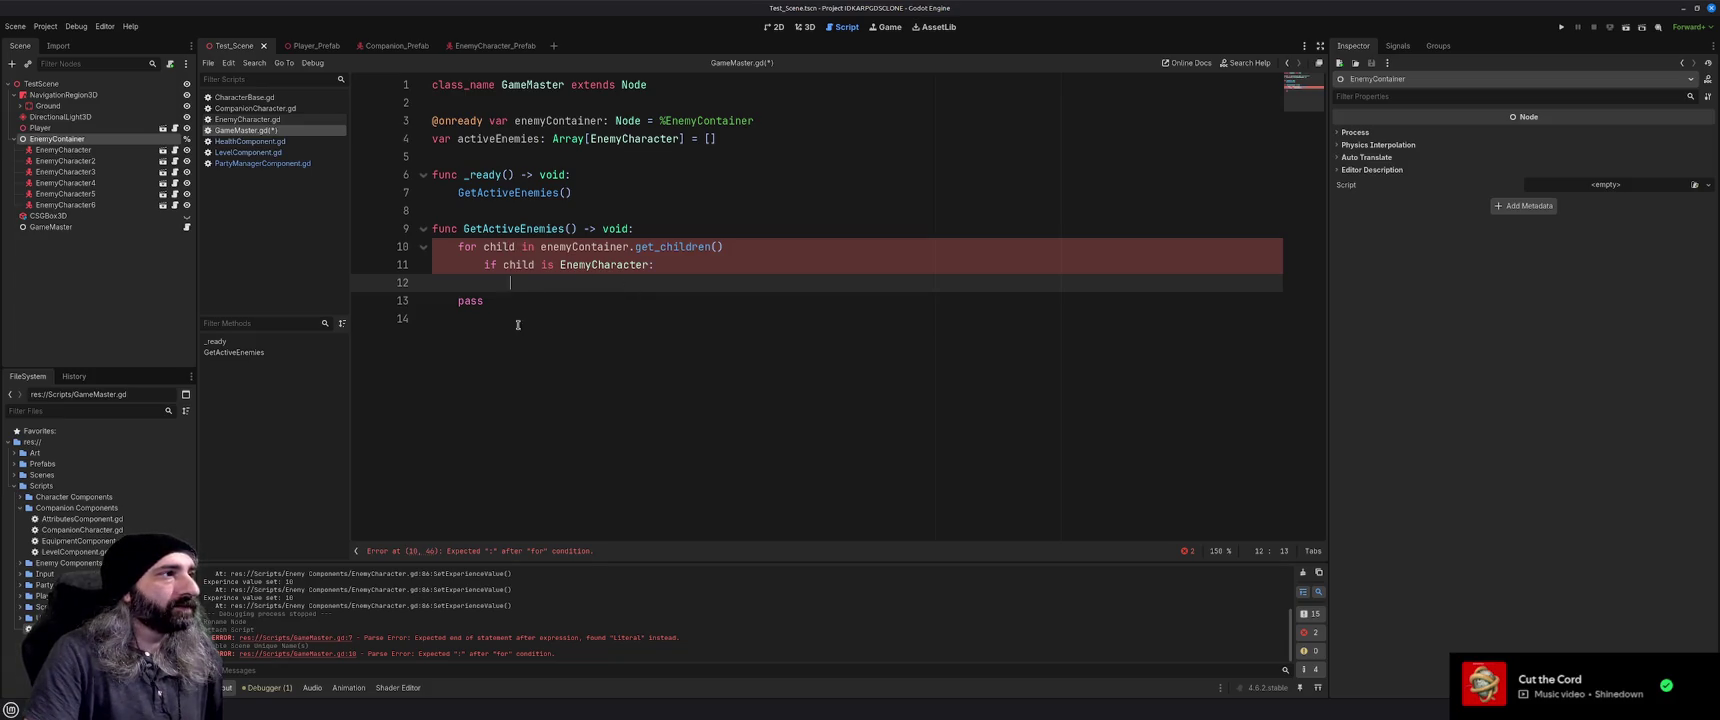
key("Down")
key("Down")
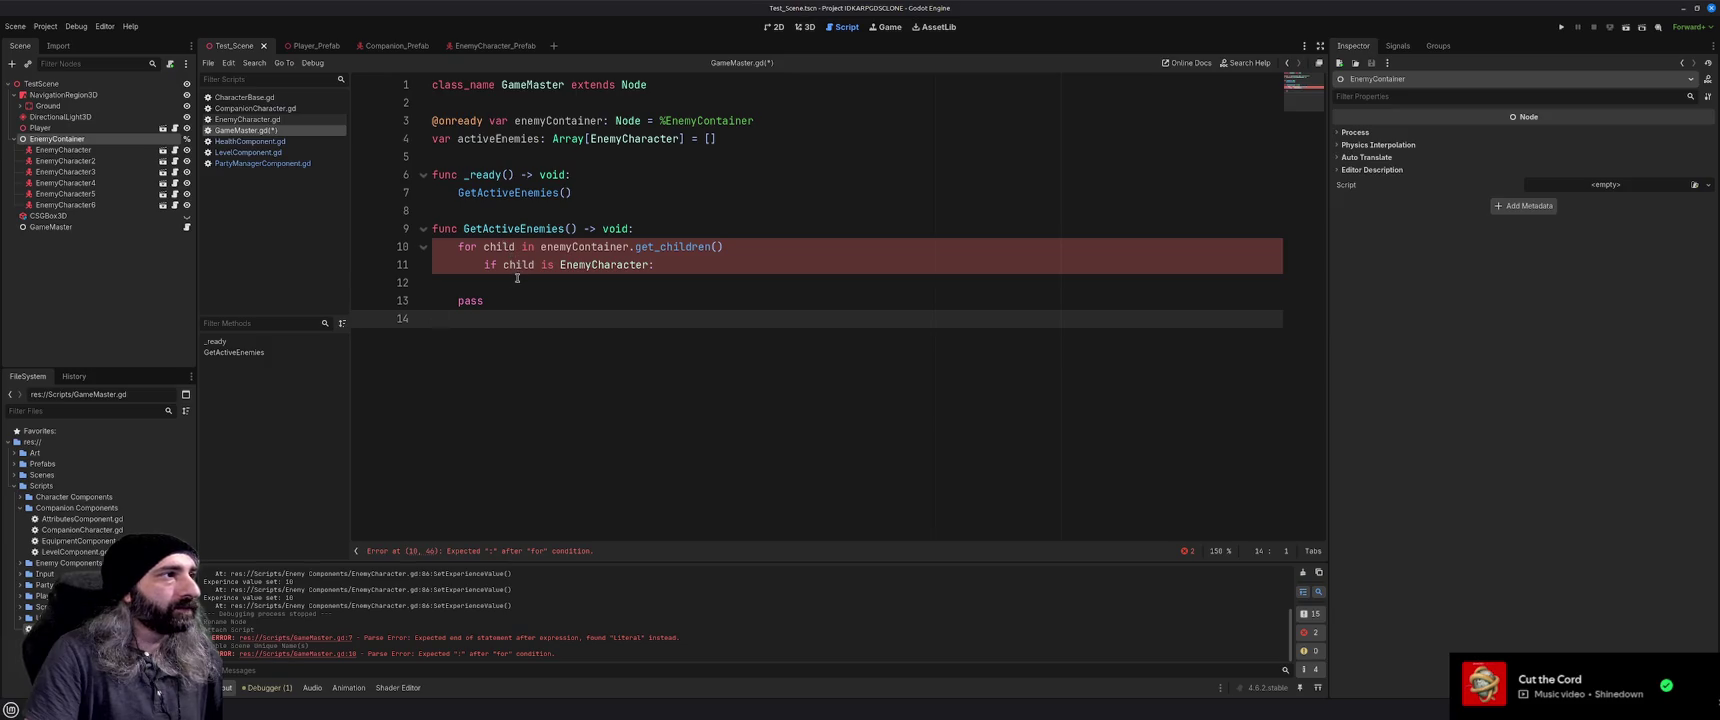
key("Up")
key("Up")
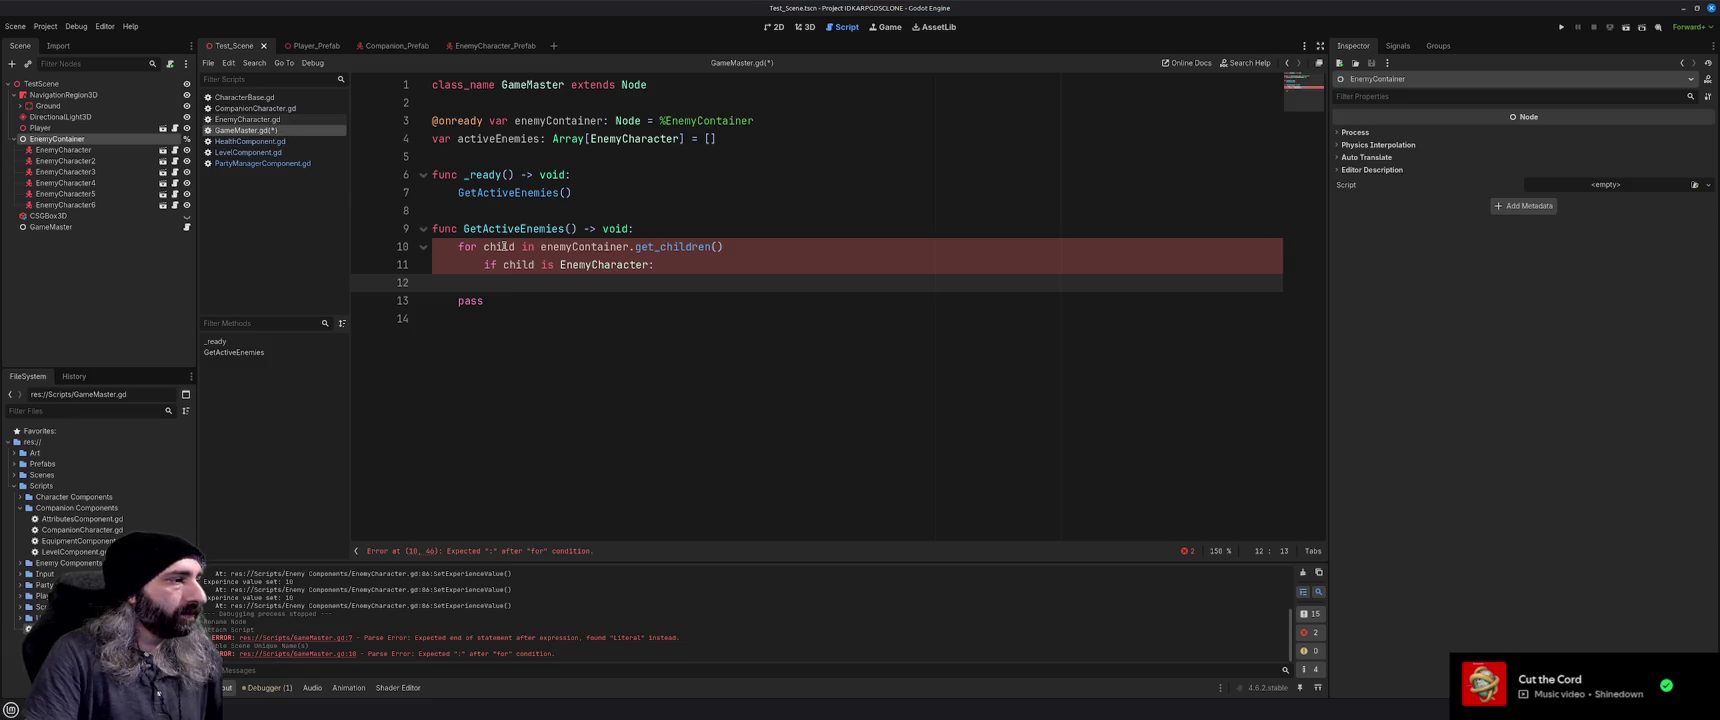
Append the missing colon to the for line, then return to the browser search on iterating children
left_click(745, 246)
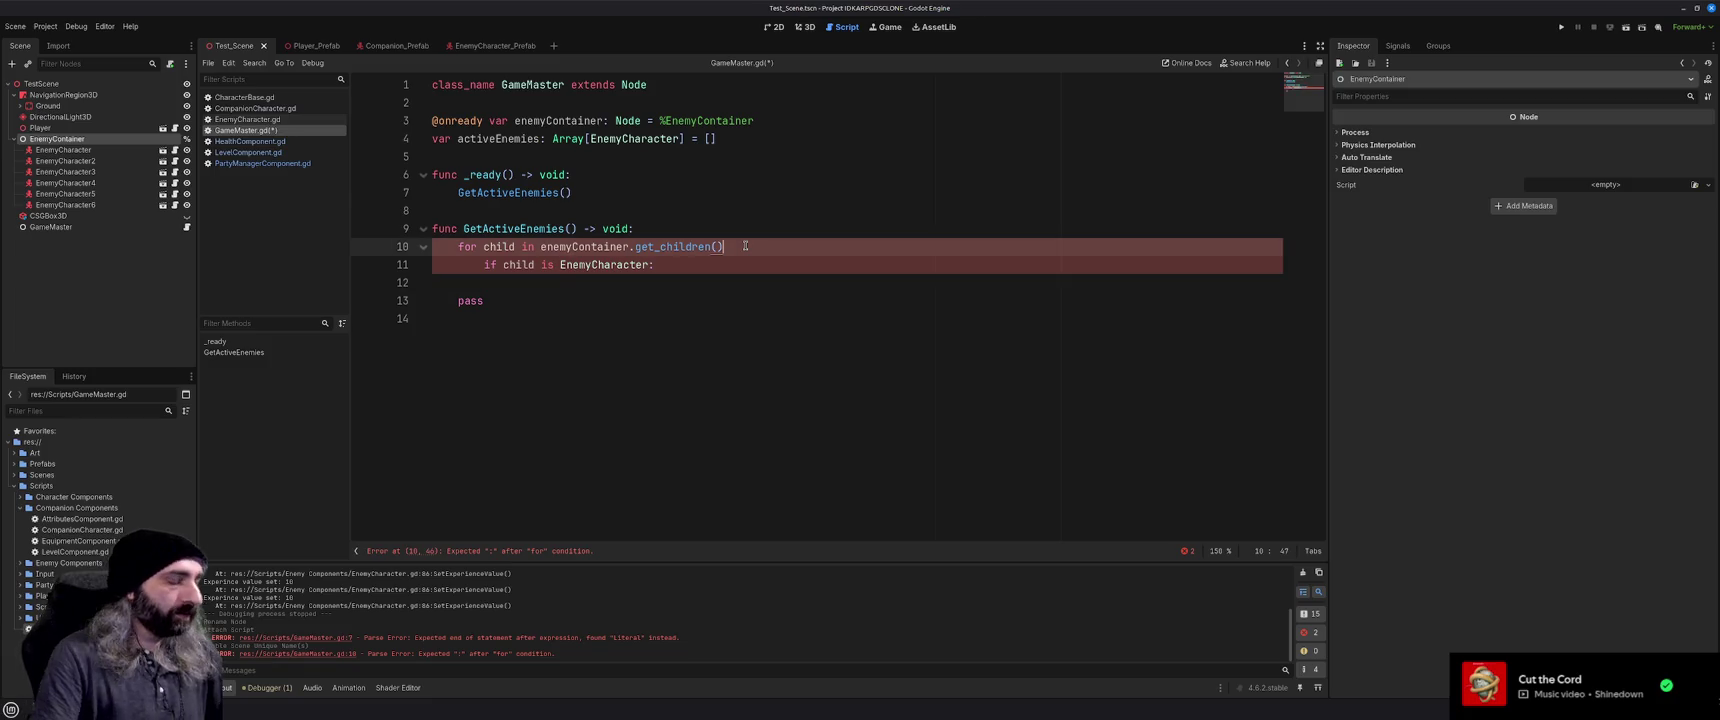
type(":")
left_click(728, 262)
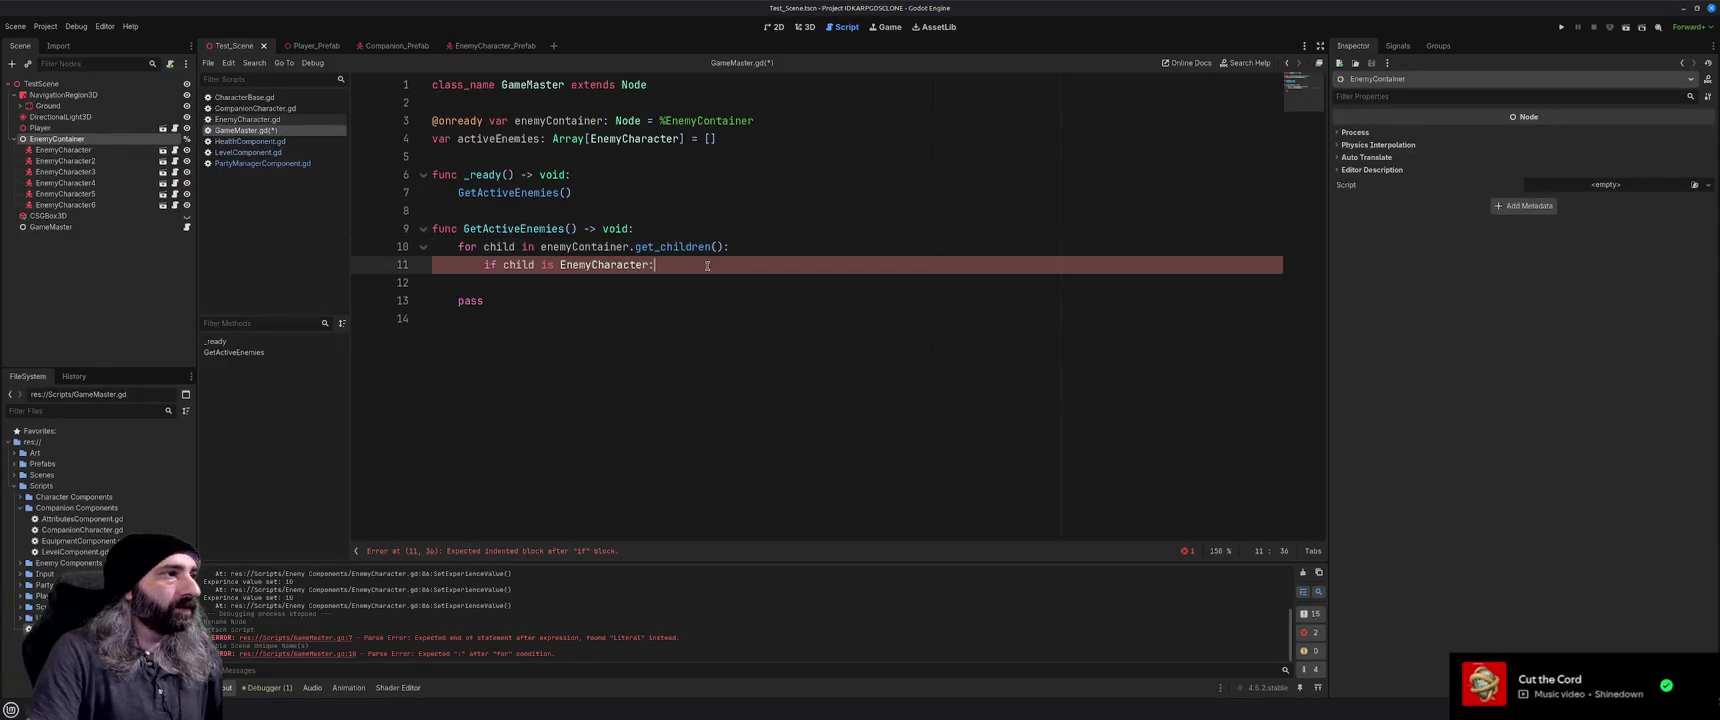
mouse_move(527, 265)
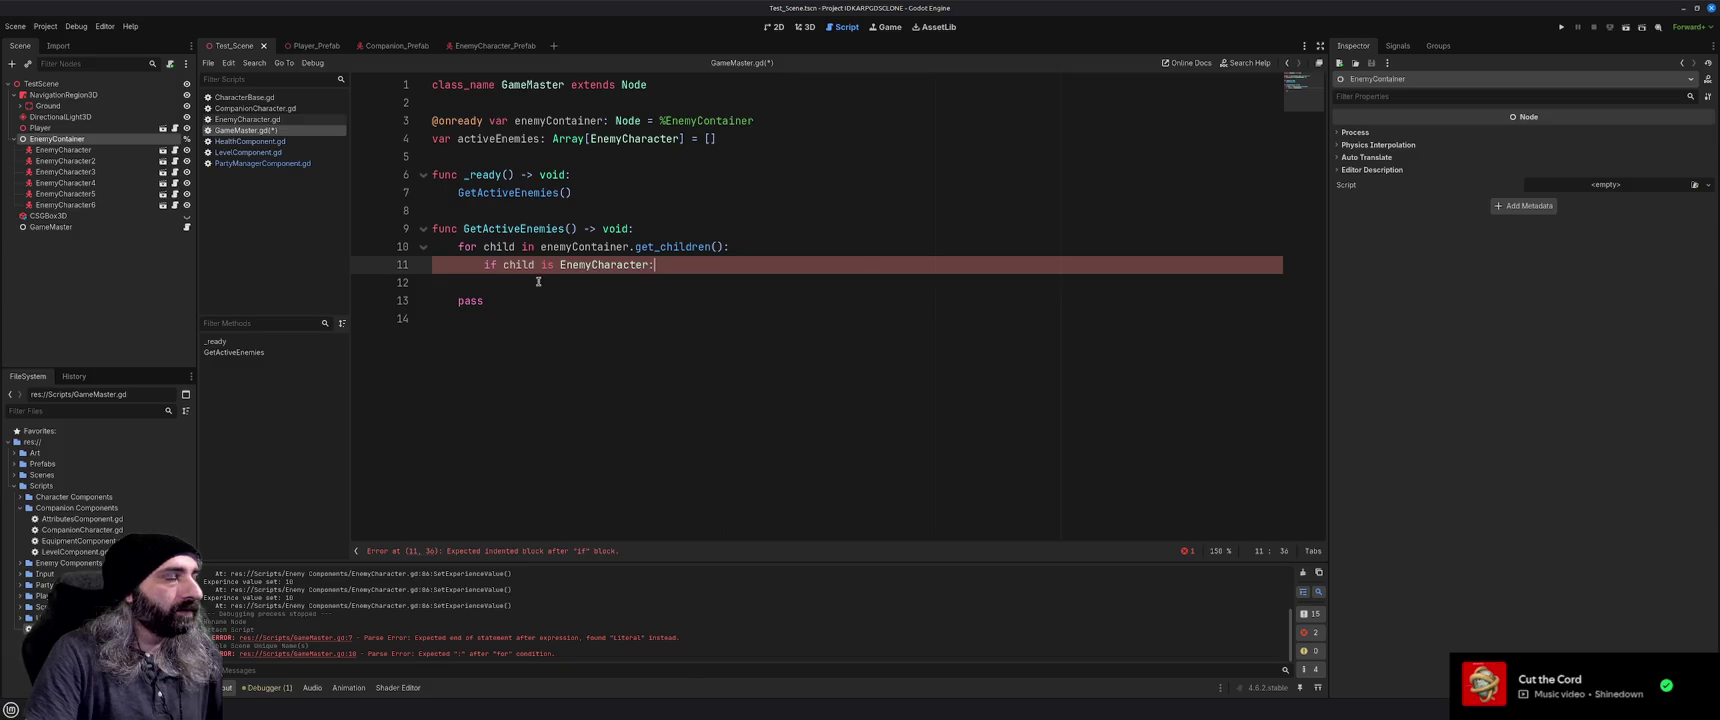
key("Down")
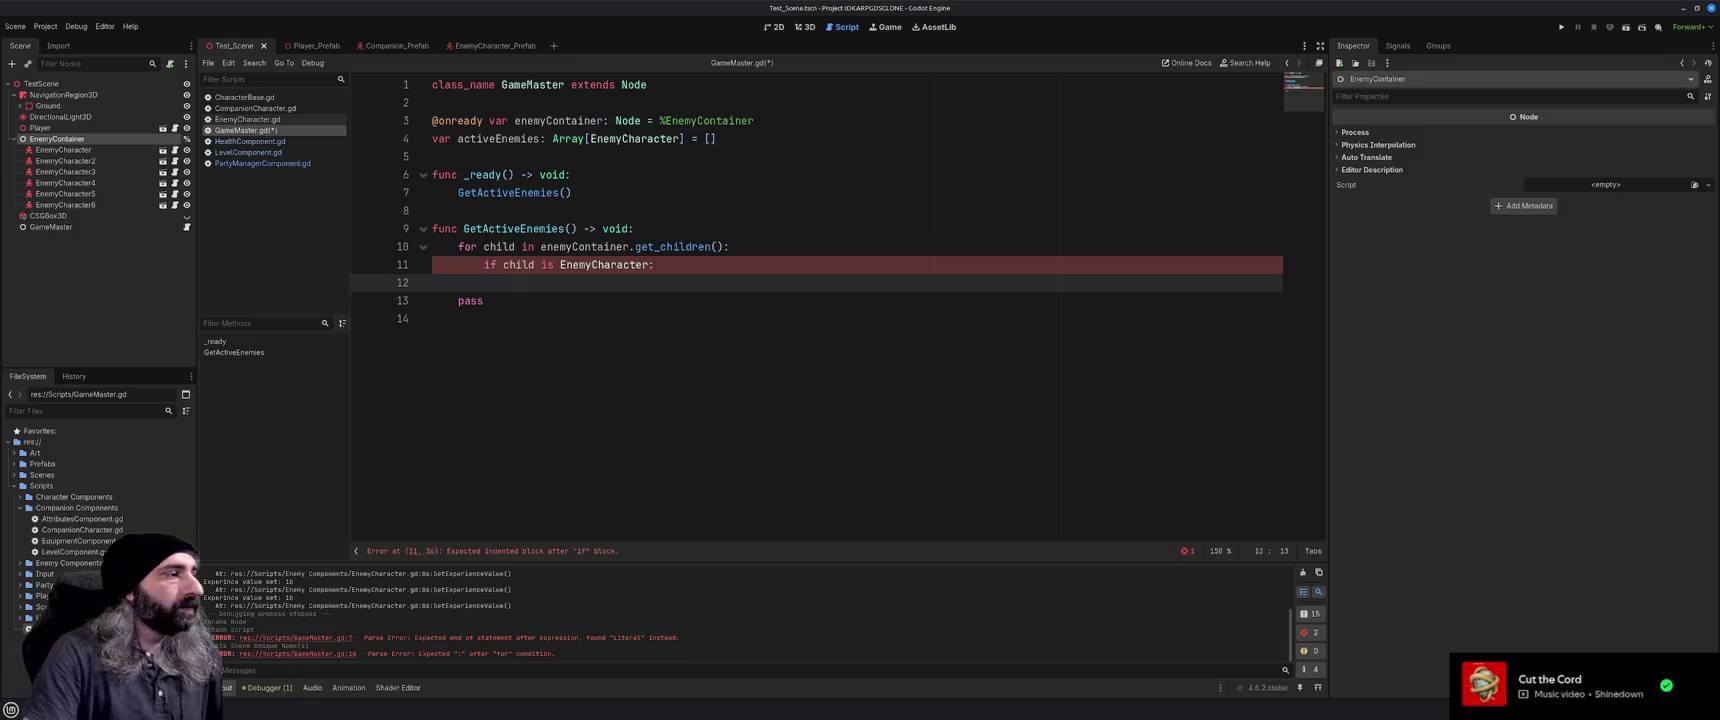
key("alt+Tab")
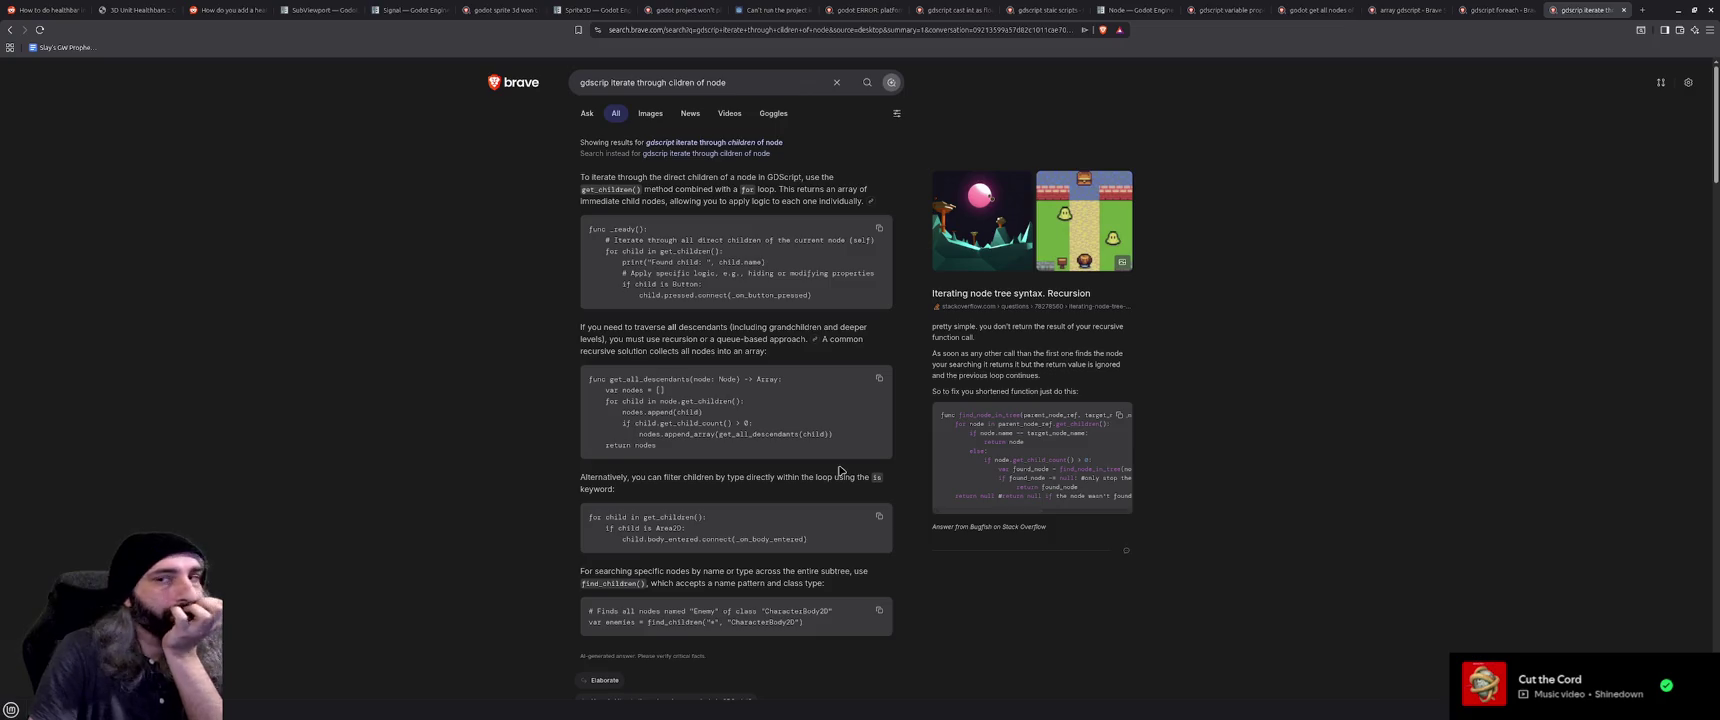
Read the get_children answer in Brave, then minimize the browser to get back to GameMaster.gd
scroll(840, 470, "down", 1)
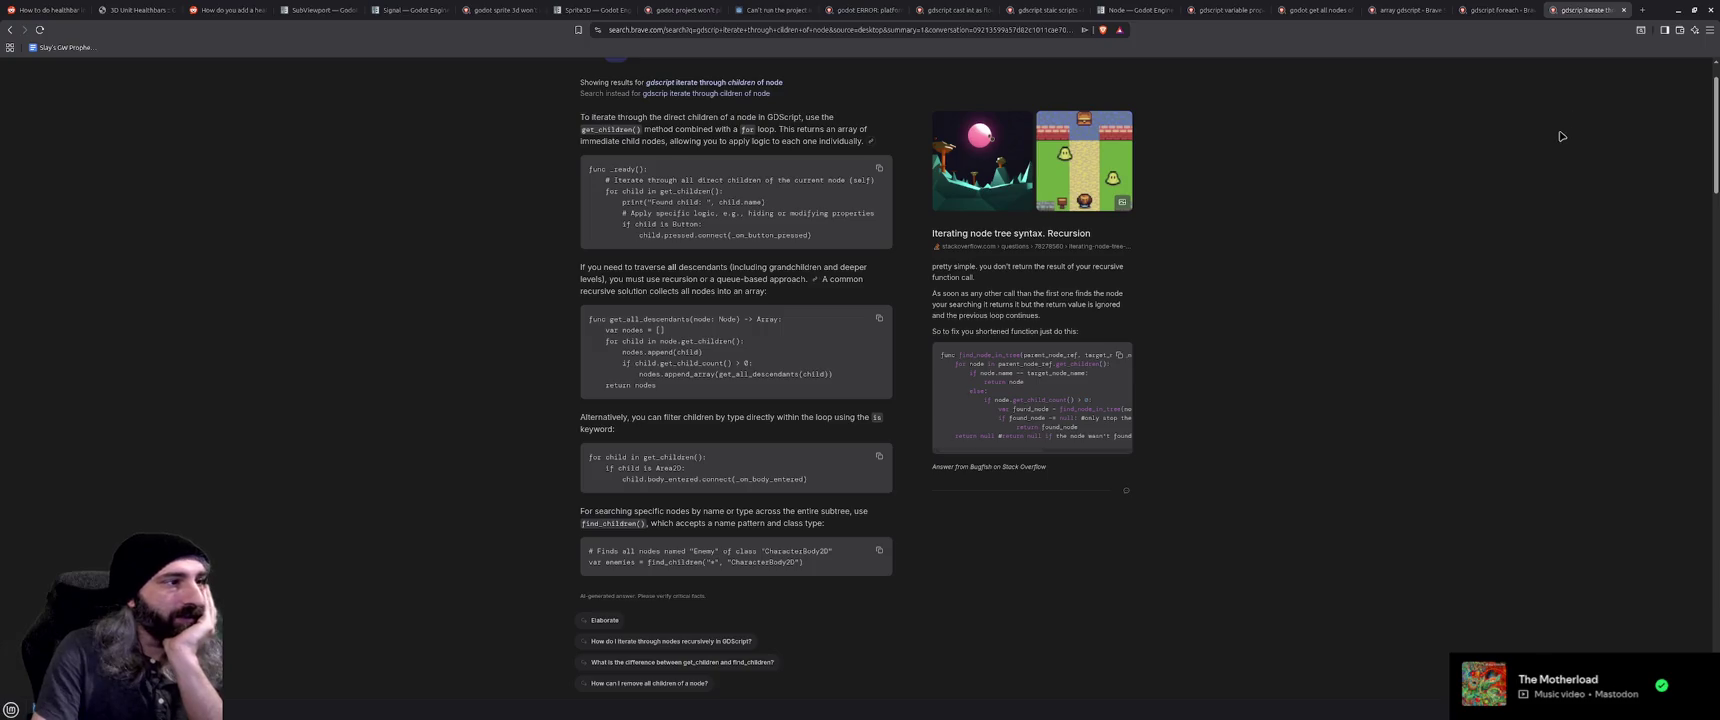
left_click(1680, 12)
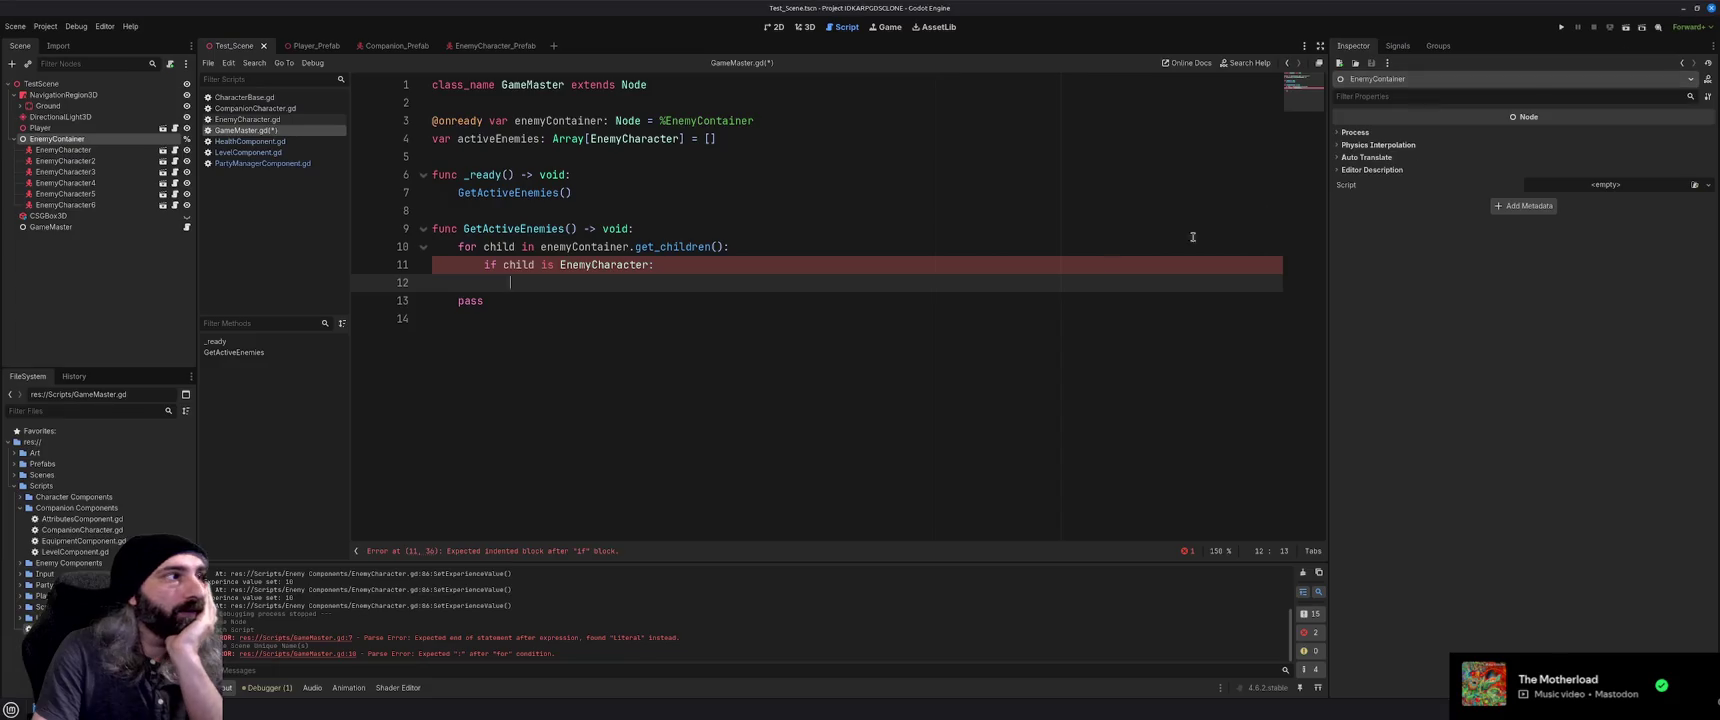
Put 'return' in the if block with an unfinished 'activeEnemies.' line above it, then switch to the browser
type("rewtrn")
key("BackSpace")
key("BackSpace")
key("BackSpace")
type("turn")
left_click(665, 264)
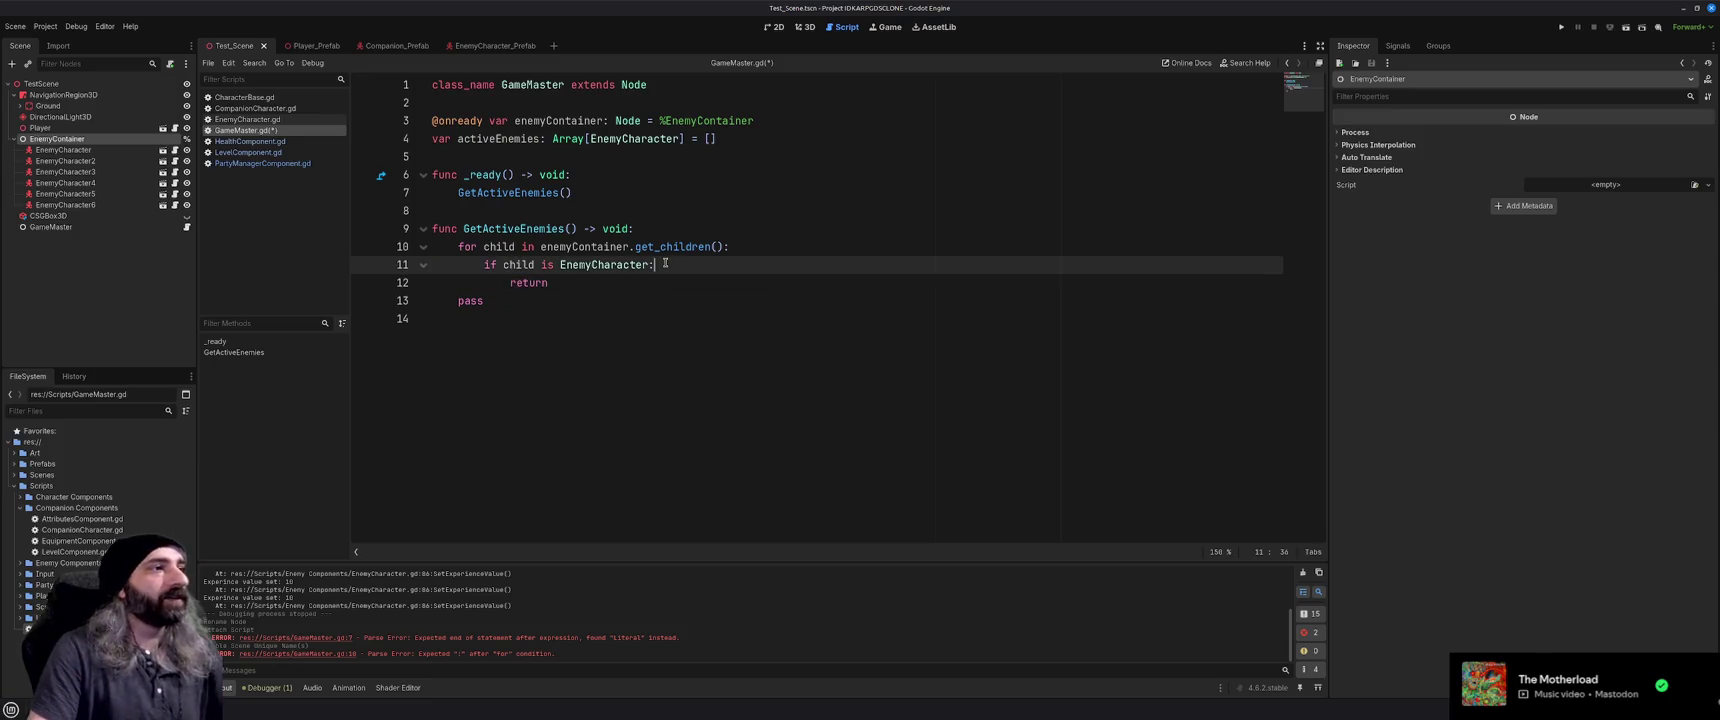
key("Return")
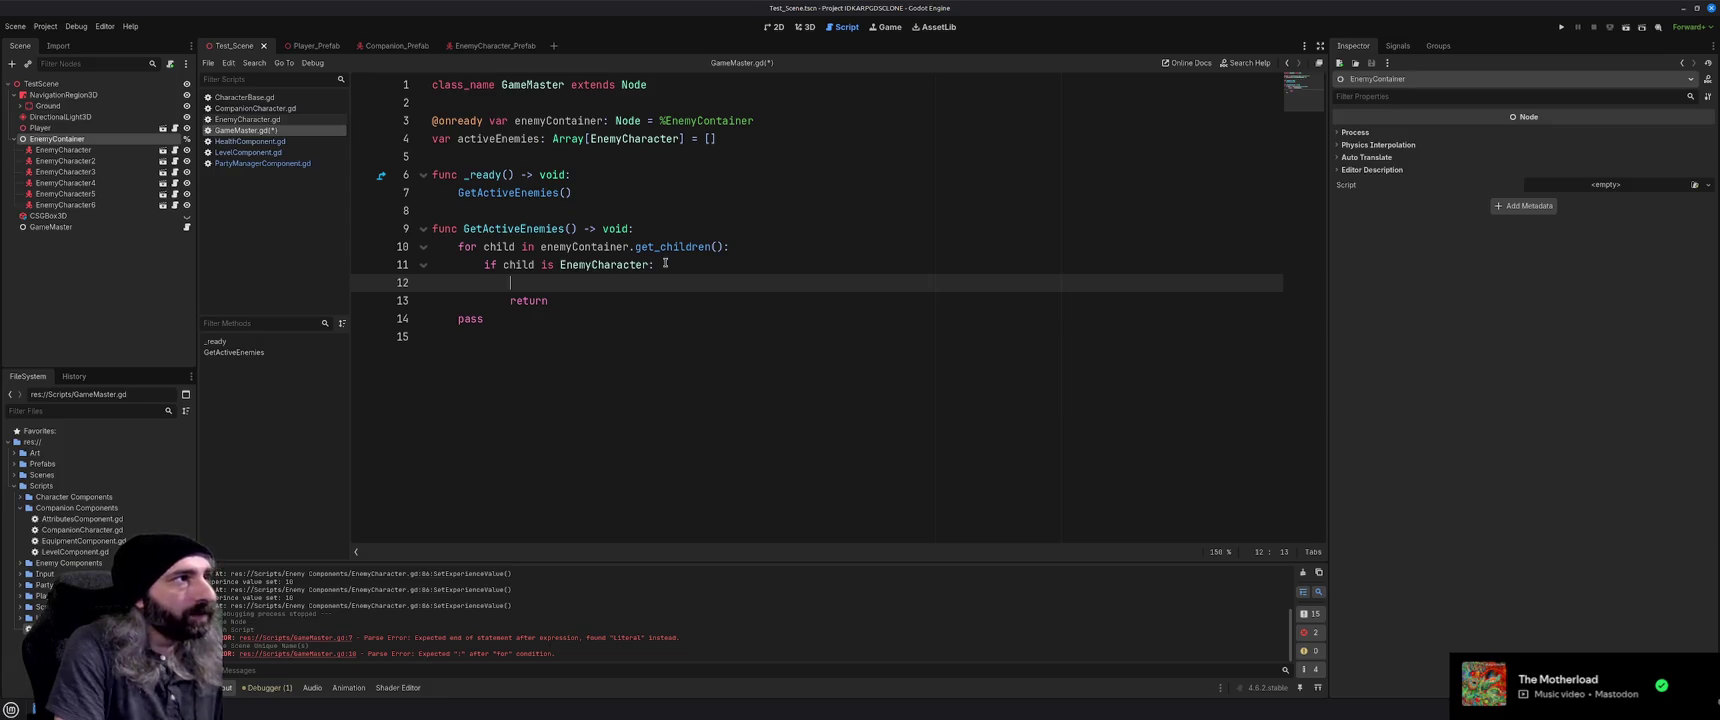
type("activeEnem")
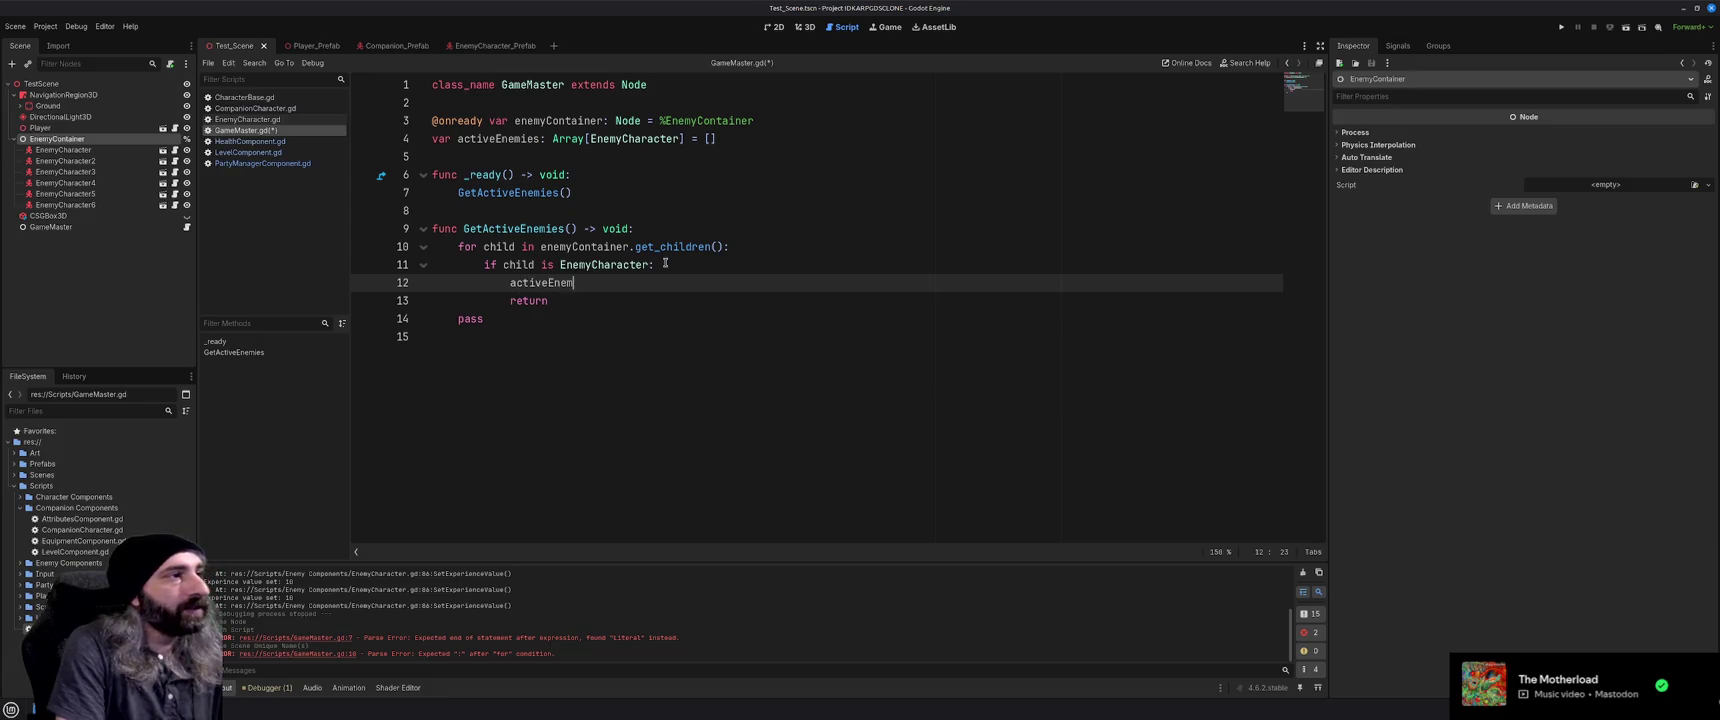
type("ies.add")
key("BackSpace")
key("BackSpace")
key("BackSpace")
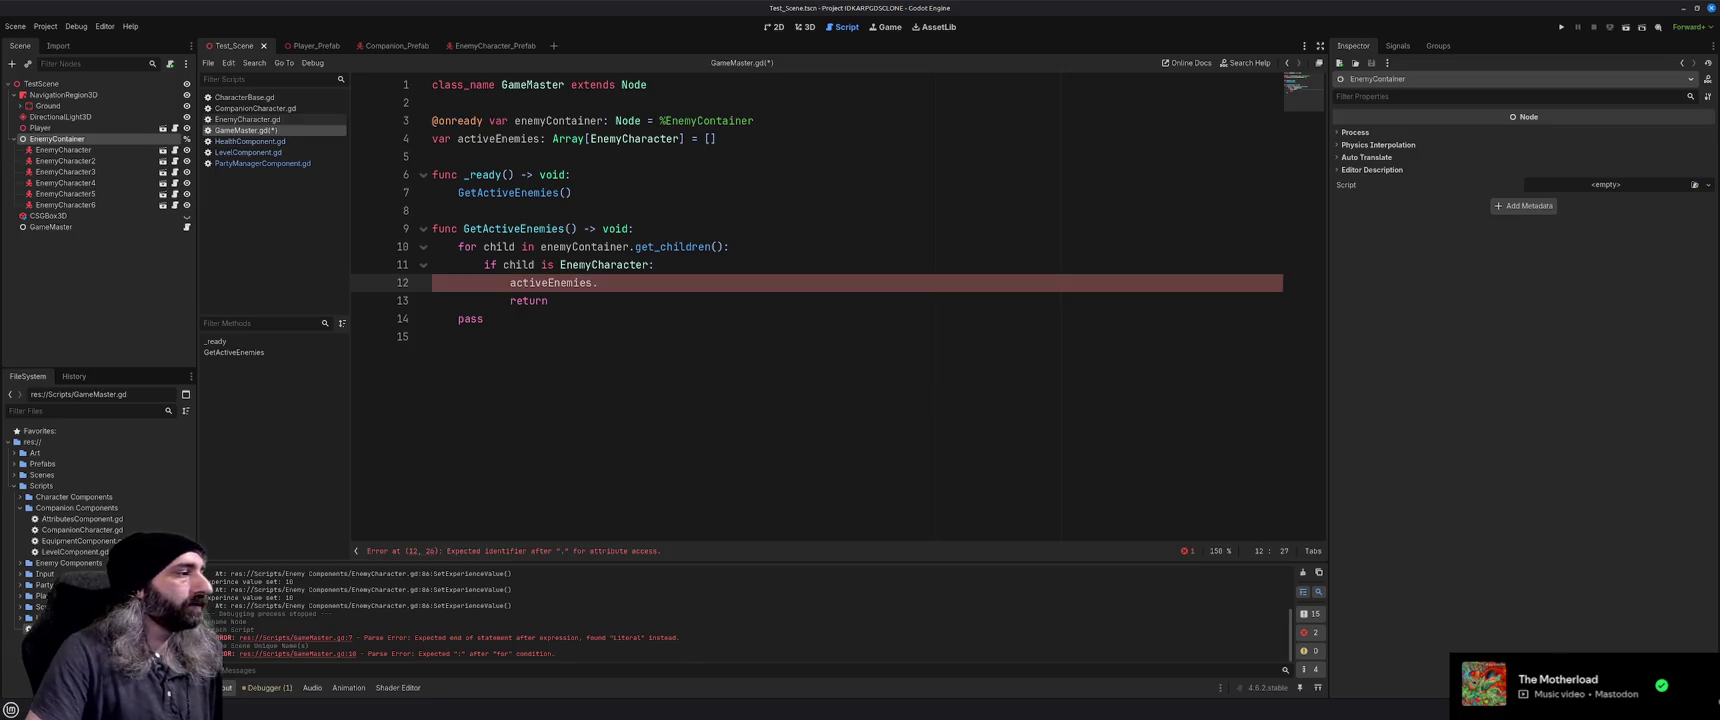
key("alt+Tab")
Open the Godot Array documentation from the 'array gdscript' results and read down to its Methods list
scroll(1148, 227, "up", 1)
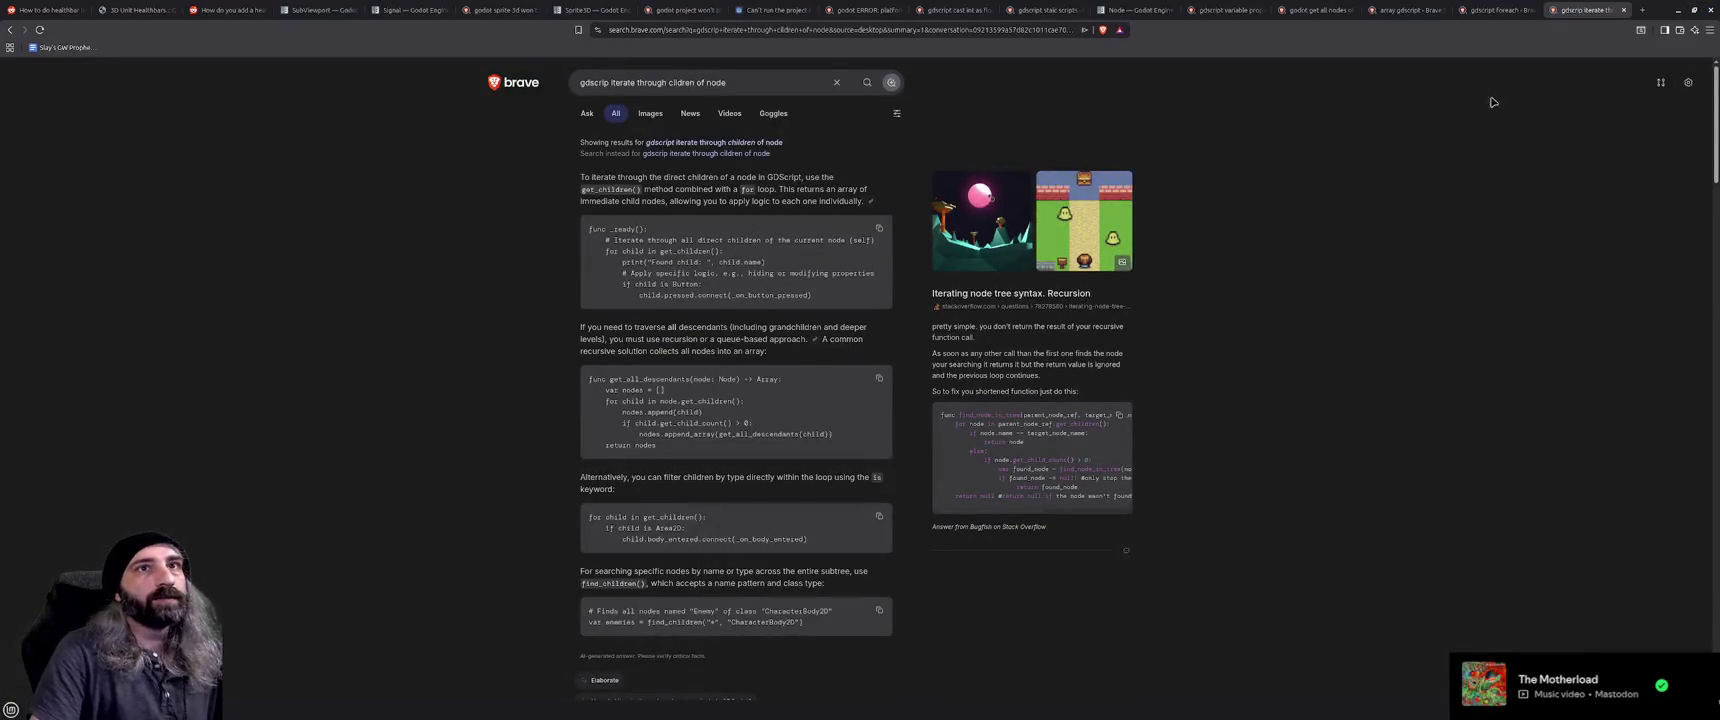
left_click(1505, 5)
left_click(1533, 10)
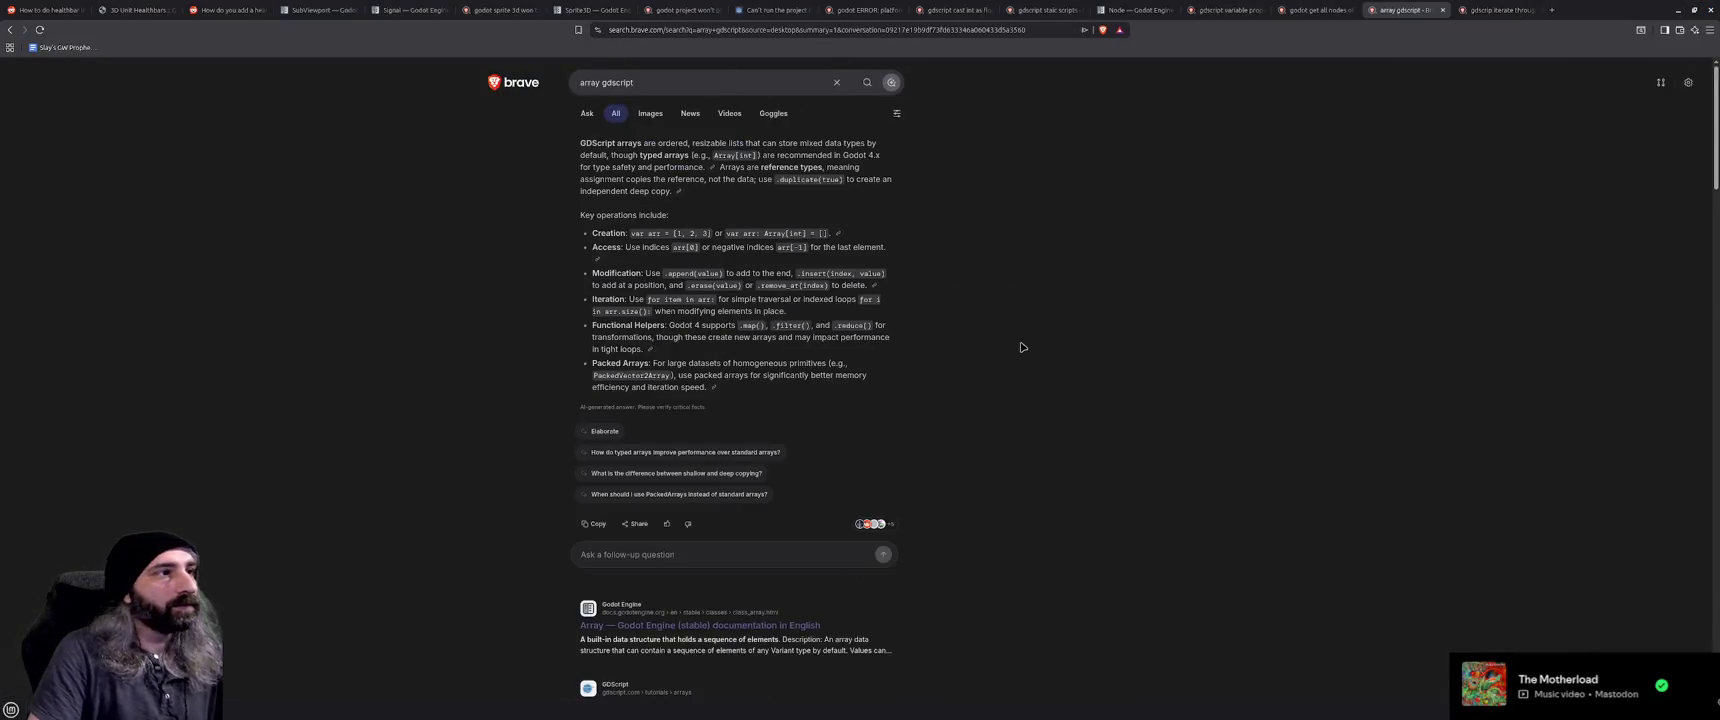
scroll(1205, 245, "down", 2)
left_click(750, 505)
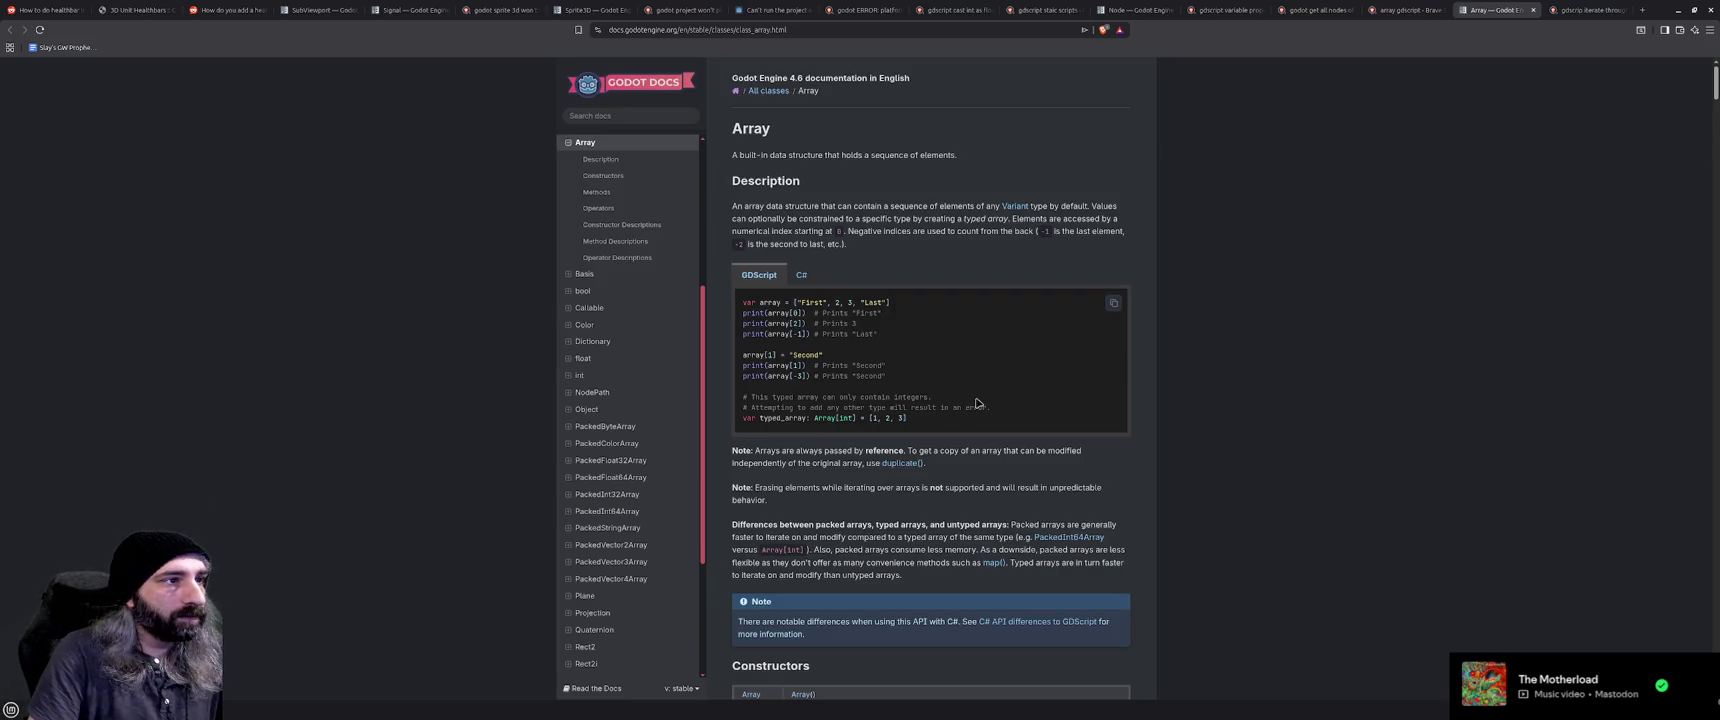
scroll(977, 403, "down", 5)
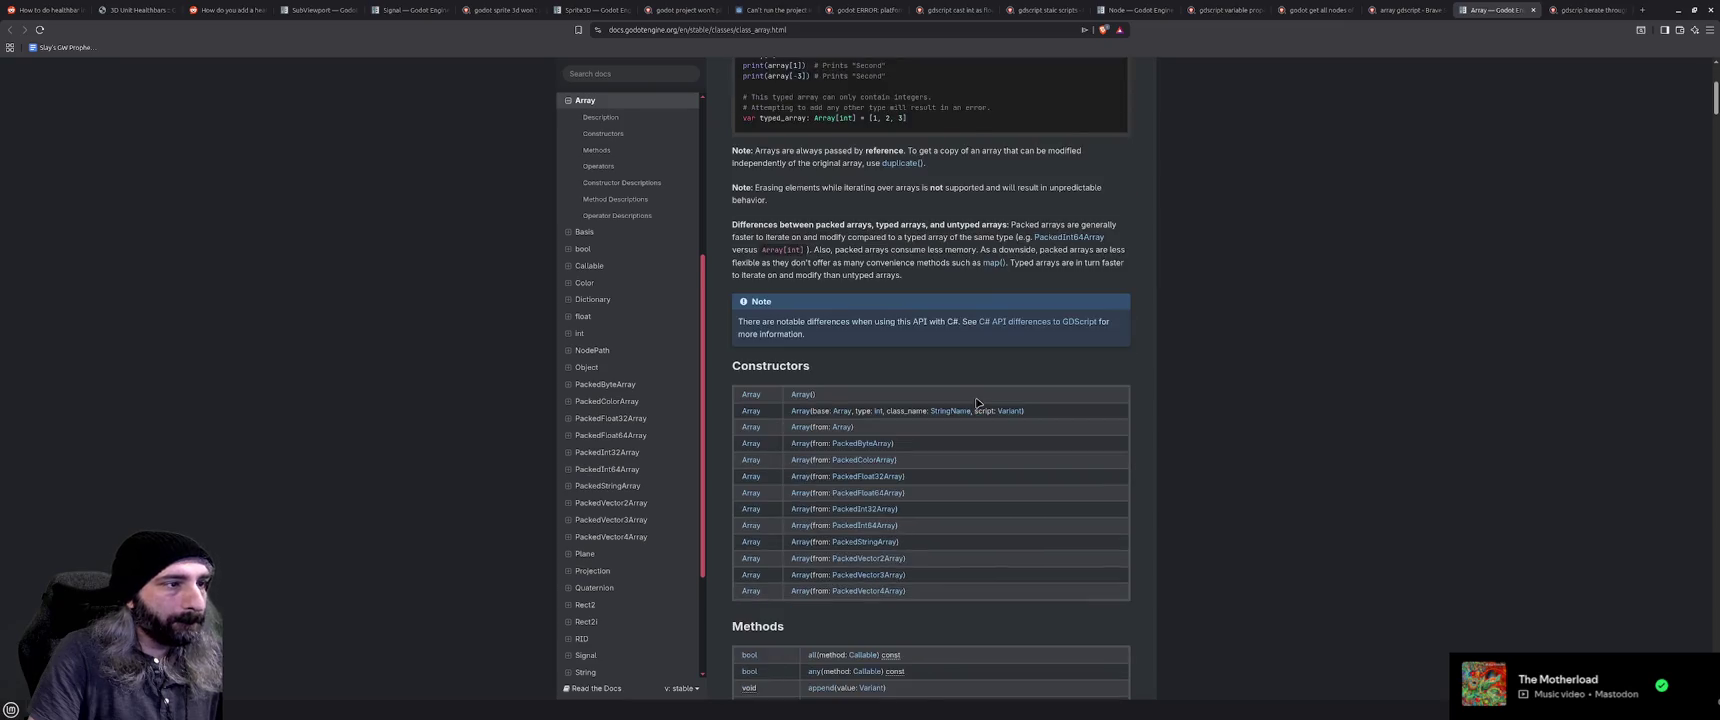
scroll(977, 403, "down", 2)
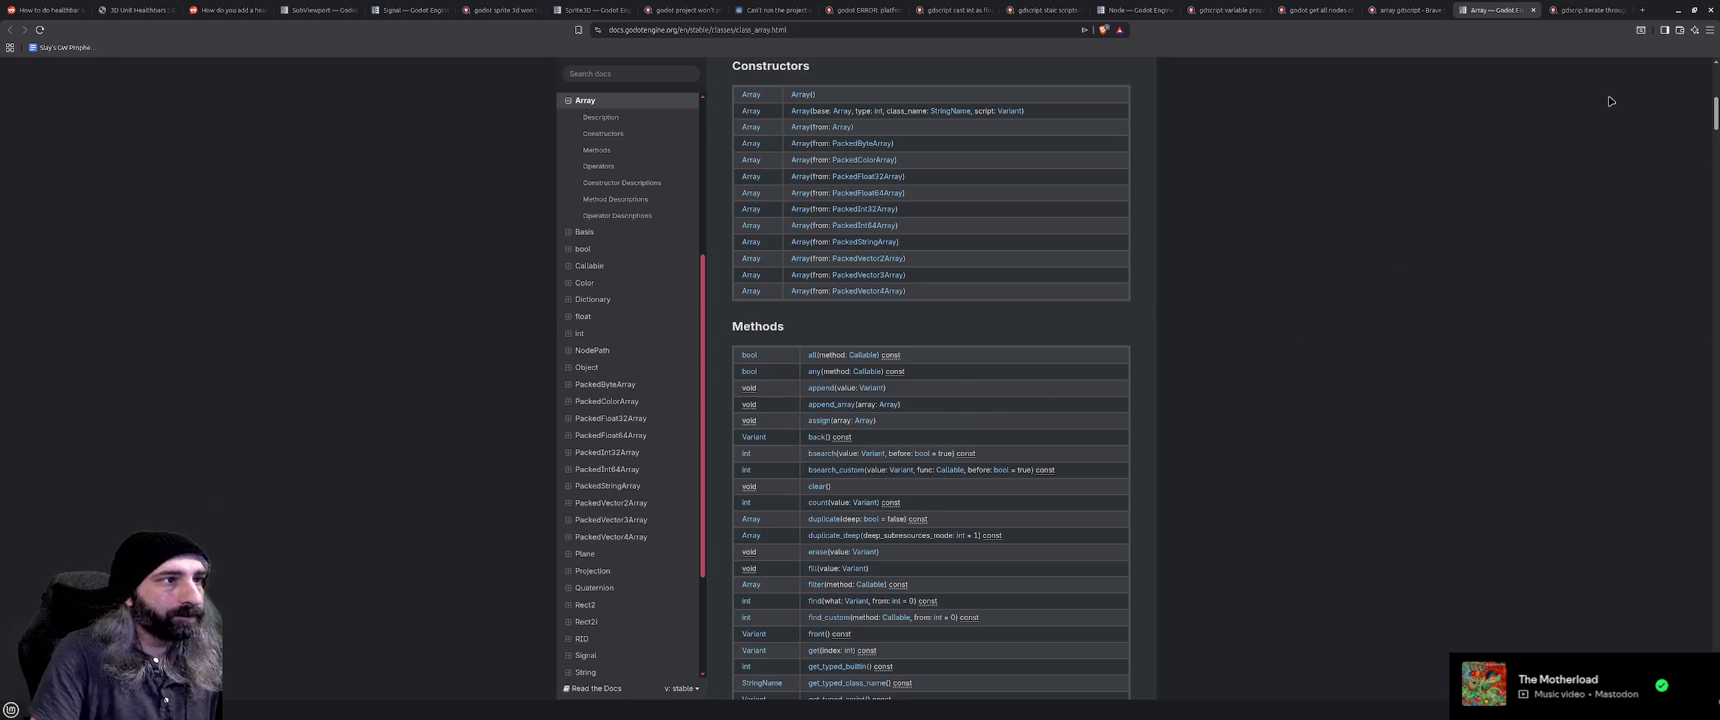
left_click(1678, 10)
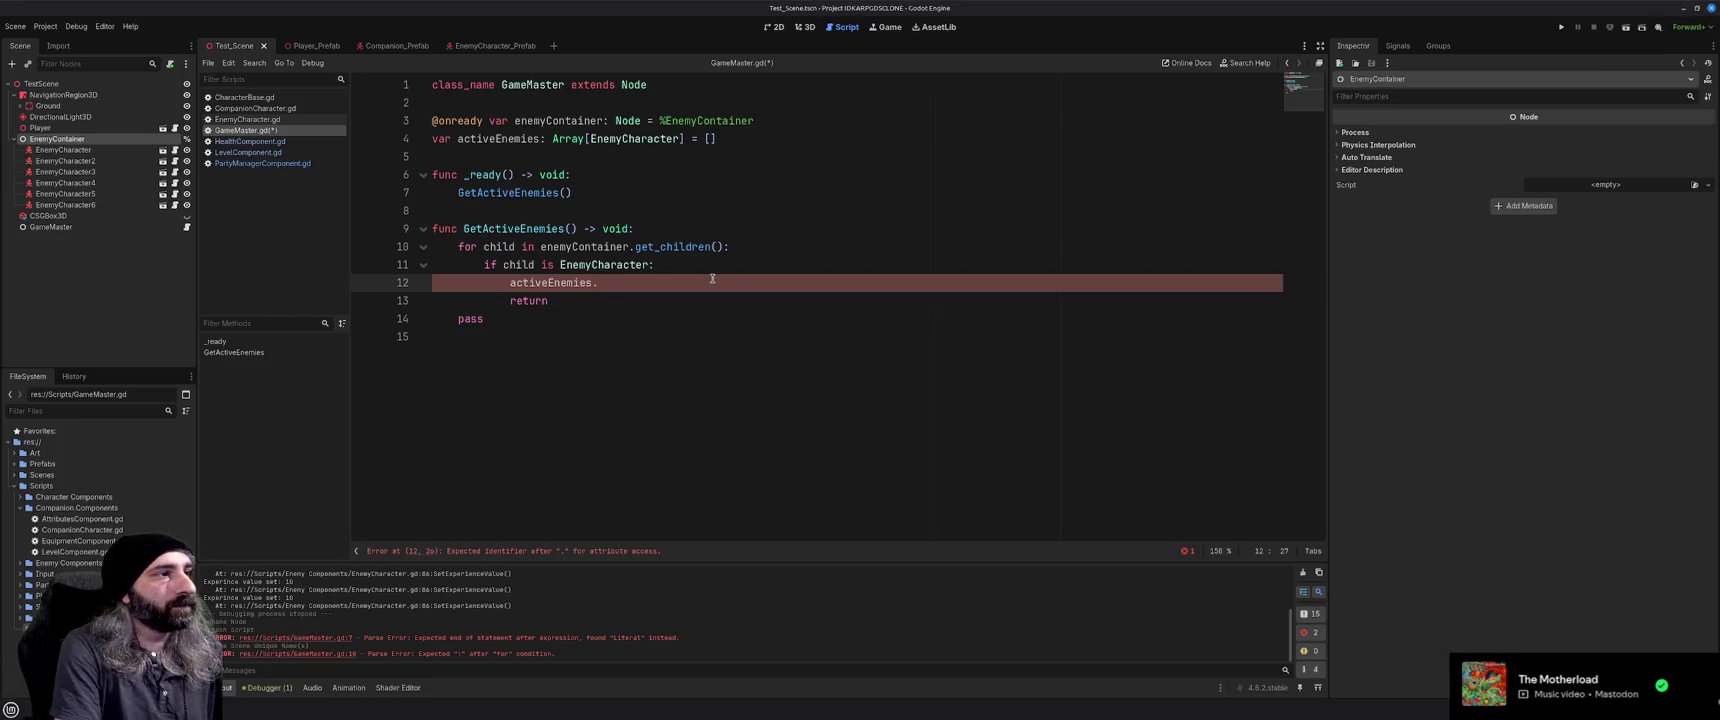
Make the if block call activeEnemies.append(child), delete the return line, and save the script
type("append")
key("Return")
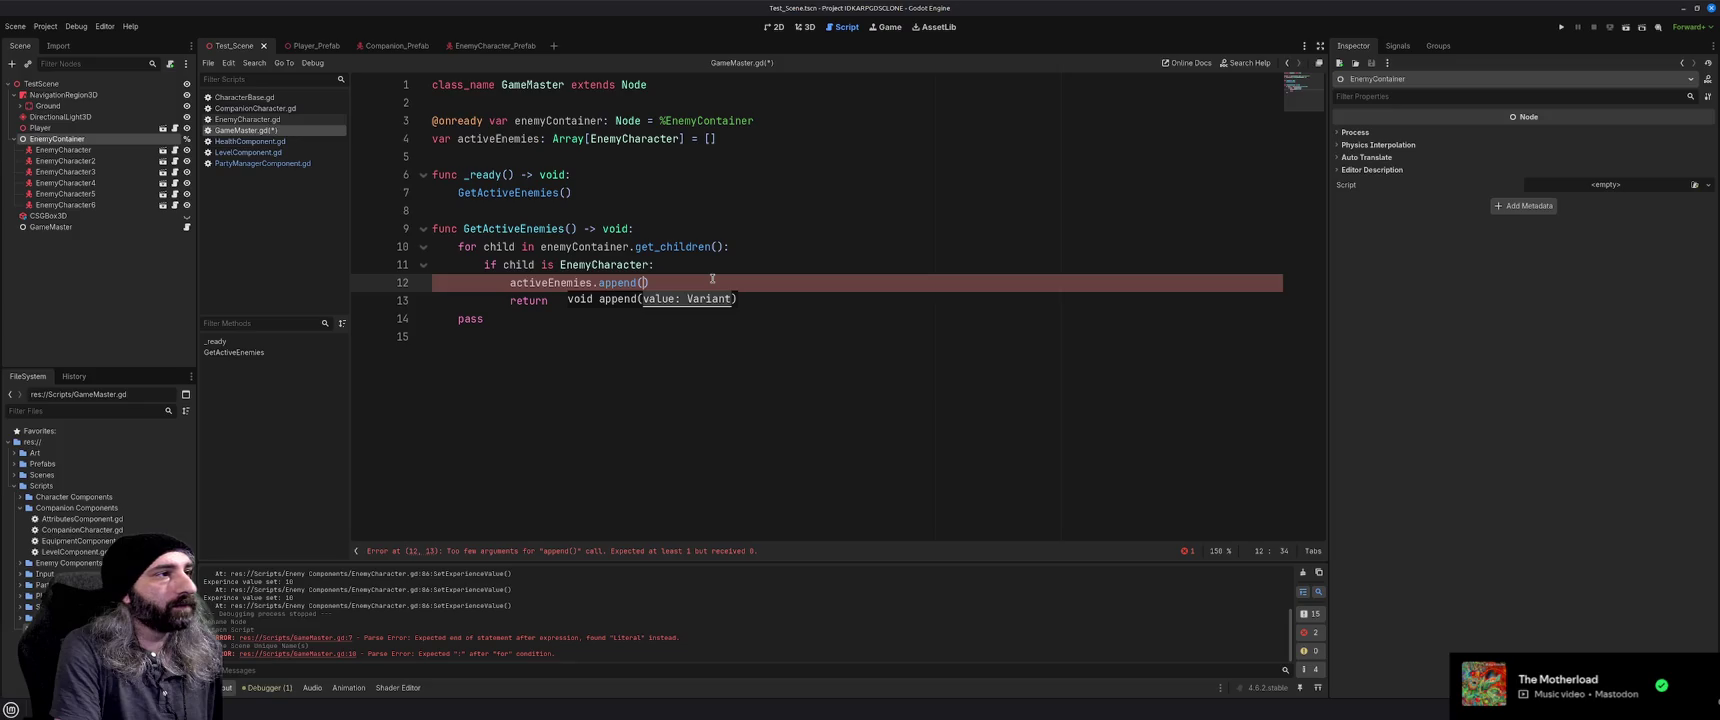
type("child)")
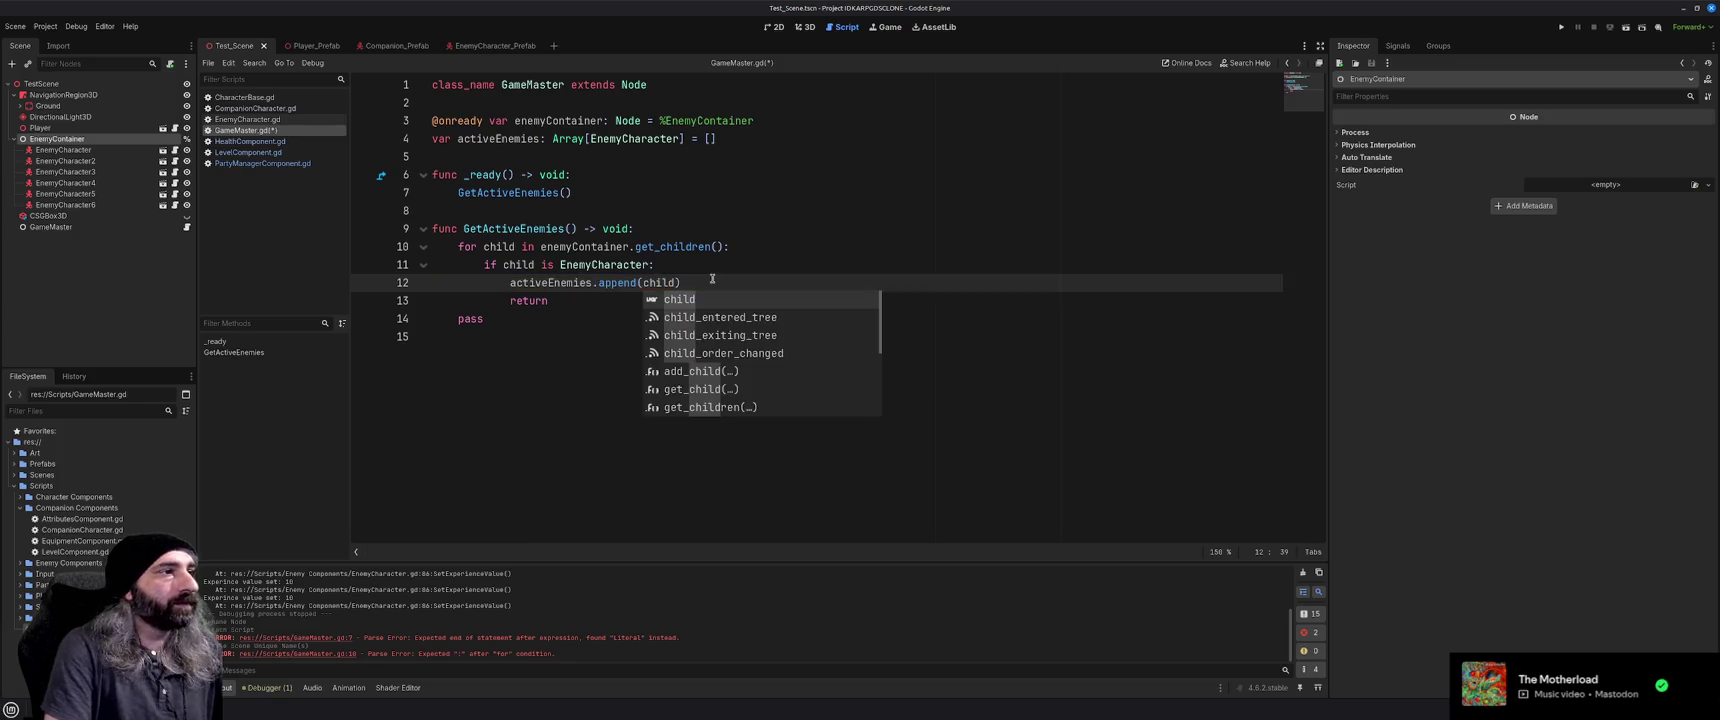
key("Down")
key("shift+Home")
key("BackSpace")
key("shift+Home")
key("BackSpace")
key("BackSpace")
key("ctrl+s")
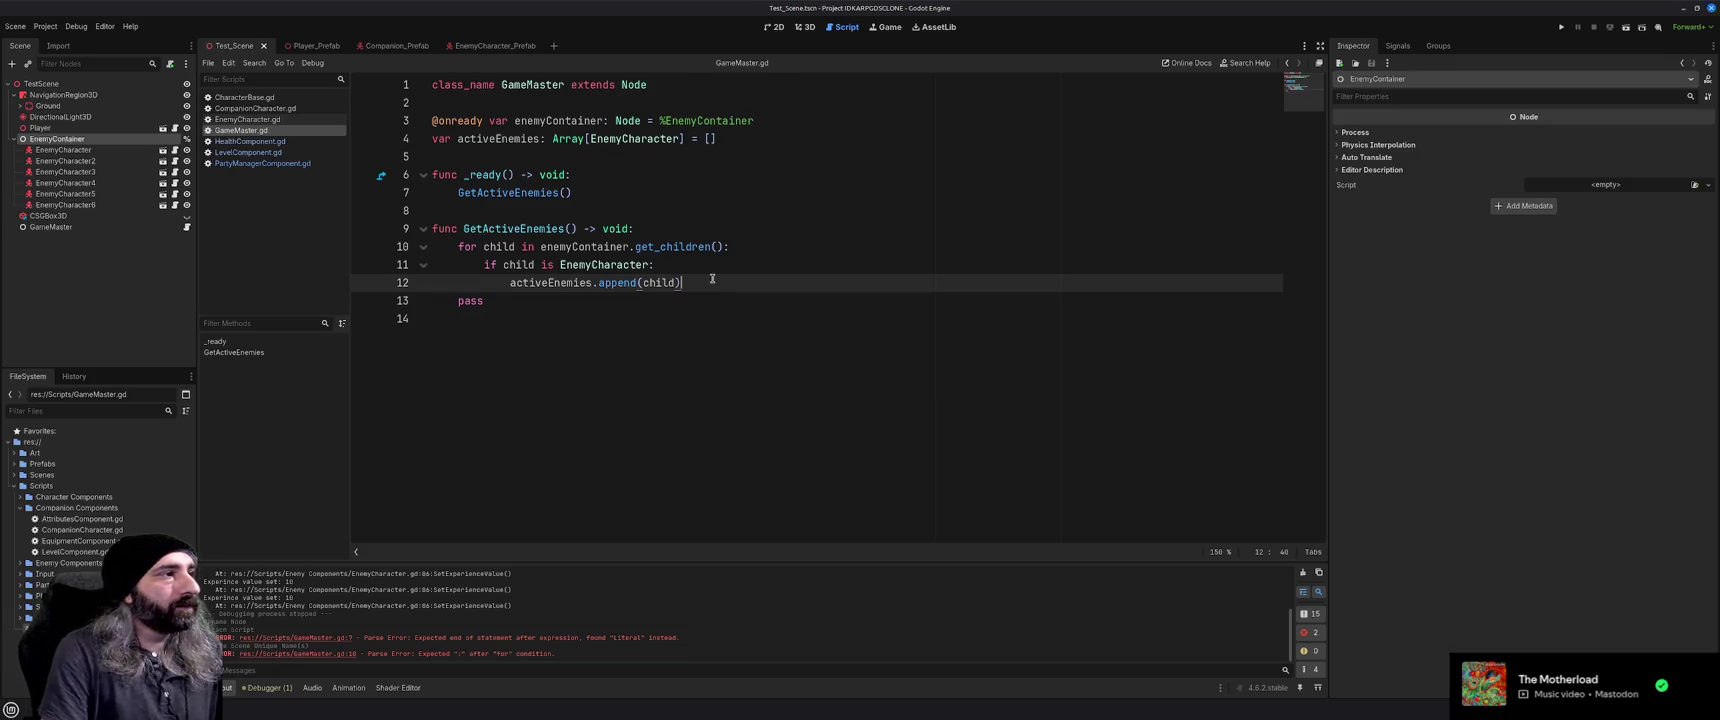
Delete the leftover pass line and add a blank line below GetActiveEnemies
key("Down")
key("shift+Home")
key("BackSpace")
key("shift+Home")
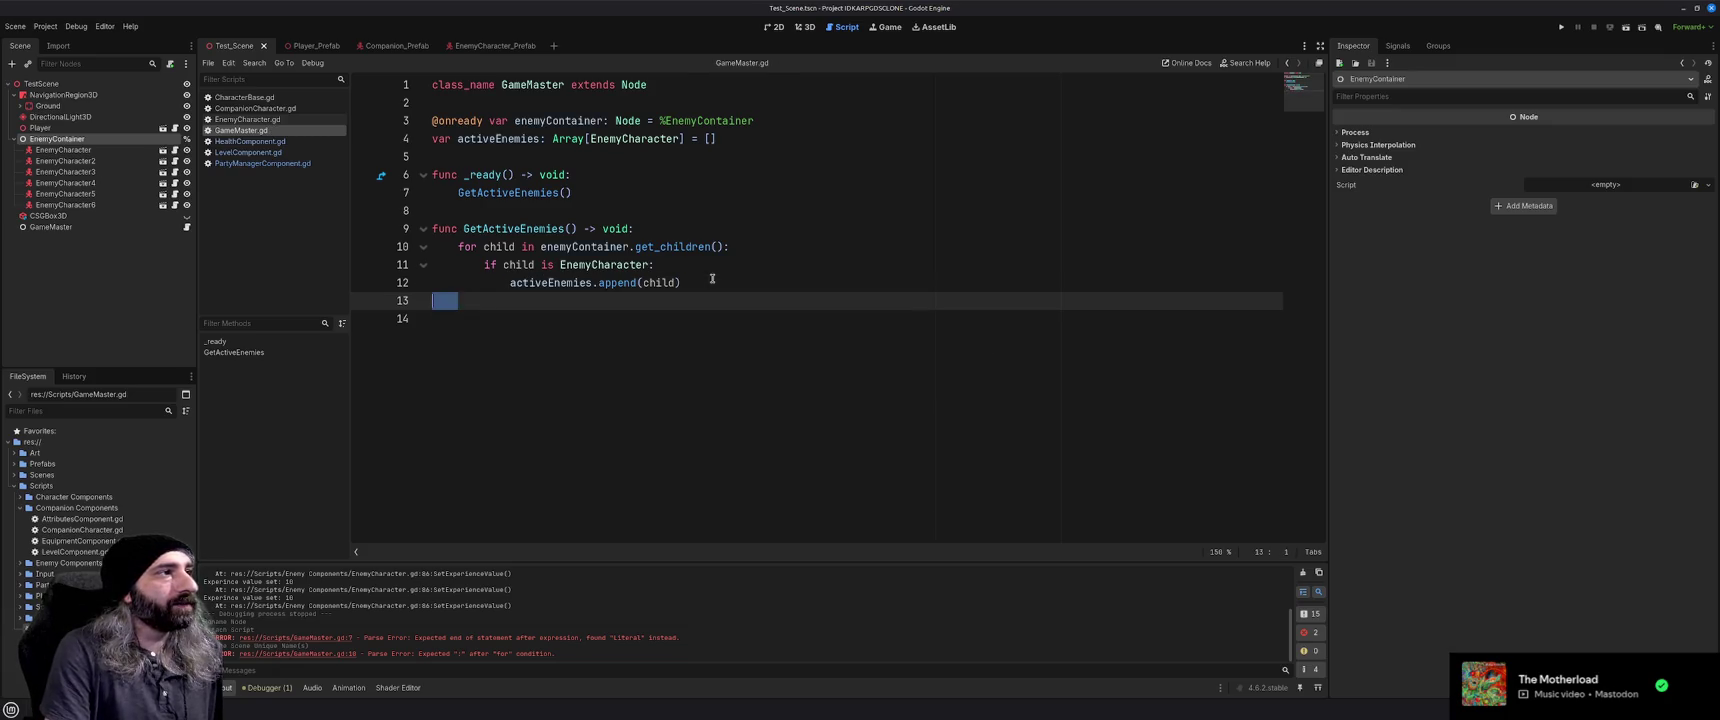
key("BackSpace")
key("BackSpace")
key("Down")
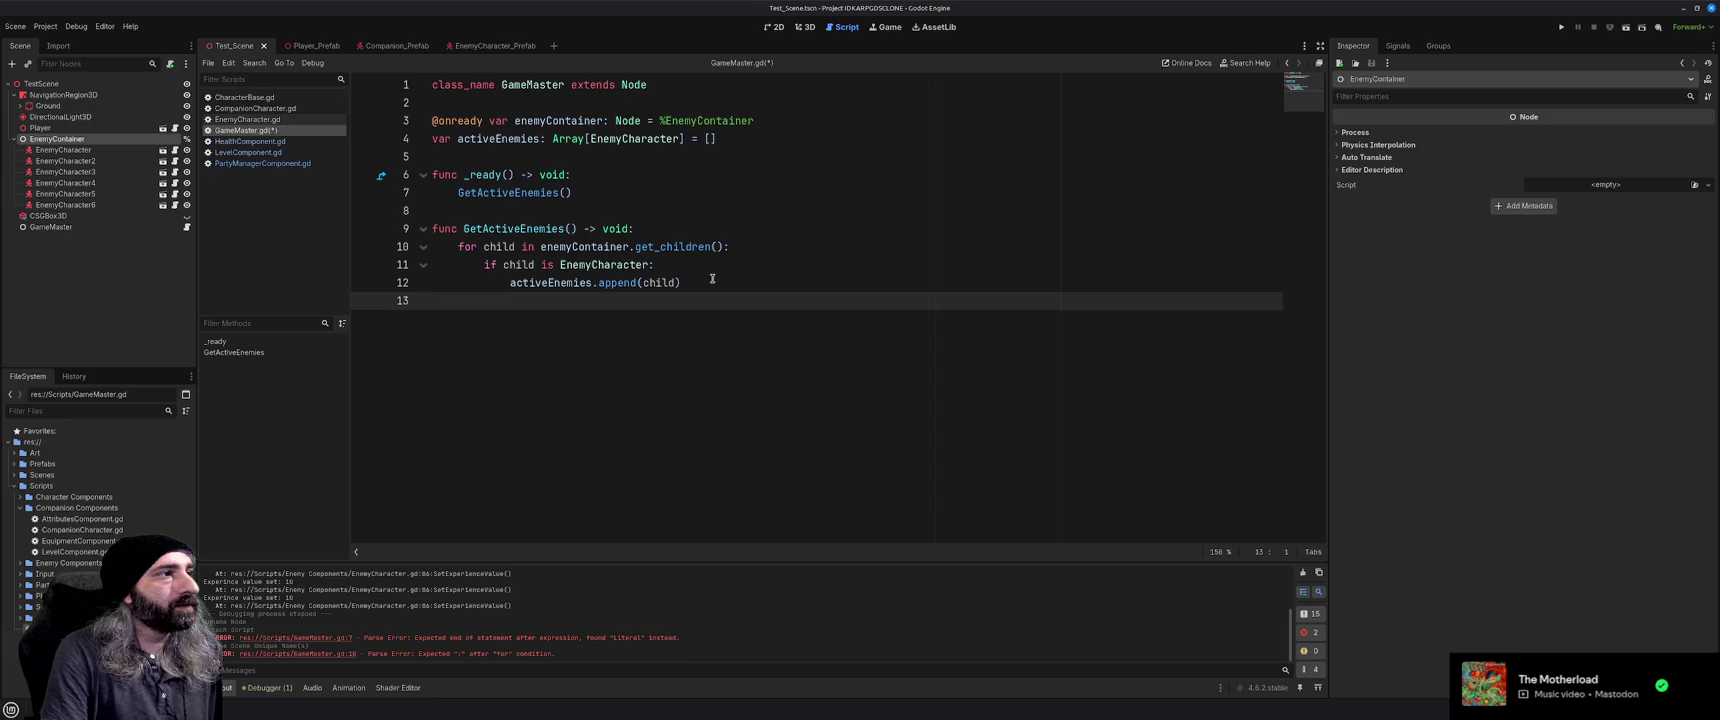
key("Return")
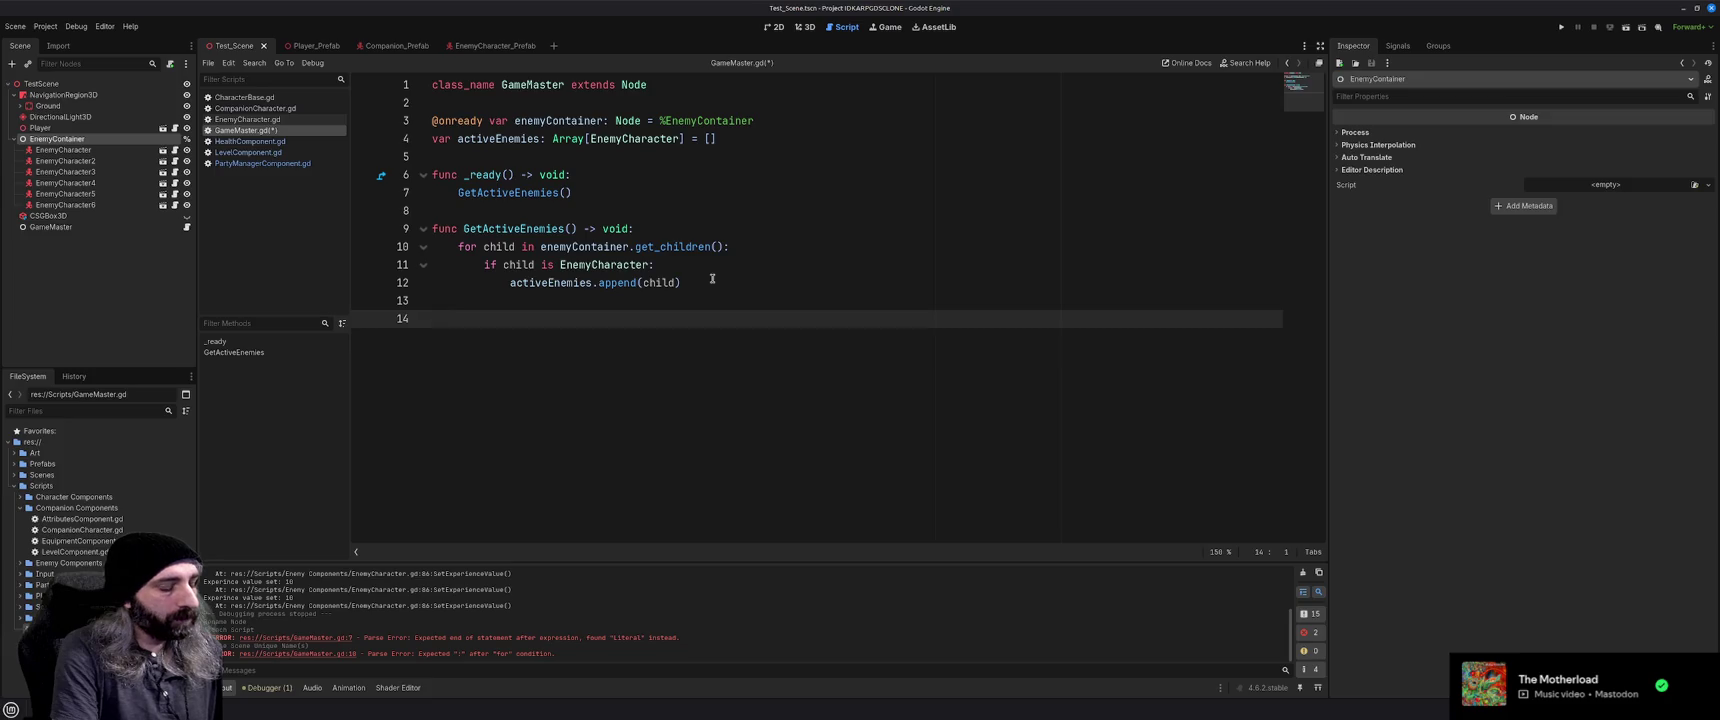
Write comments: iterate and subscribe to onEnemyDie, grant exp to party on death, unsub from enemy
type("# iterate through active enemies and")
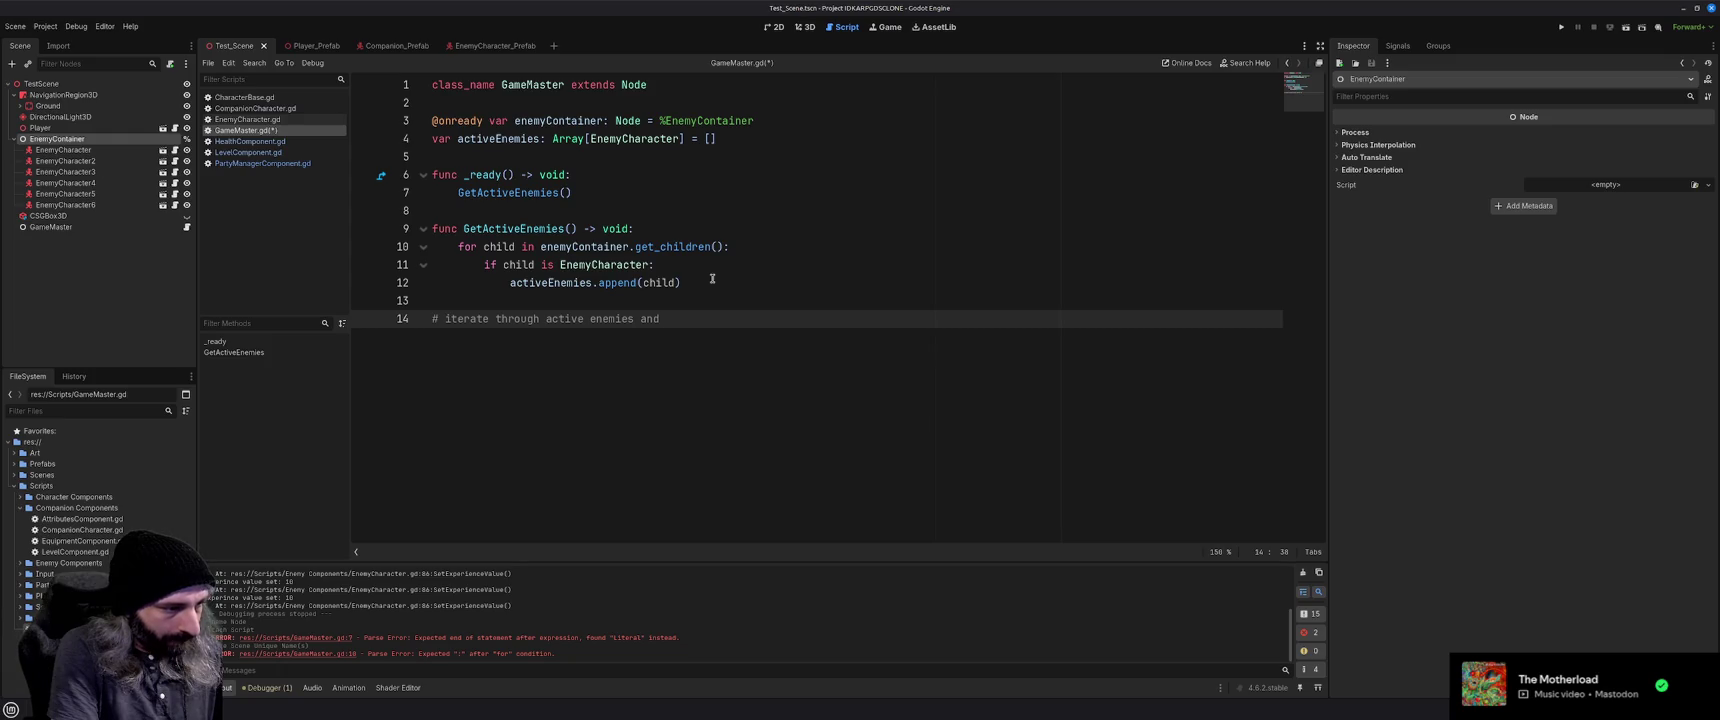
type("subsc")
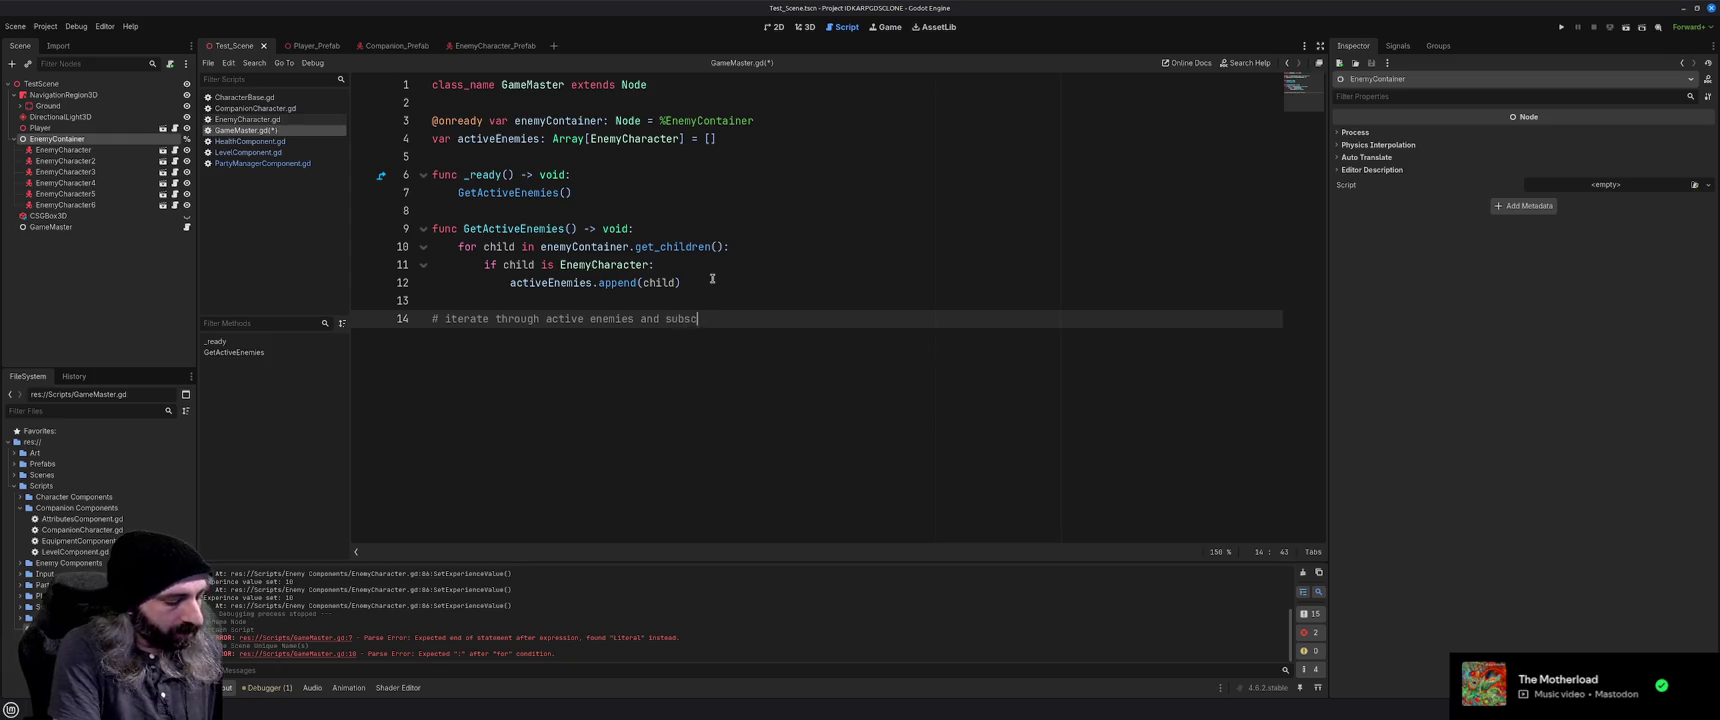
type("ribe to onEnemyDie ")
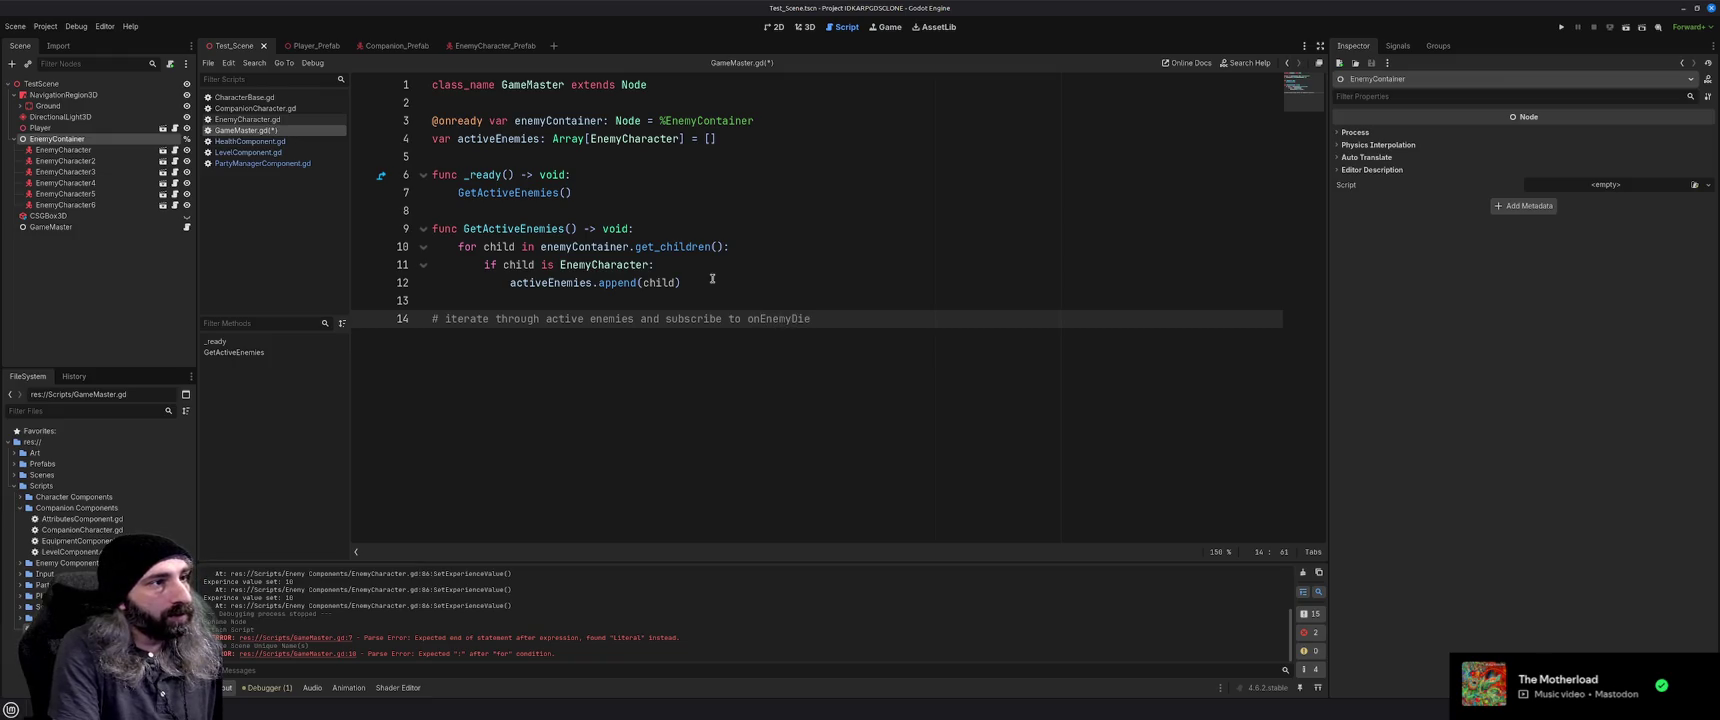
type("event")
key("Return")
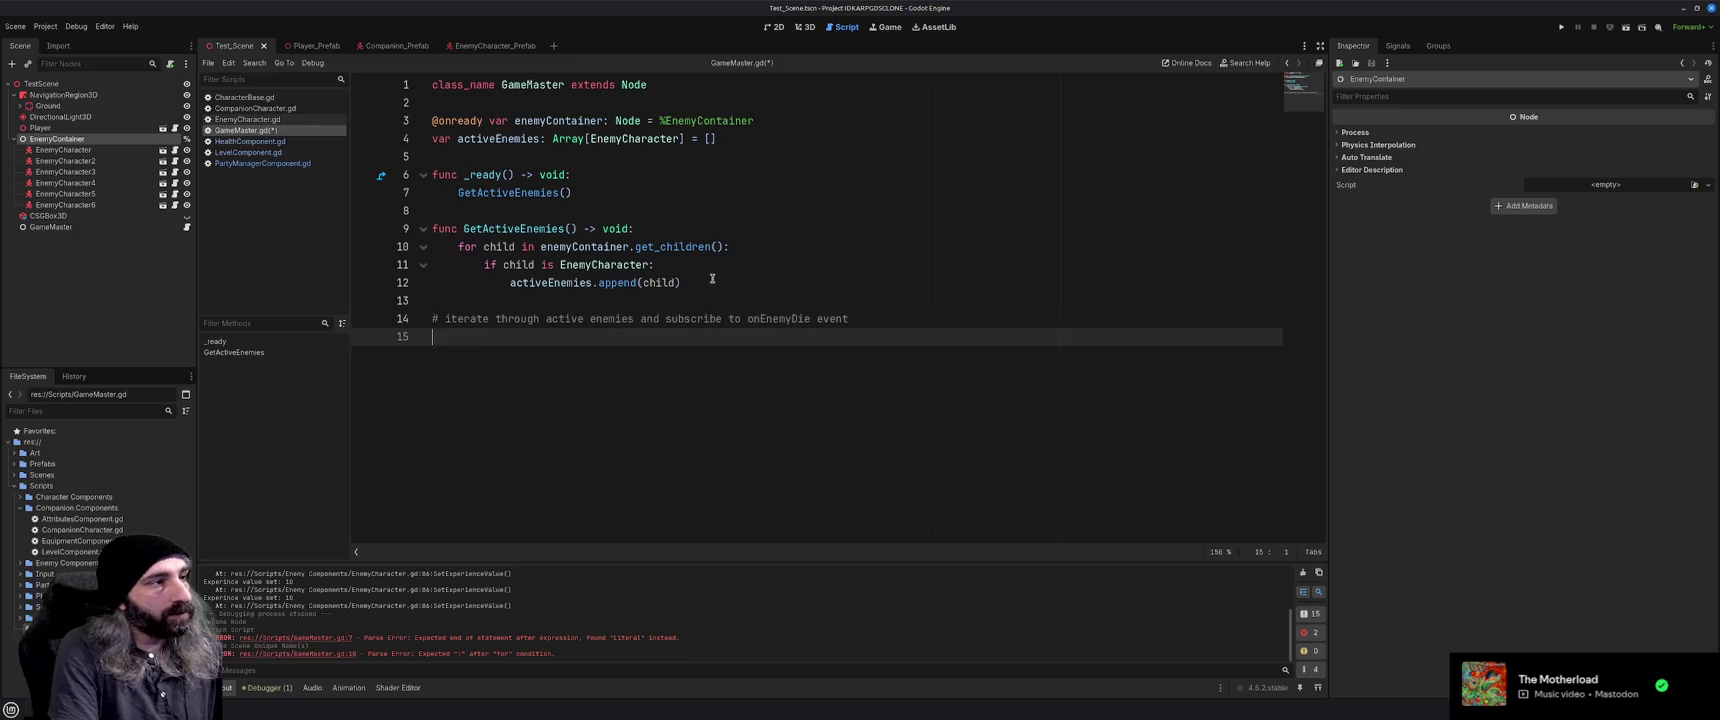
type("# when enemy dies")
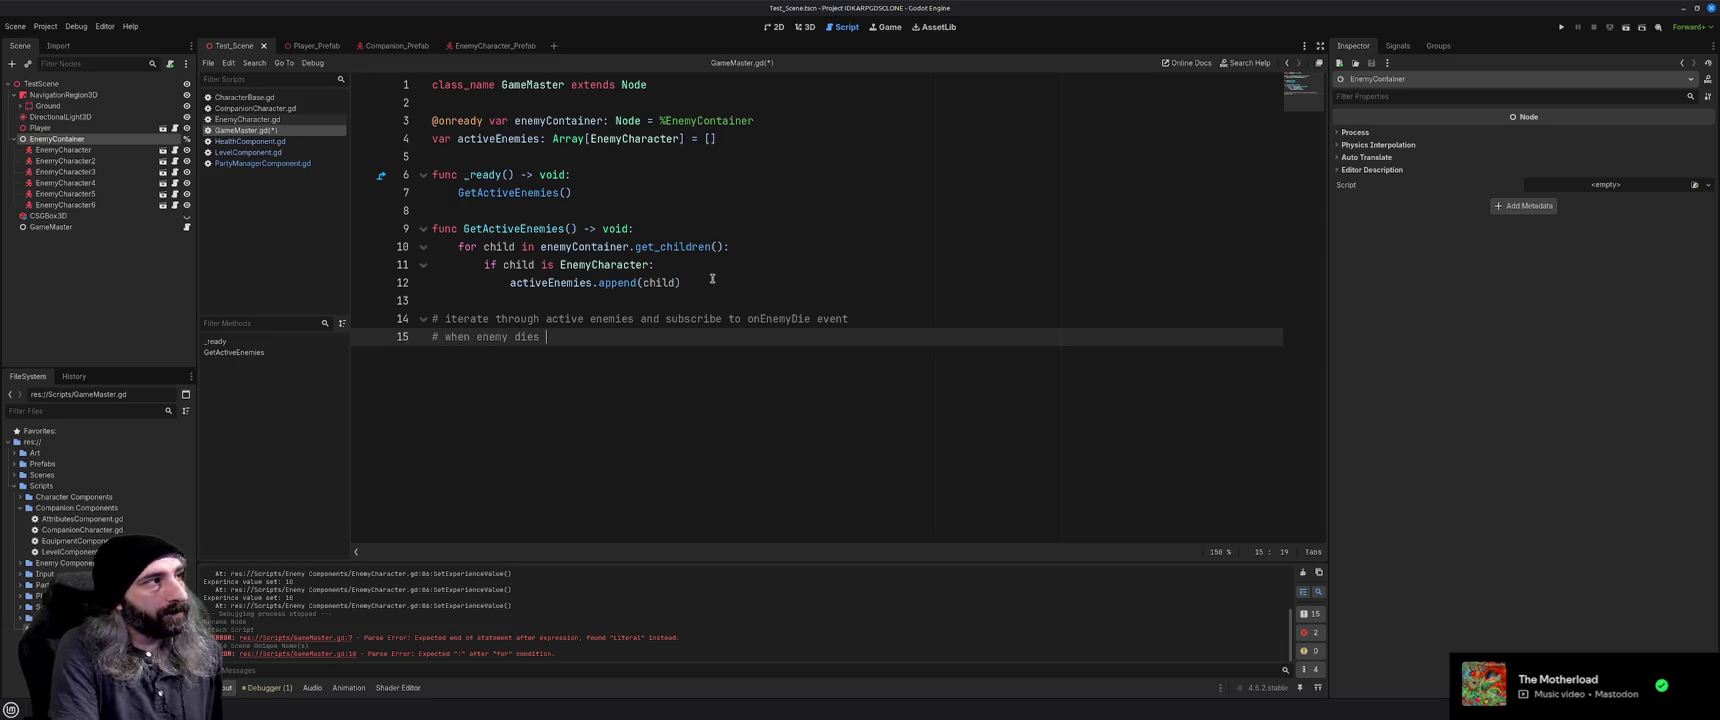
type("grant e")
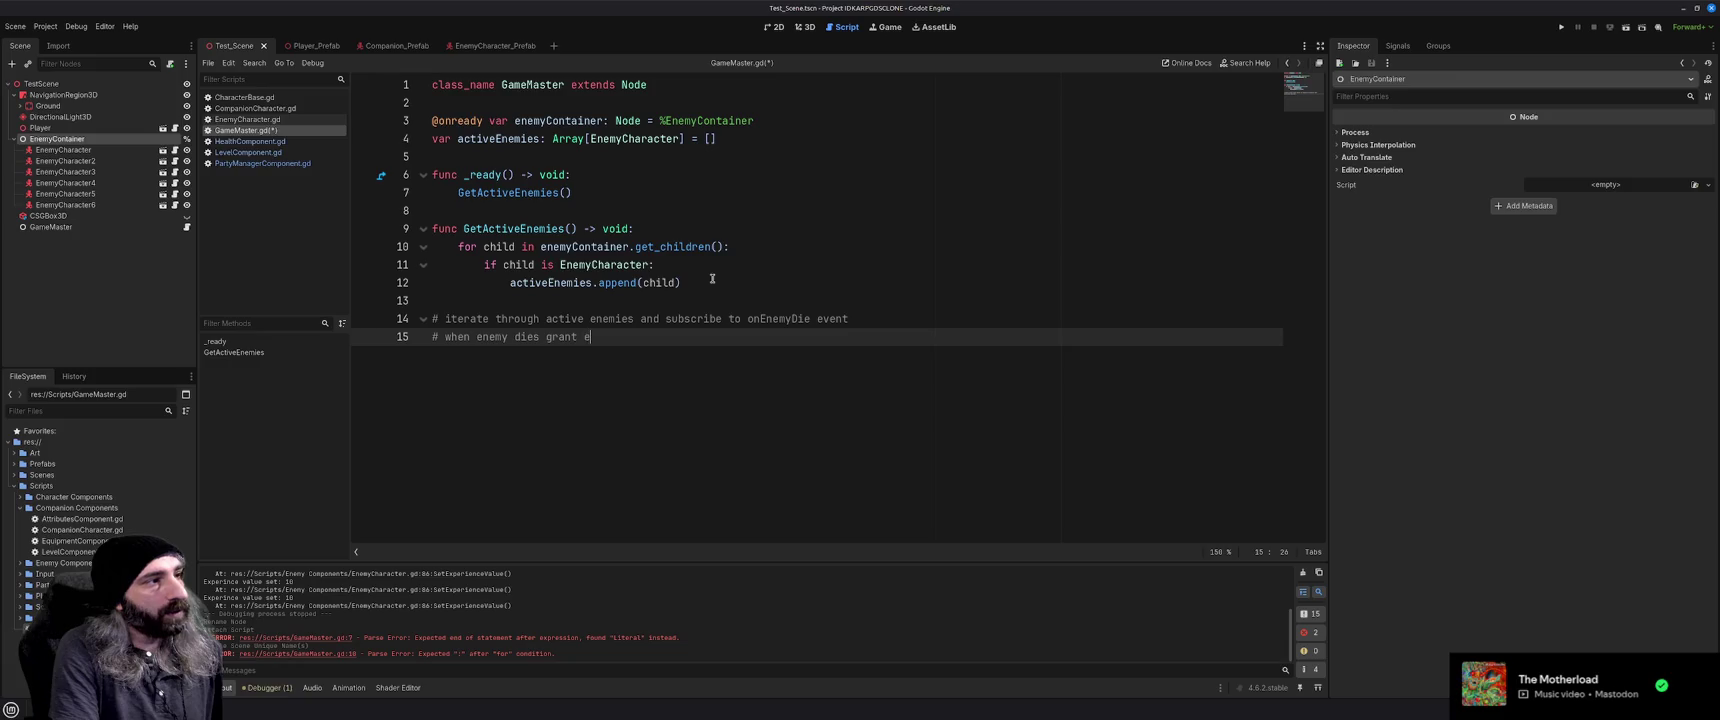
type("xp to party")
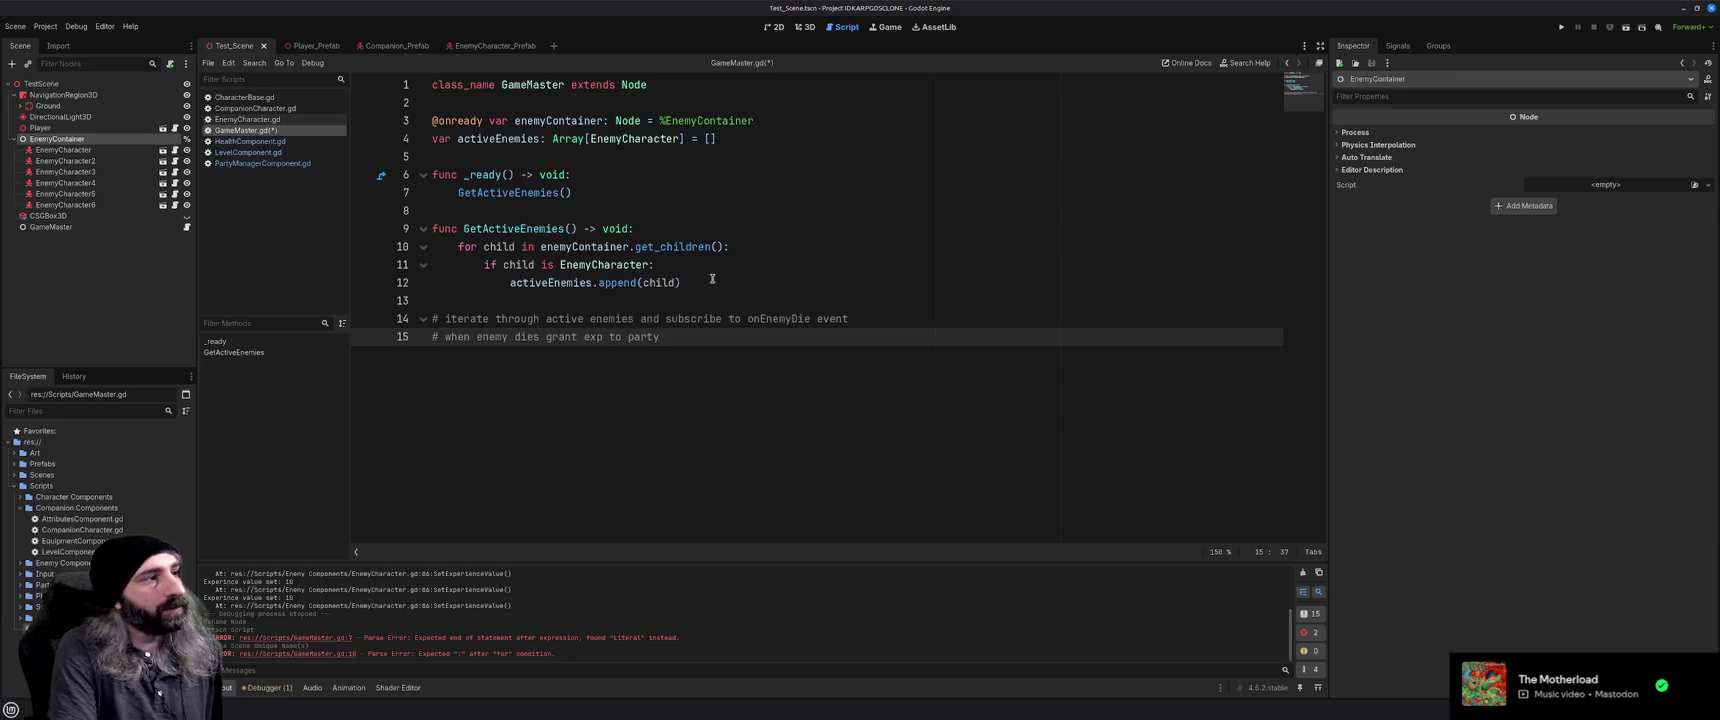
key("Return")
type("#")
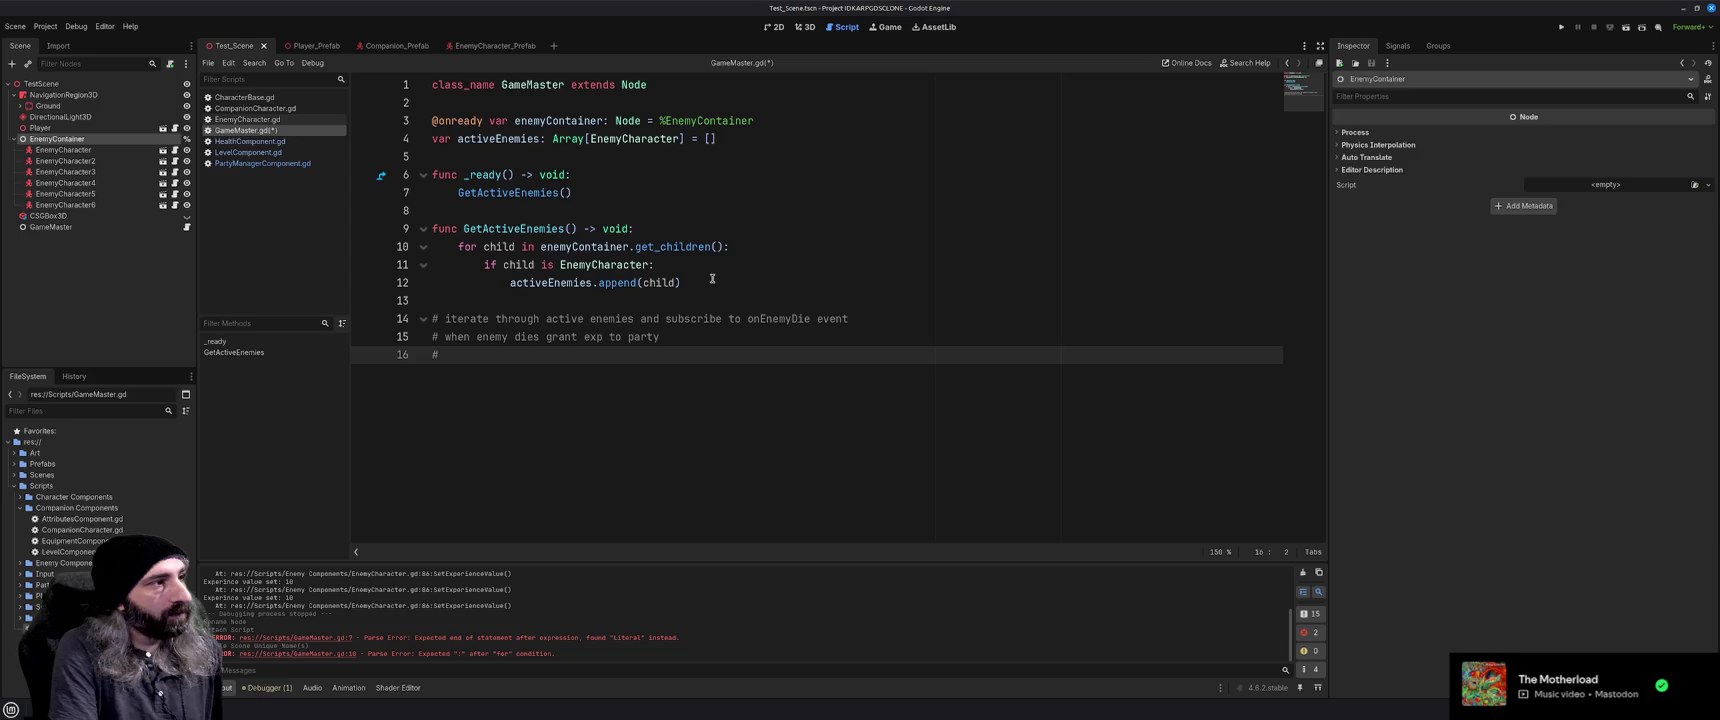
type(" remove enemy from ")
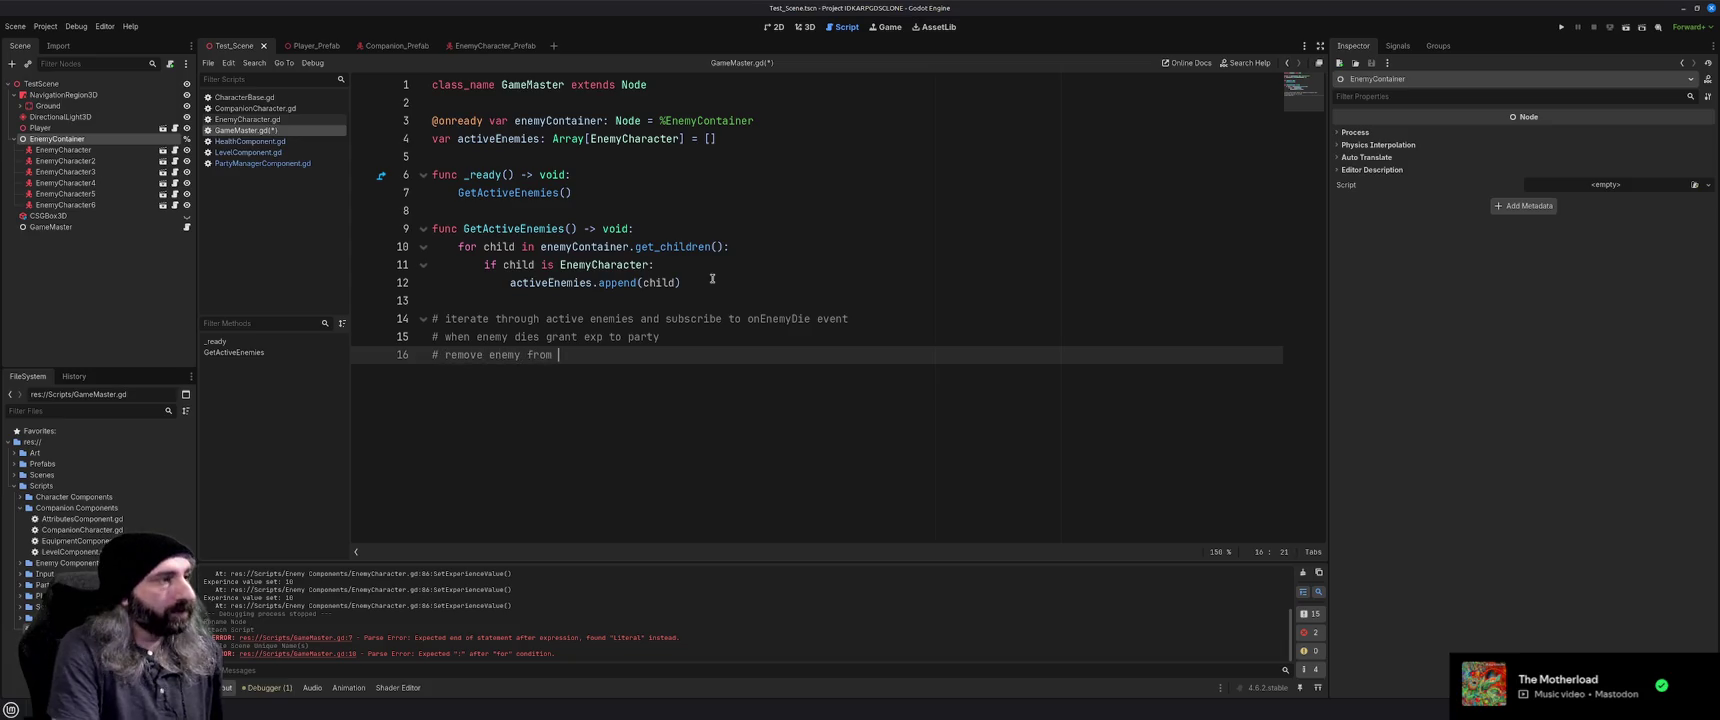
type("unsub")
key("Delete")
key("Delete")
key("Delete")
type("from")
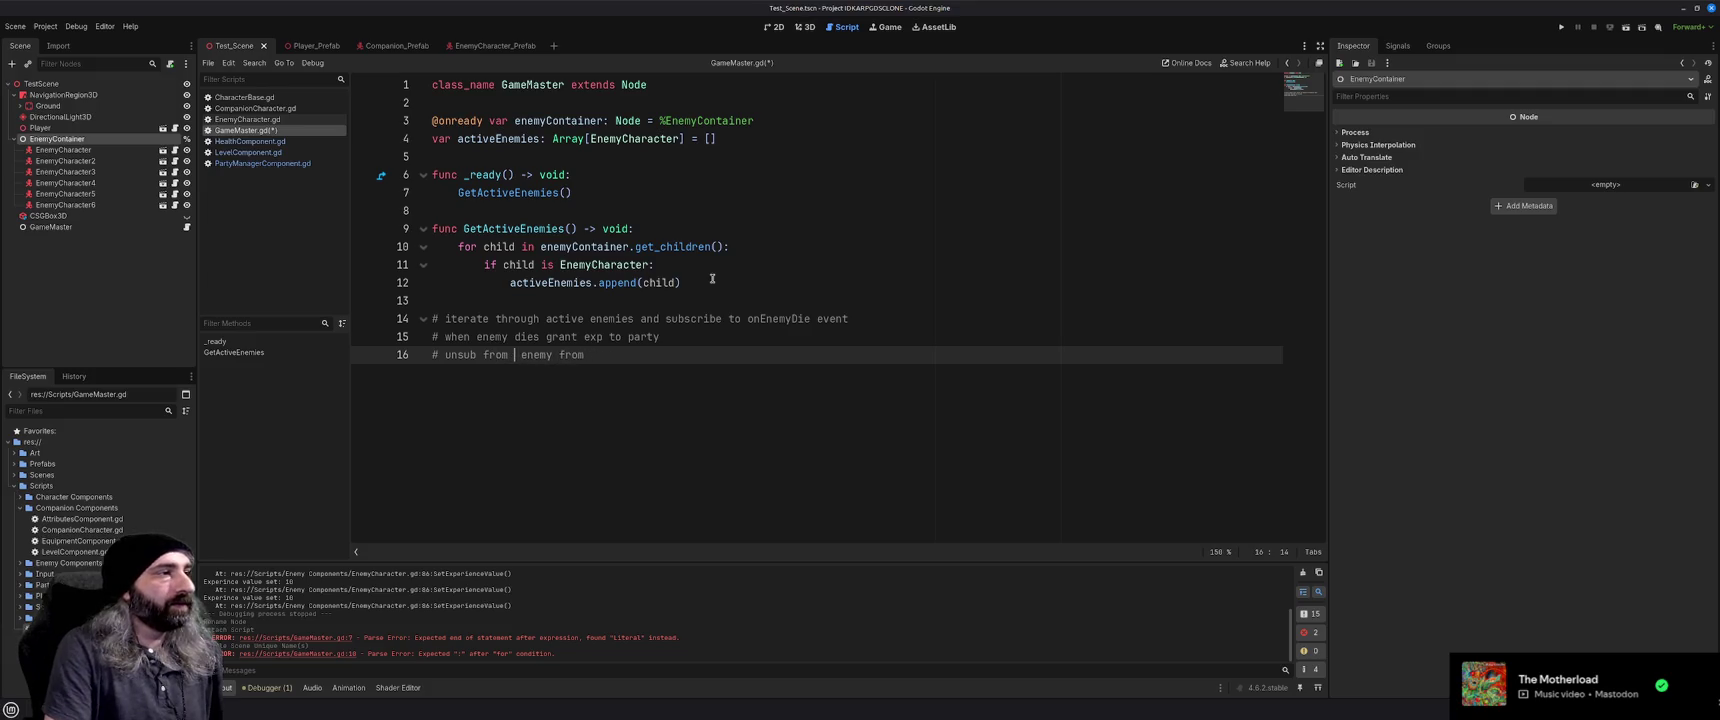
key("BackSpace")
key("BackSpace")
key("BackSpace")
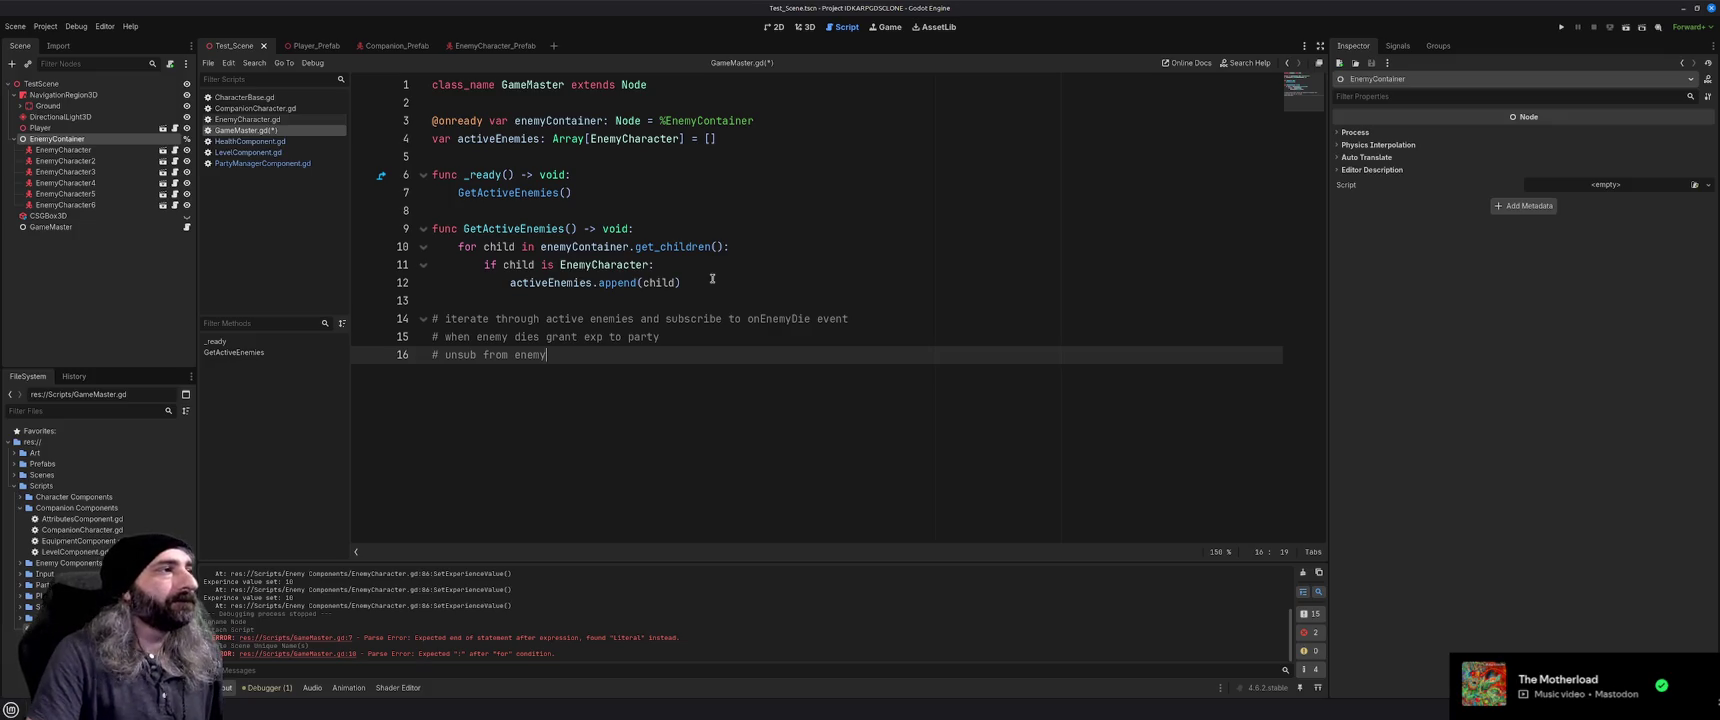
left_click(720, 299)
key("Return")
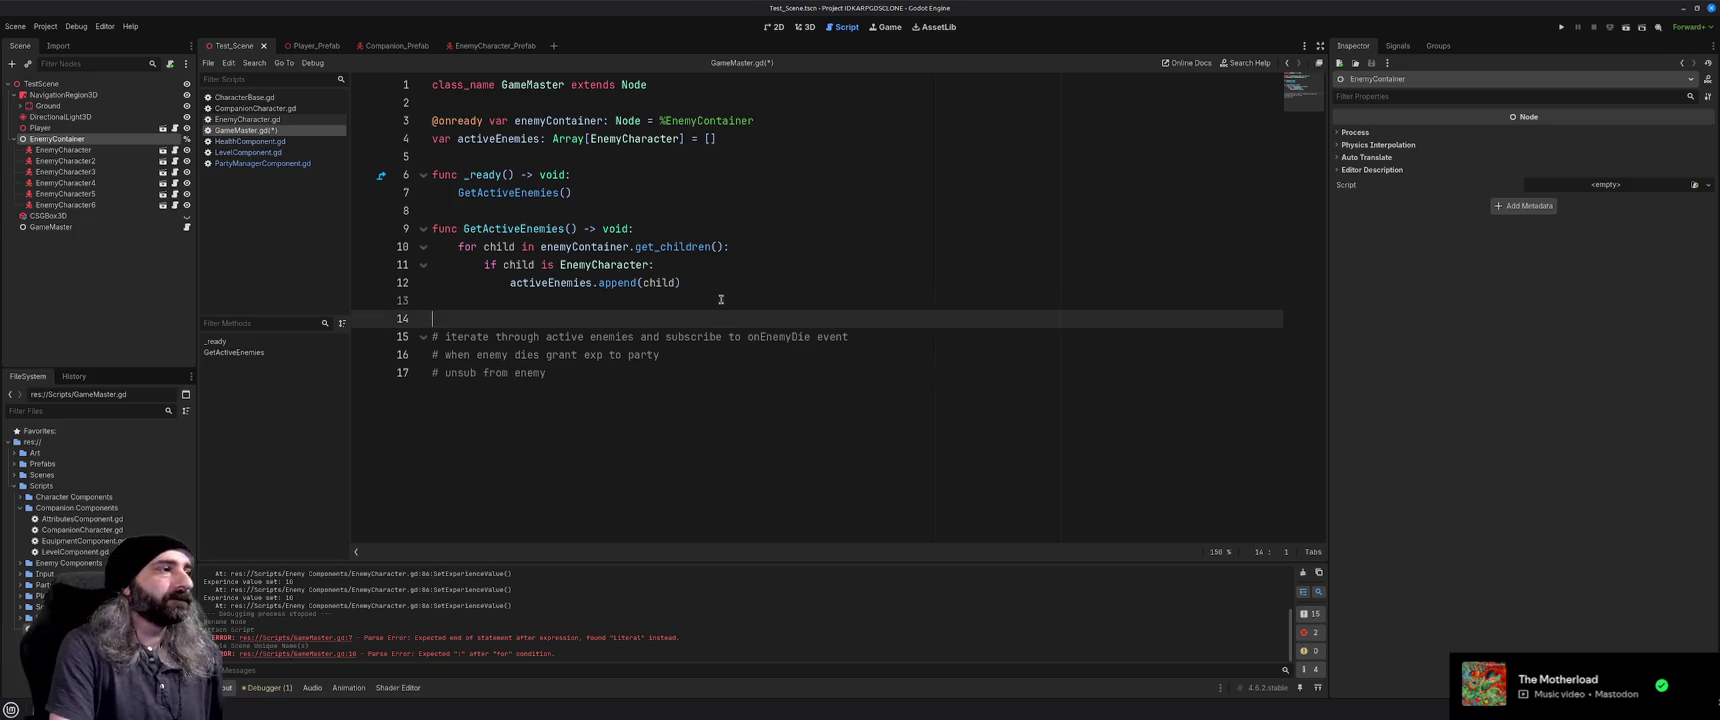
Declare func ConnectToActiveEnemies() -> void: containing a for loop over activeEnemies
key("Return")
key("Up")
type("func ")
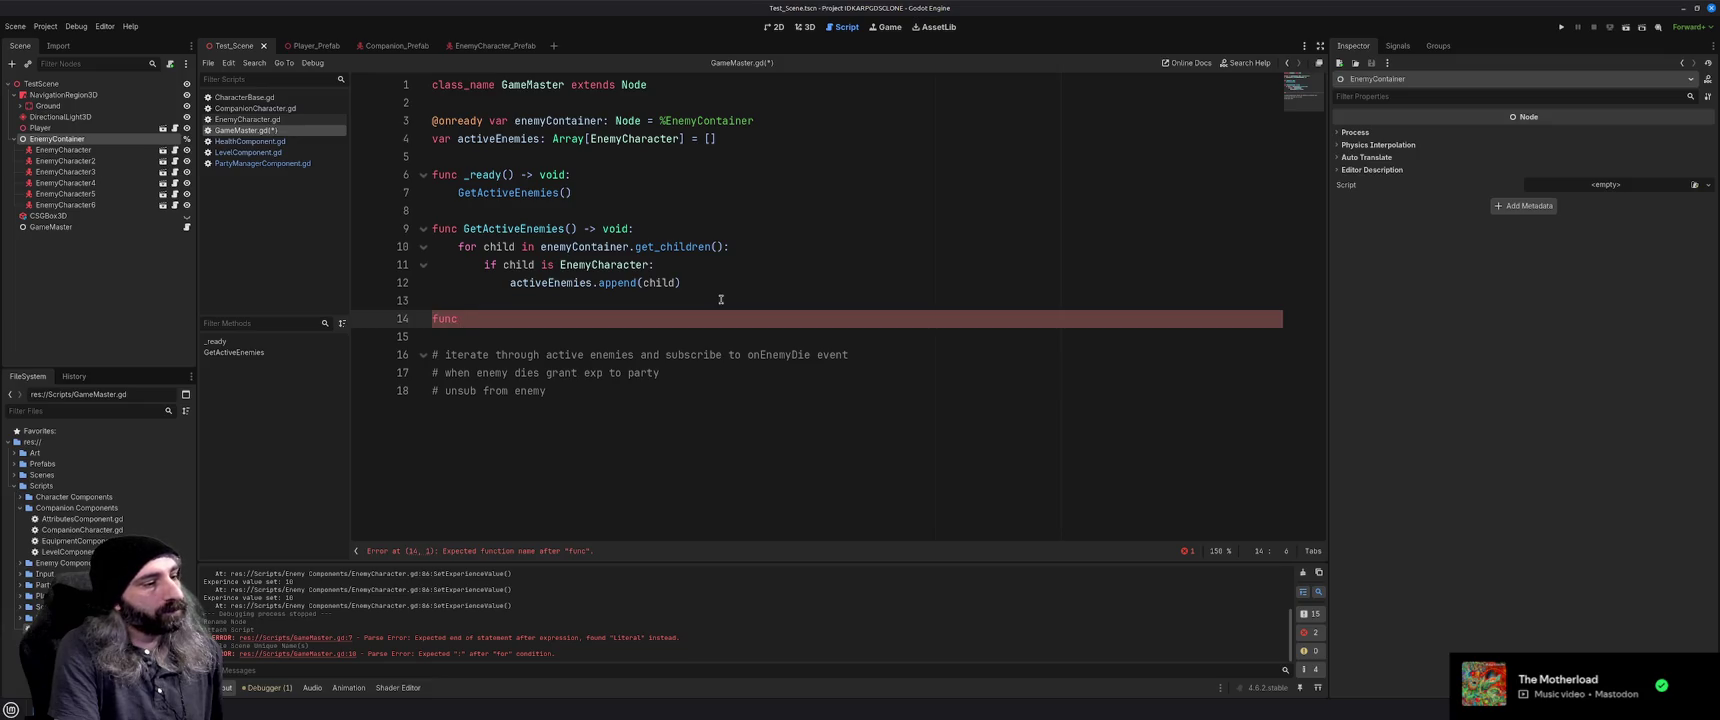
type("Connect")
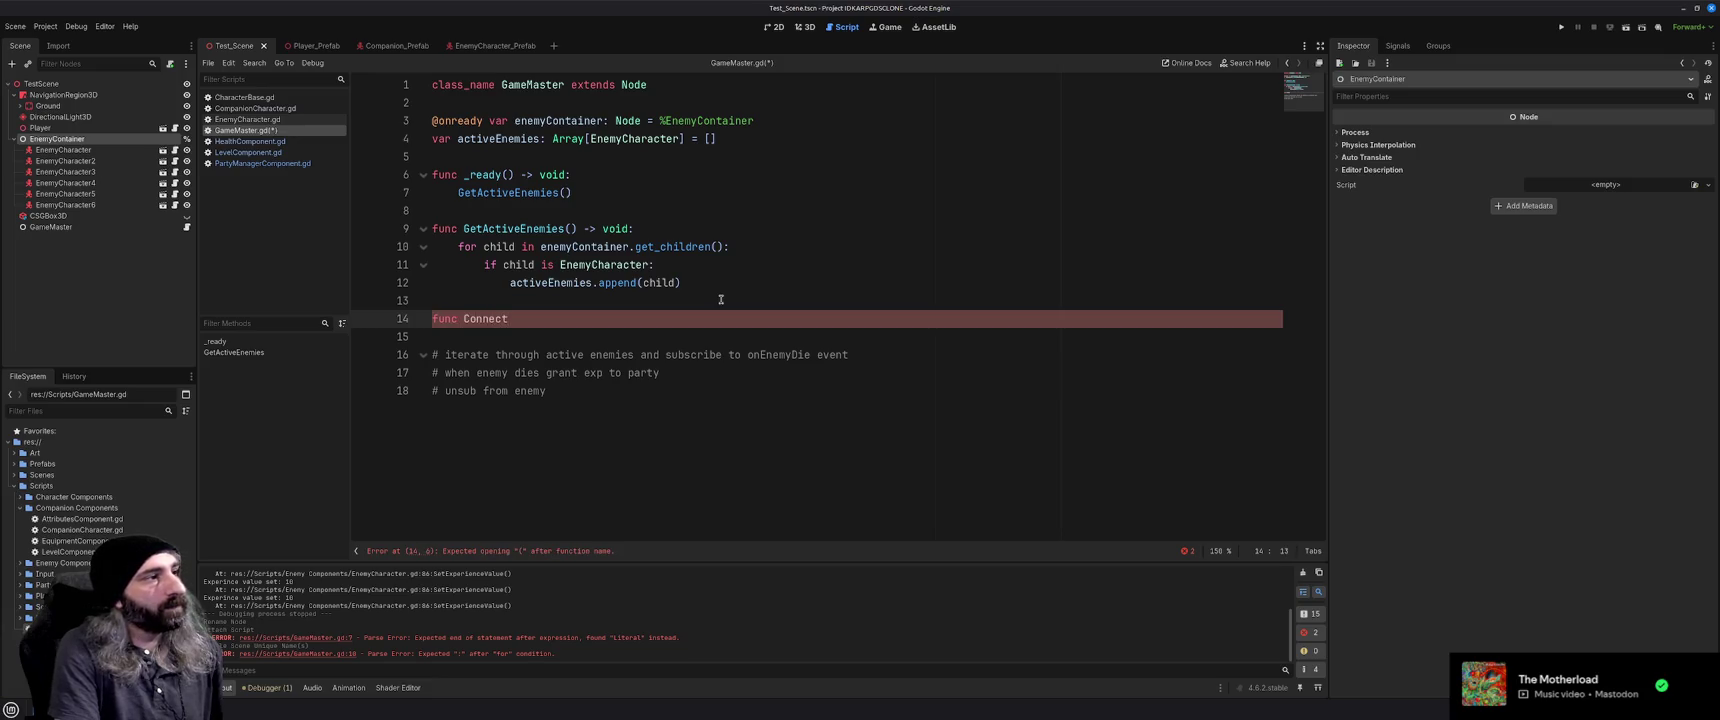
type("ToActiveEn")
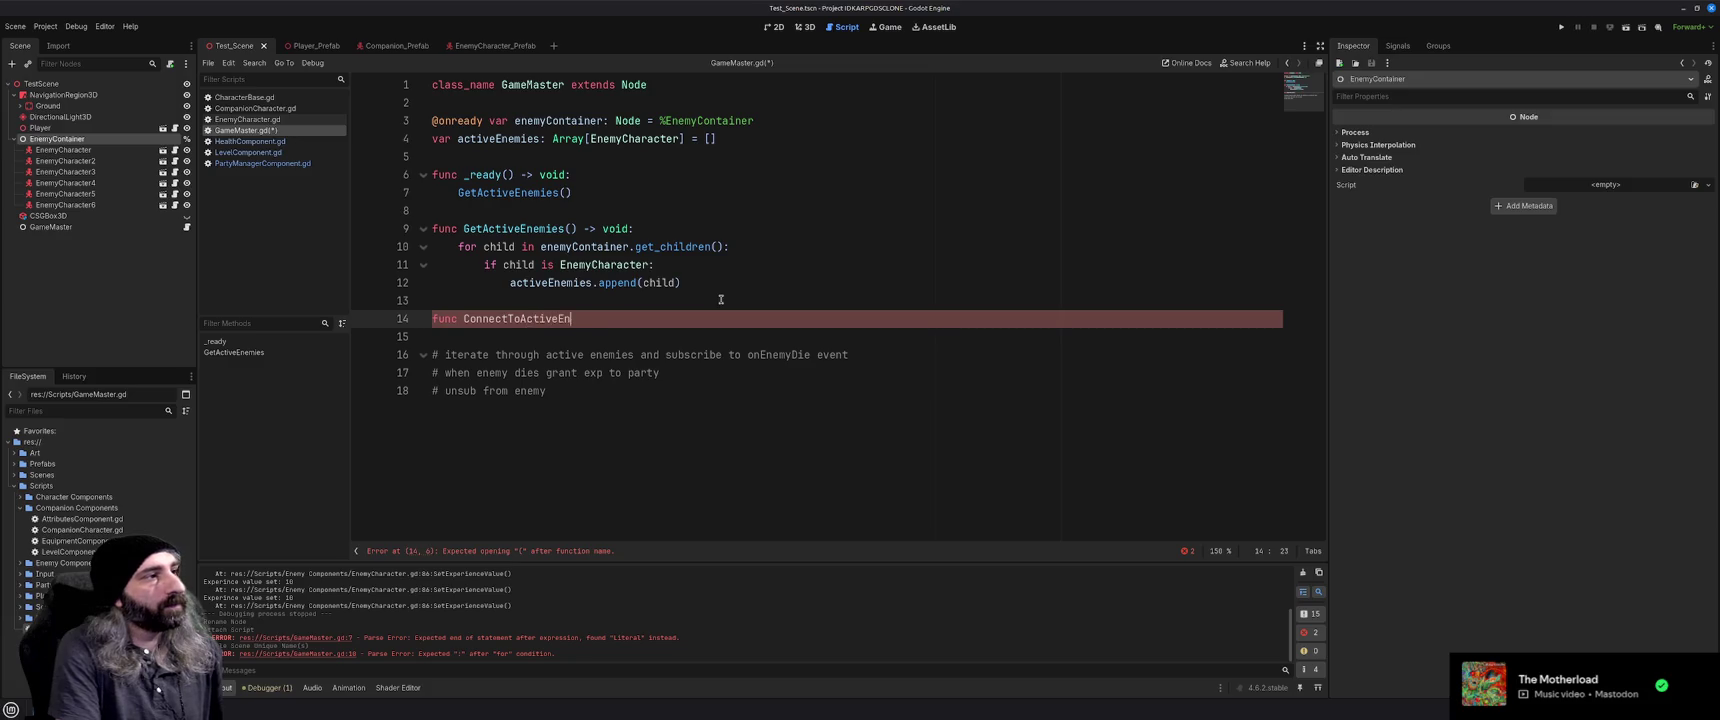
type("emies() -> void:")
key("Return")
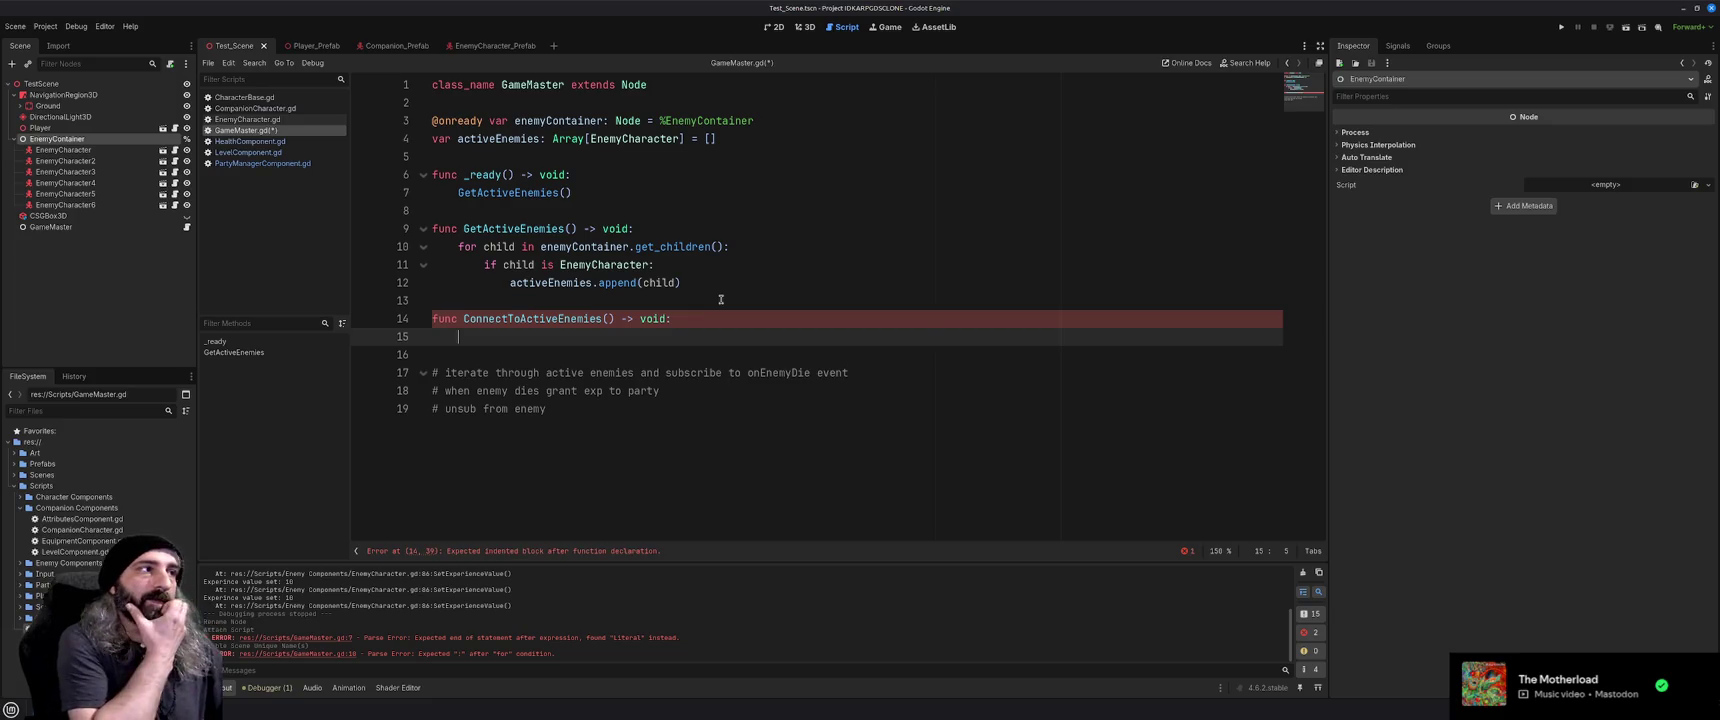
type("for ")
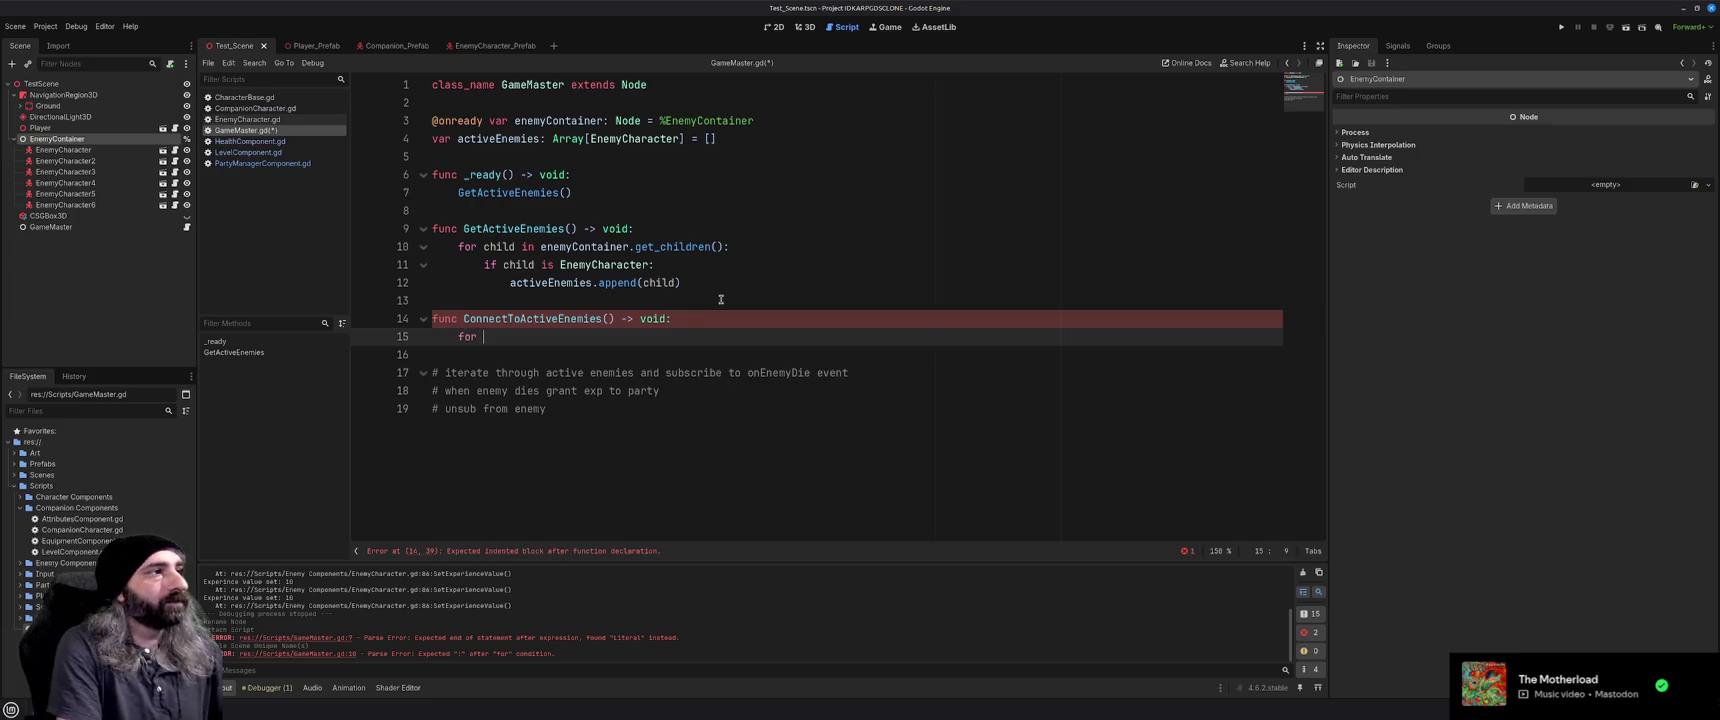
type("enemy")
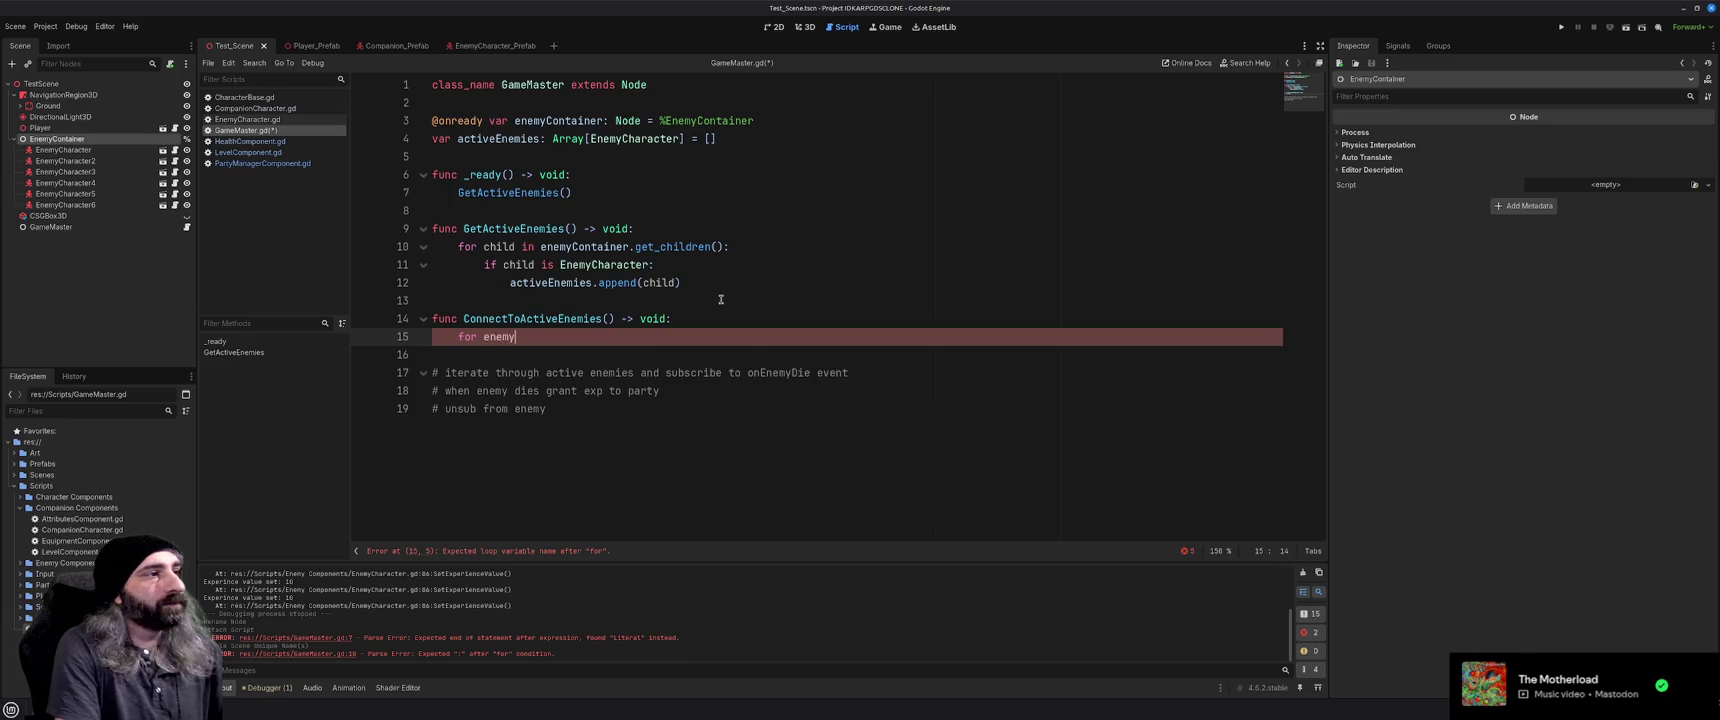
type(" in activeEnemies")
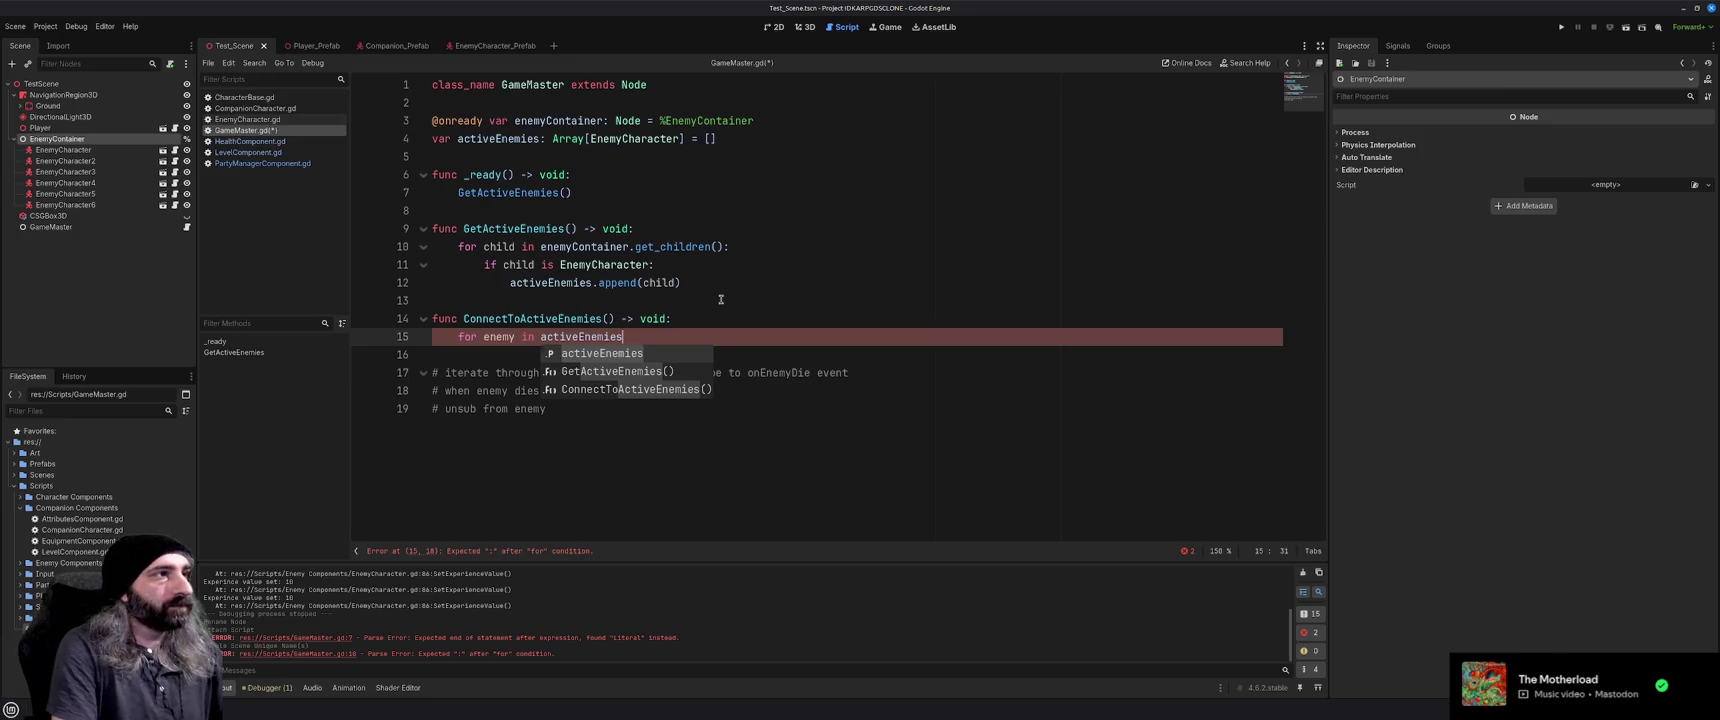
type(":")
key("Return")
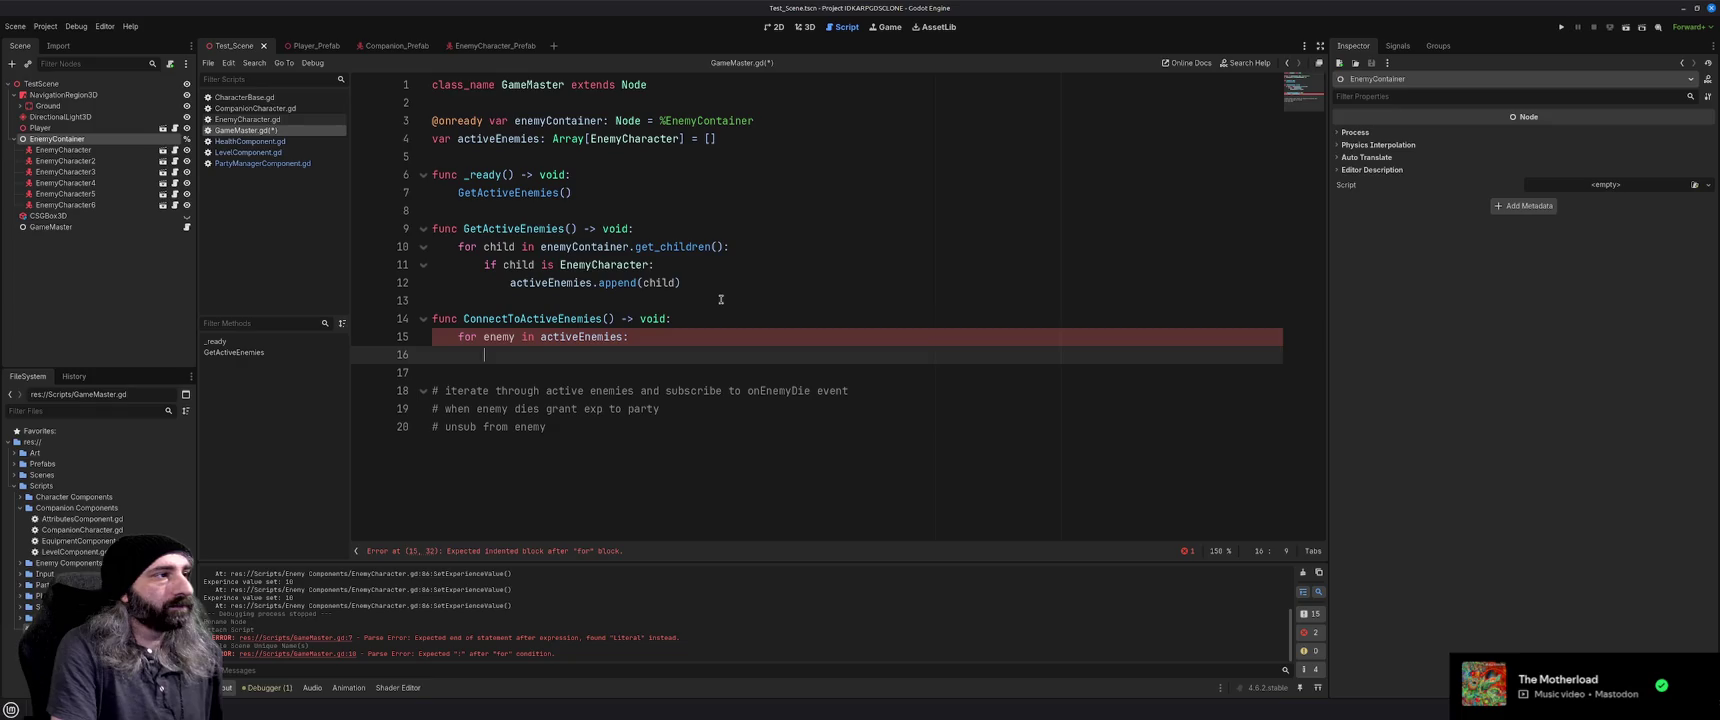
Have the loop call enemy.onCharacterDeath.connect() and begin a 'func GrantP' declaration below
type("enemy.")
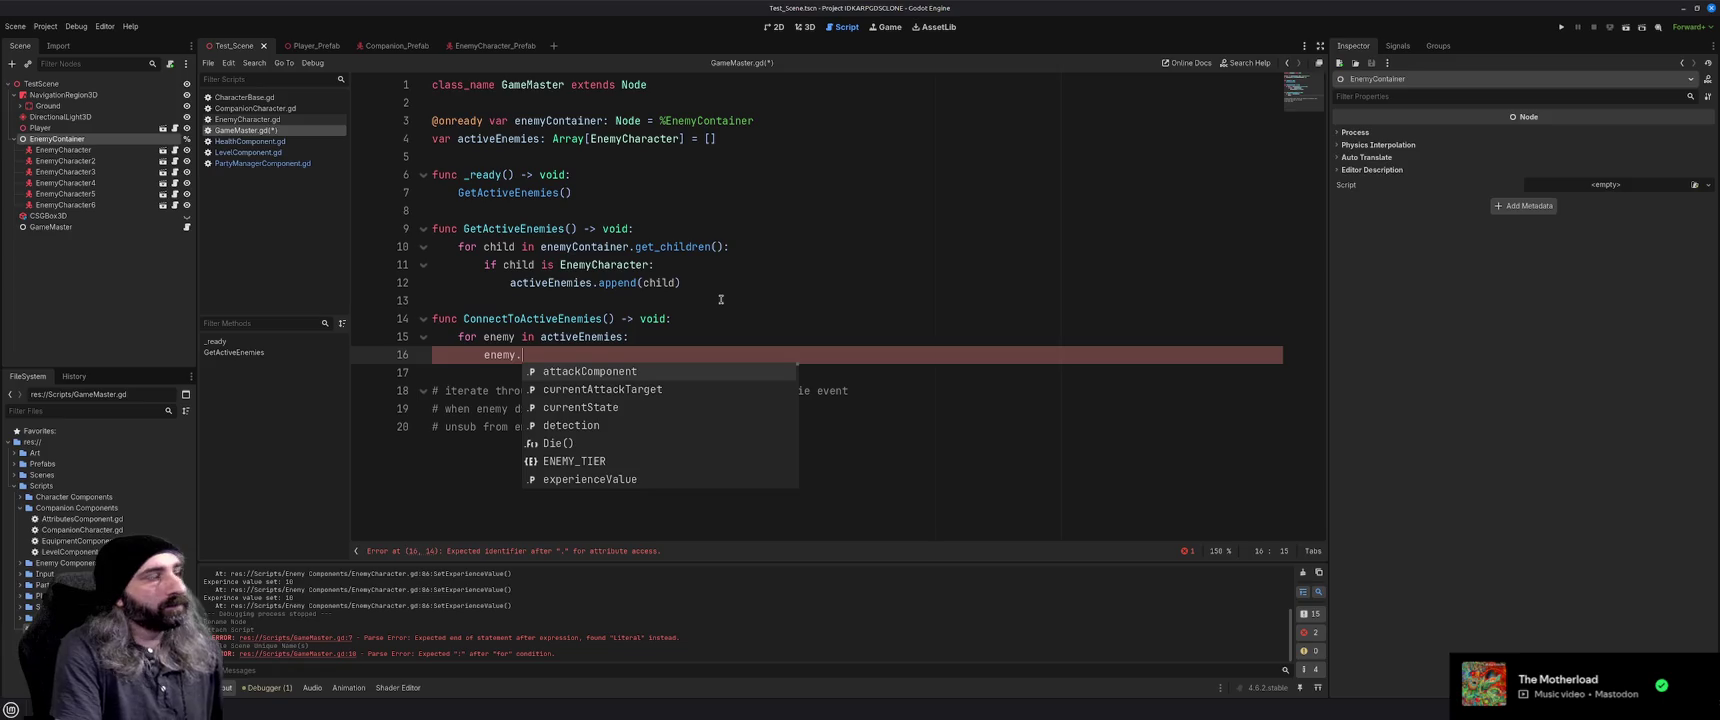
type("on")
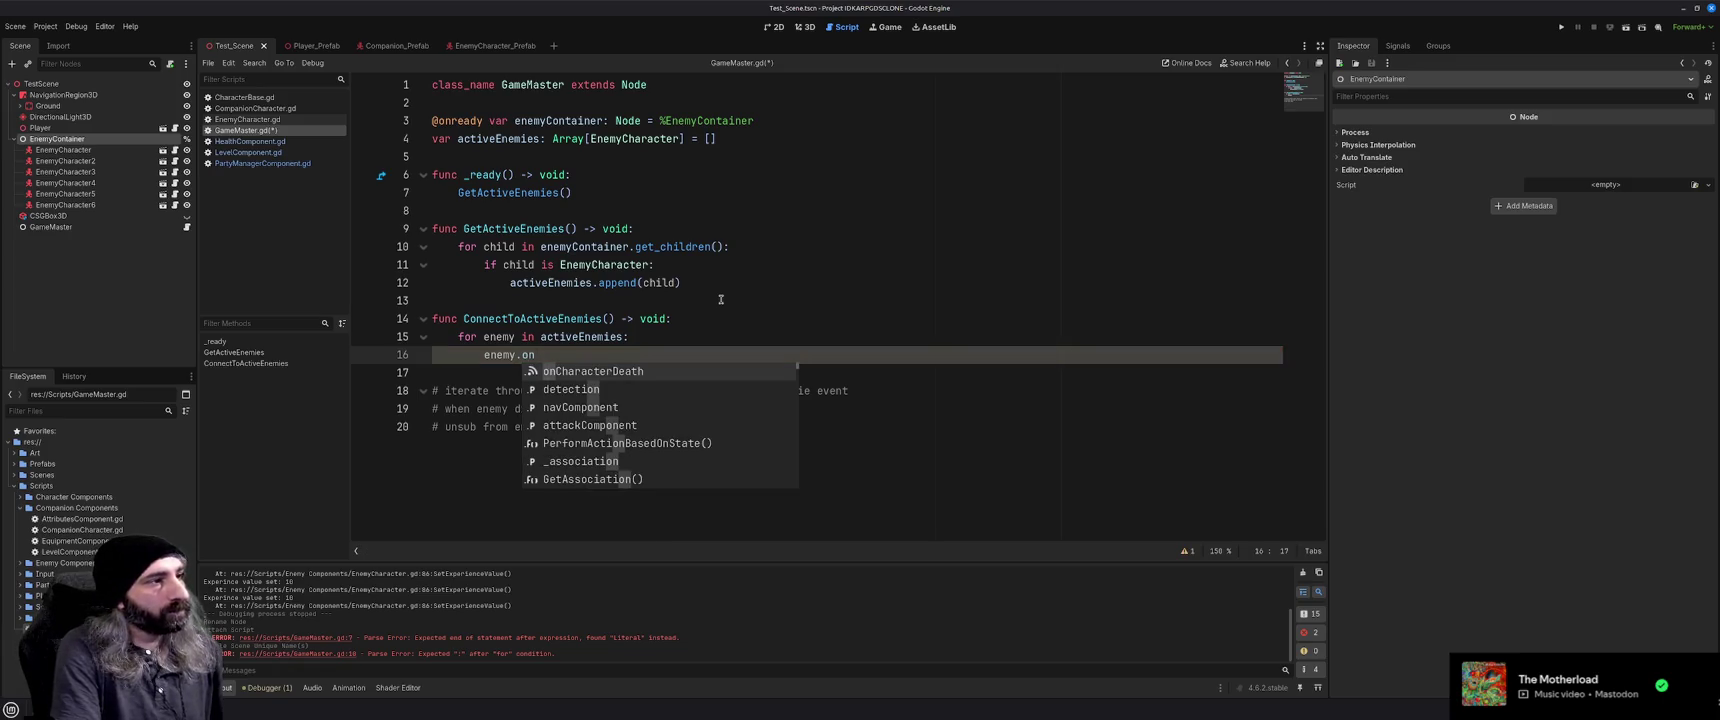
key("Return")
type(".con")
key("Return")
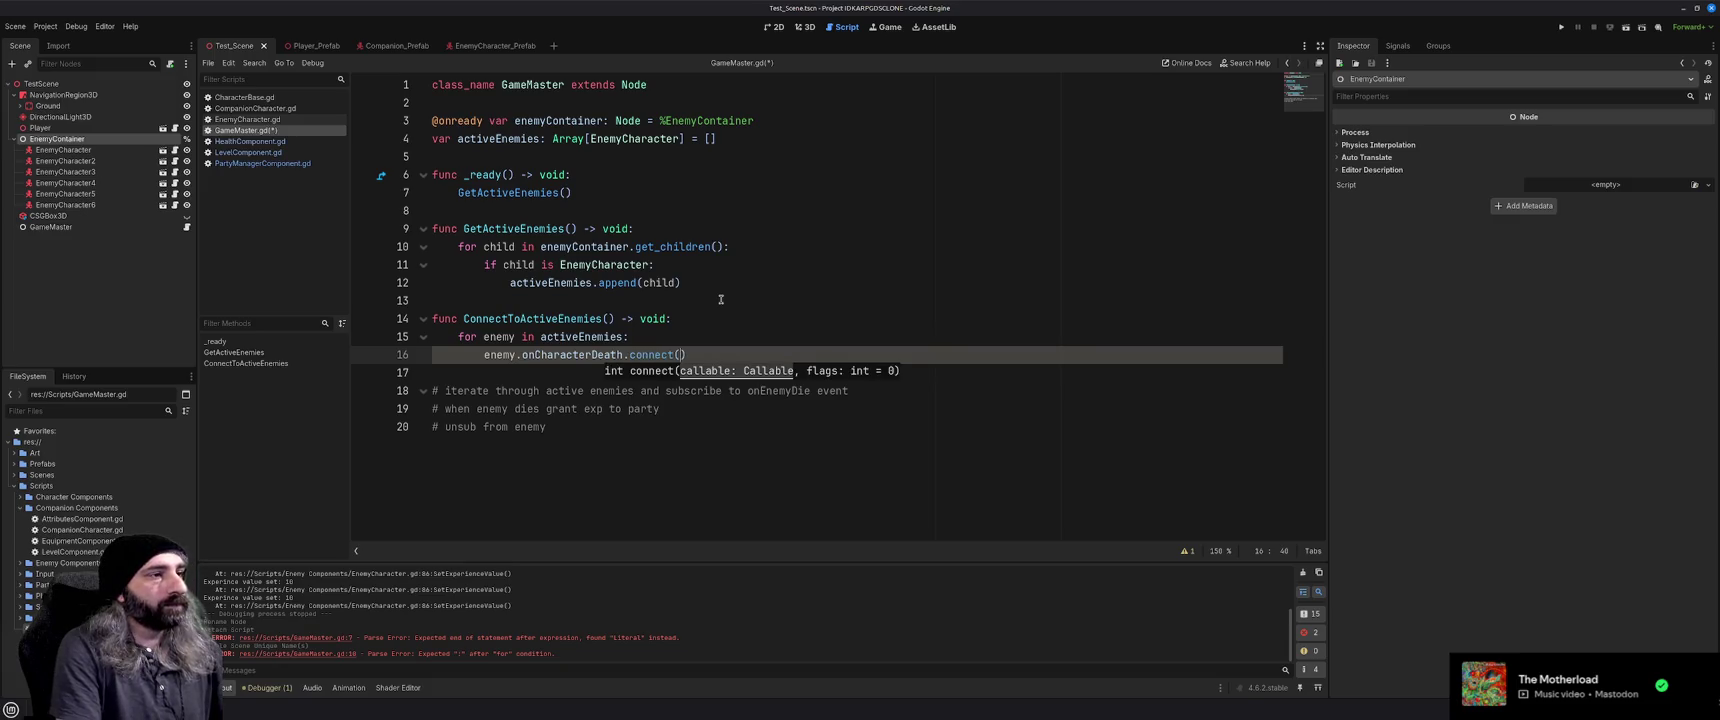
key("Down")
key("Return")
key("Return")
key("Up")
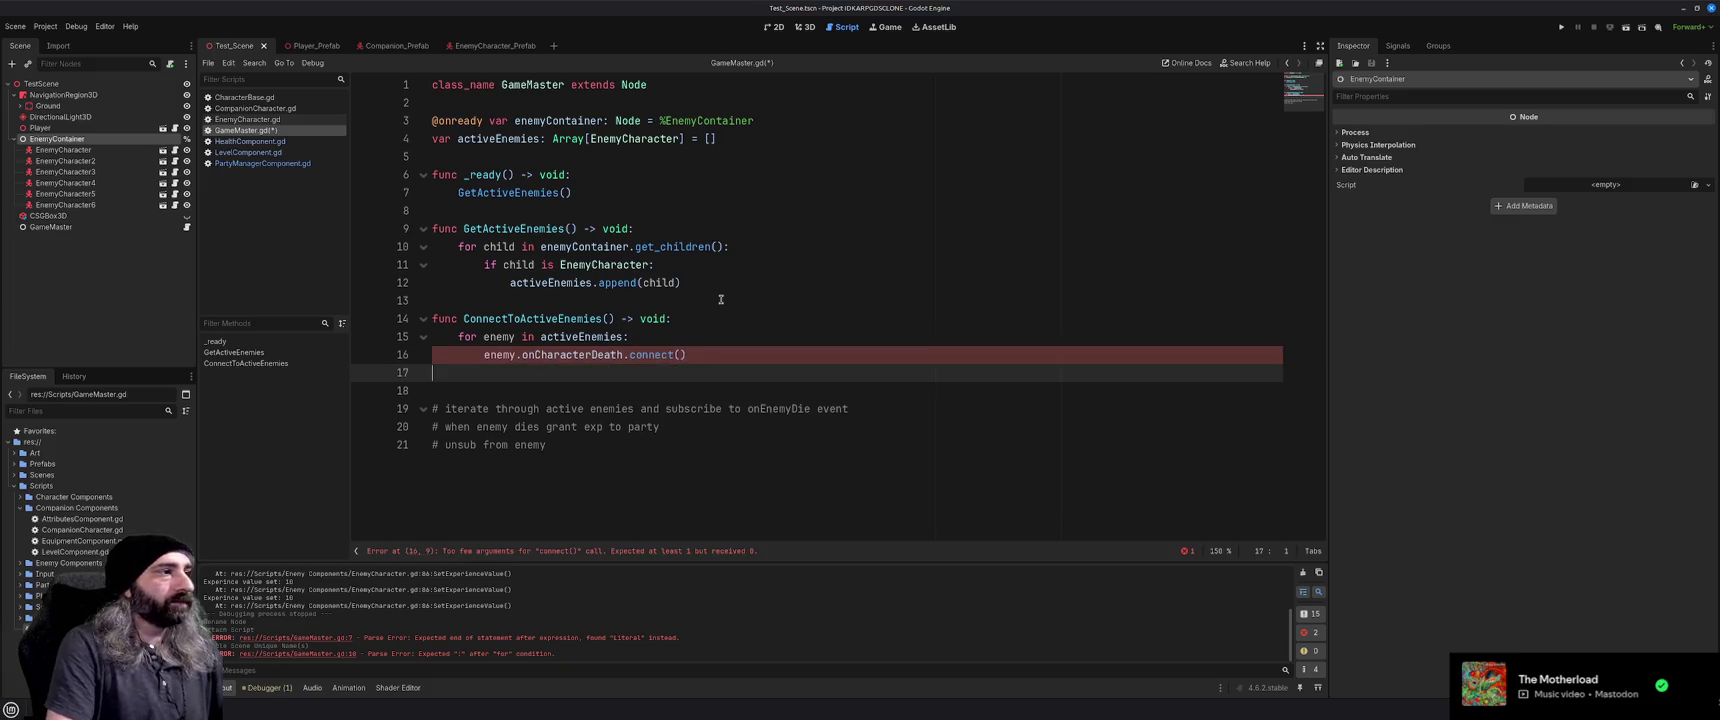
type("func Gr")
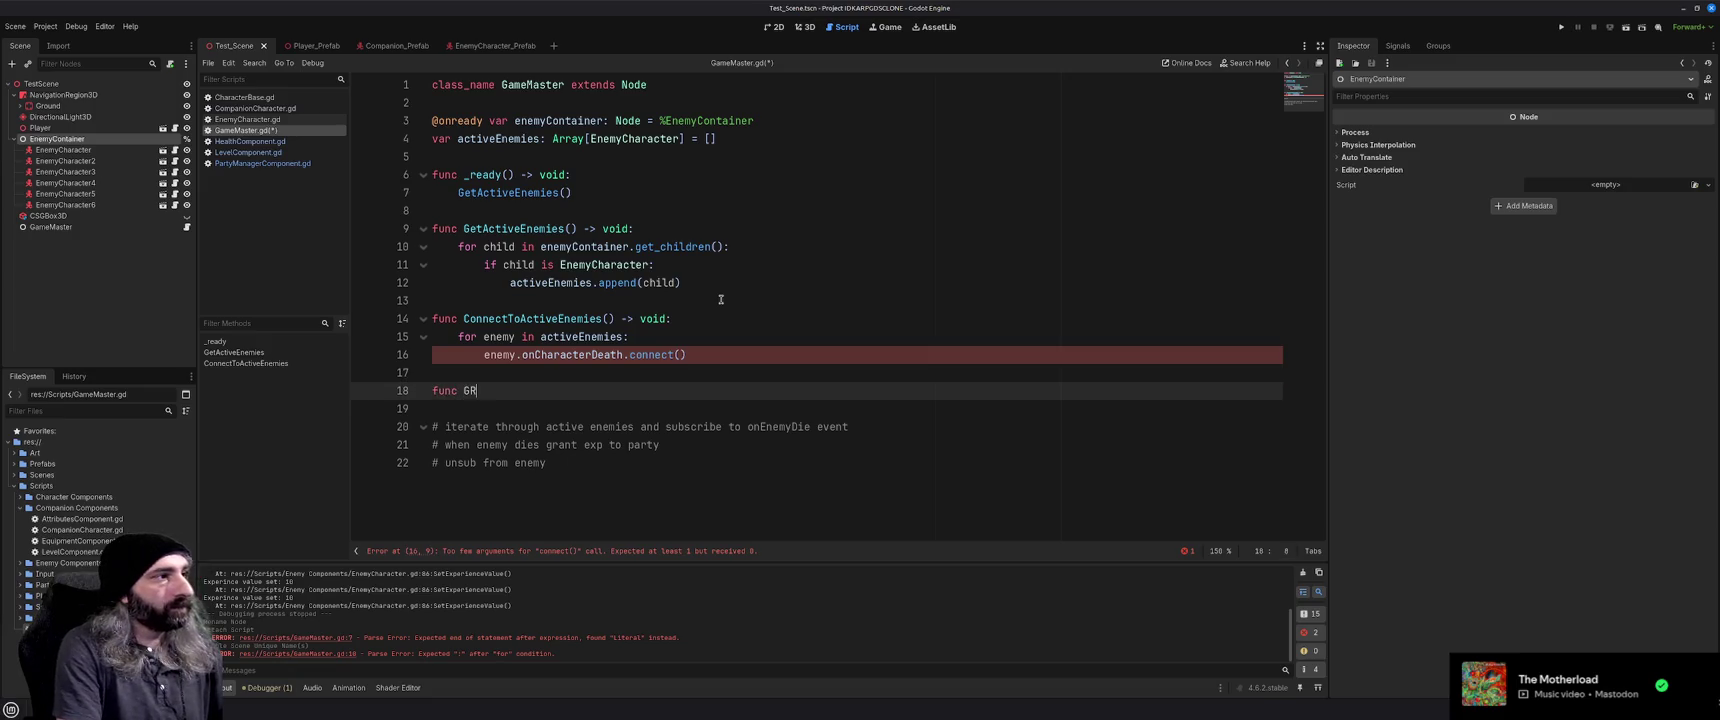
type("antP")
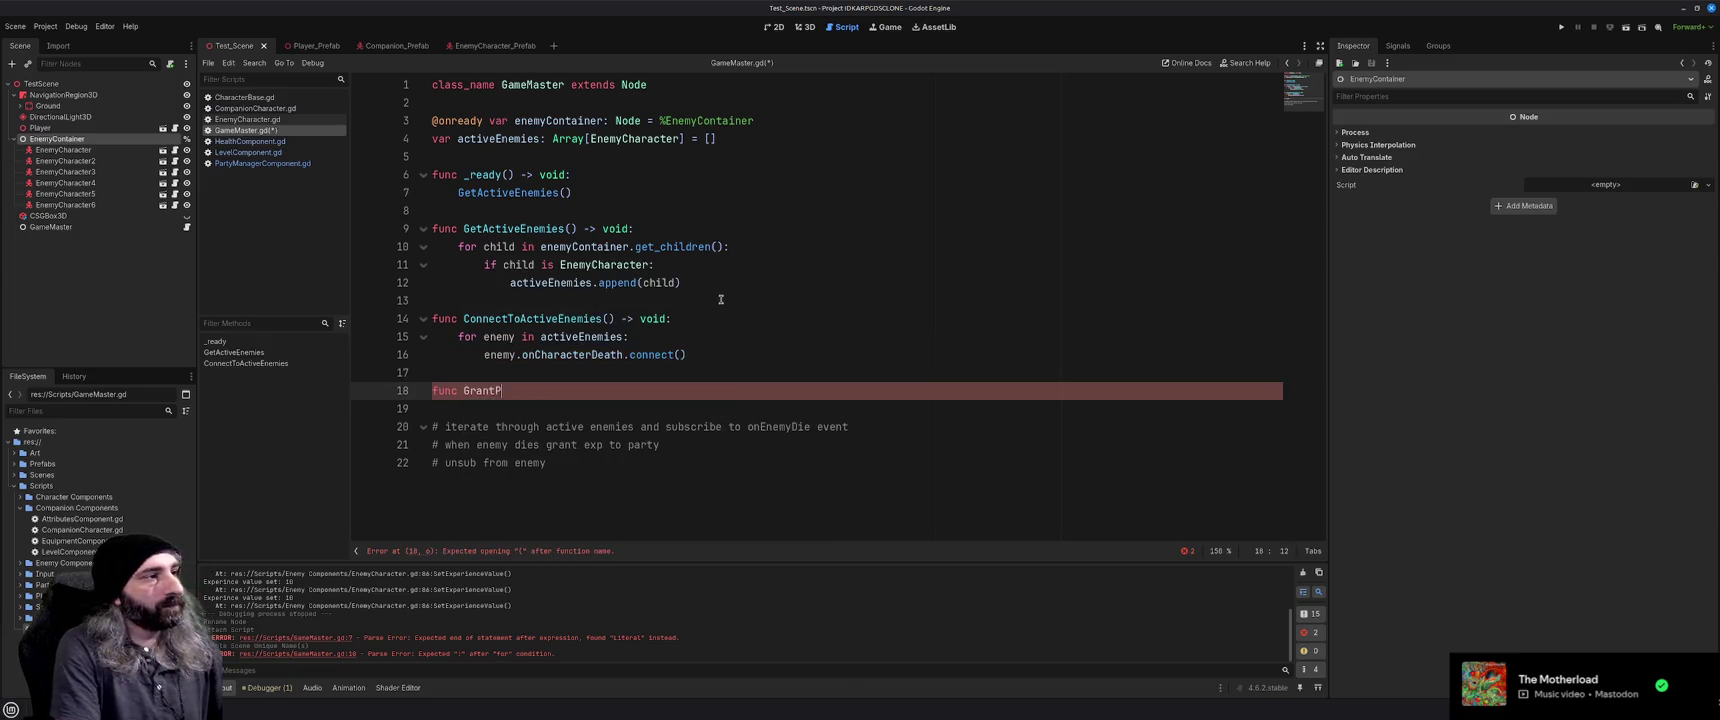
Complete the declaration as func GrantPartyExperience() -> void:, fixing the misspelled name
type("artyEx")
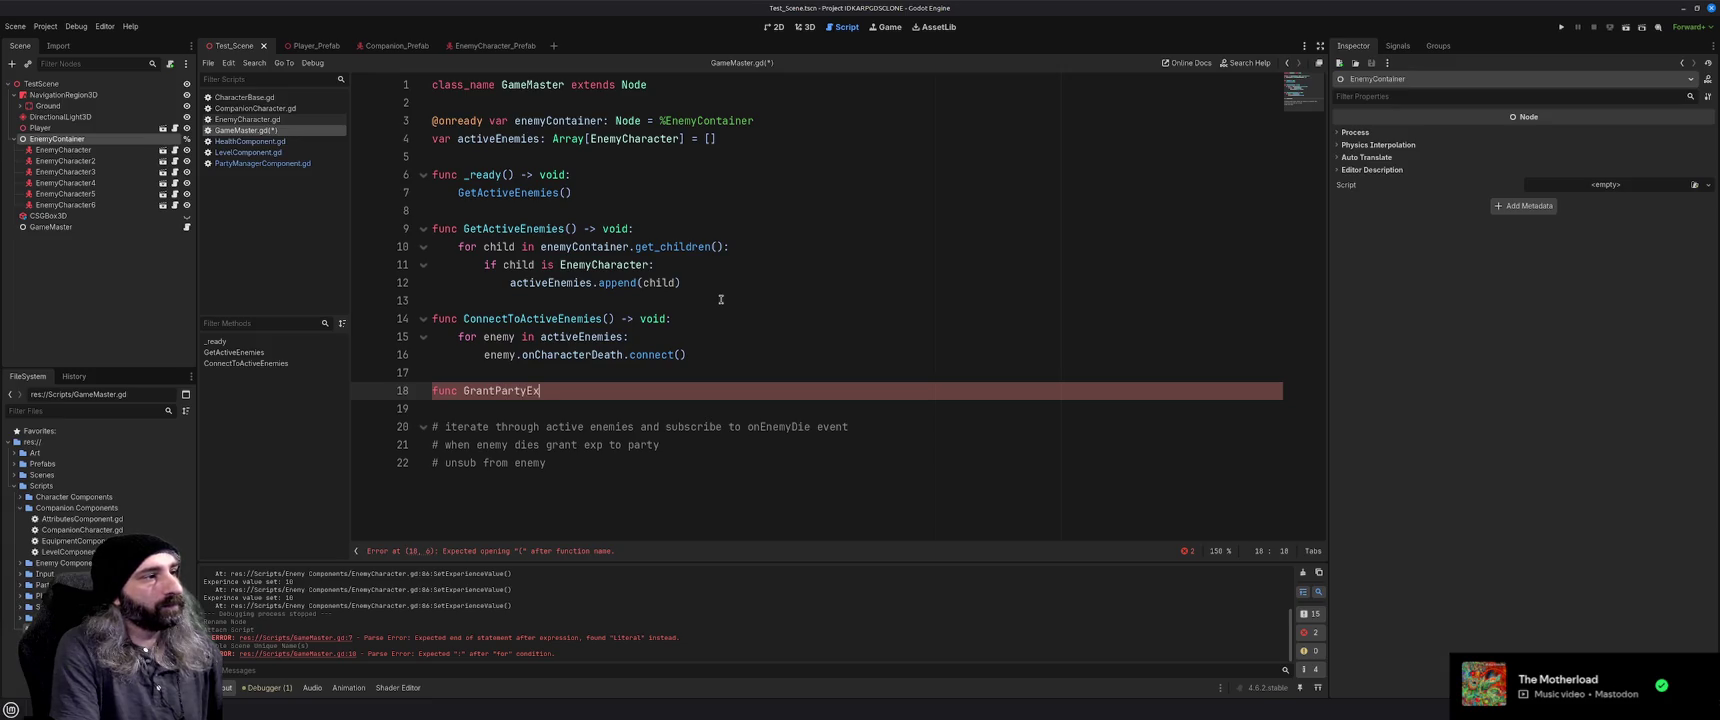
type("perince(")
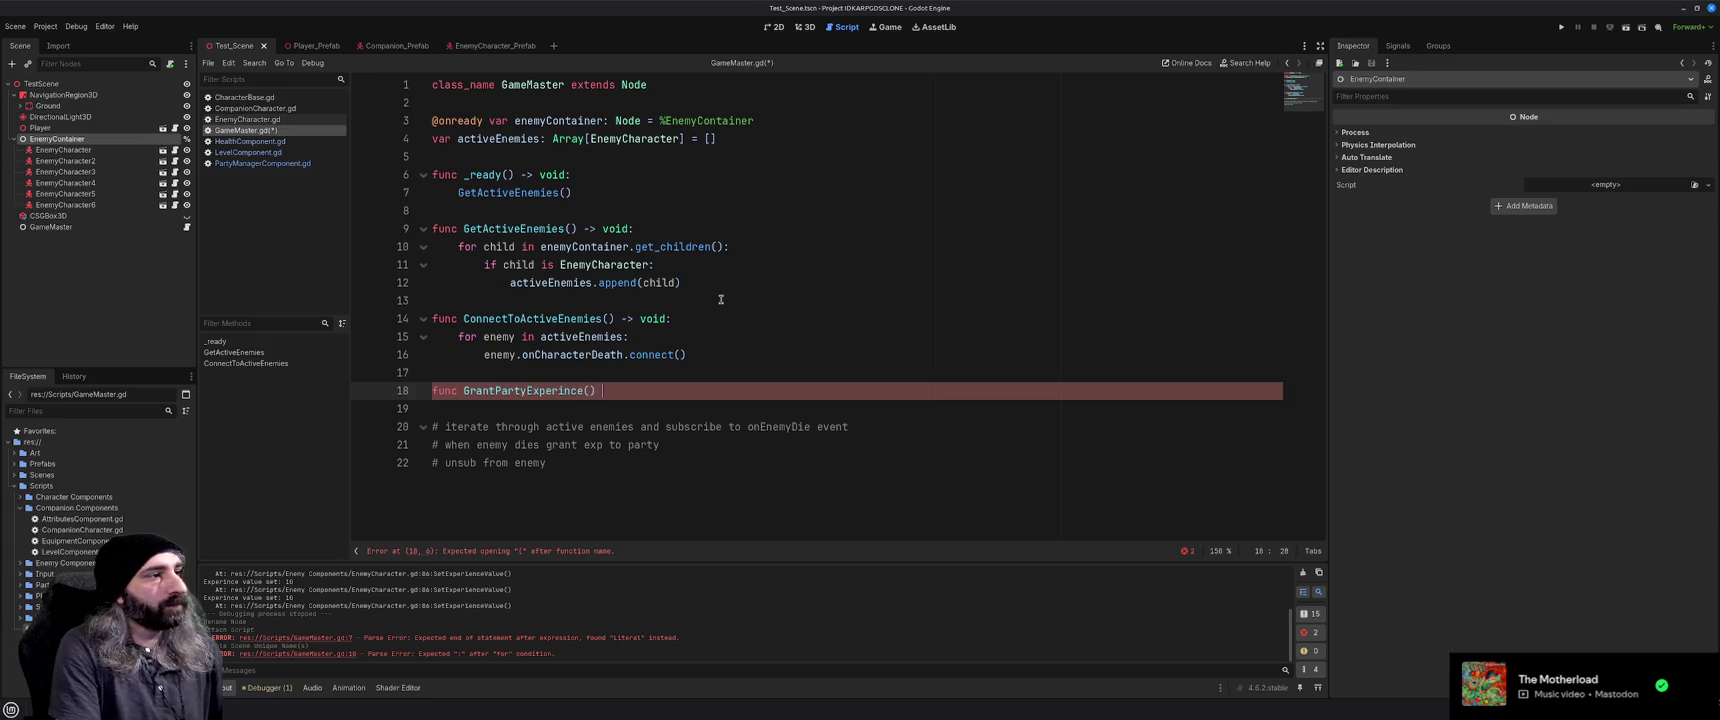
key("BackSpace")
key("BackSpace")
type("-")
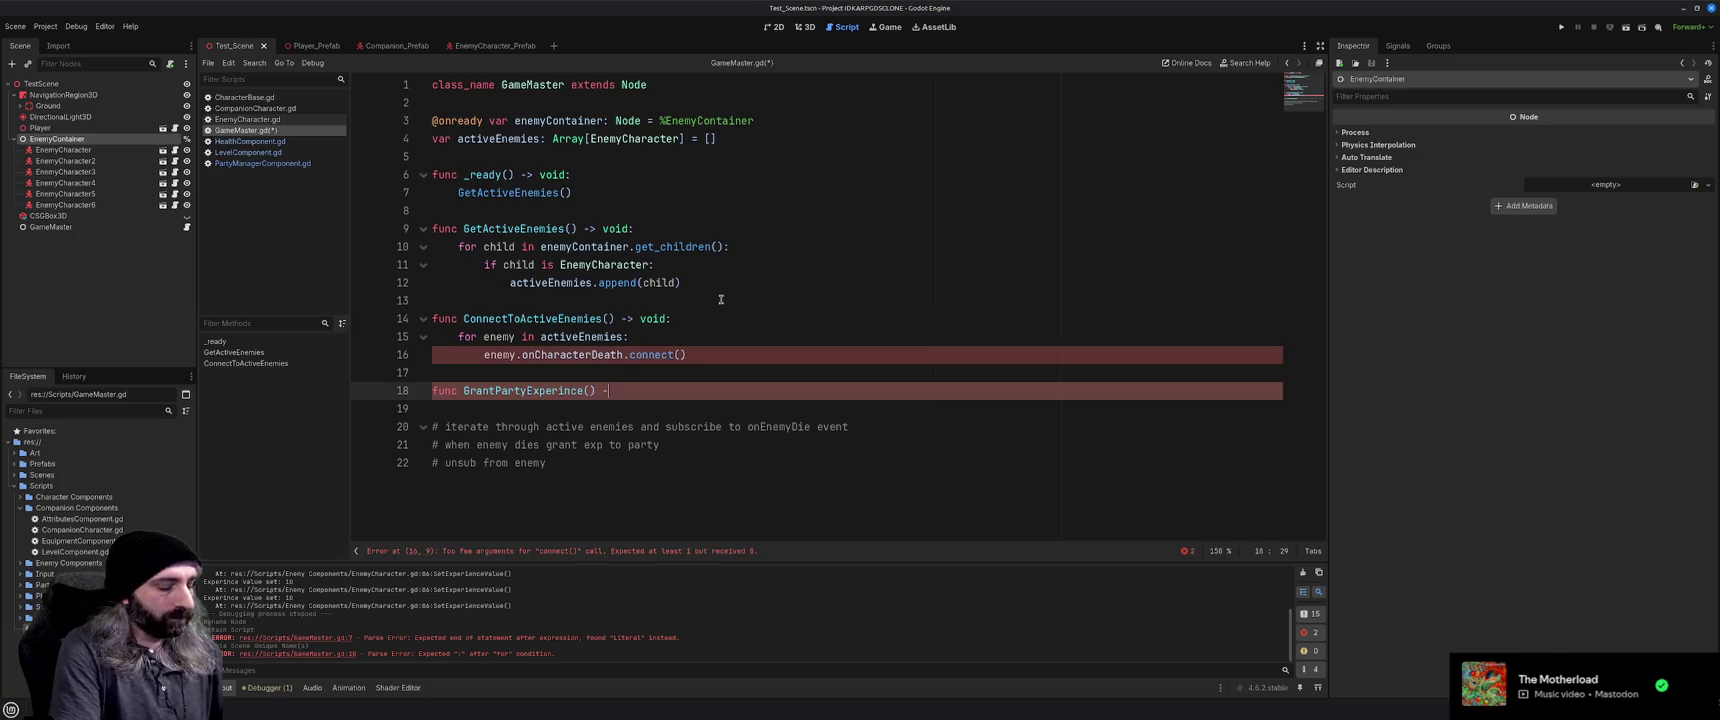
type("> void:")
key("Return")
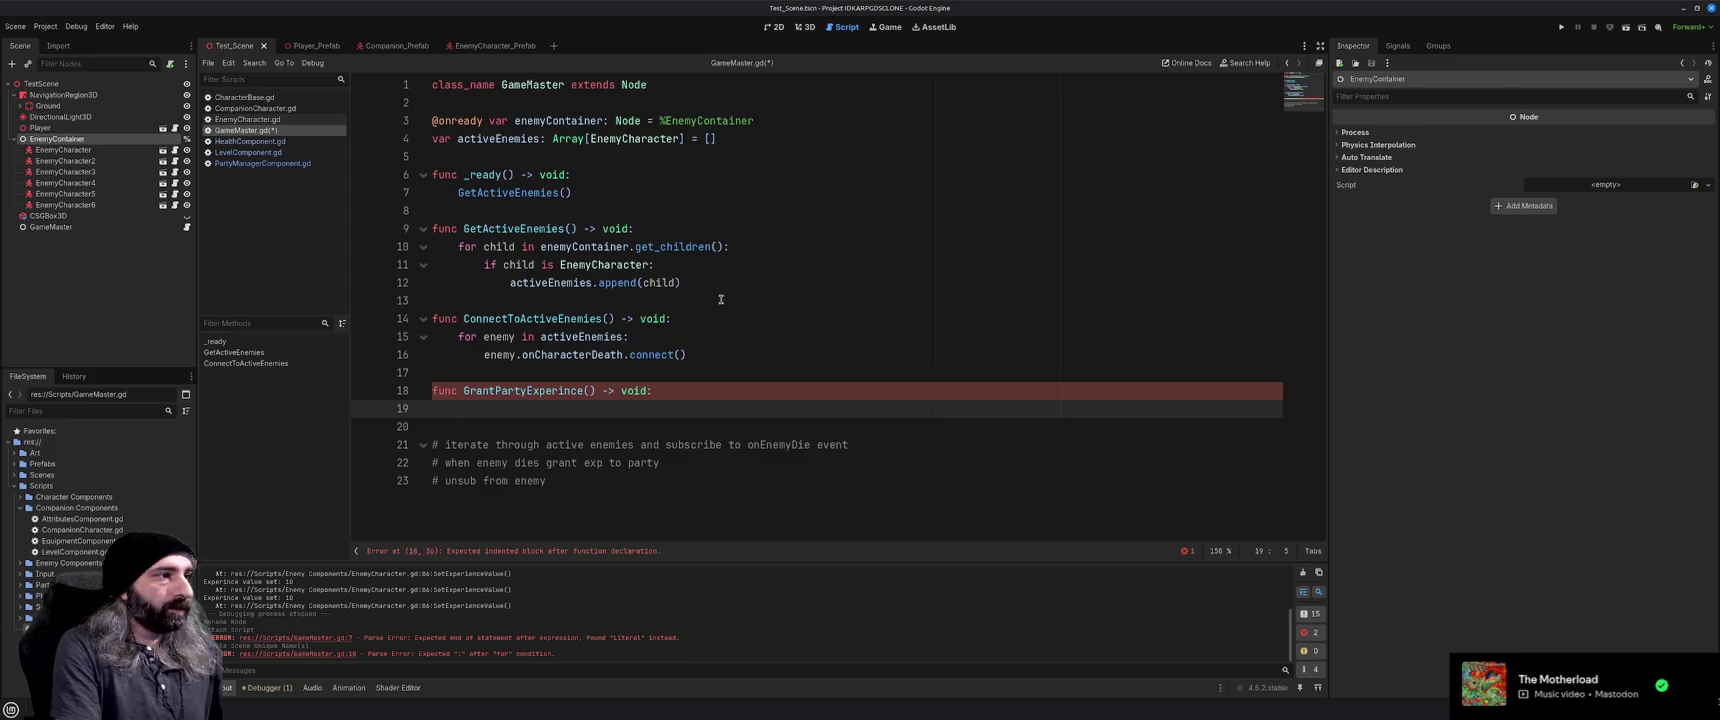
key("Up")
key("End")
key("Left")
key("Left")
key("Left")
type("e")
key("Down")
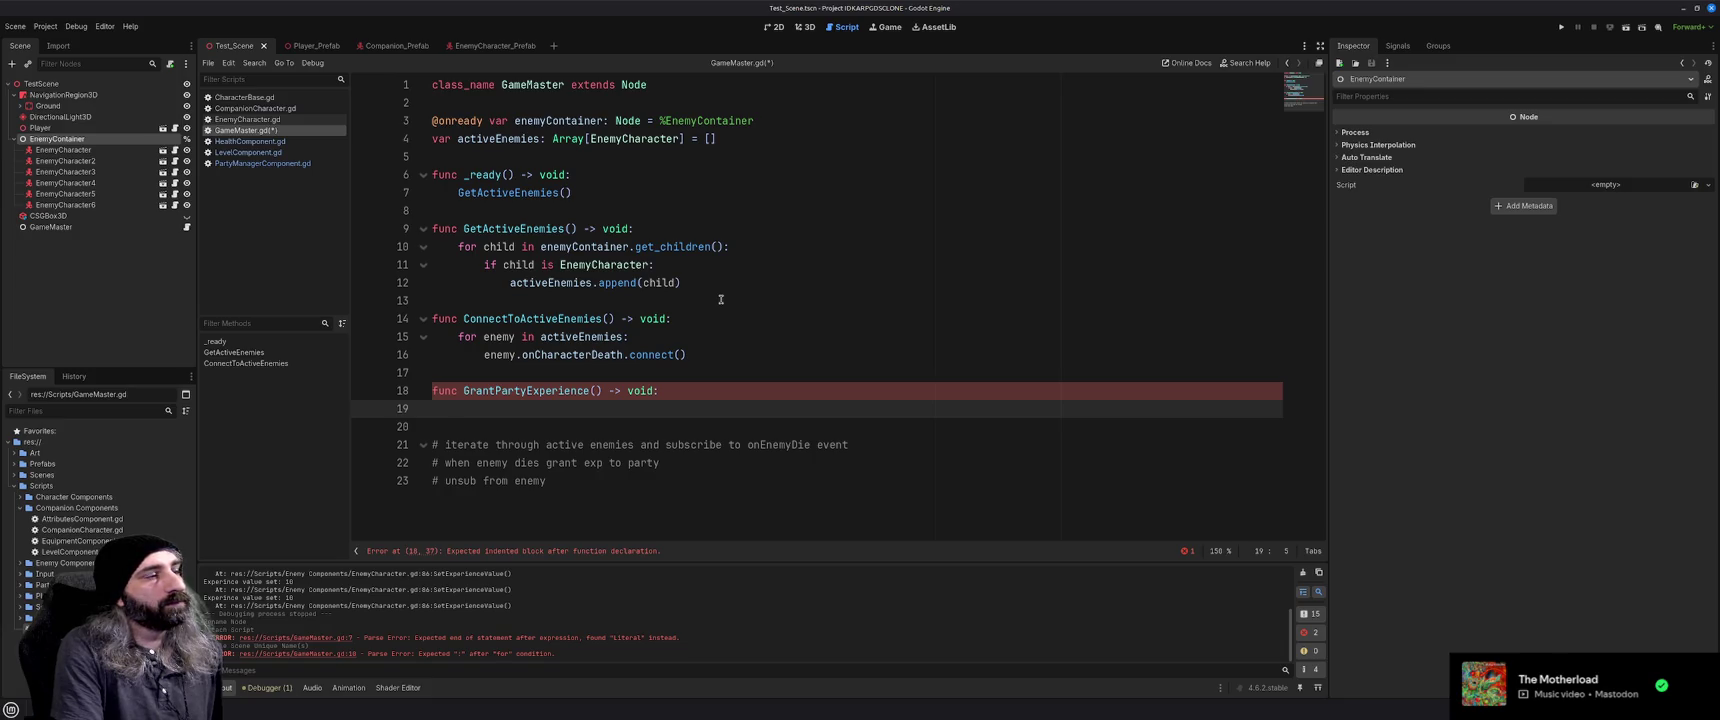
Pass GrantPartyExperience to connect() and give it an 'enemy: EnemyCharacter' parameter
left_click(681, 355)
type("GrantP")
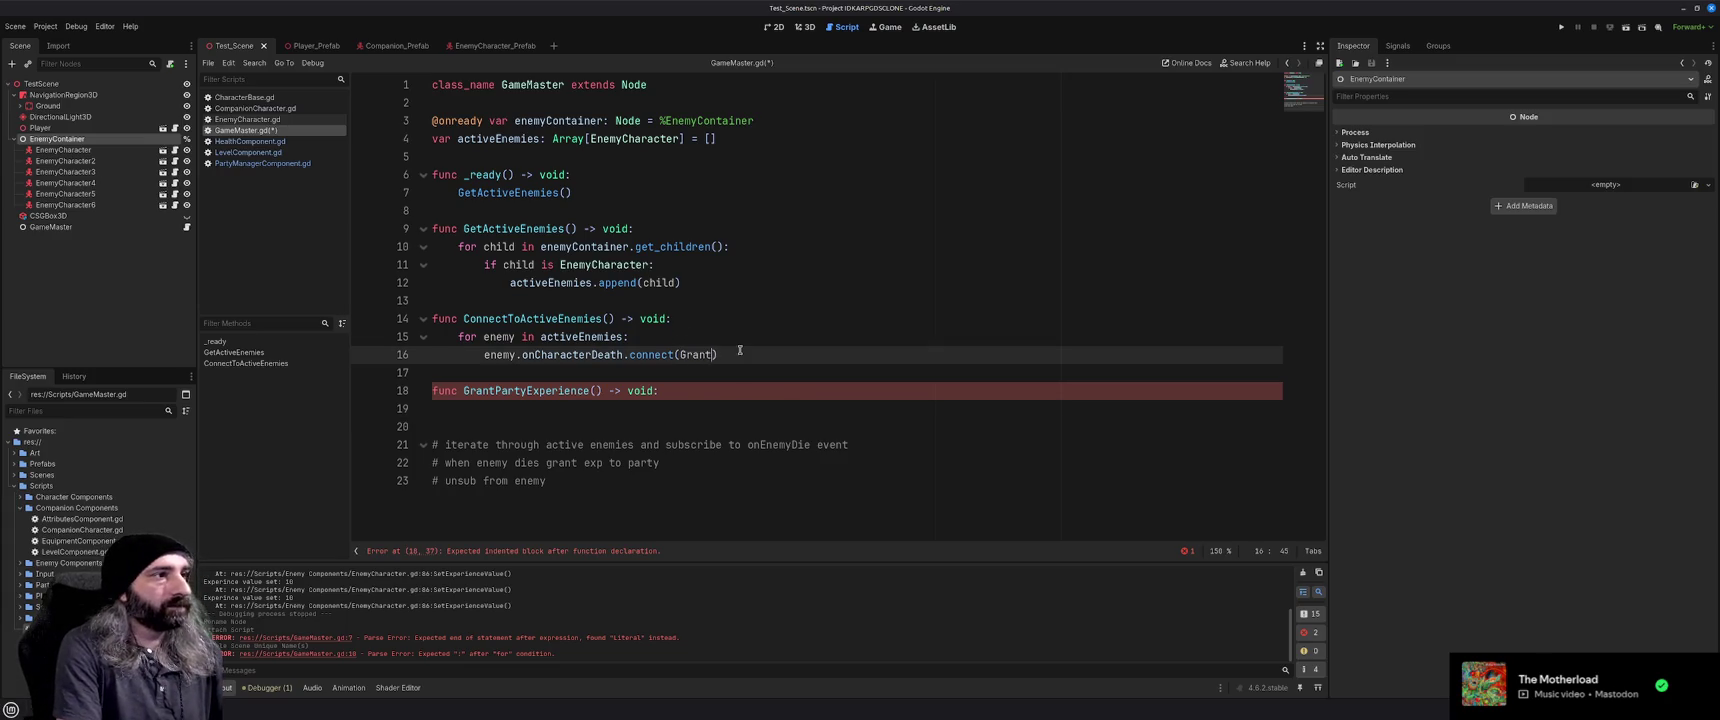
key("Return")
key("End")
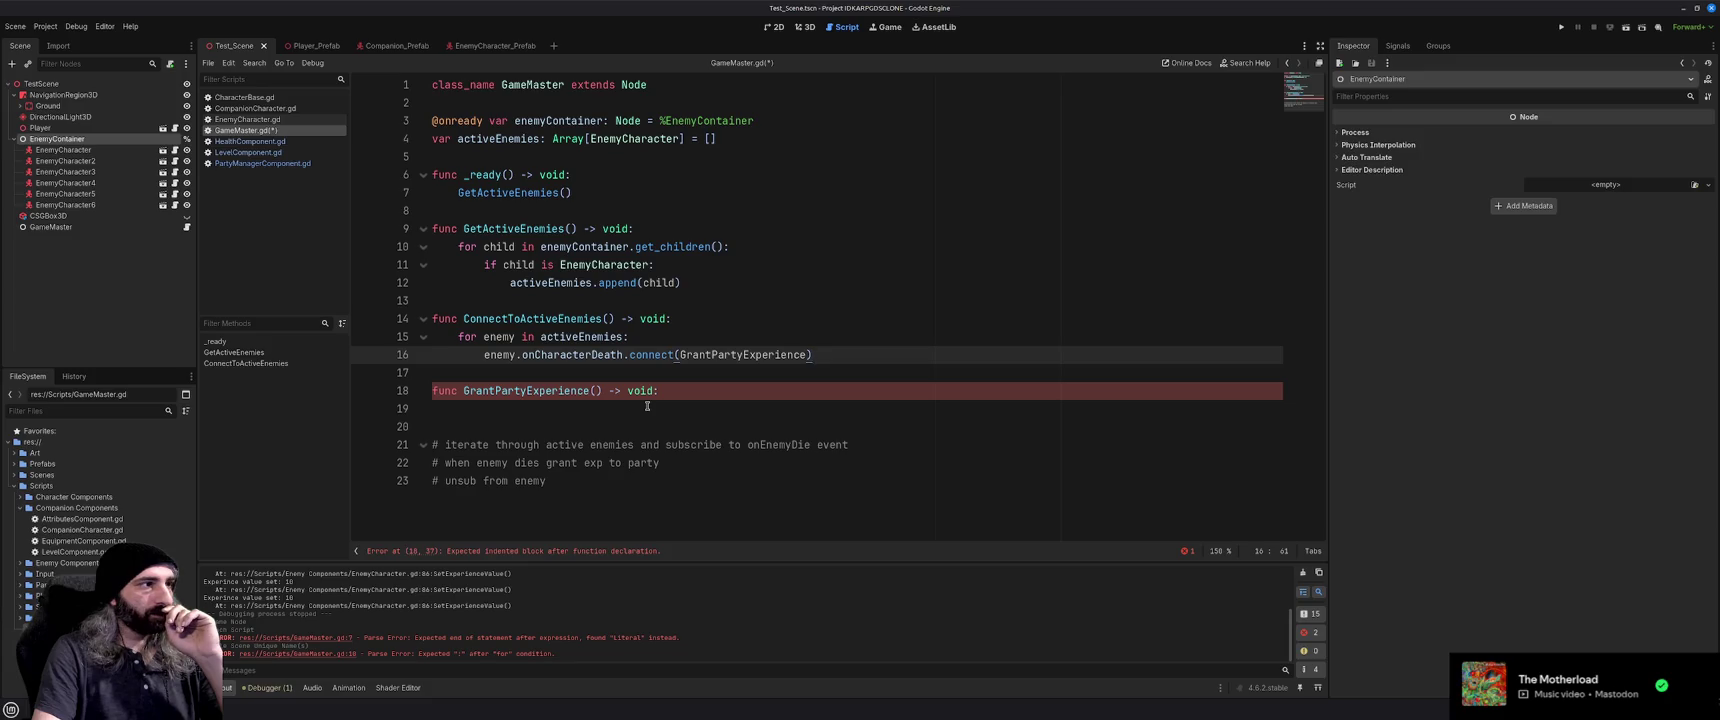
left_click(600, 391)
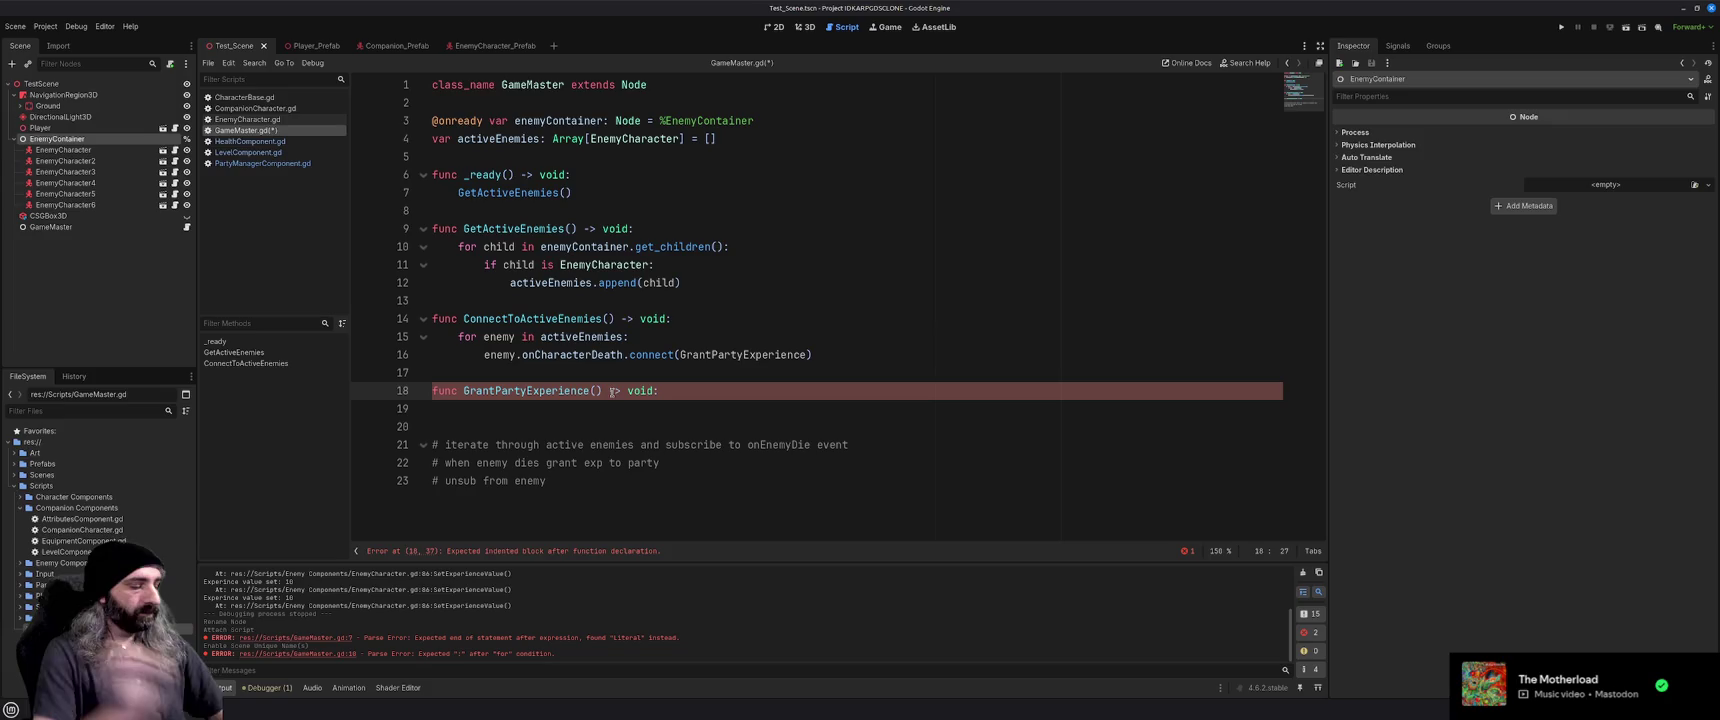
type("enemy: En")
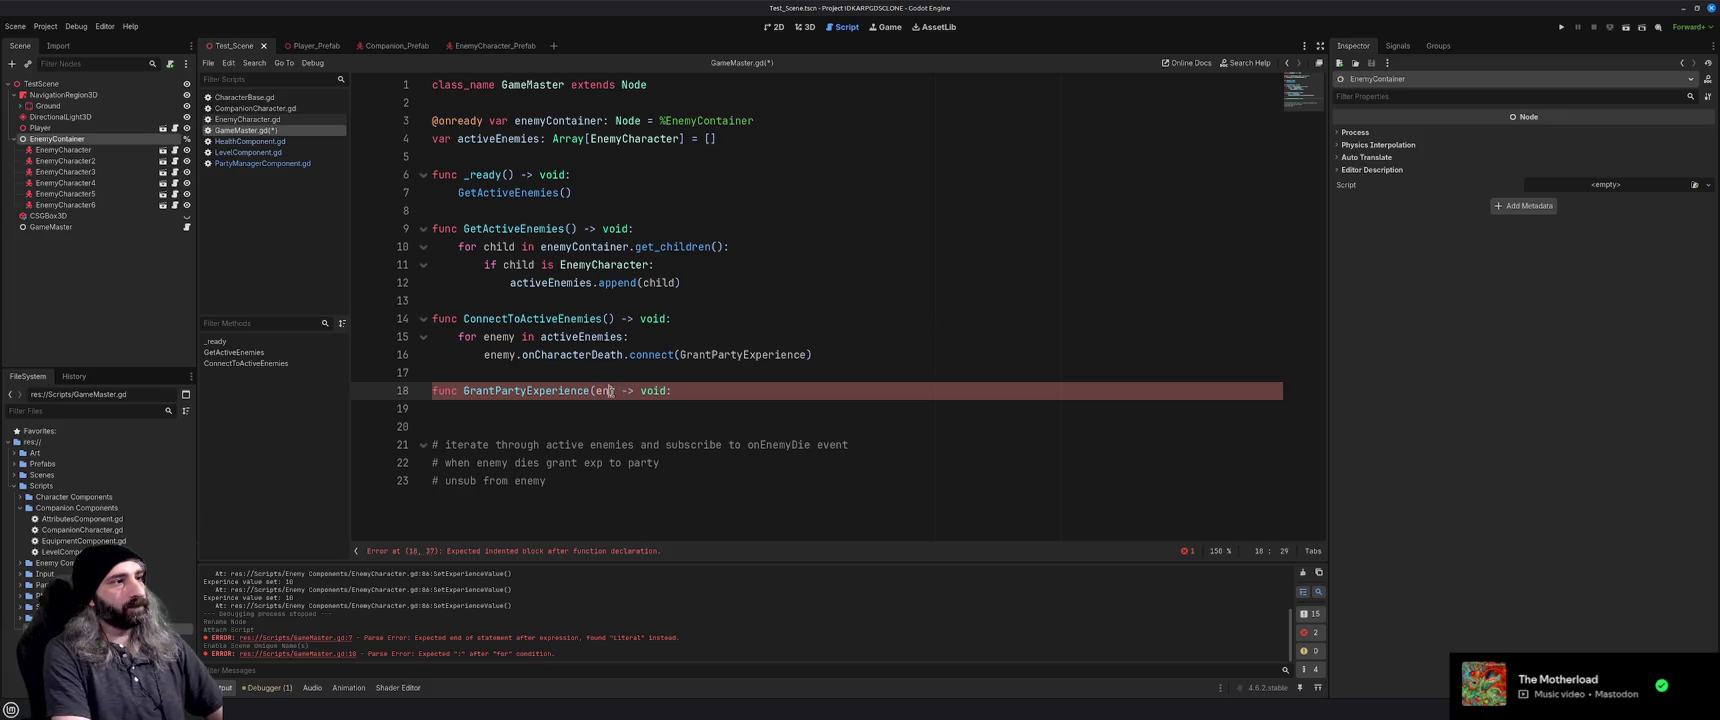
type("emyCharacter")
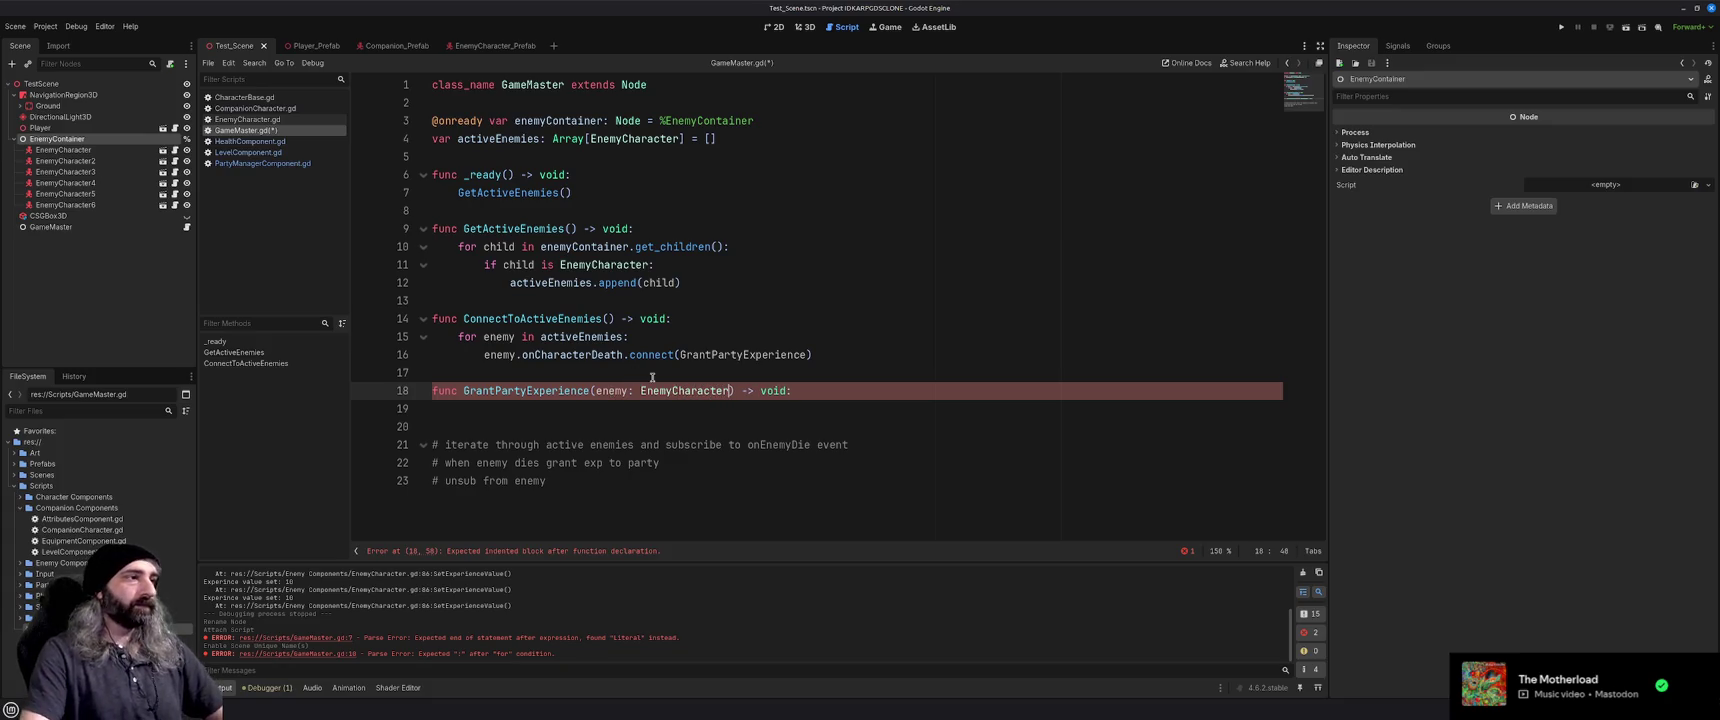
left_click(844, 355)
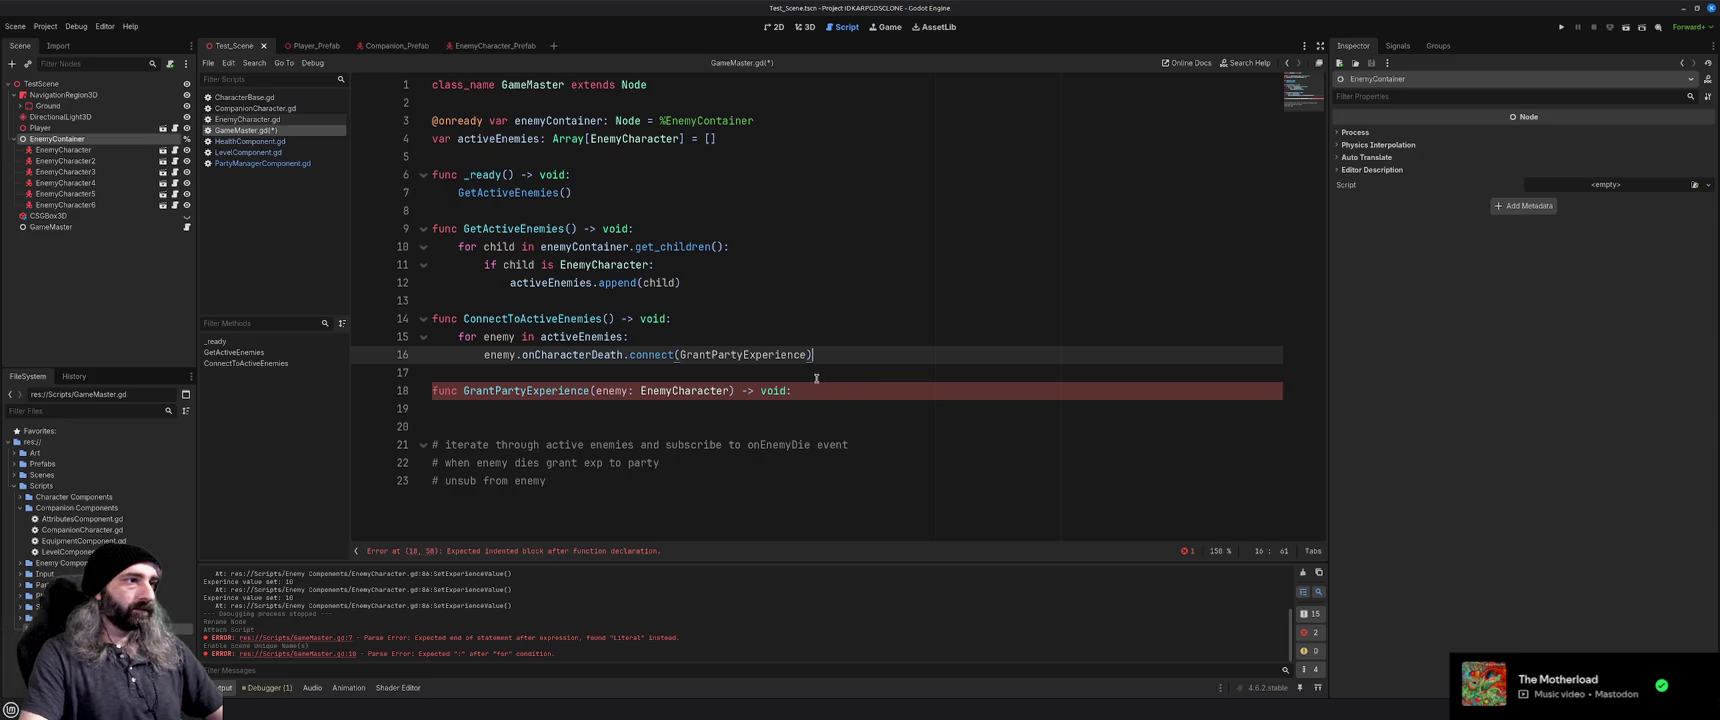
Reference enemy.experienceValue in GrantPartyExperience's body and add a line after the activeEnemies declaration
left_click(856, 402)
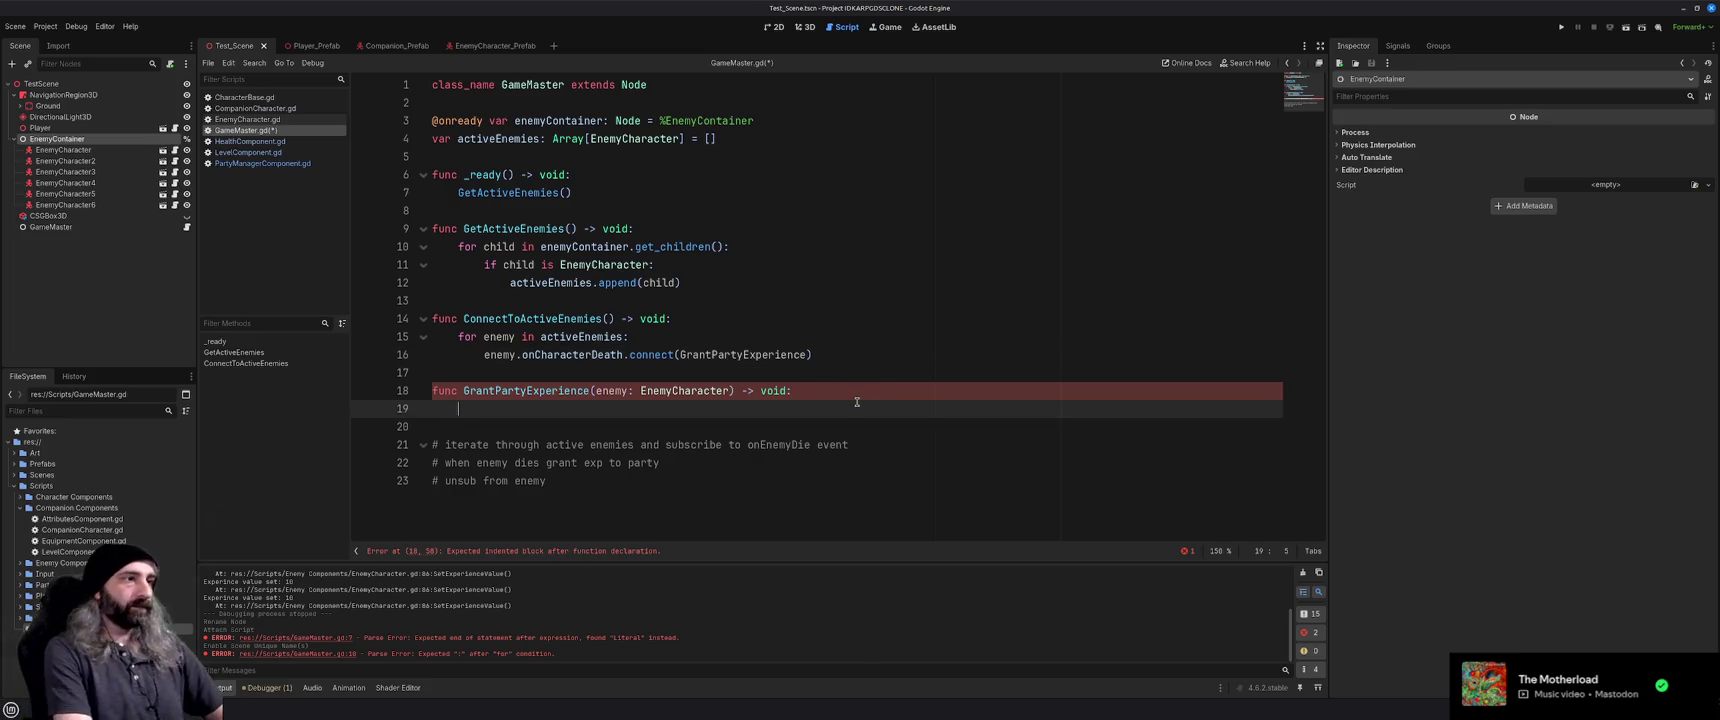
type("enemy.e")
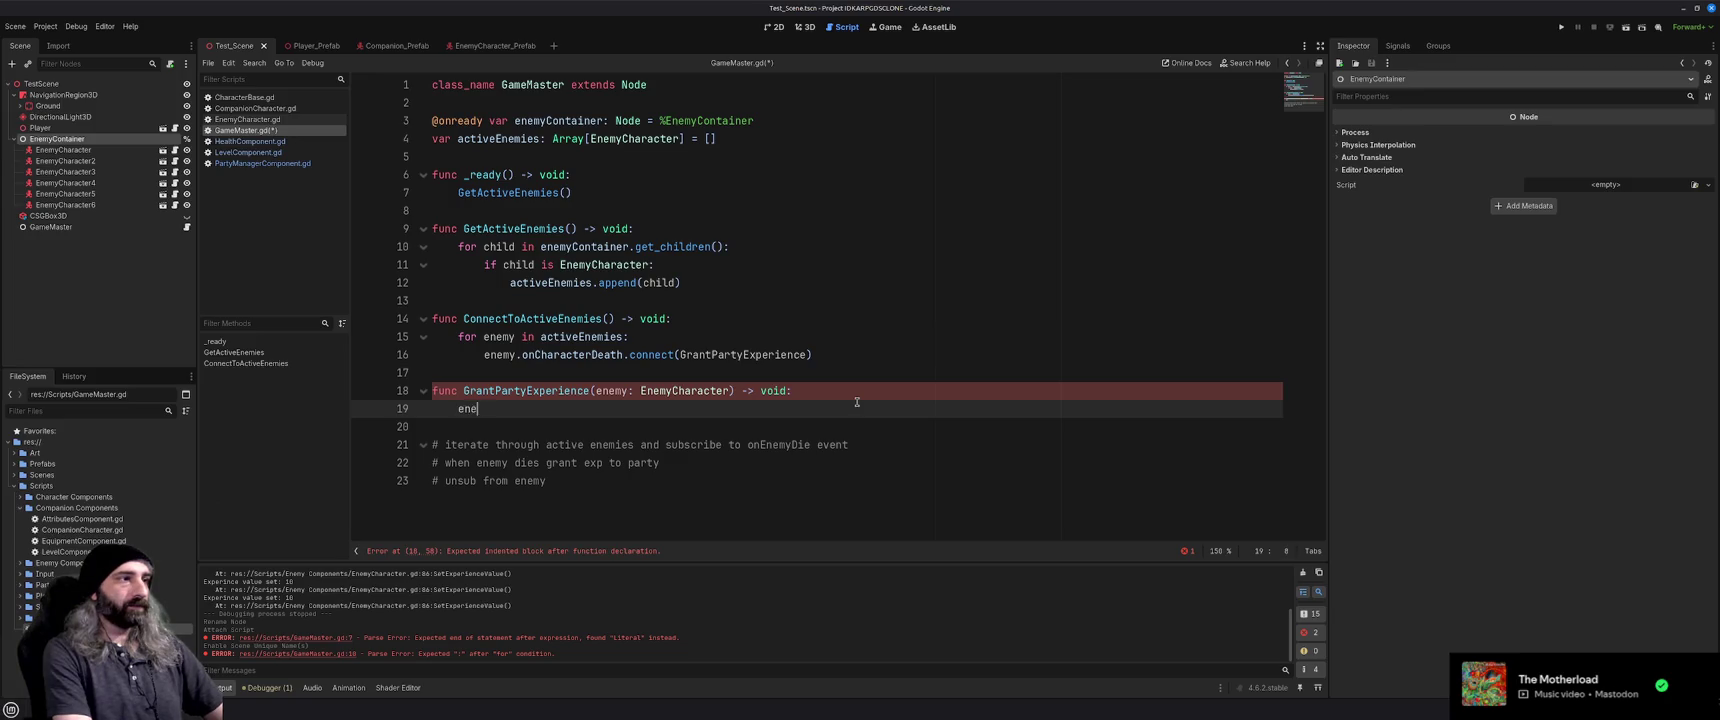
key("Return")
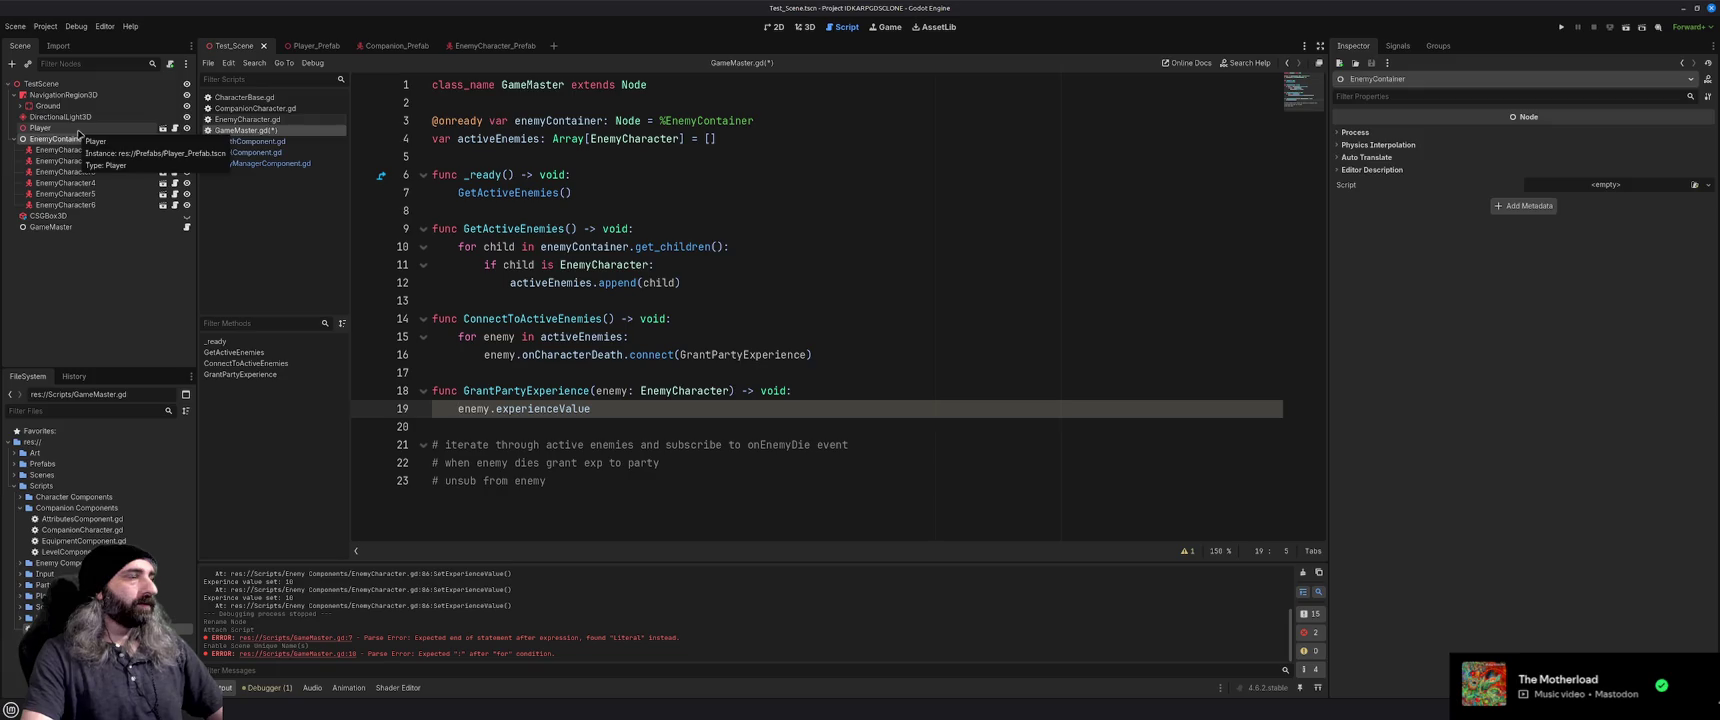
left_click(531, 148)
key("Return")
key("Up")
type("@export")
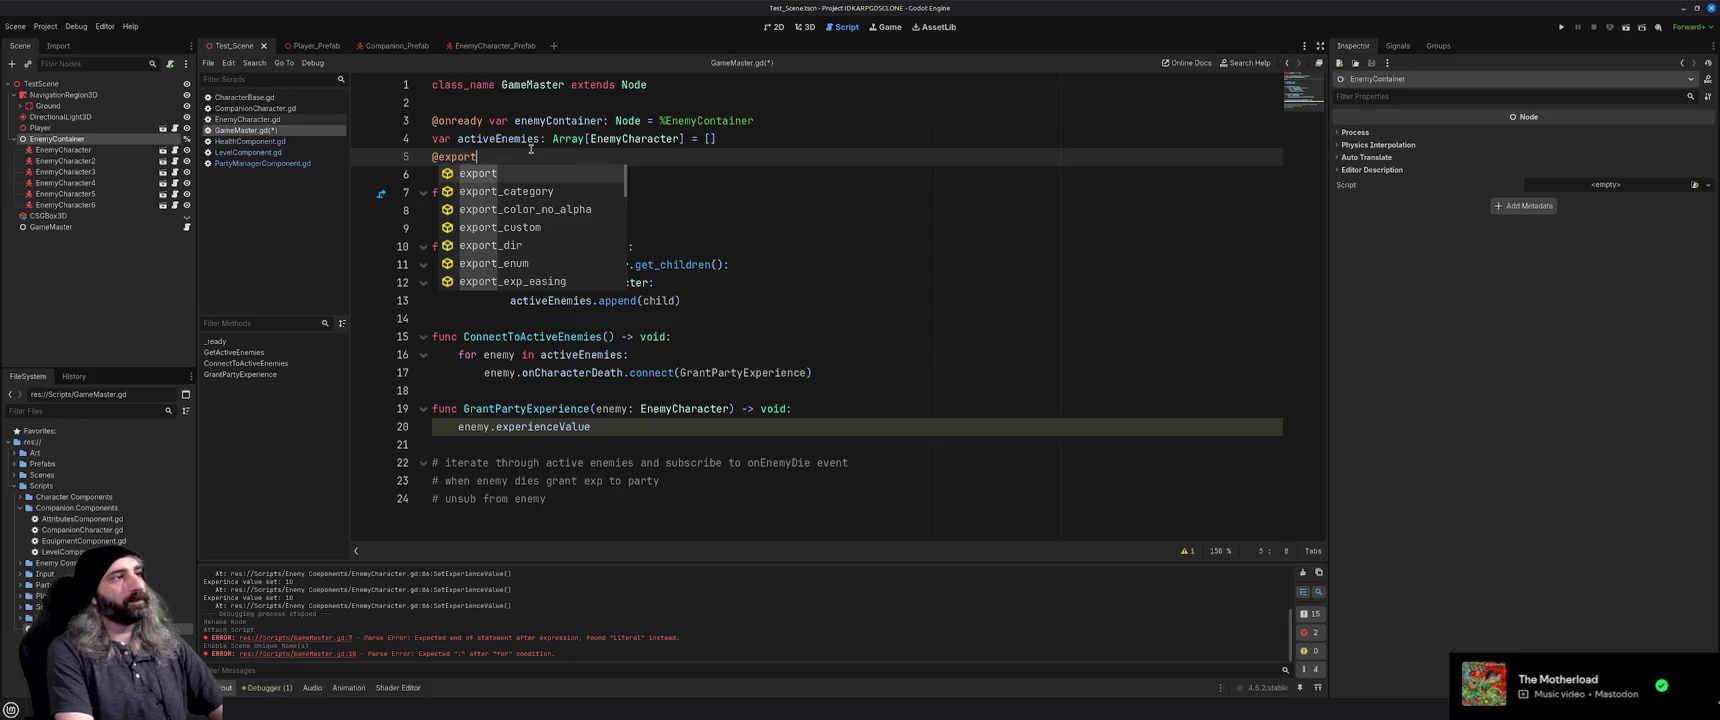
type(" var Player")
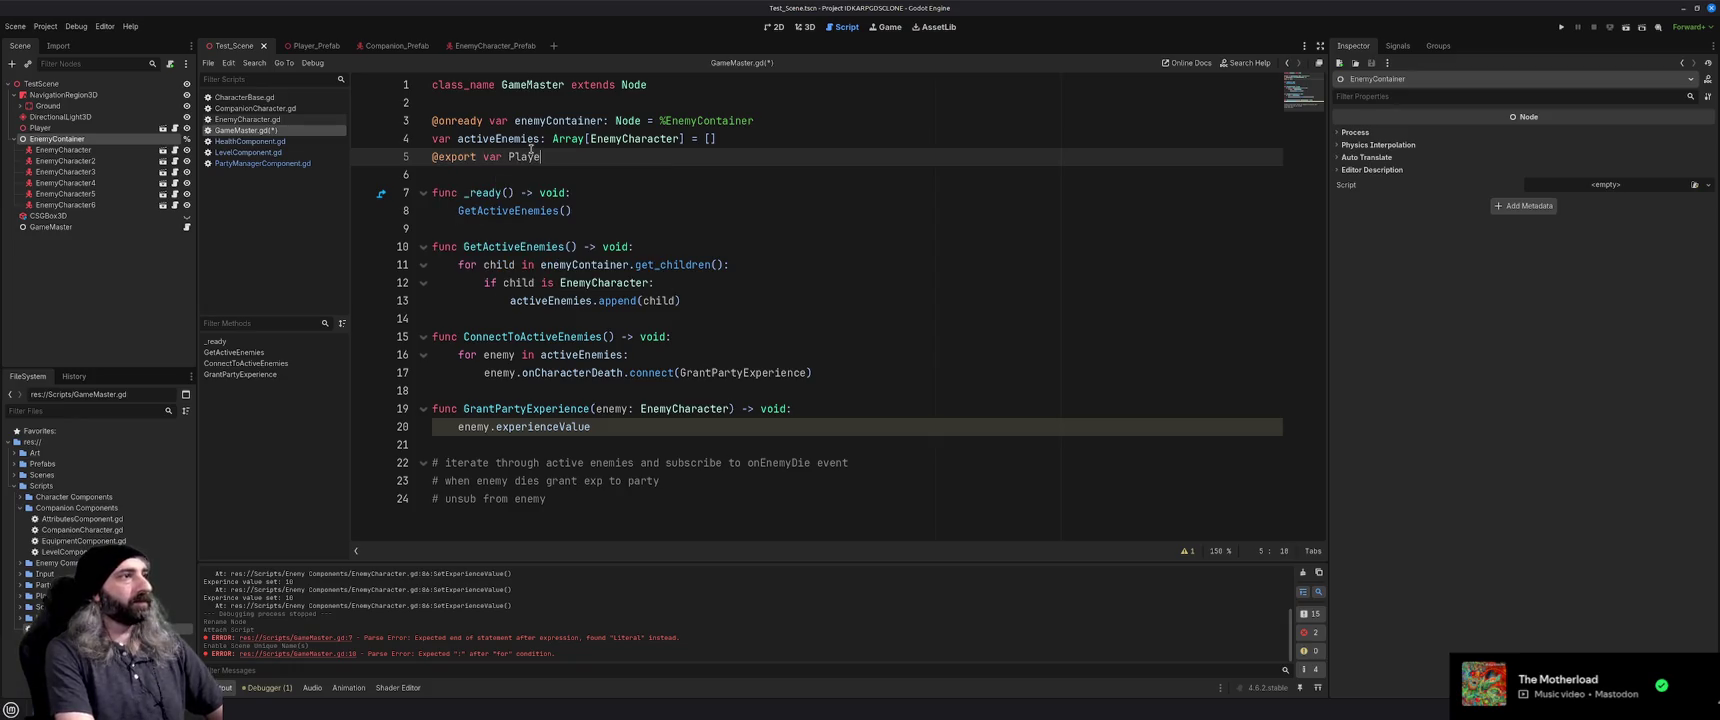
key("BackSpace")
key("BackSpace")
key("BackSpace")
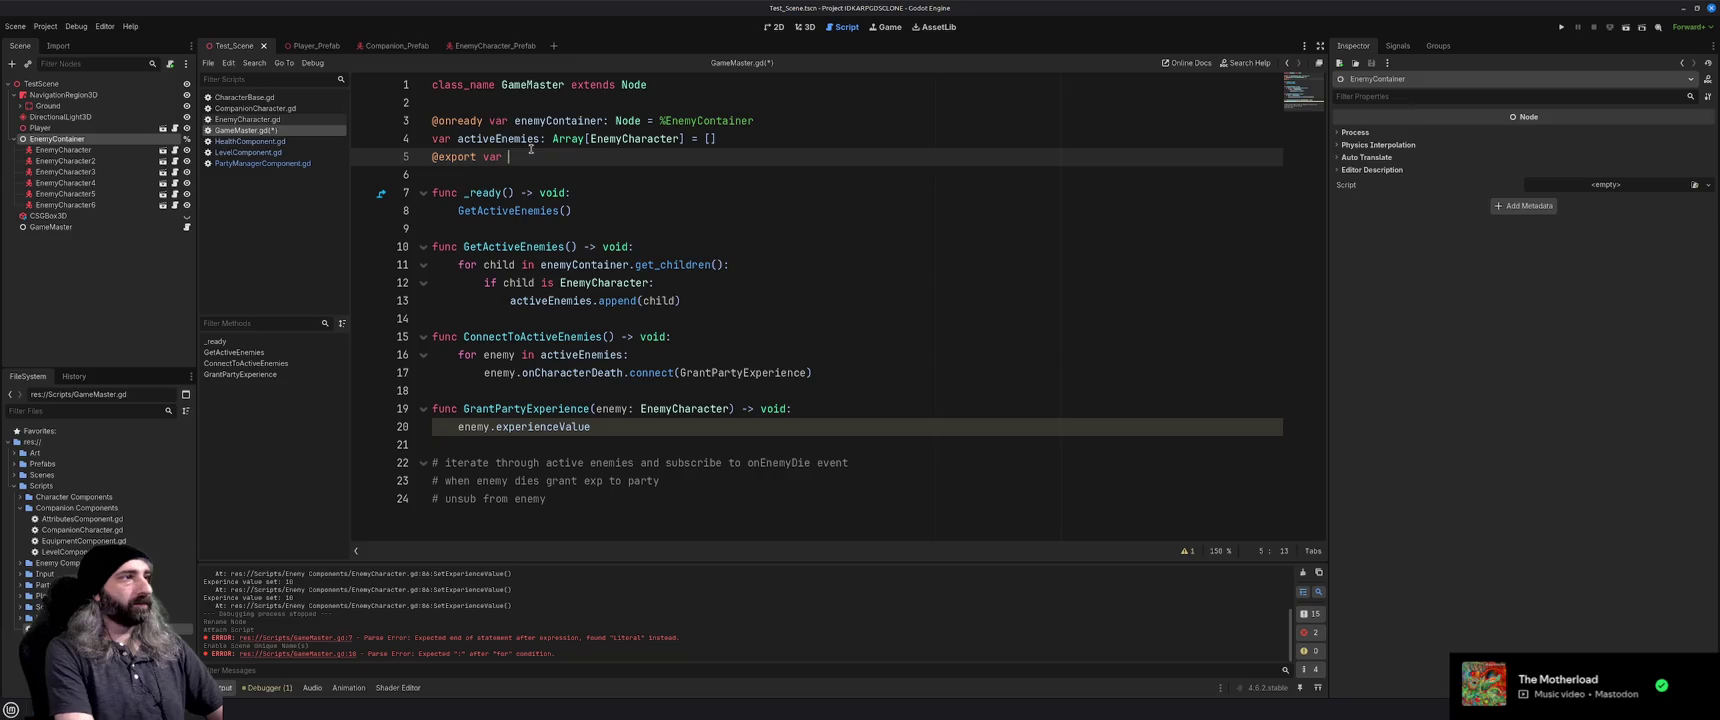
type("activePlayer")
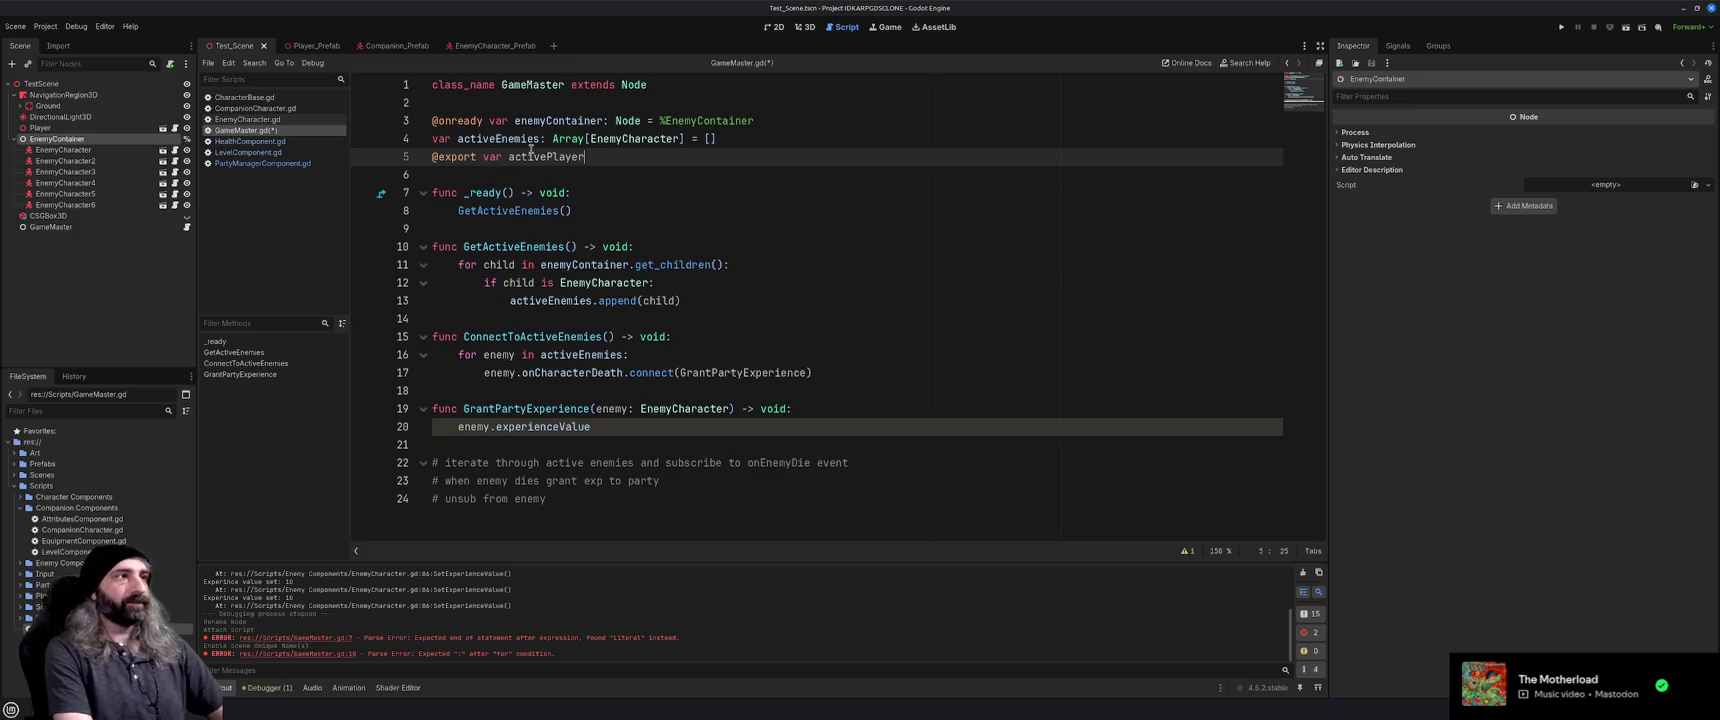
type(": Player")
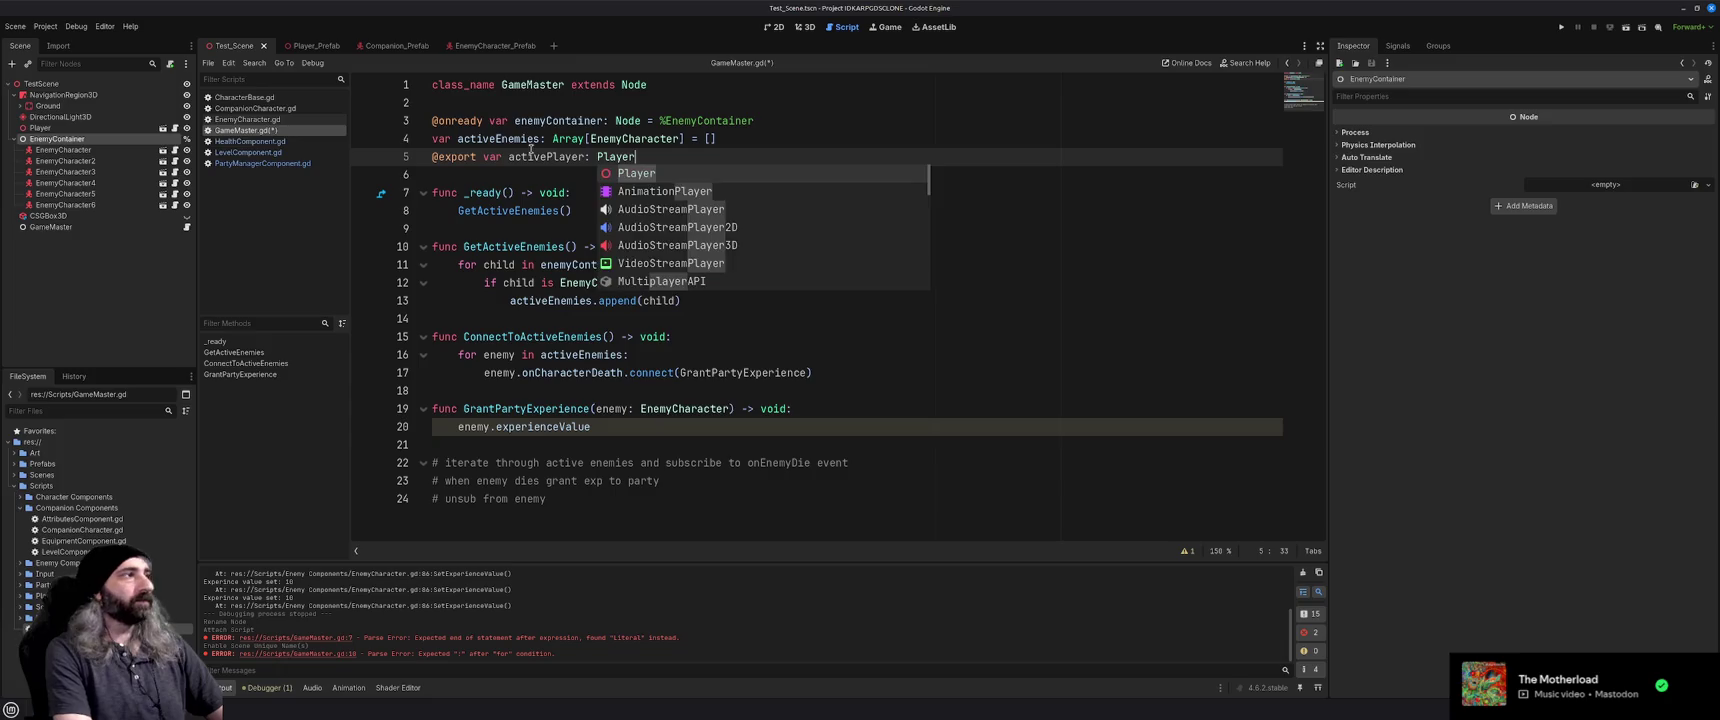
key("Escape")
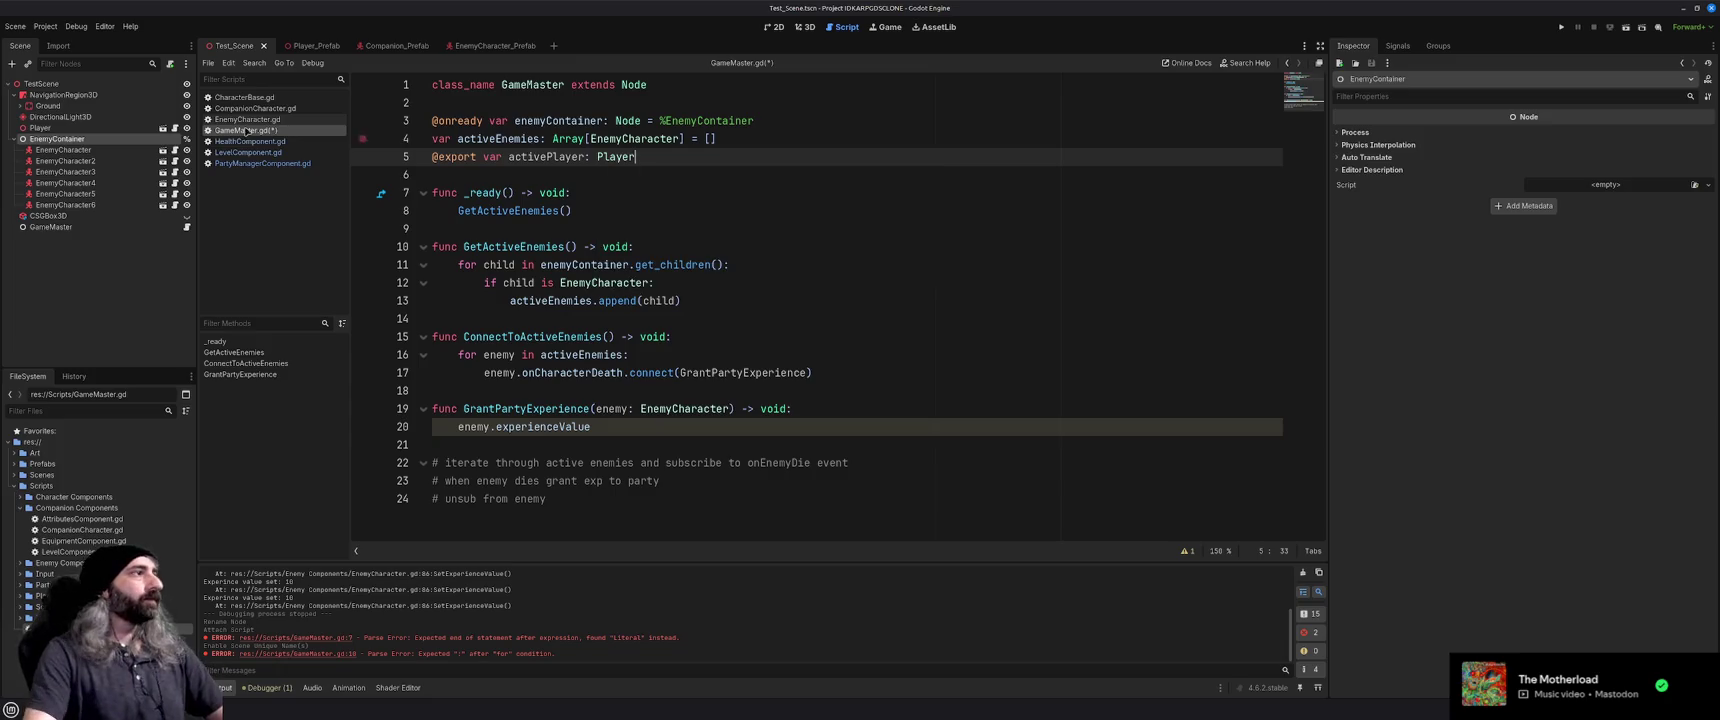
left_click(175, 130)
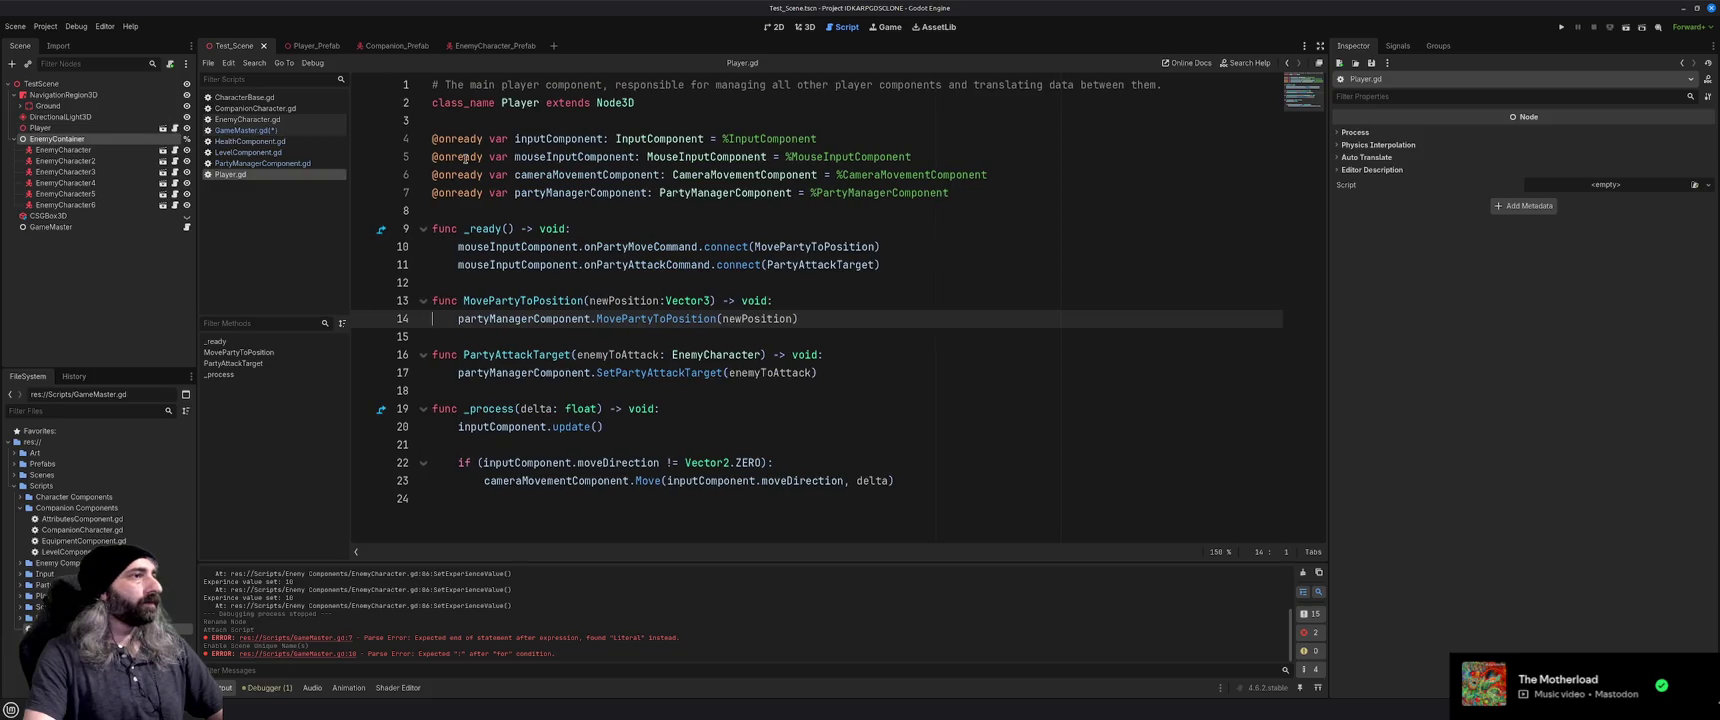
Assign the scene's Player node to GameMaster's Active Player export, then return to line 20 of GameMaster.gd
left_click(94, 129)
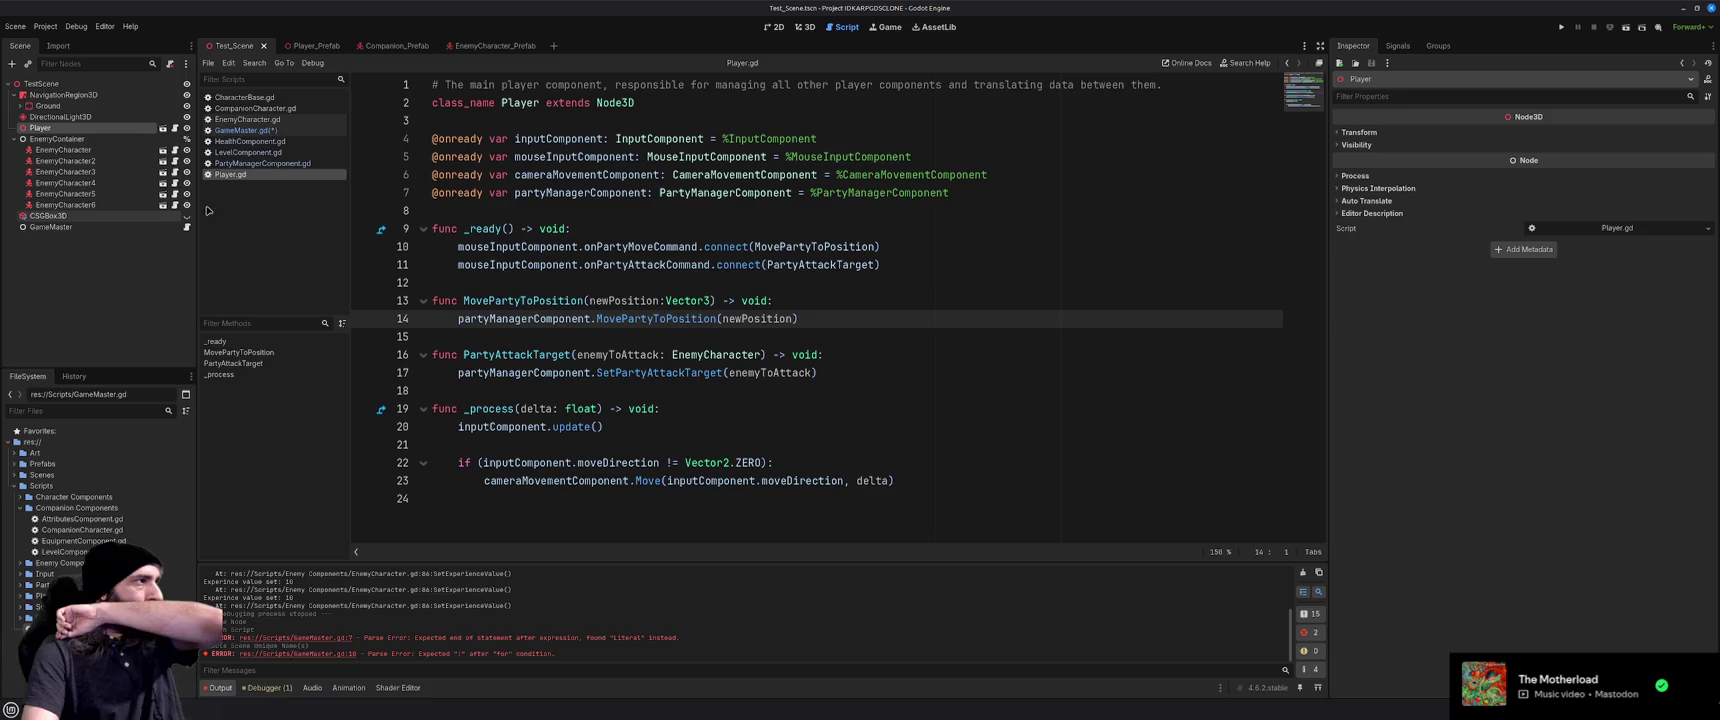
left_click(245, 130)
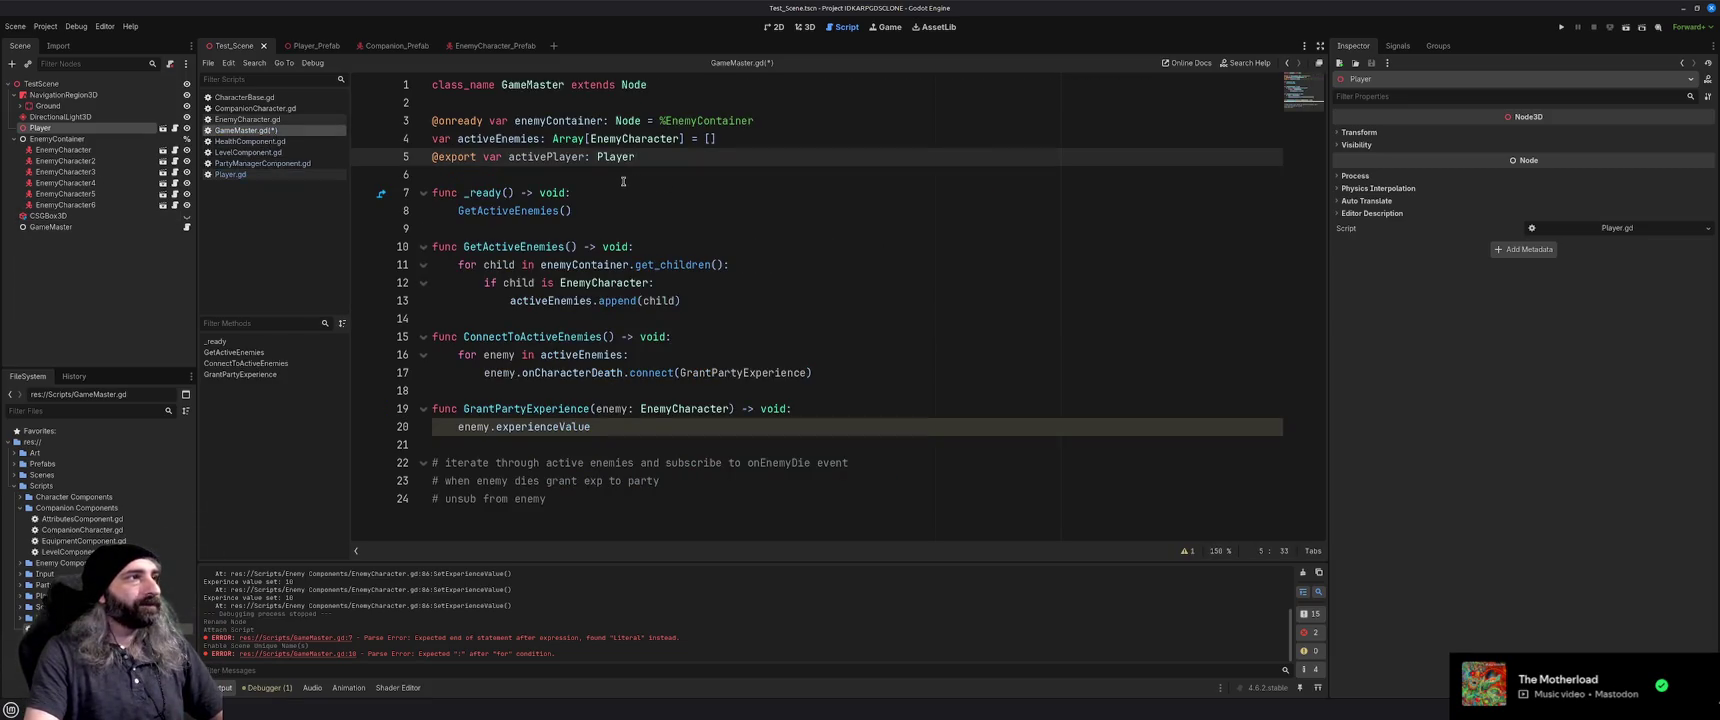
left_click(51, 227)
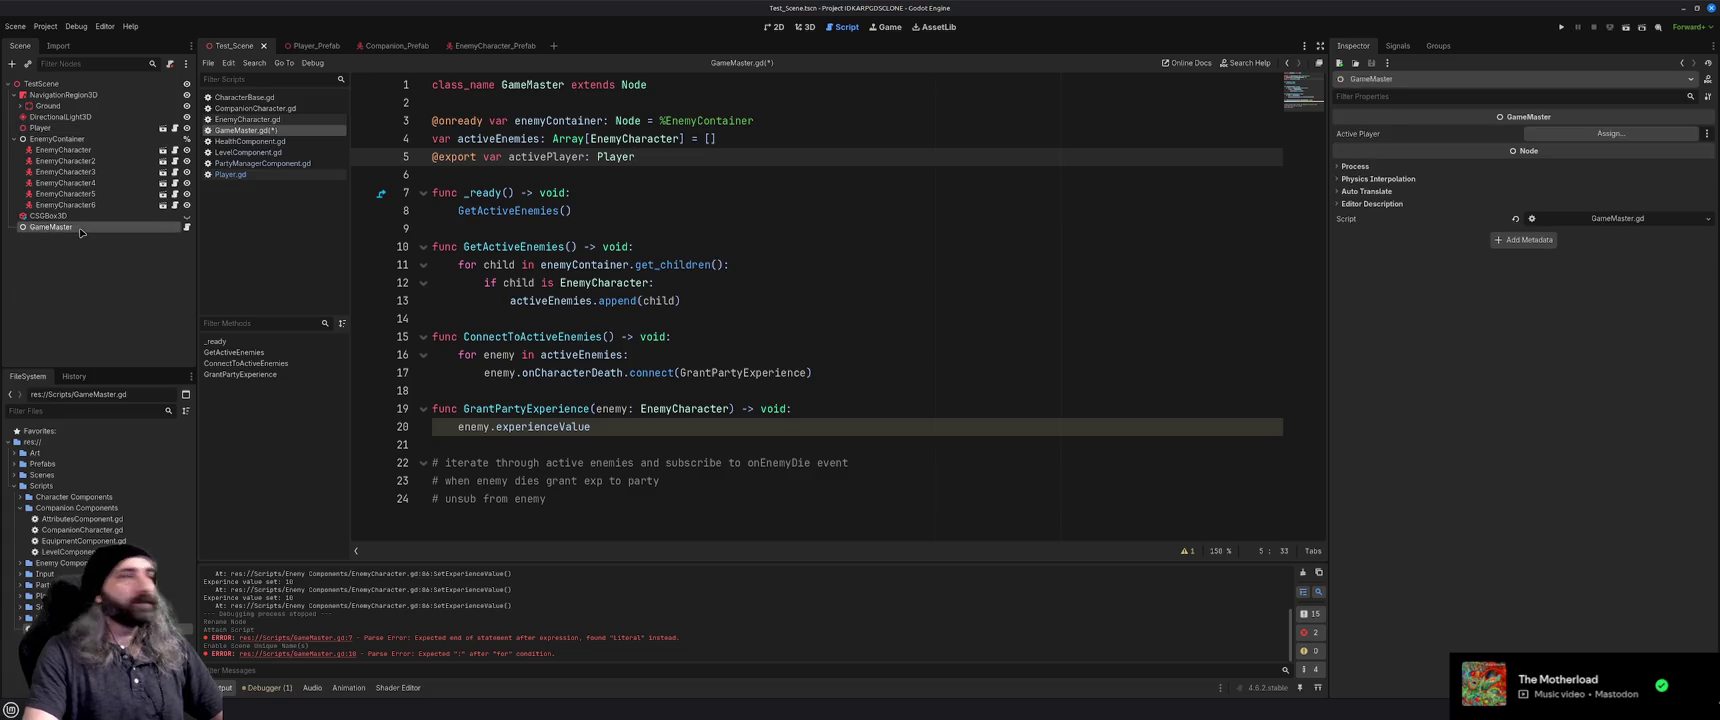
left_click(1610, 133)
left_click(810, 301)
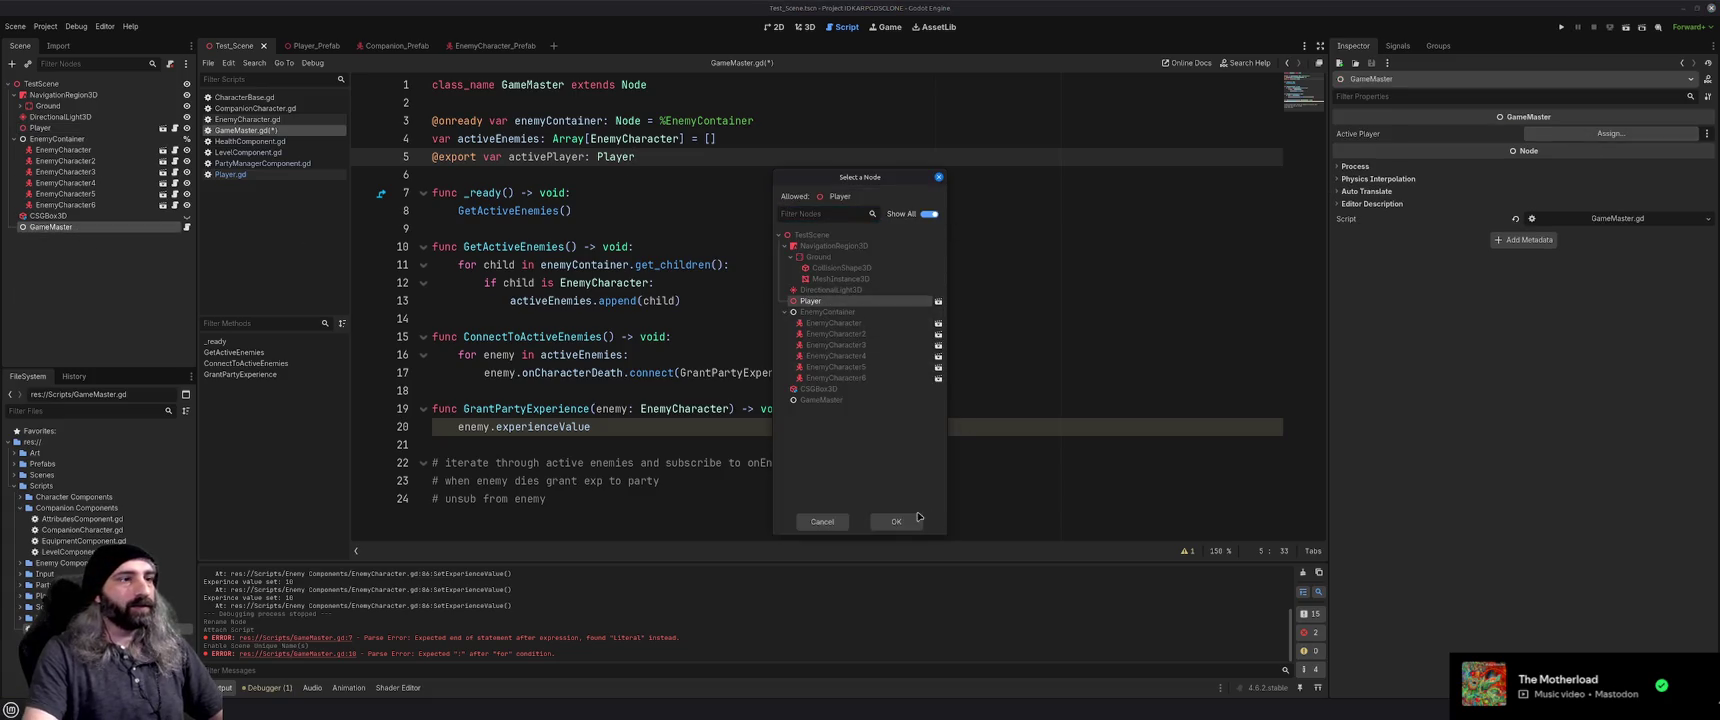
left_click(896, 521)
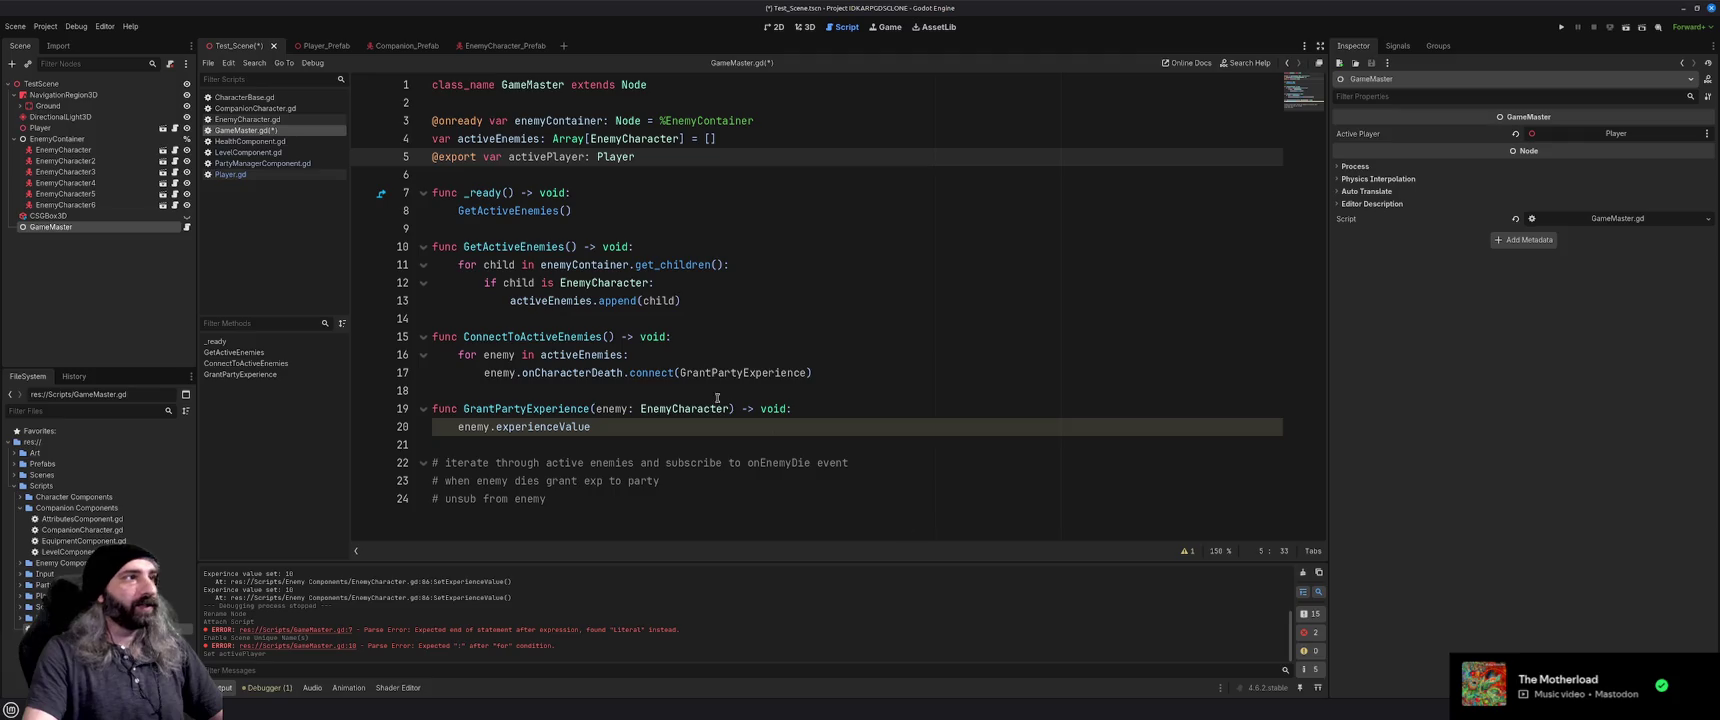
left_click(81, 129)
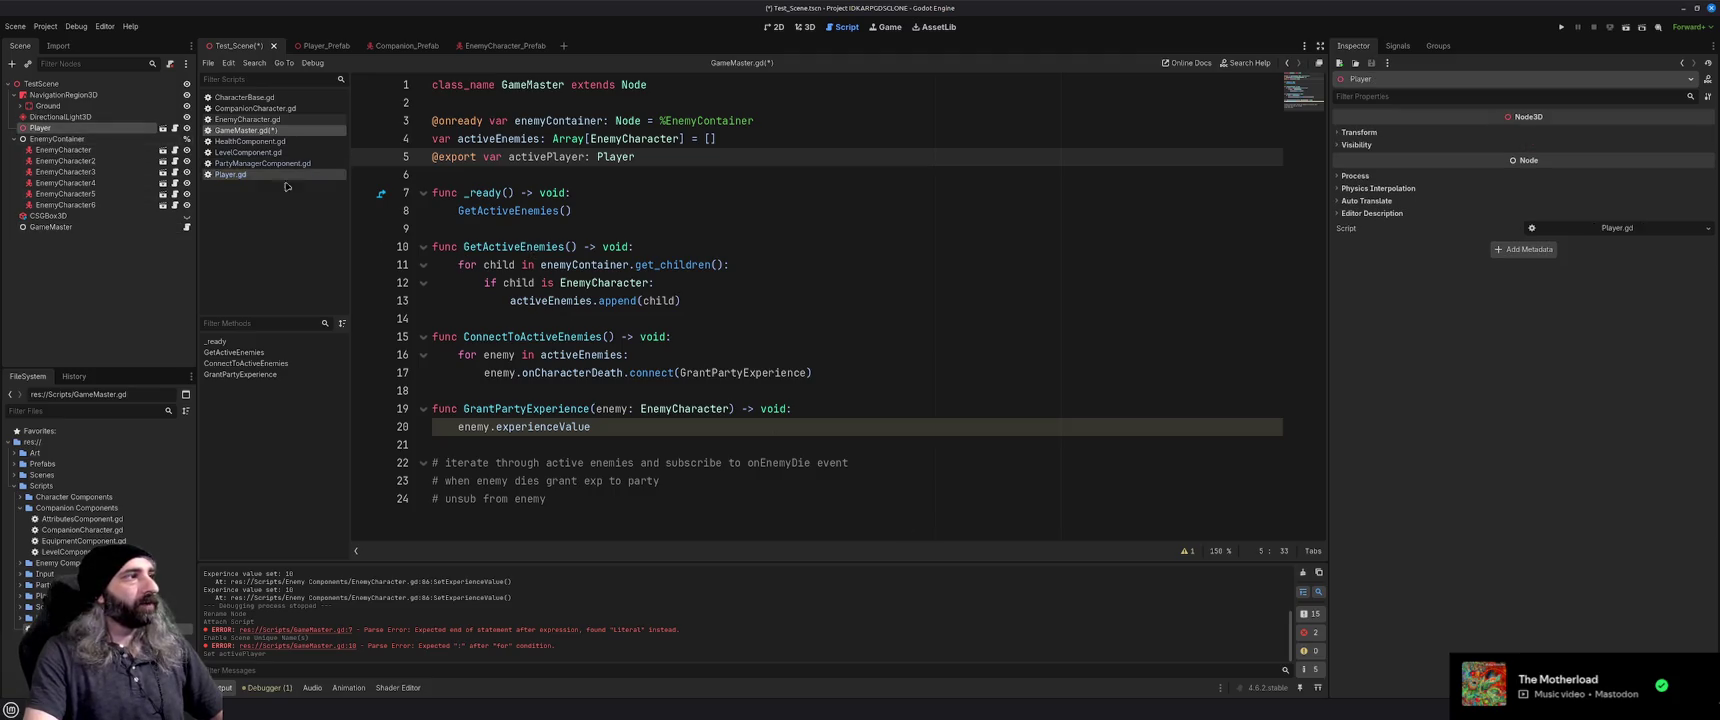
left_click(647, 437)
left_click(449, 426)
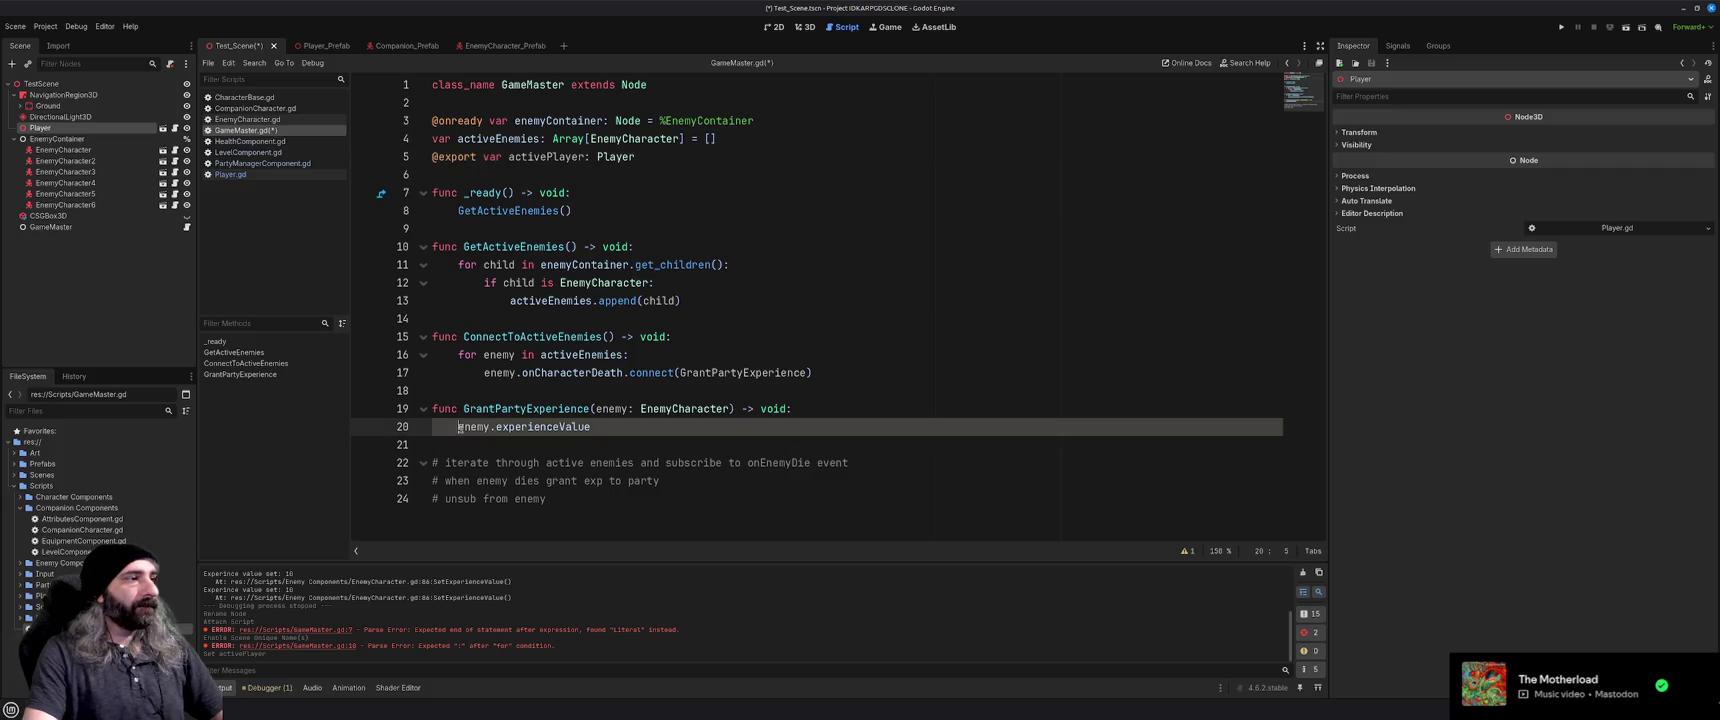
Begin line 20 with 'player.partyManager. Add', checking PartyManagerComponent.gd and Player.gd for member names
type("player.part")
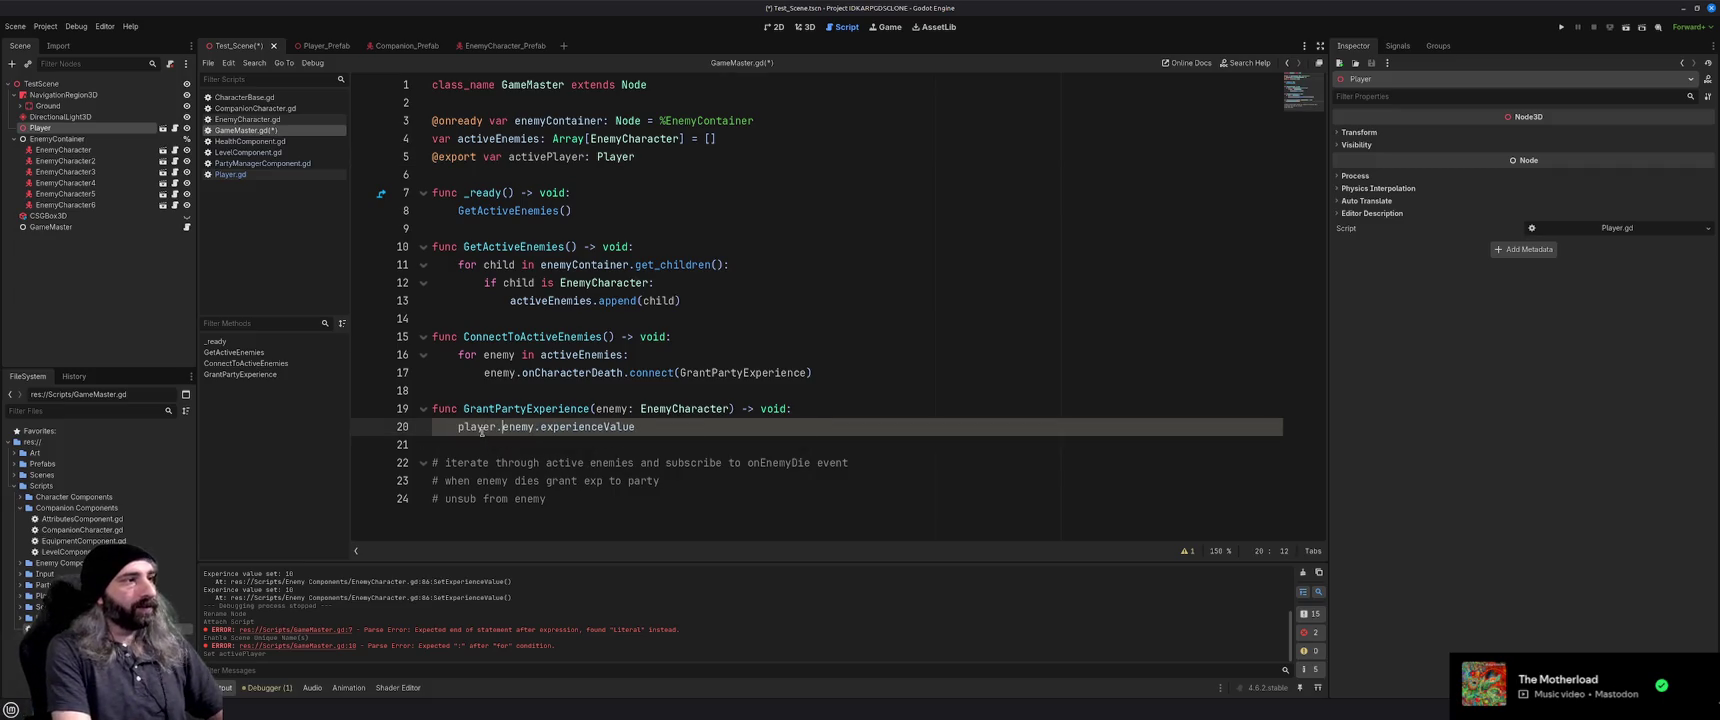
type("yManager. ")
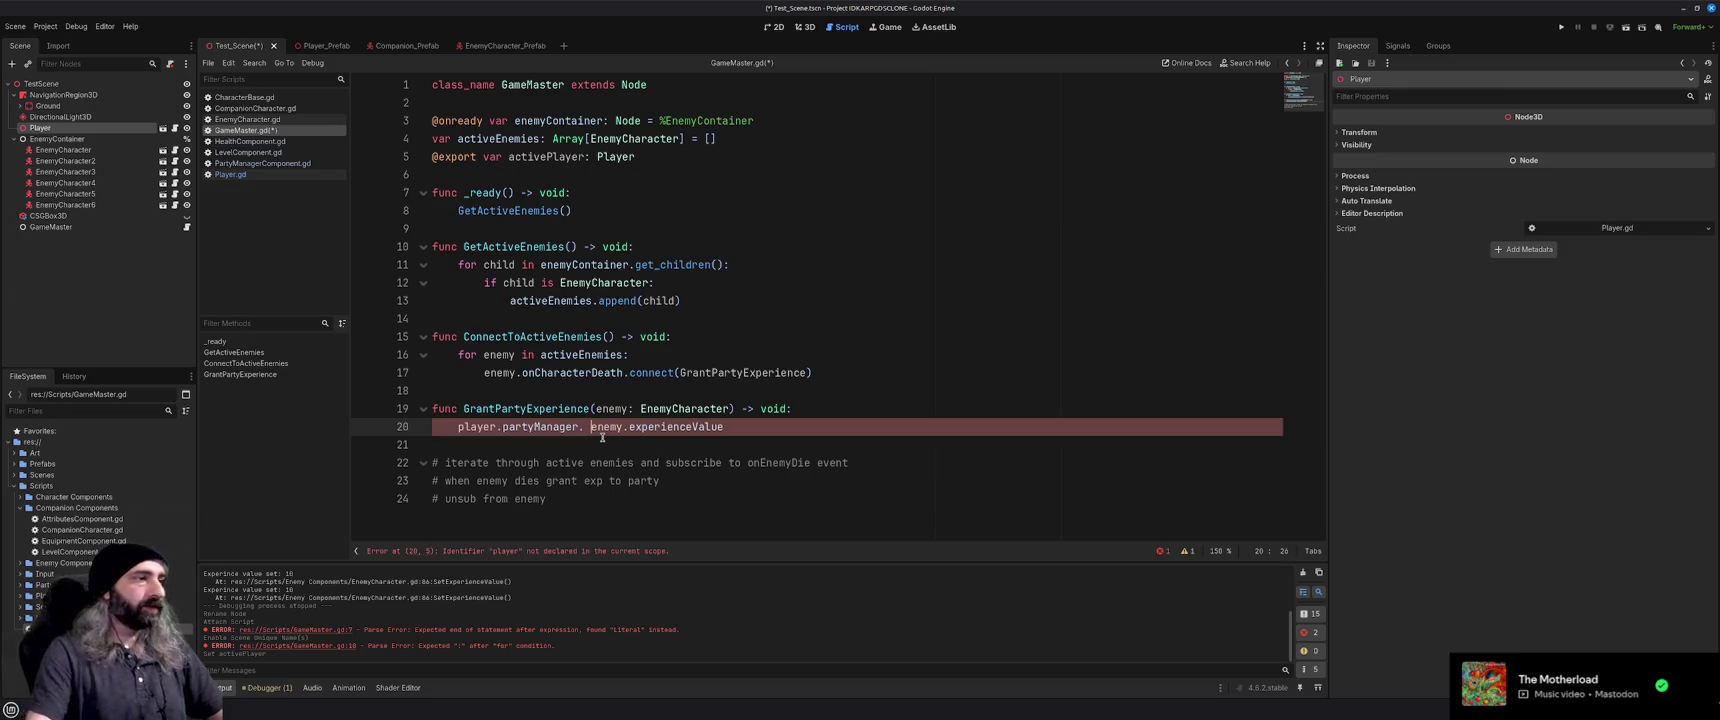
type("Add")
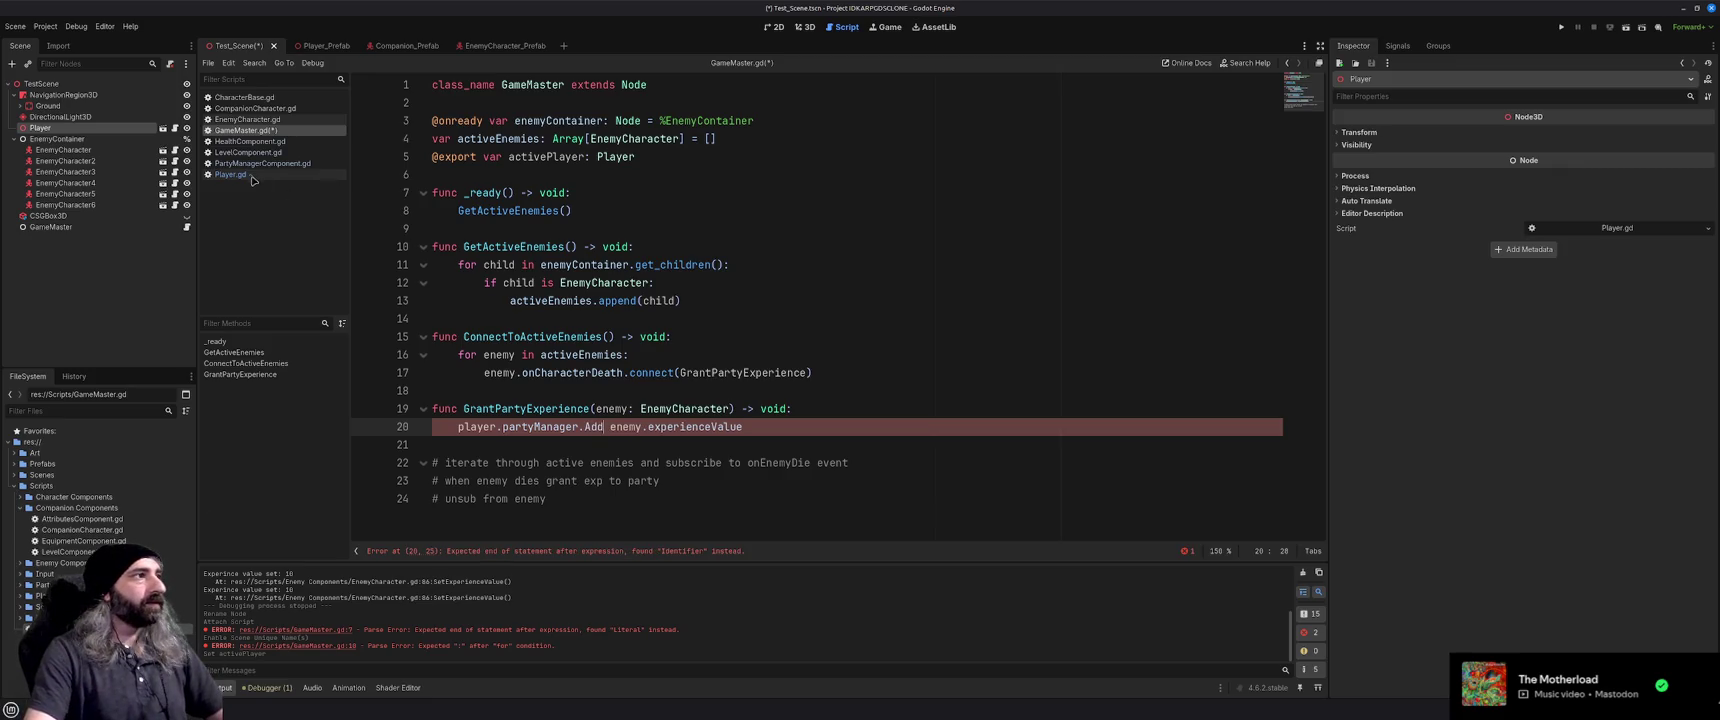
left_click(258, 165)
left_click(256, 175)
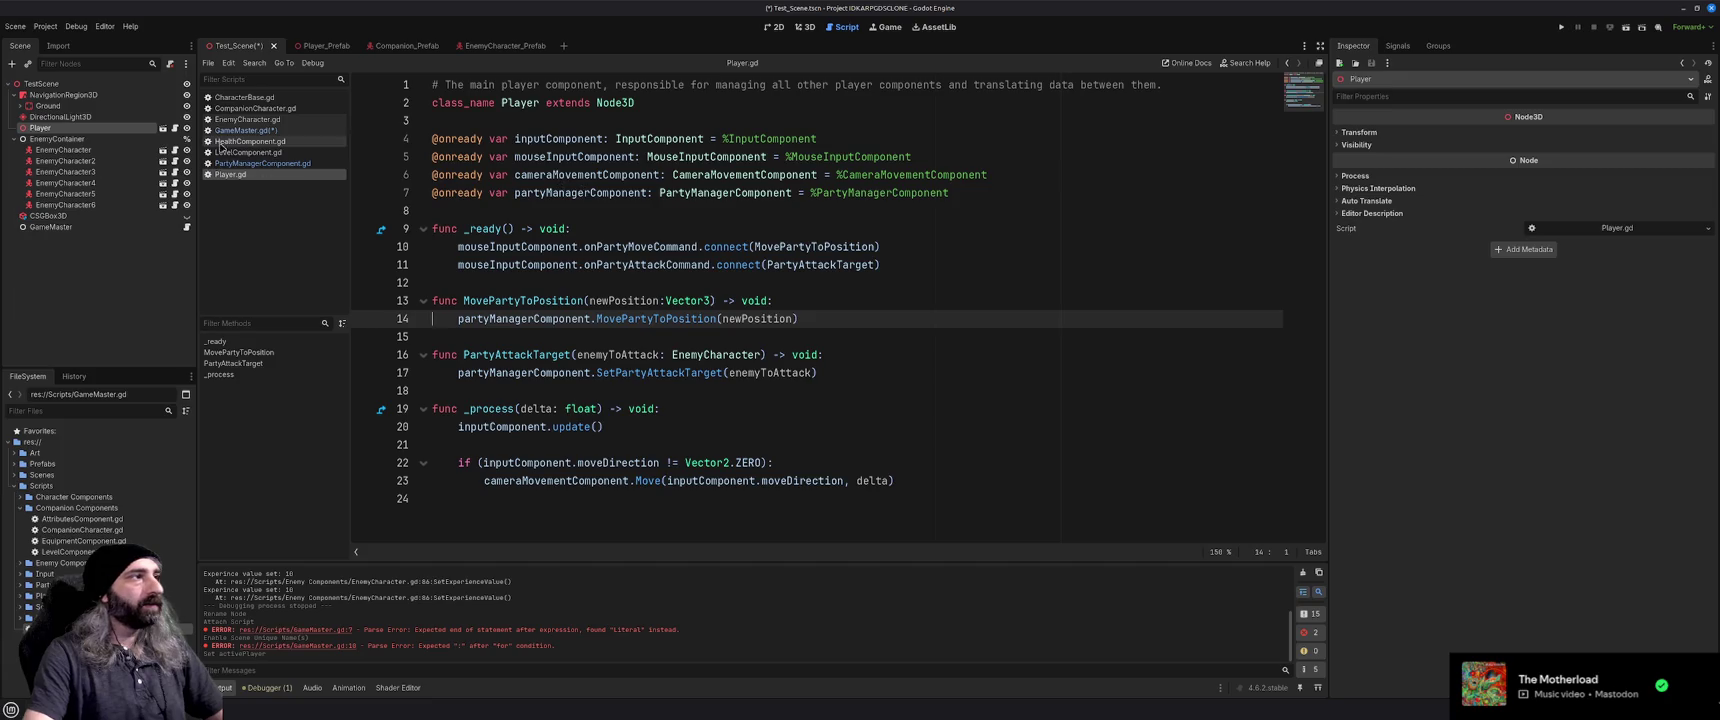
left_click(50, 227)
left_click(300, 131)
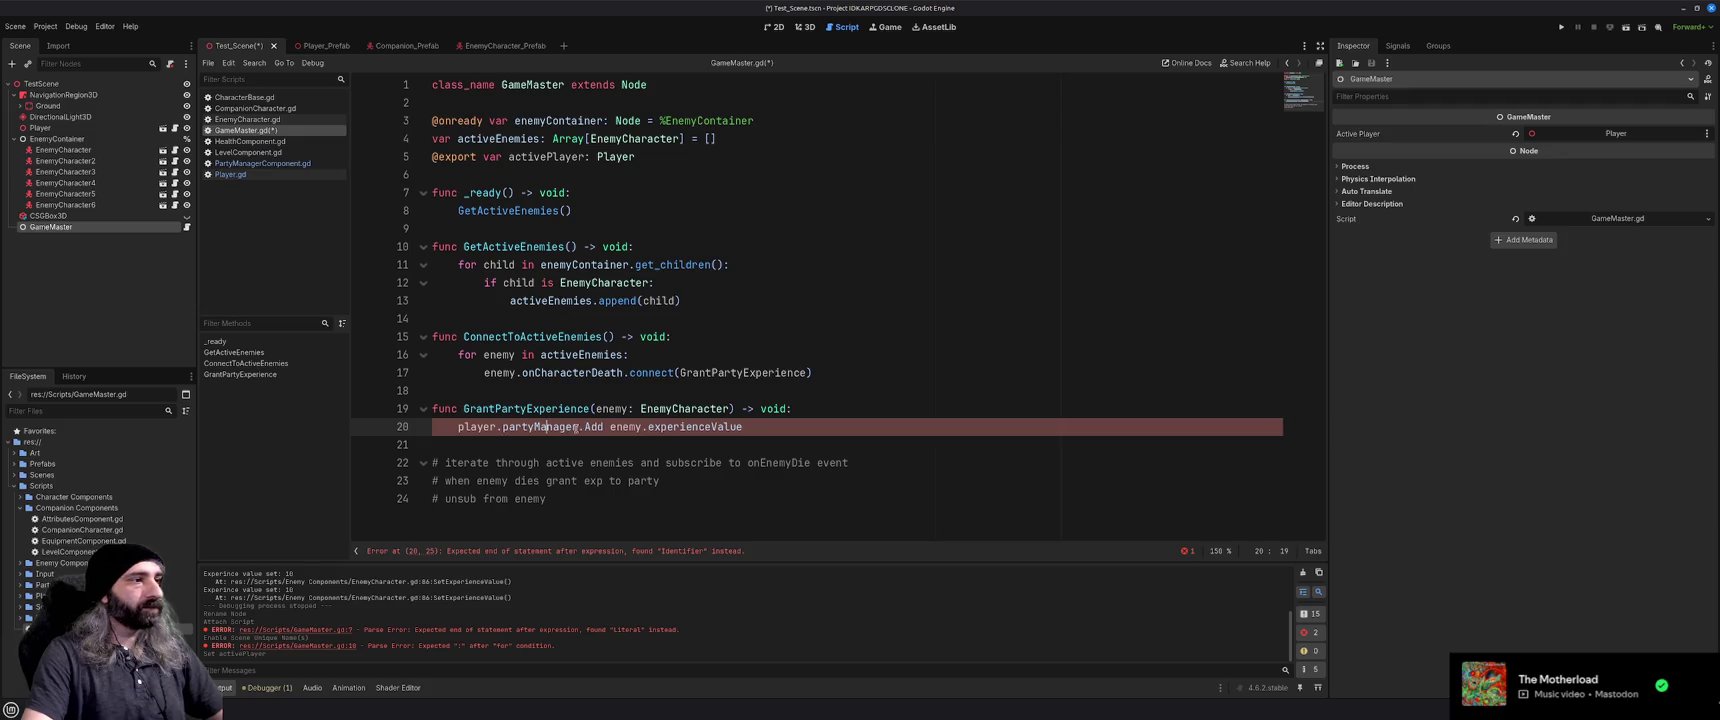
Complete line 20 as player.partyManagerComponent.AddExperienceToParty(enemy.experienceValue), fixing the typos
type("Component")
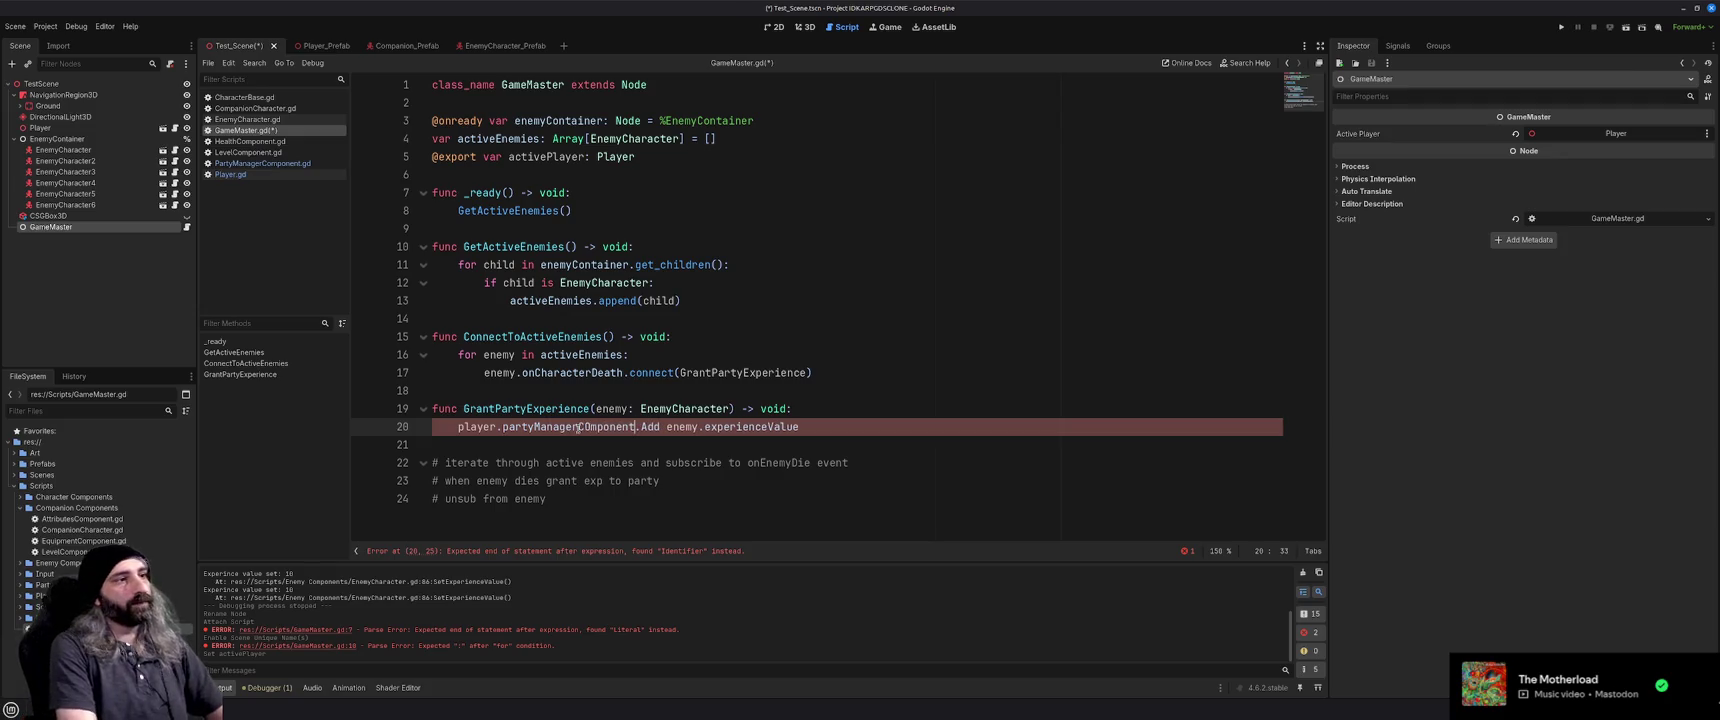
left_click(589, 427)
key("BackSpace")
type("o")
key("ctrl+Right")
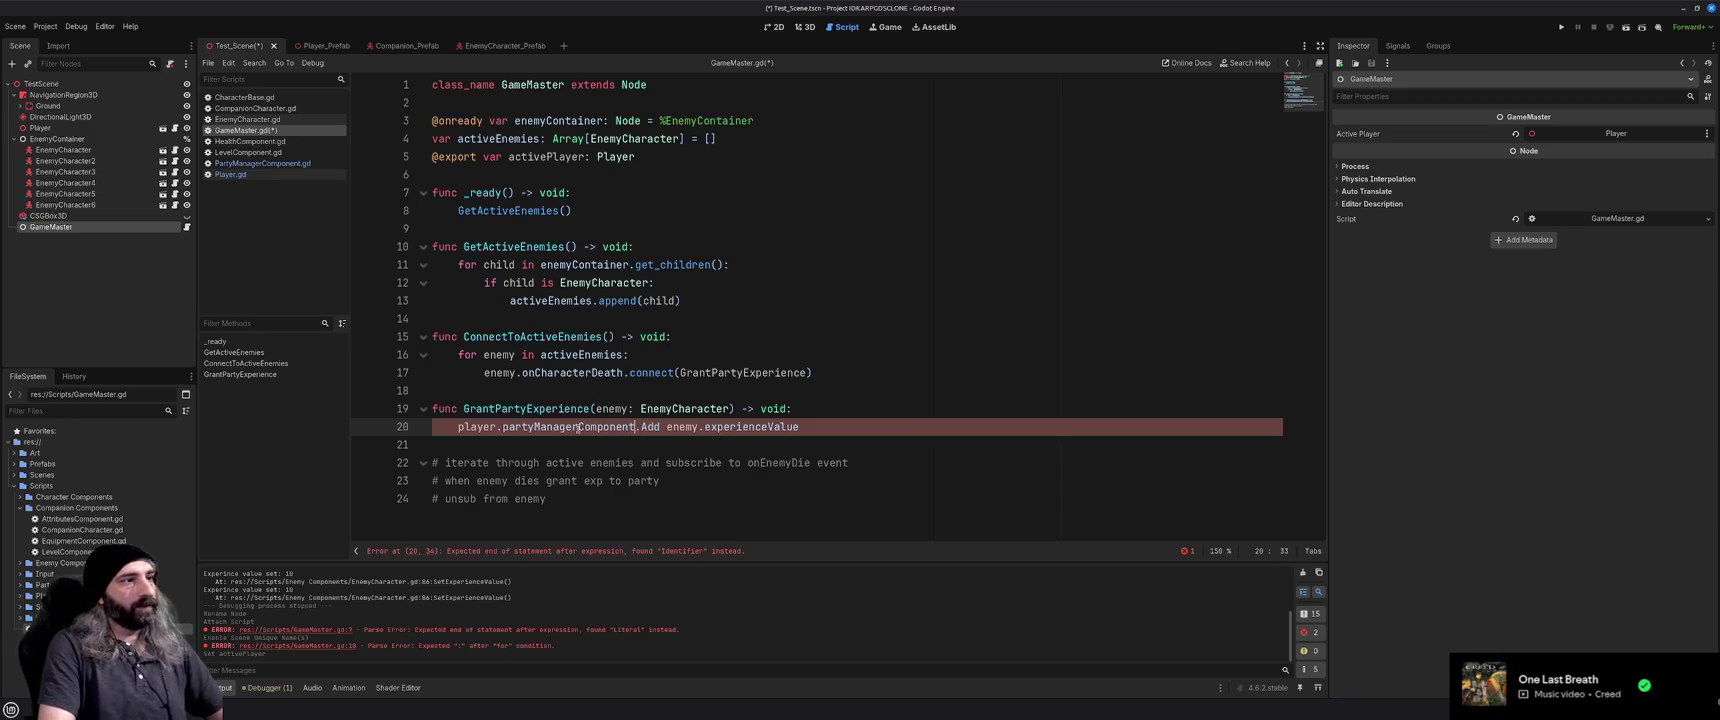
key("ctrl+Right")
type("perin")
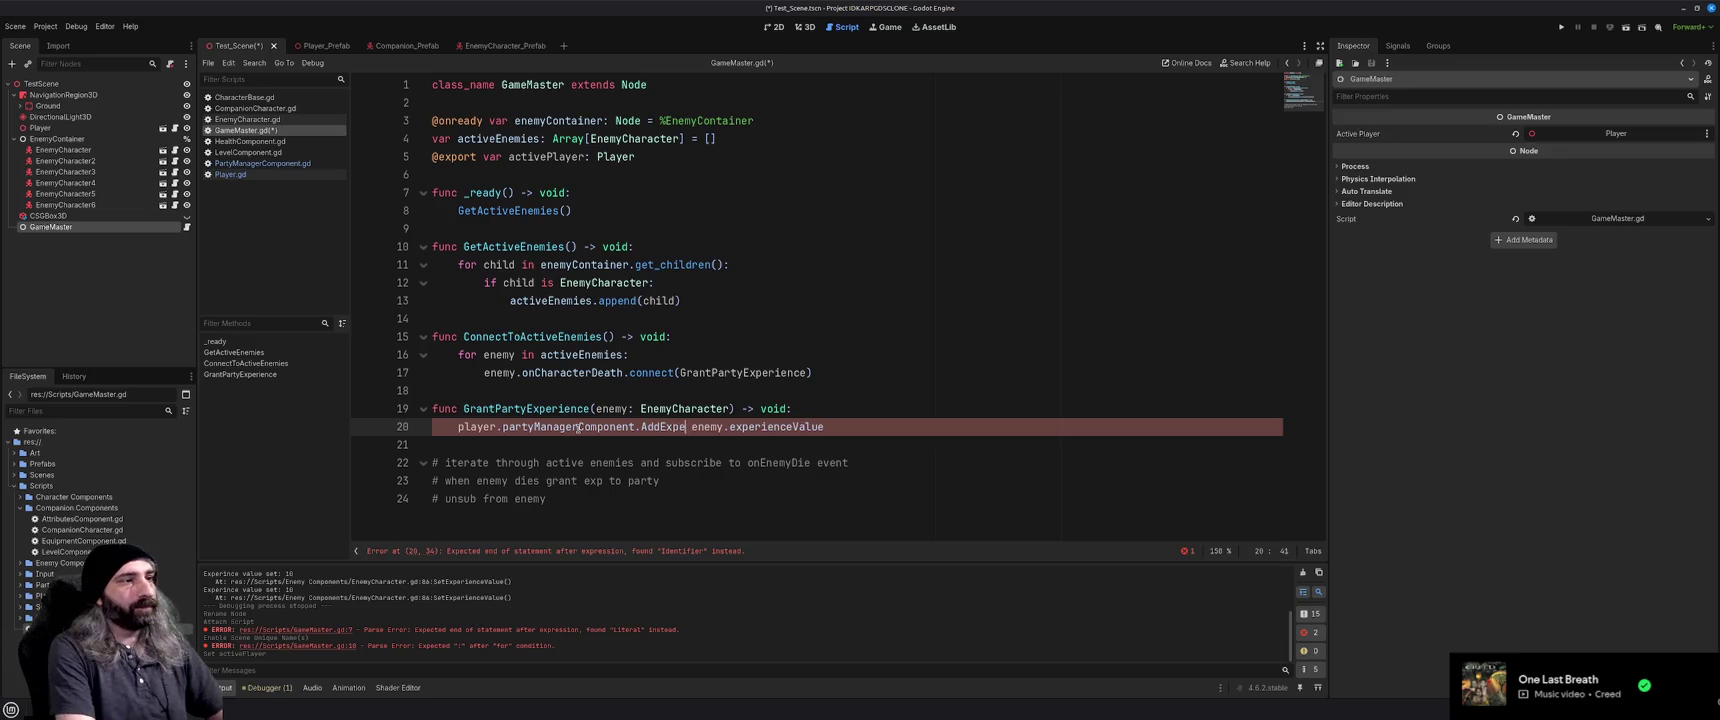
key("BackSpace")
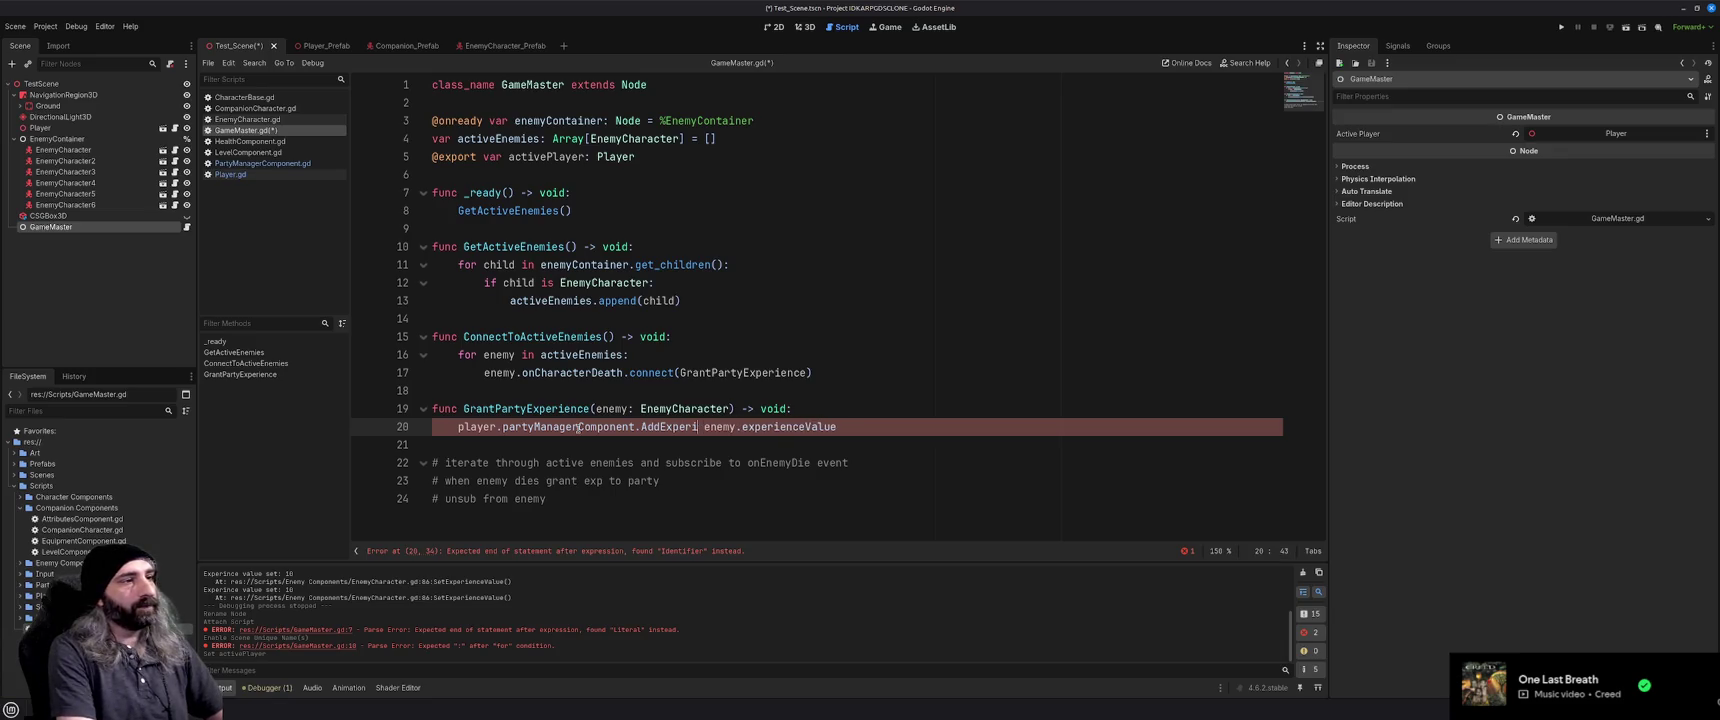
type("enceToParty")
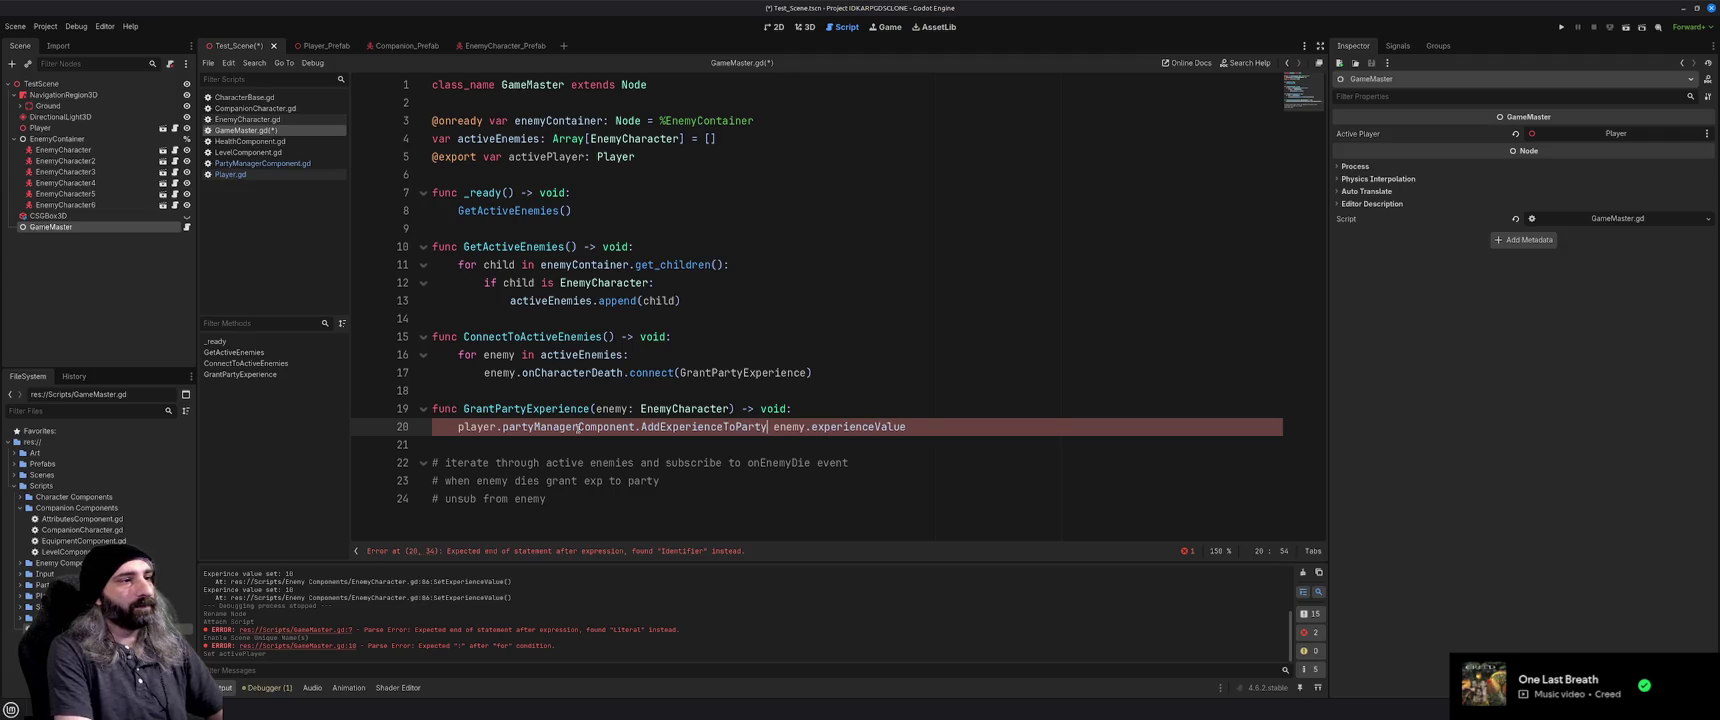
type("(")
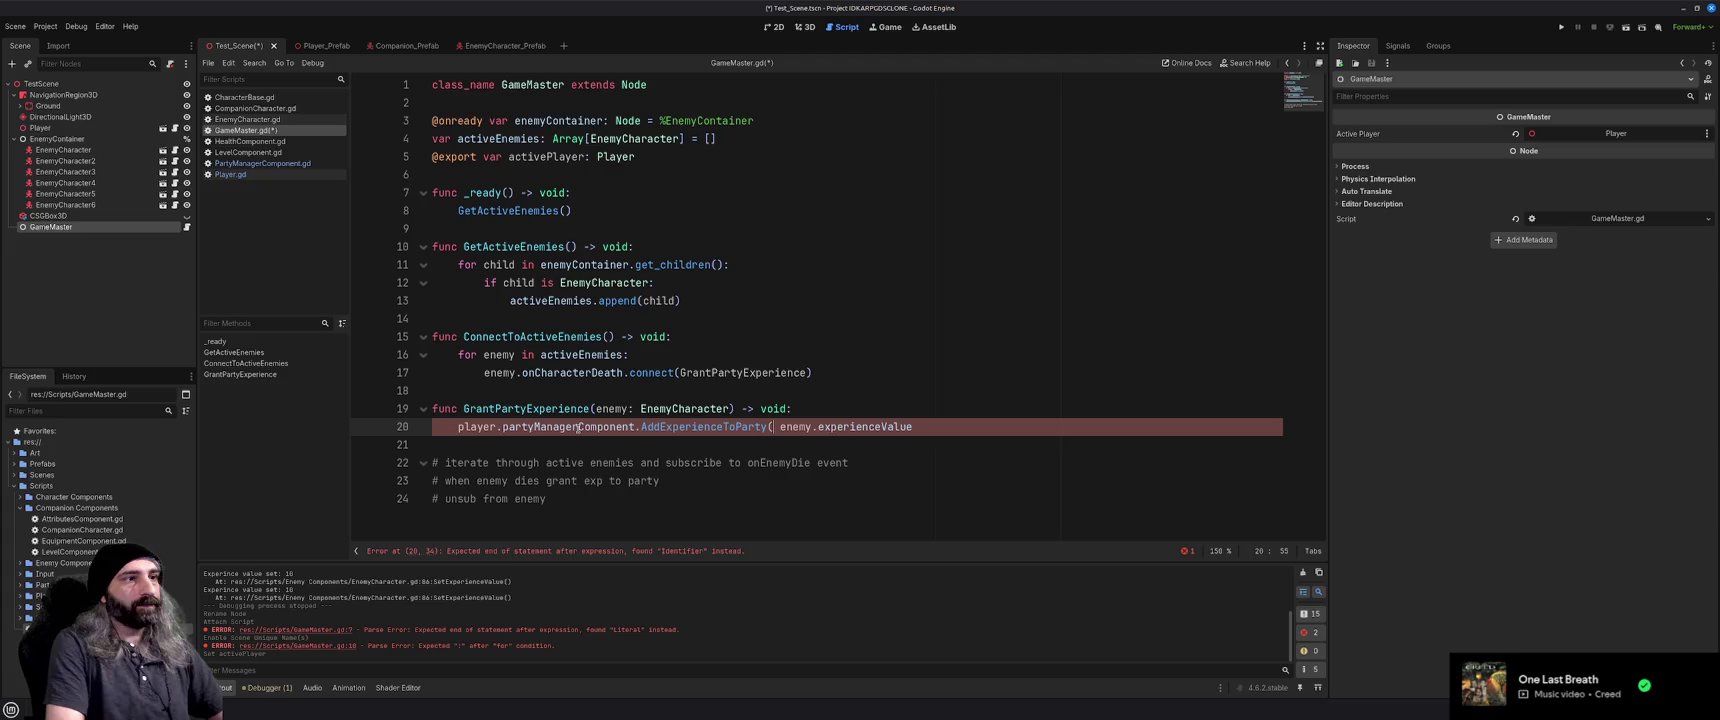
key("Delete")
key("End")
type(")")
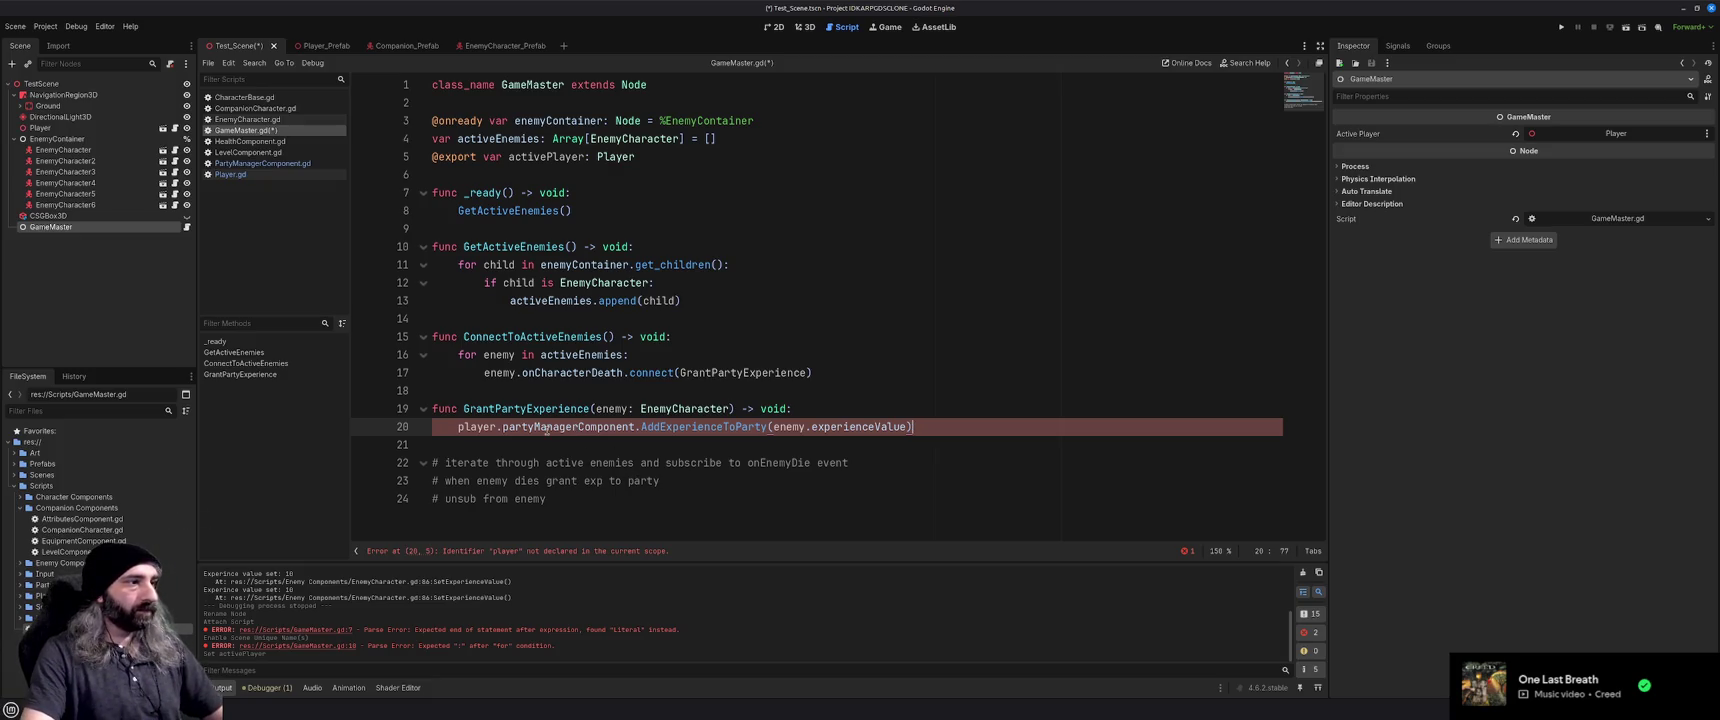
left_click(550, 438)
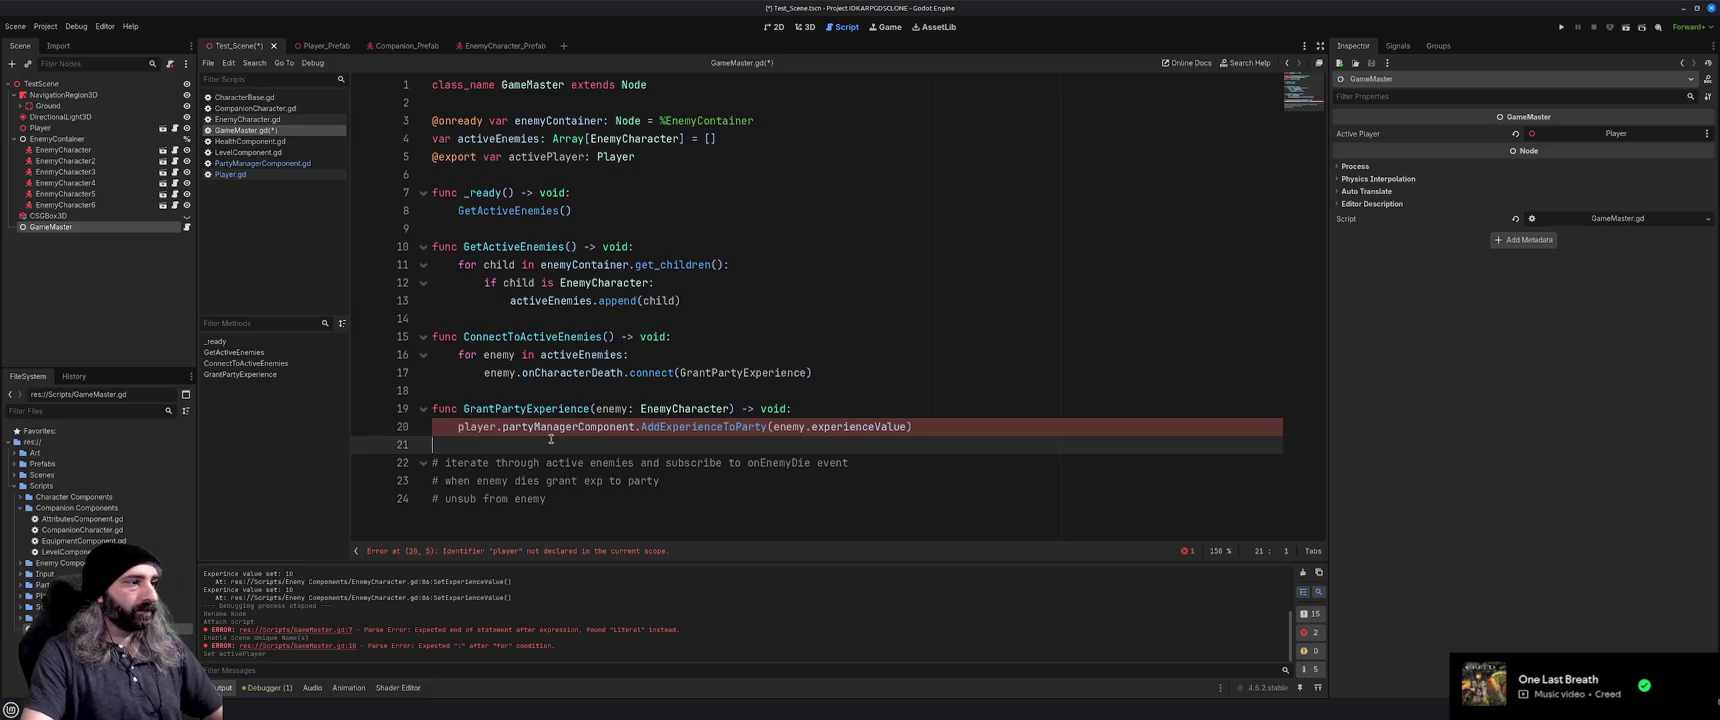
Replace player with activePlayer at the start of line 20 and save GameMaster.gd
left_click(964, 426)
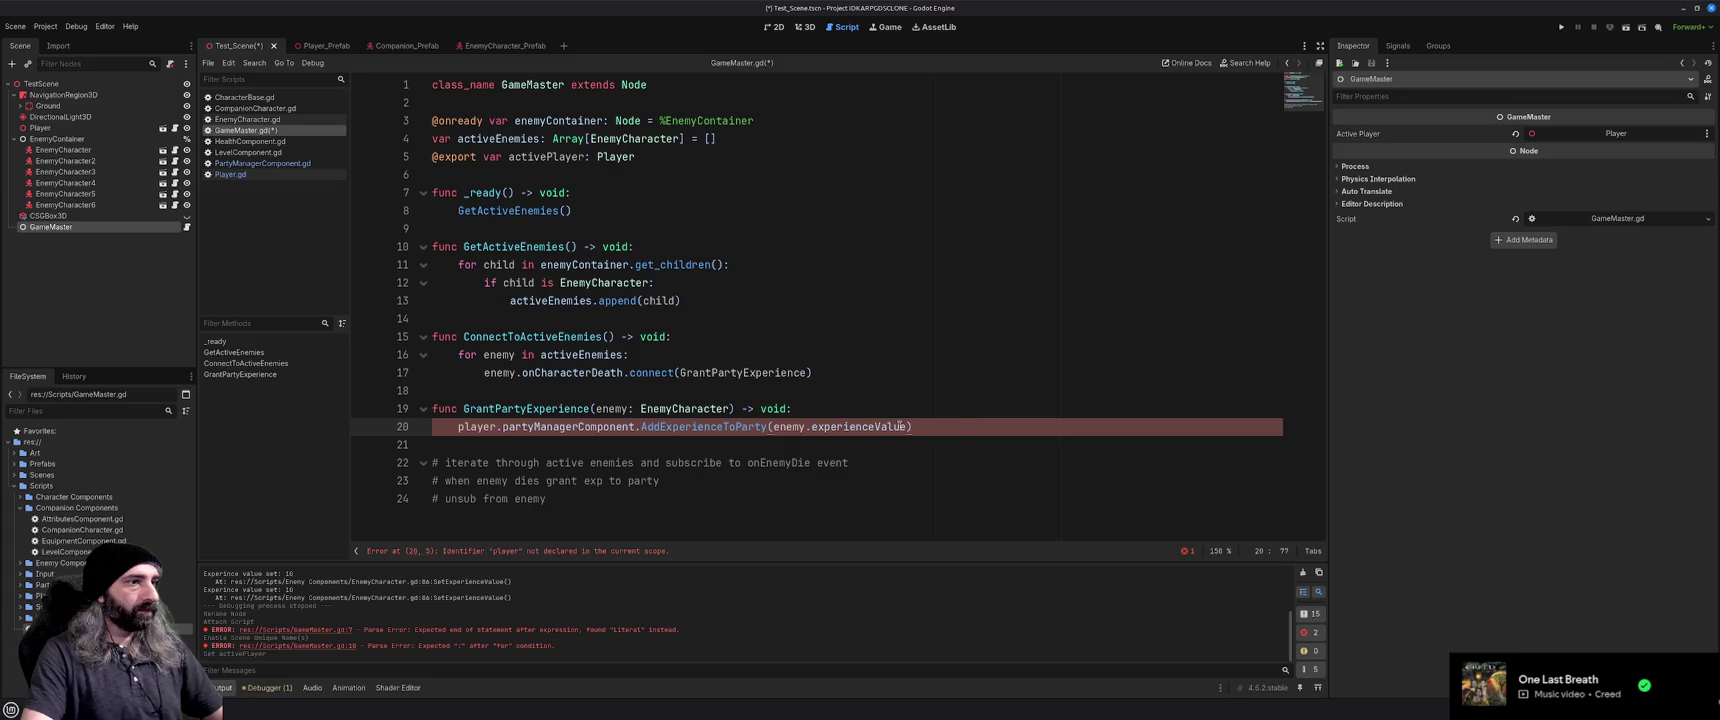
key("Return")
type("player")
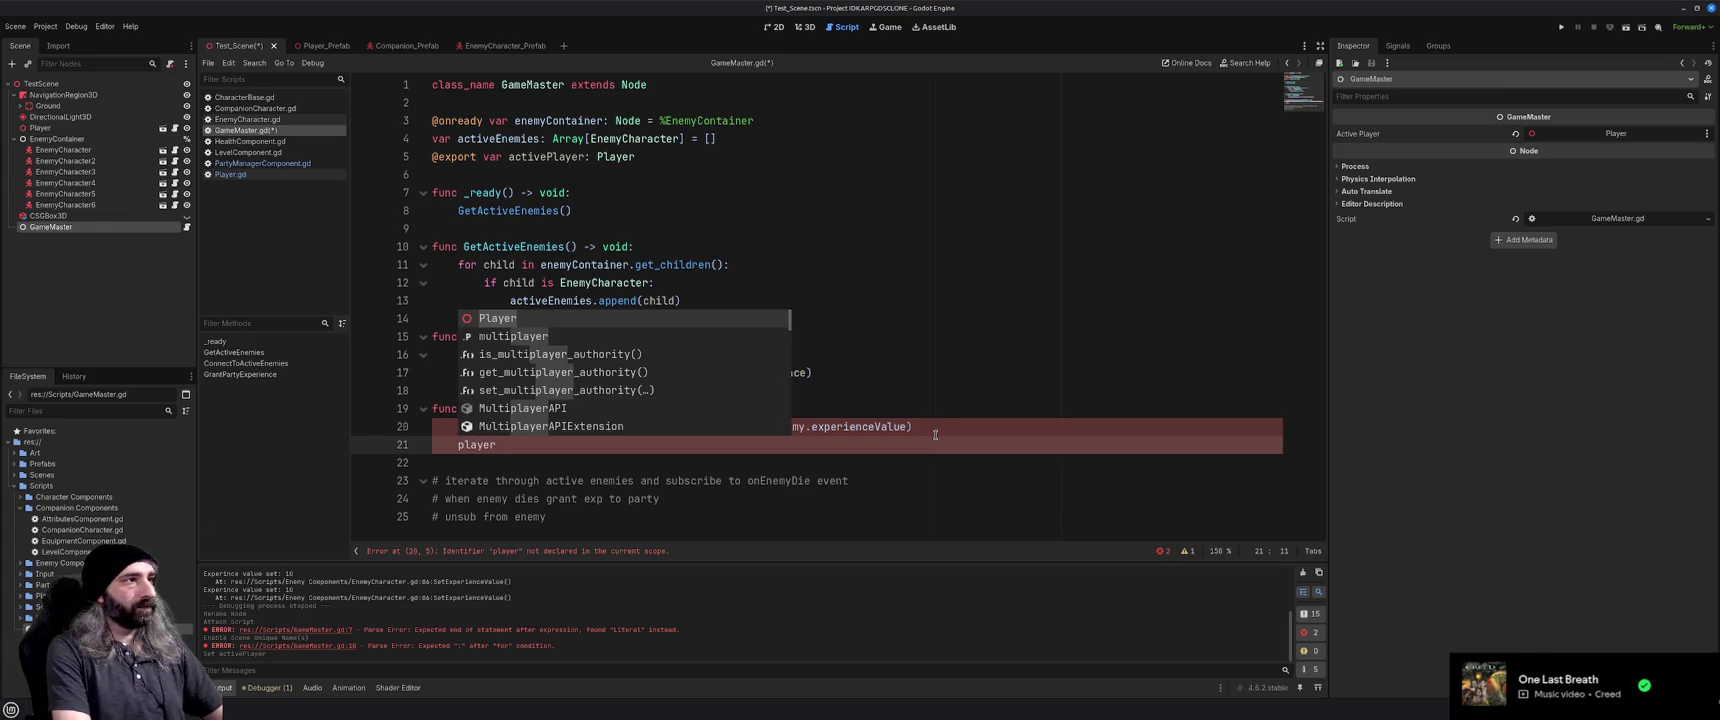
key("BackSpace")
key("BackSpace")
key("BackSpace")
key("Up")
key("Left")
type("active")
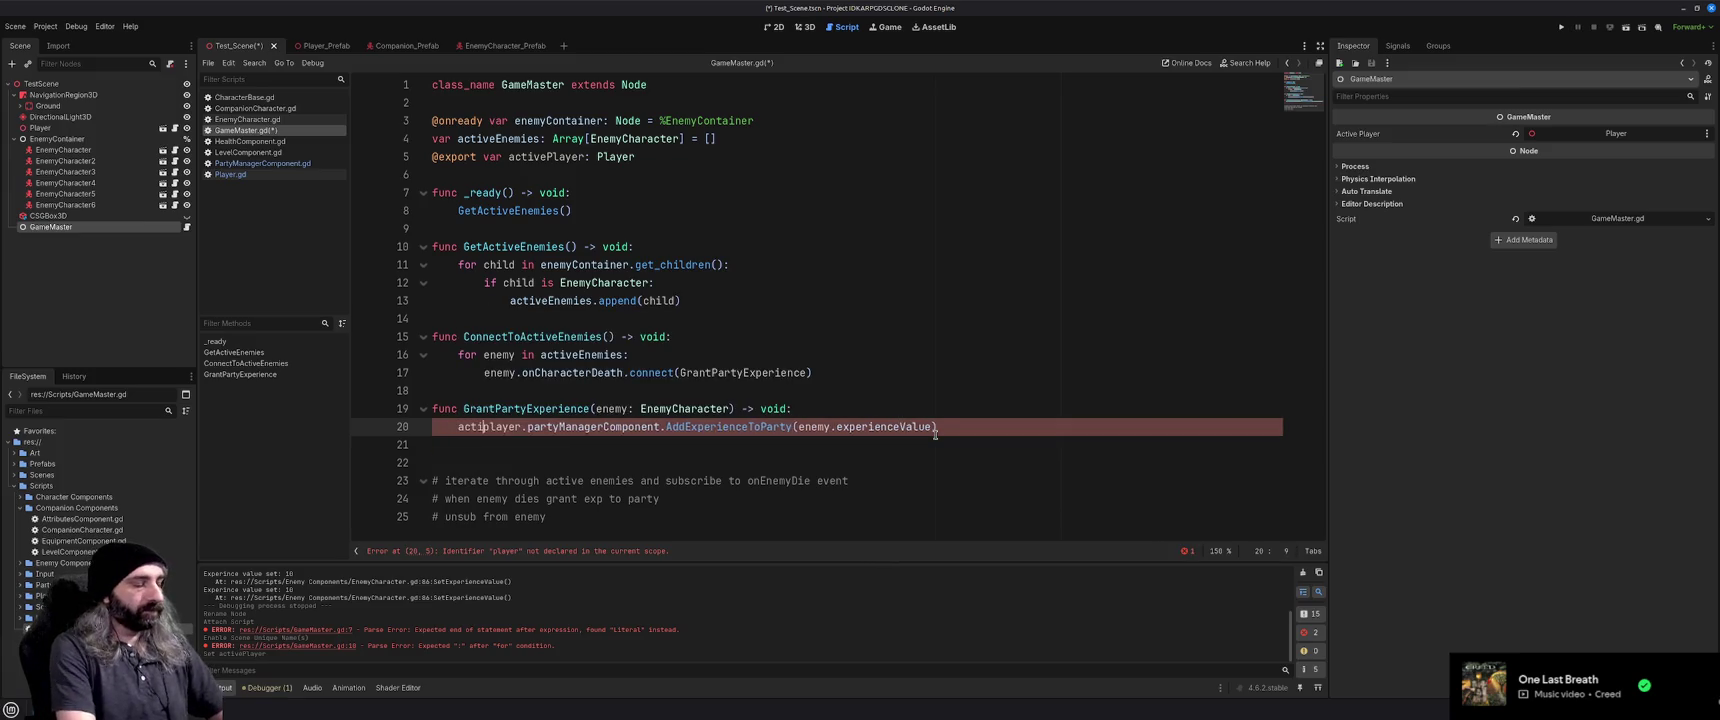
key("Delete")
type("P")
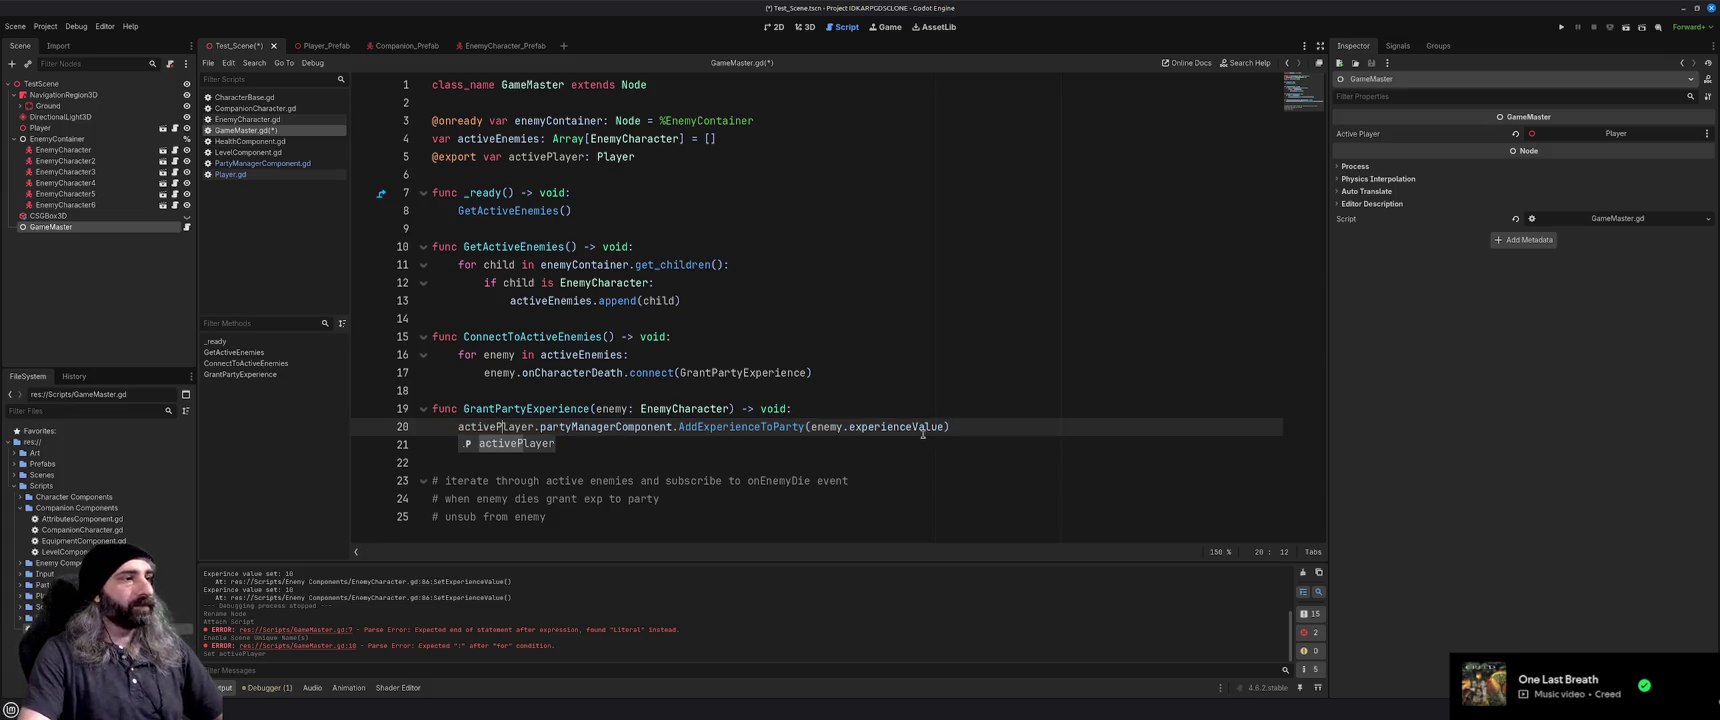
left_click(921, 438)
key("ctrl+s")
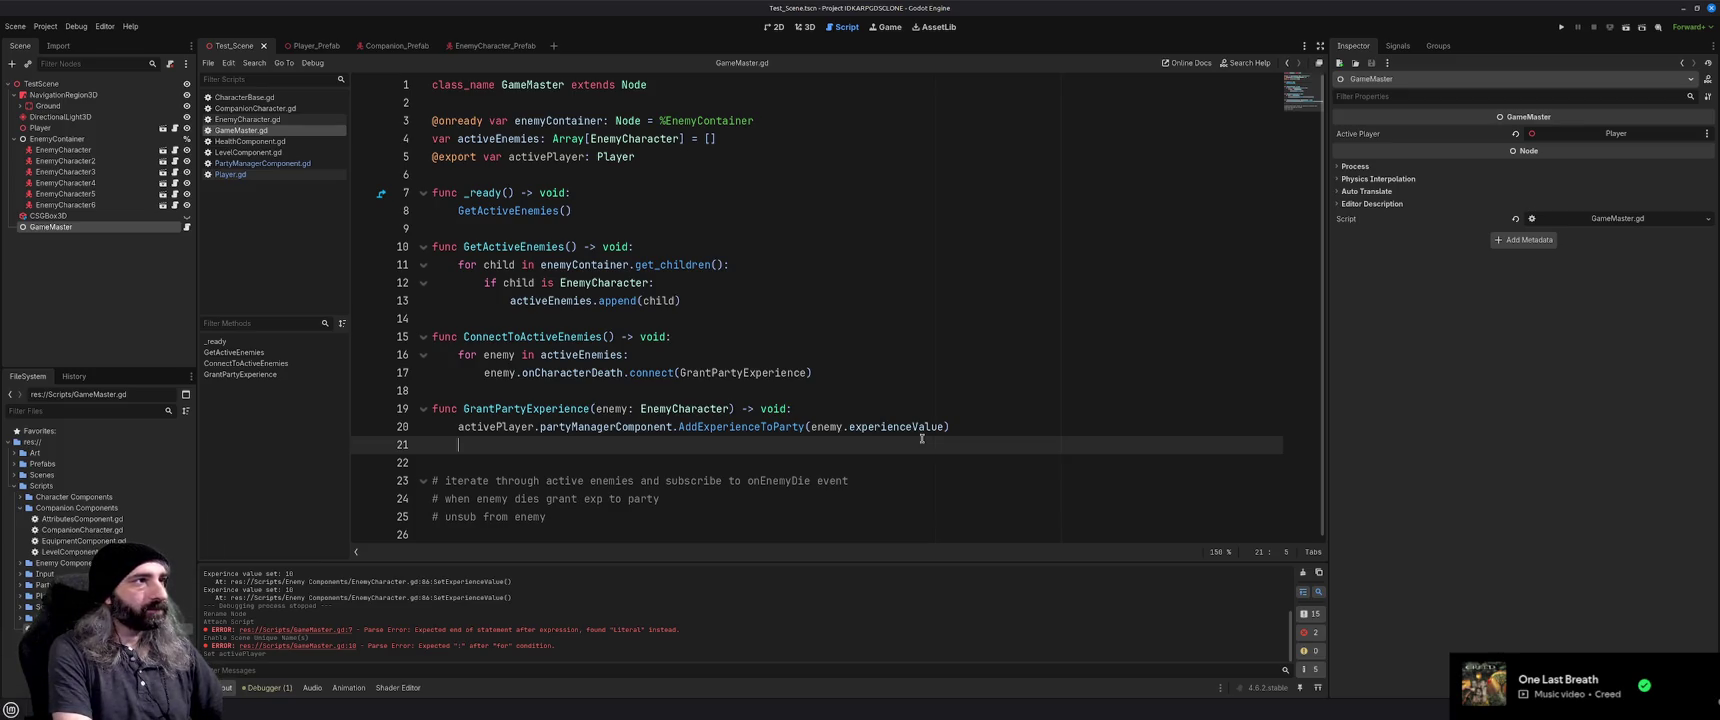
Add enemy.onCharacterDeath.disconnect(GrantPartyExperience) on line 21
type("active")
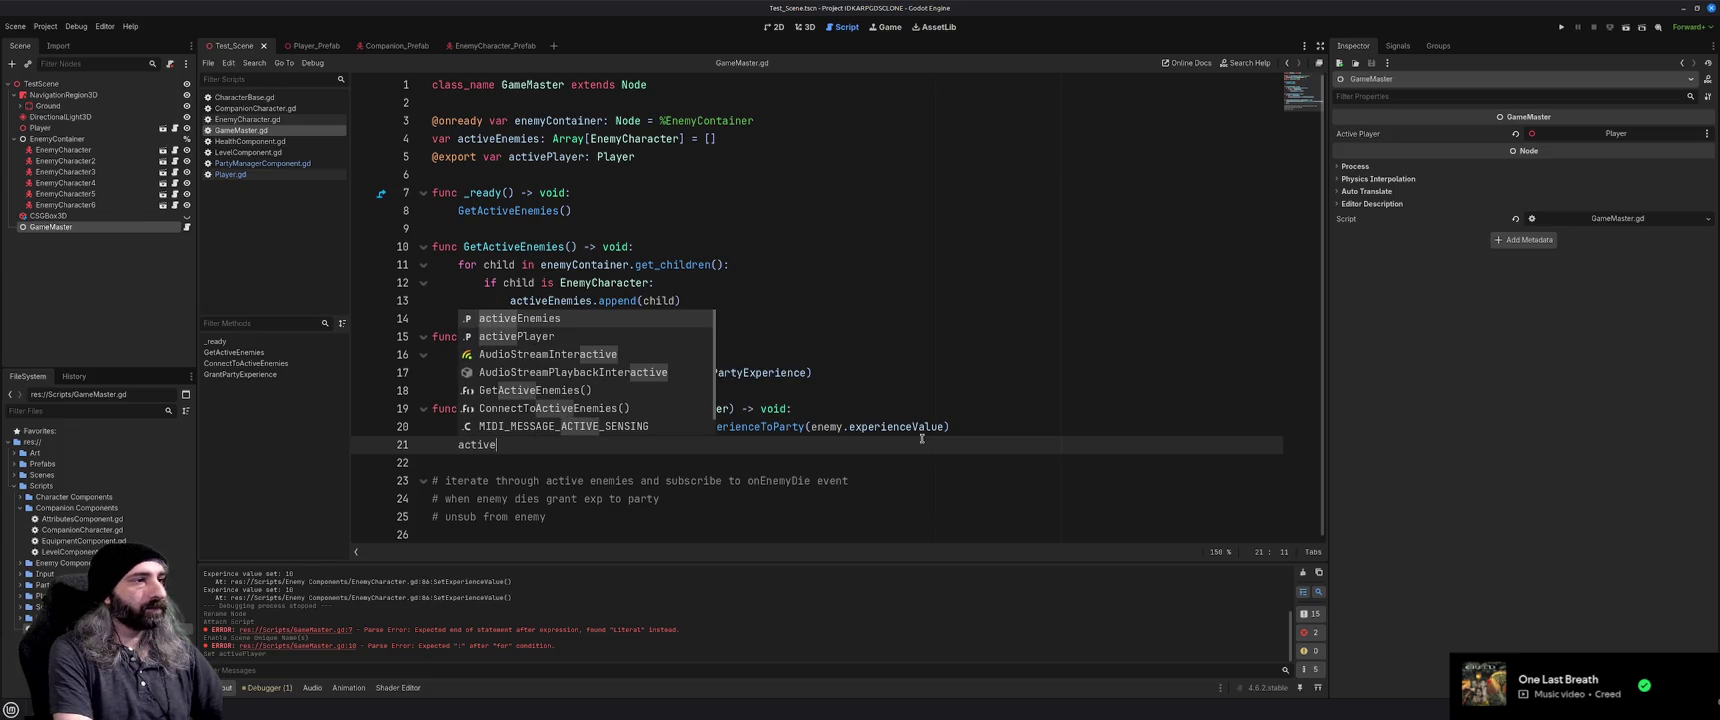
key("BackSpace")
key("BackSpace")
key("BackSpace")
type("enemy.dis")
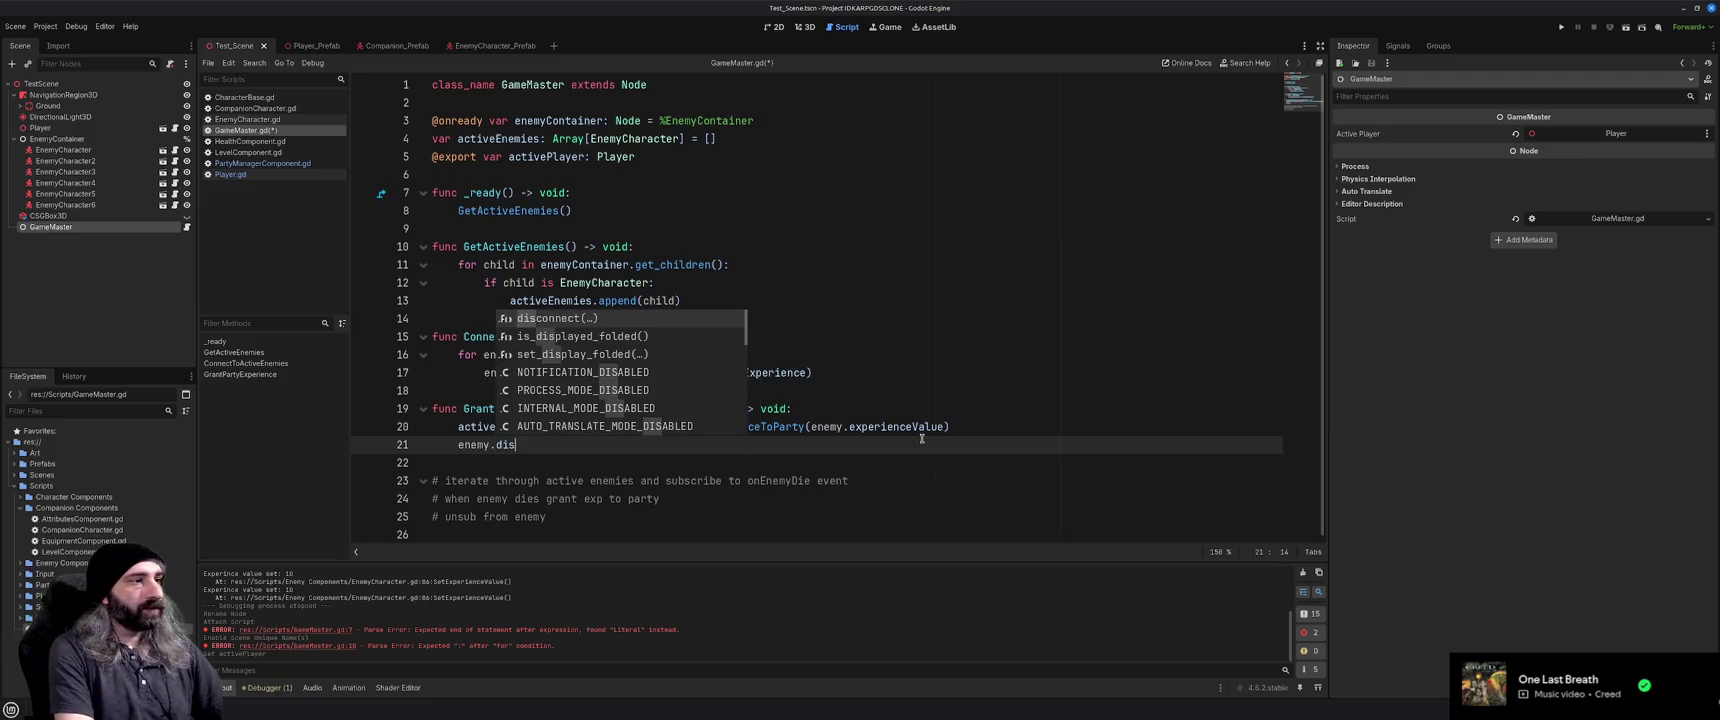
key("Return")
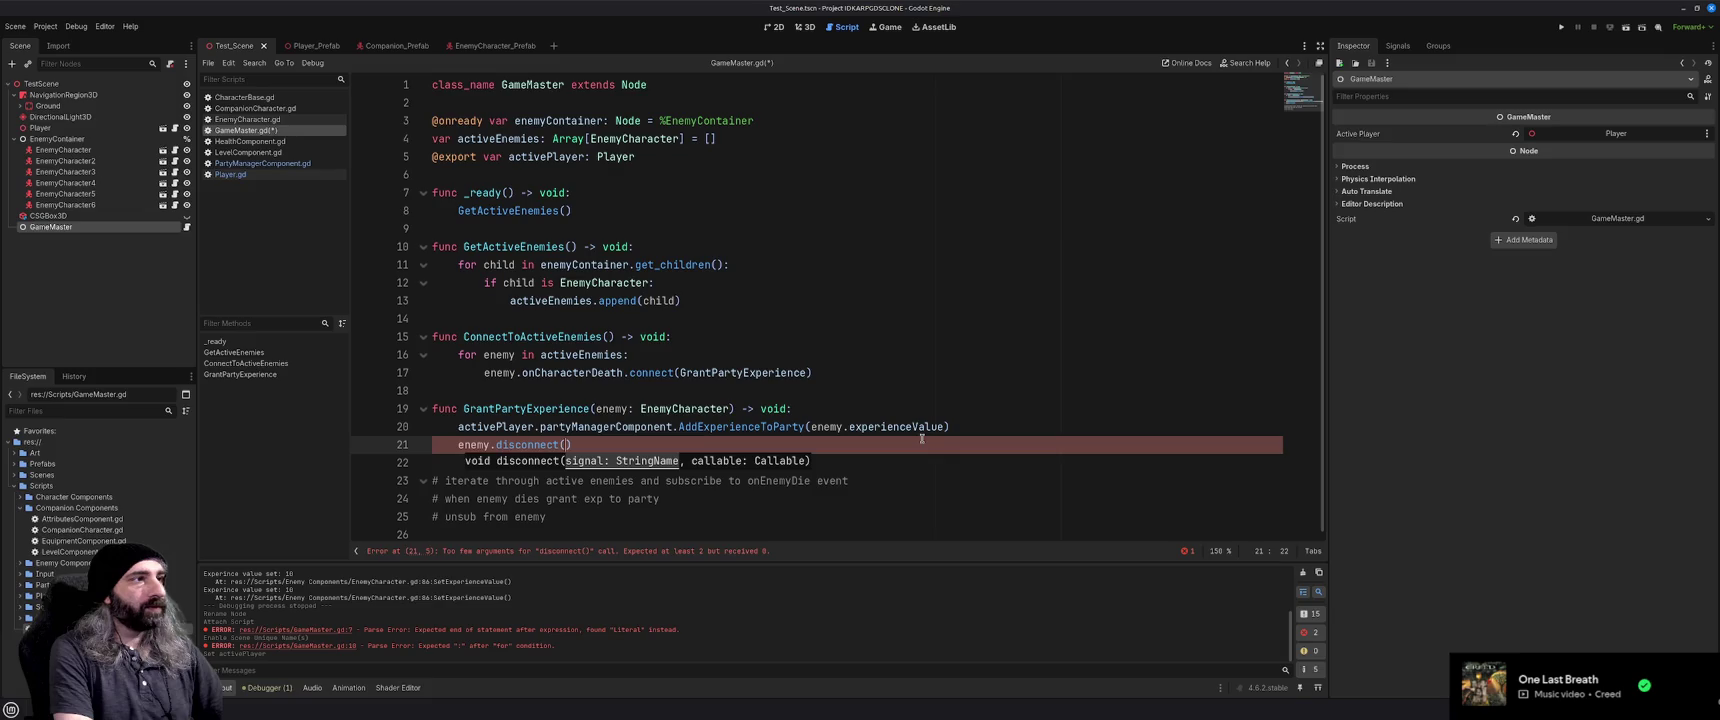
type("OnChr")
key("BackSpace")
key("BackSpace")
key("BackSpace")
type("onCharacterDeath")
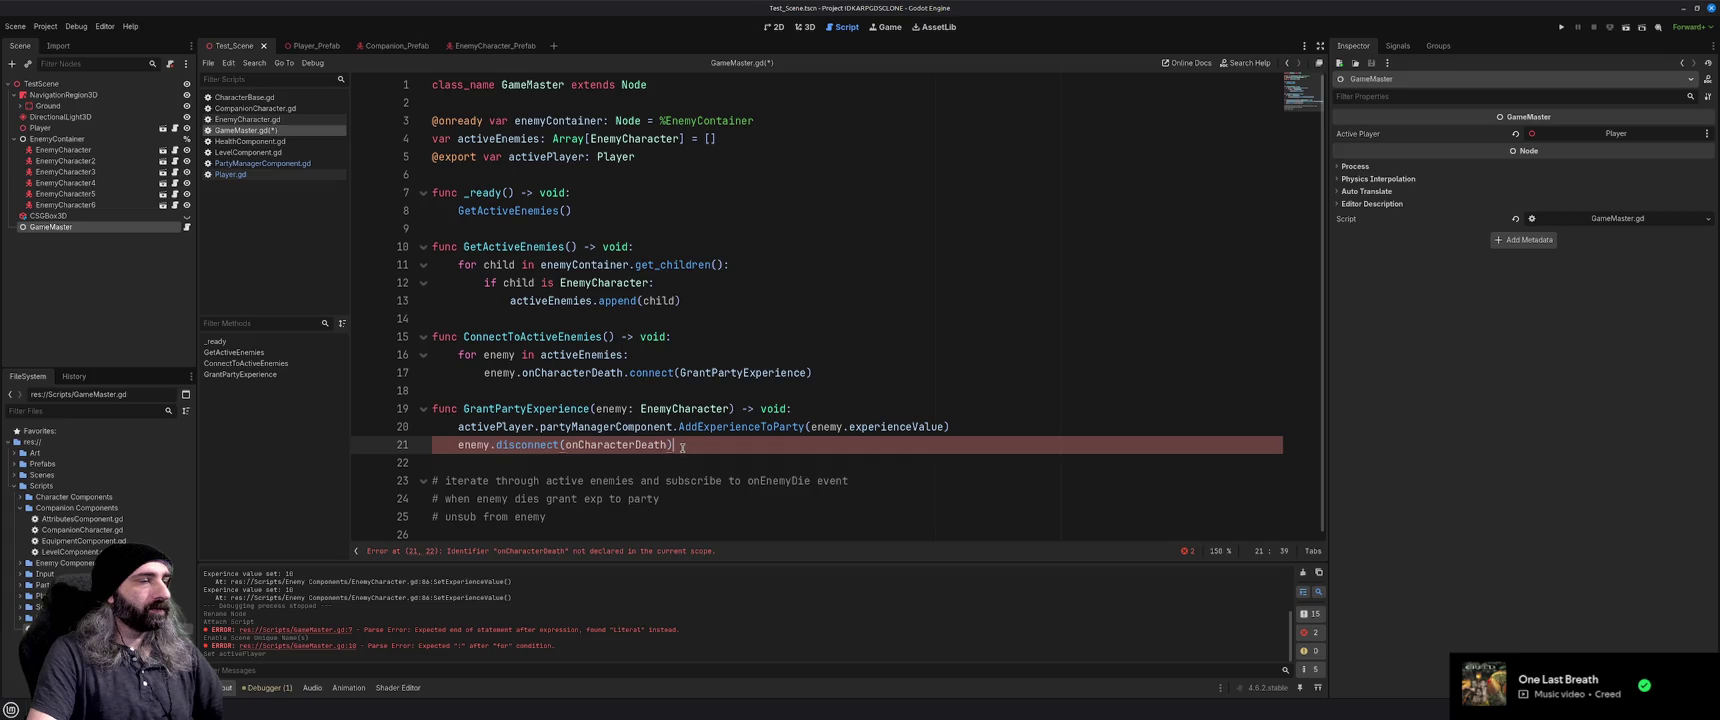
left_click(497, 444)
type("onCharacterDeath.")
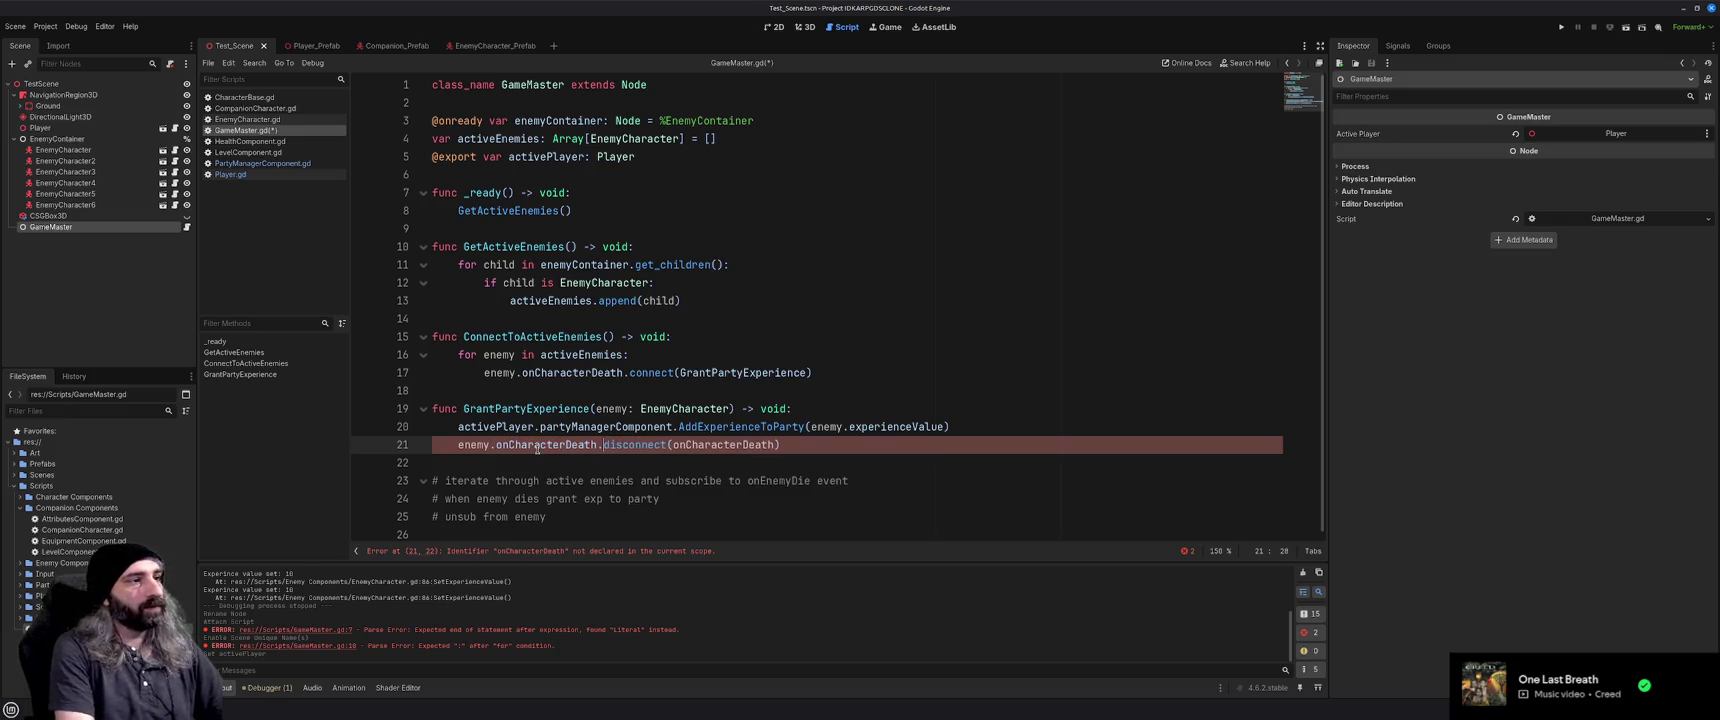
left_click(828, 448)
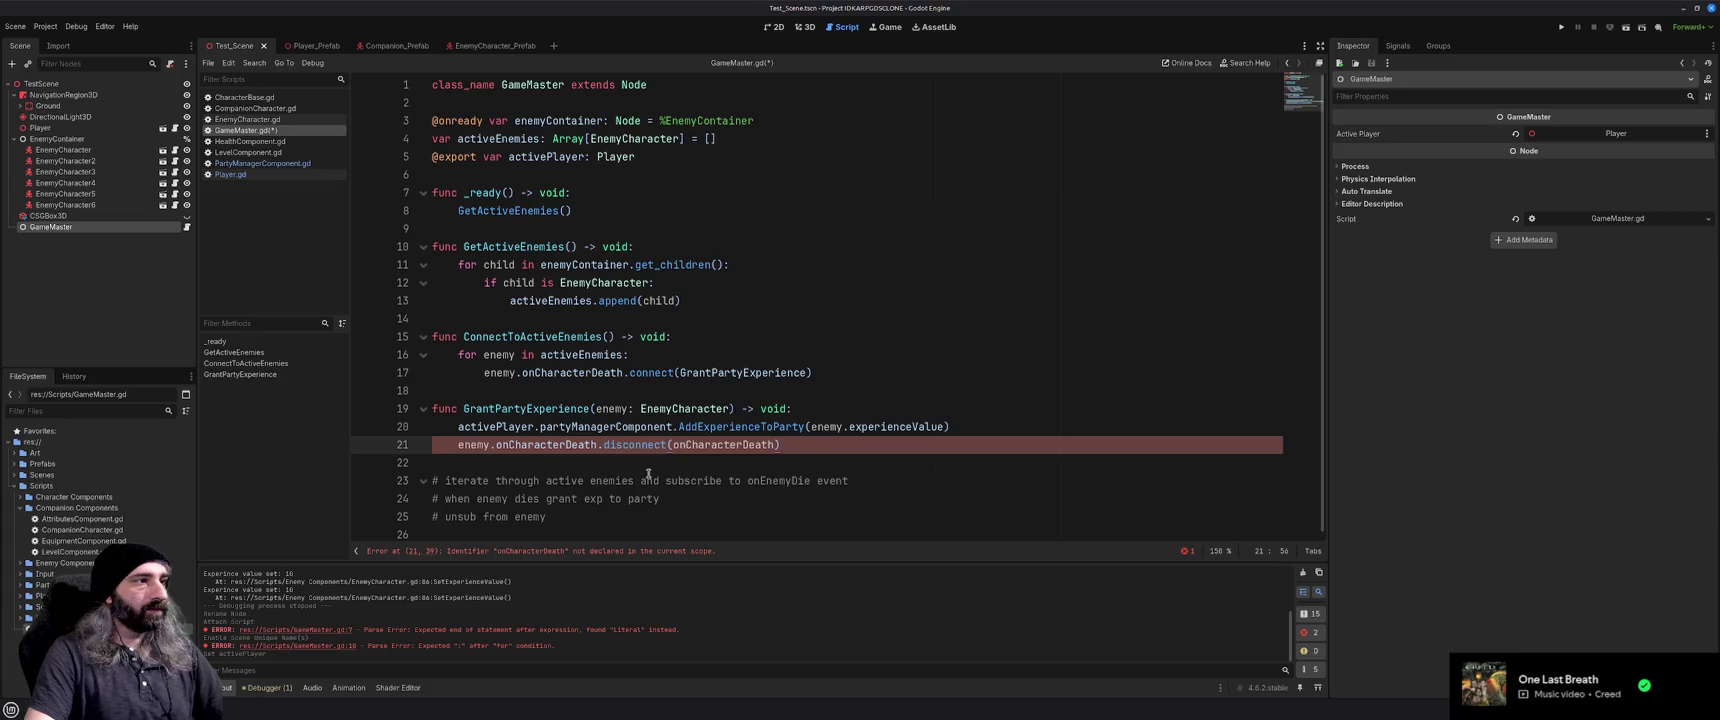
mouse_move(561, 444)
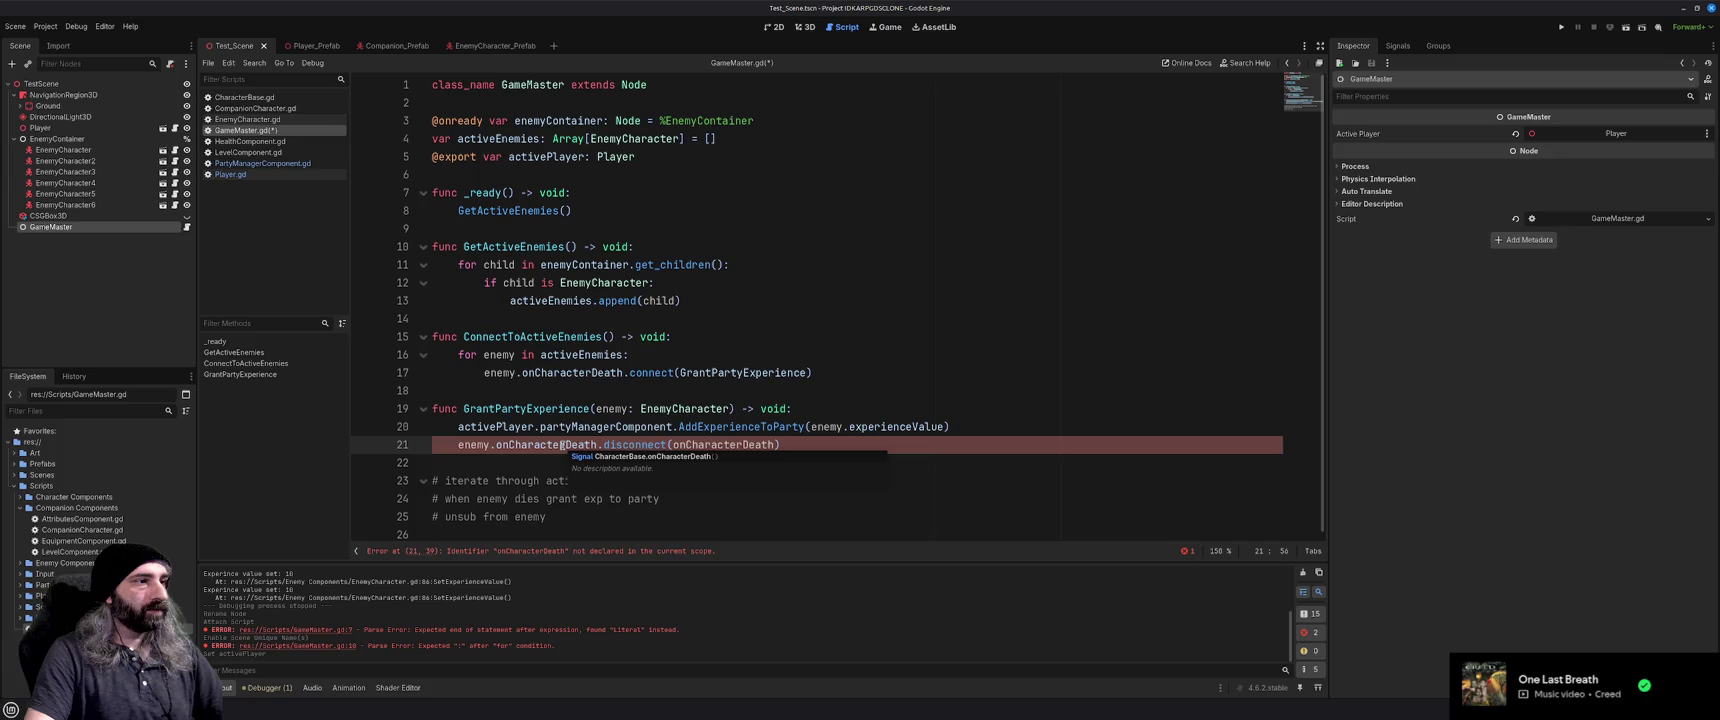
mouse_move(654, 444)
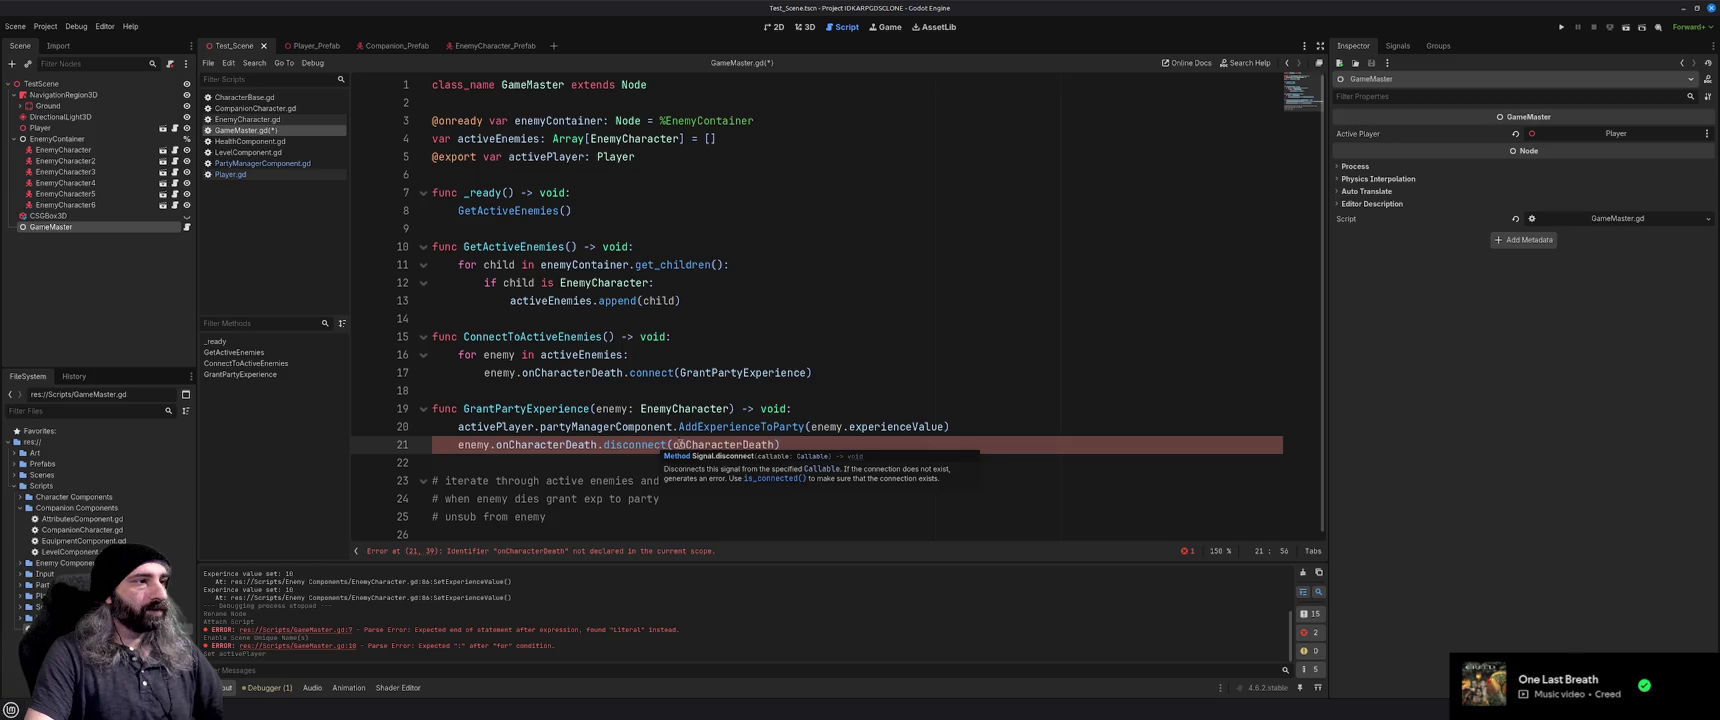
double_click(712, 444)
type("GrantP")
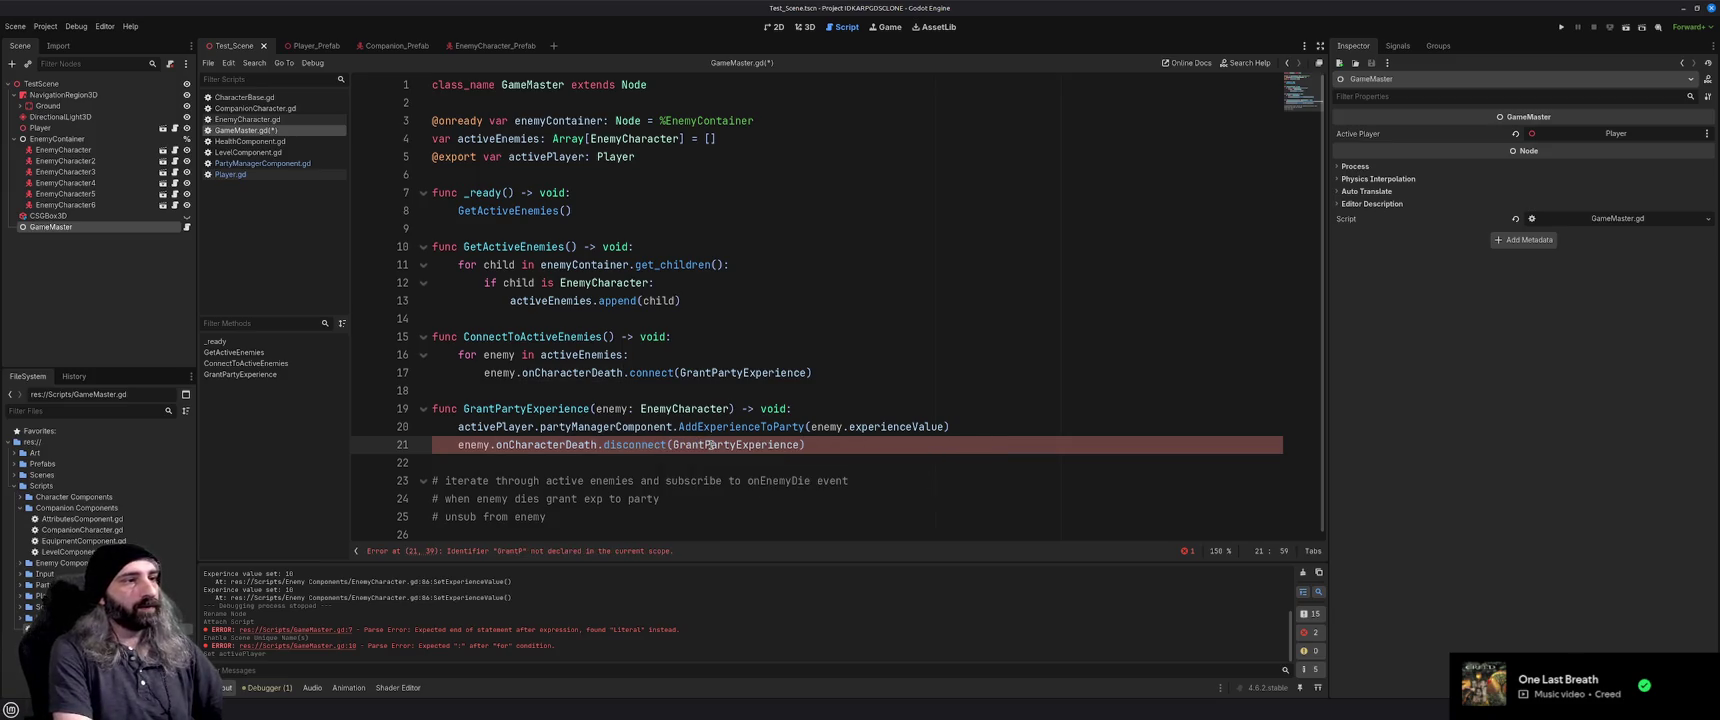
key("Return")
Add activeEnemies.remove_at() on line 22, then check the browser's Array docs
key("End")
key("Return")
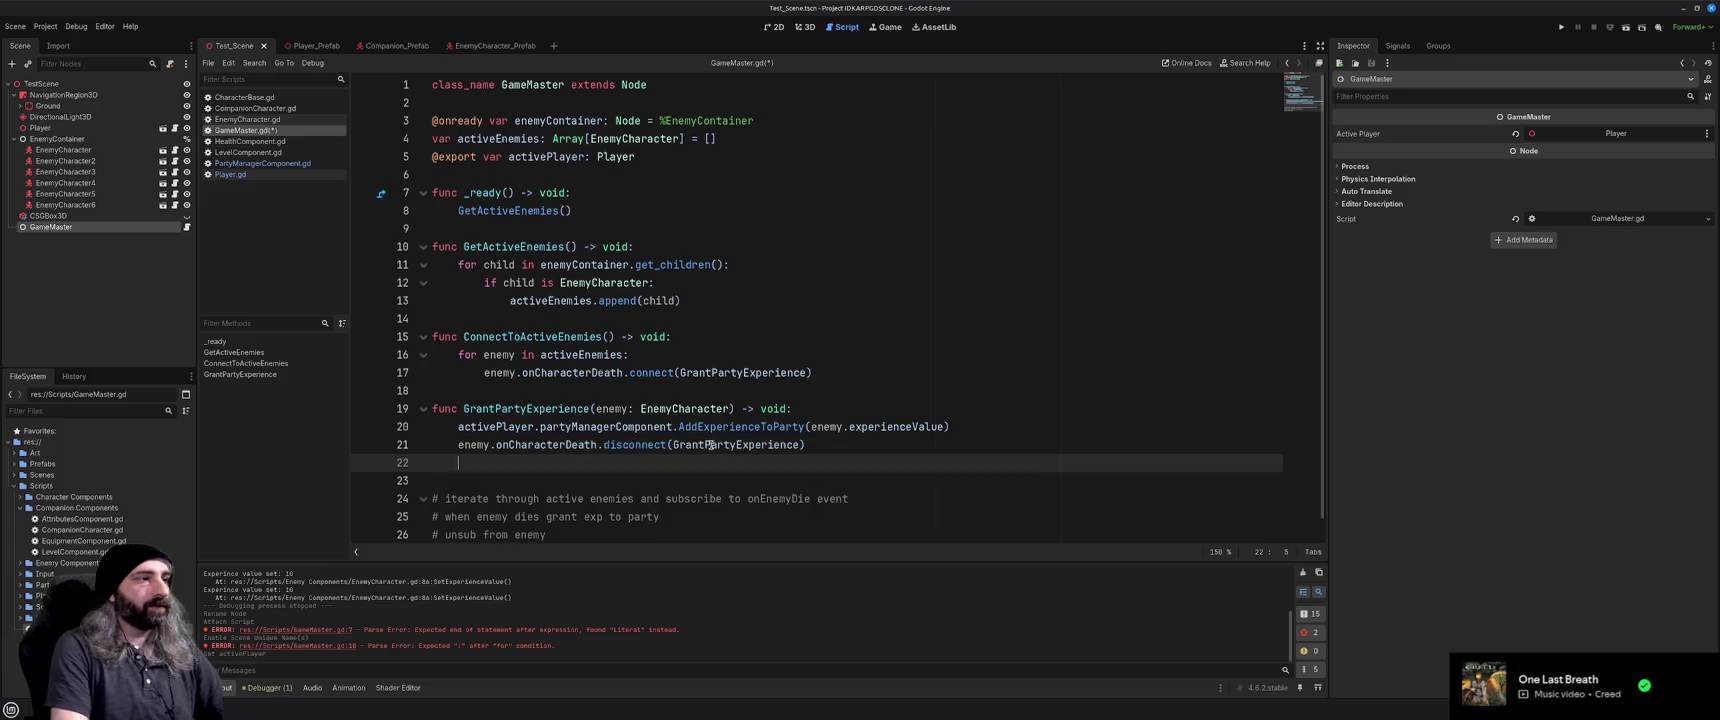
type("activeEn")
key("Return")
type(".remove")
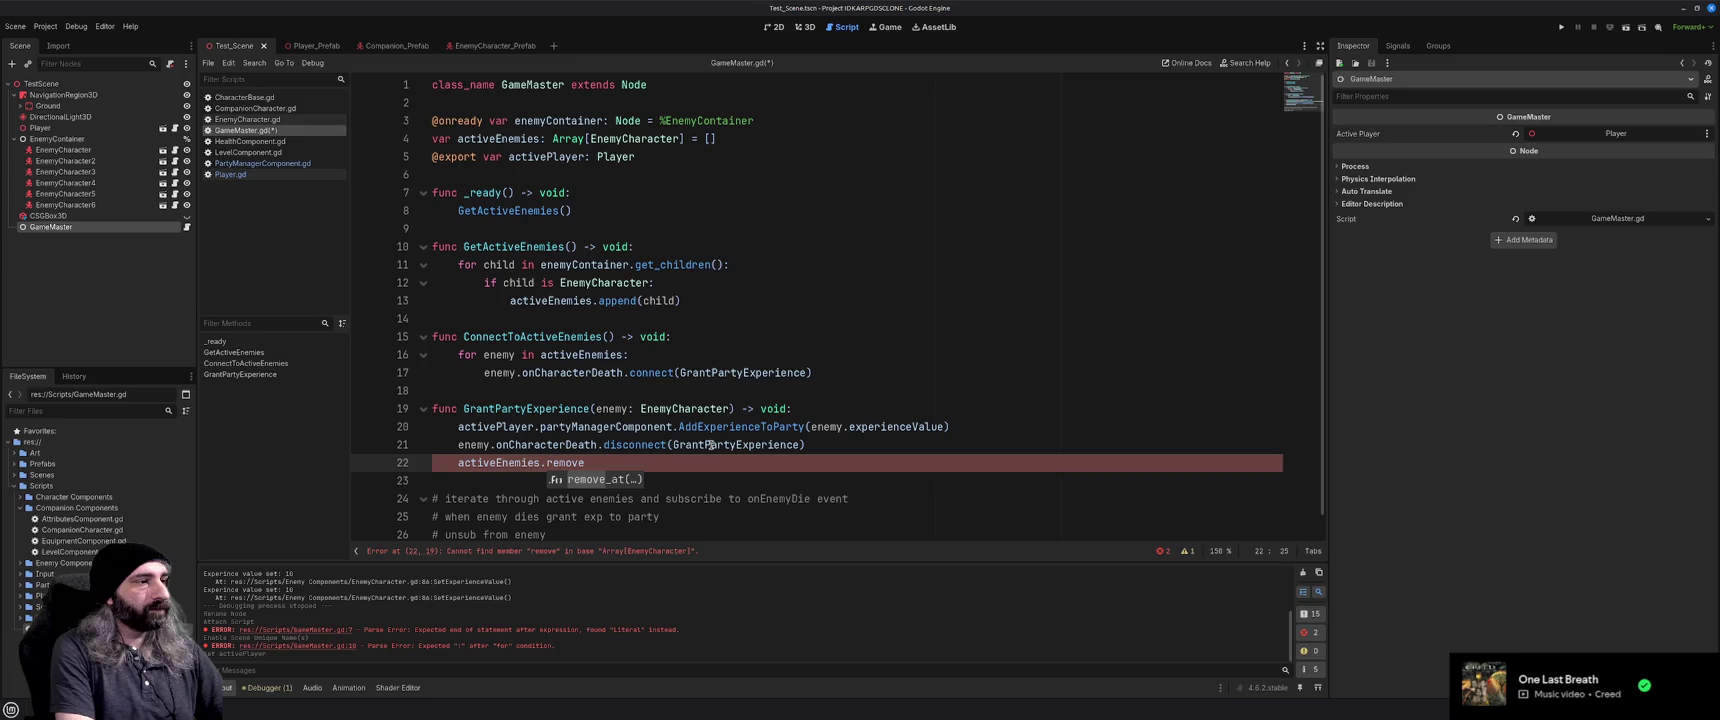
key("Return")
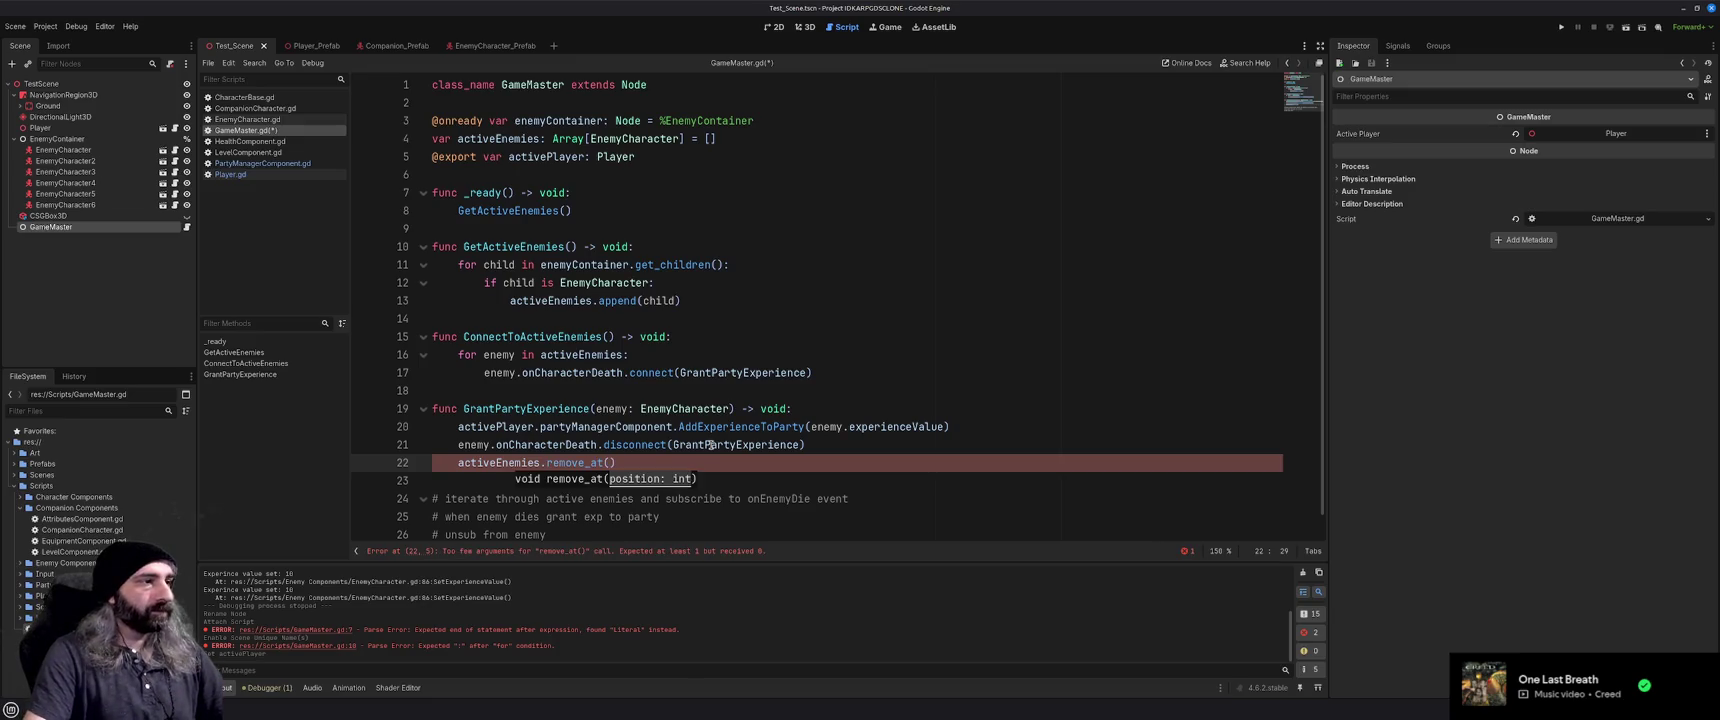
mouse_move(786, 433)
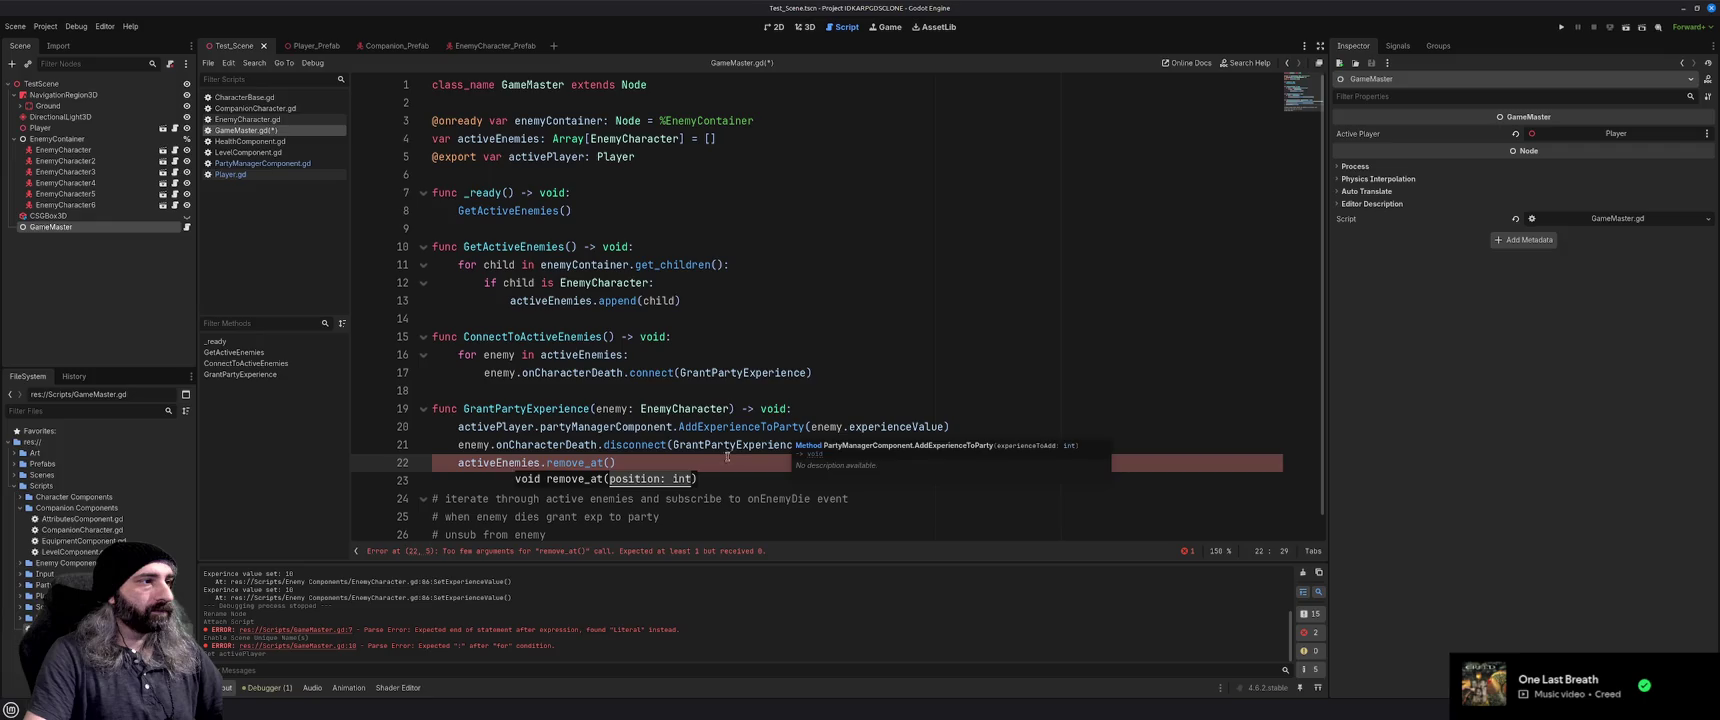
left_click(684, 457)
key("shift+Home")
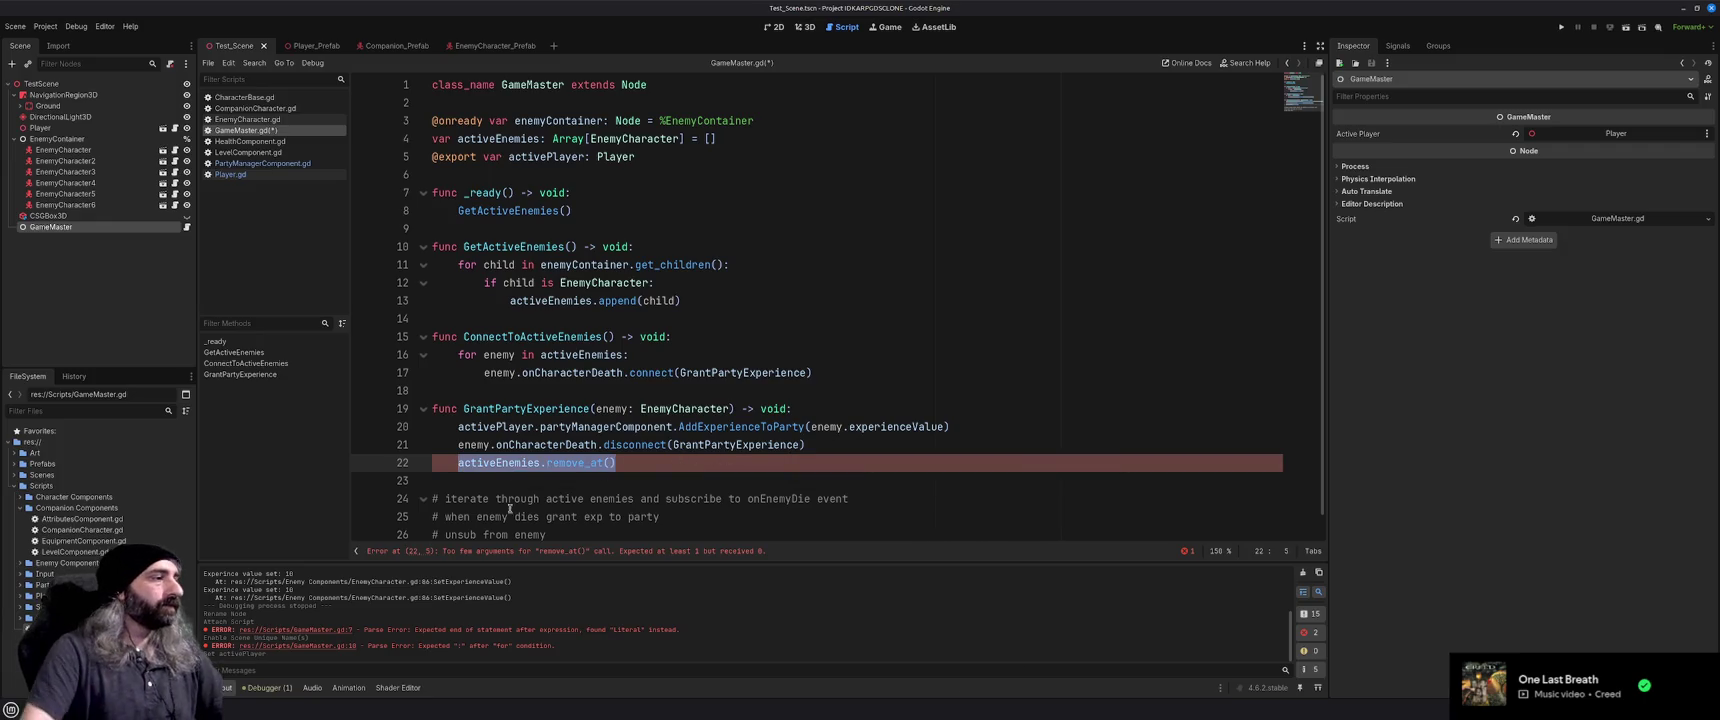
key("alt+Tab")
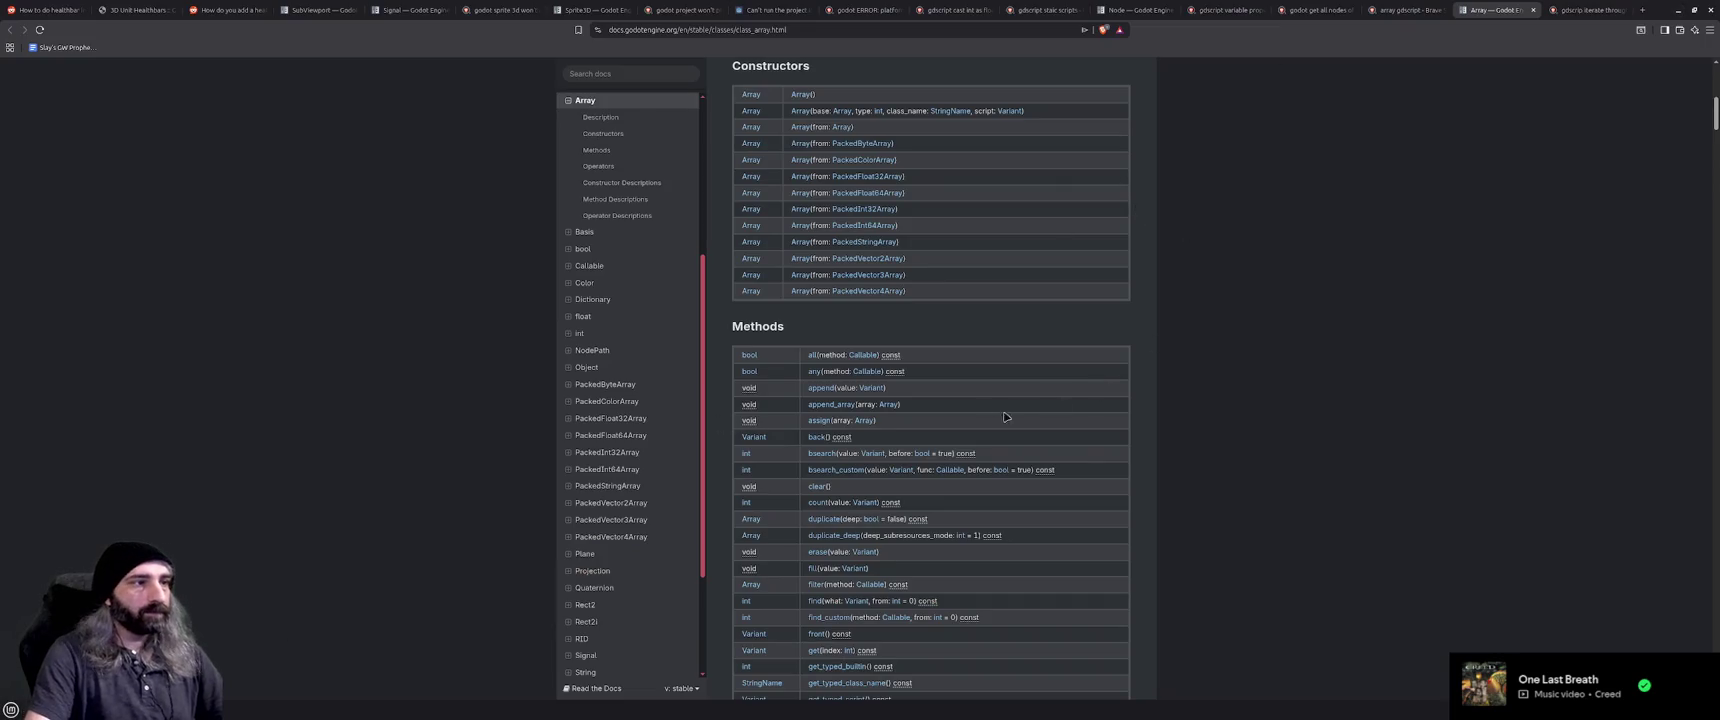
Scroll through the Array Methods list, then return to the Godot editor
scroll(980, 410, "down", 1)
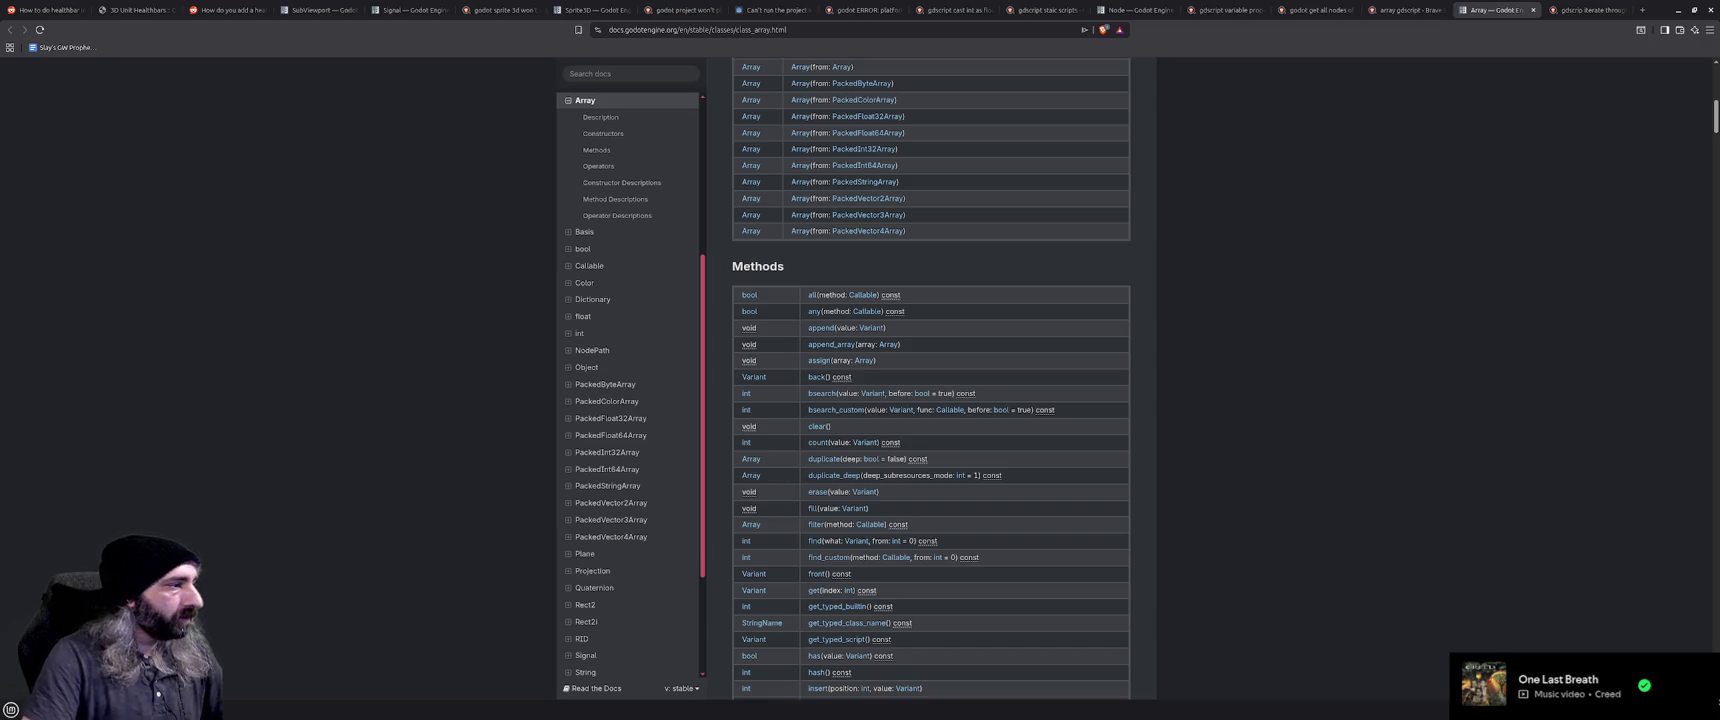
key("alt+Tab")
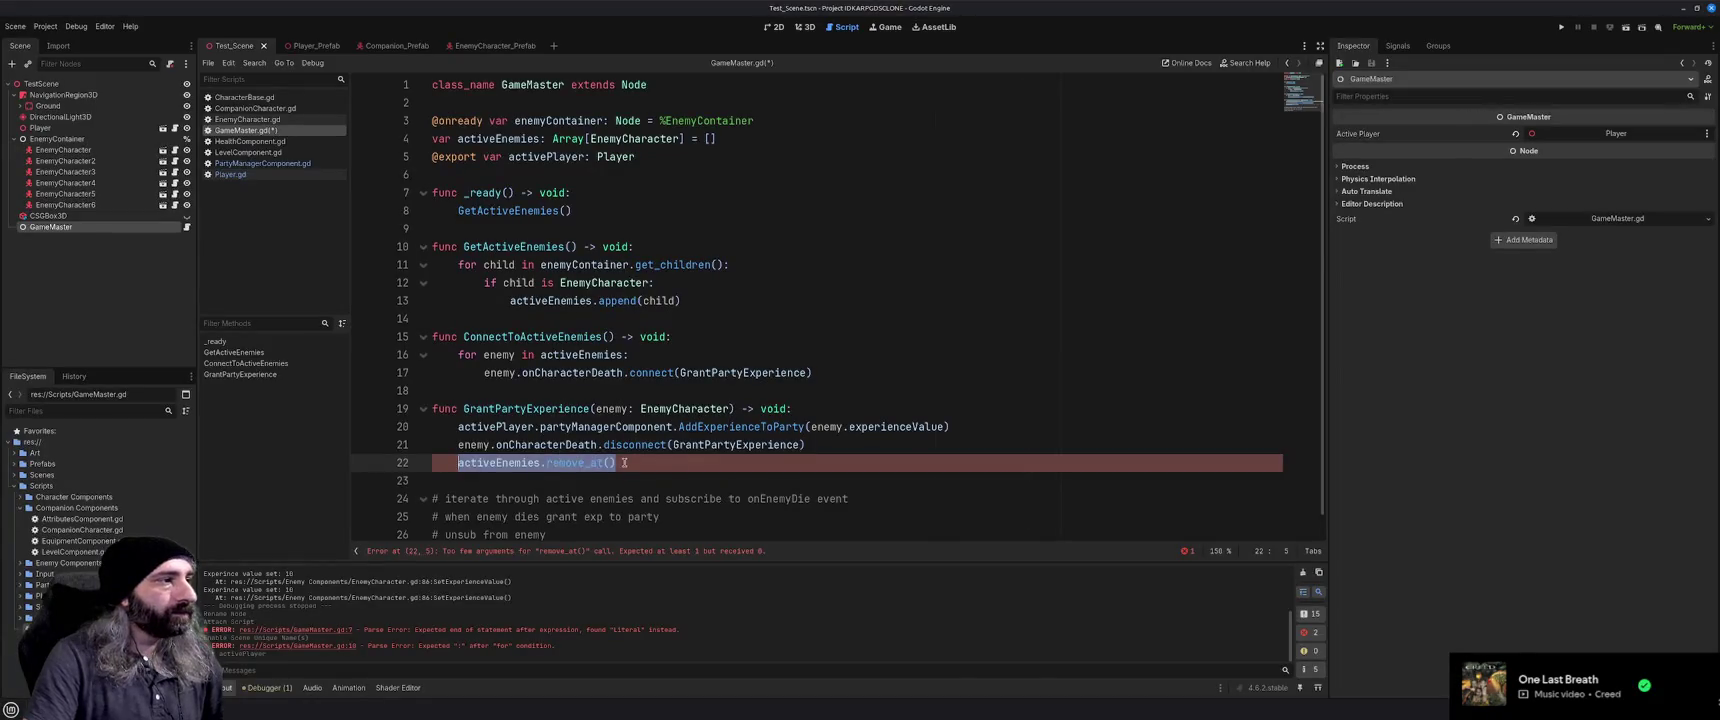
Replace the remove_at() call with var enemyIndex: int = activeEnemies.find(enemy) on line 22
left_click(624, 462)
key("ctrl+shift+Left")
key("ctrl+shift+Left")
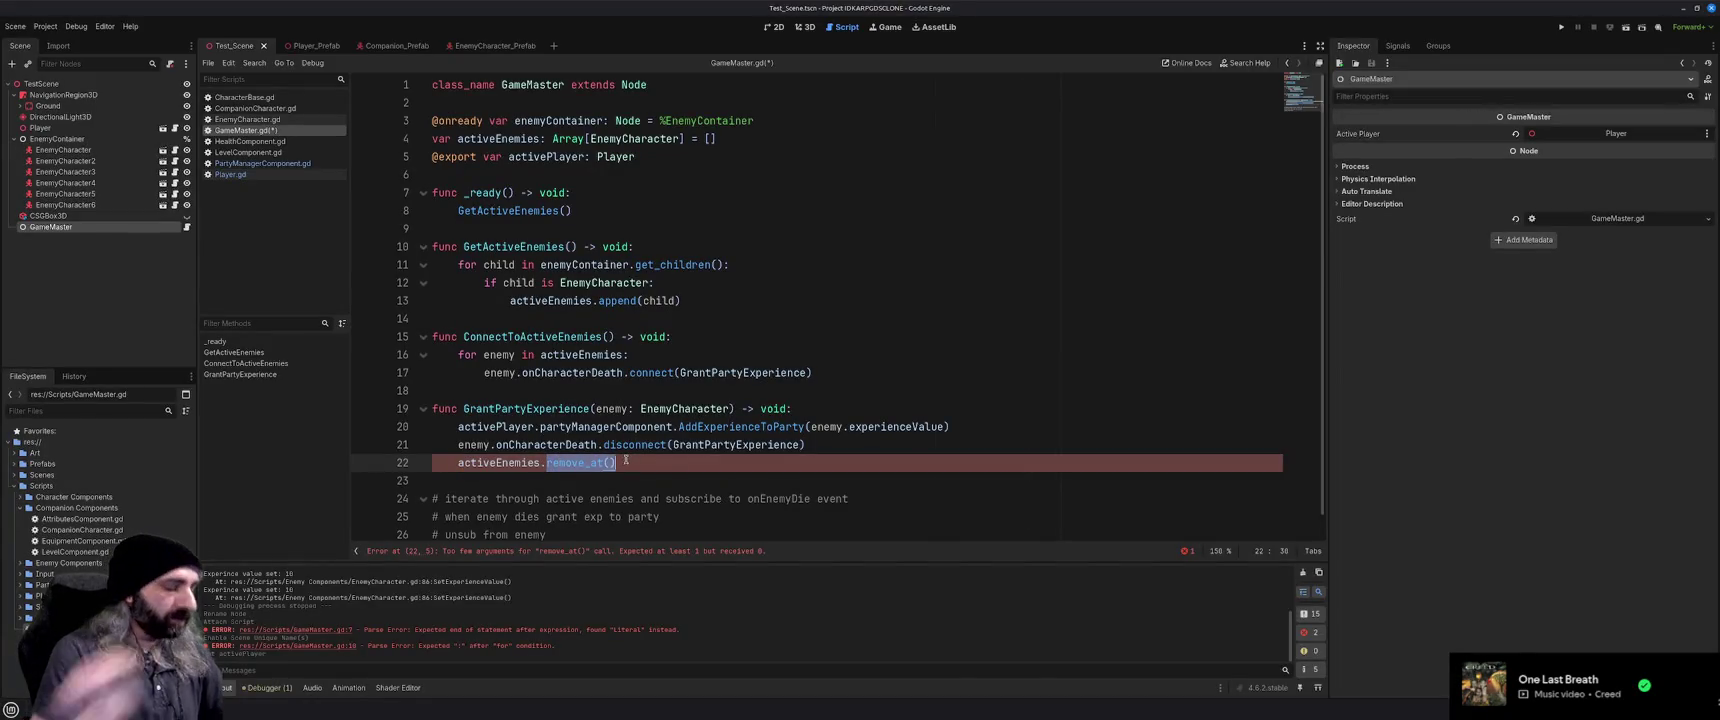
type("fin")
type("enemyIndex ")
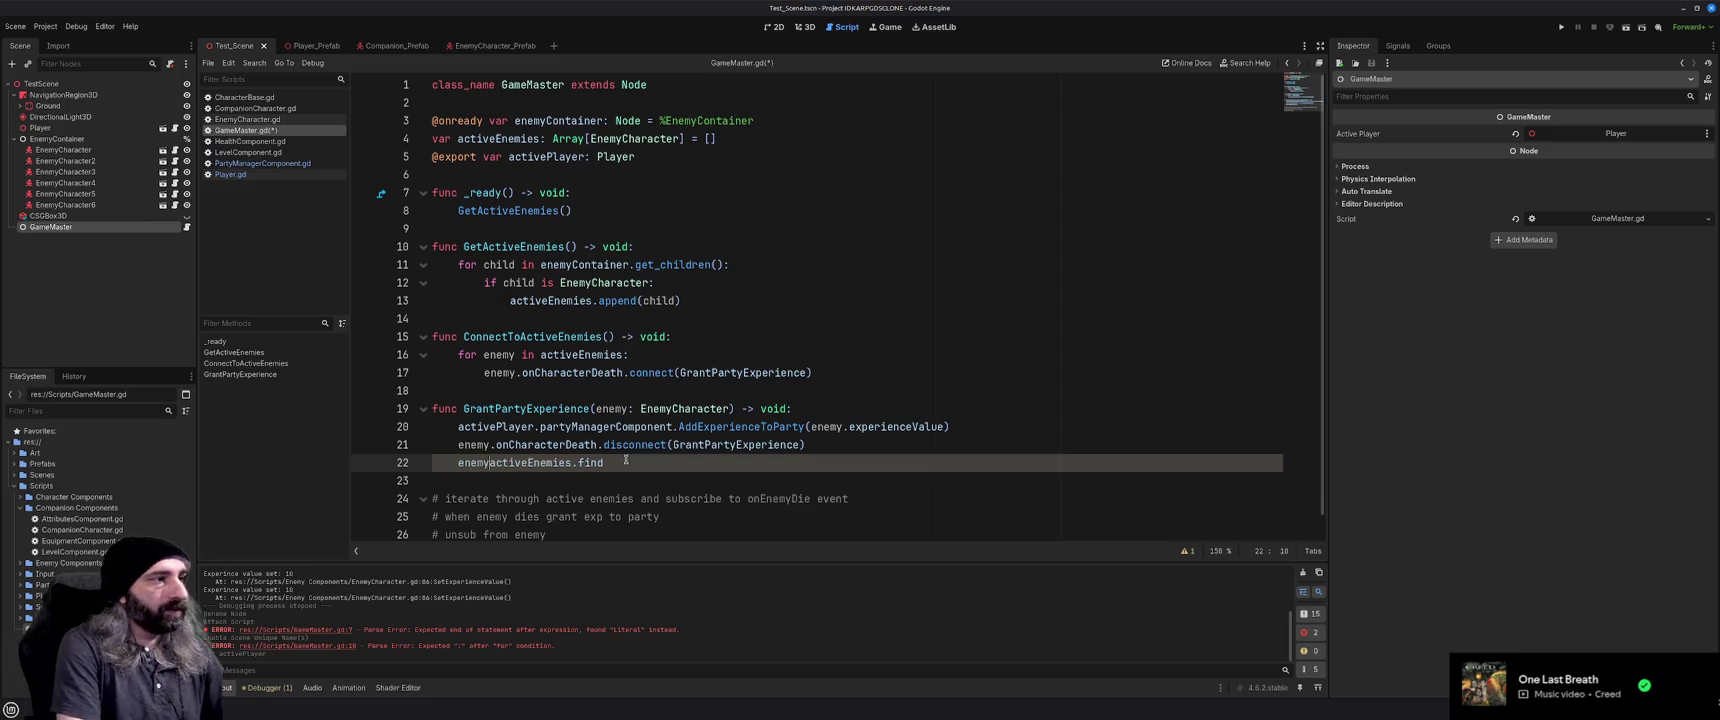
type("= ")
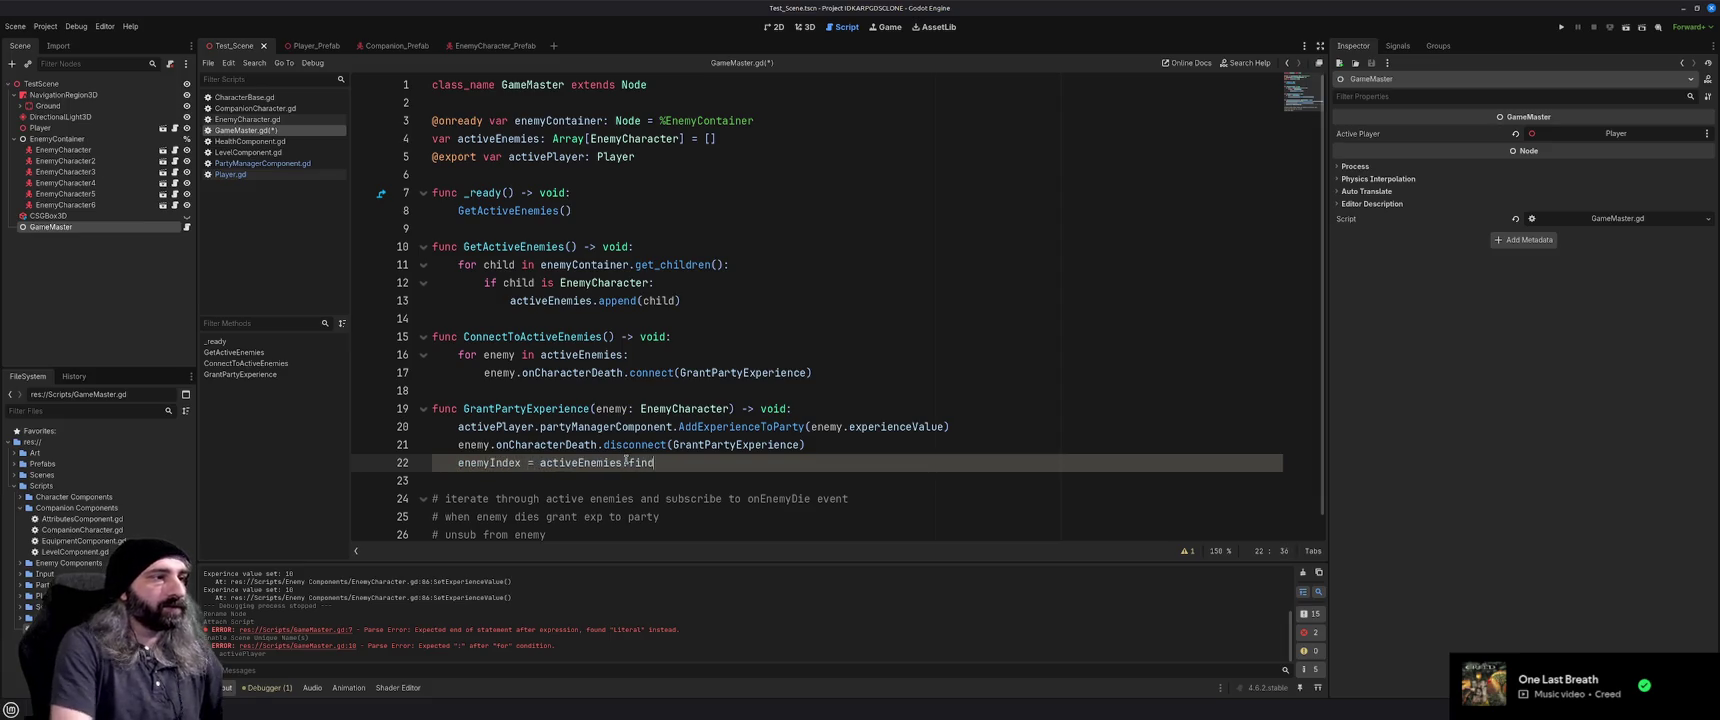
type("(enemy")
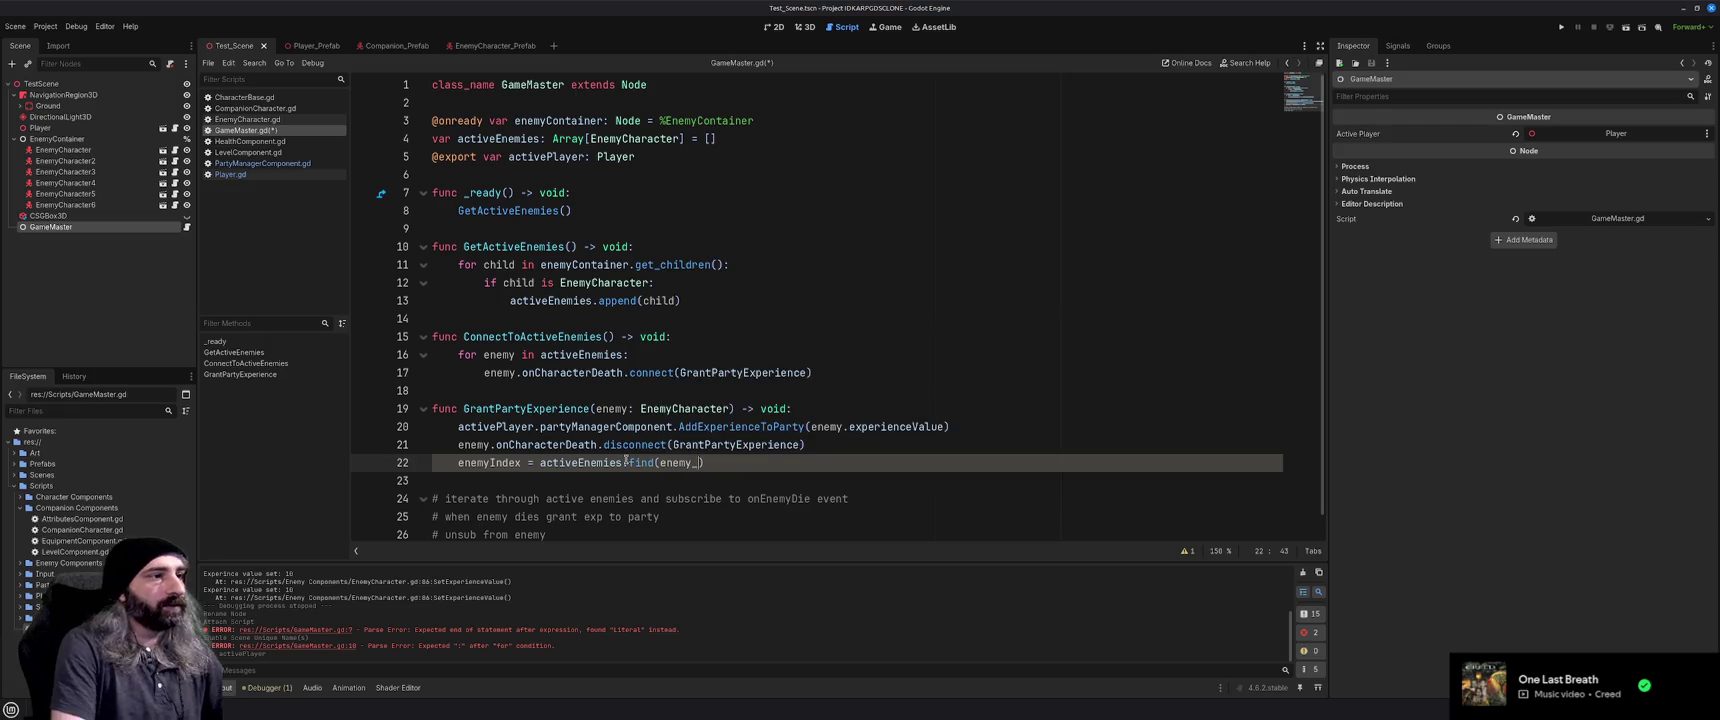
key("Return")
type("active")
key("Return")
key("Up")
type("var")
key("ctrl+Right")
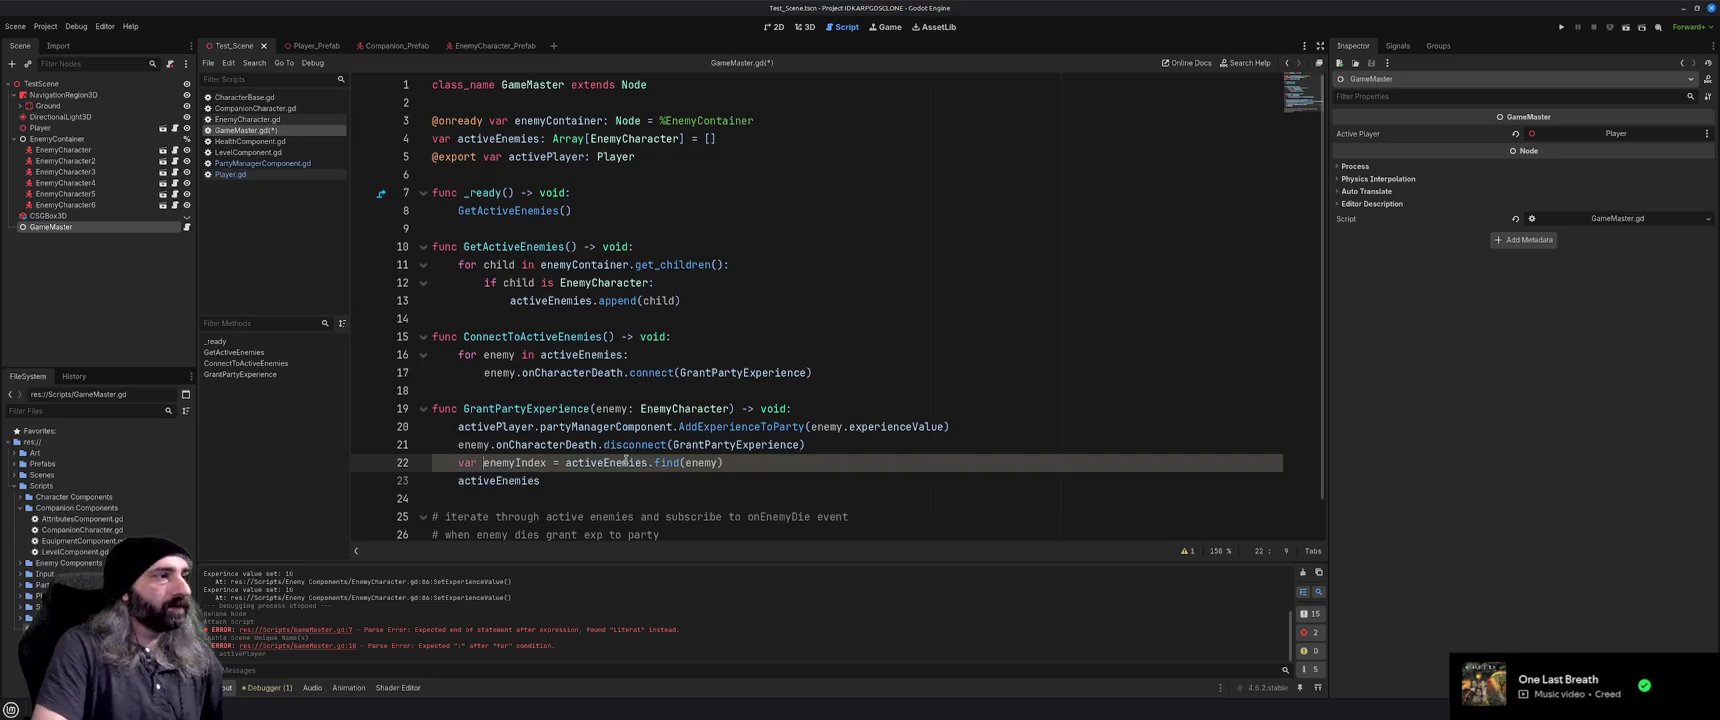
type(": int")
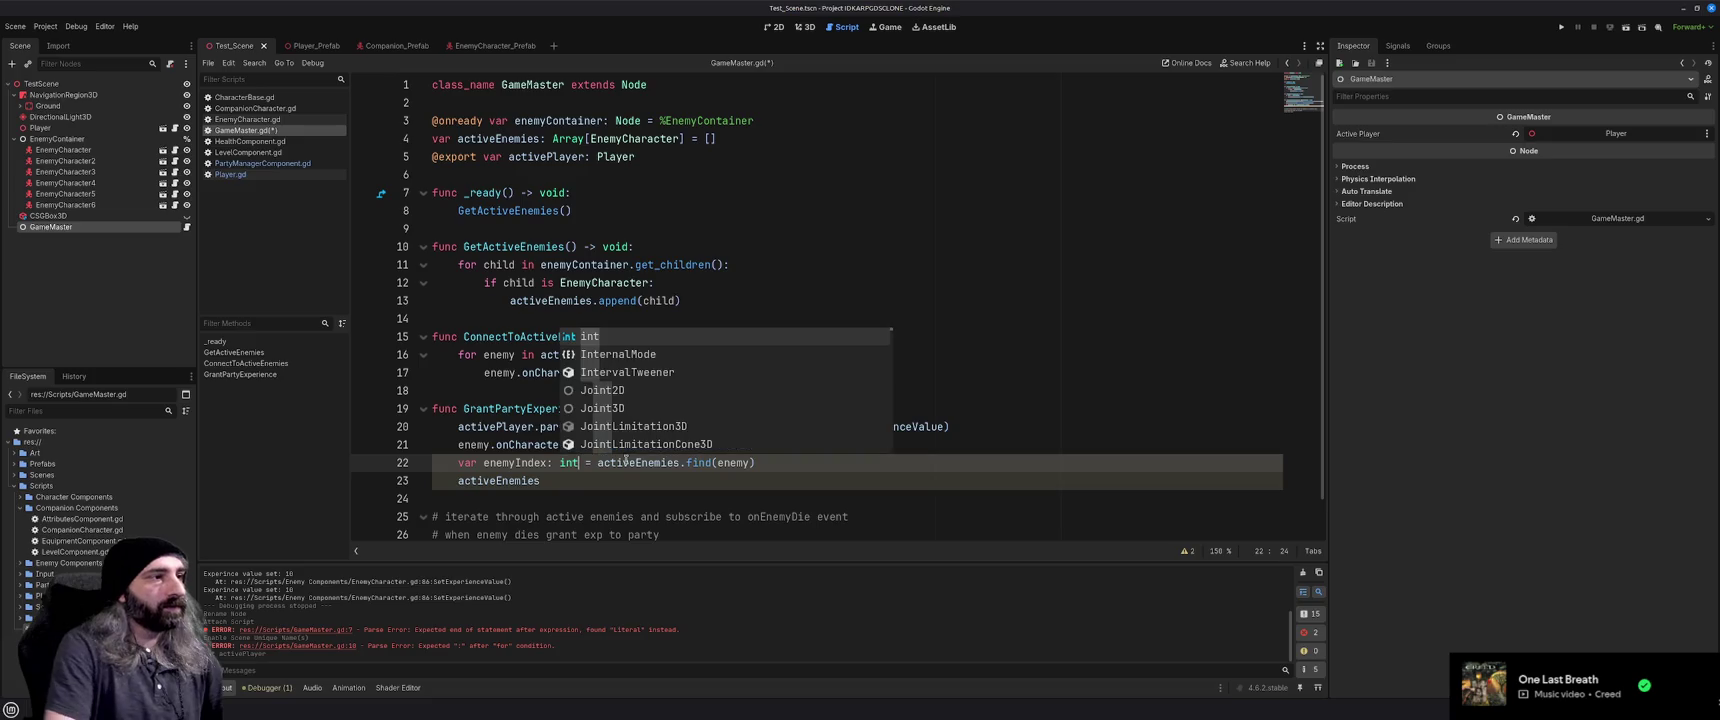
Add activeEnemies.remove_at(enemyIndex) on the next line and save GameMaster.gd
key("Down")
type(".remove_")
key("Return")
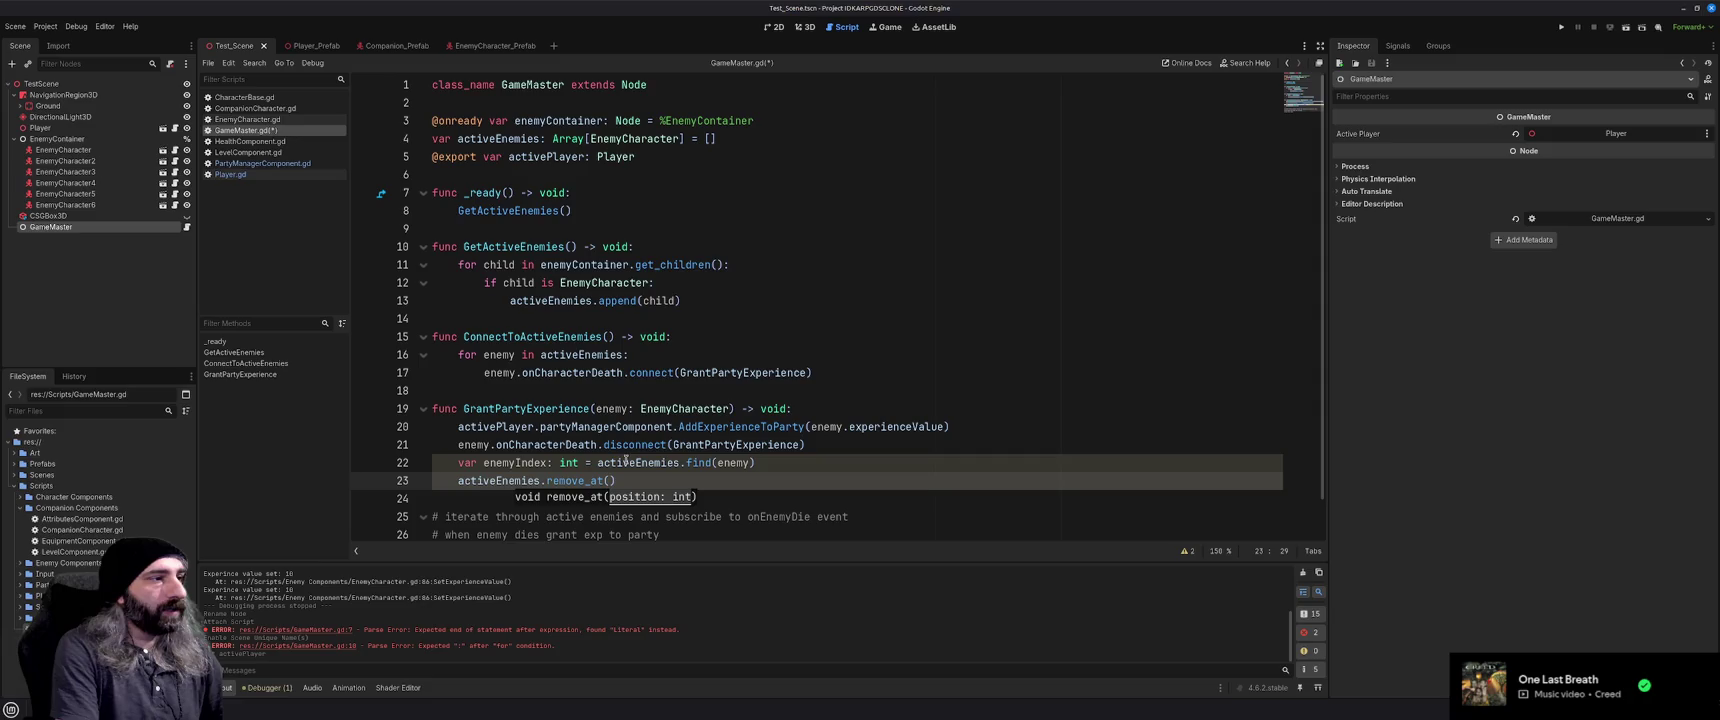
type("enemyIn")
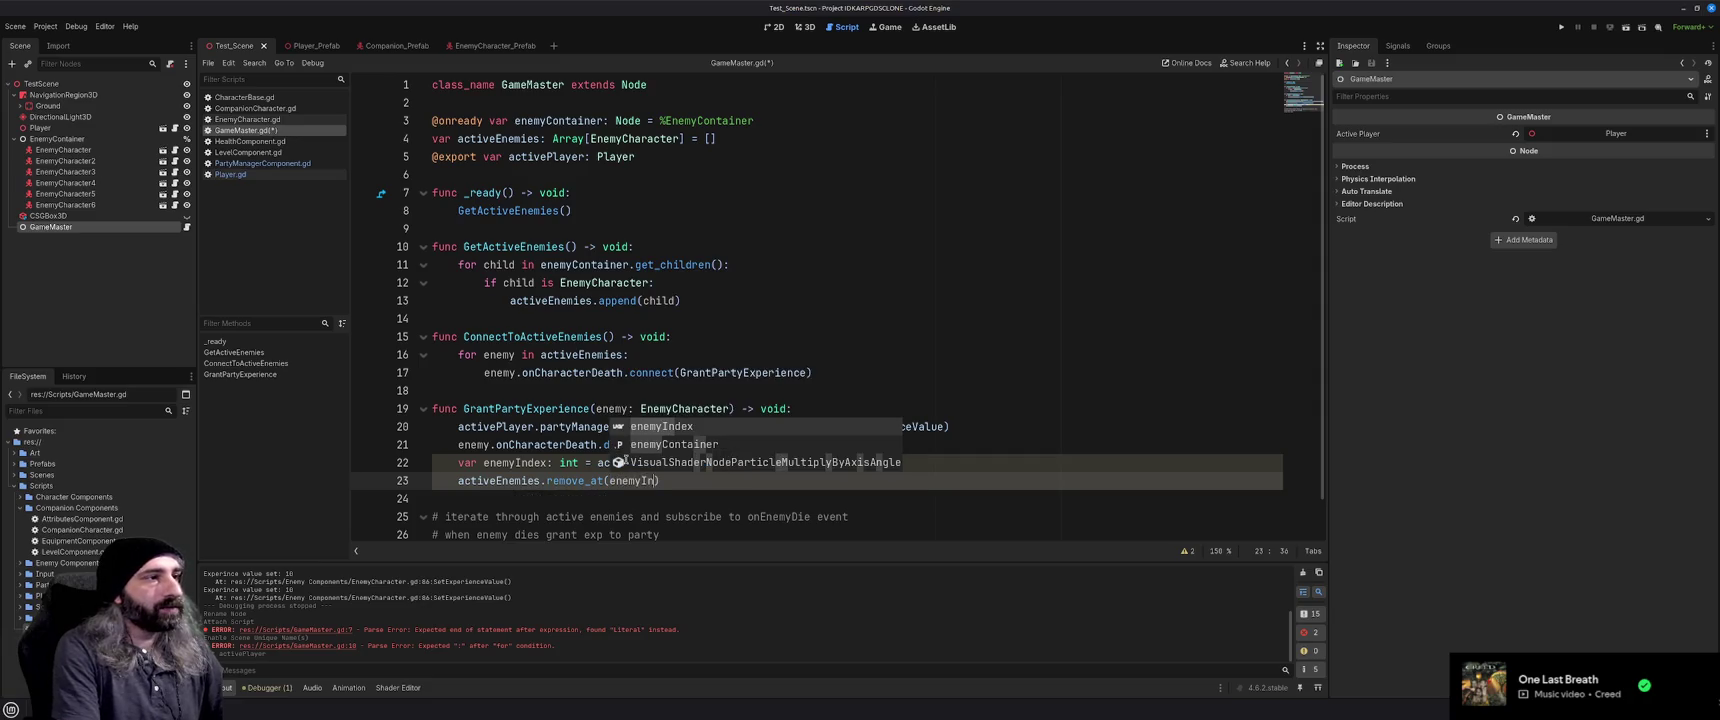
key("Return")
key("End")
key("ctrl+s")
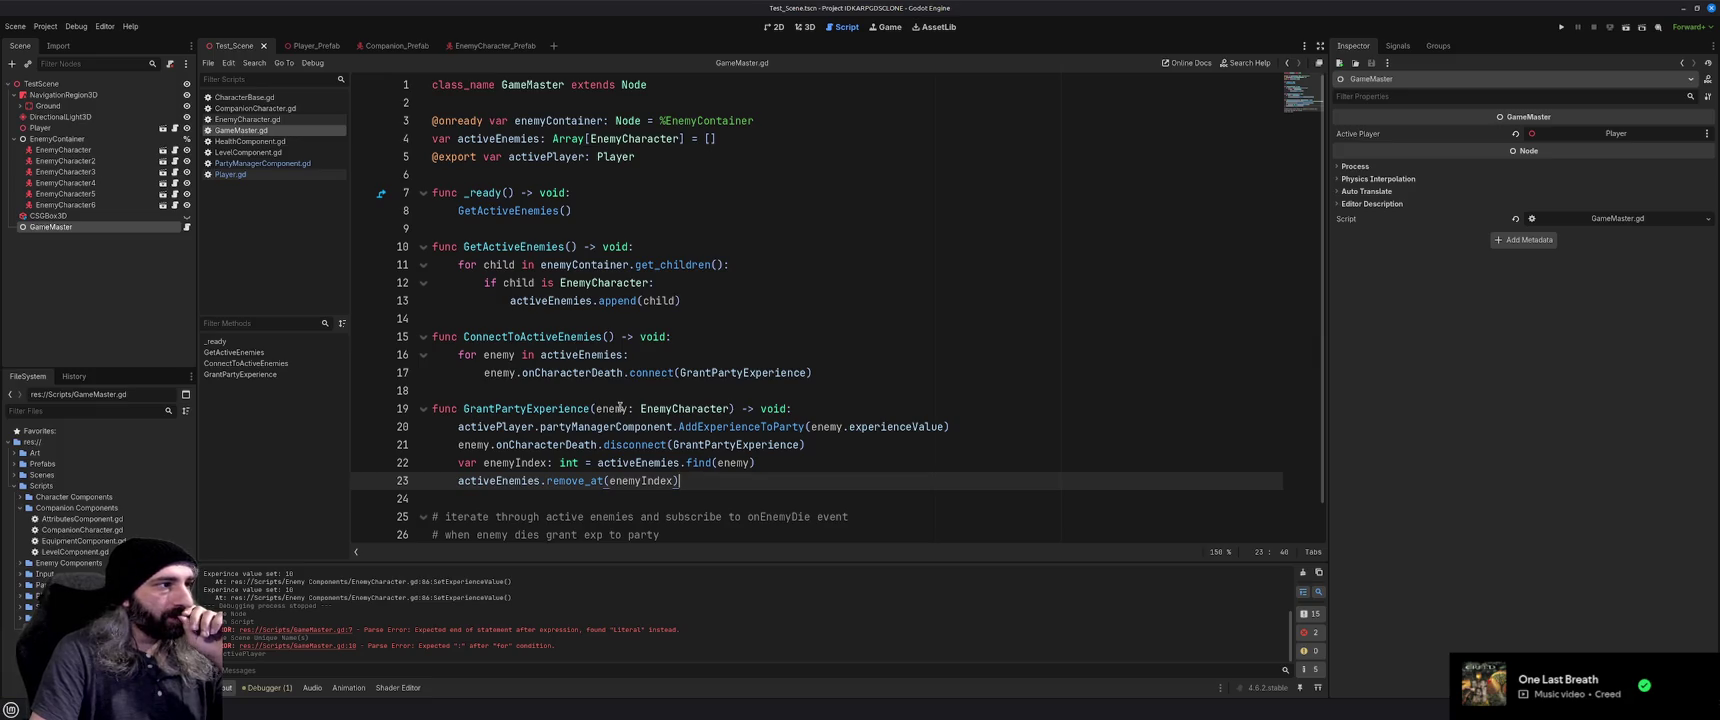
Toggle breakpoints on lines 10–13, 15–17 and 19–23 of GameMaster.gd
mouse_move(581, 354)
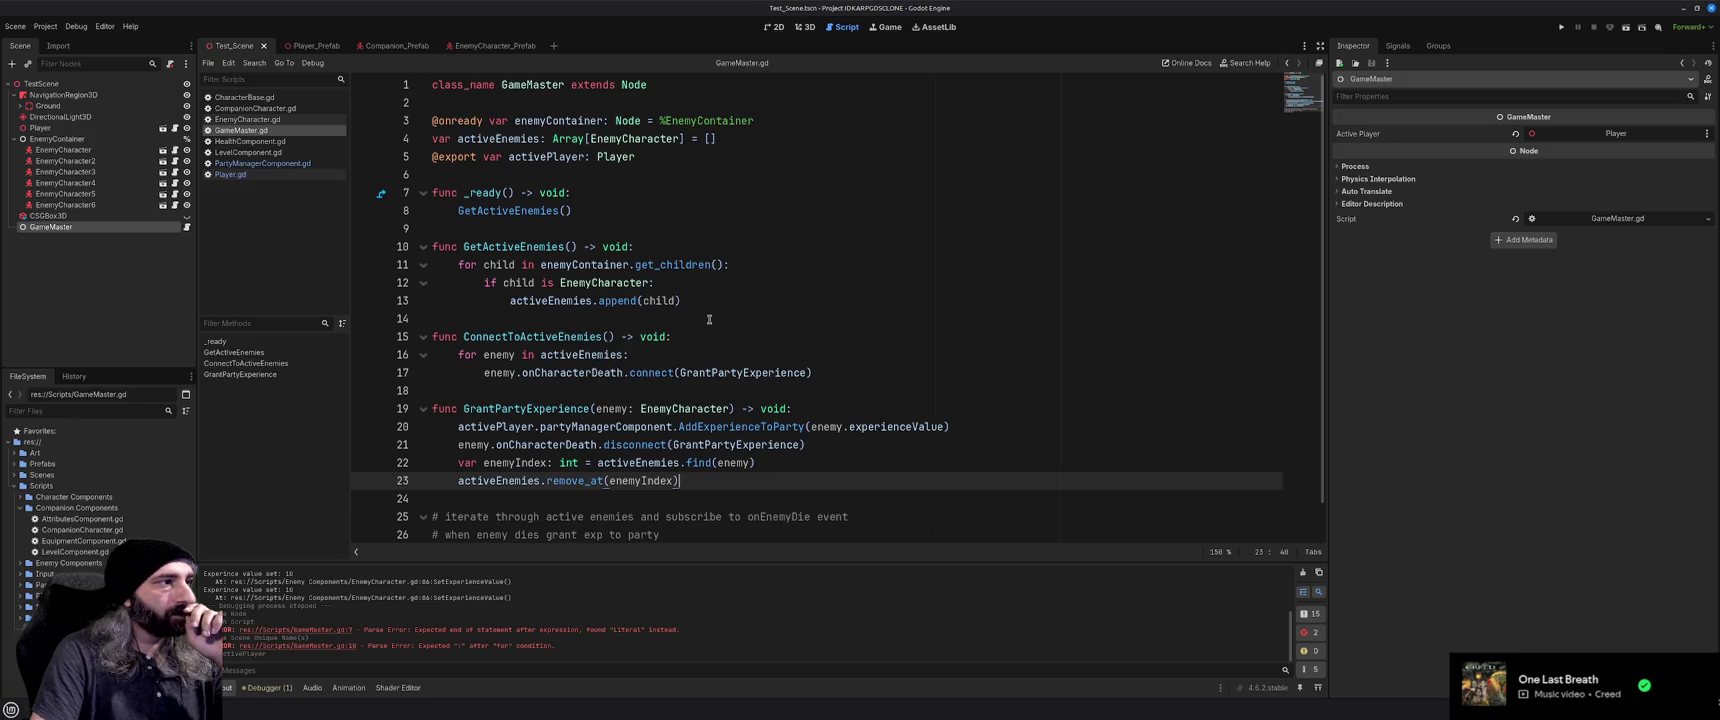
left_click(363, 247)
left_click(363, 265)
left_click(363, 283)
left_click(363, 301)
left_click(363, 337)
left_click(363, 355)
left_click(363, 373)
left_click(363, 409)
left_click(363, 427)
left_click(363, 445)
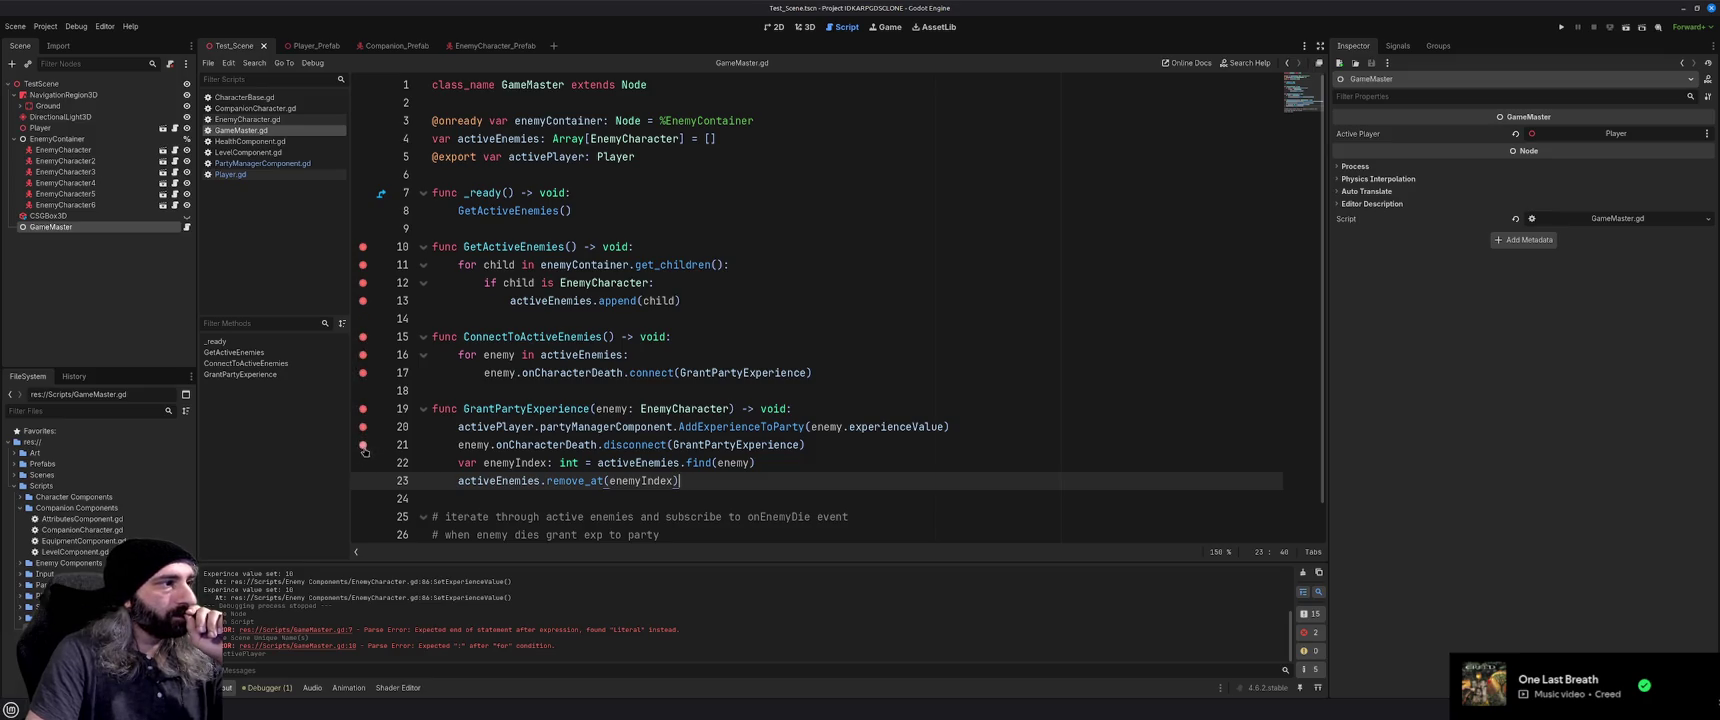
left_click(363, 463)
left_click(363, 481)
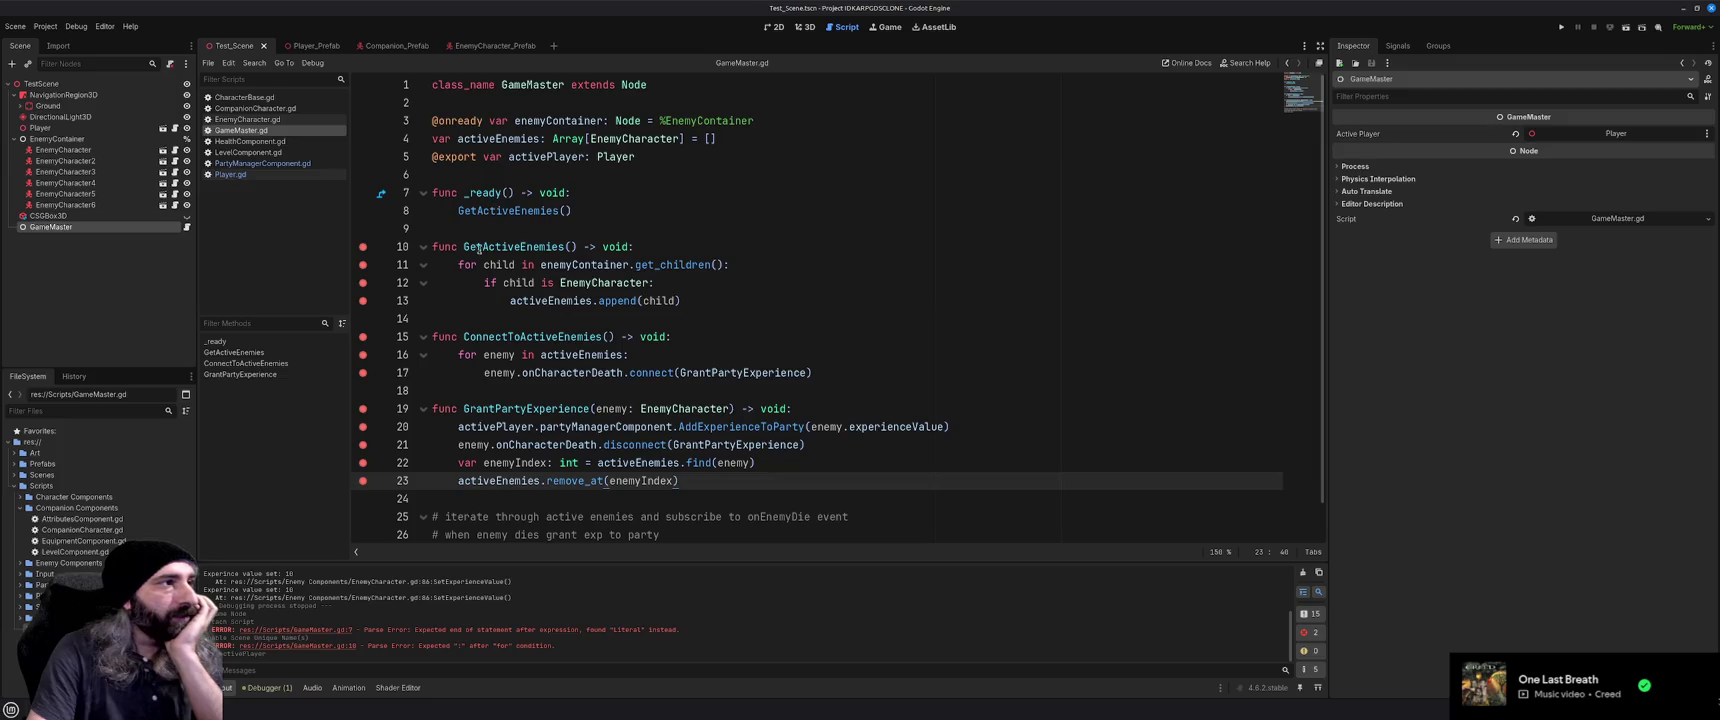
left_click(580, 211)
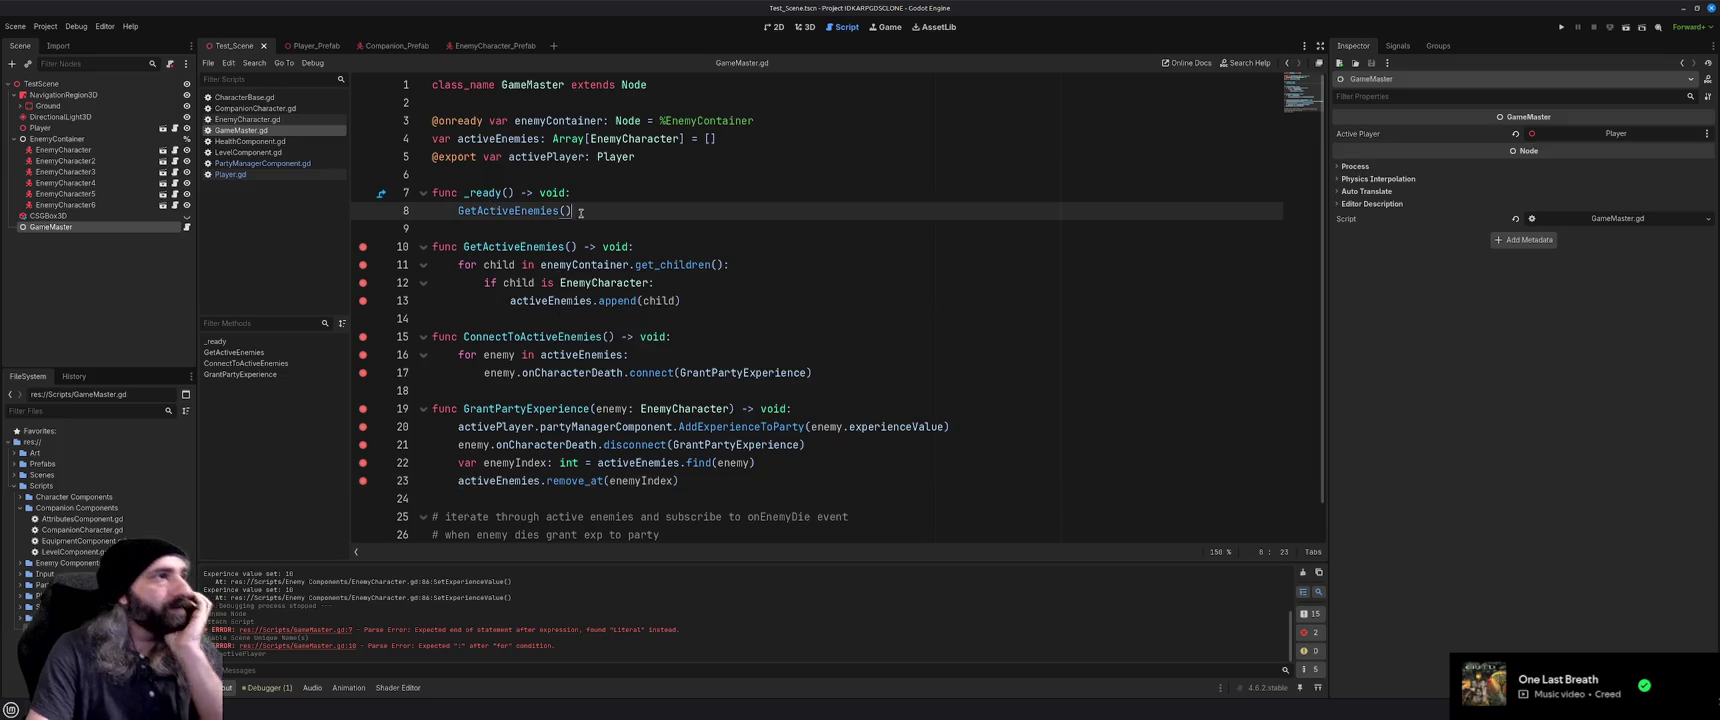
Call ConnectToActiveEnemies() in _ready after GetActiveEnemies(), then open EnemyCharacter.gd
key("Return")
type("ConnectTo")
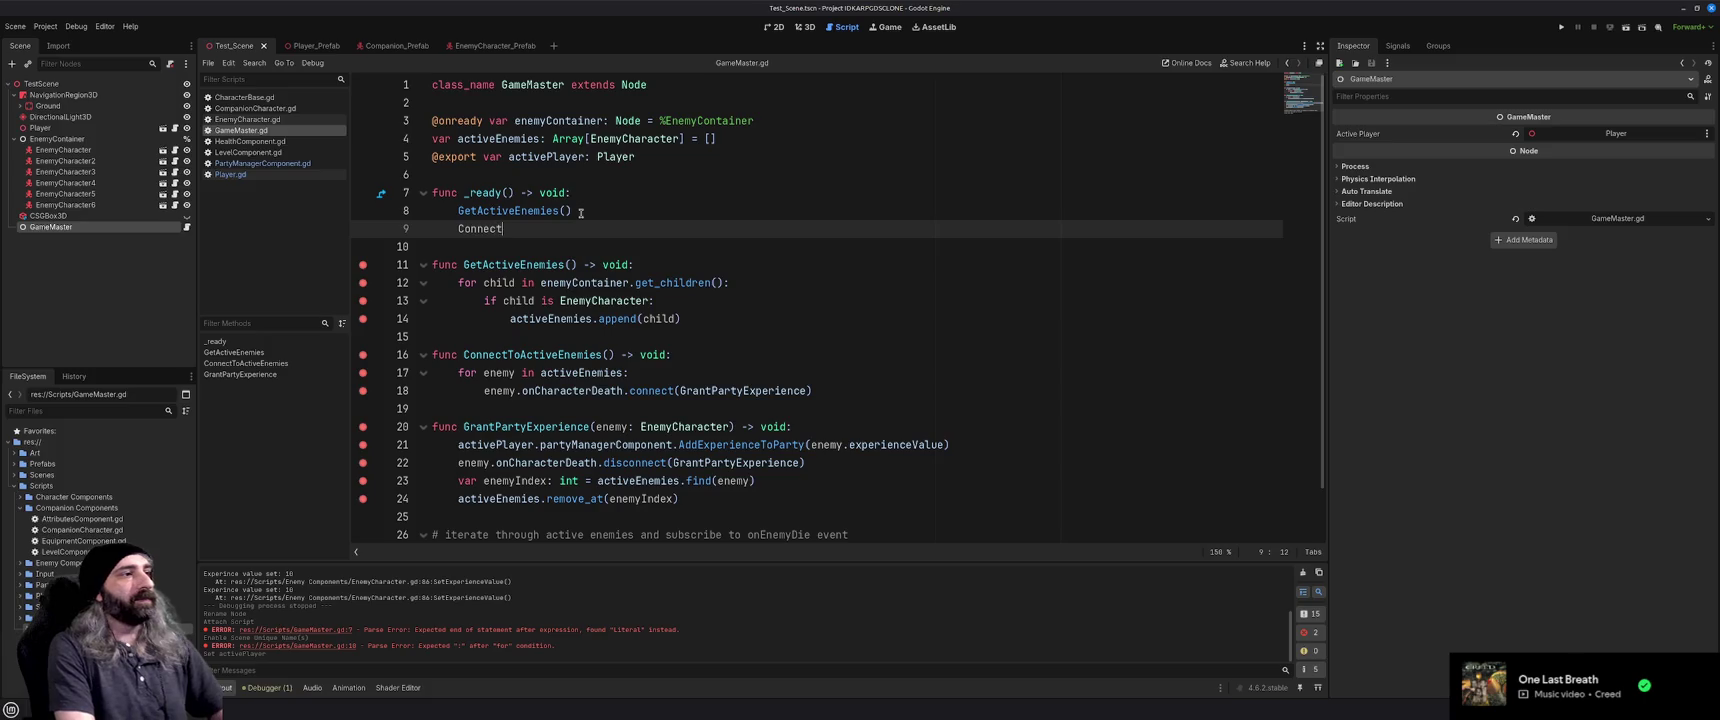
key("Return")
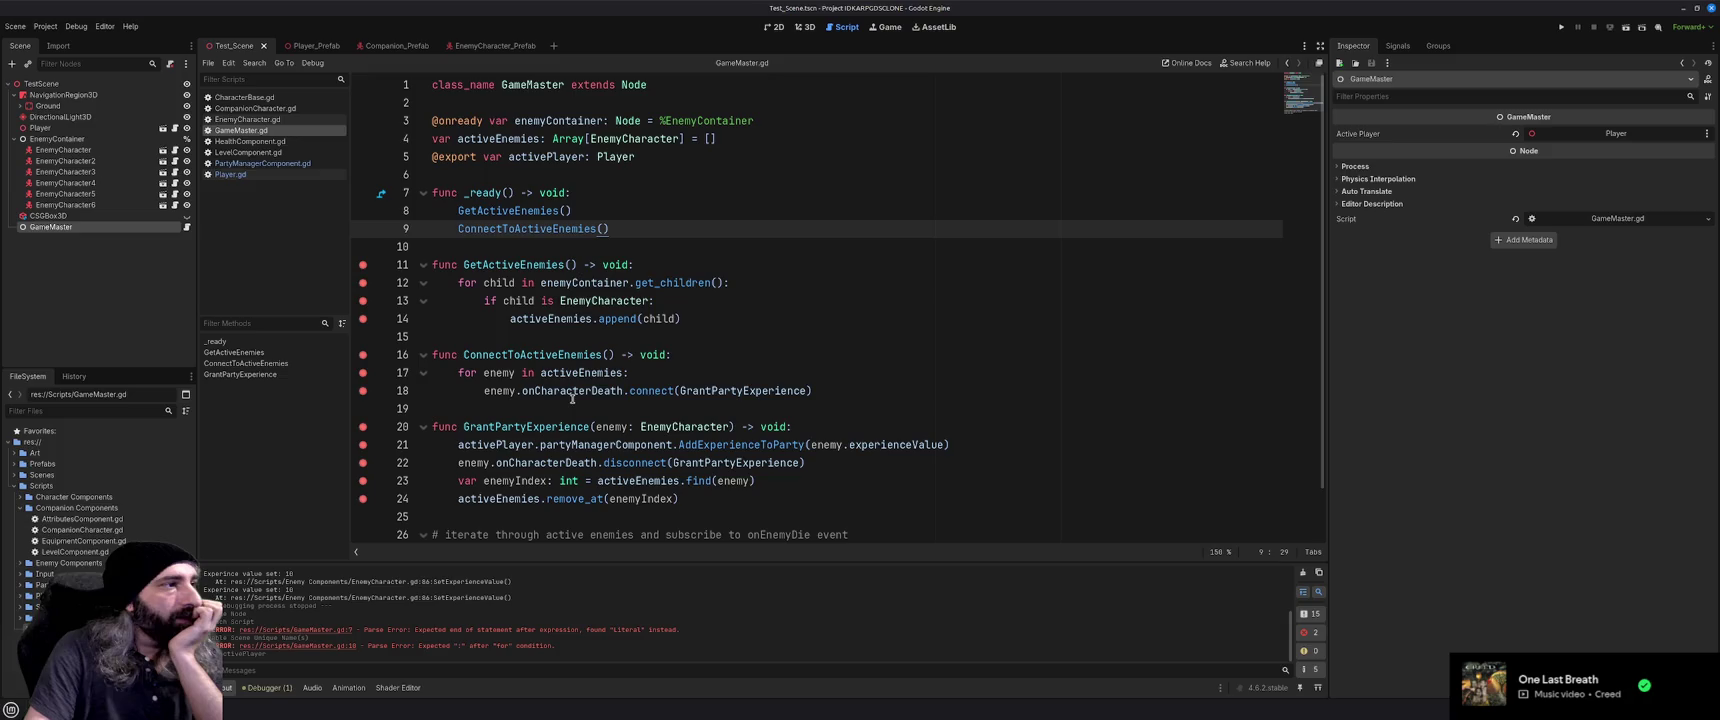
mouse_move(569, 397)
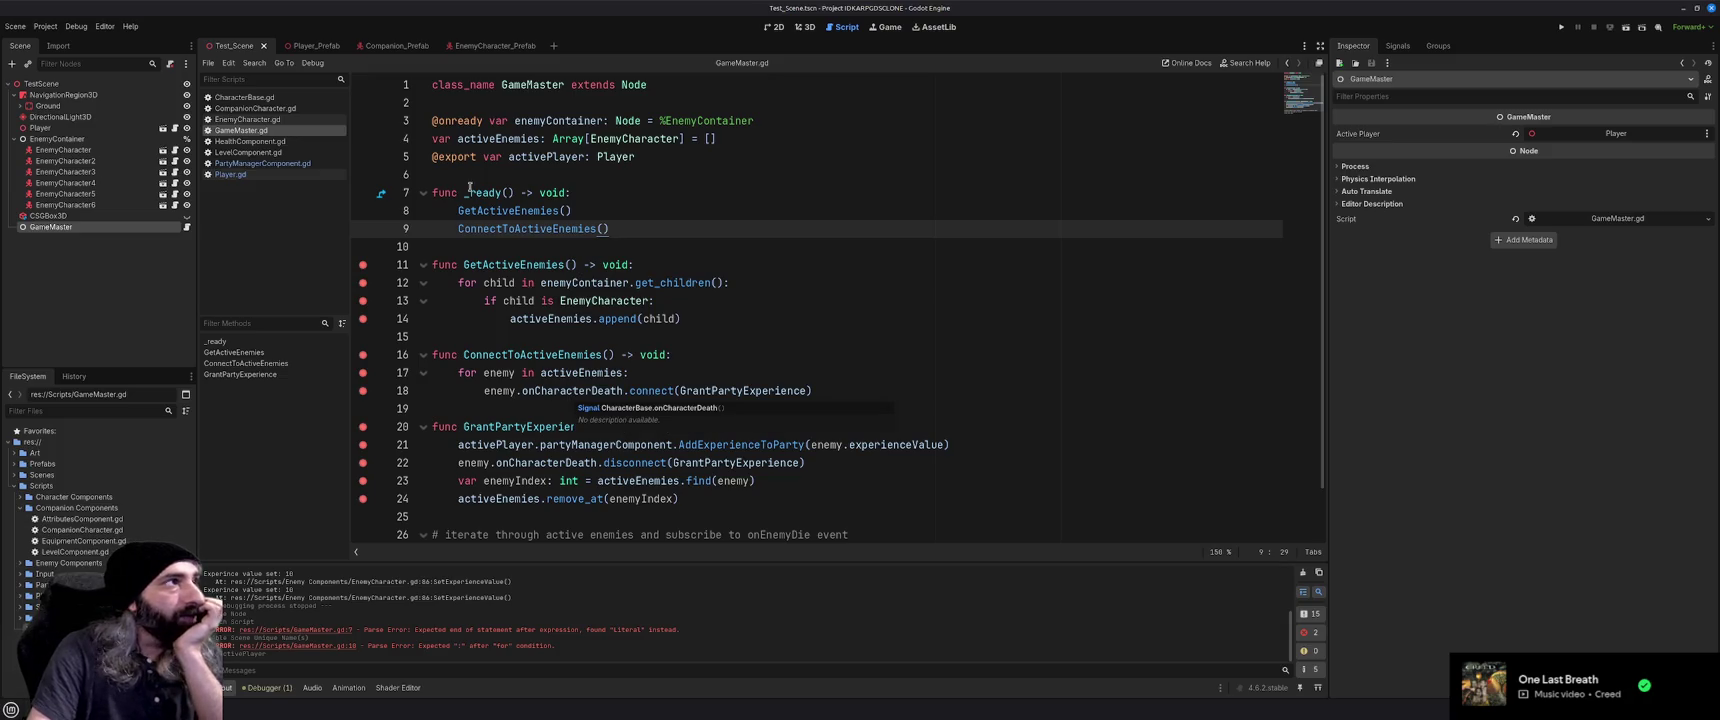
left_click(263, 121)
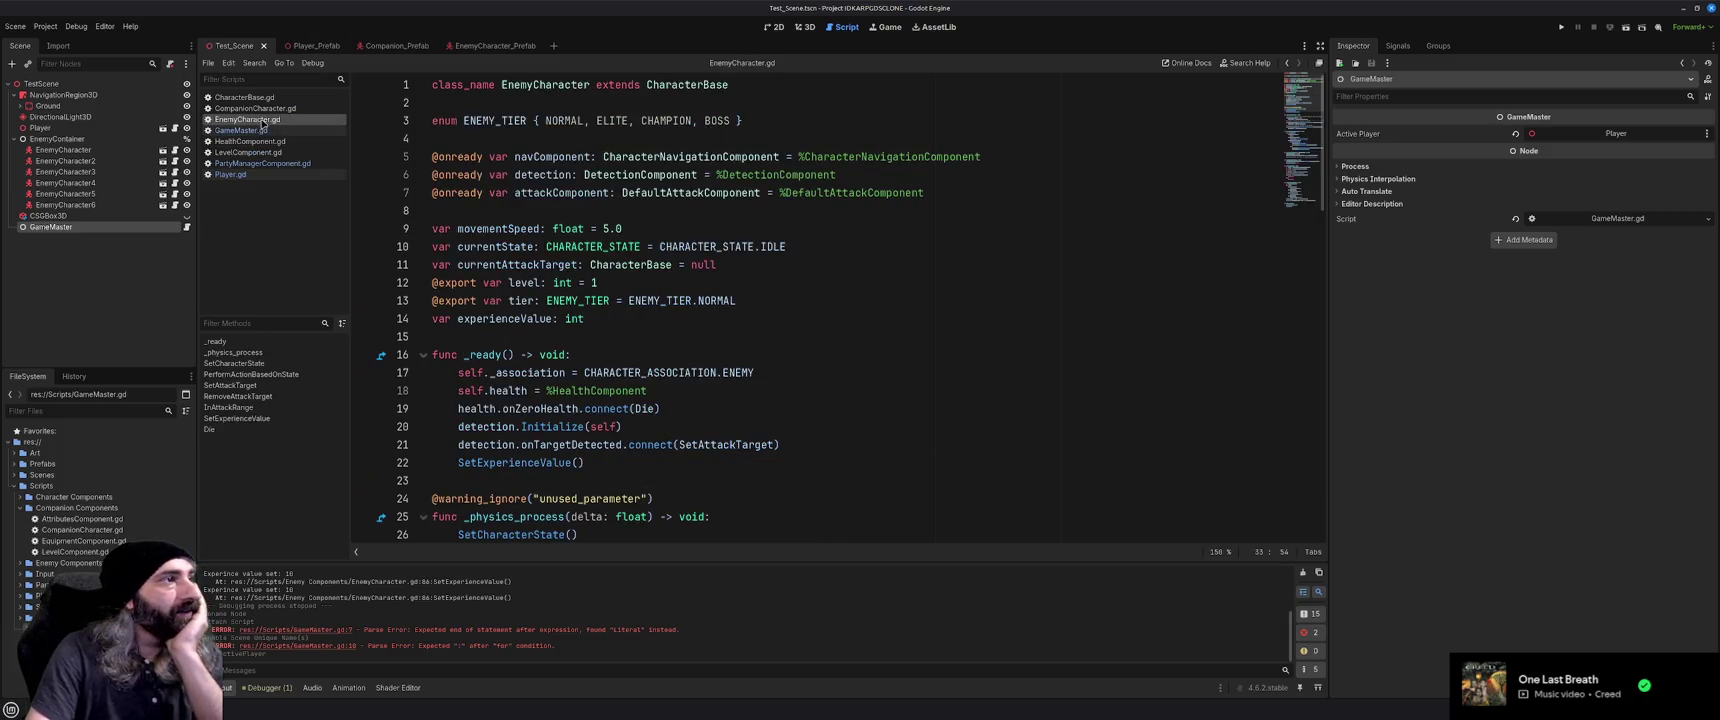
Scroll EnemyCharacter.gd down to its Die function and glance over GameMaster.gd
scroll(619, 285, "down", 5)
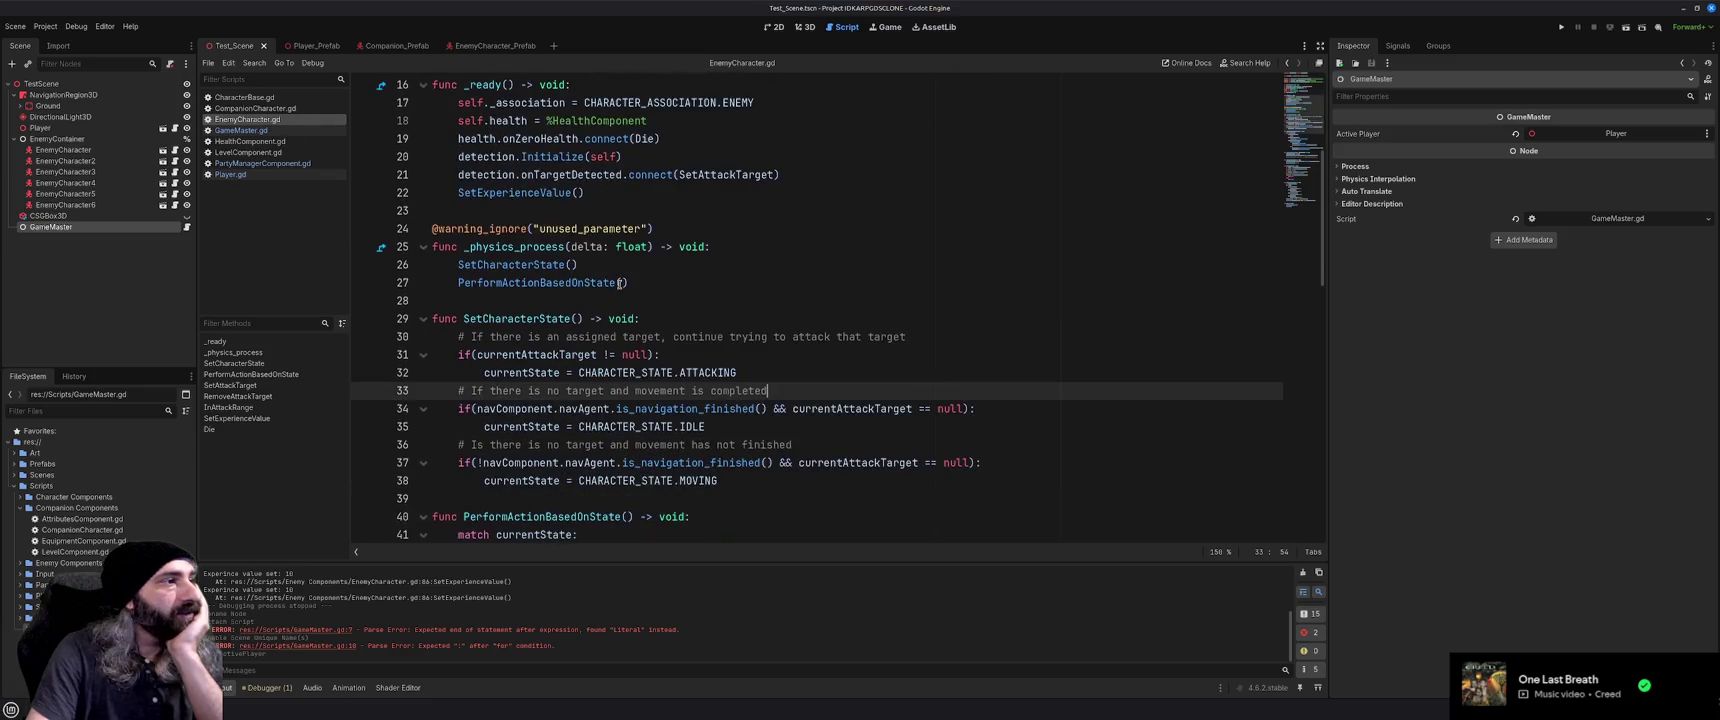
scroll(620, 284, "down", 7)
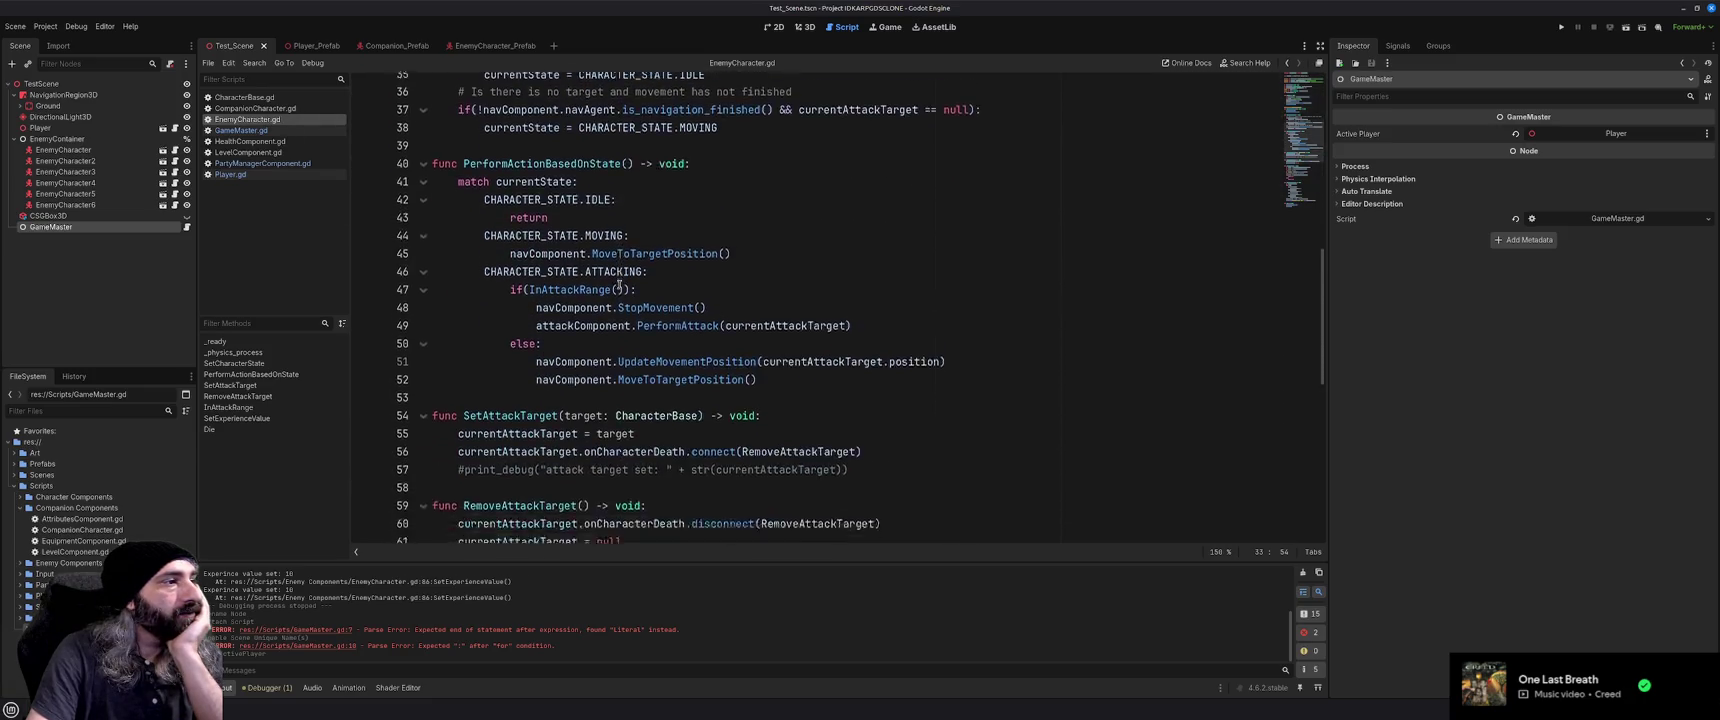
scroll(620, 285, "down", 1)
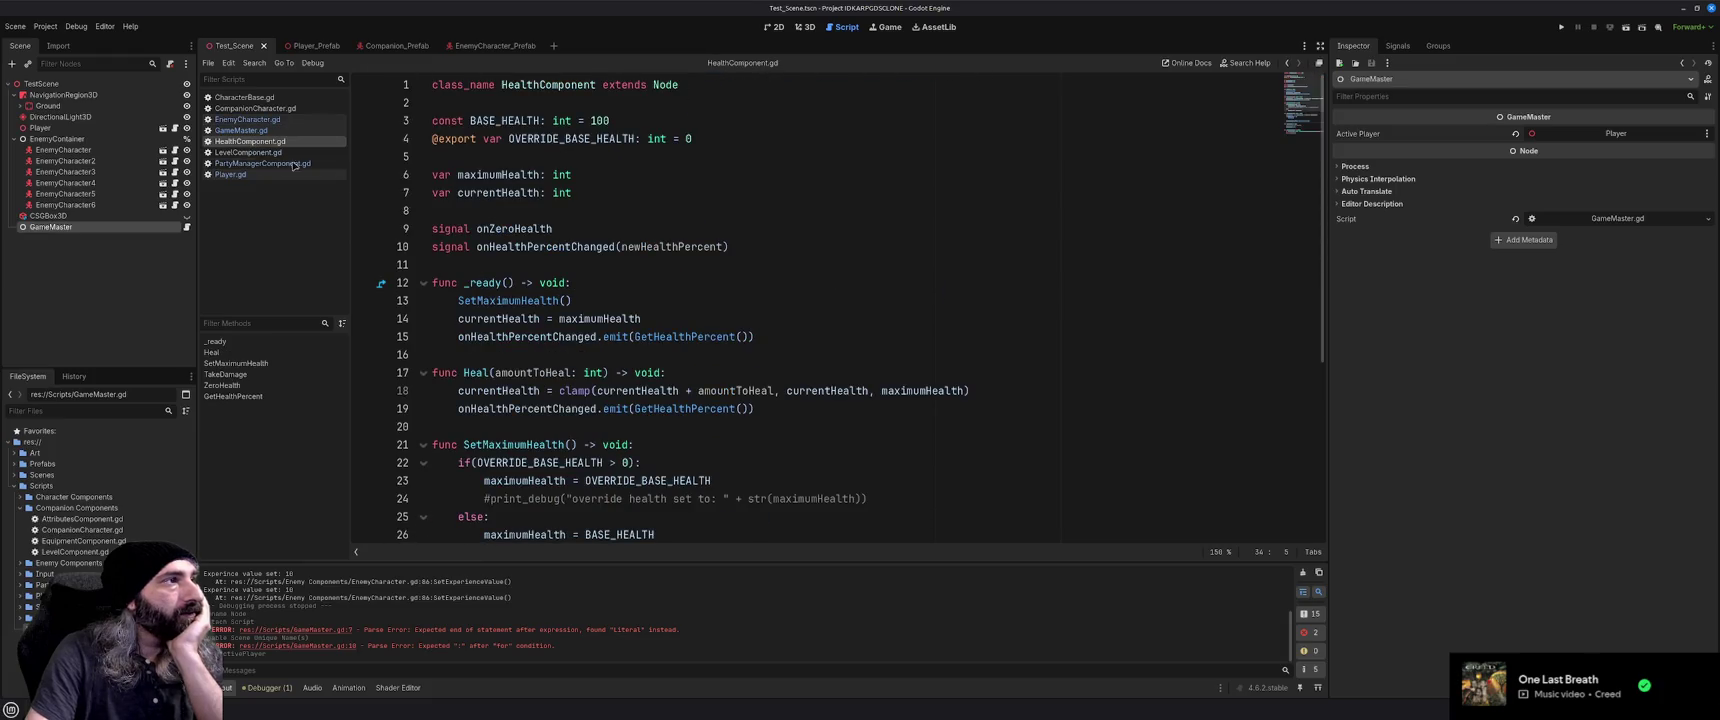
key("alt+Left")
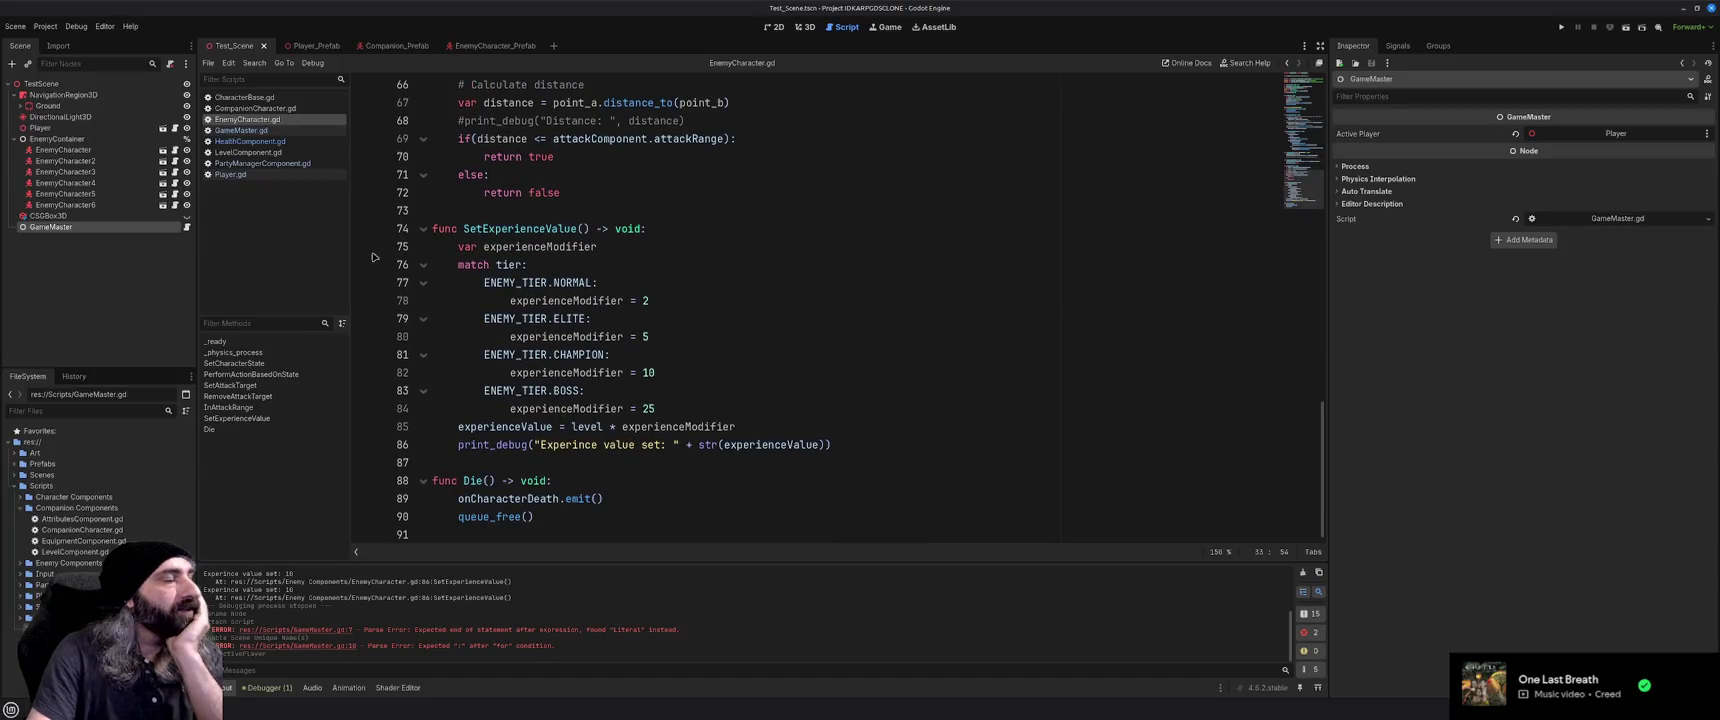
left_click(246, 131)
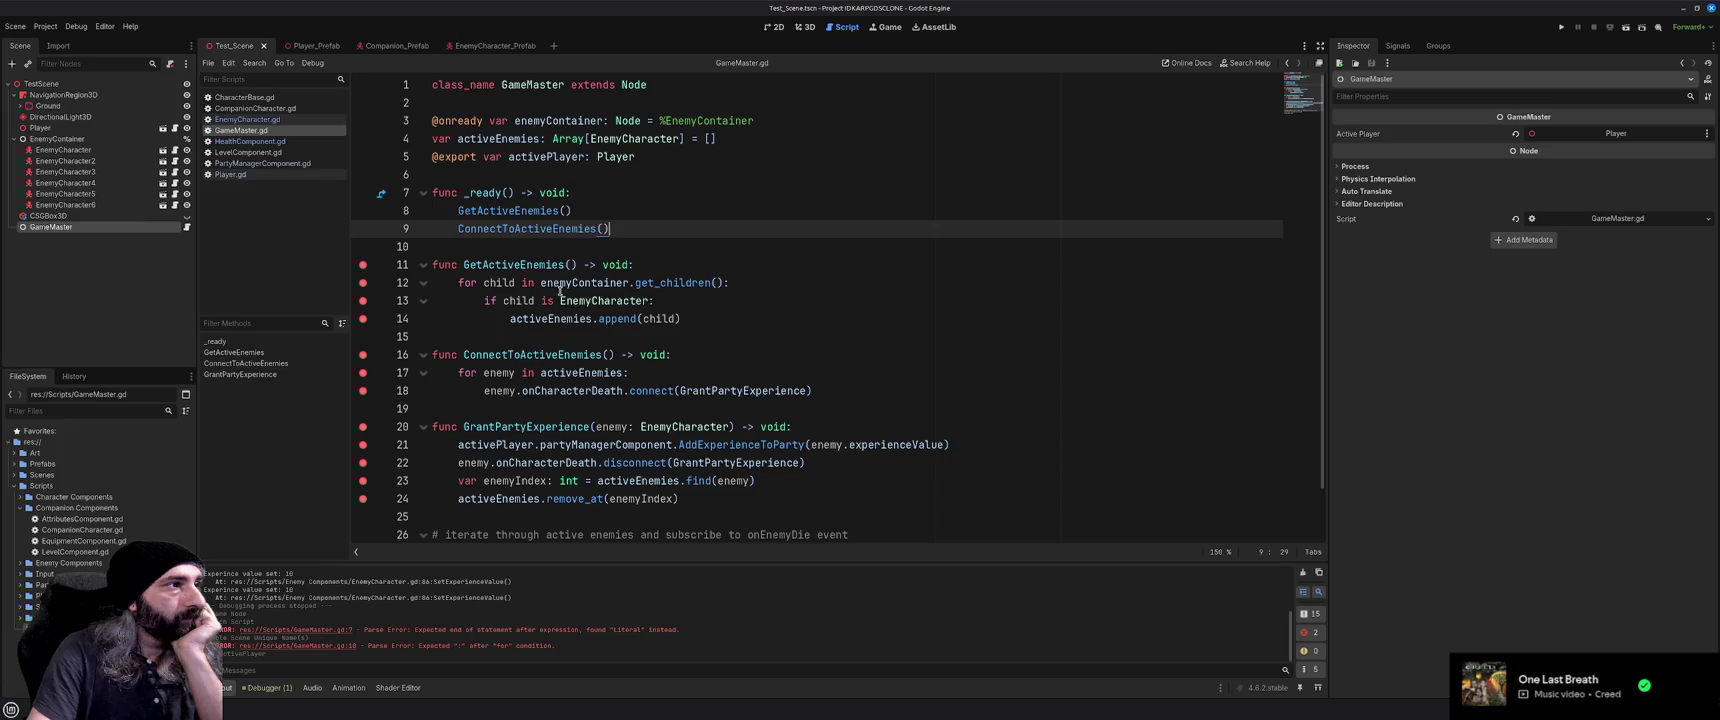
mouse_move(683, 392)
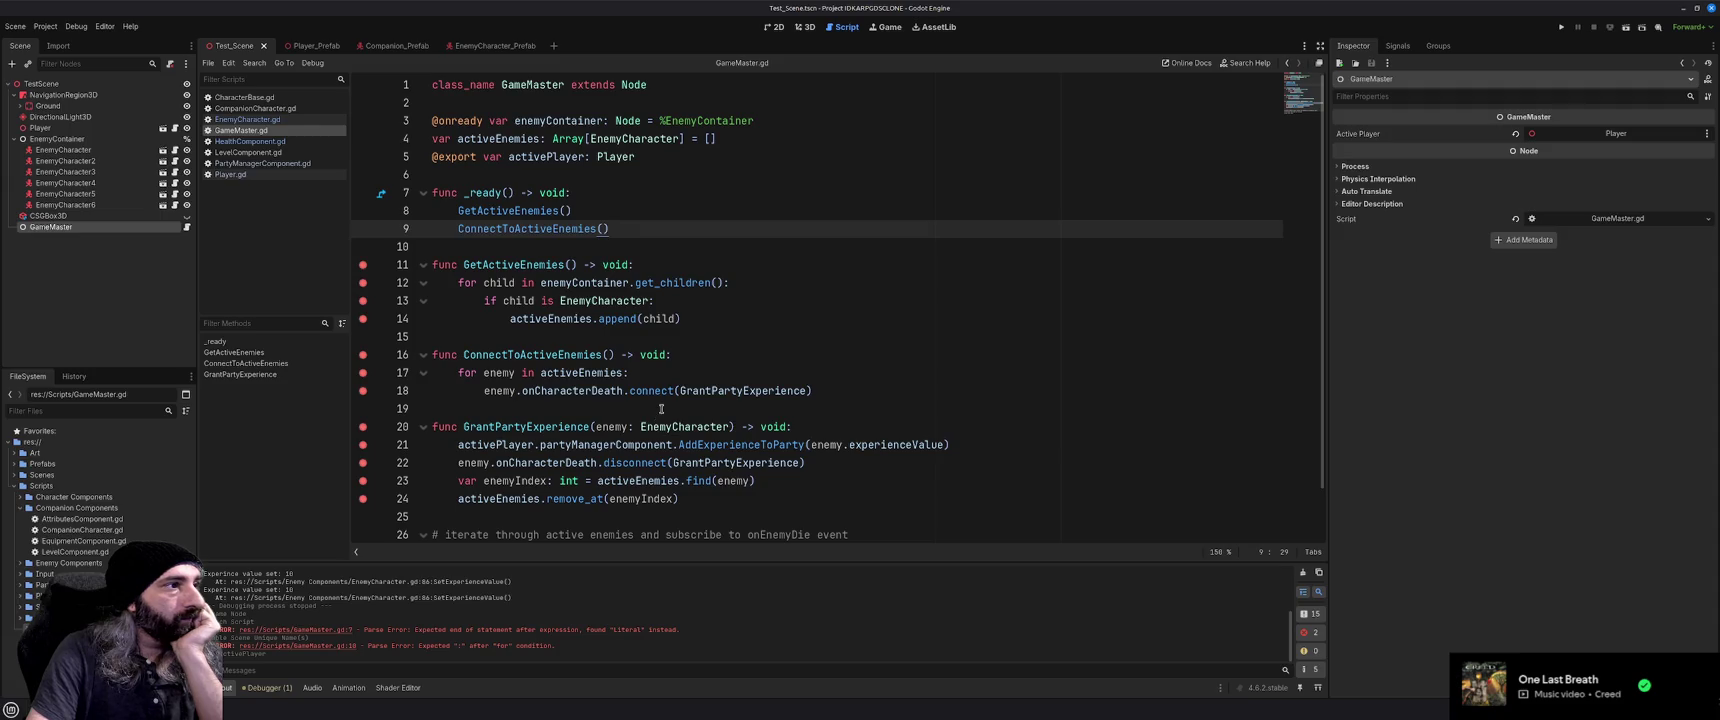
Revisit EnemyCharacter.gd, then run the project with F5 until it breaks at line 12
left_click(247, 119)
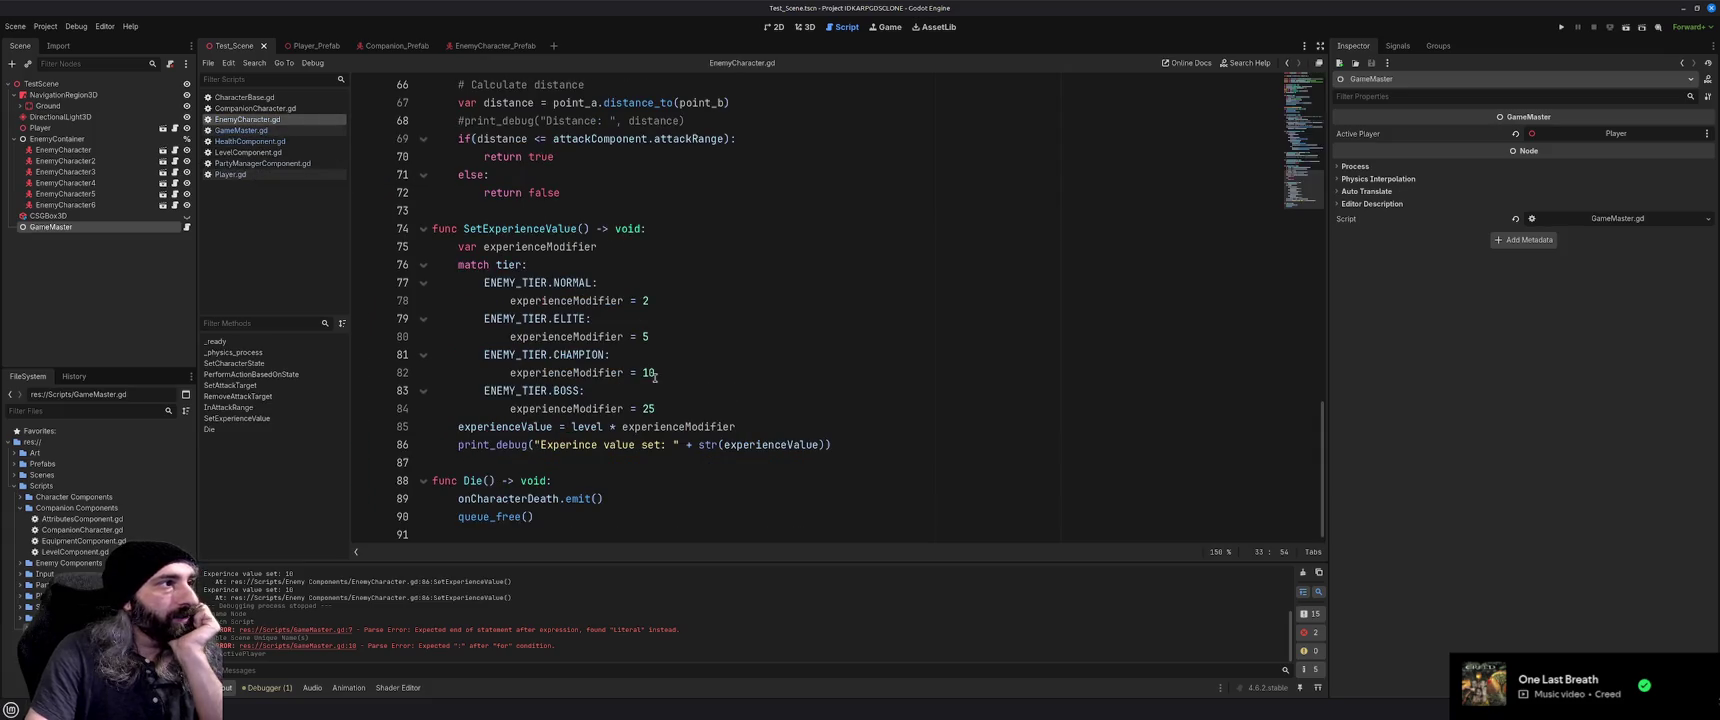
scroll(613, 479, "up", 20)
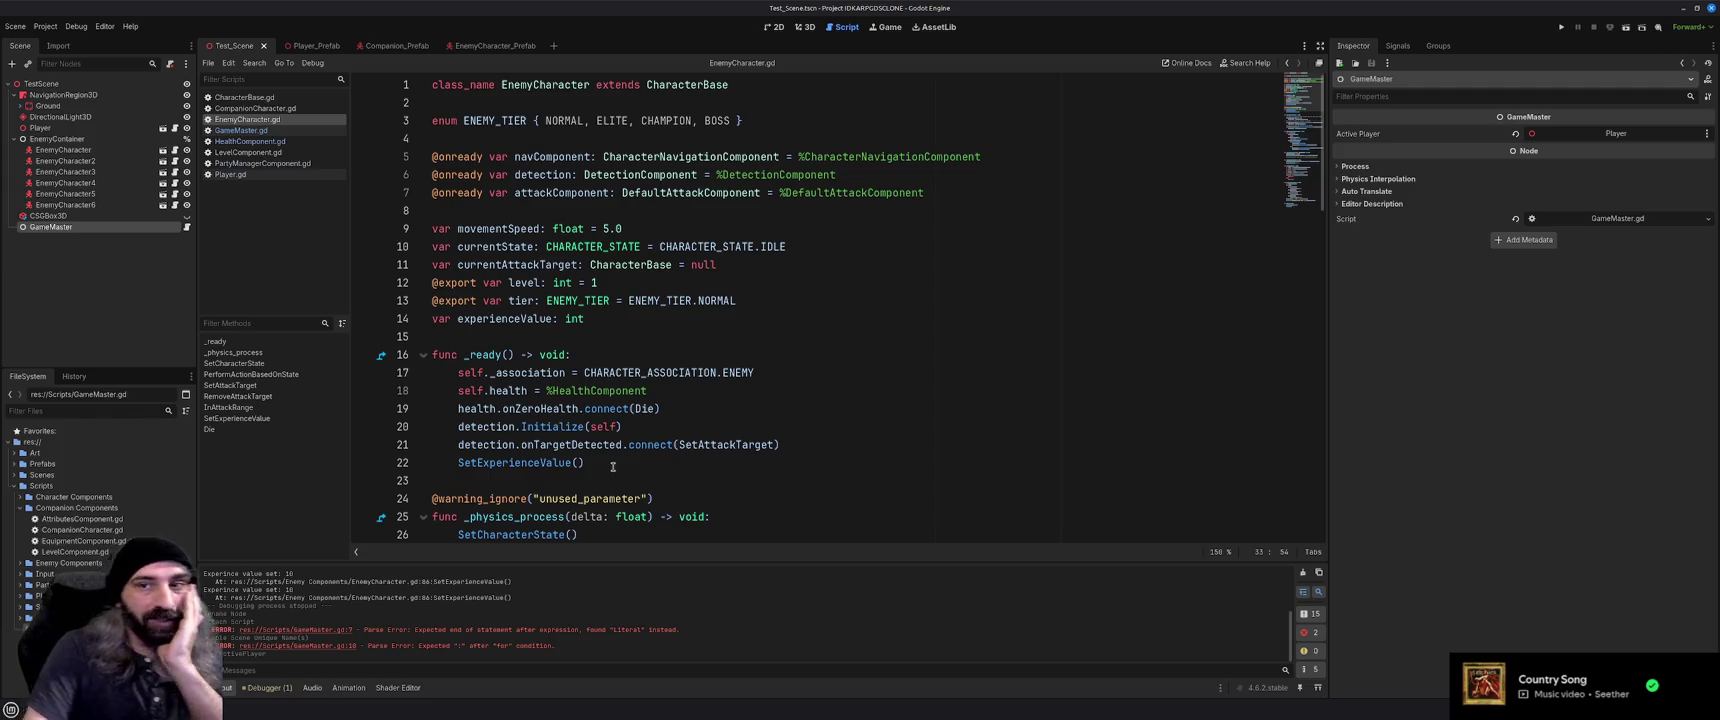
scroll(608, 450, "down", 20)
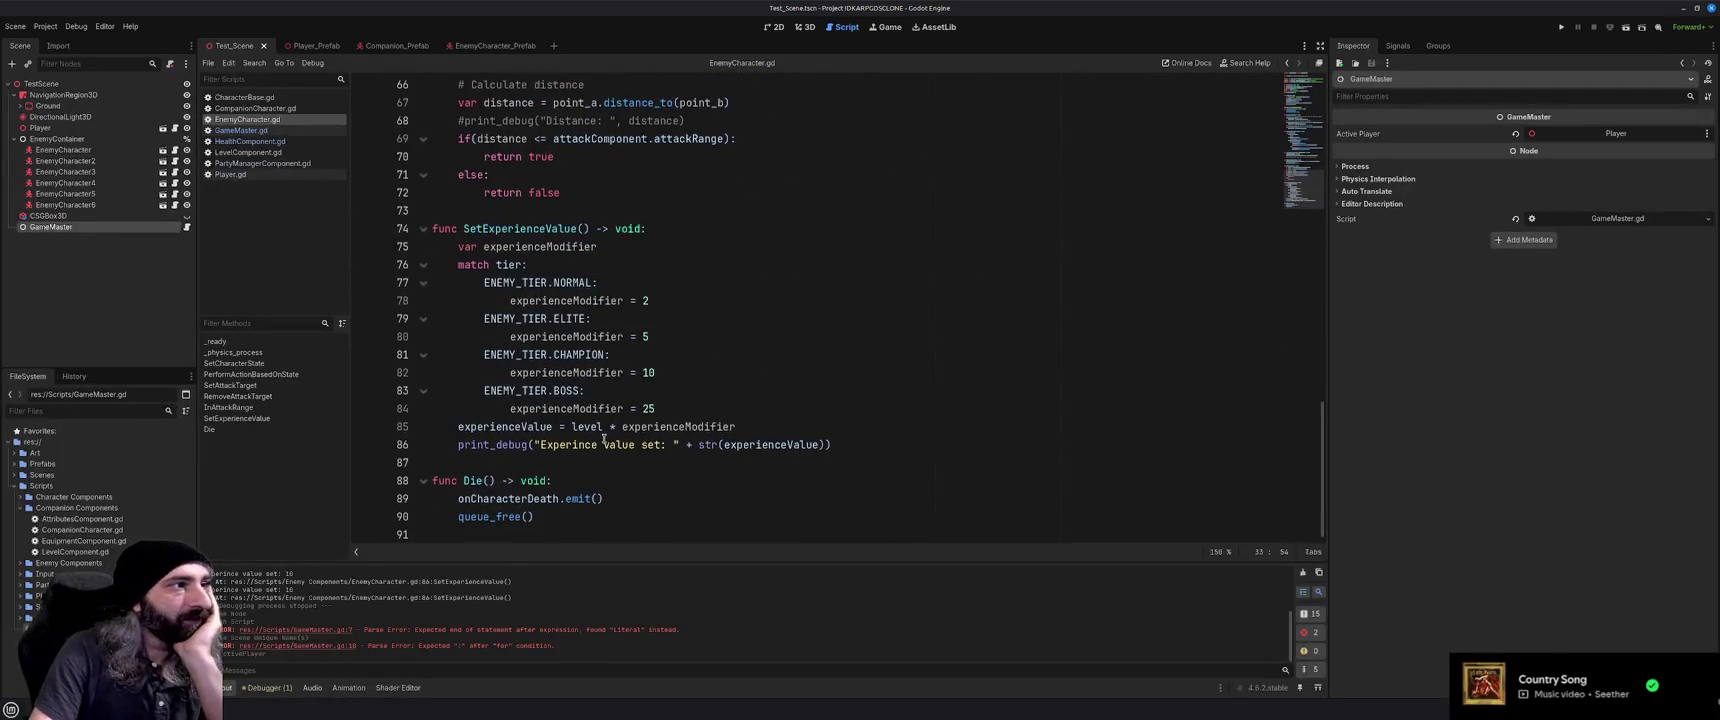
left_click(579, 465)
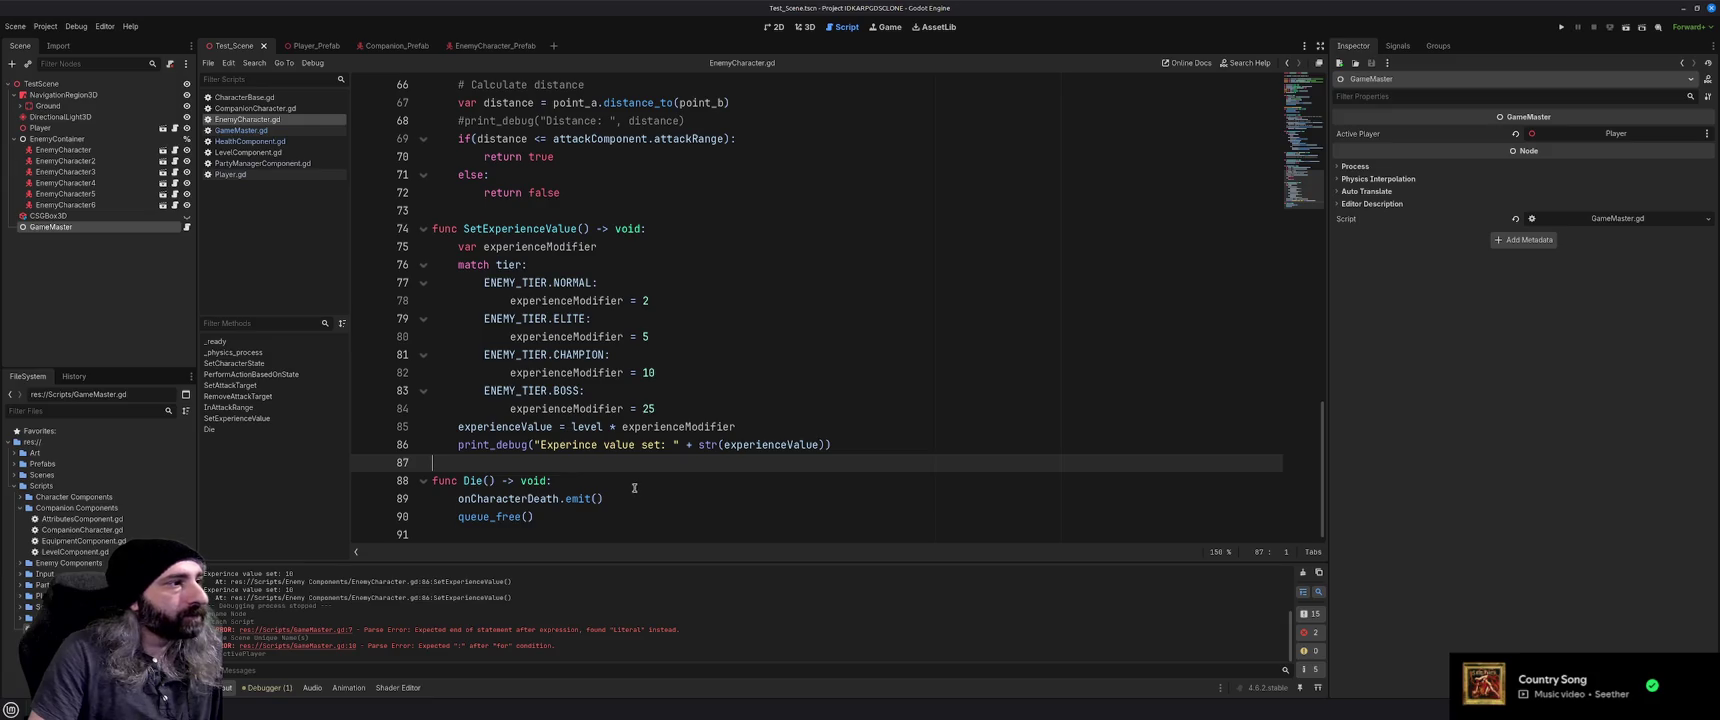
key("F5")
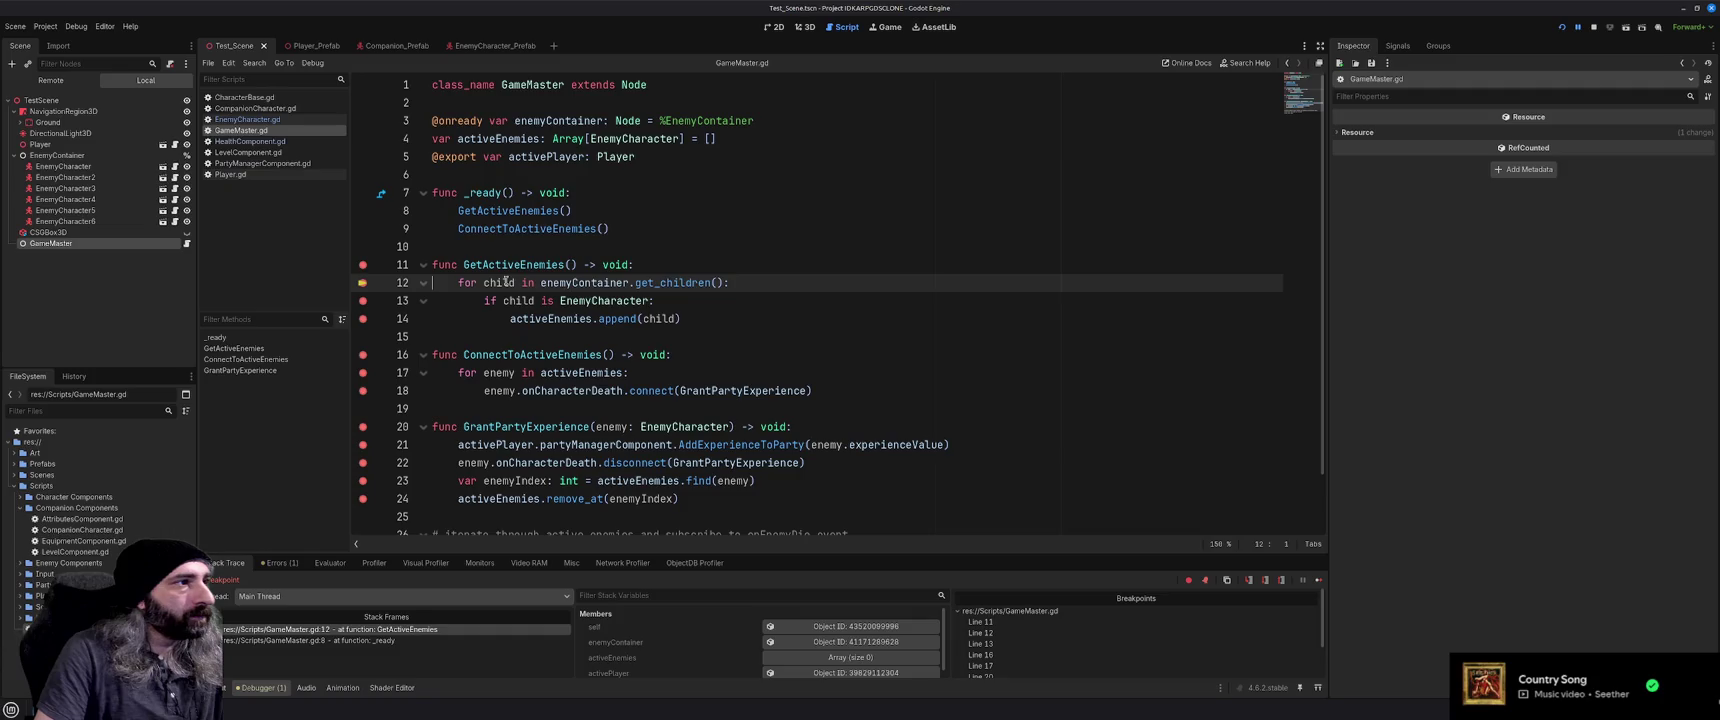
Inspect activeEnemies and step over two lines of GetActiveEnemies with F10
mouse_move(596, 285)
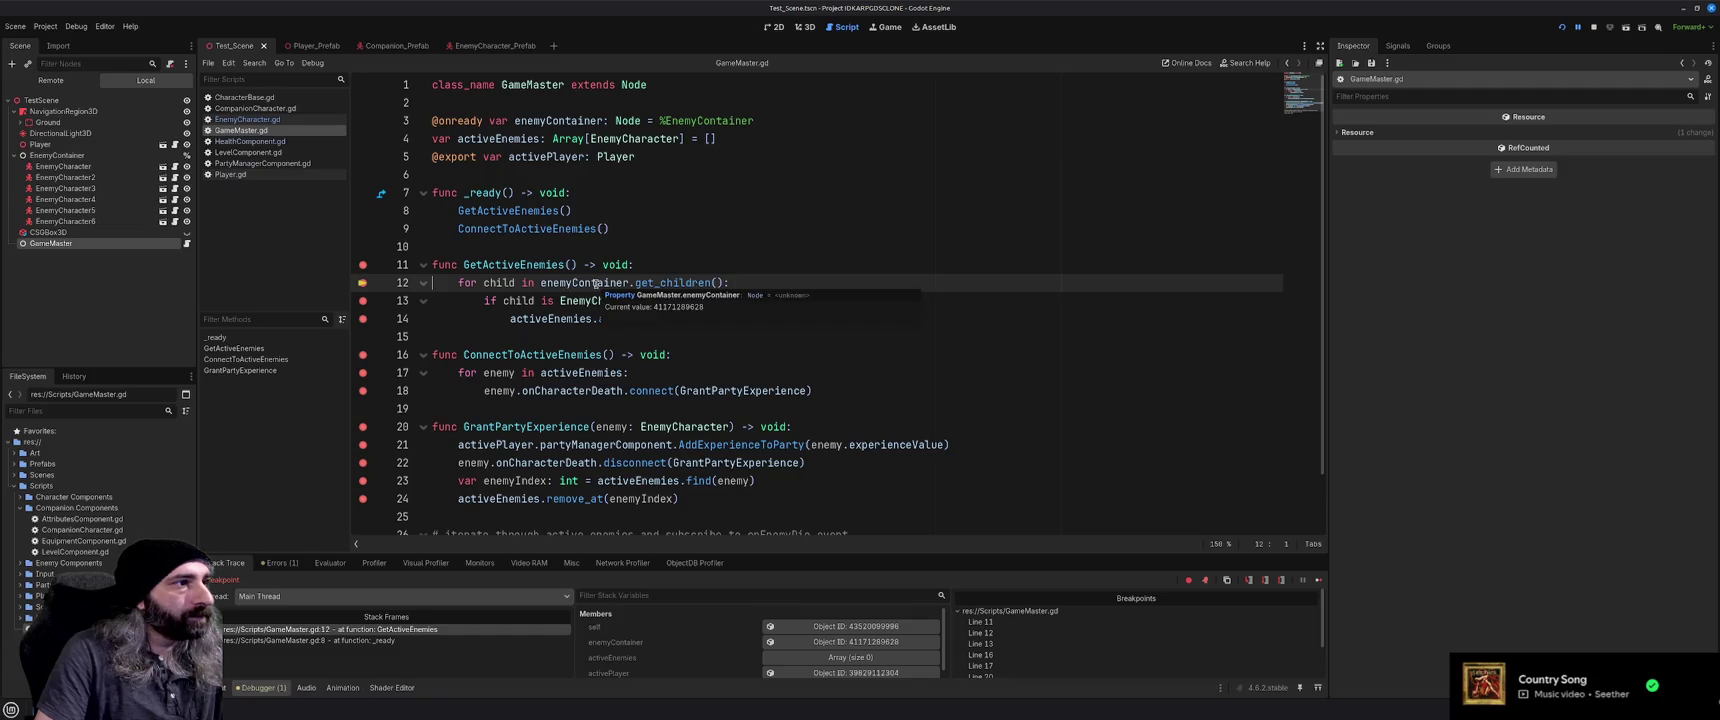
mouse_move(655, 283)
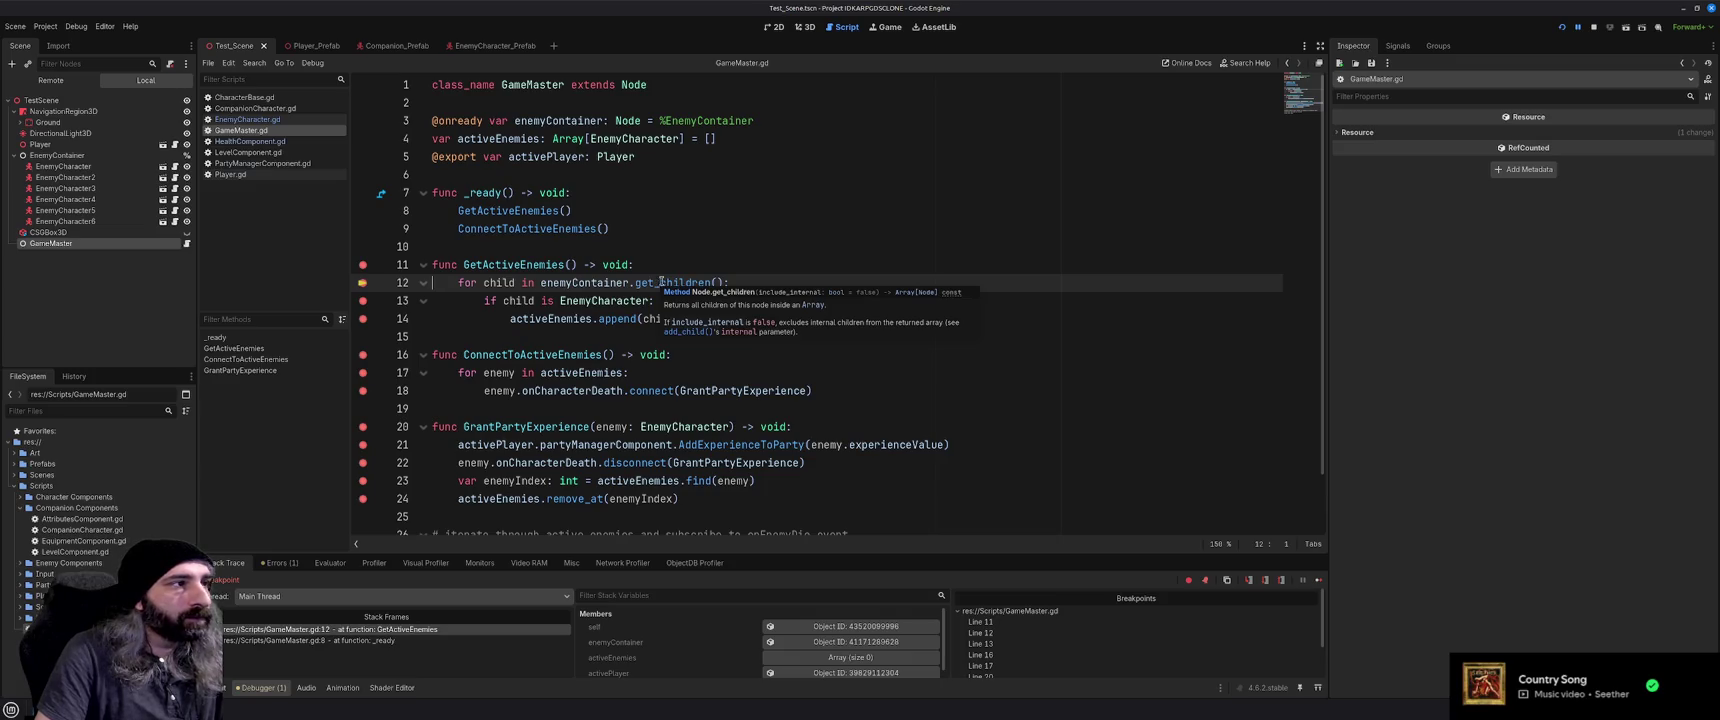
key("F10")
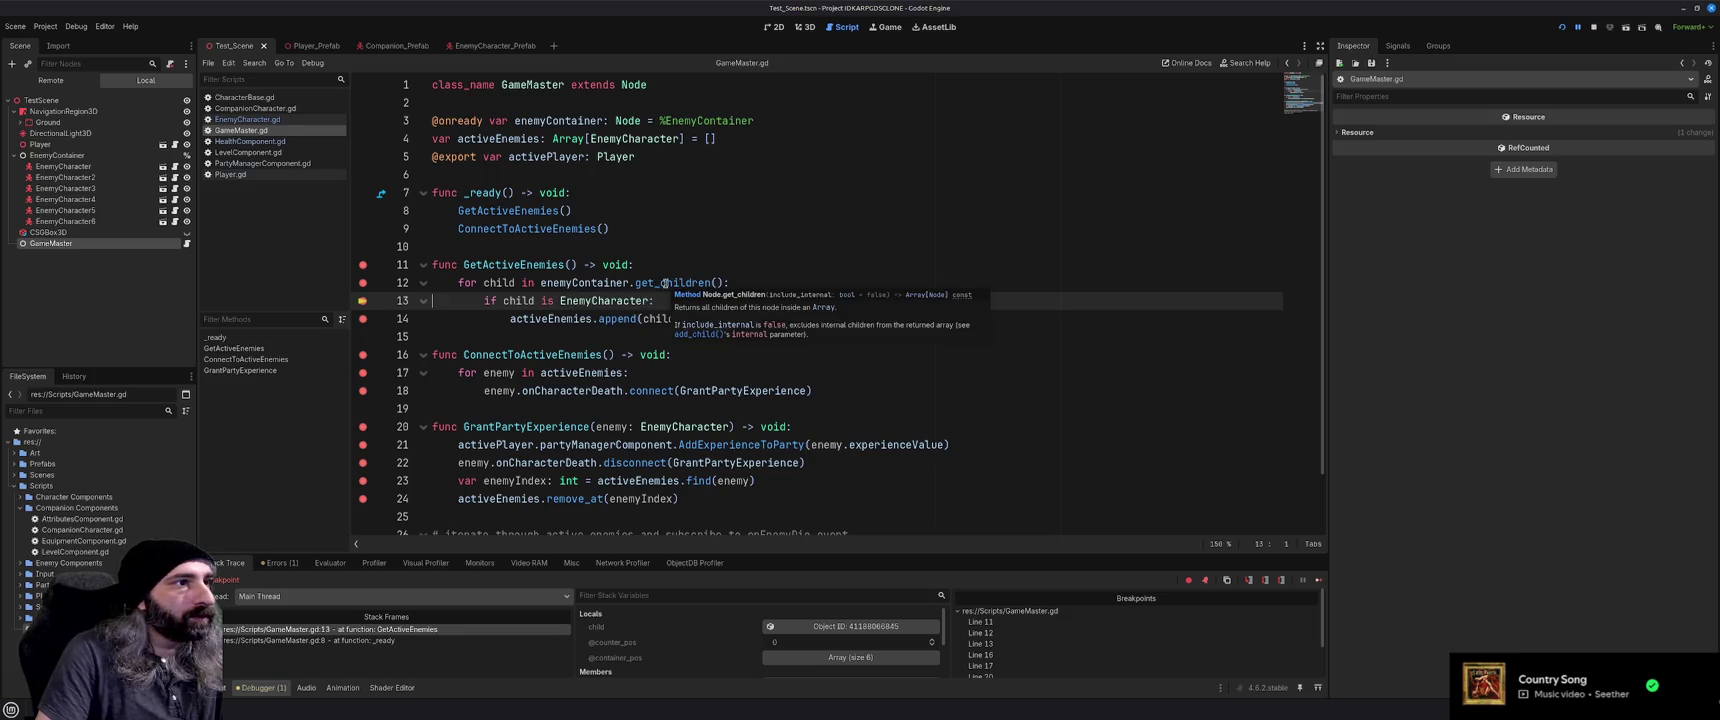
mouse_move(500, 284)
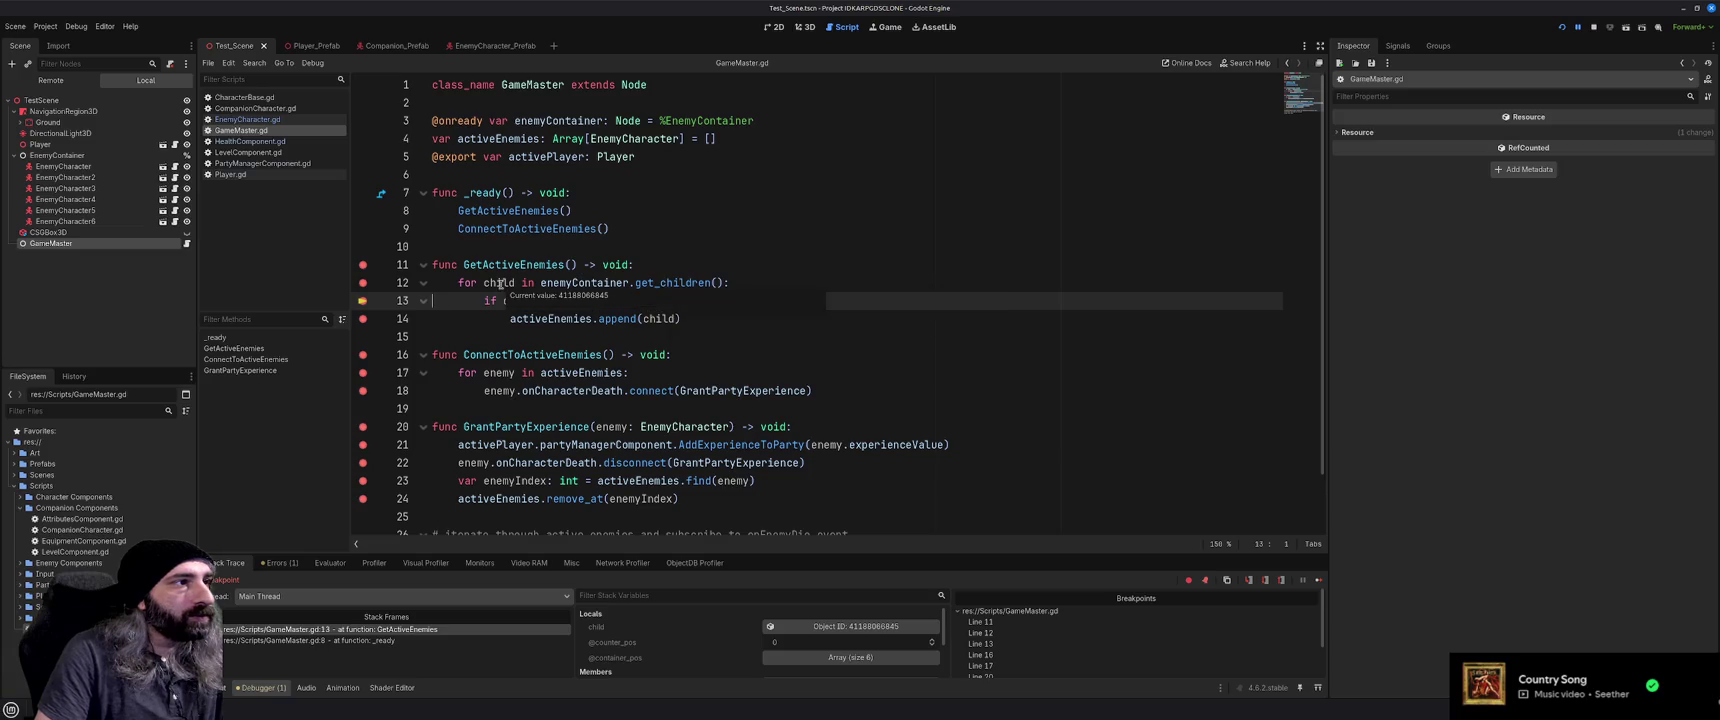
key("F10")
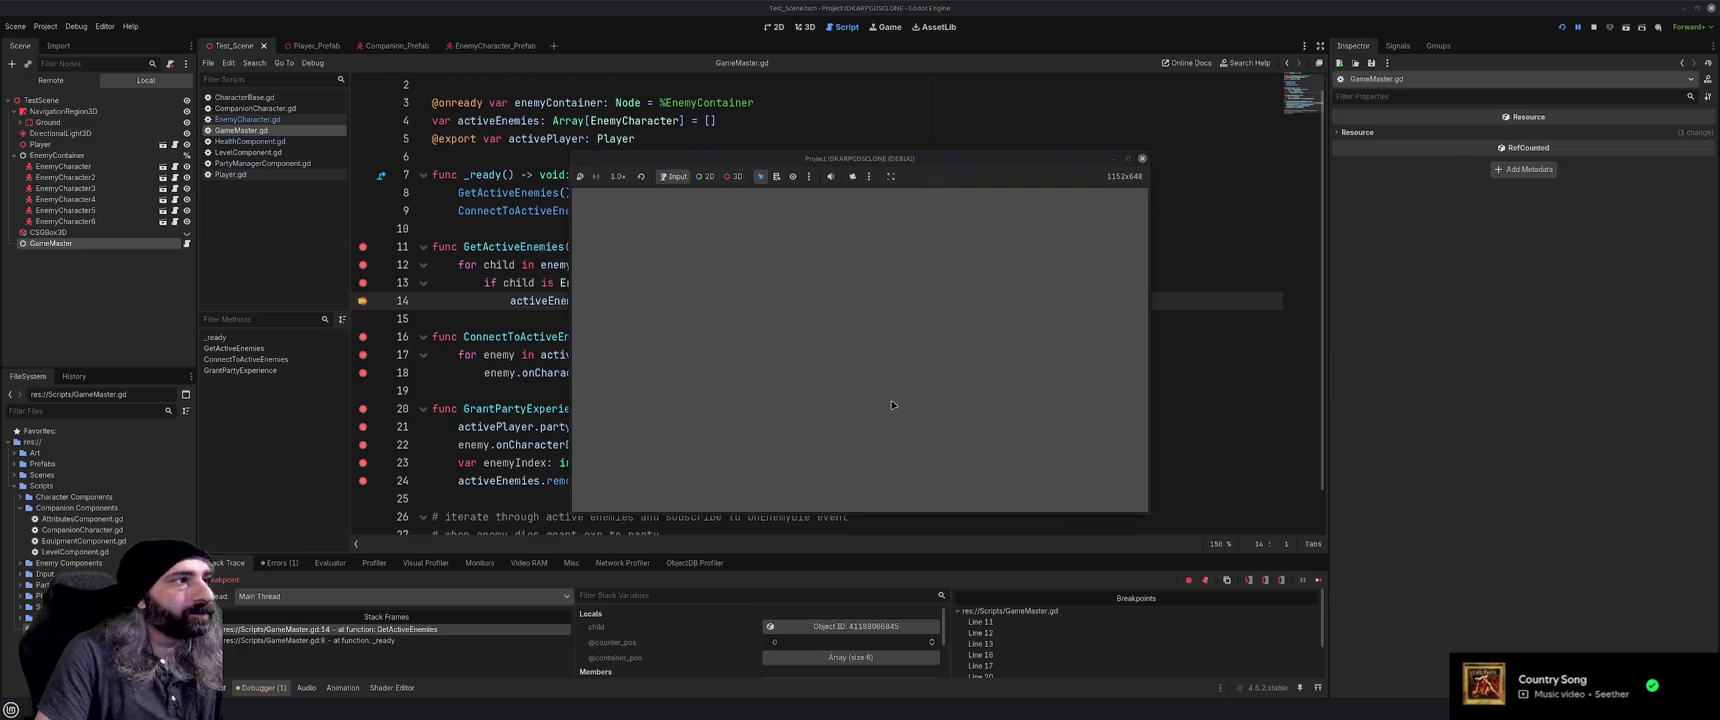
Advance through further passes of the child loop until paused at line 14's append
left_click(498, 323)
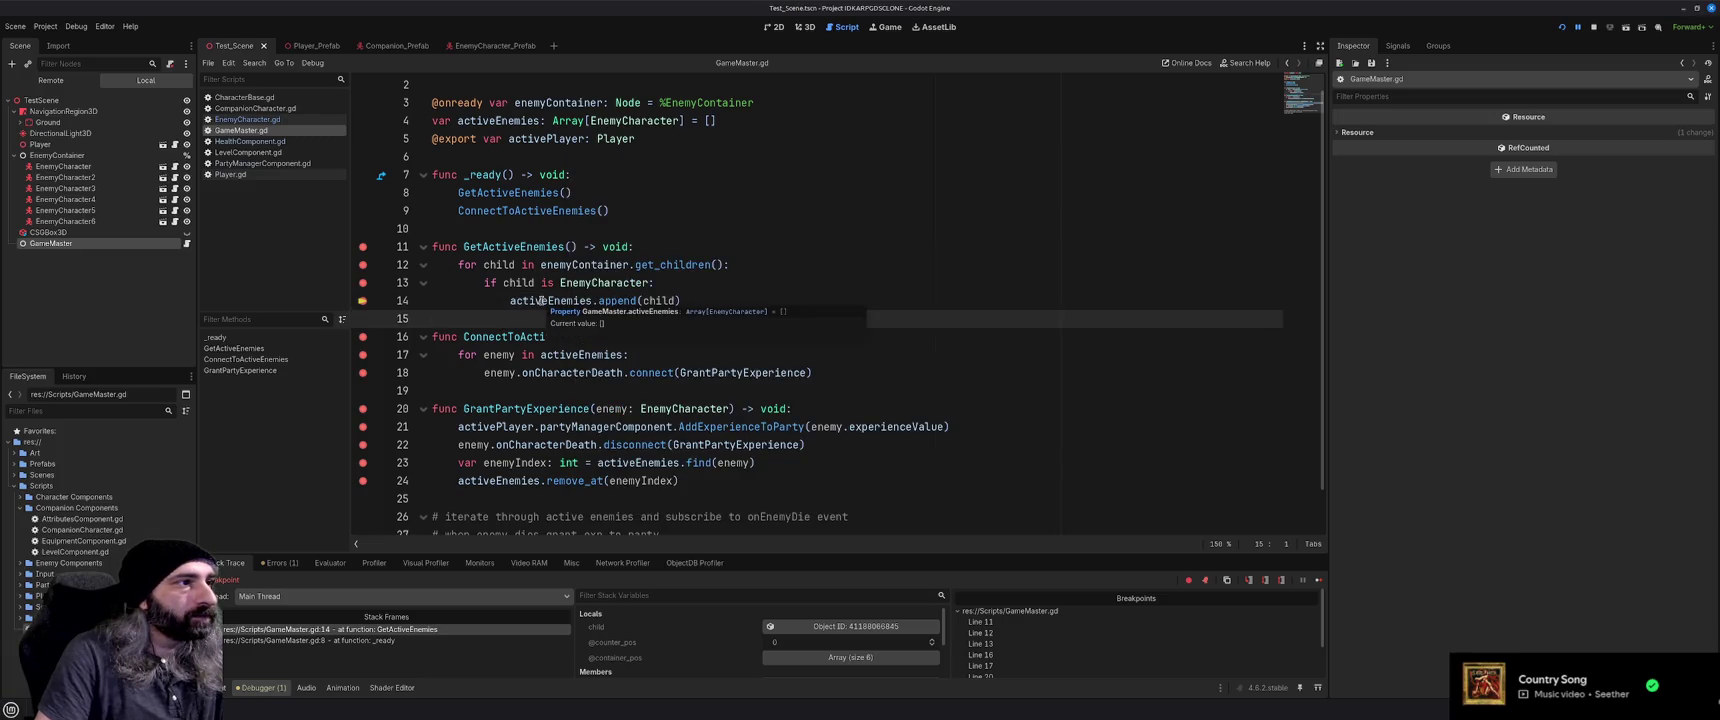
left_click(1318, 580)
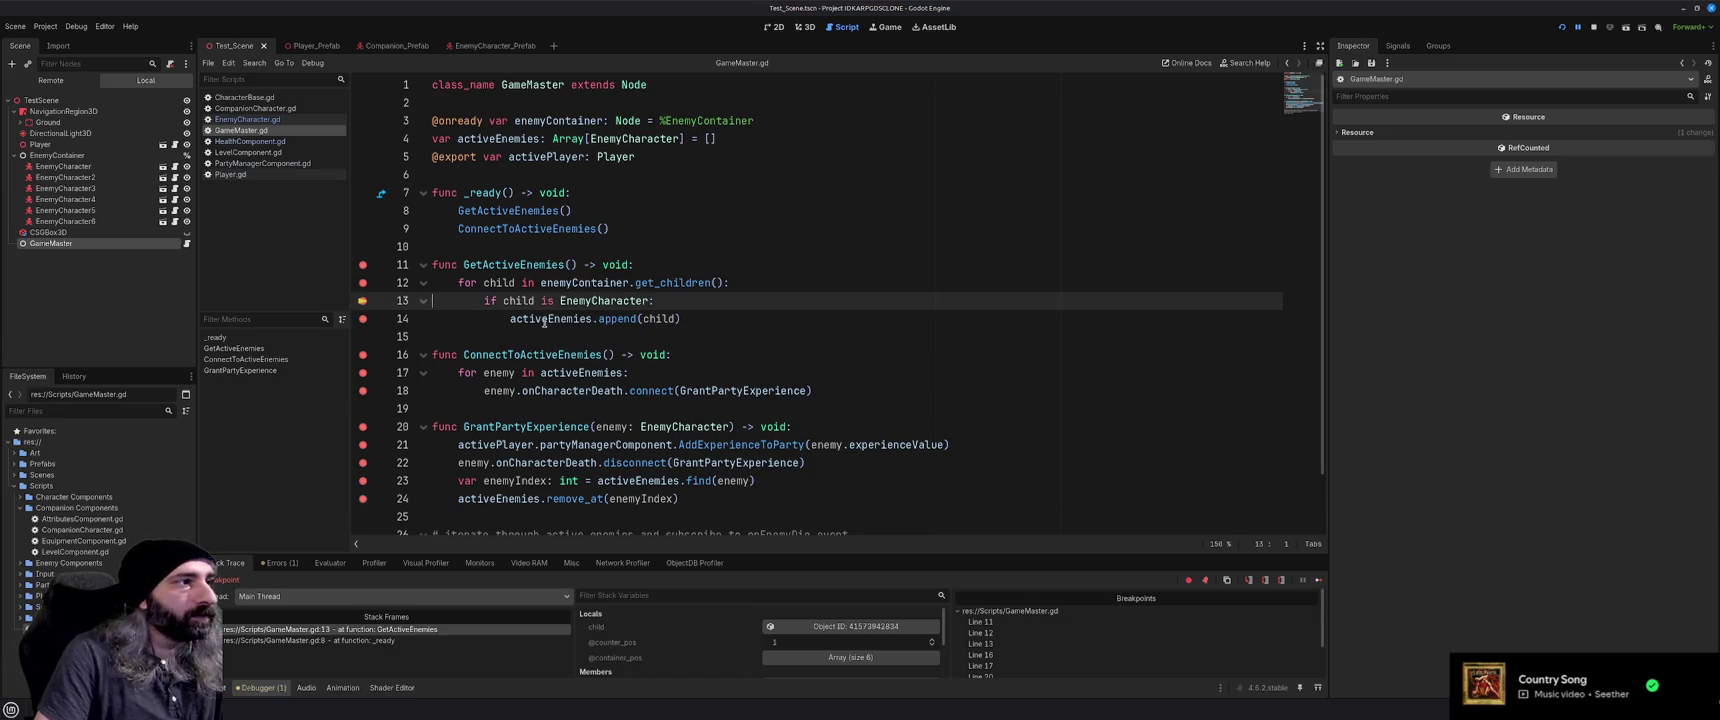
mouse_move(544, 320)
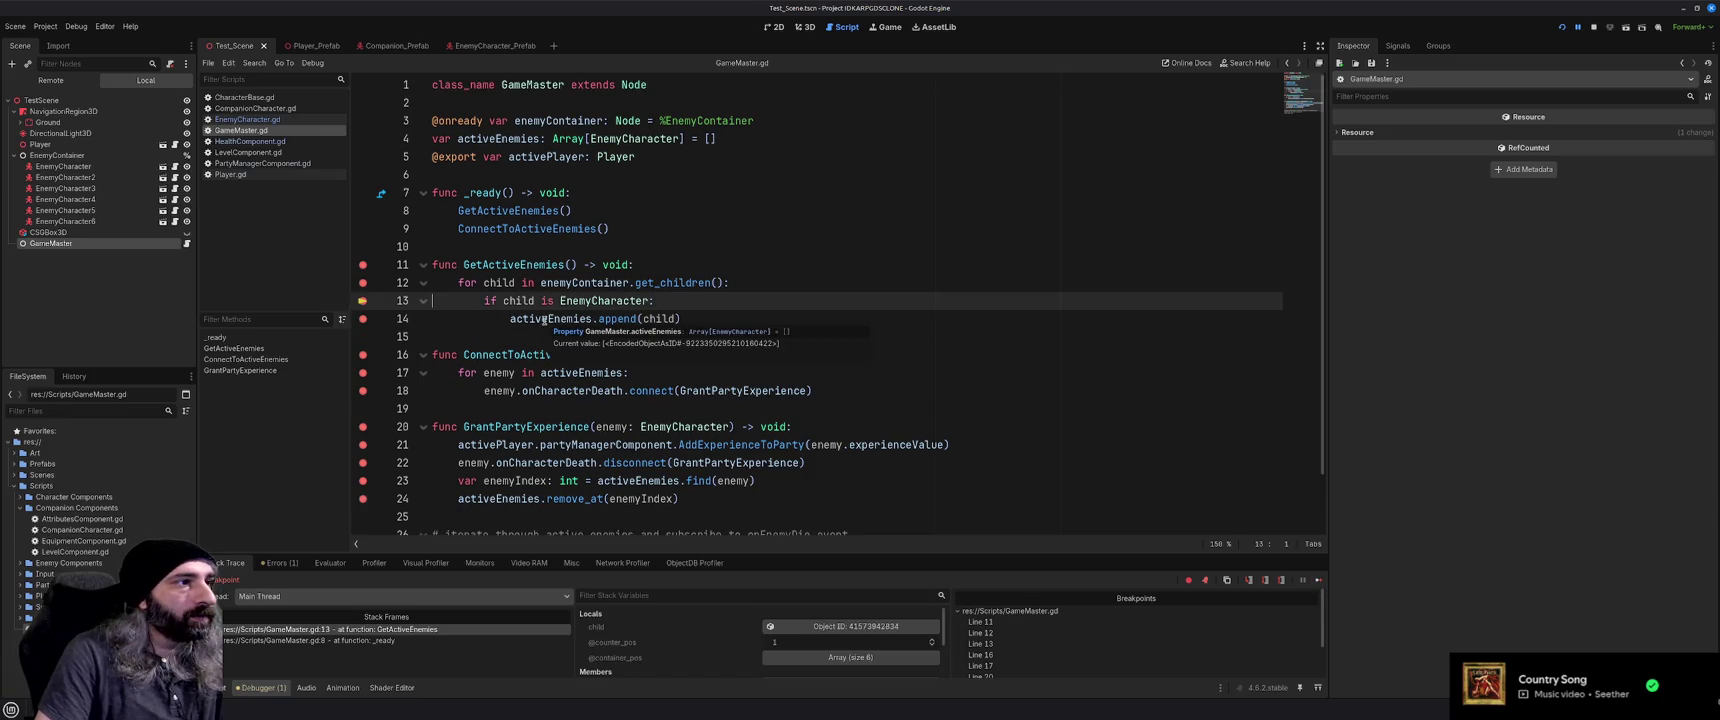
left_click(1318, 580)
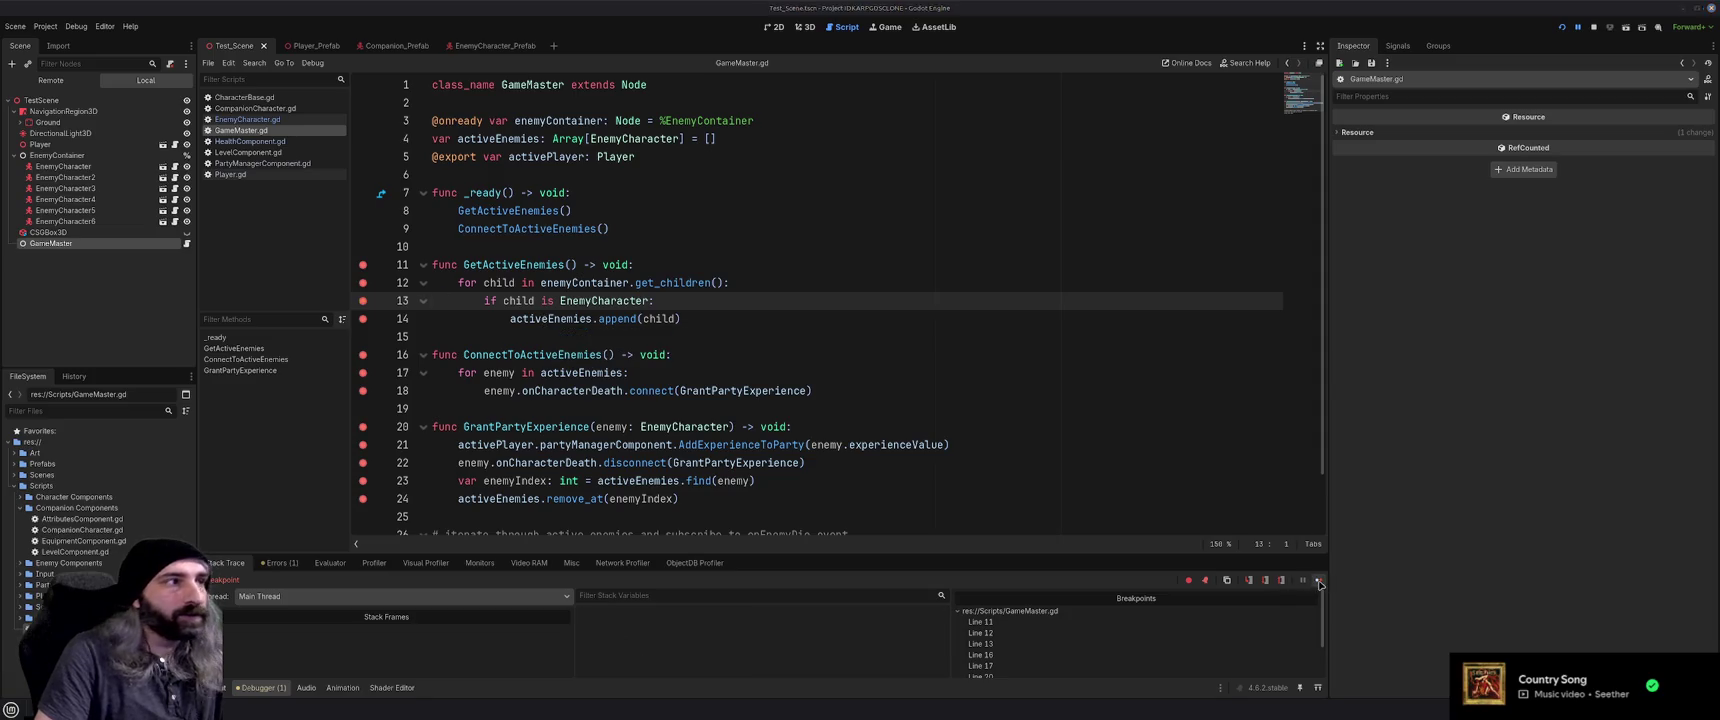
mouse_move(560, 300)
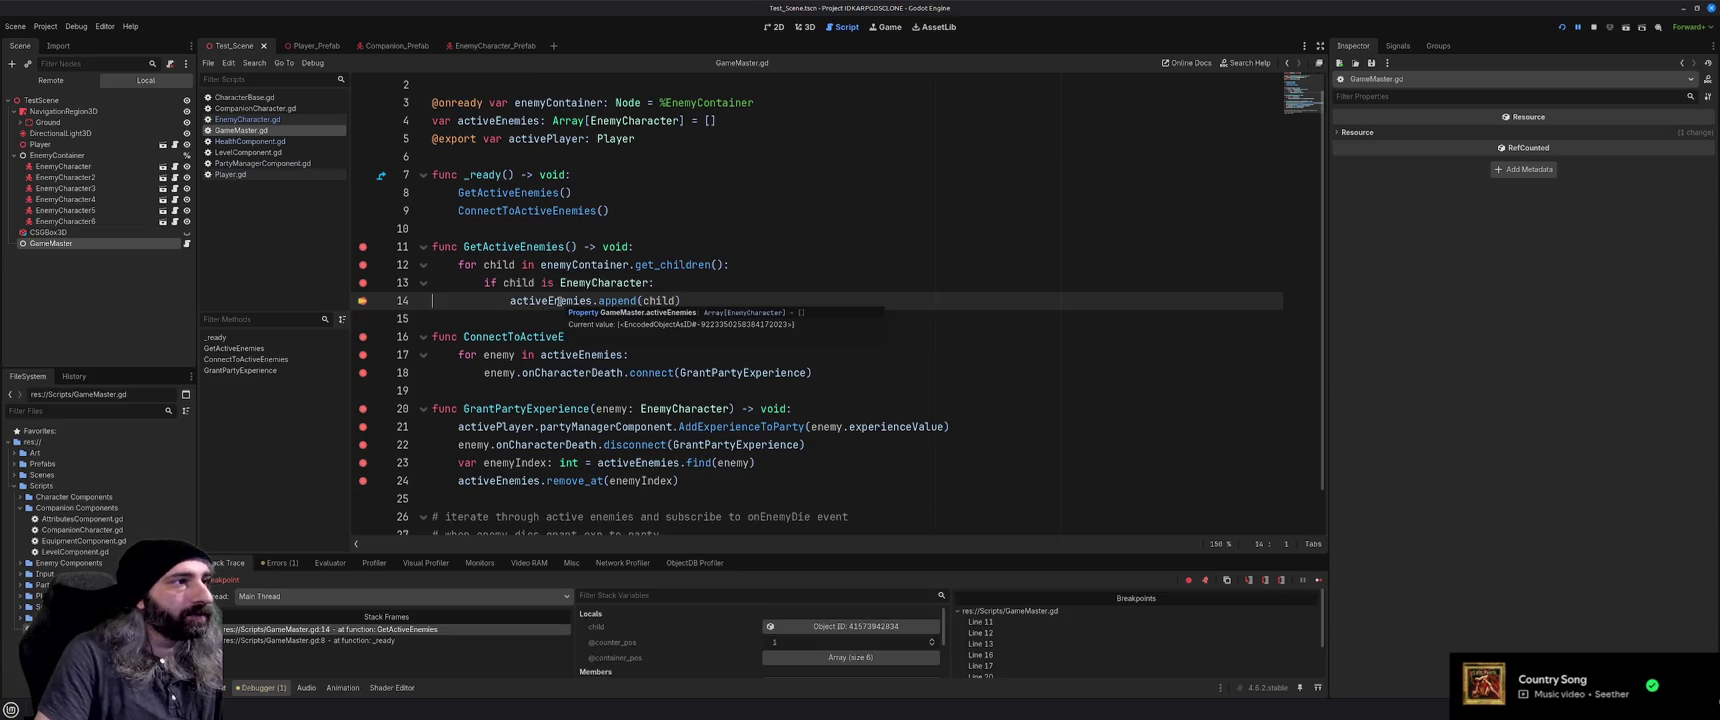
left_click(1318, 580)
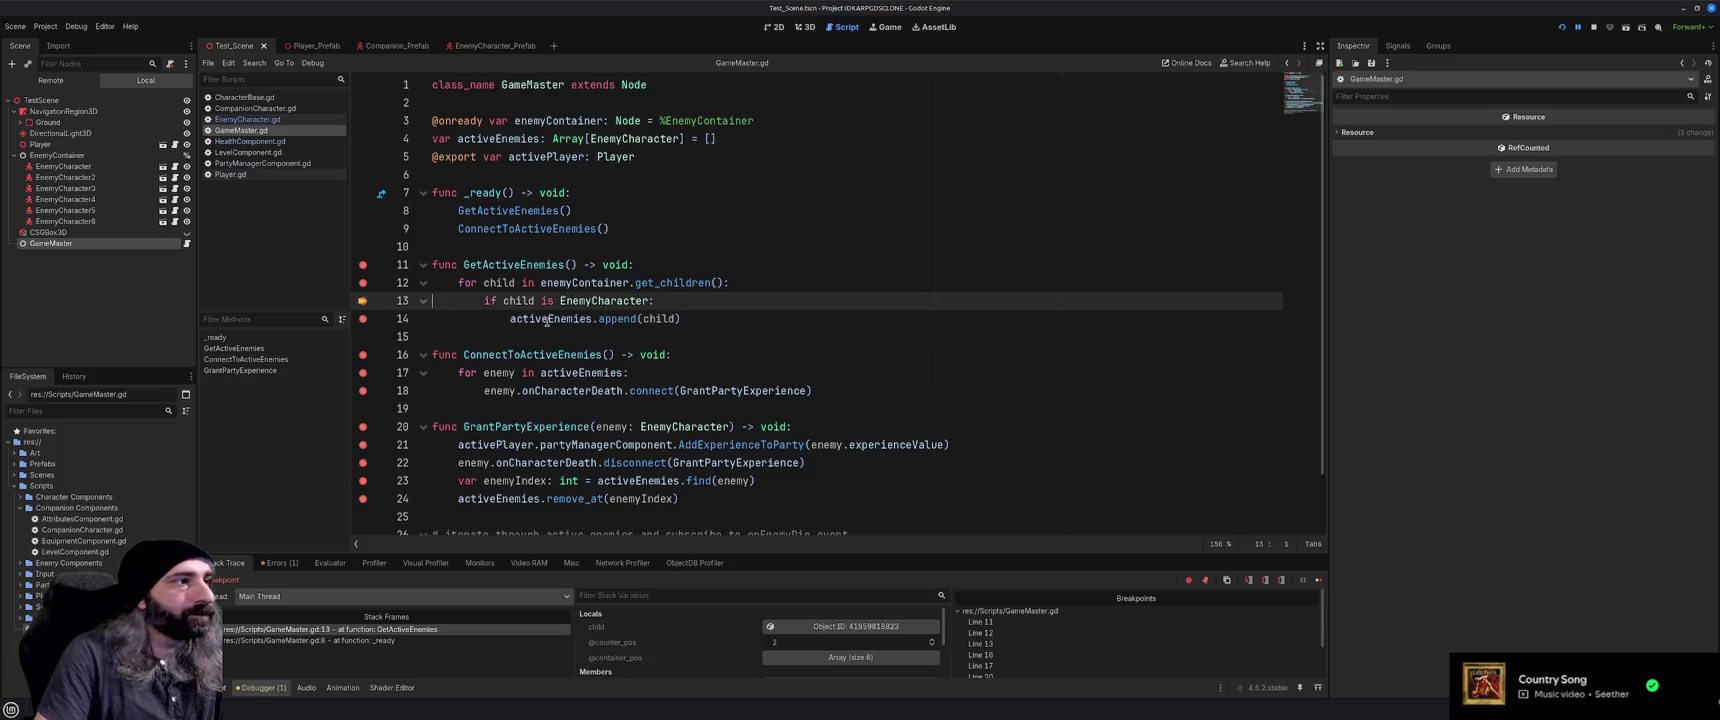
left_click(1318, 580)
left_click(1318, 580)
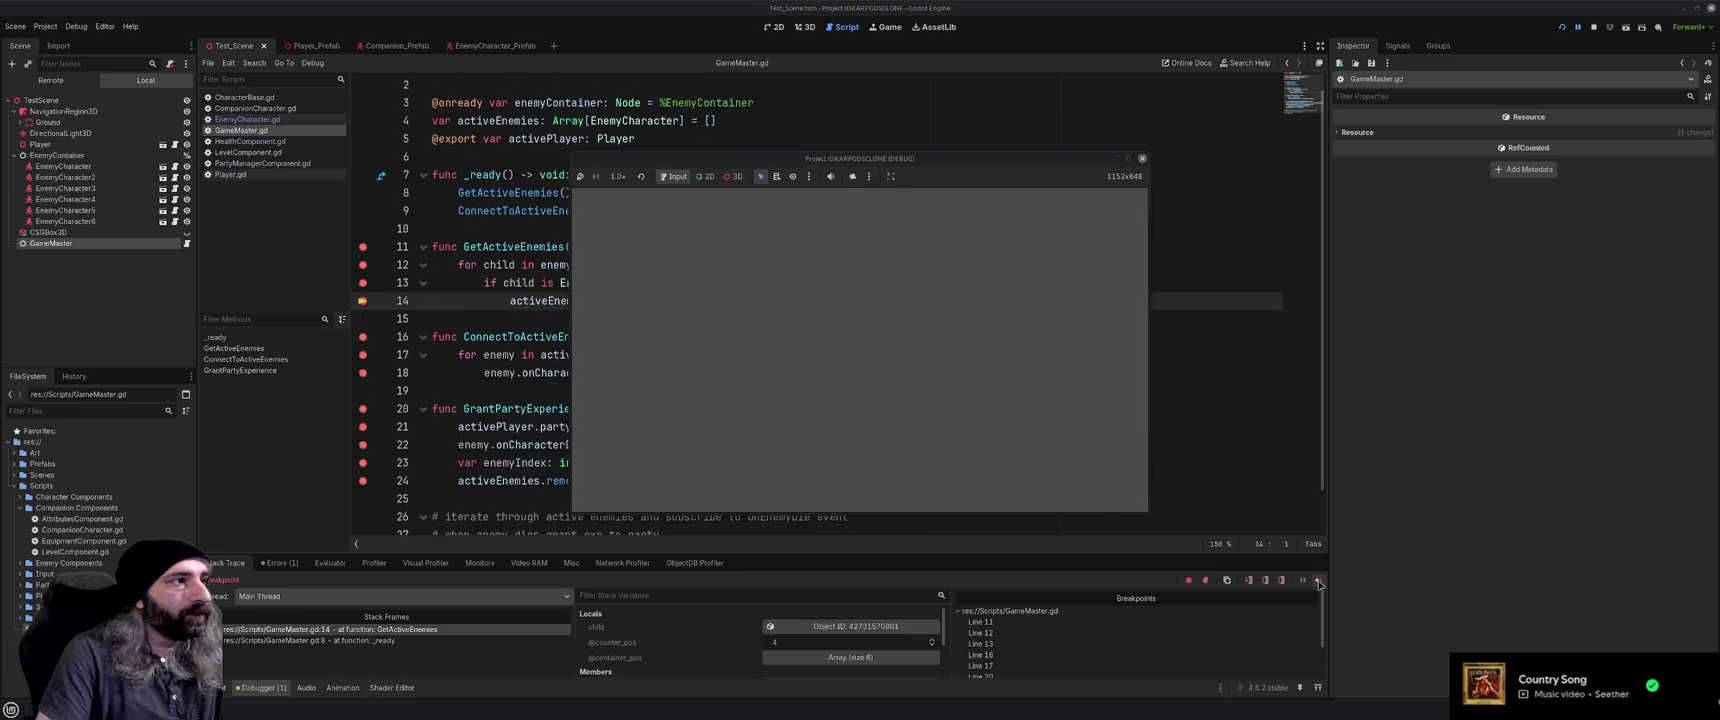
Run to the line 17 breakpoint, step to line 18, and inspect enemy and activeEnemies
left_click(1318, 580)
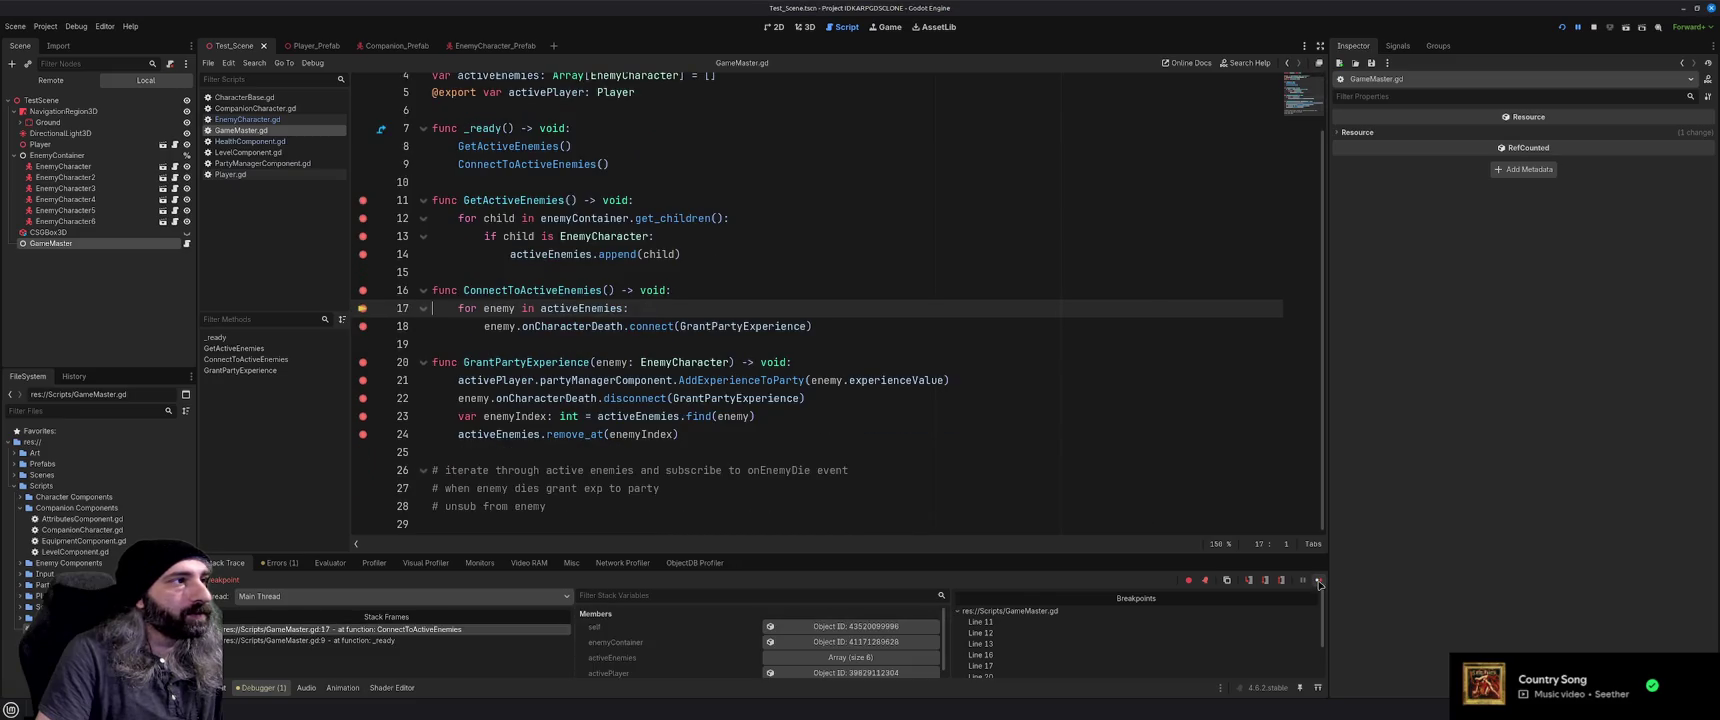
mouse_move(560, 310)
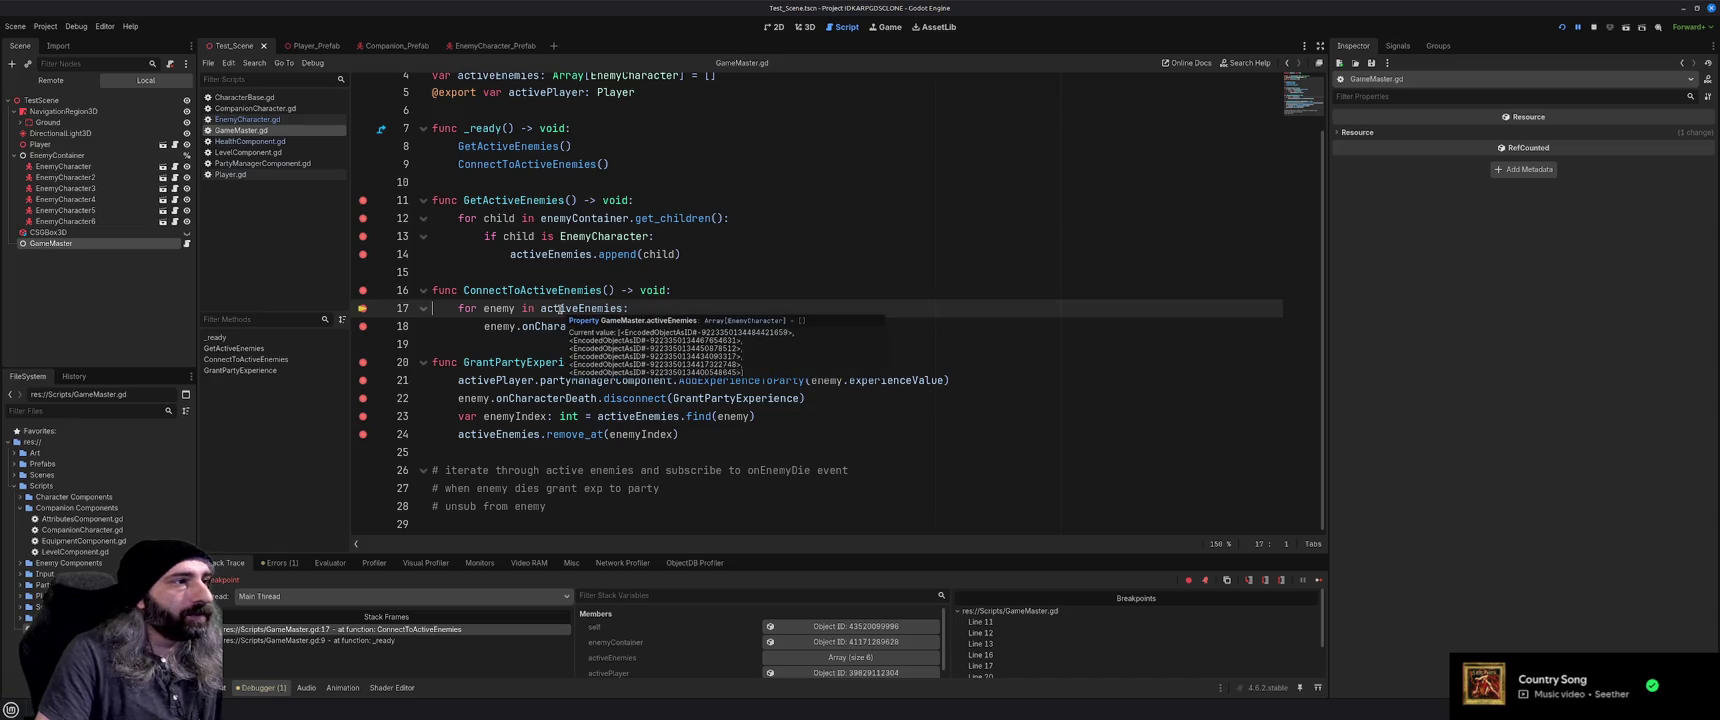
left_click(1319, 580)
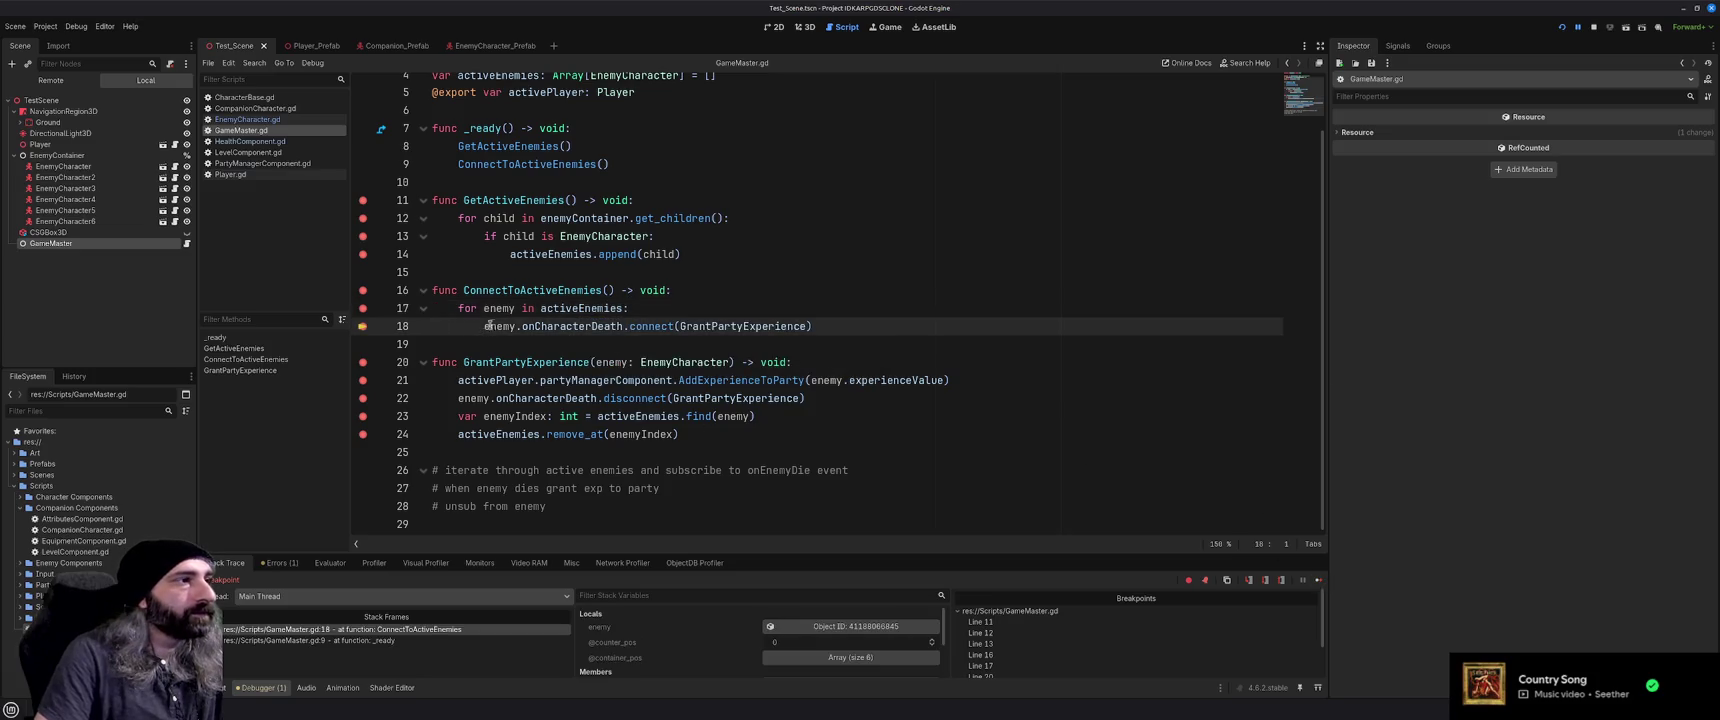
mouse_move(498, 327)
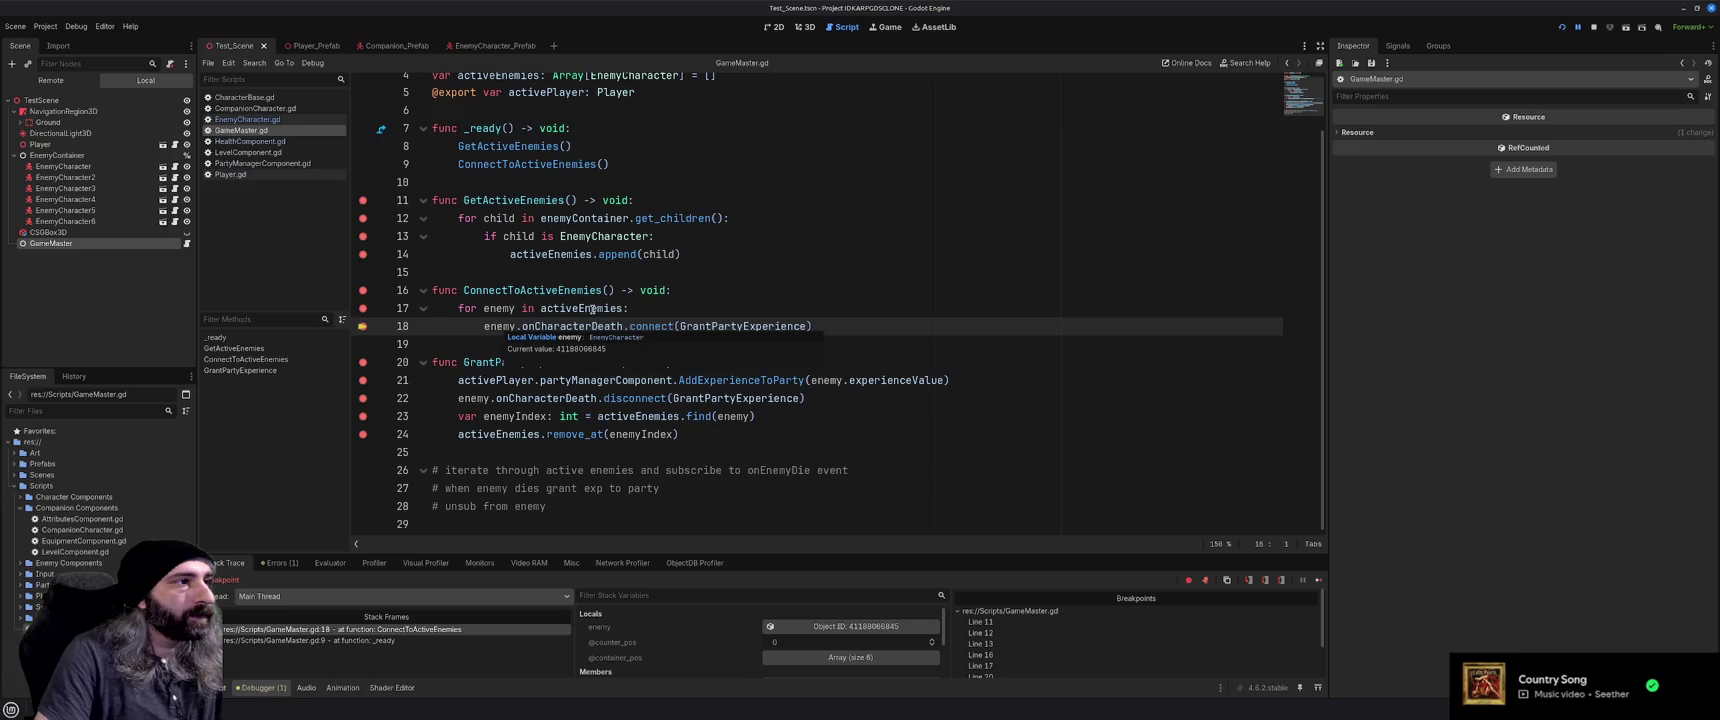
mouse_move(592, 310)
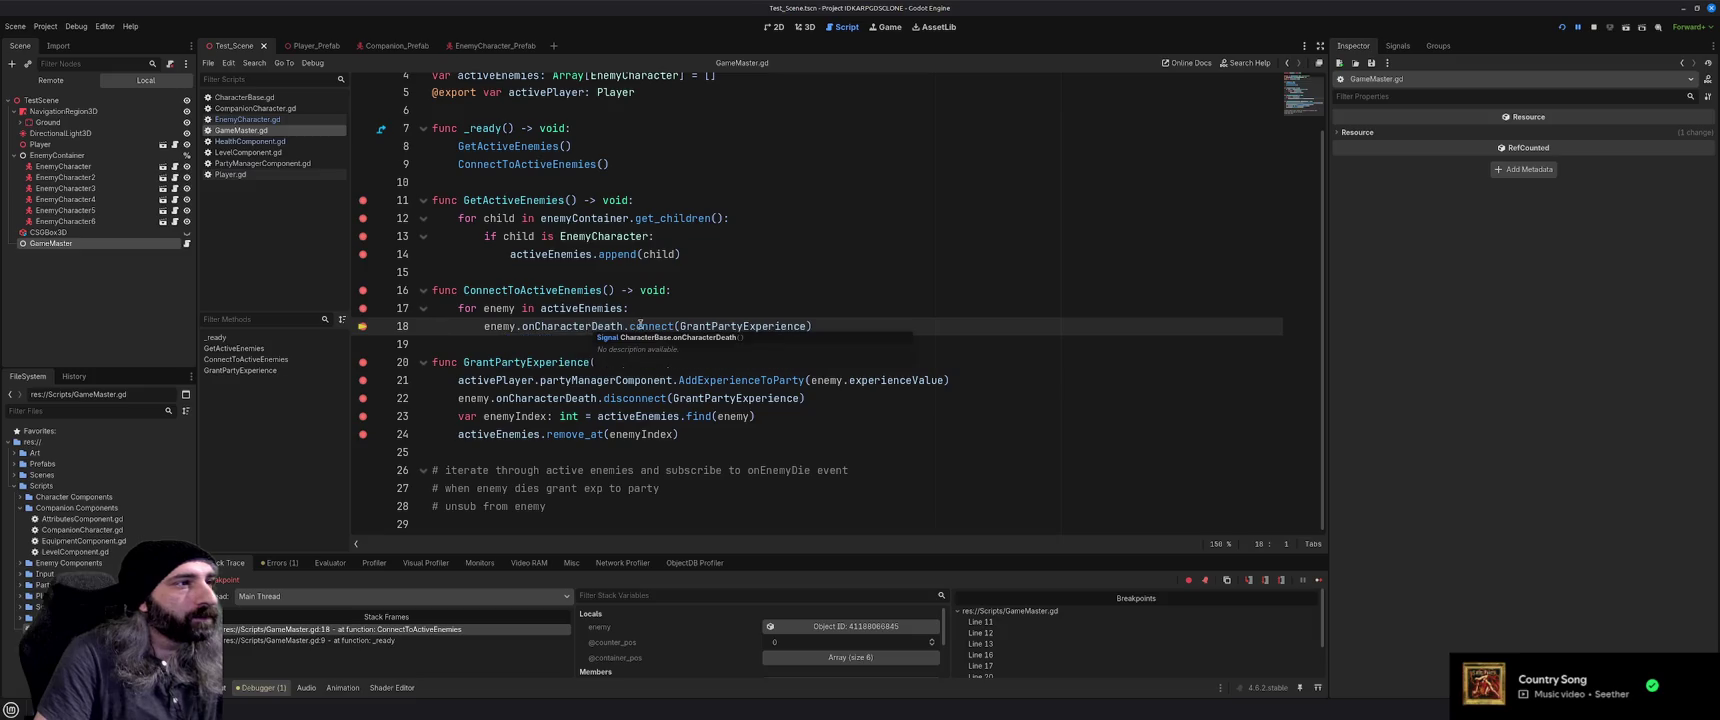
mouse_move(651, 326)
mouse_move(711, 326)
Continue past line 18's connect for each enemy, then let the game run freely
left_click(1318, 580)
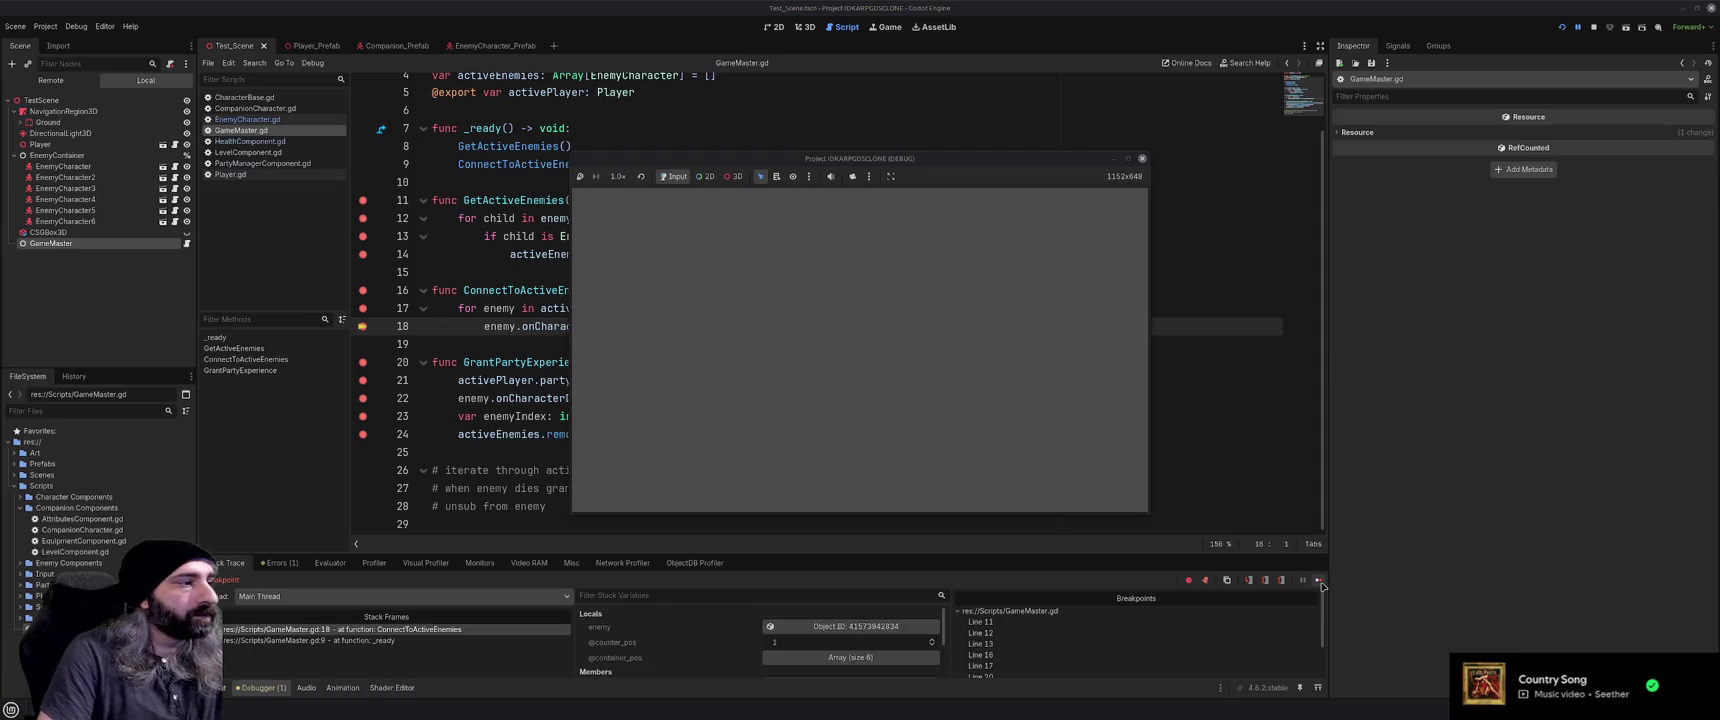
left_click(1320, 583)
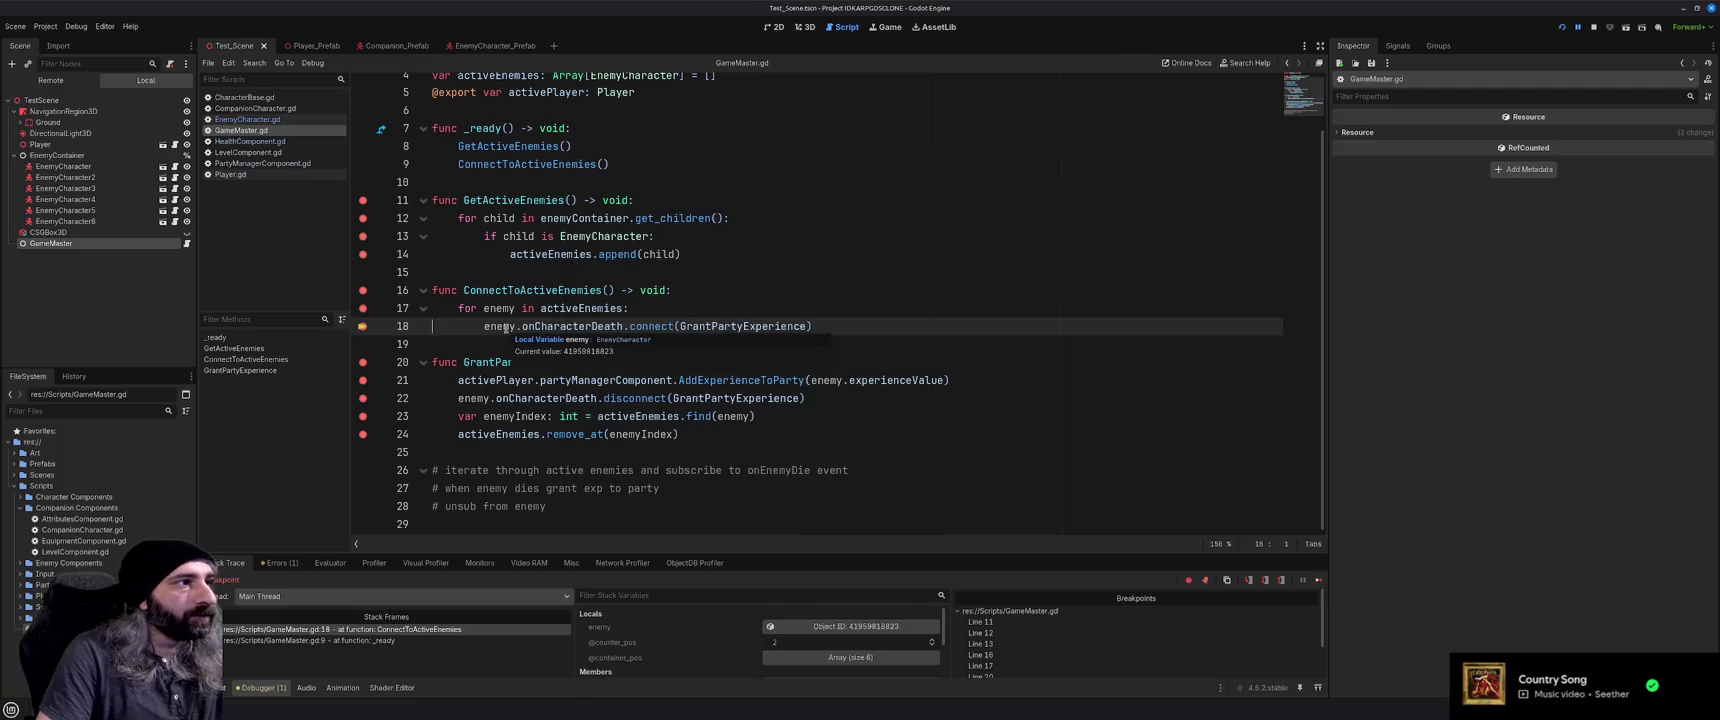
key("F12")
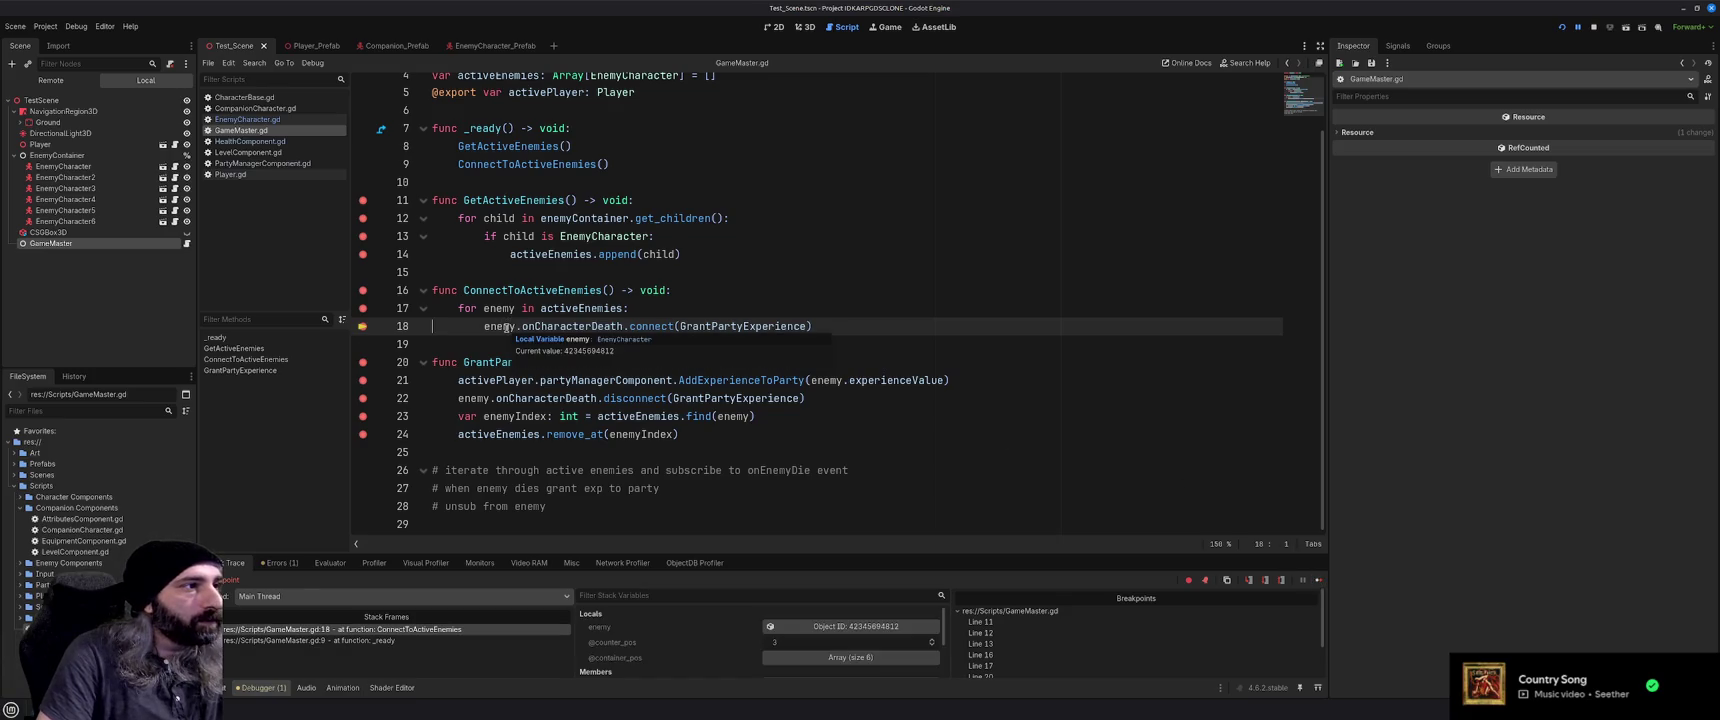
key("F12")
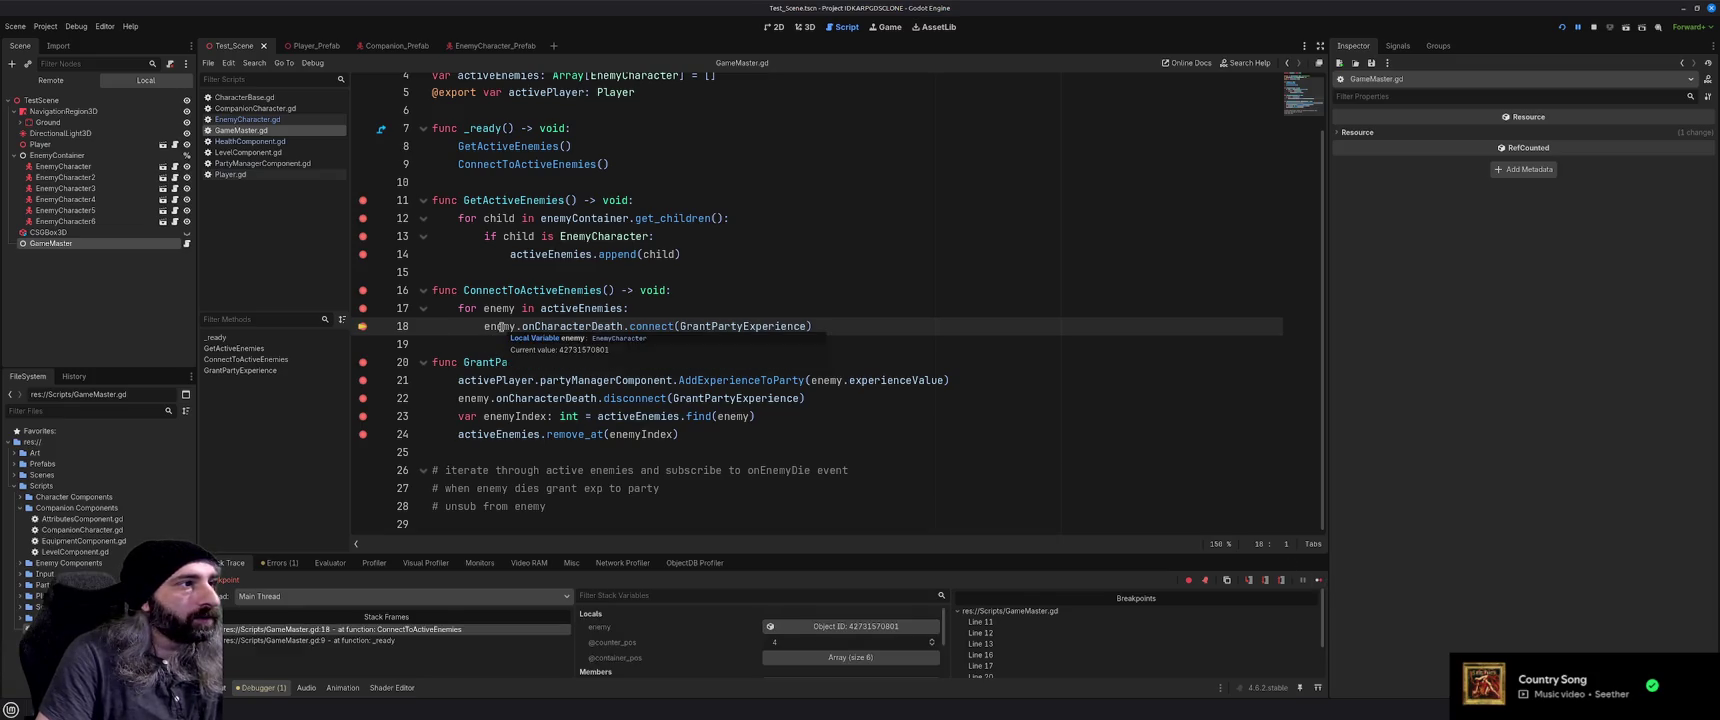
left_click(1318, 581)
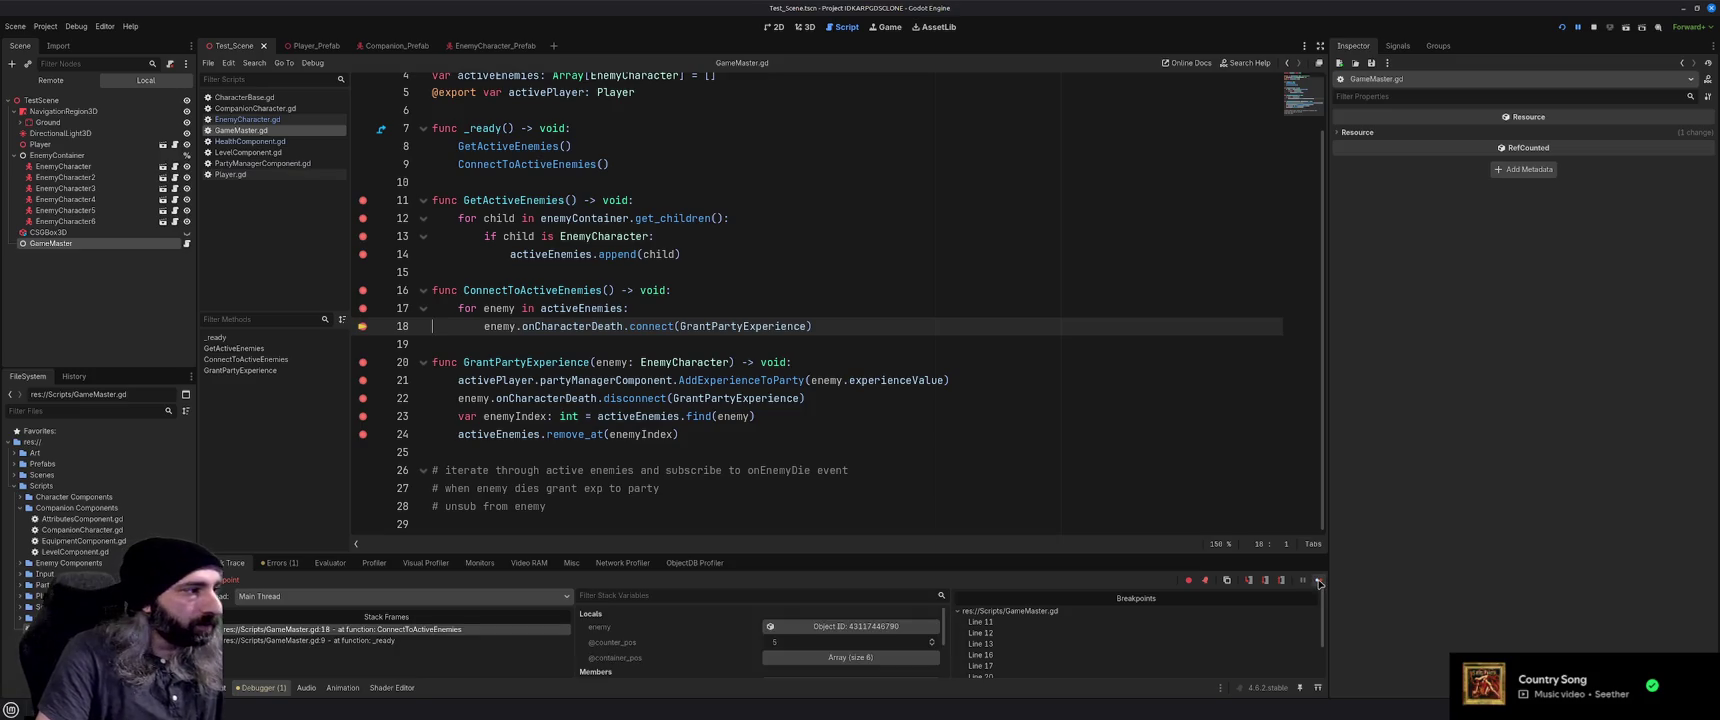
left_click(1318, 581)
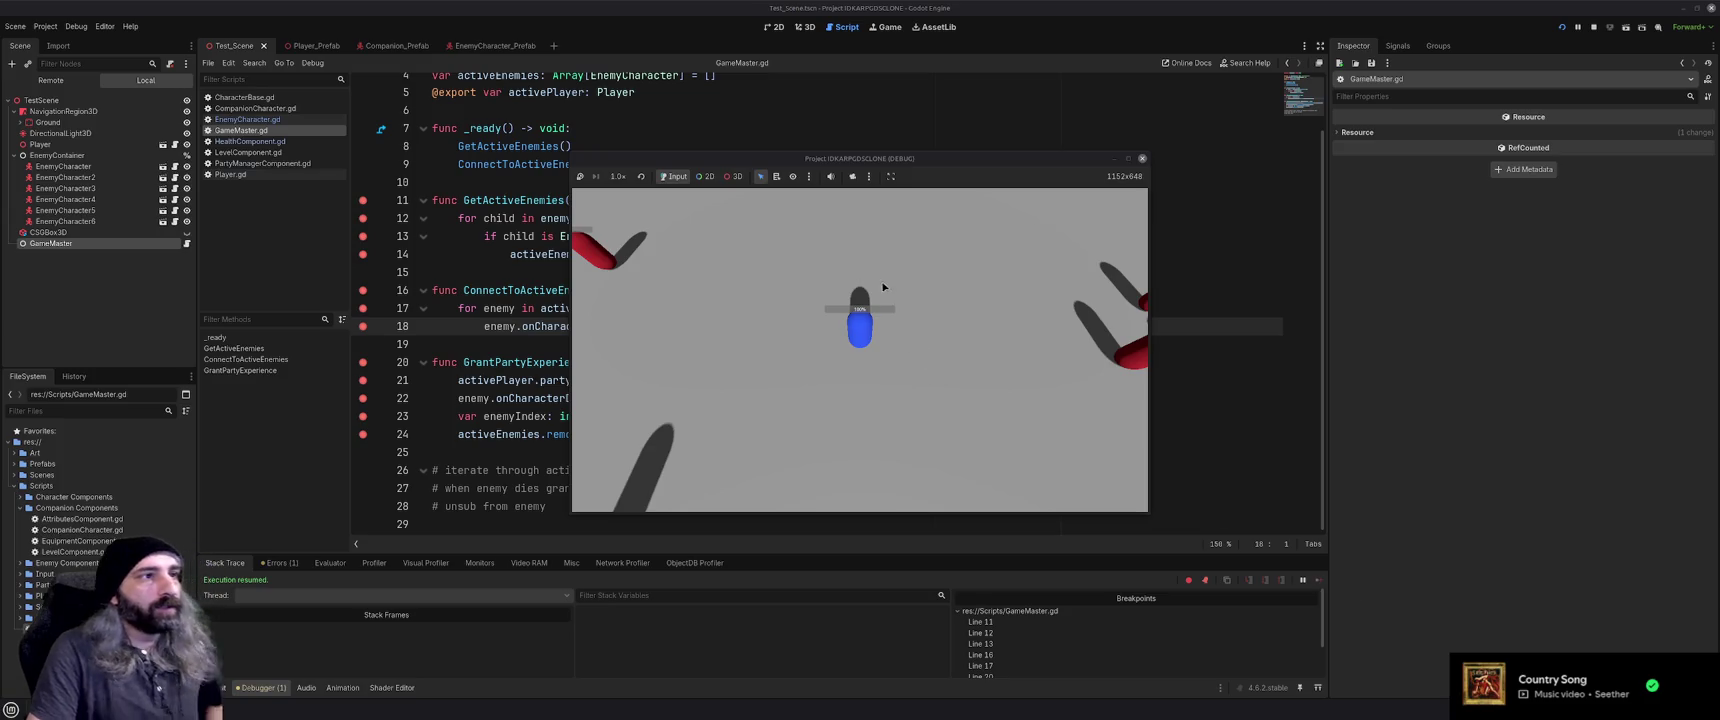
Send the blue player toward nearby red enemies, then return to GameMaster.gd in the editor
left_click(706, 355)
left_click(890, 365)
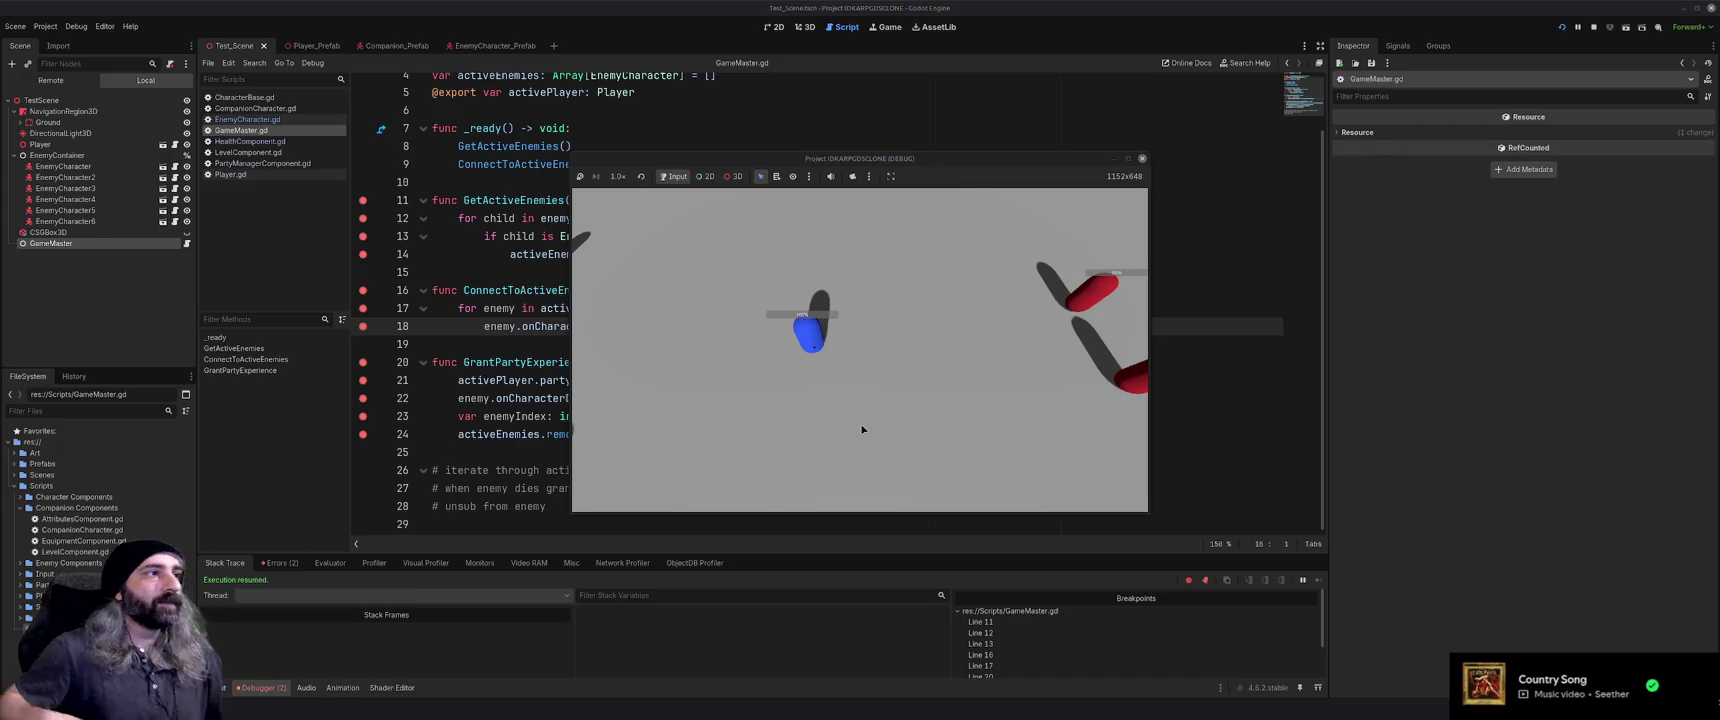
left_click(490, 347)
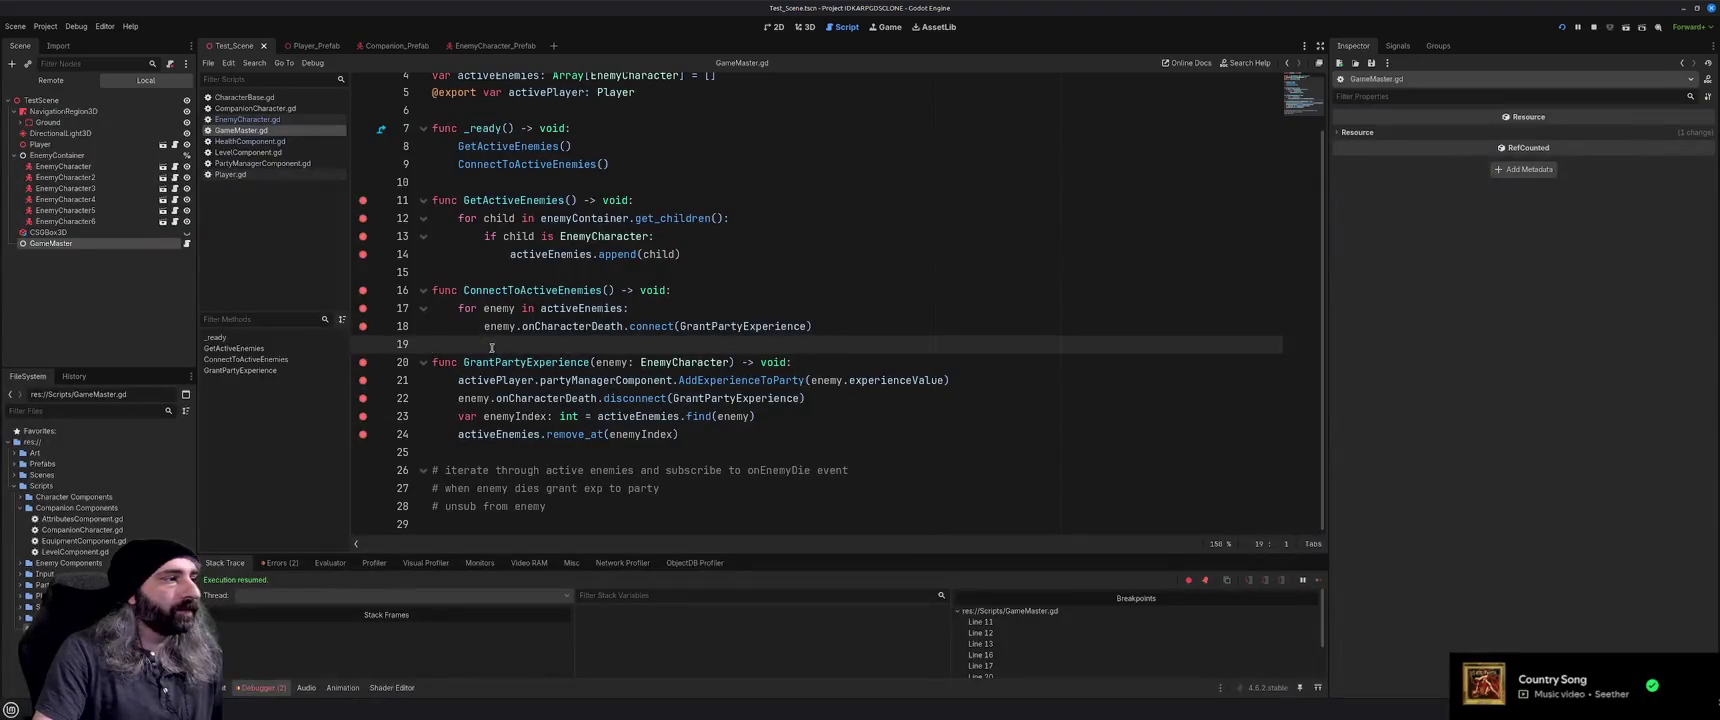
Jump from the reported error to the onCharacterDeath emit in EnemyCharacter.gd line 89
left_click(268, 566)
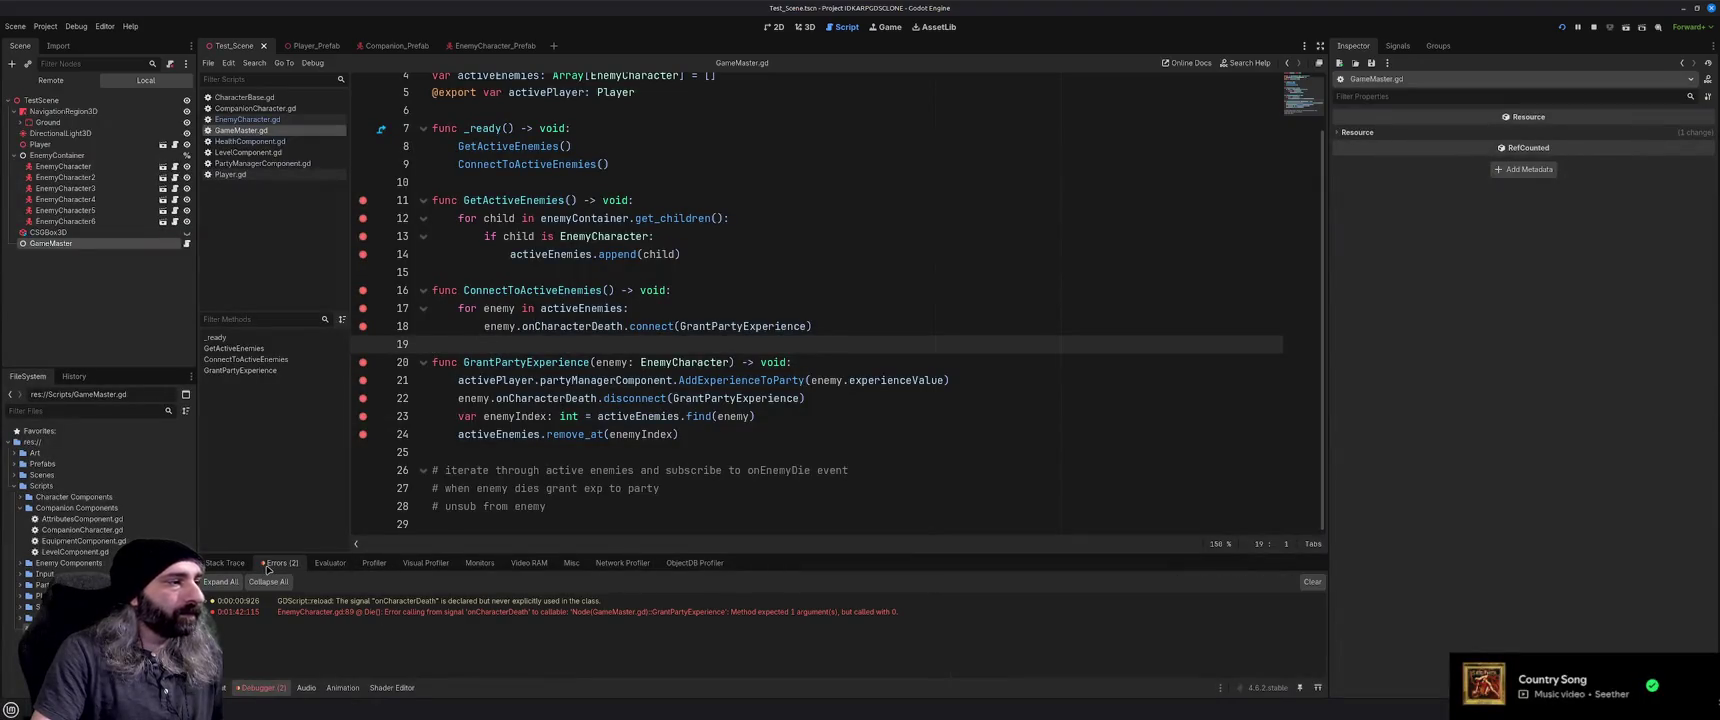
mouse_move(427, 616)
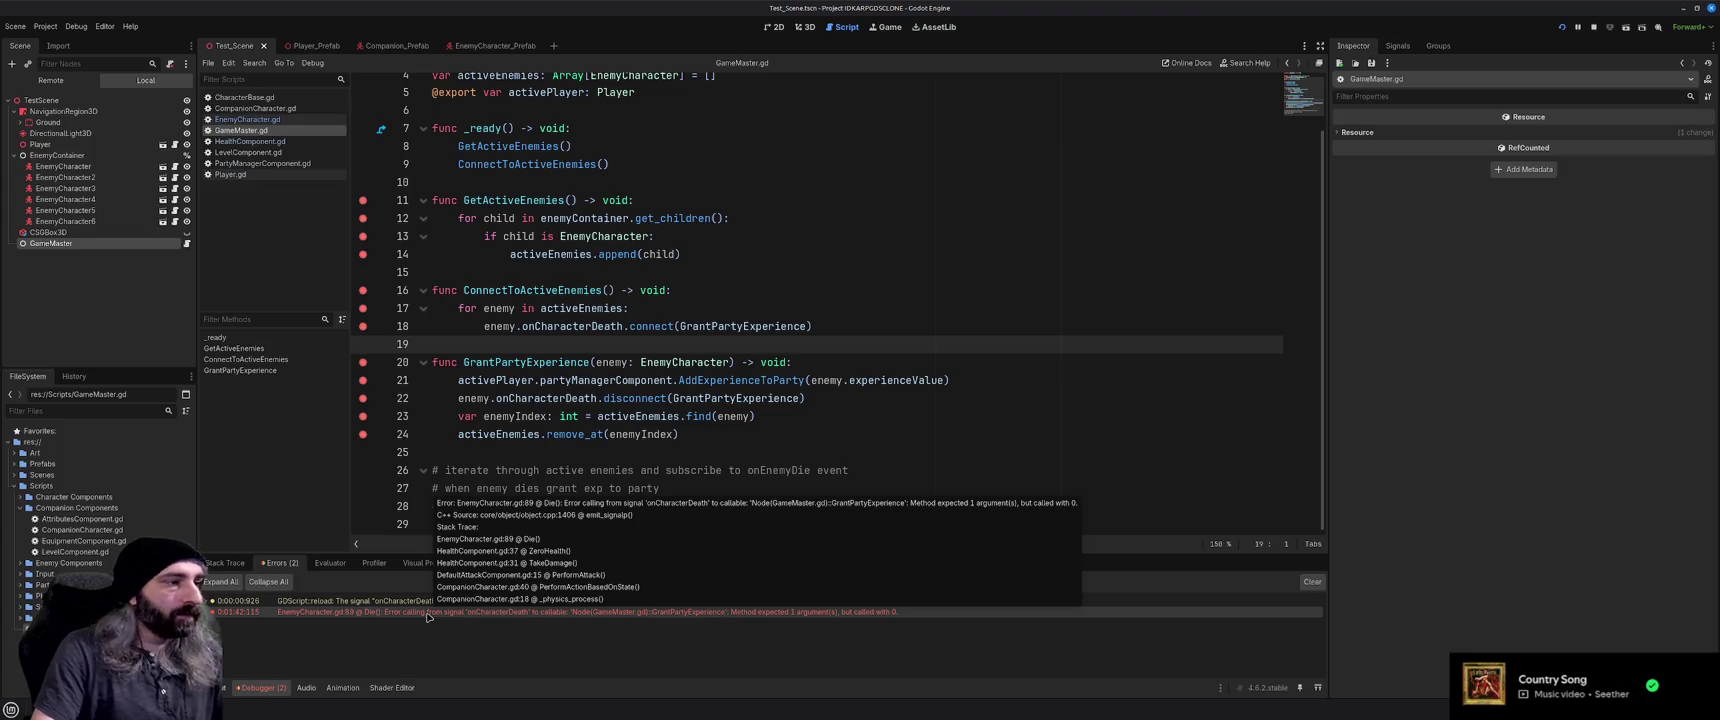
double_click(427, 612)
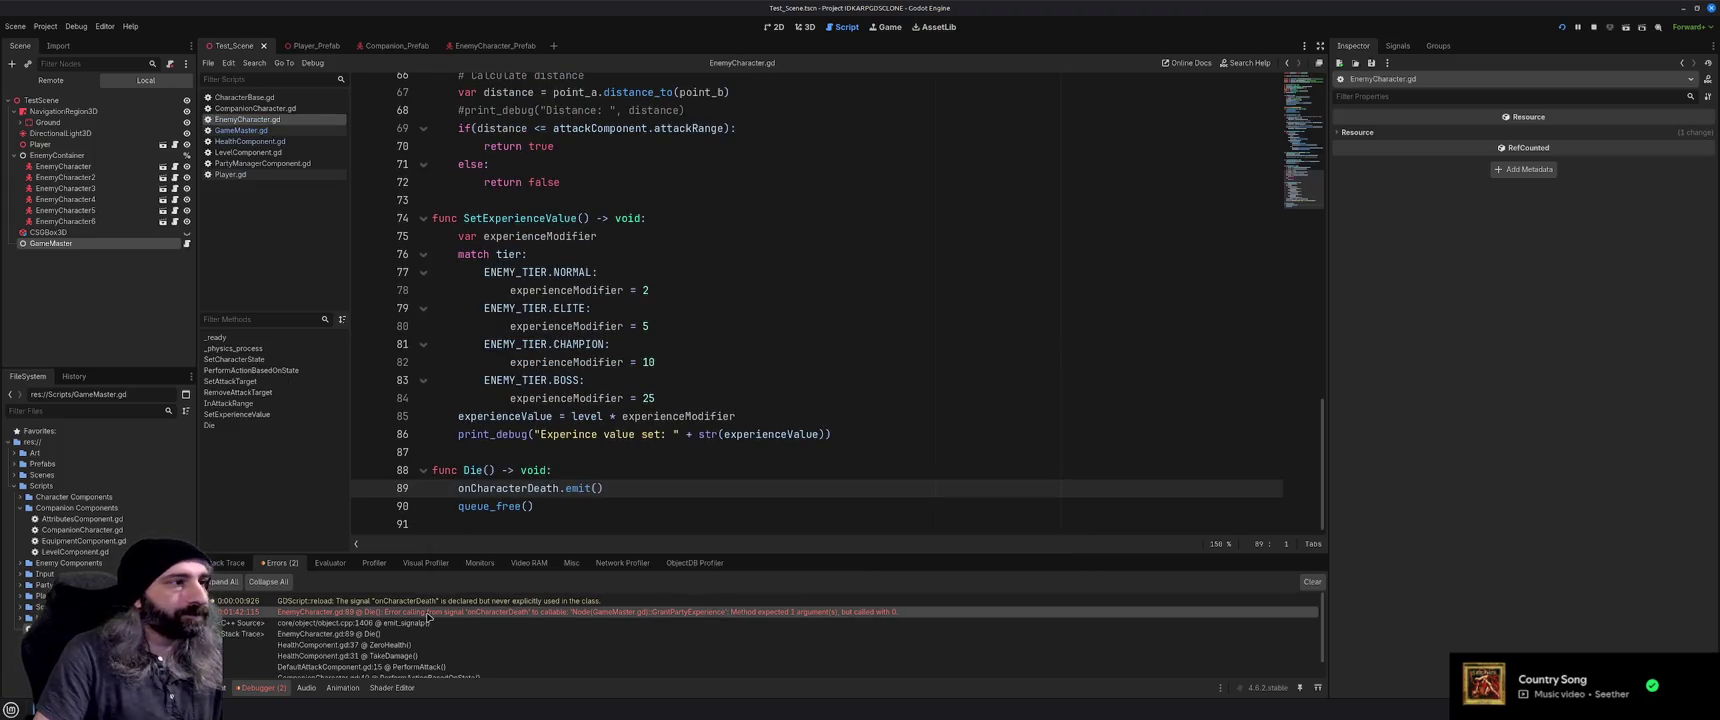
scroll(698, 486, "up", 20)
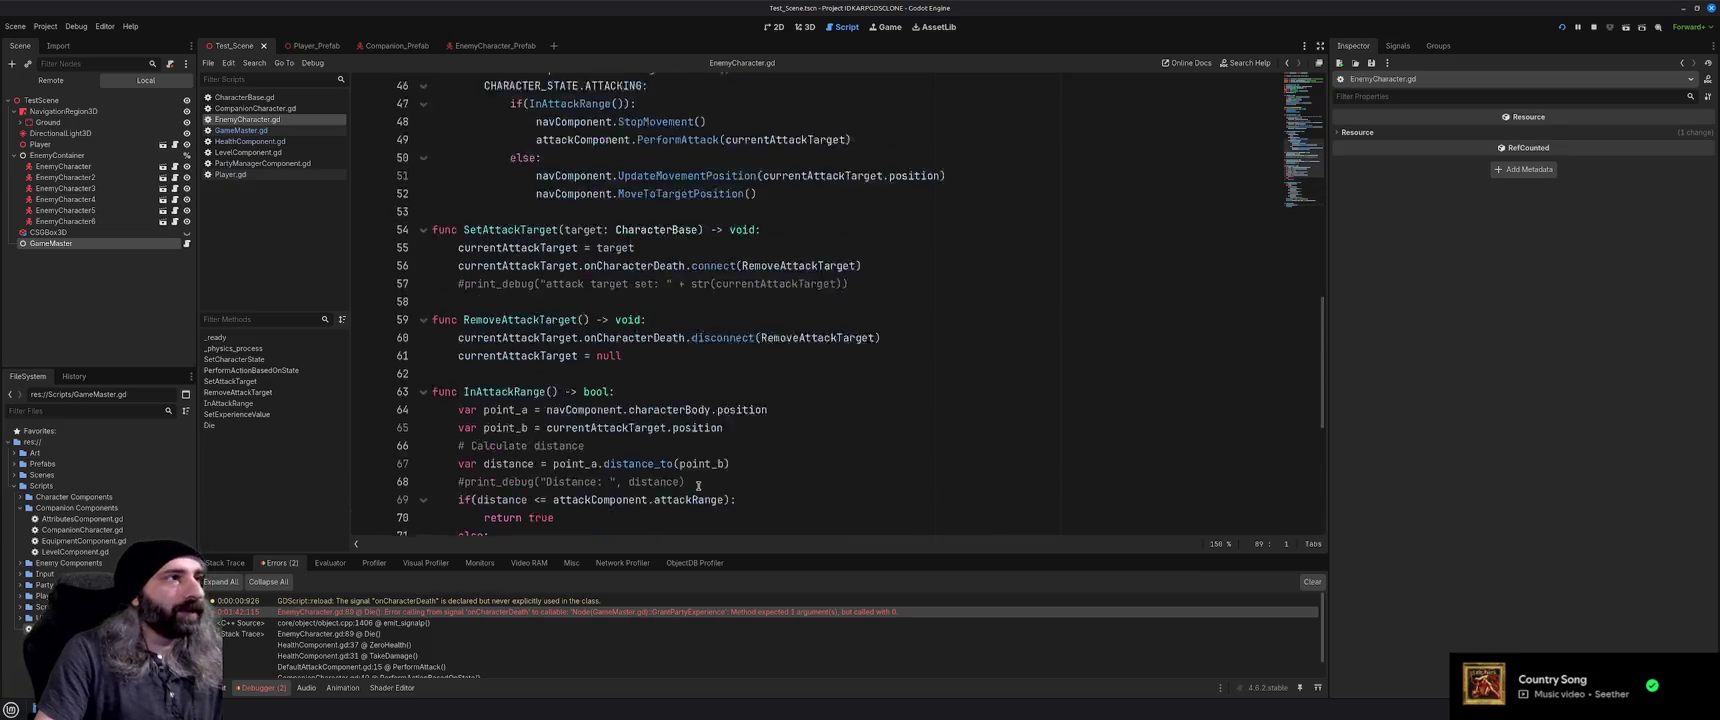
scroll(698, 486, "down", 20)
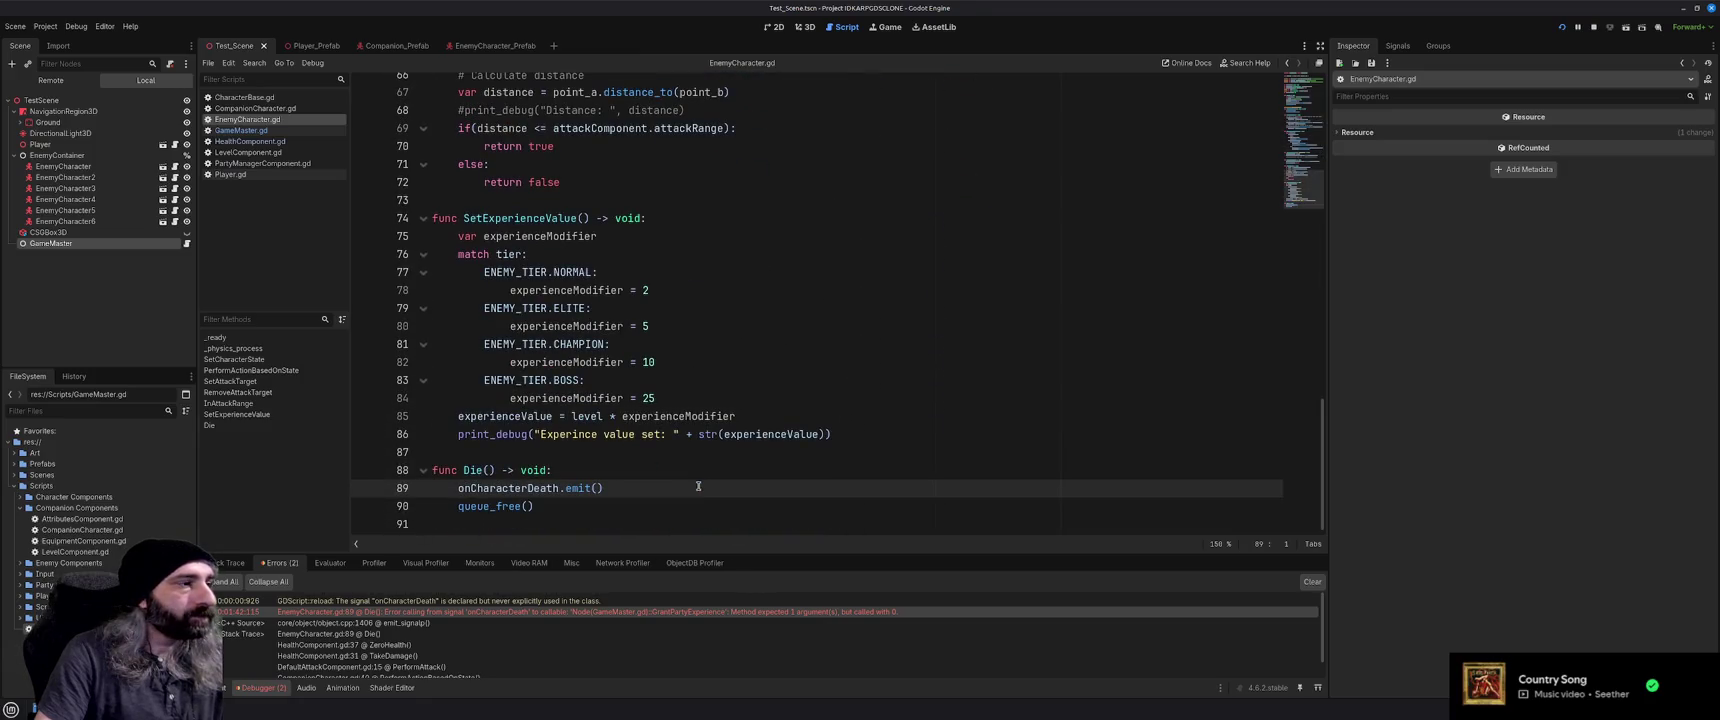
scroll(698, 486, "up", 20)
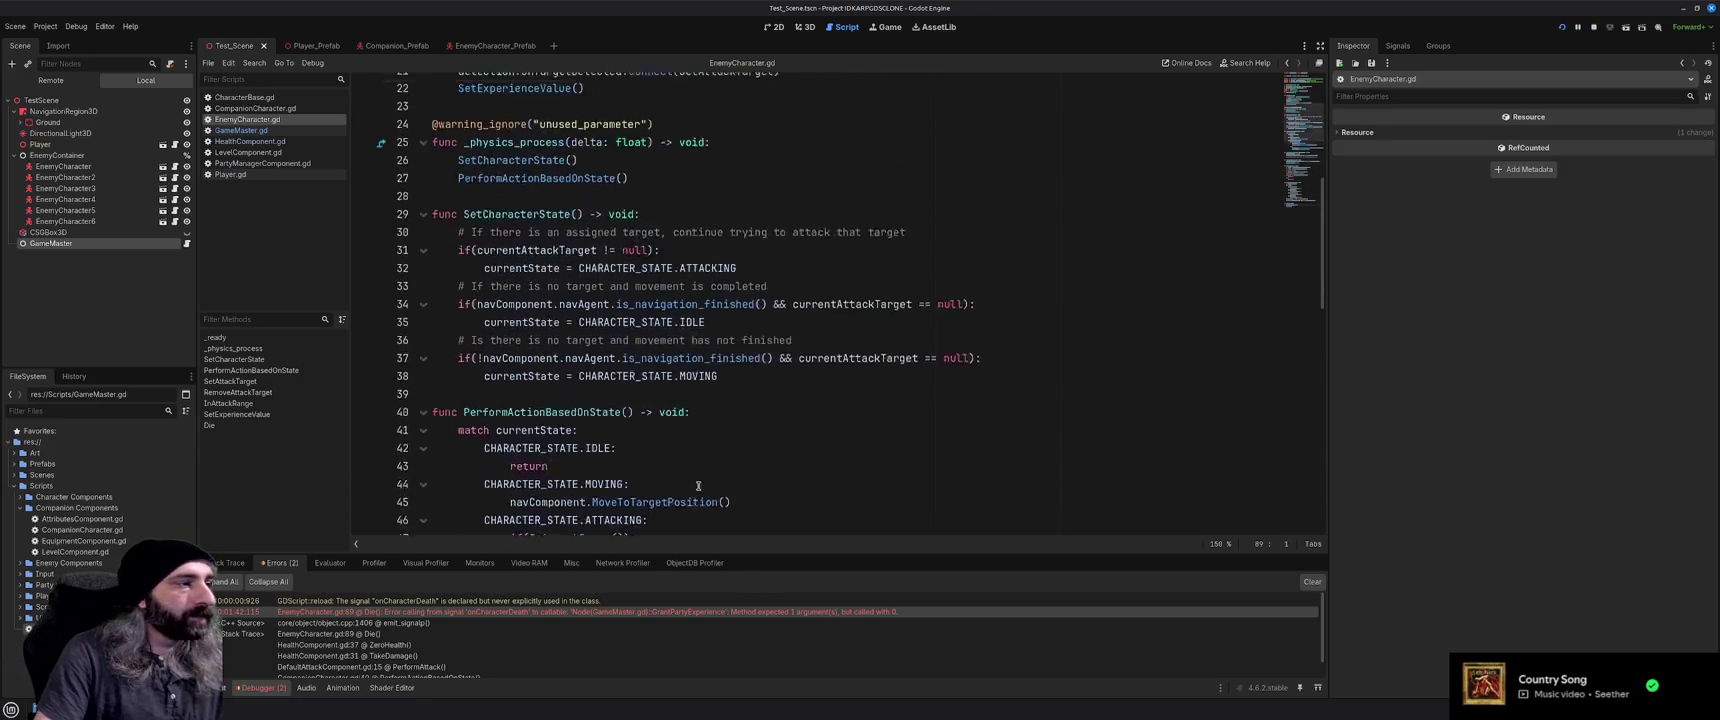
Compare GrantPartyExperience's enemy parameter and line 22 disconnect with CharacterBase.gd's parameterless signal
key("alt+Left")
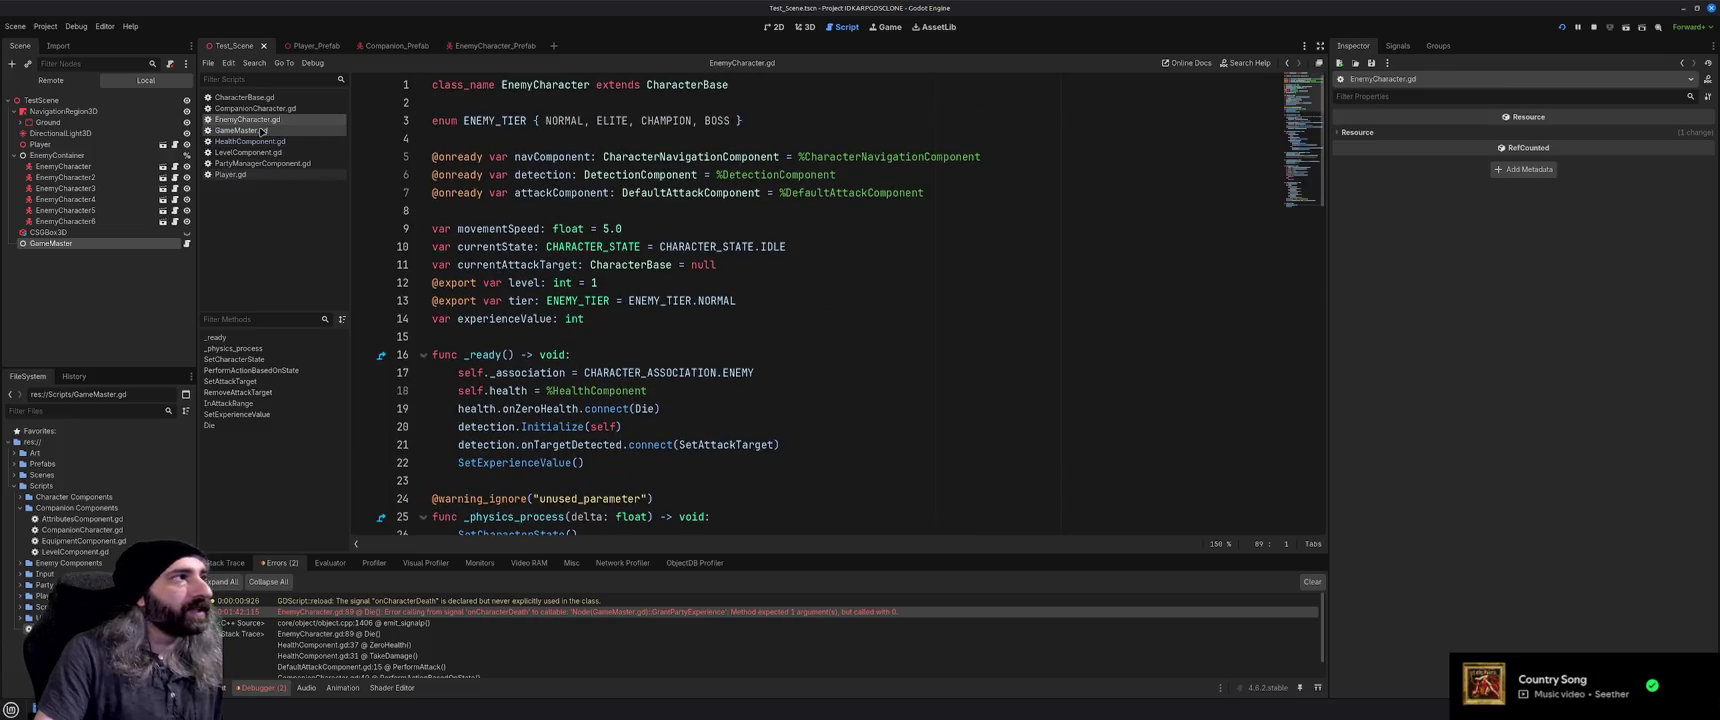
left_click_drag(596, 373, 731, 373)
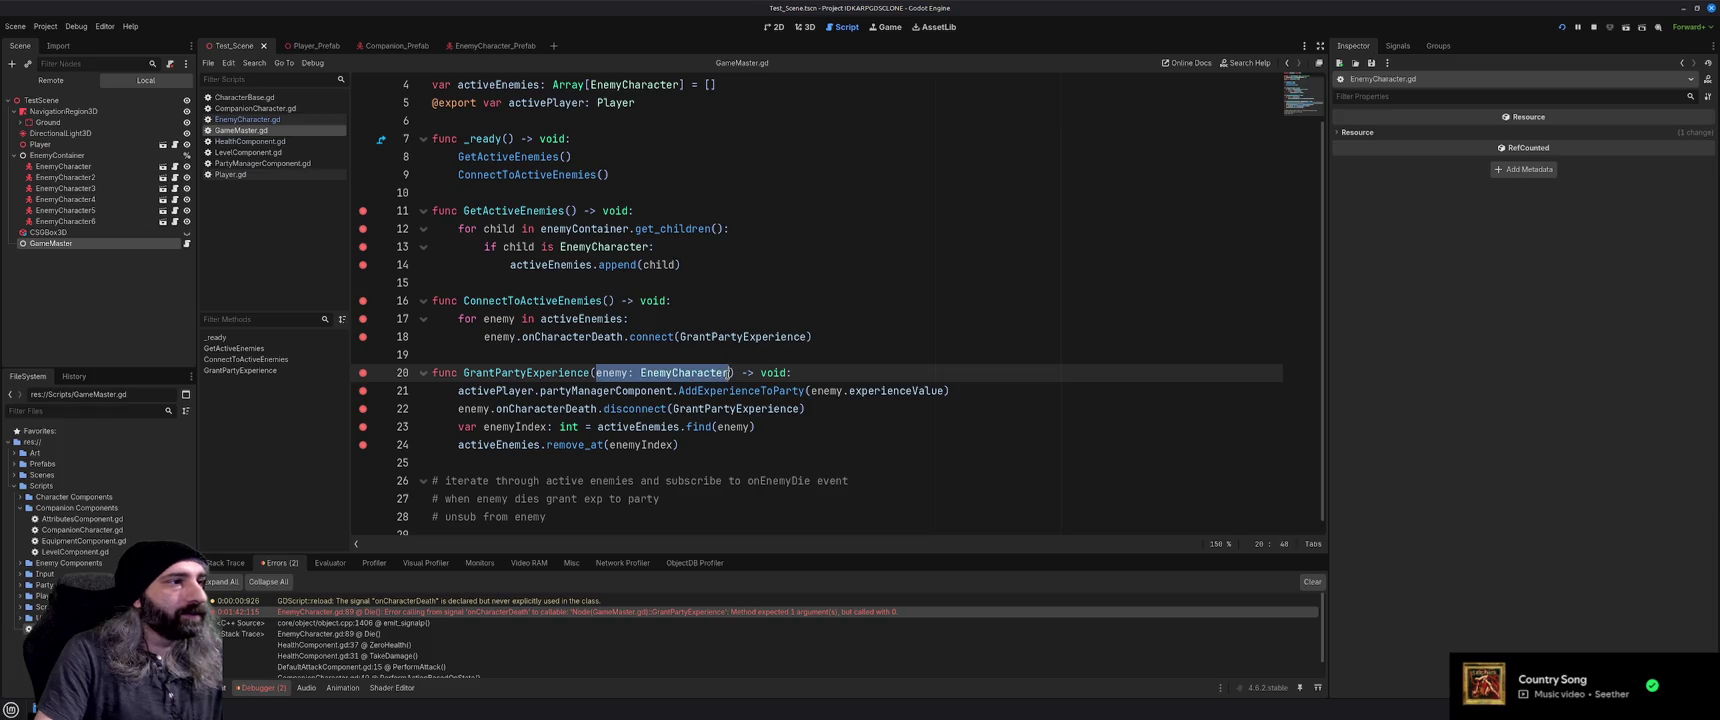
left_click(819, 408)
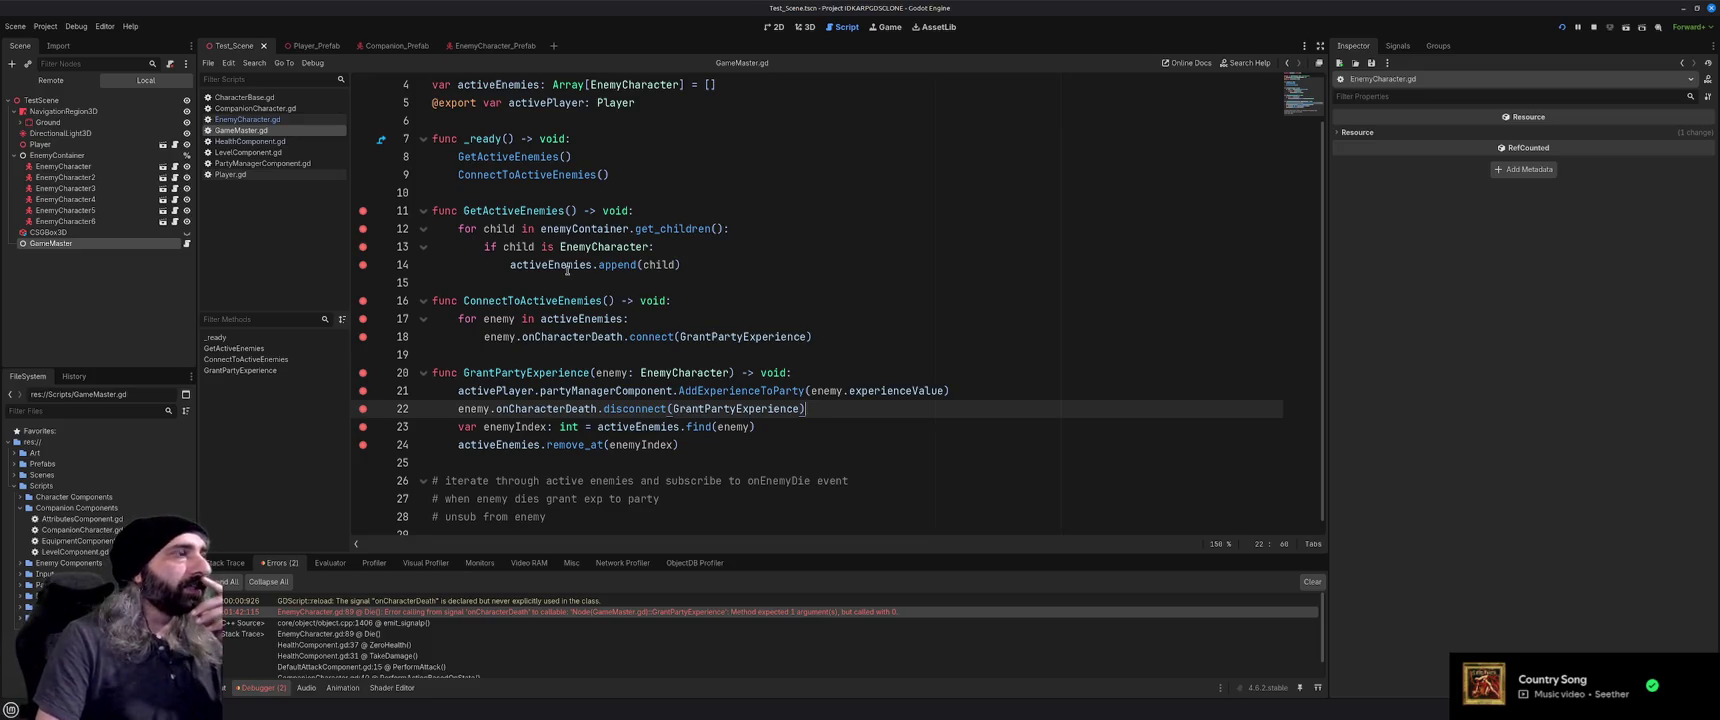
key("alt+Left")
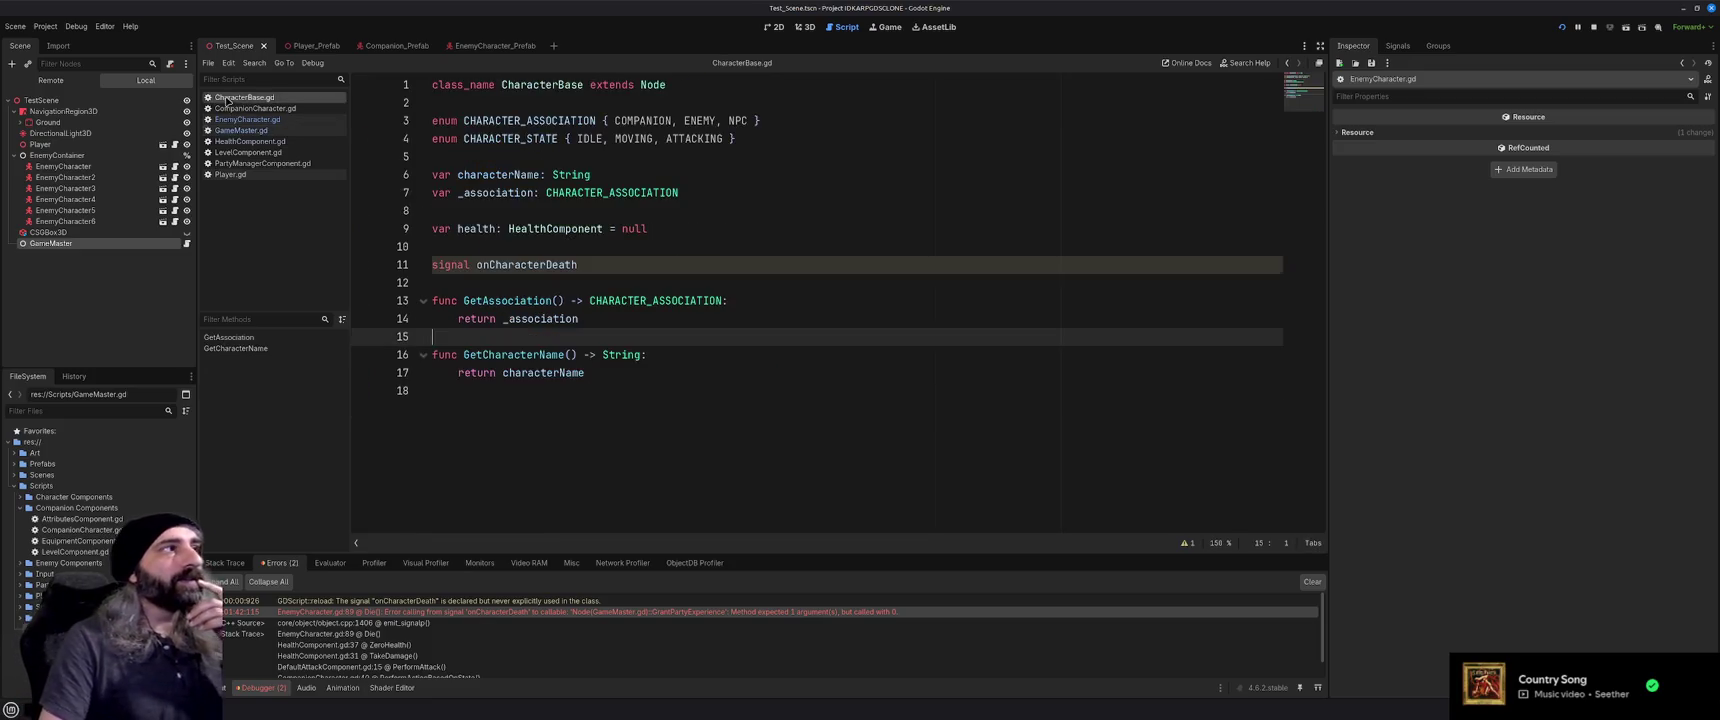
mouse_move(620, 307)
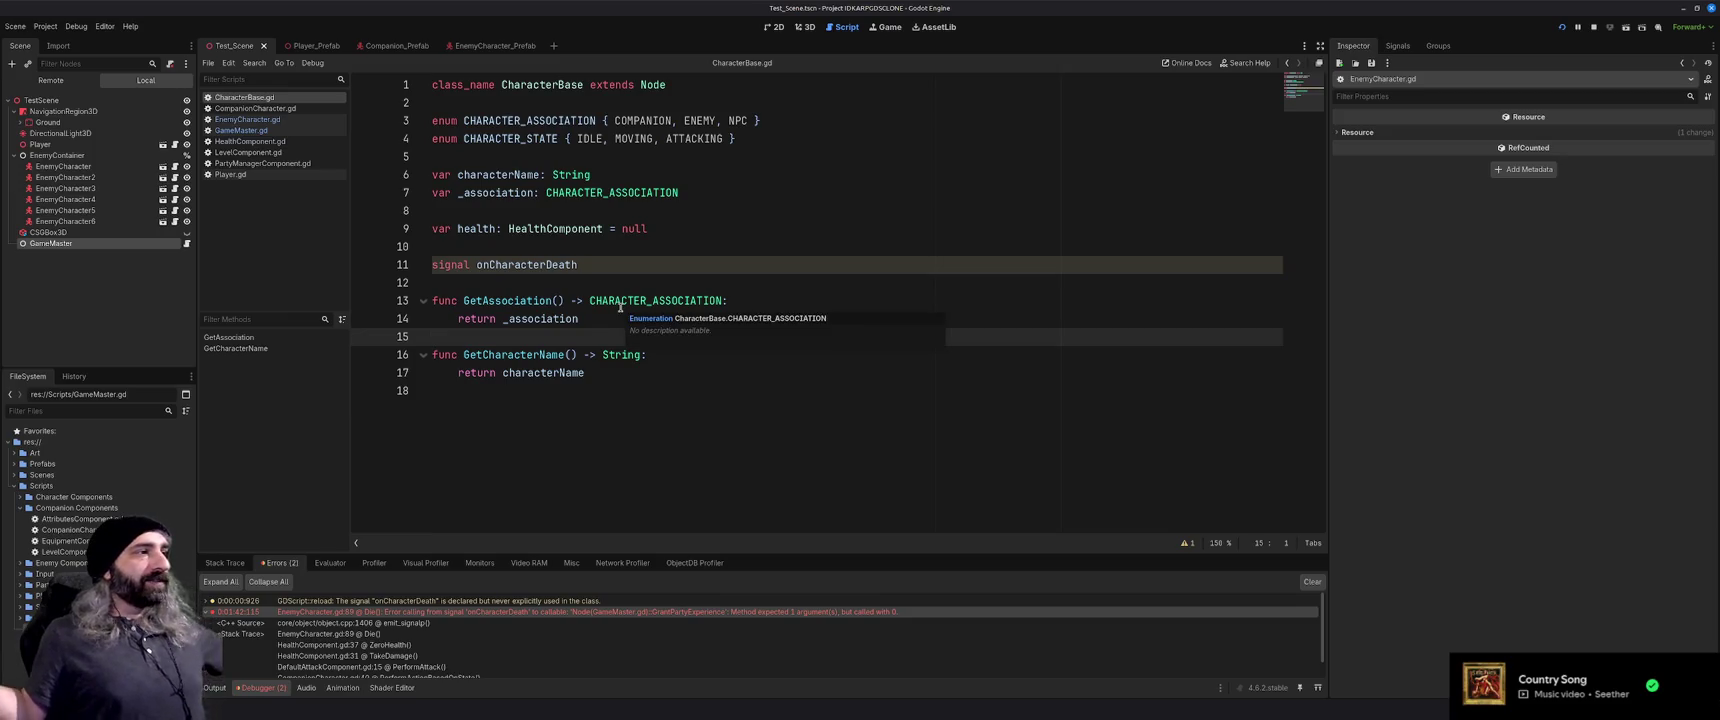
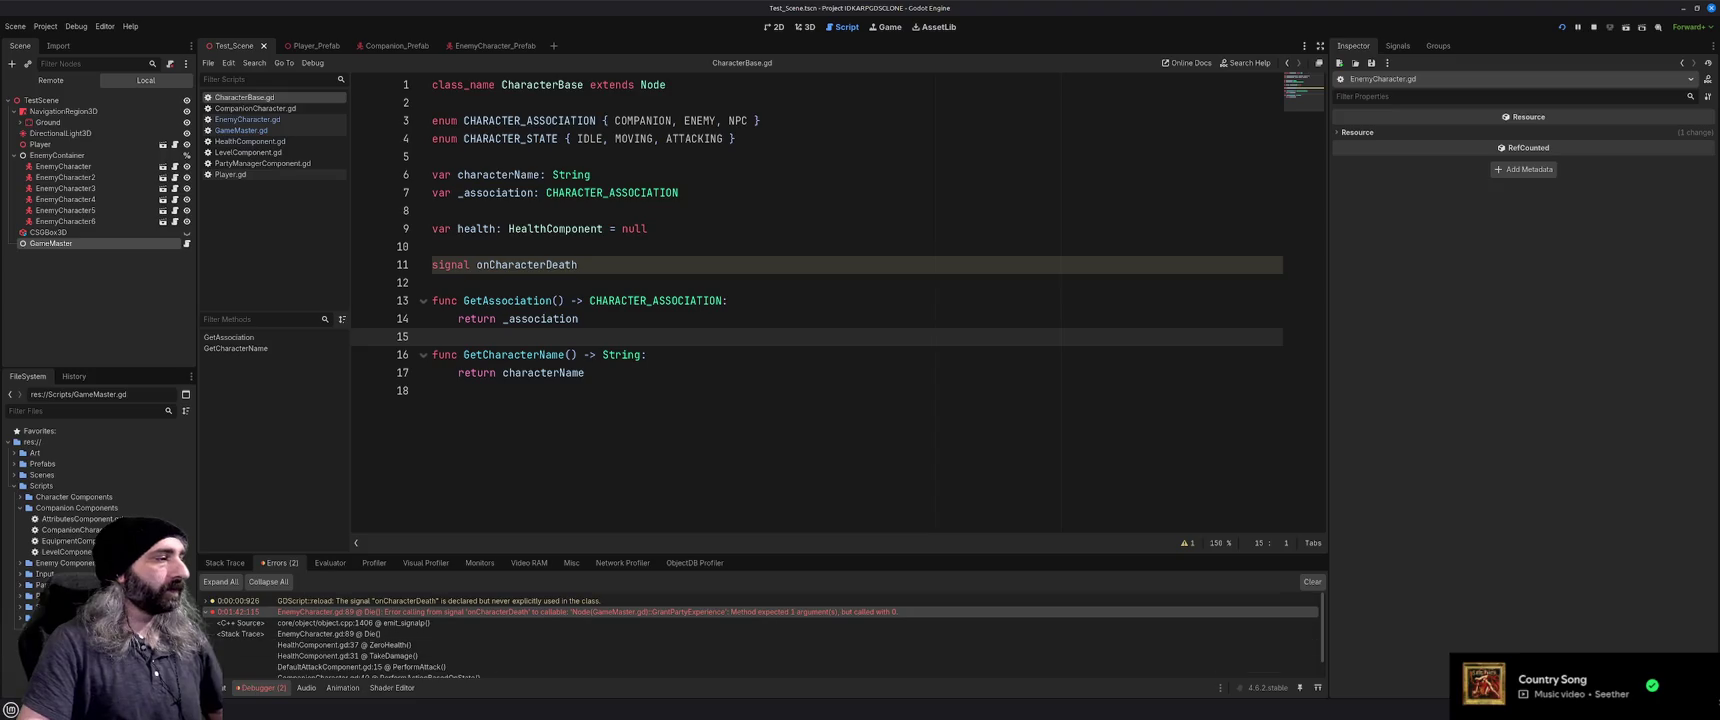
Return to Godot and comment out the 'signal onCharacterDeath' line in CharacterBase.gd
key("alt+Tab")
left_click(1142, 155)
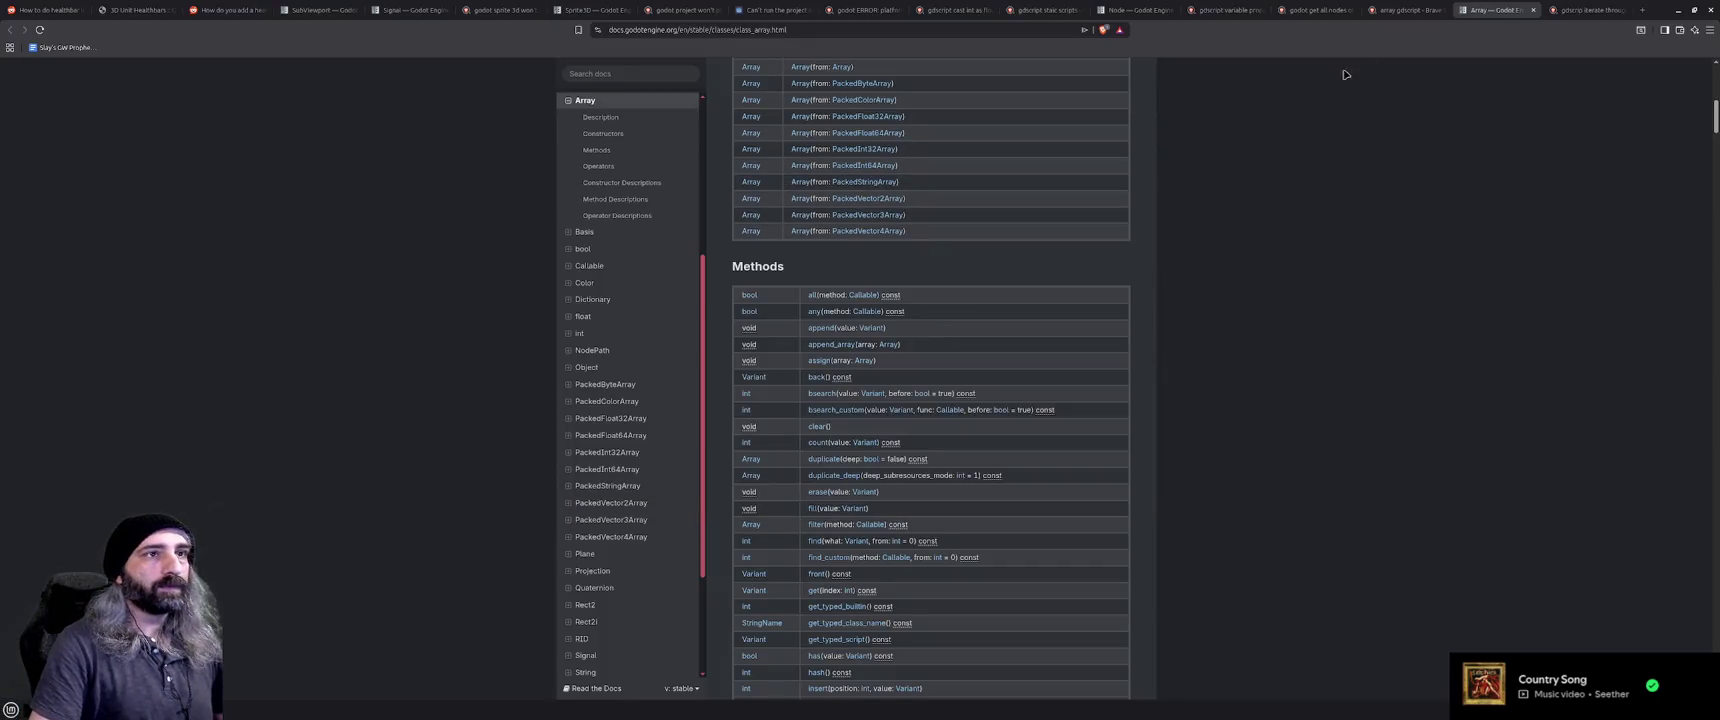
left_click(1678, 10)
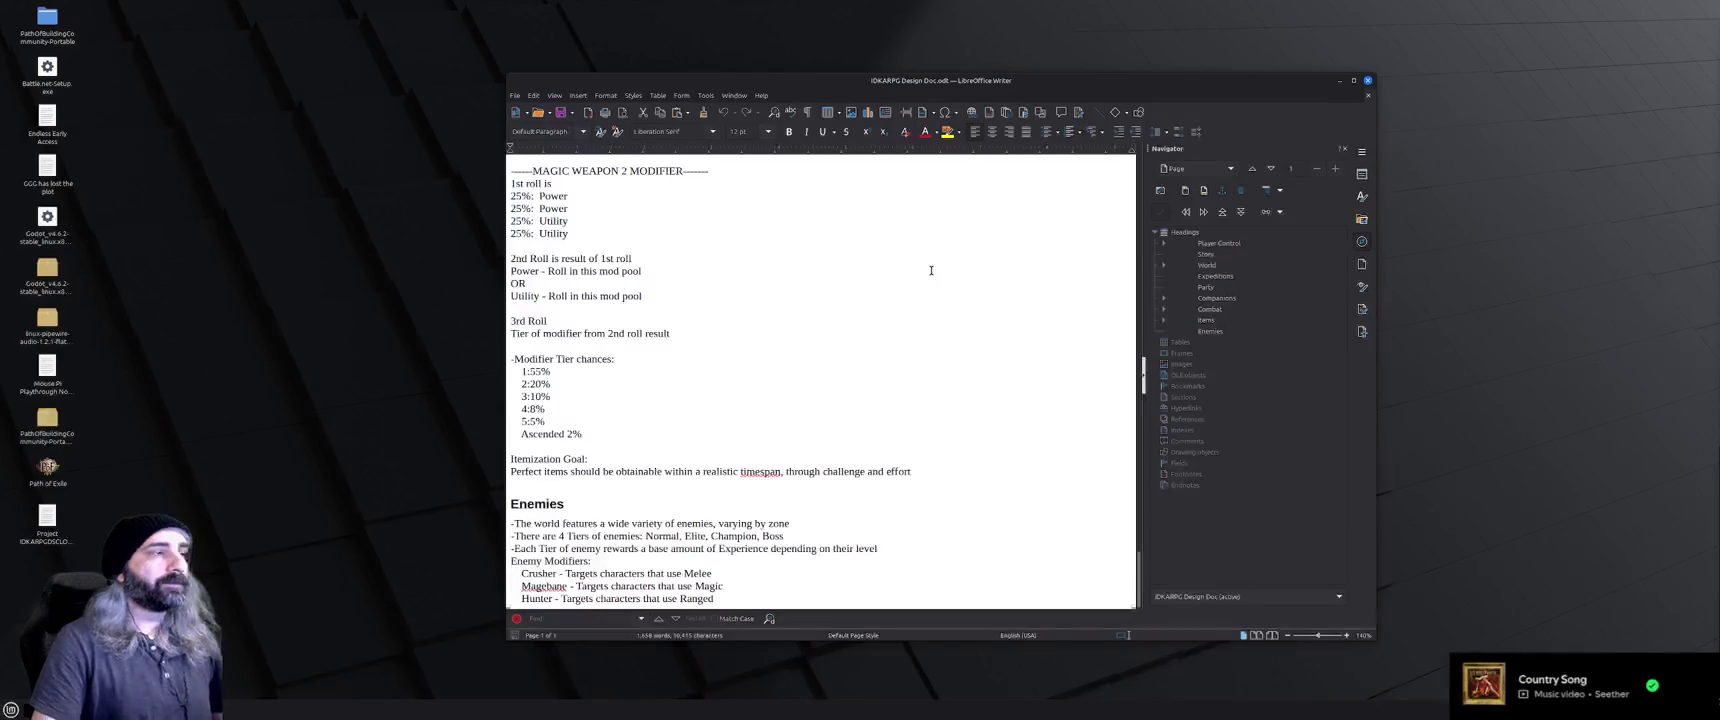
left_click(1339, 80)
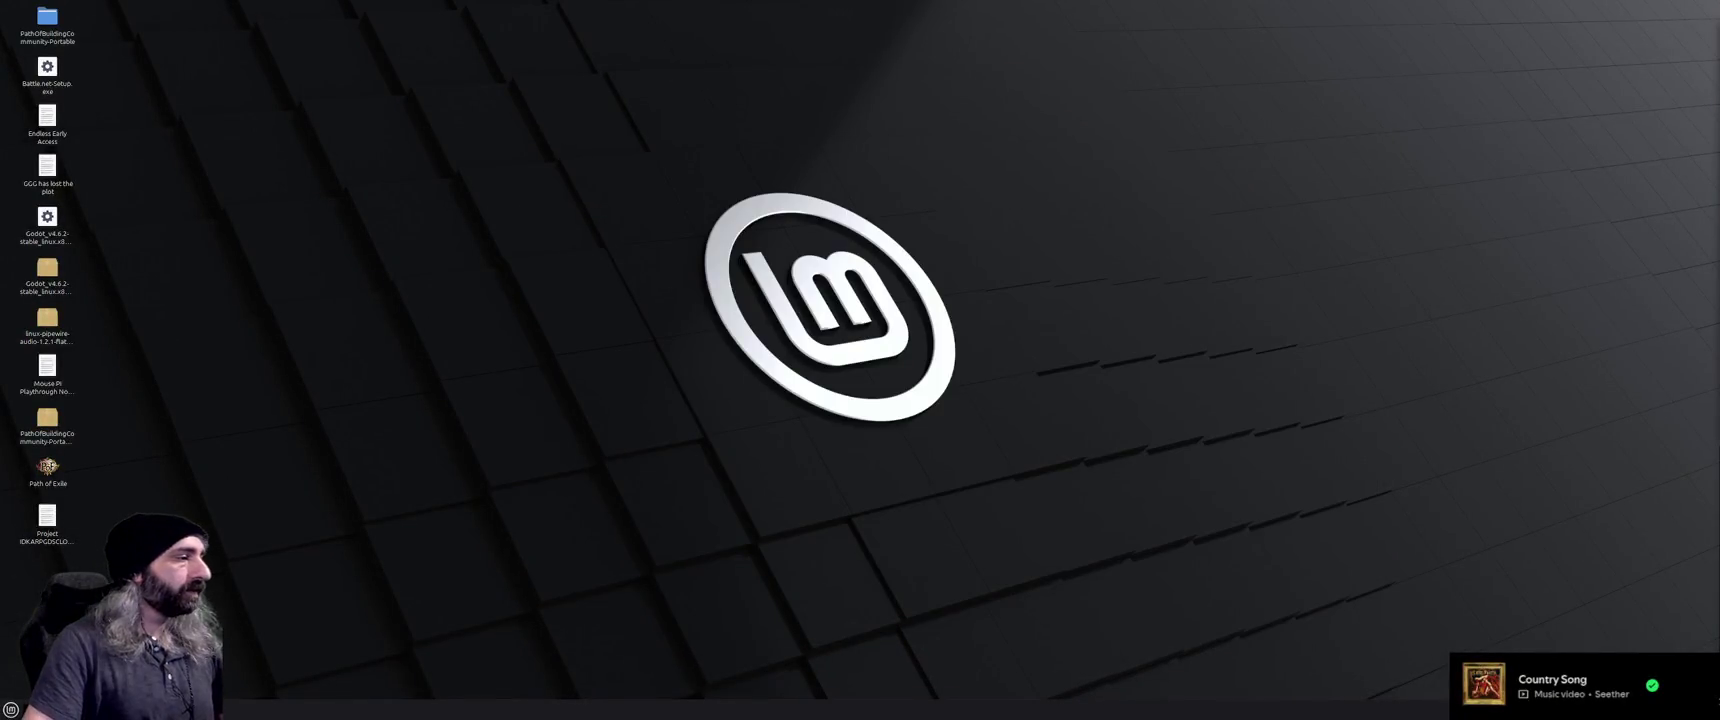
key("alt+Tab")
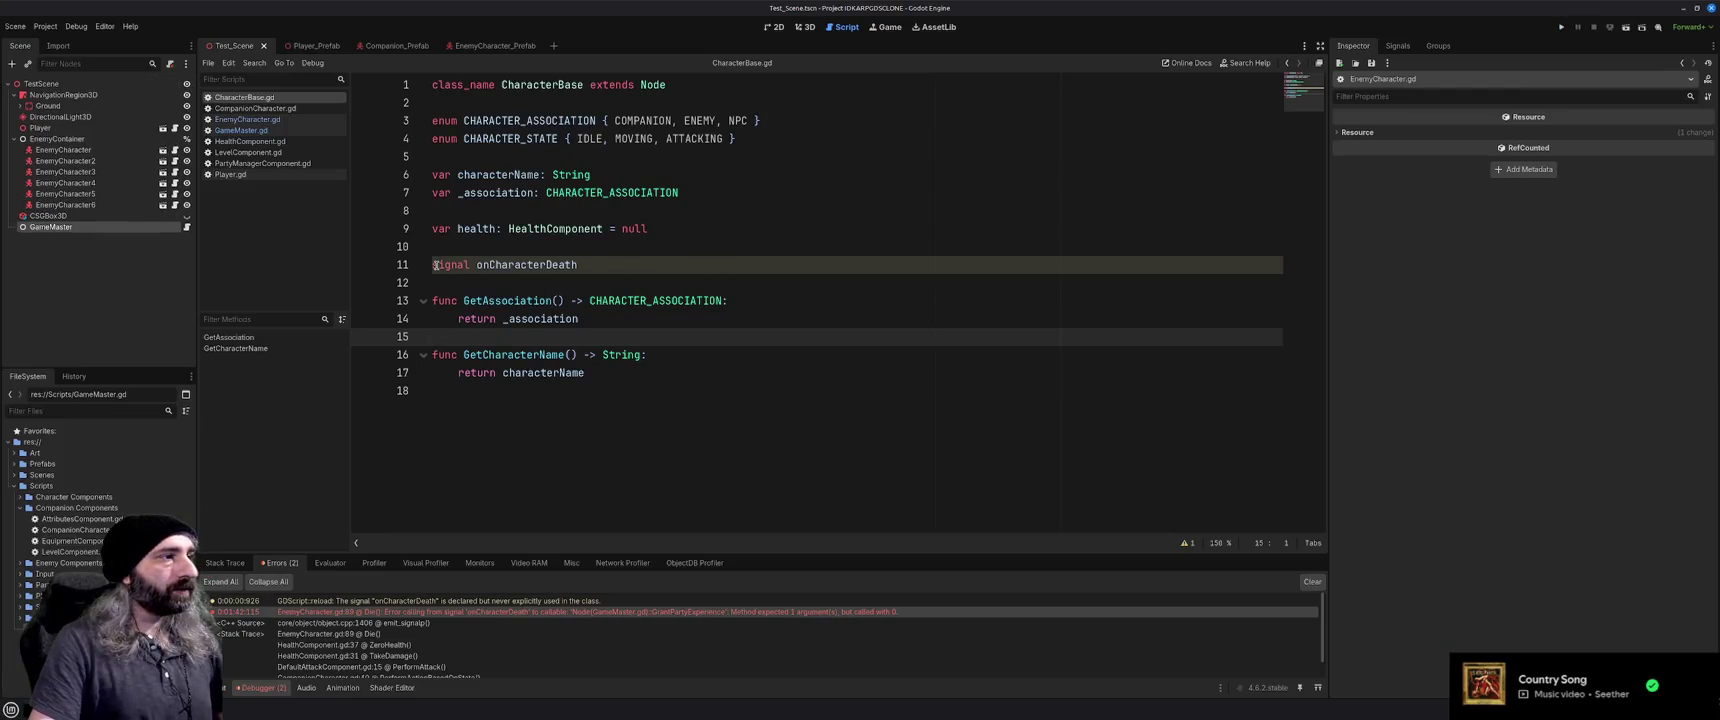
left_click(437, 265)
key("ctrl+k")
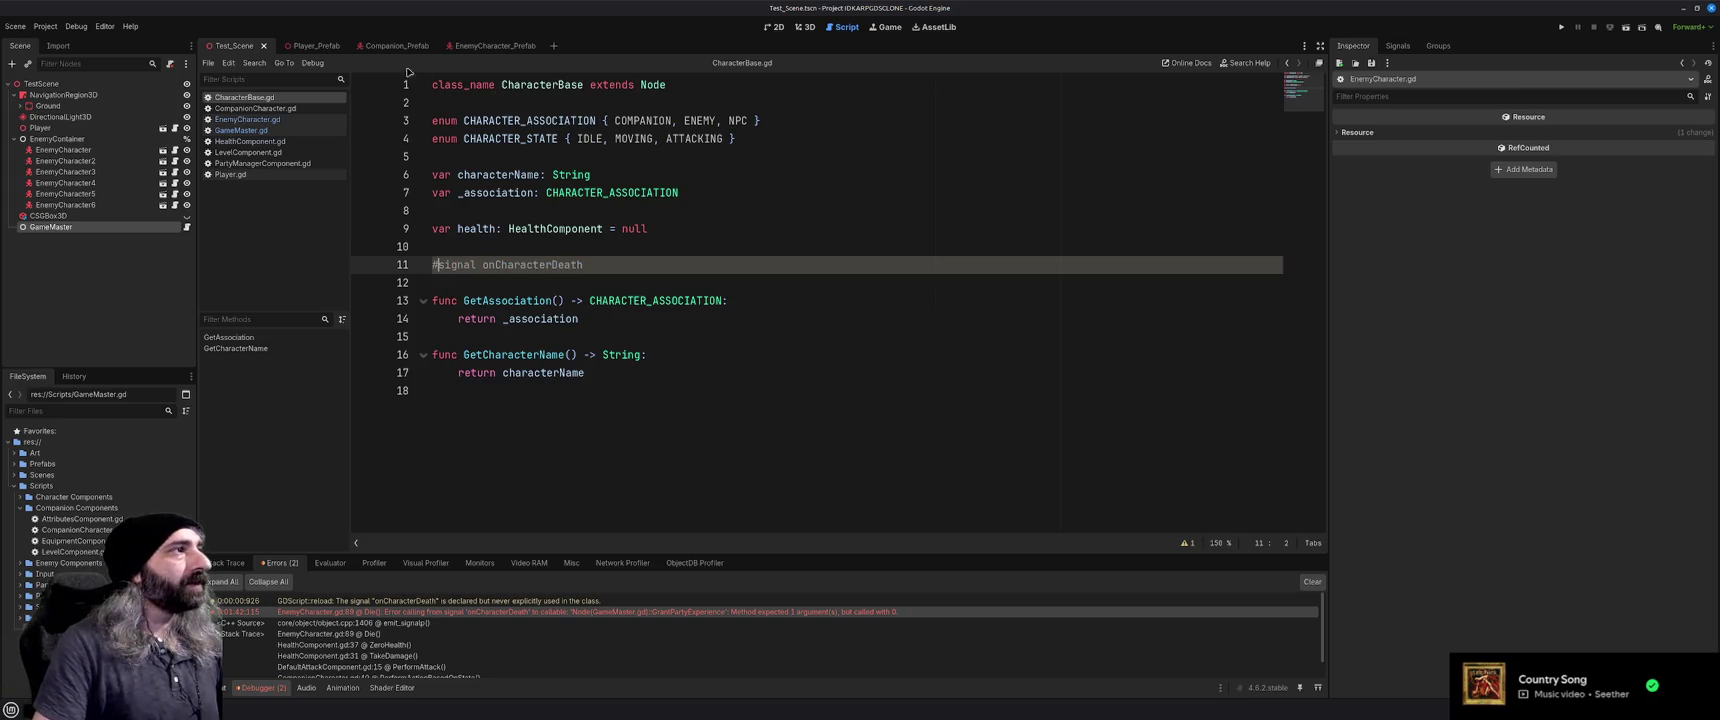
Look over CompanionCharacter.gd, then find onCharacterDeath in EnemyCharacter.gd's Die() function
left_click(275, 108)
scroll(611, 325, "down", 5)
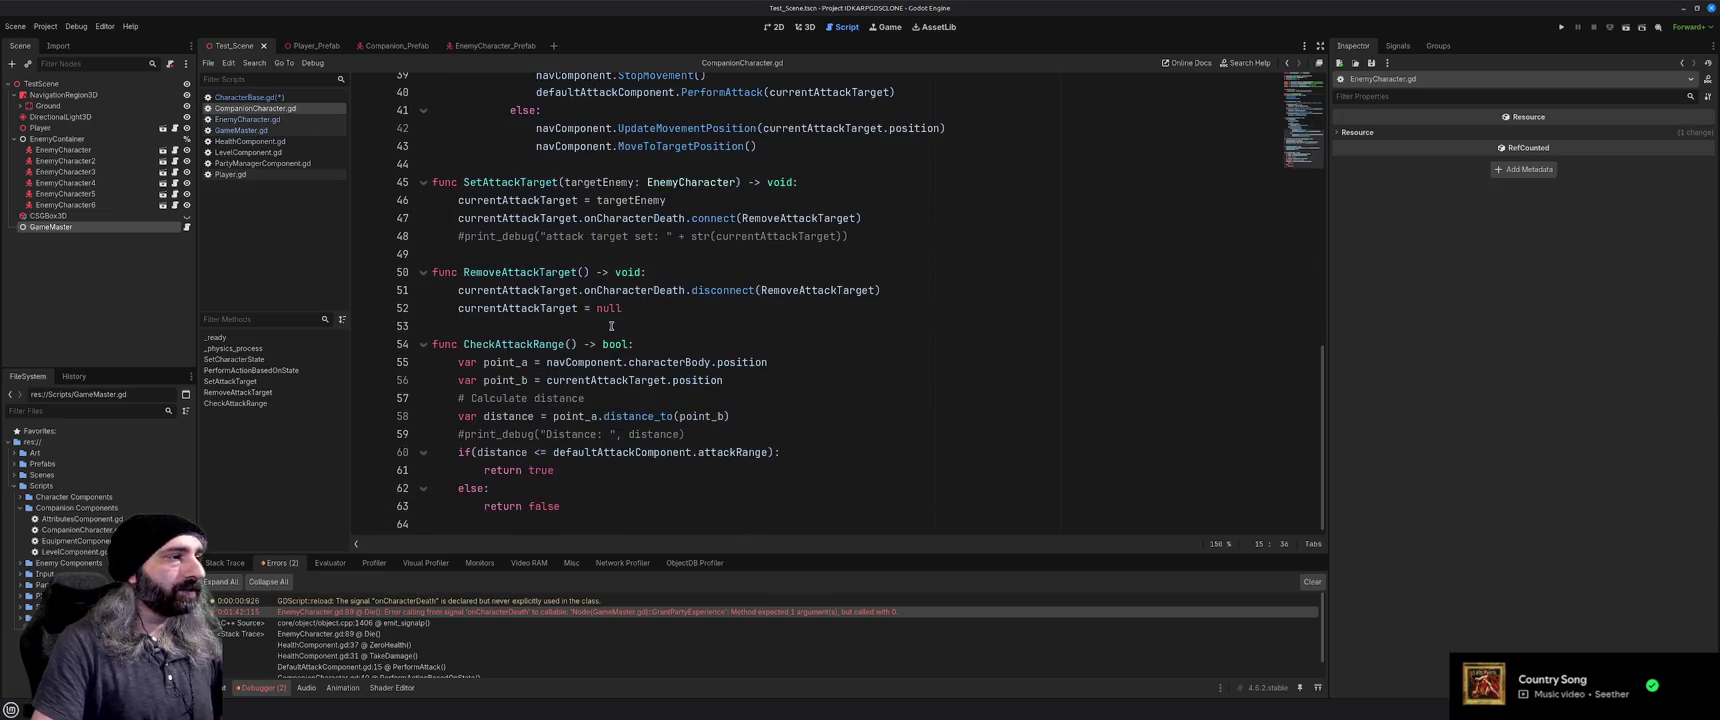
scroll(611, 325, "up", 12)
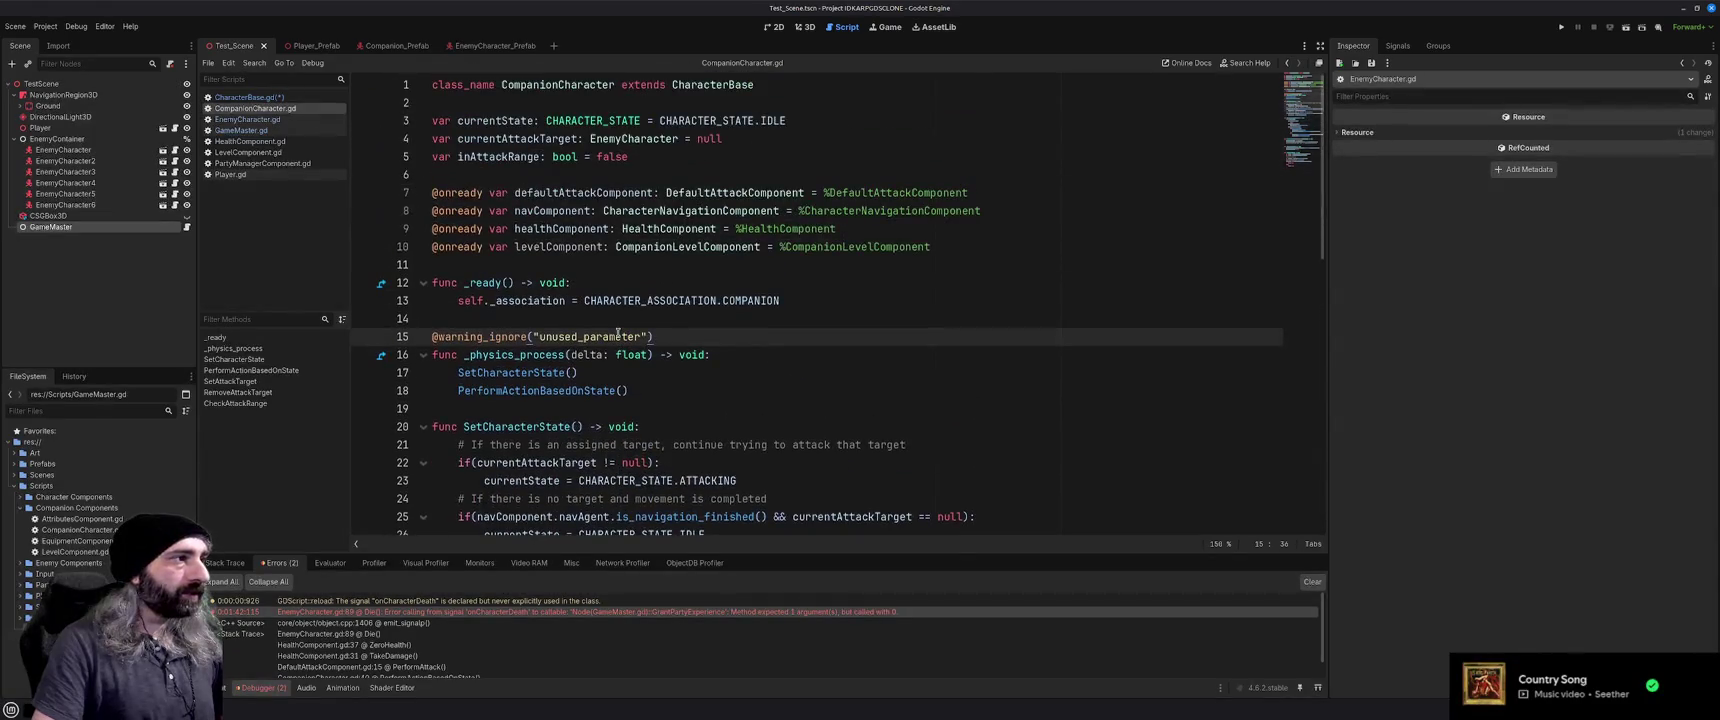
left_click(247, 119)
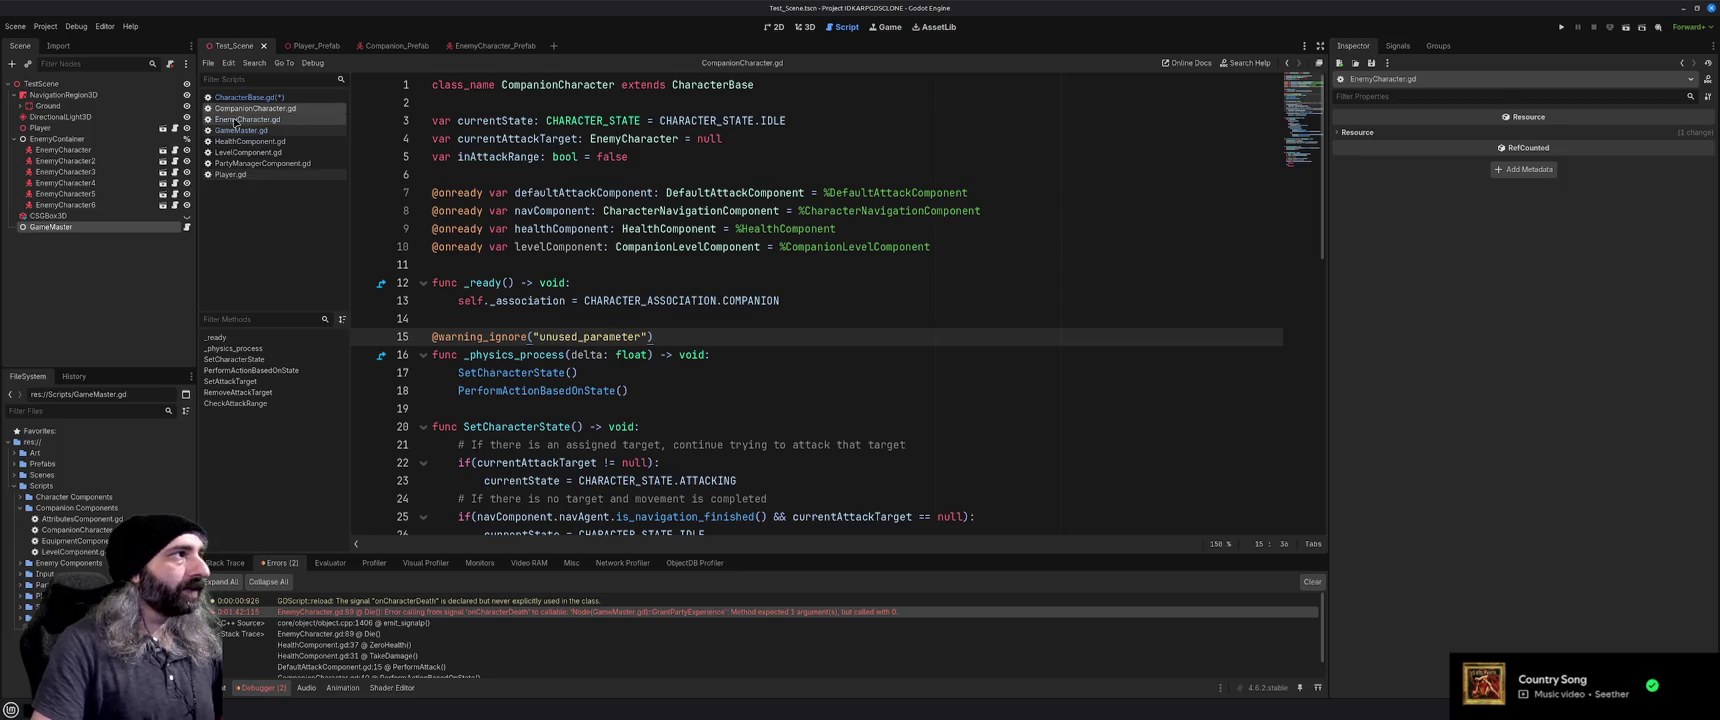
scroll(703, 250, "down", 20)
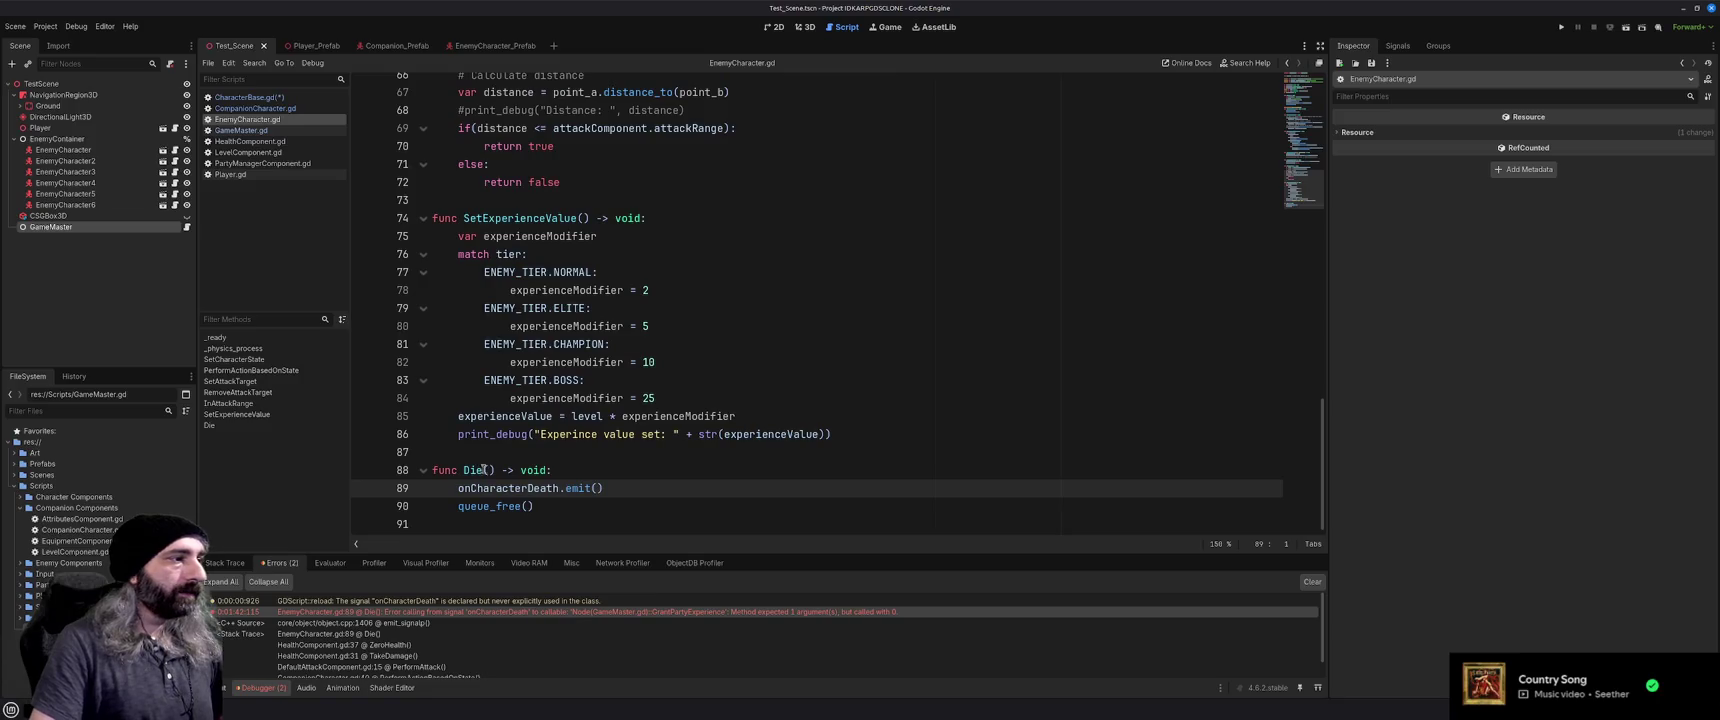
double_click(502, 488)
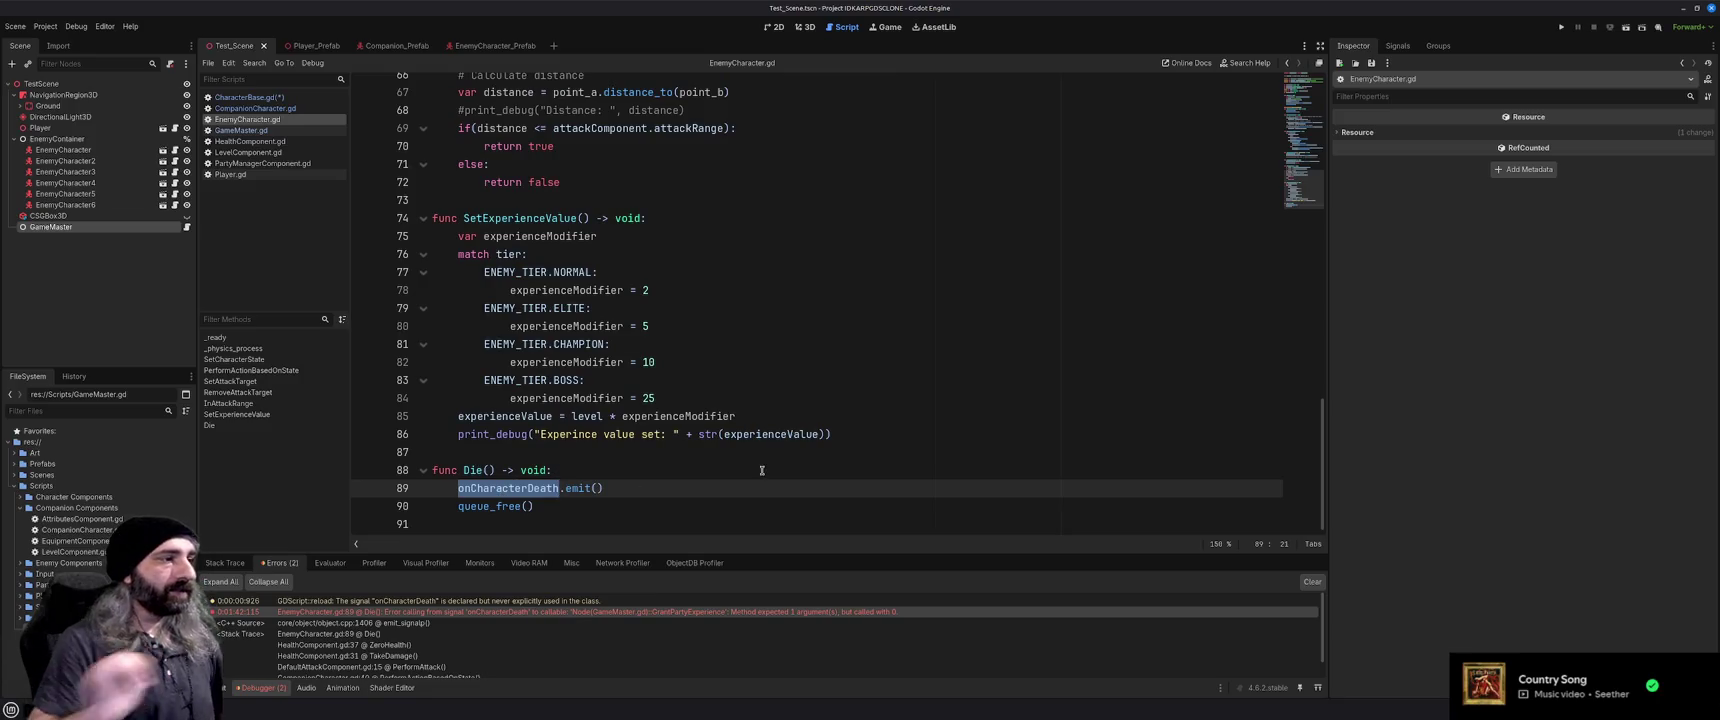
scroll(762, 470, "up", 20)
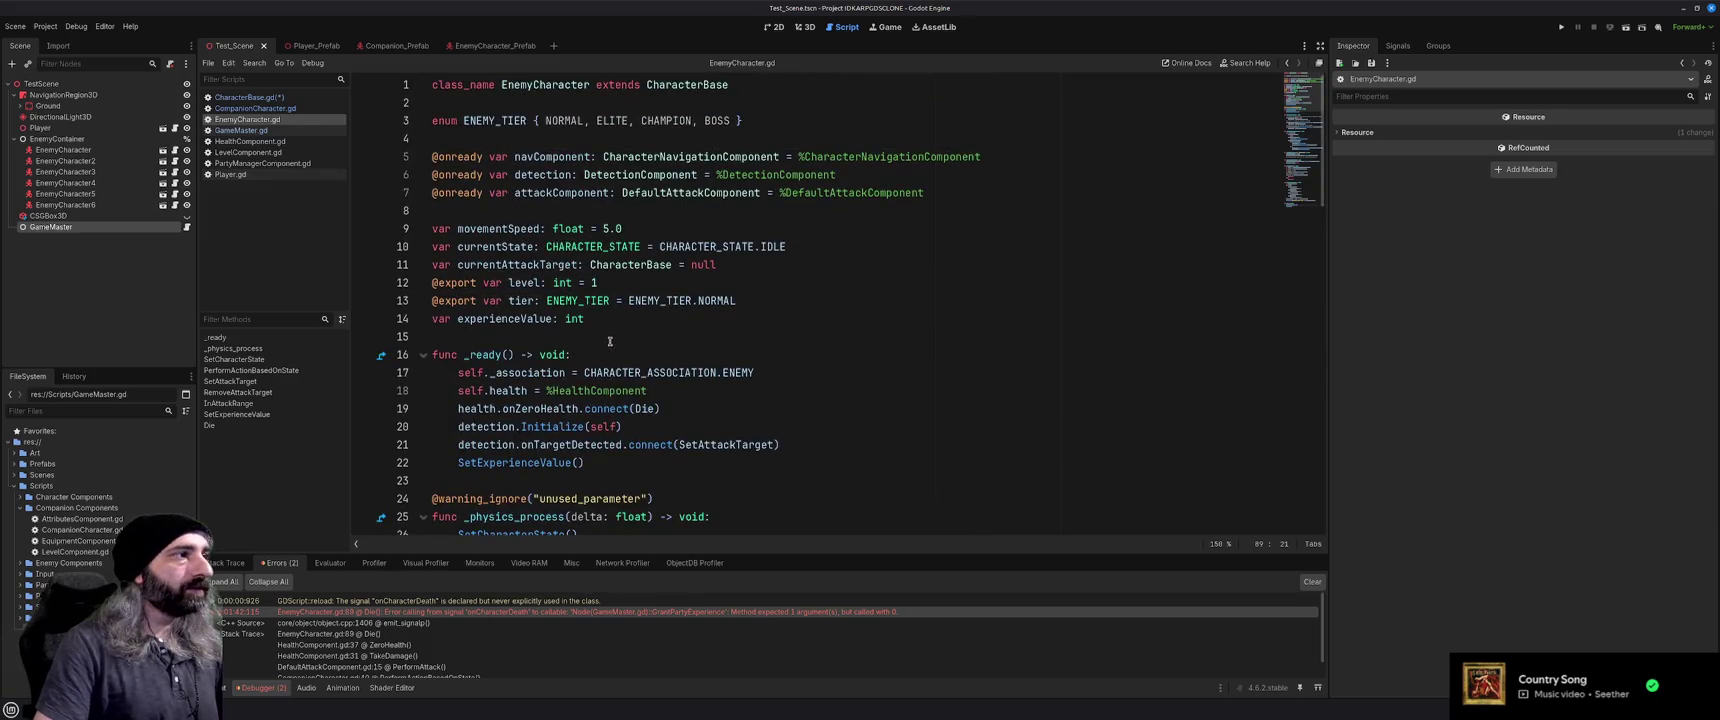
Declare 'signal onEnemyDeath(thisEnemy: EnemyCharacter)' on a new line 16 of EnemyCharacter.gd
left_click(610, 337)
key("Return")
key("Return")
key("Up")
type("signal")
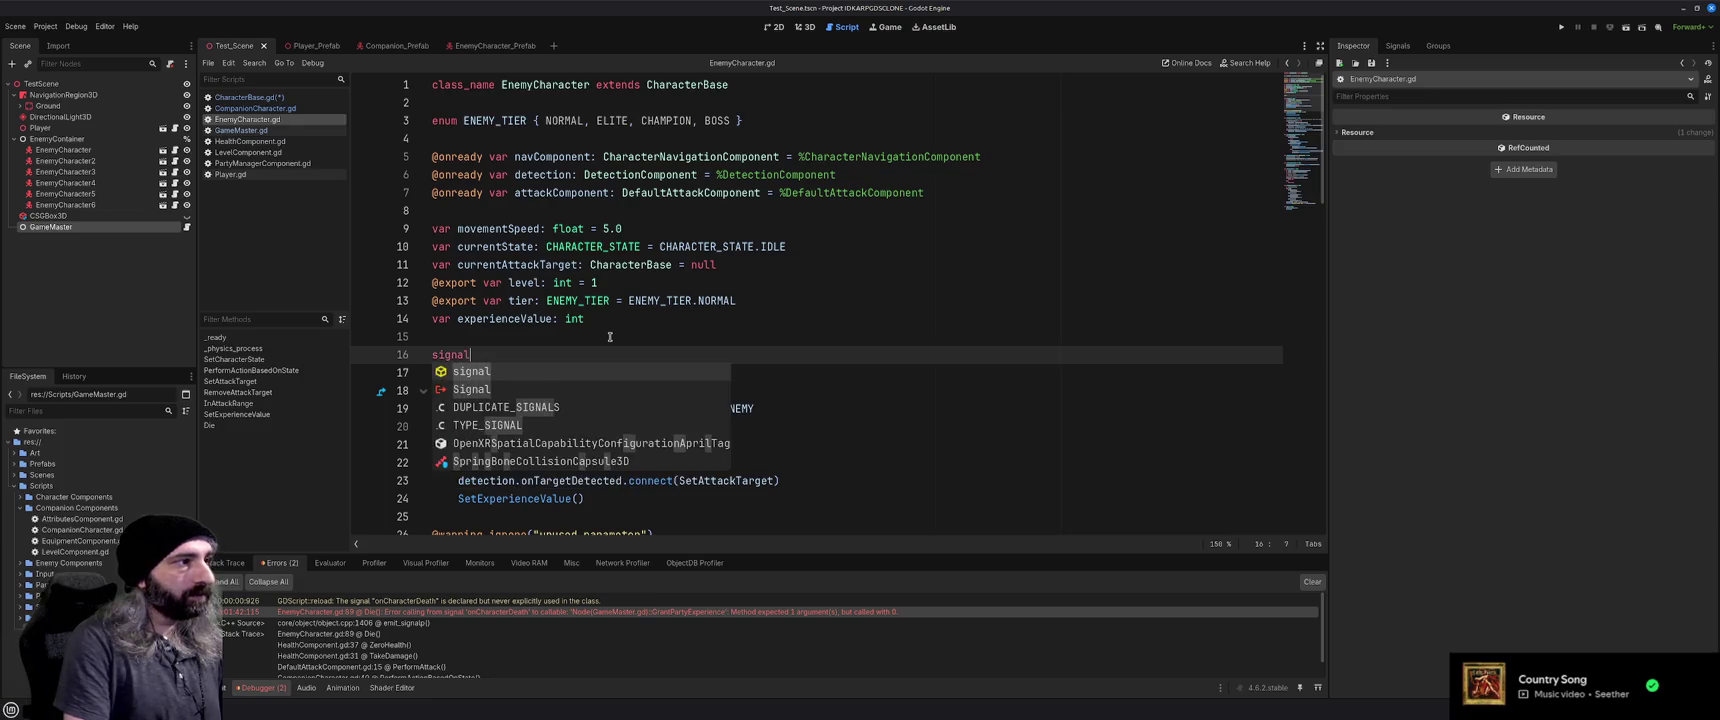
type(" on")
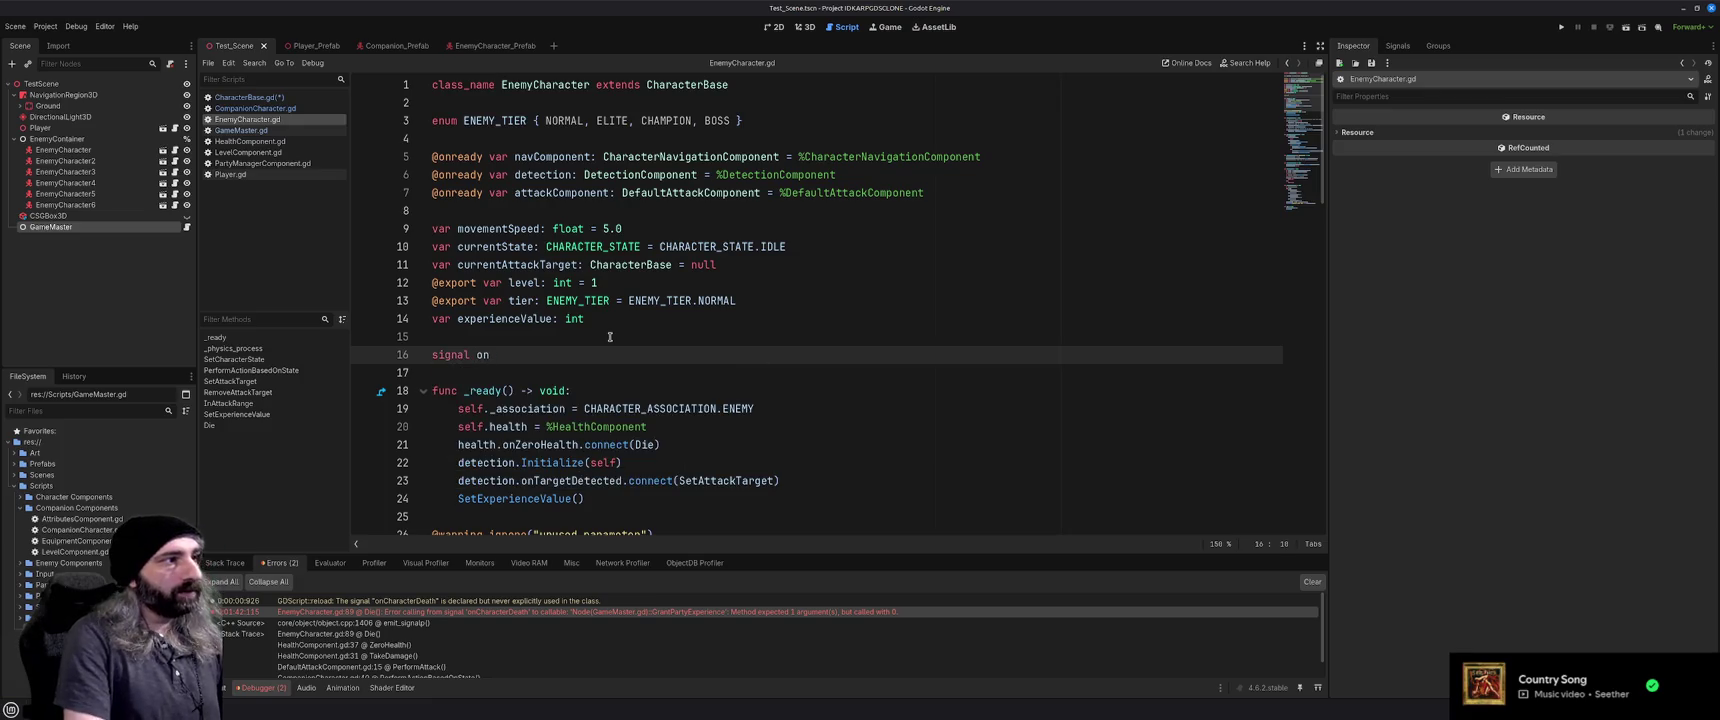
type("EnemyDeat")
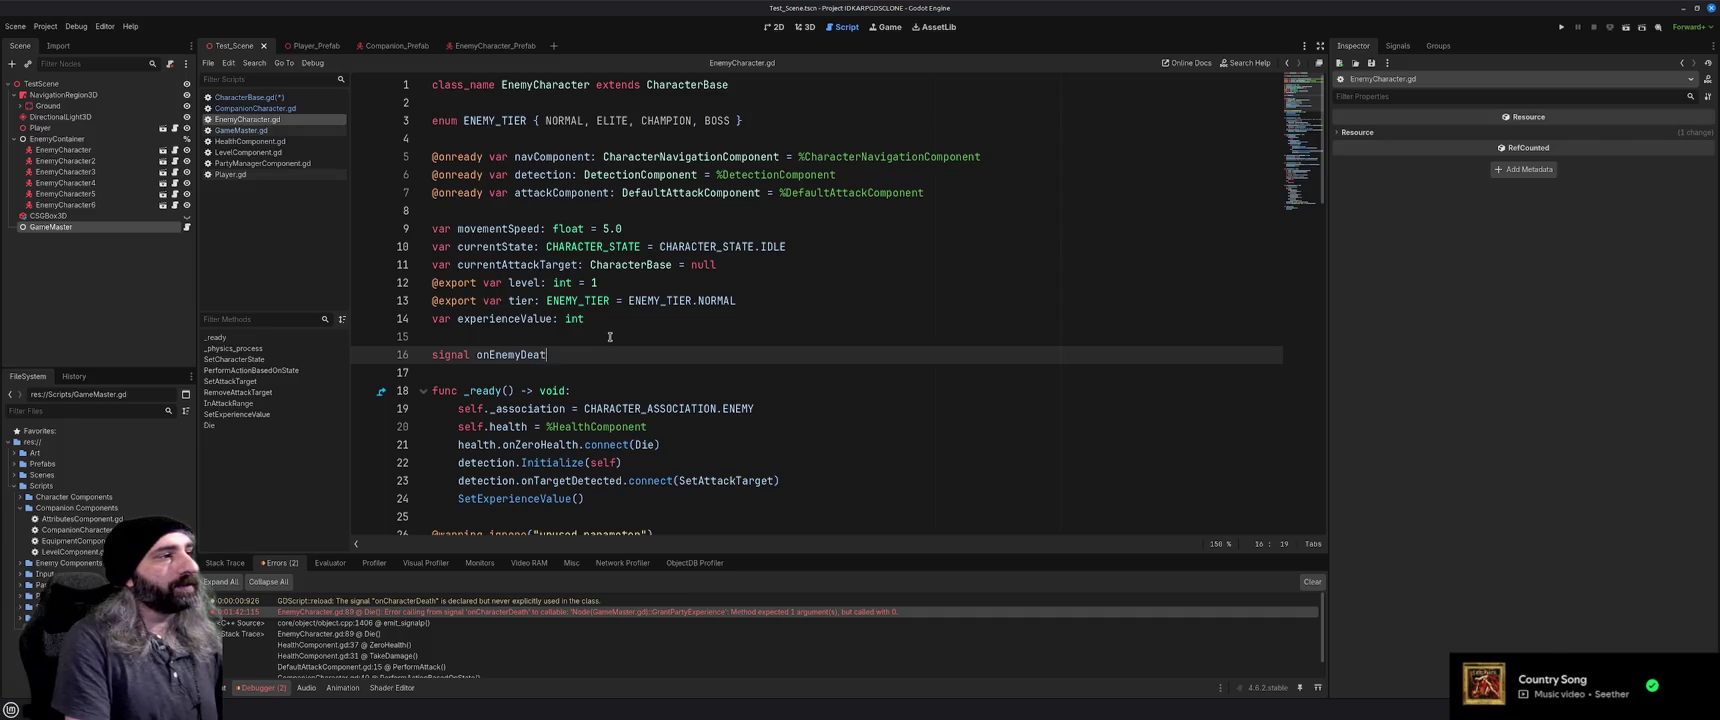
type("h(")
type("self: Enem")
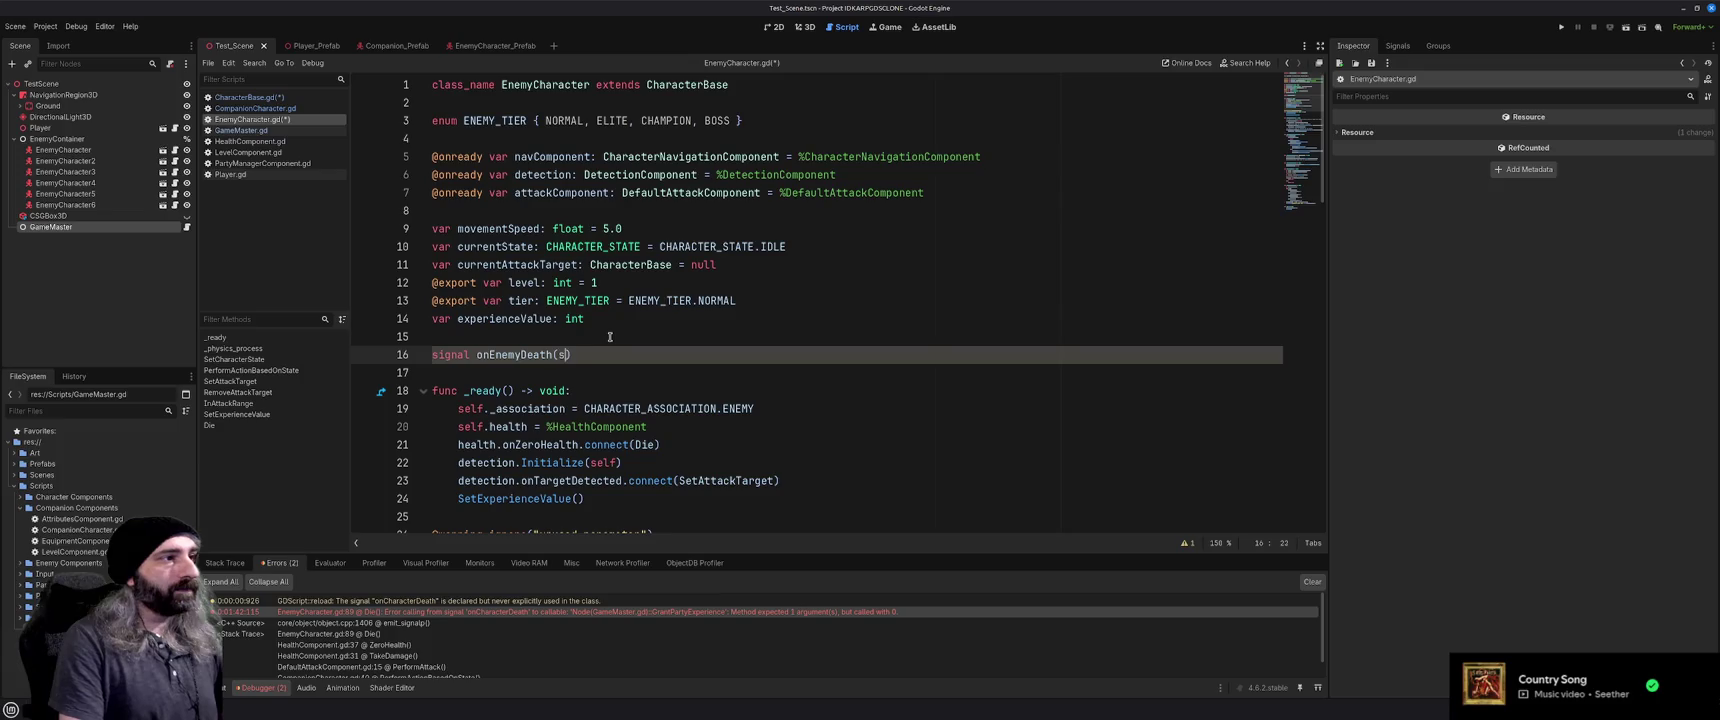
type("yCharacter")
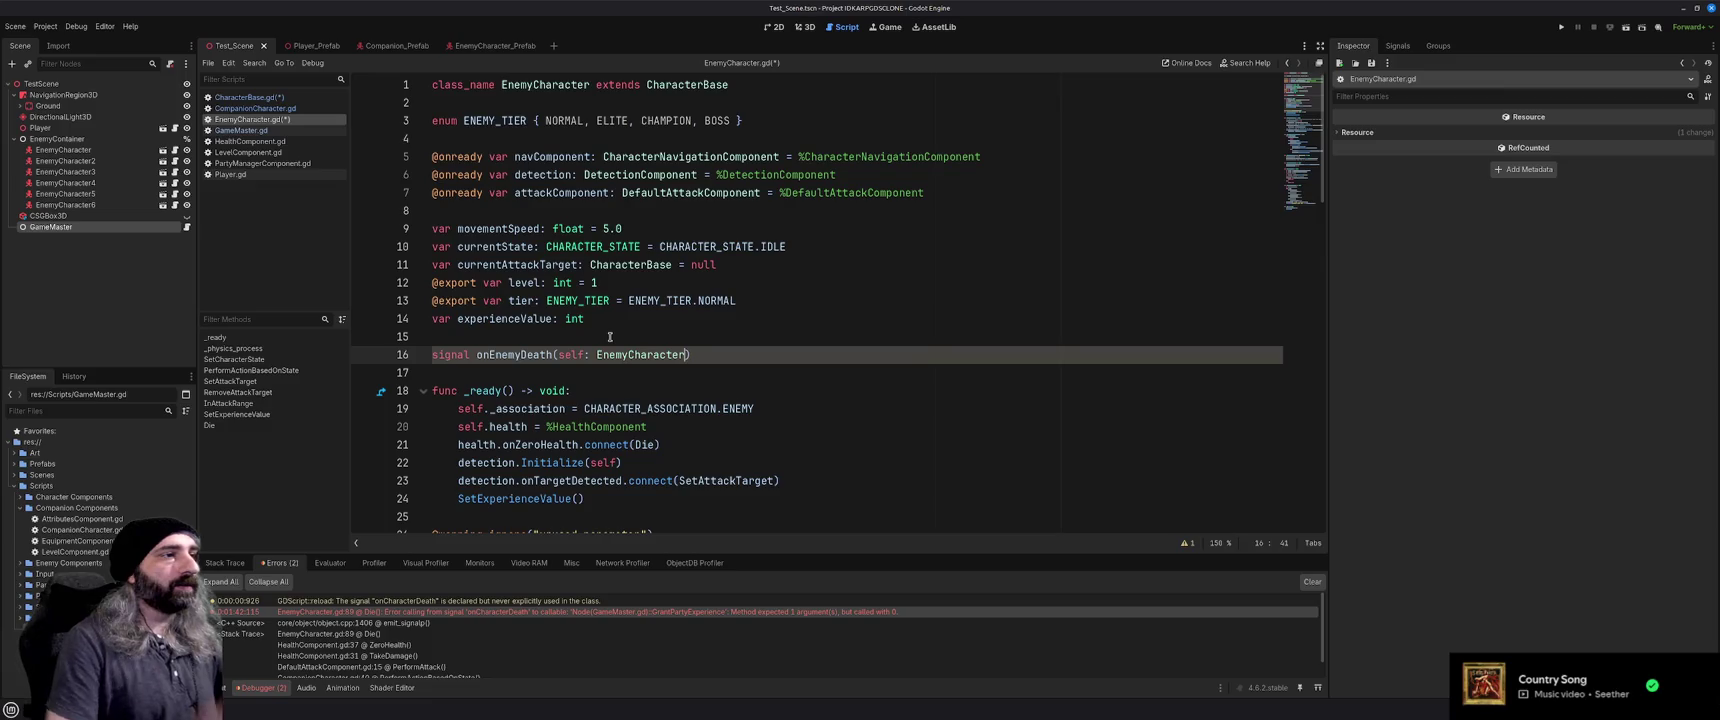
double_click(570, 354)
type("this")
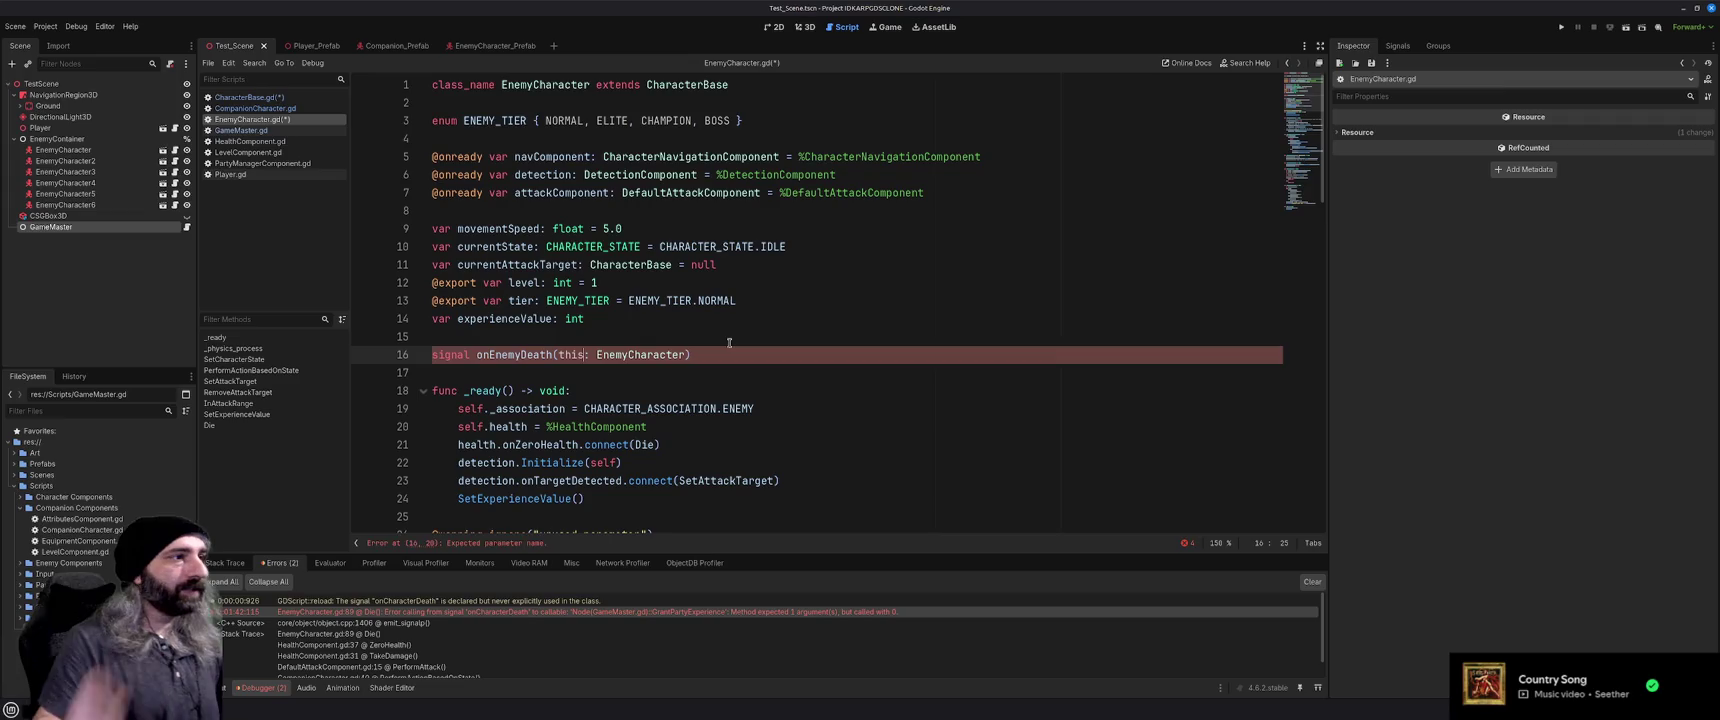
left_click(738, 360)
key("ctrl+s")
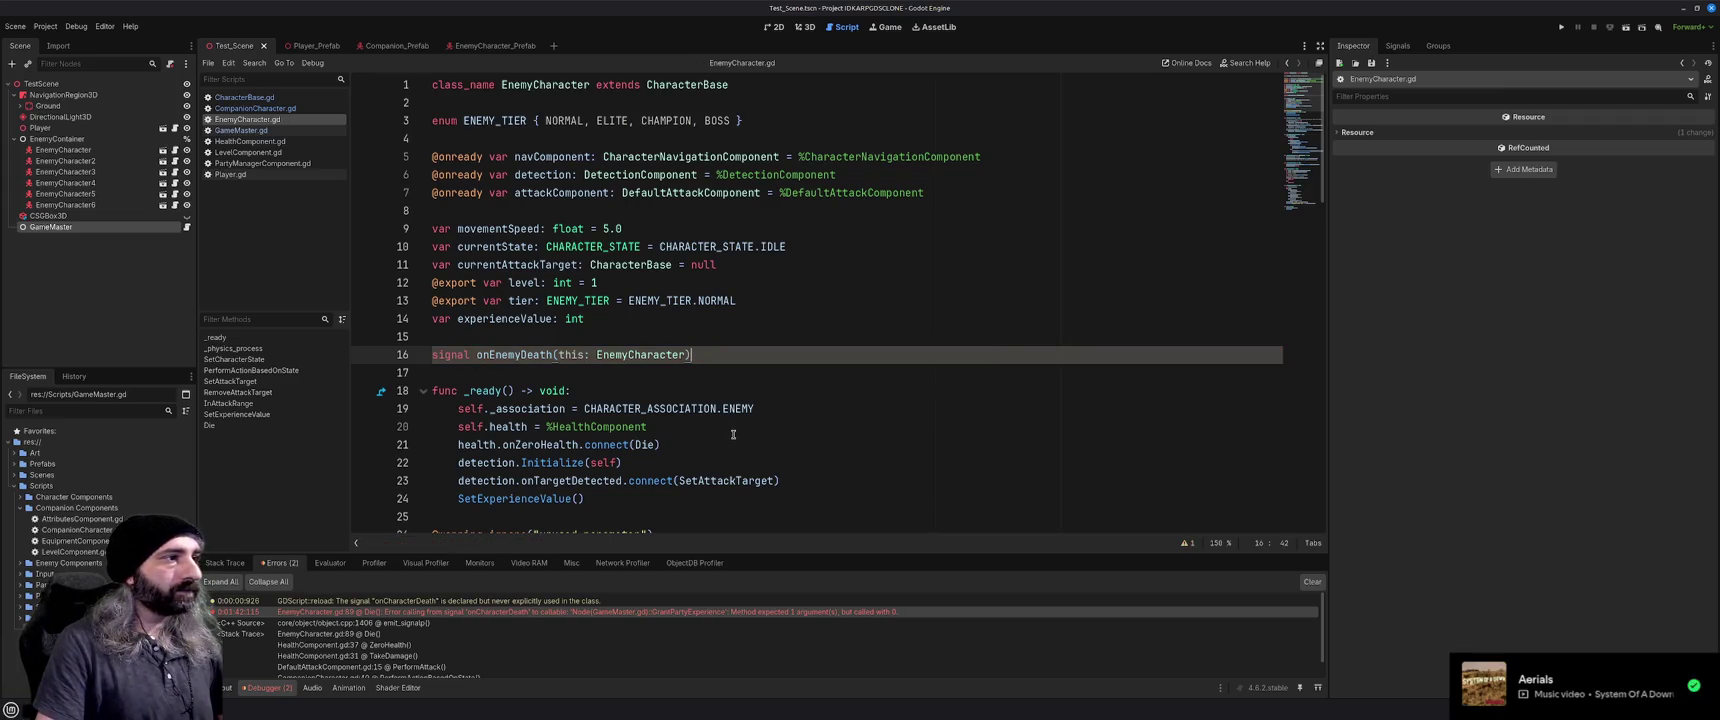
double_click(570, 355)
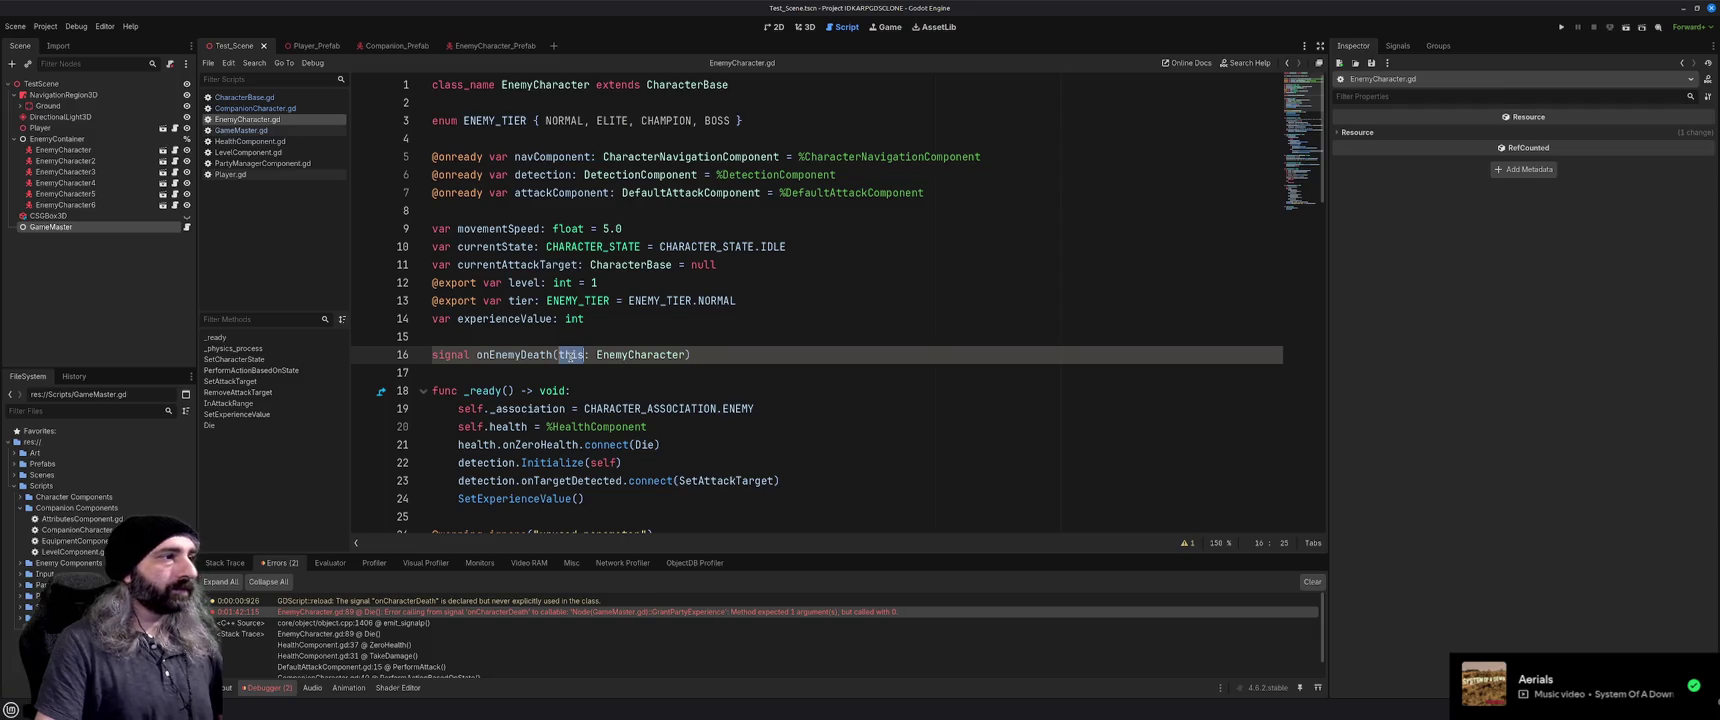
type("thisEnemy")
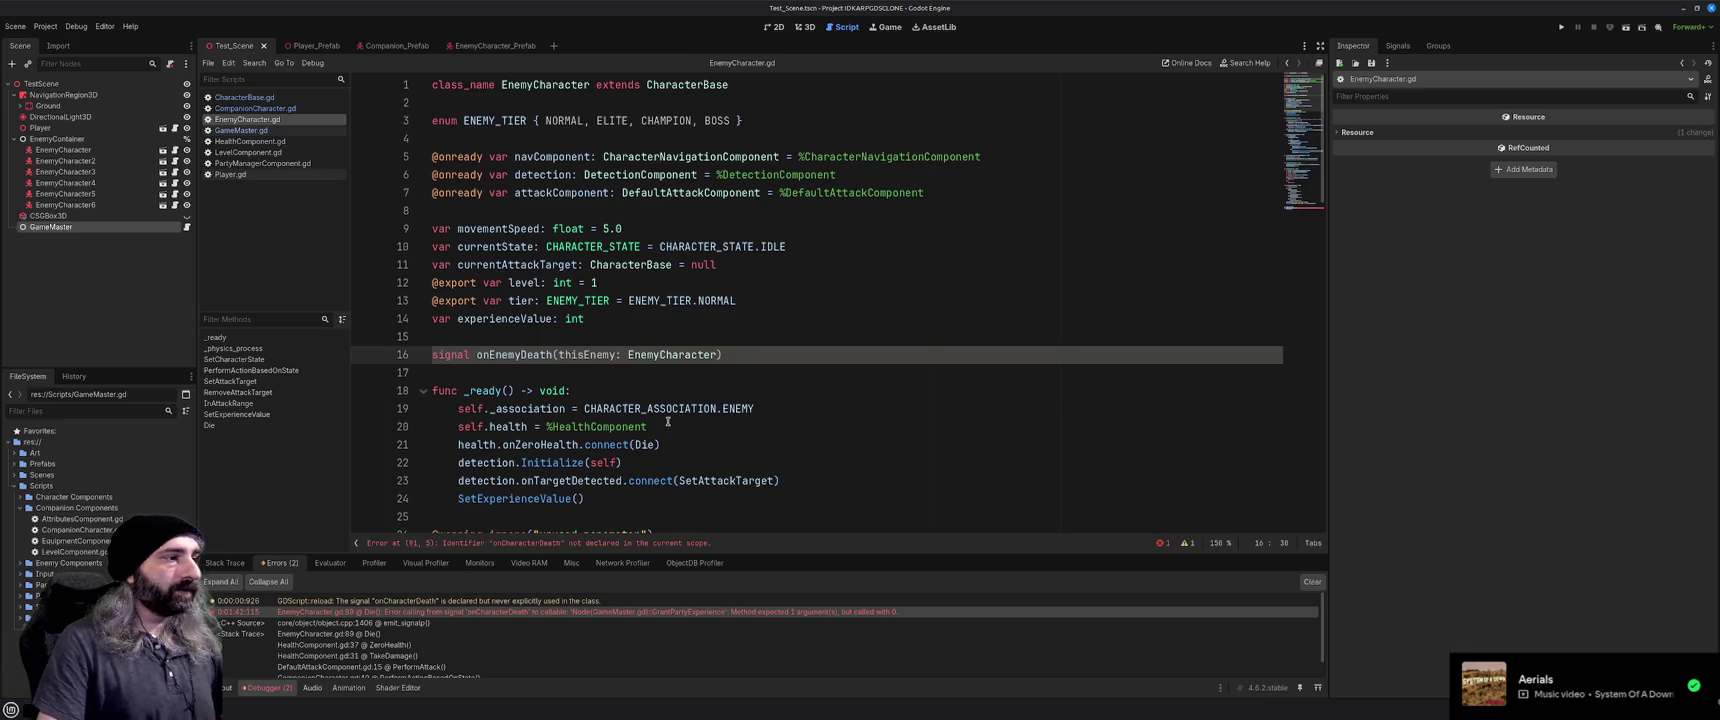
Change Die() to call onEnemyDeath.emit(self) and save EnemyCharacter.gd
scroll(668, 421, "down", 15)
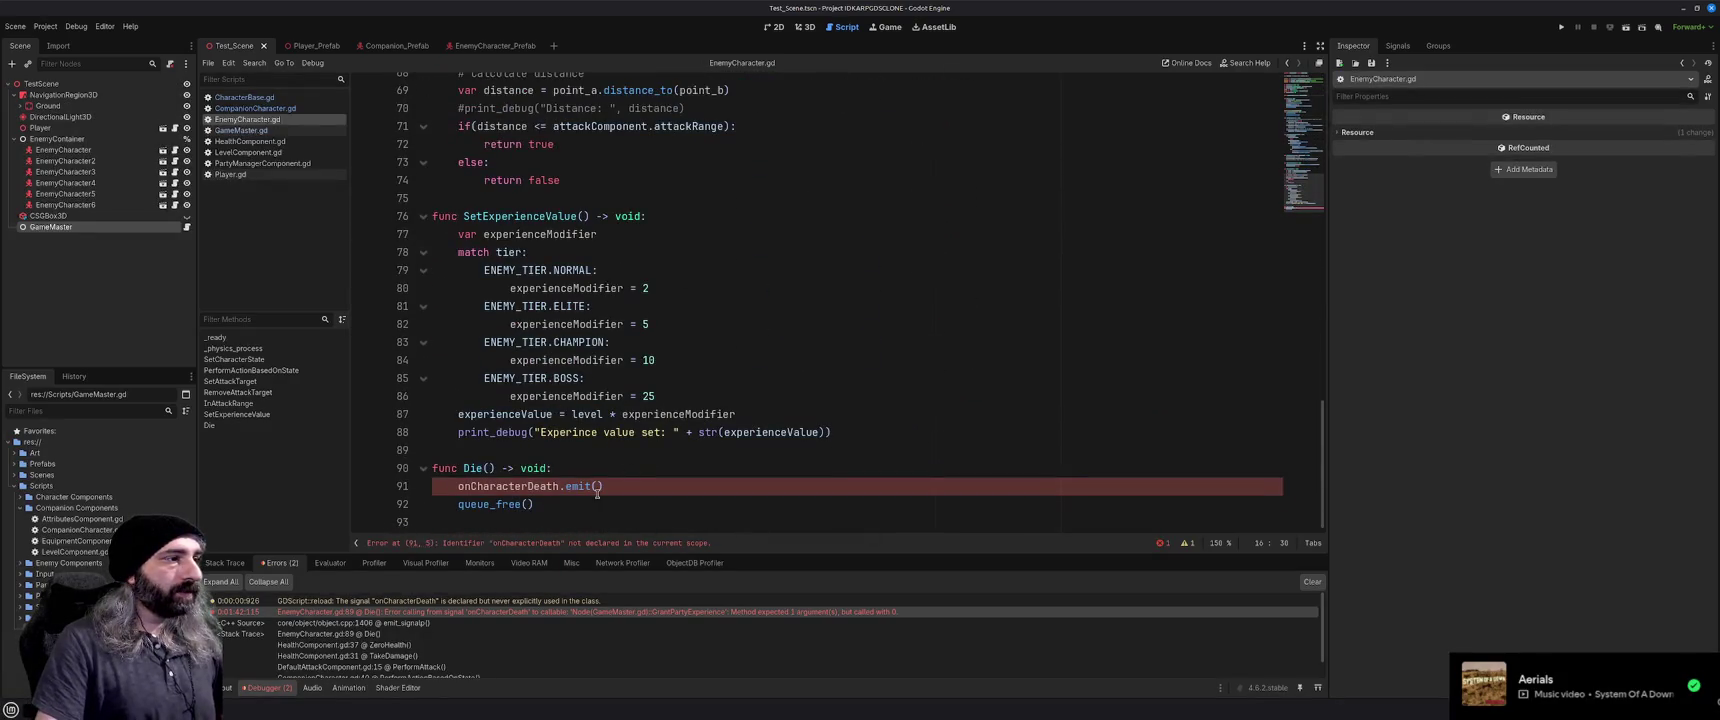
left_click(597, 486)
type("self")
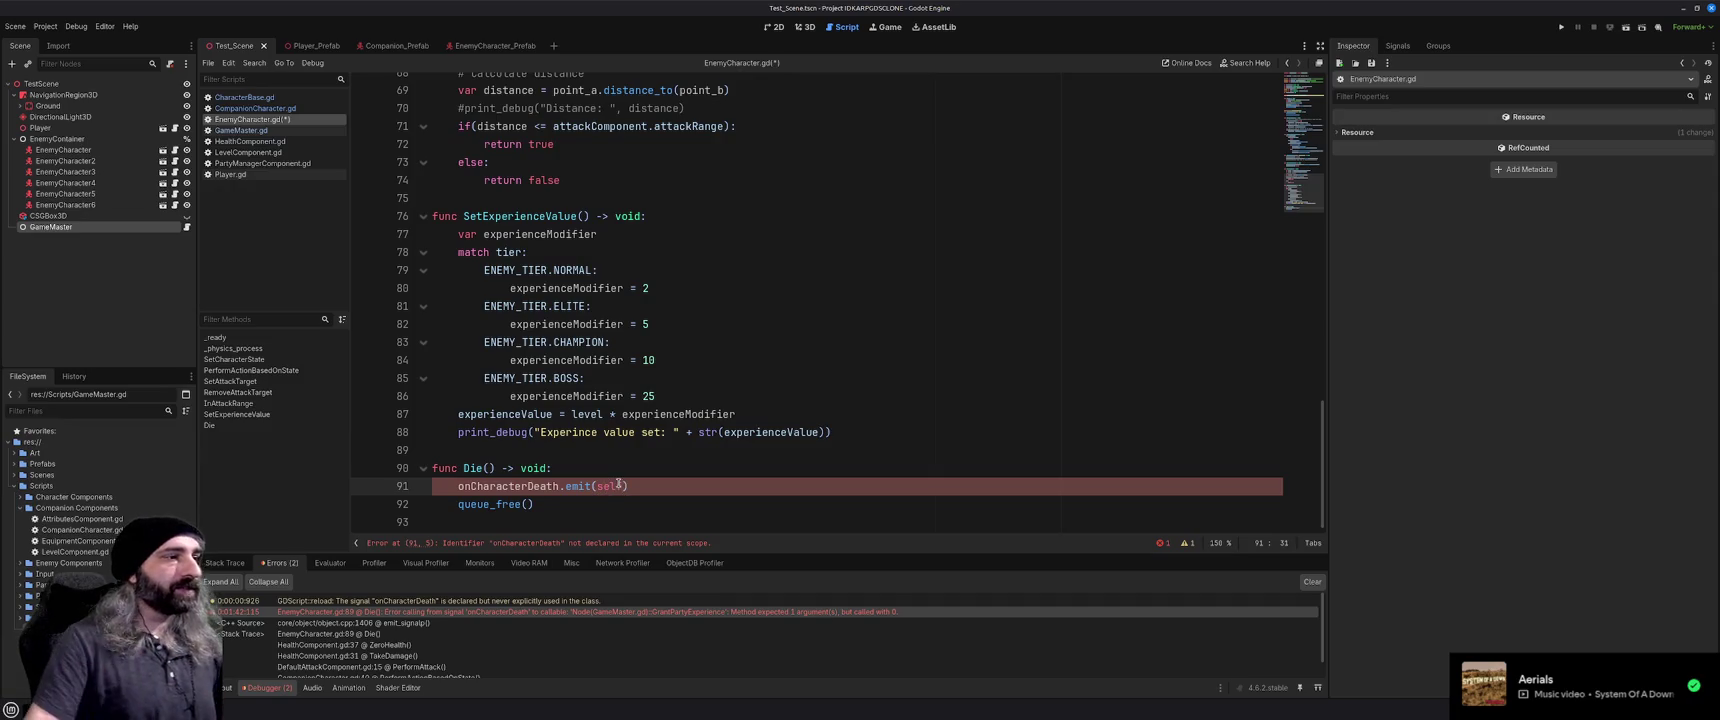
left_click(669, 501)
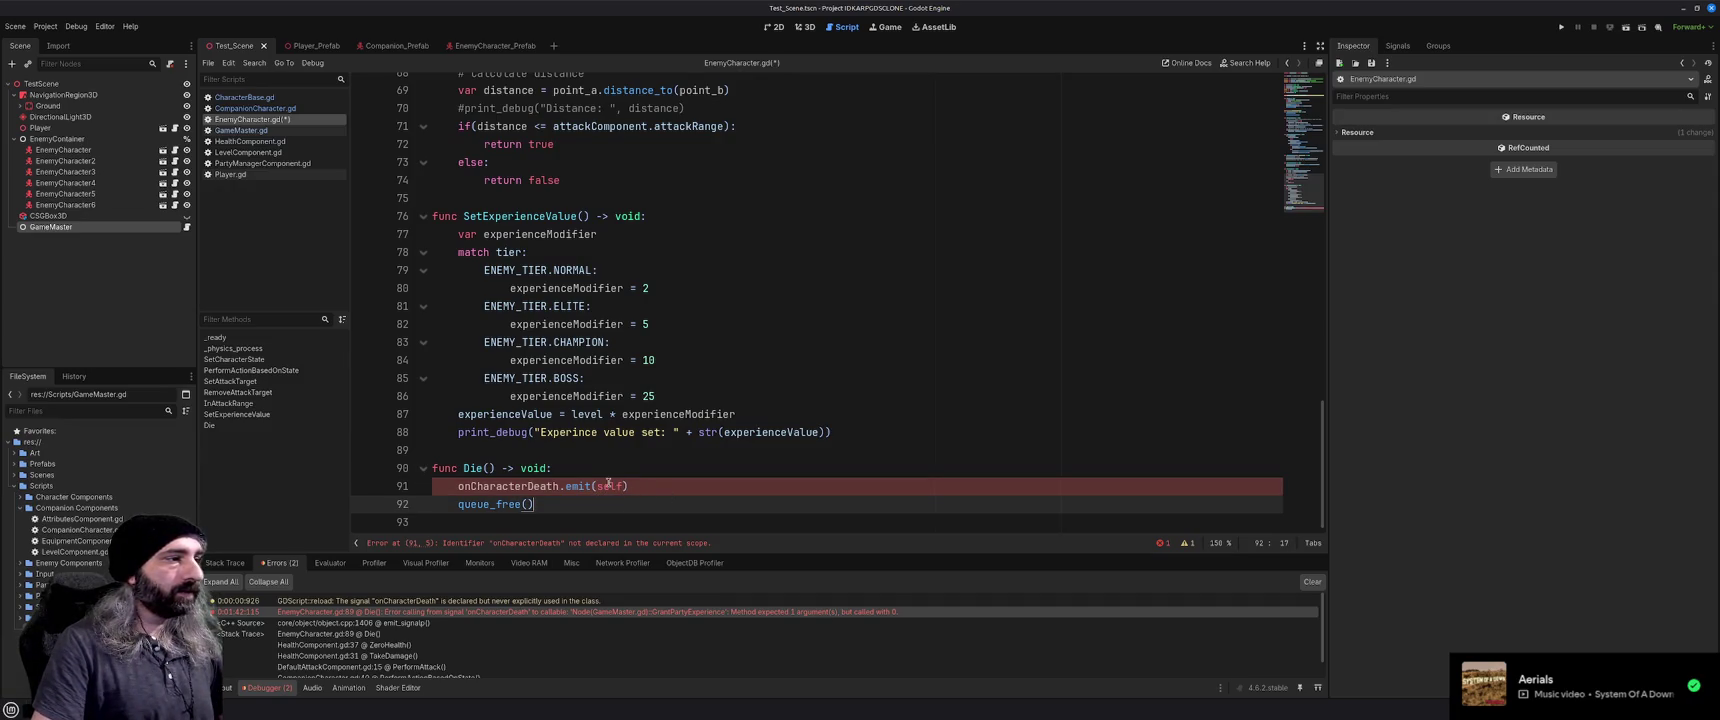
double_click(520, 487)
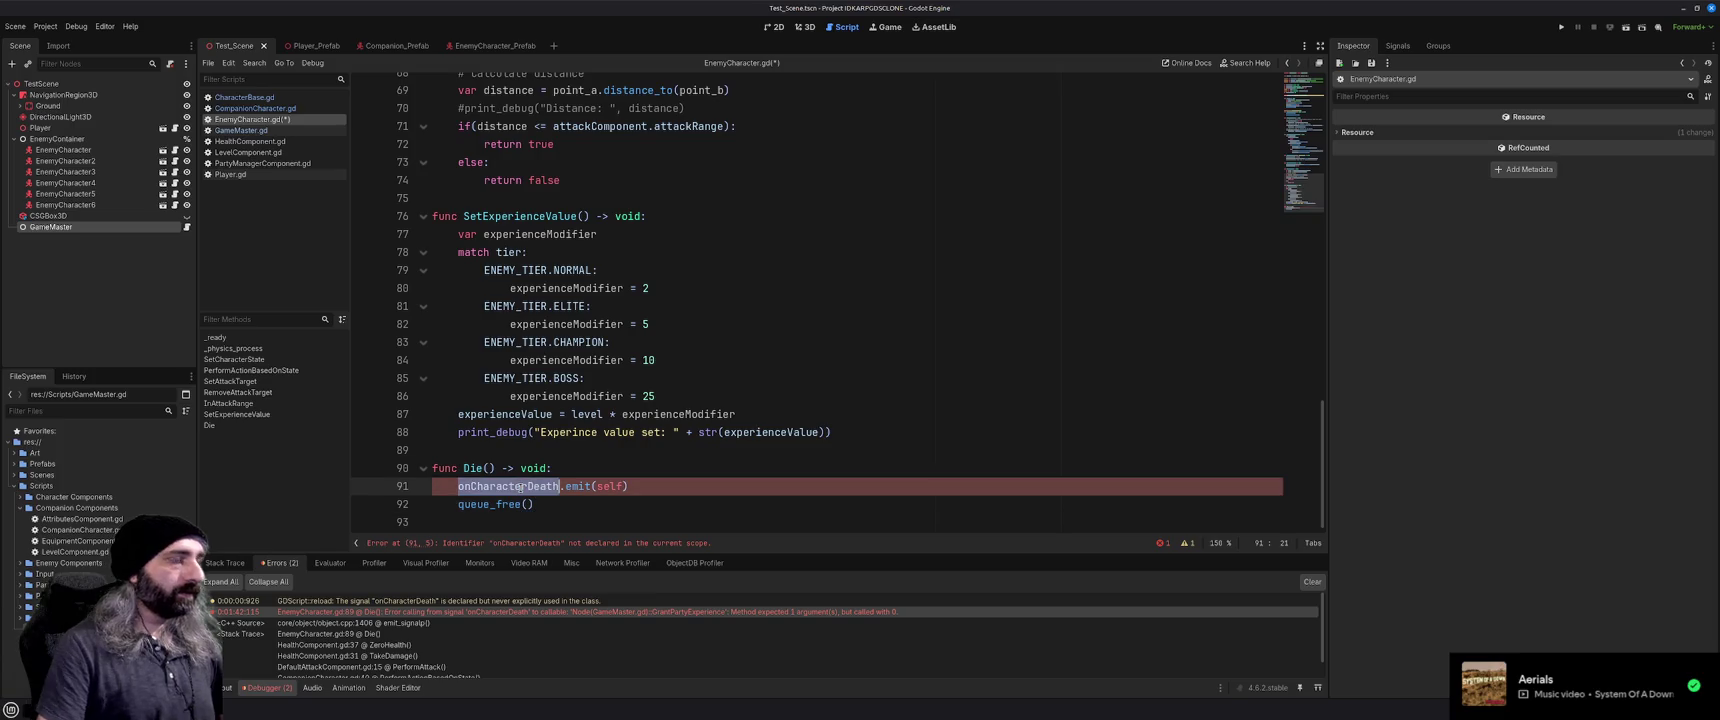
type("onEnemyDeath")
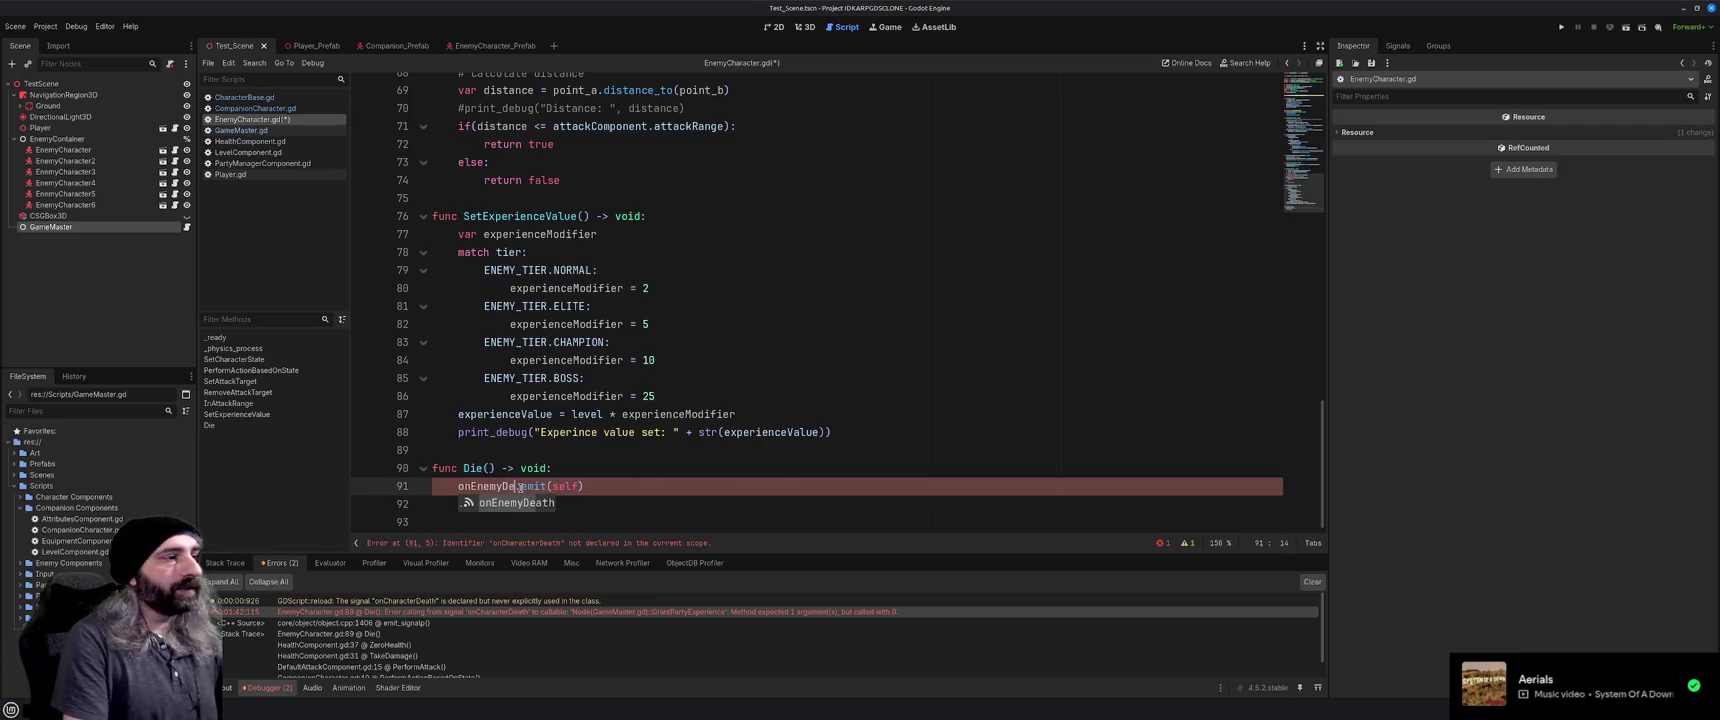
key("ctrl+s")
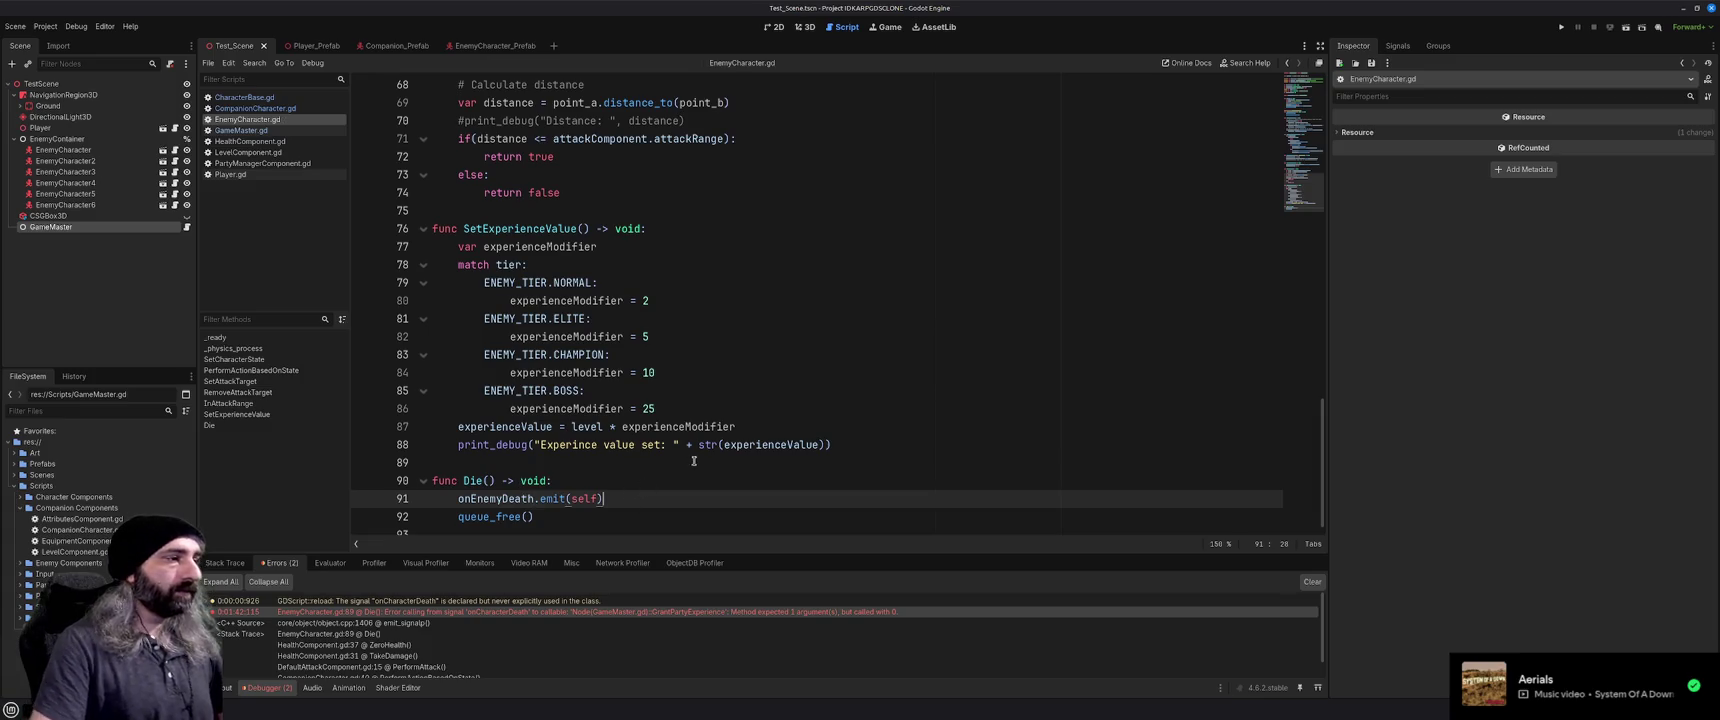
scroll(698, 462, "up", 20)
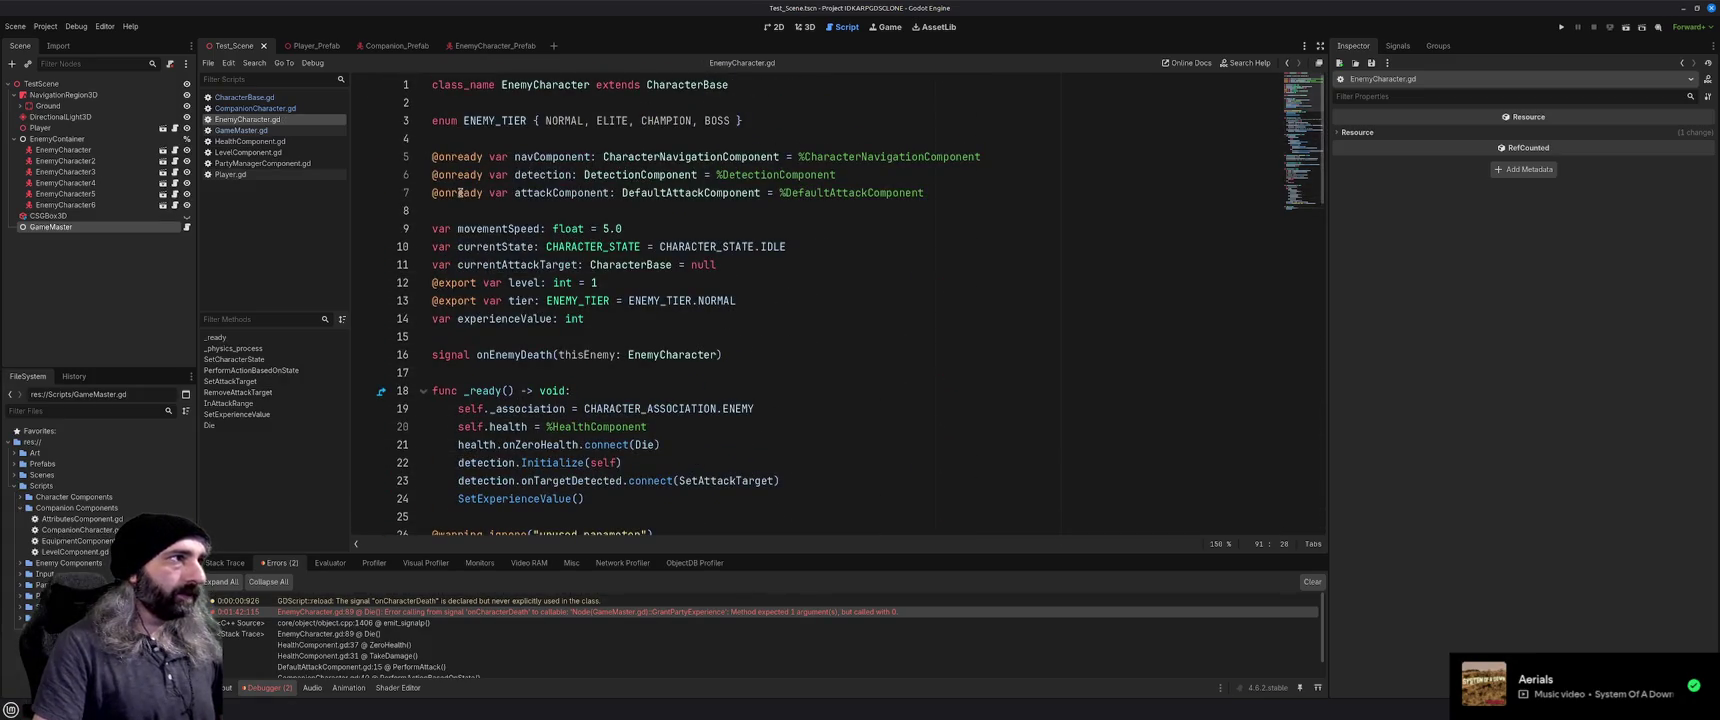
left_click(241, 130)
Run the game and continue through the GameMaster breakpoints until the onCharacterDeath access error
left_click(710, 356)
key("F5")
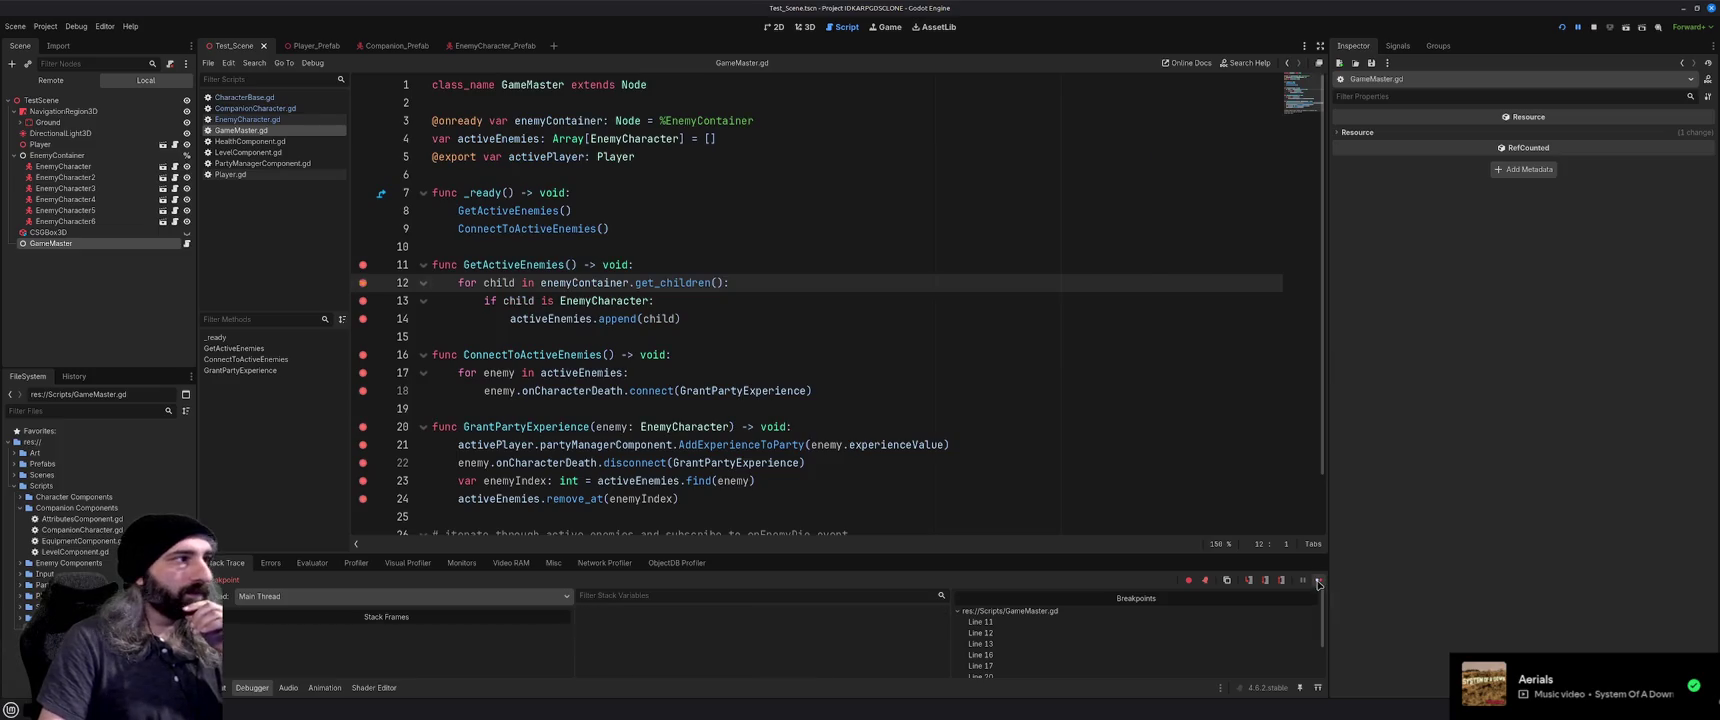
left_click(1317, 581)
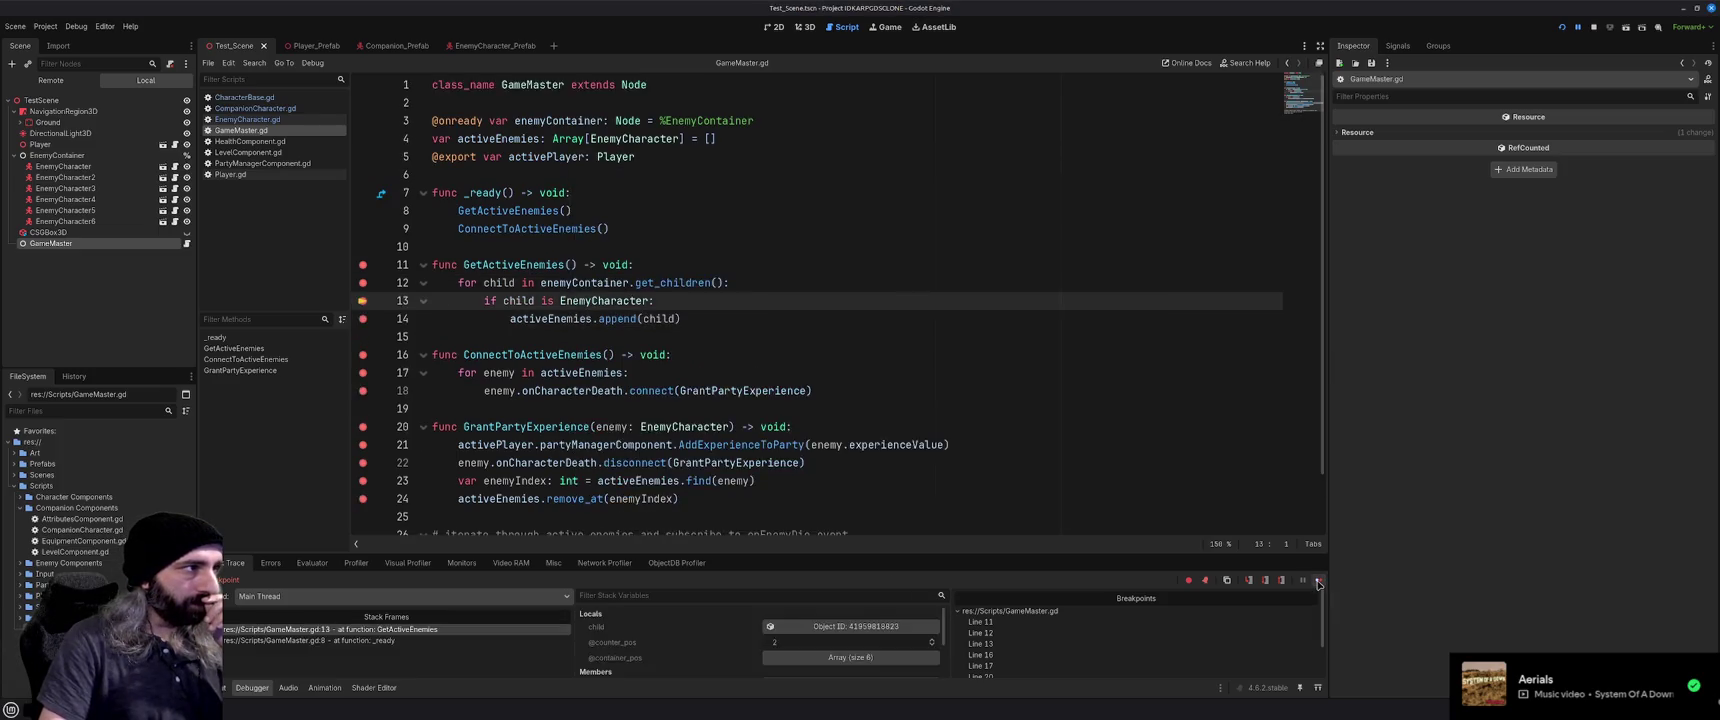
left_click(1317, 581)
left_click(1317, 581)
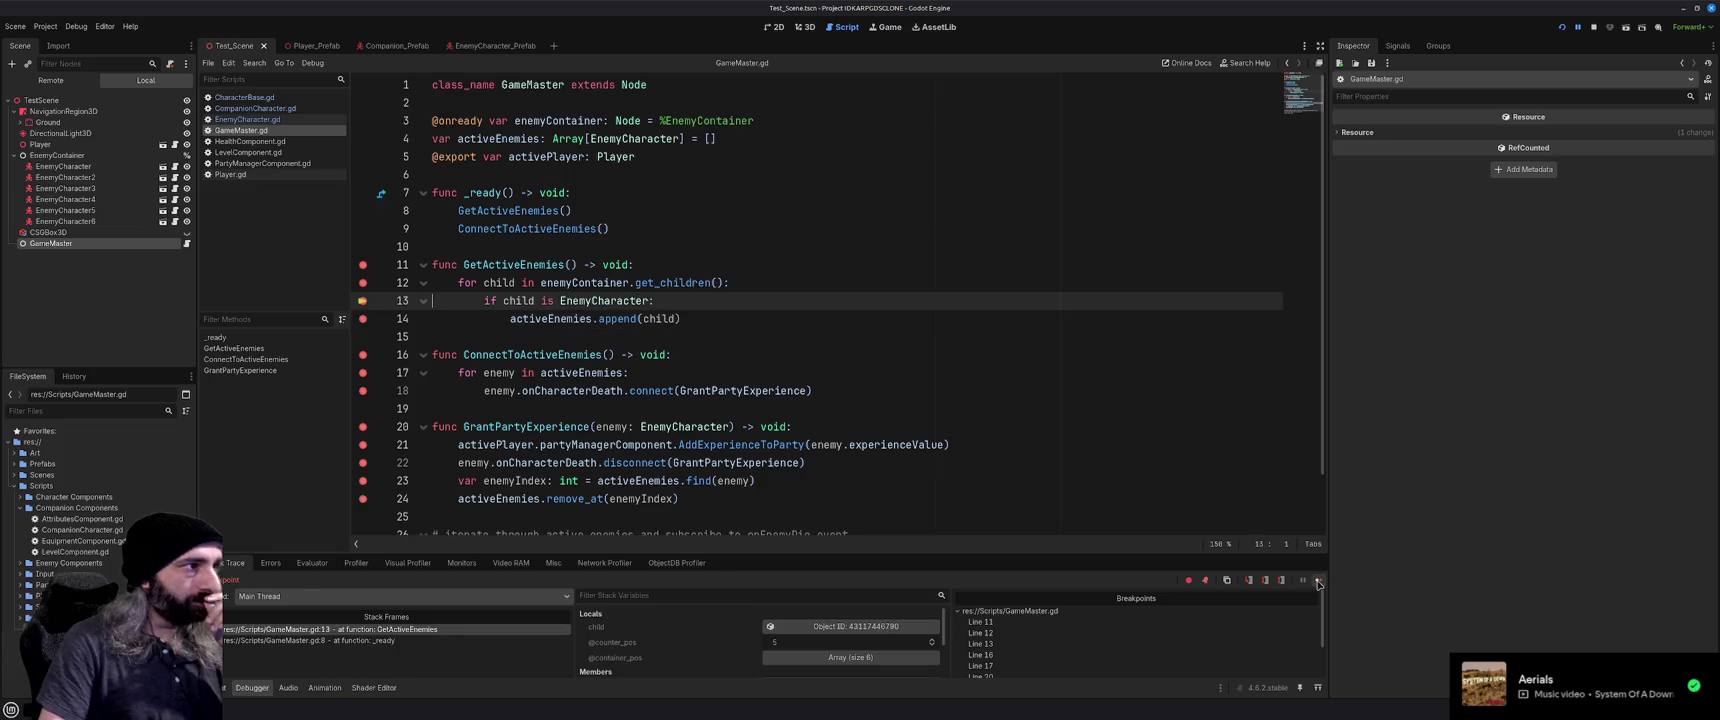
left_click(1317, 581)
left_click(1317, 581)
left_click(1317, 581)
left_click(1317, 581)
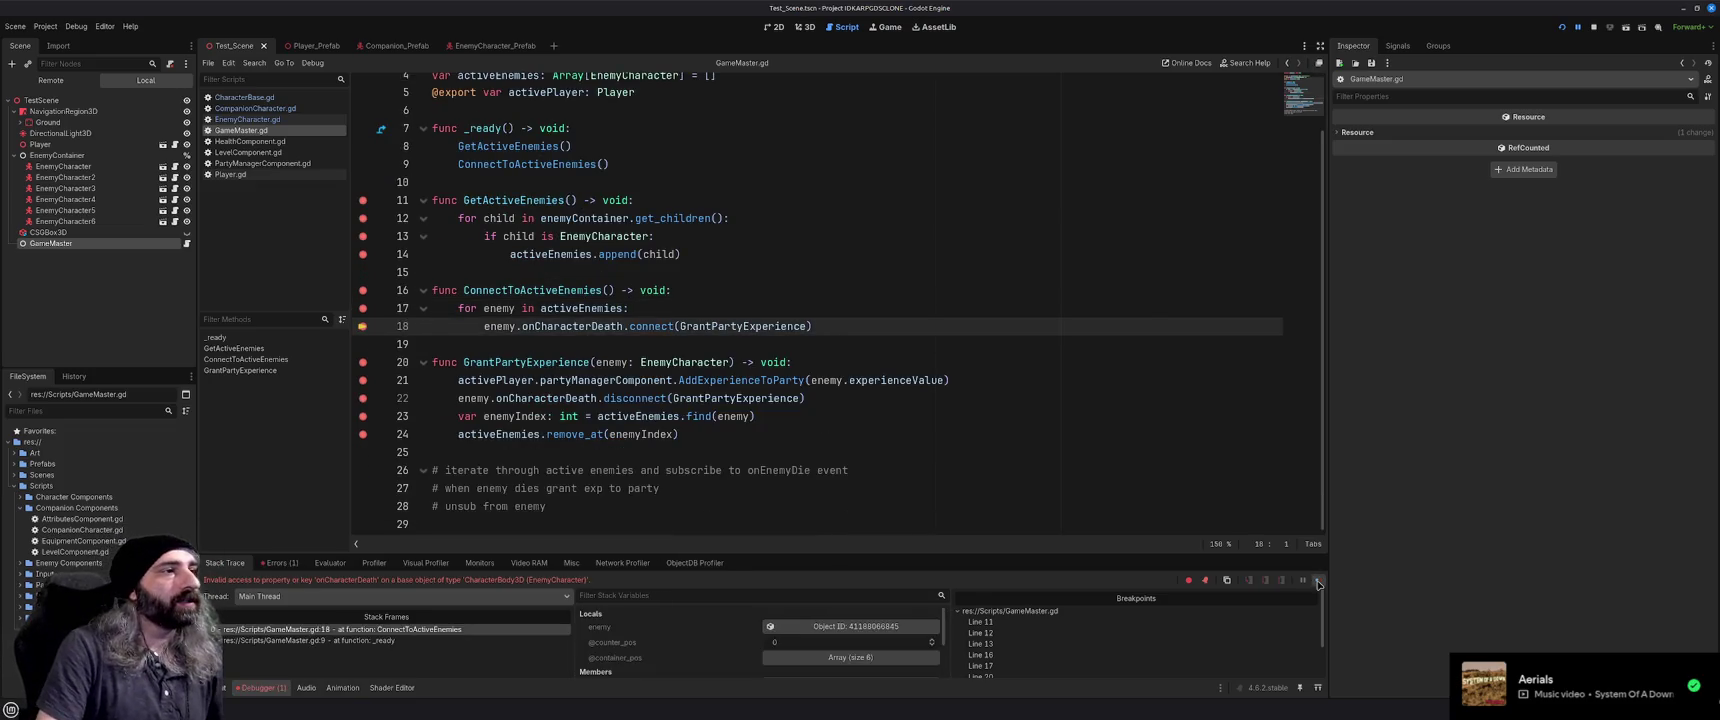
left_click(1317, 581)
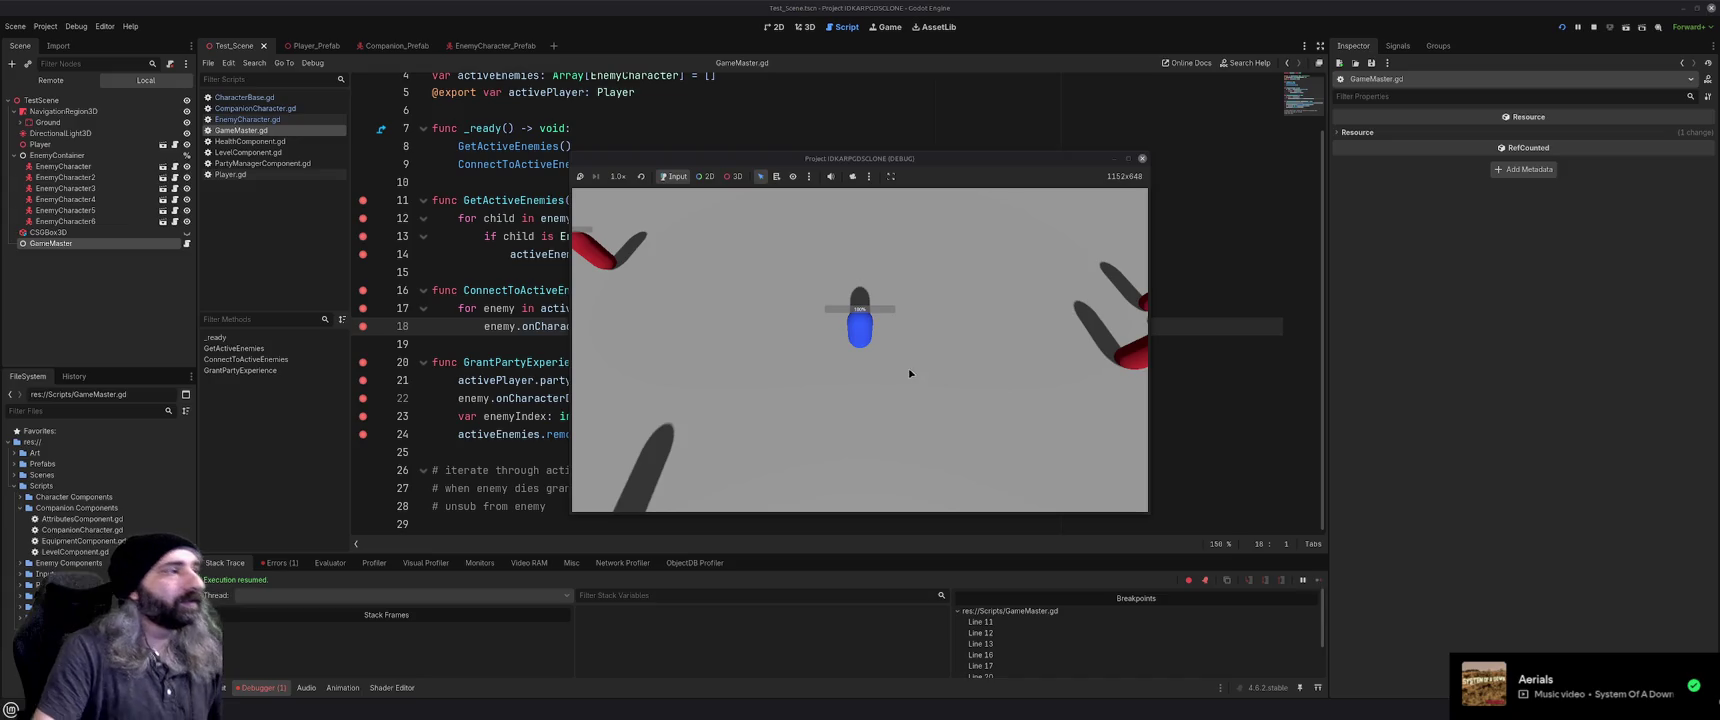
key("w")
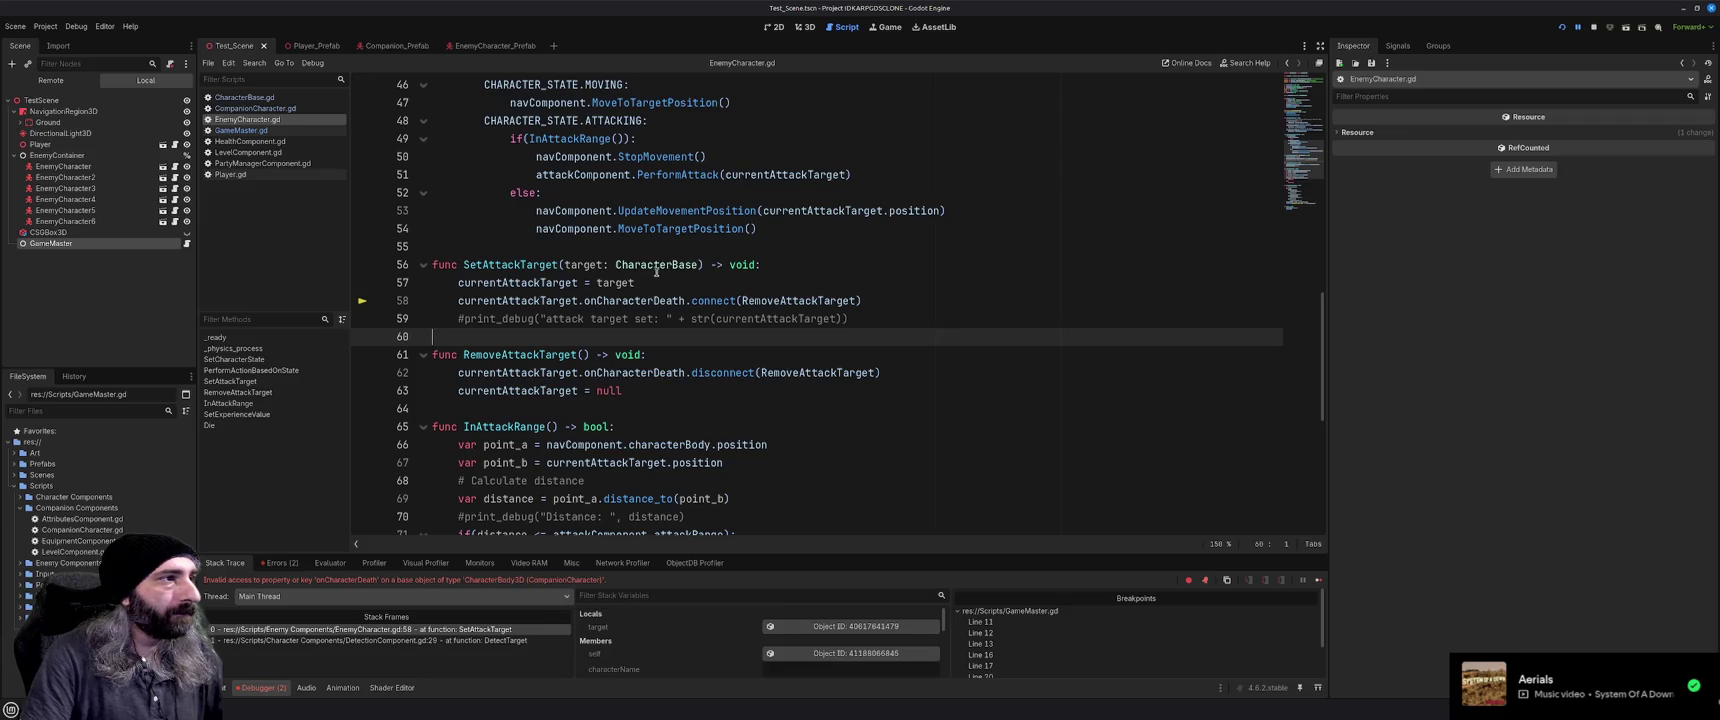
Try renaming onCharacterDeath to onEnemyDeath on line 58, undo it, and go to CharacterBase.gd
double_click(647, 300)
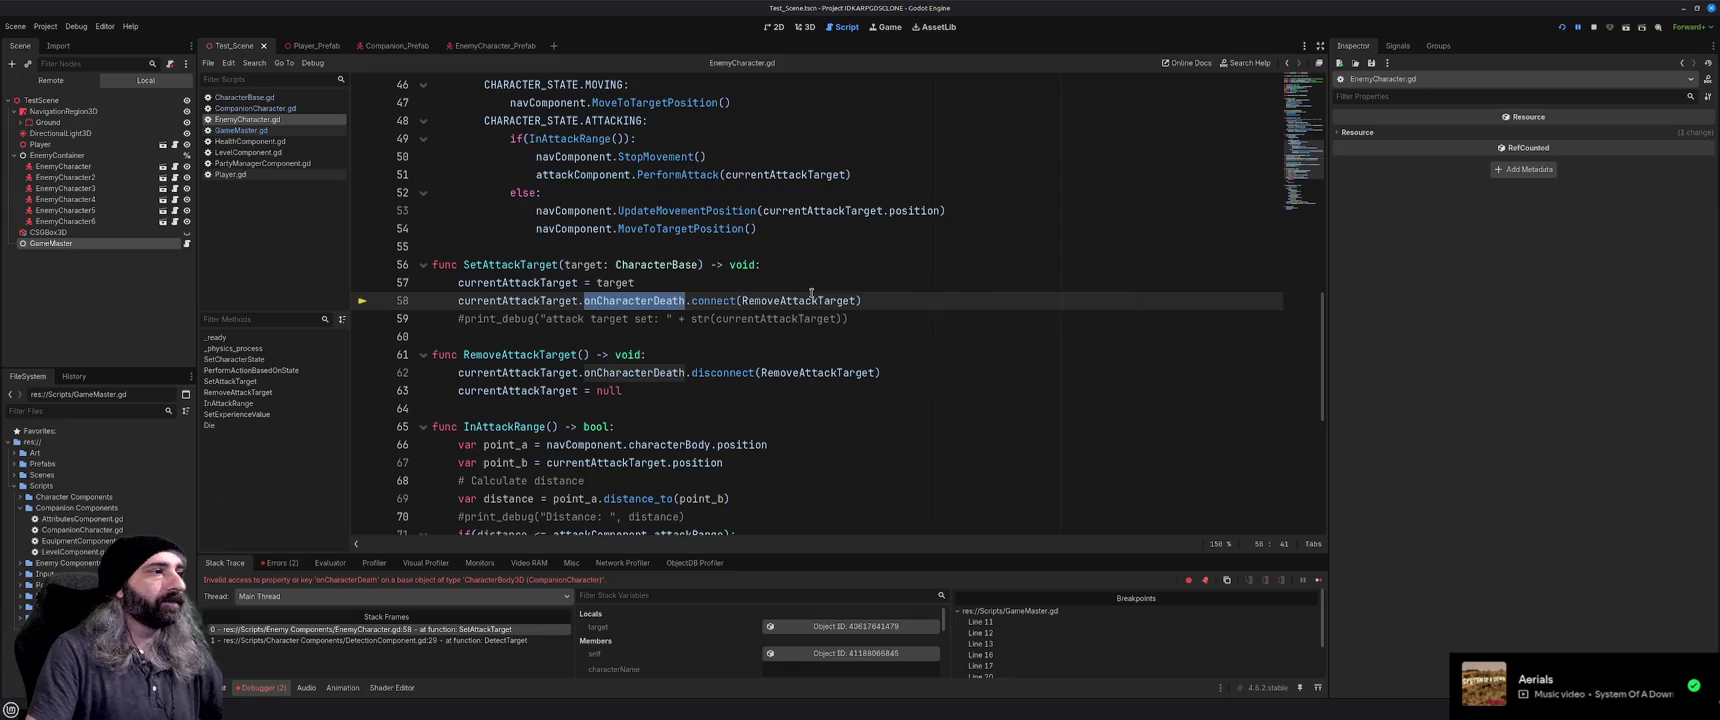
type("onEnemy")
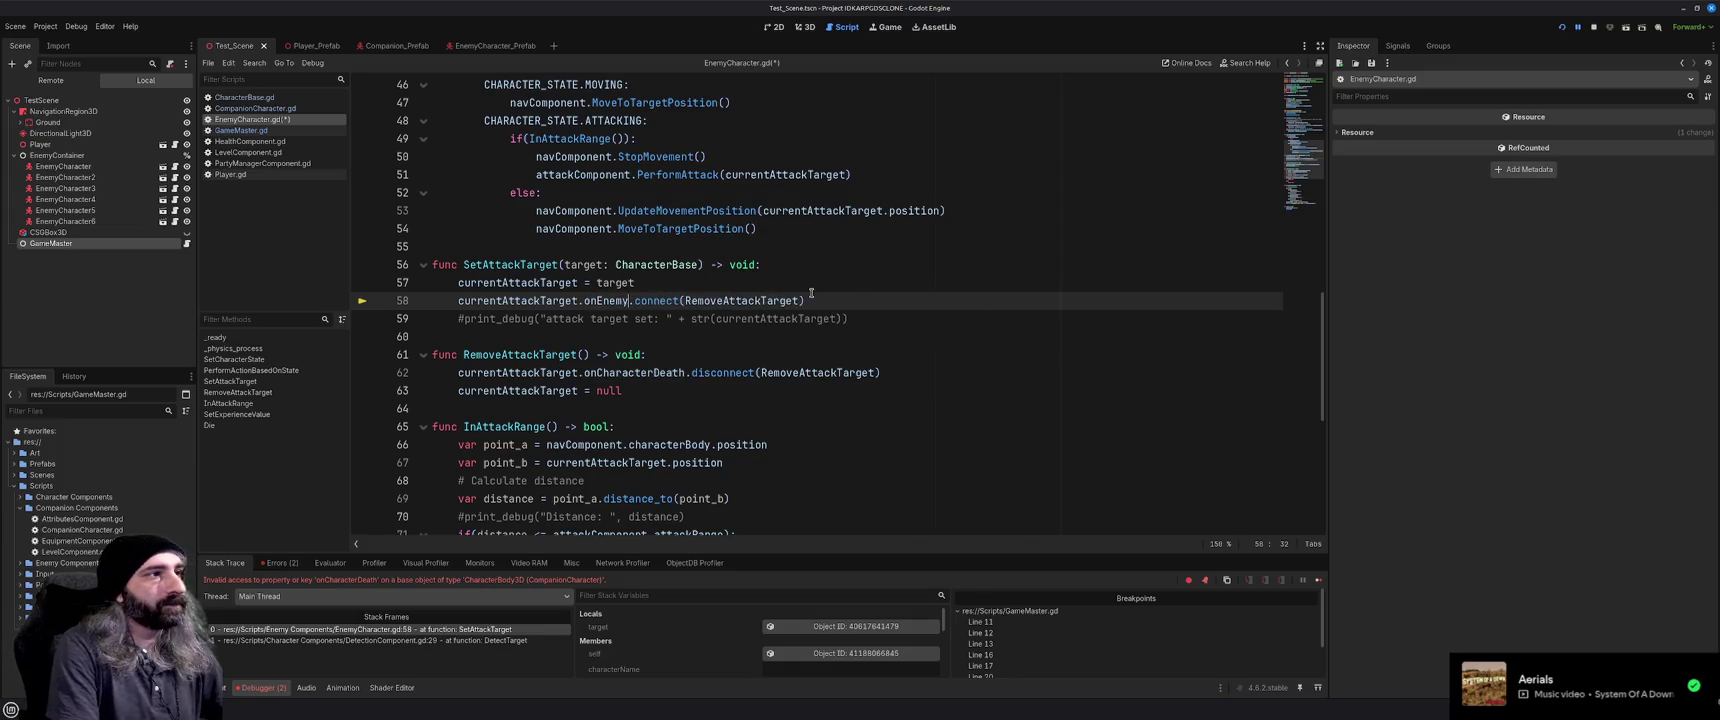
type("Death")
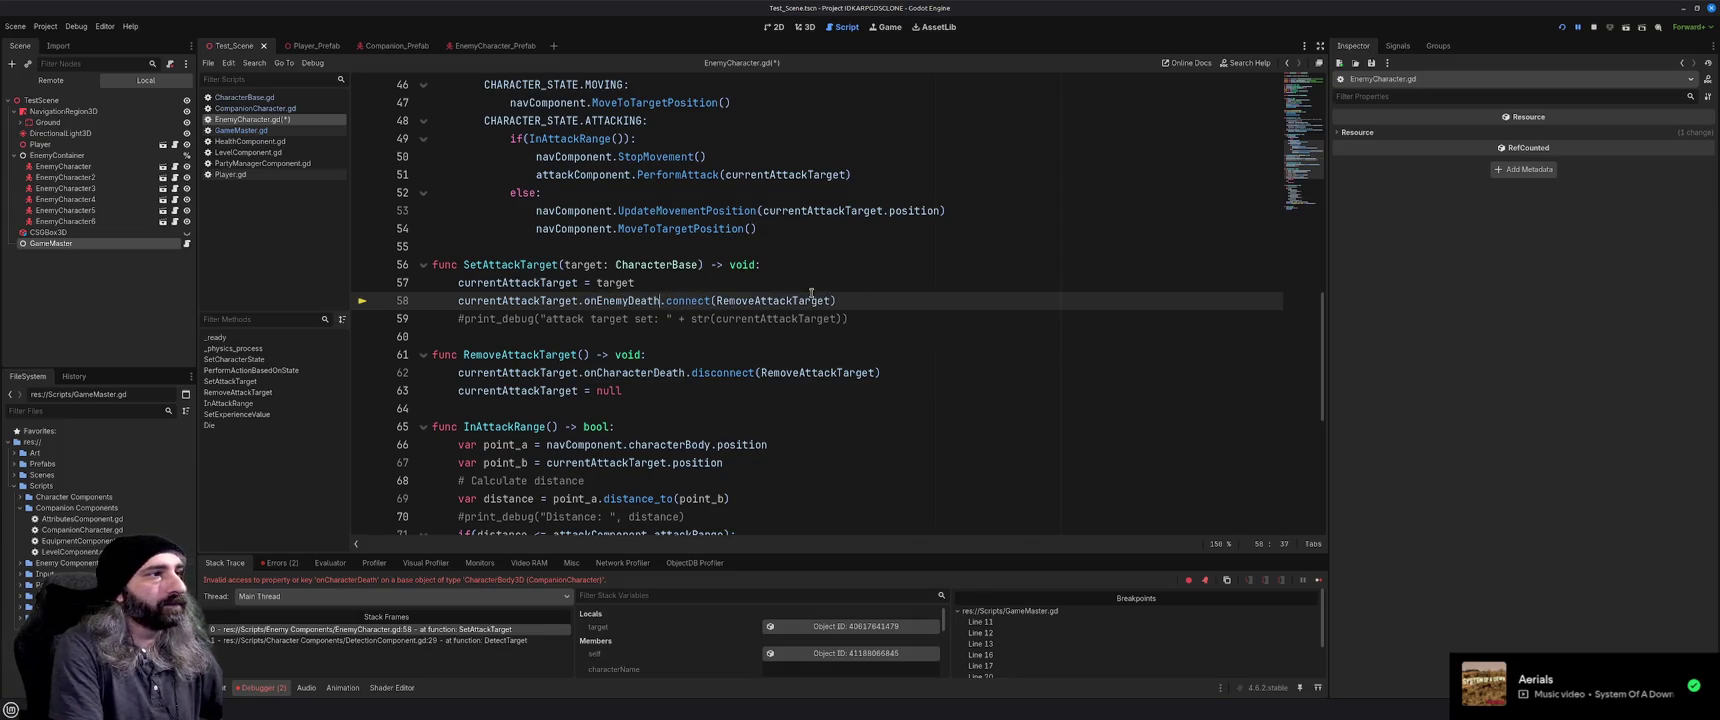
key("ctrl+z")
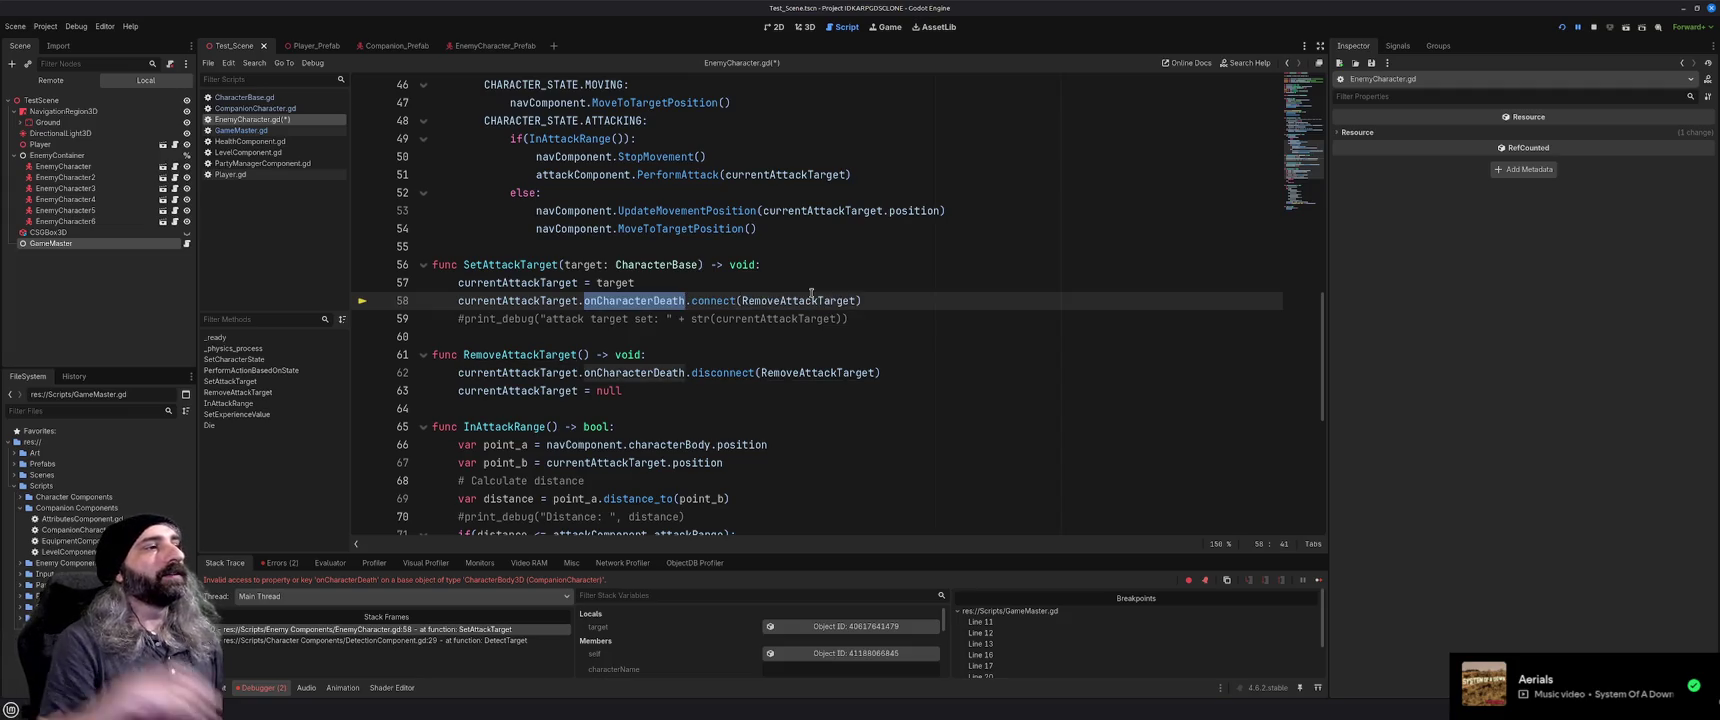
left_click(941, 314)
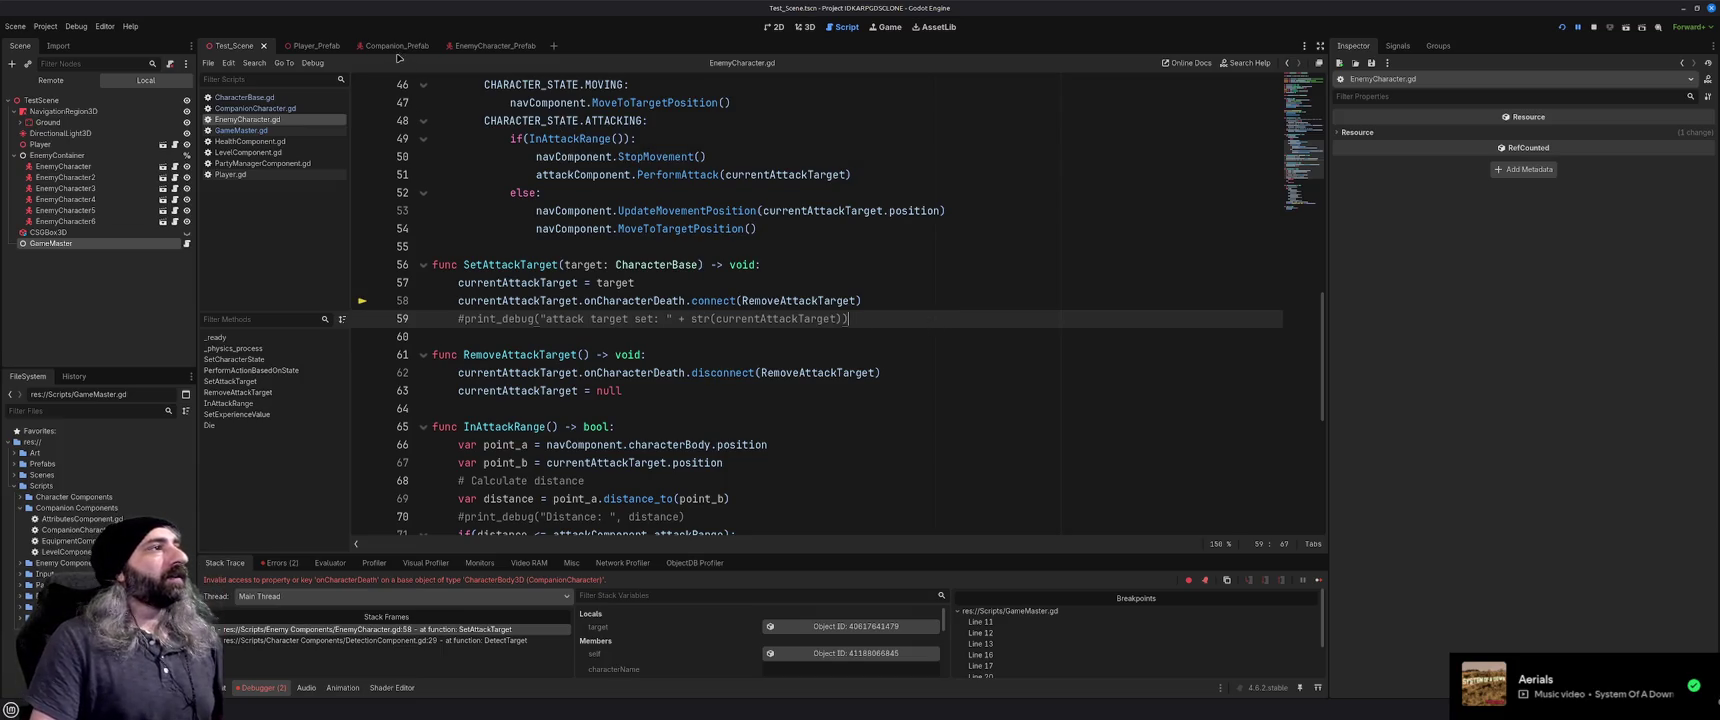
left_click(244, 97)
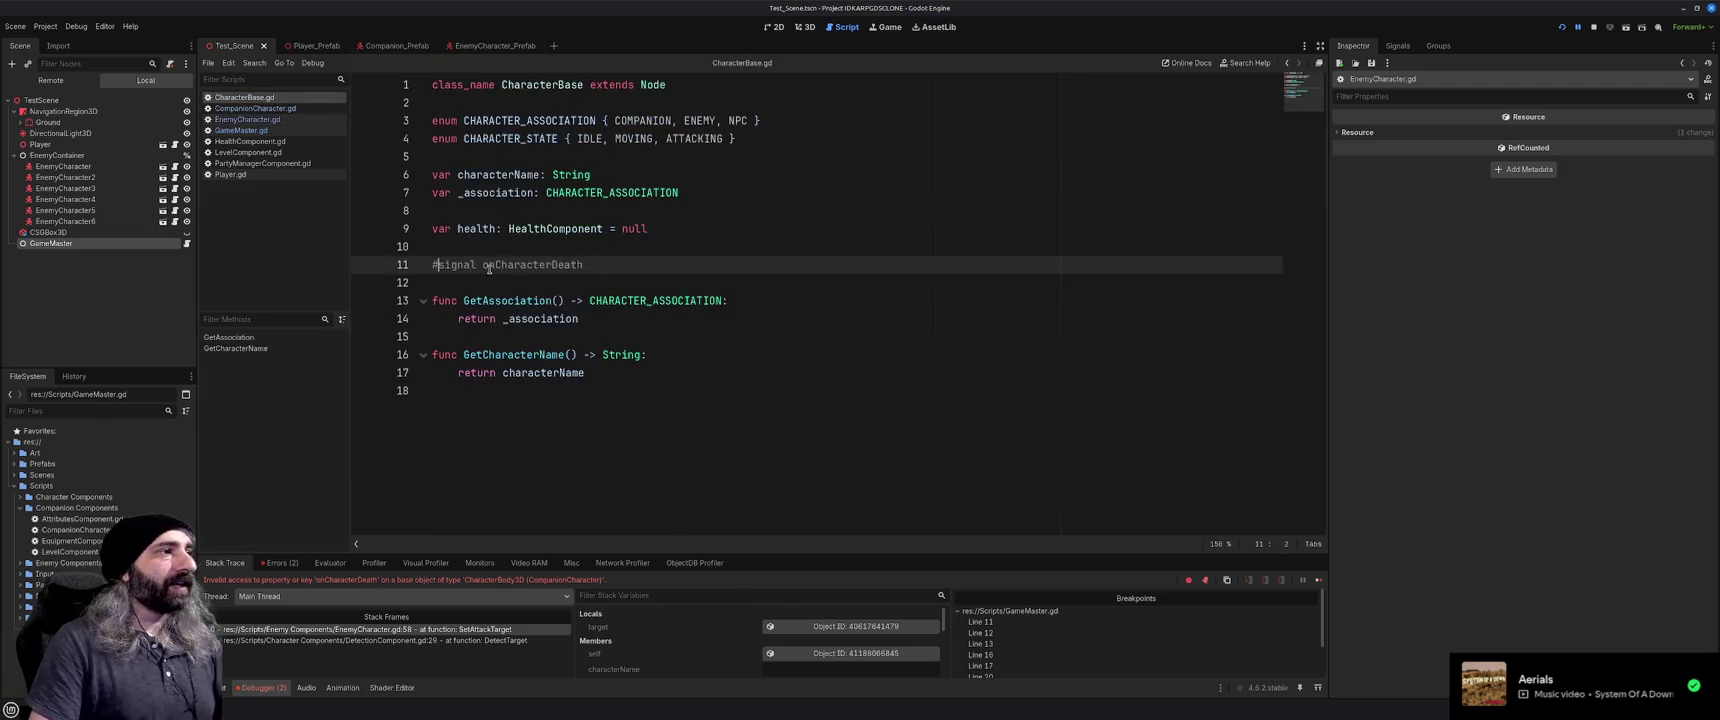
Uncomment the onCharacterDeath signal, add onCharacterDeath.emit() to EnemyCharacter's Die(), and stop the game
key("BackSpace")
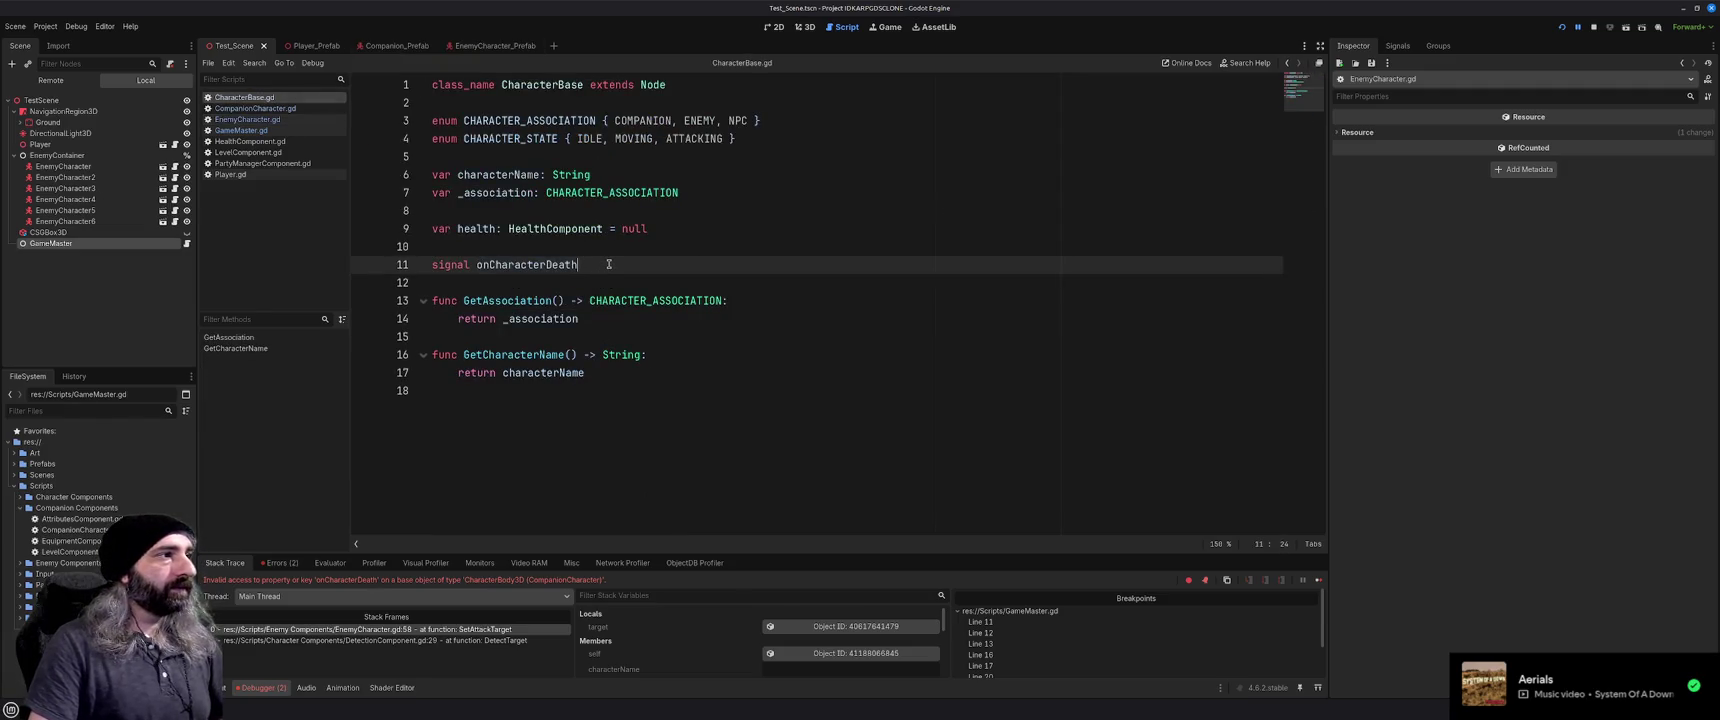
key("End")
left_click(247, 119)
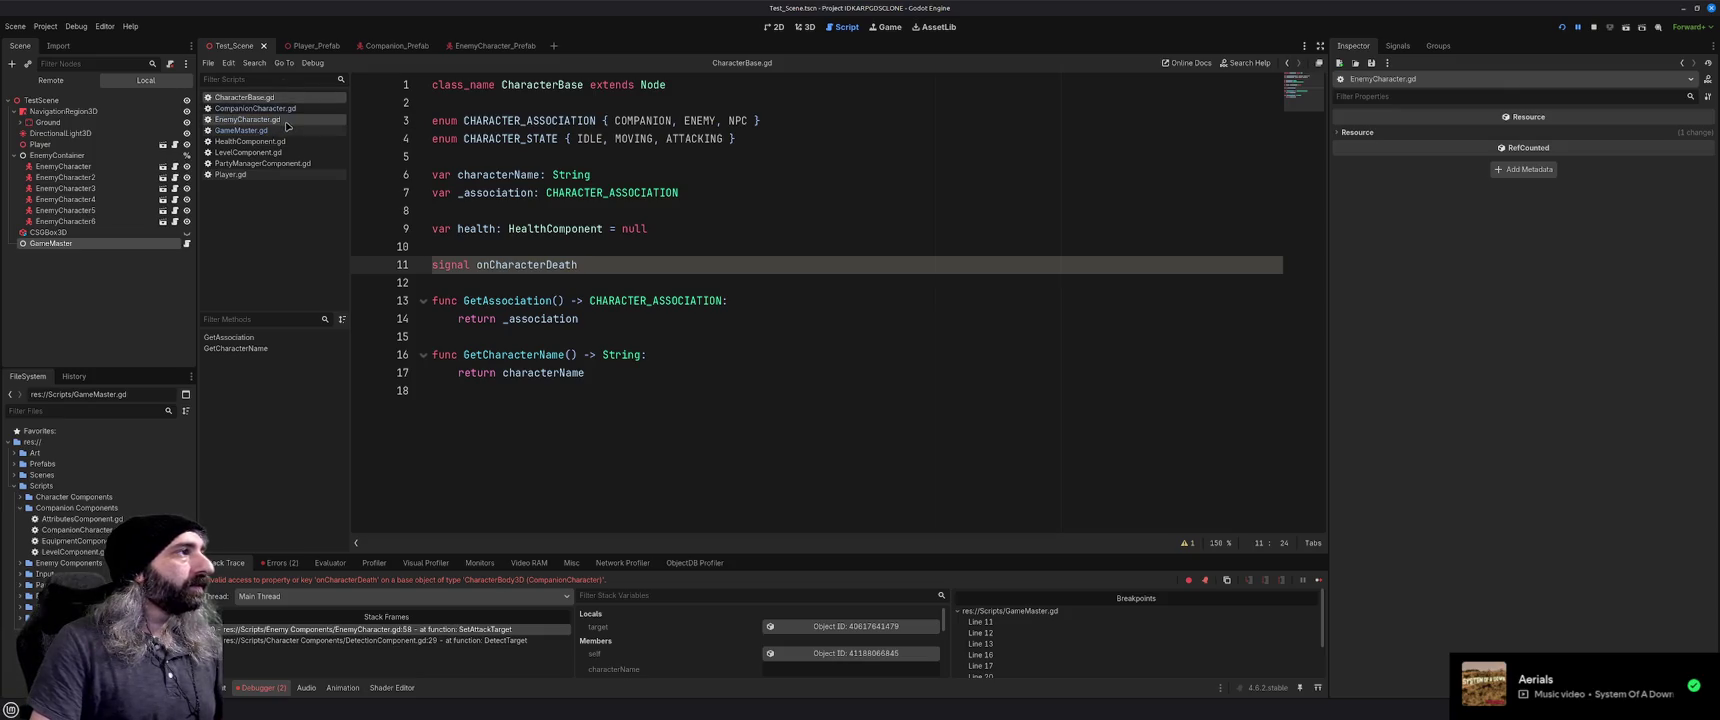
scroll(540, 454, "down", 6)
left_click(658, 492)
key("Return")
type("onChara")
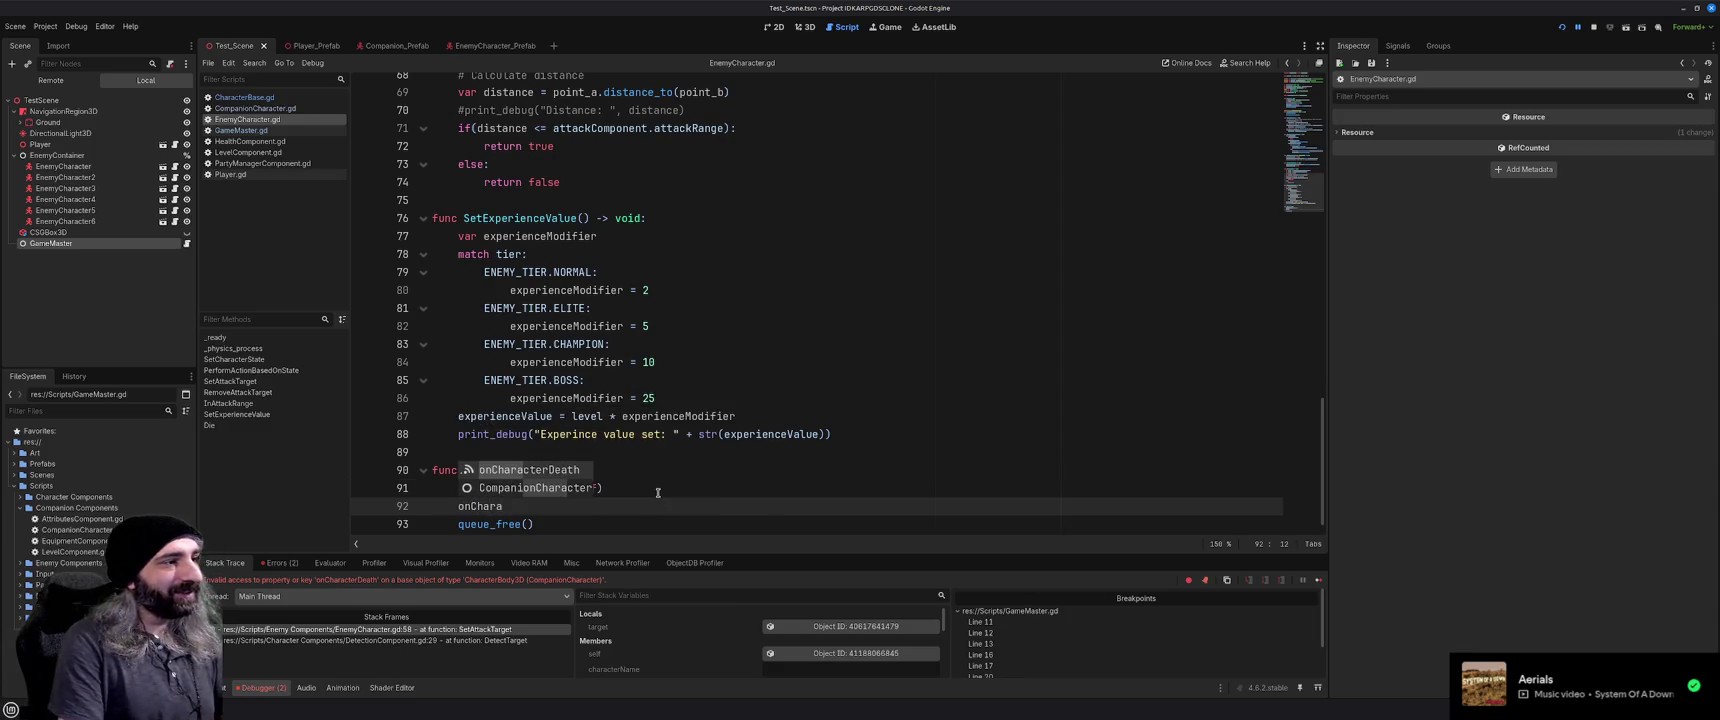
key("Return")
type(".emit()")
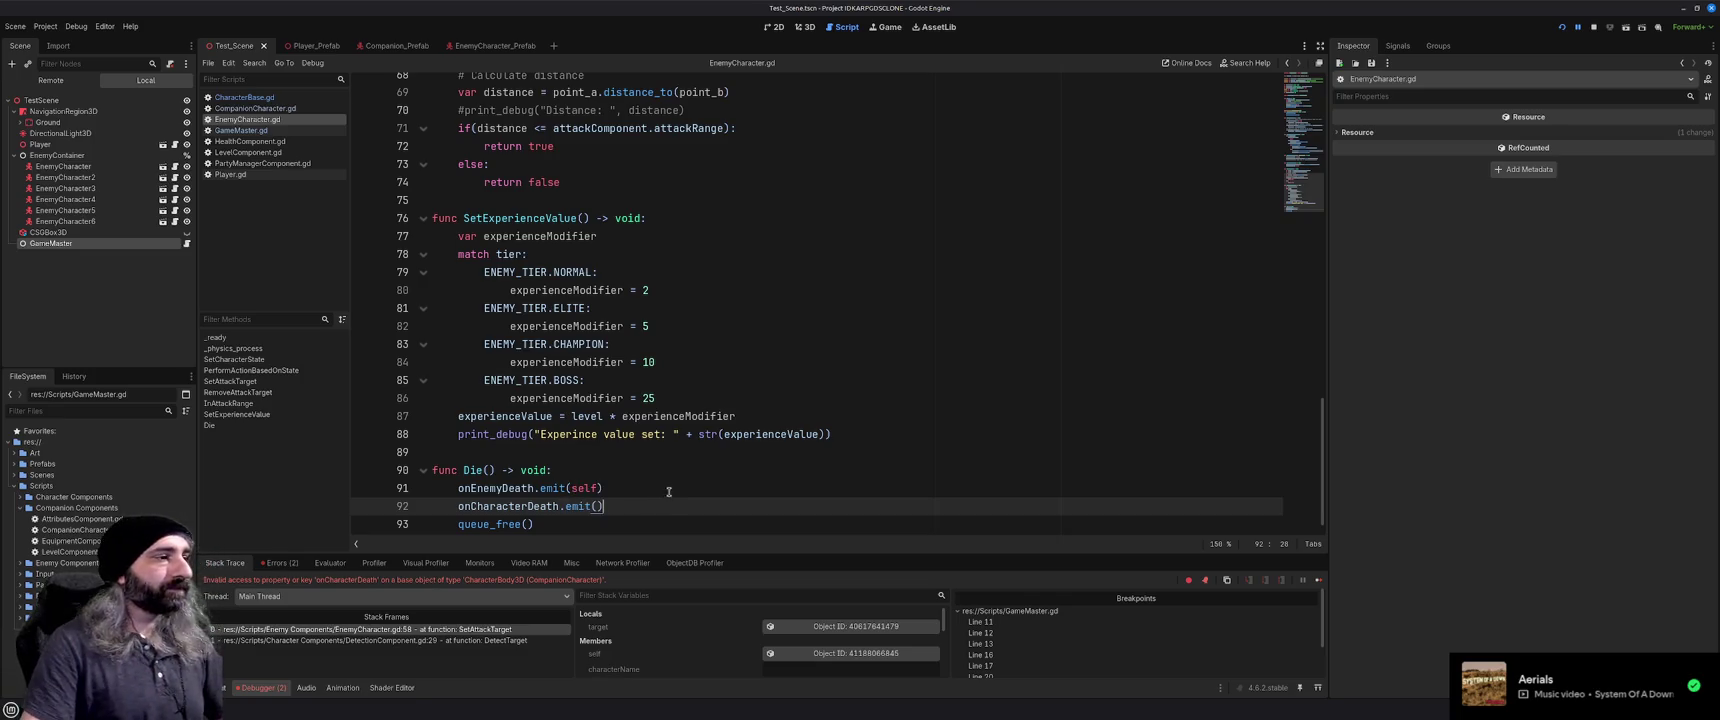
left_click(669, 491)
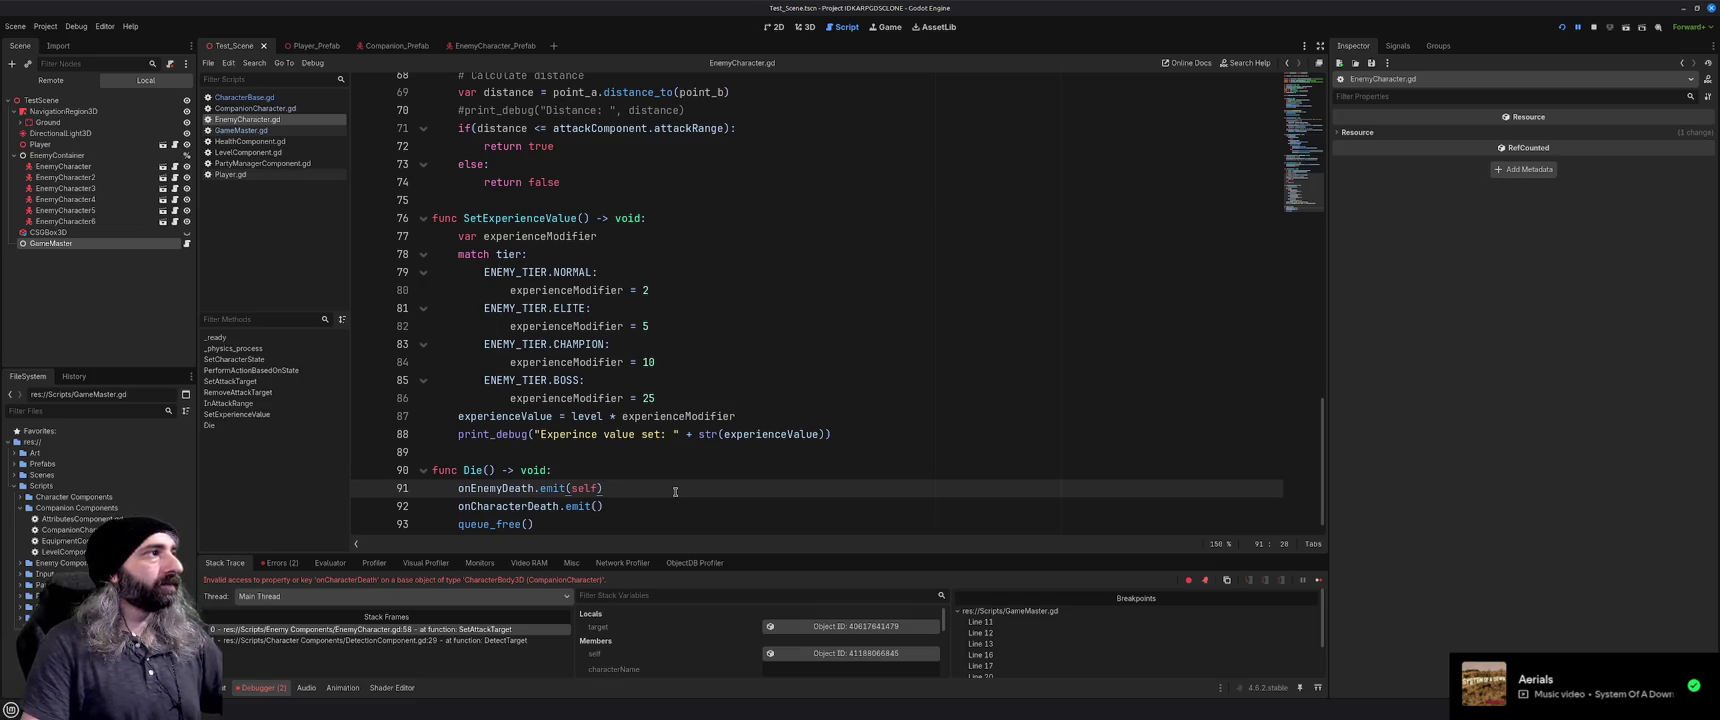
key("F8")
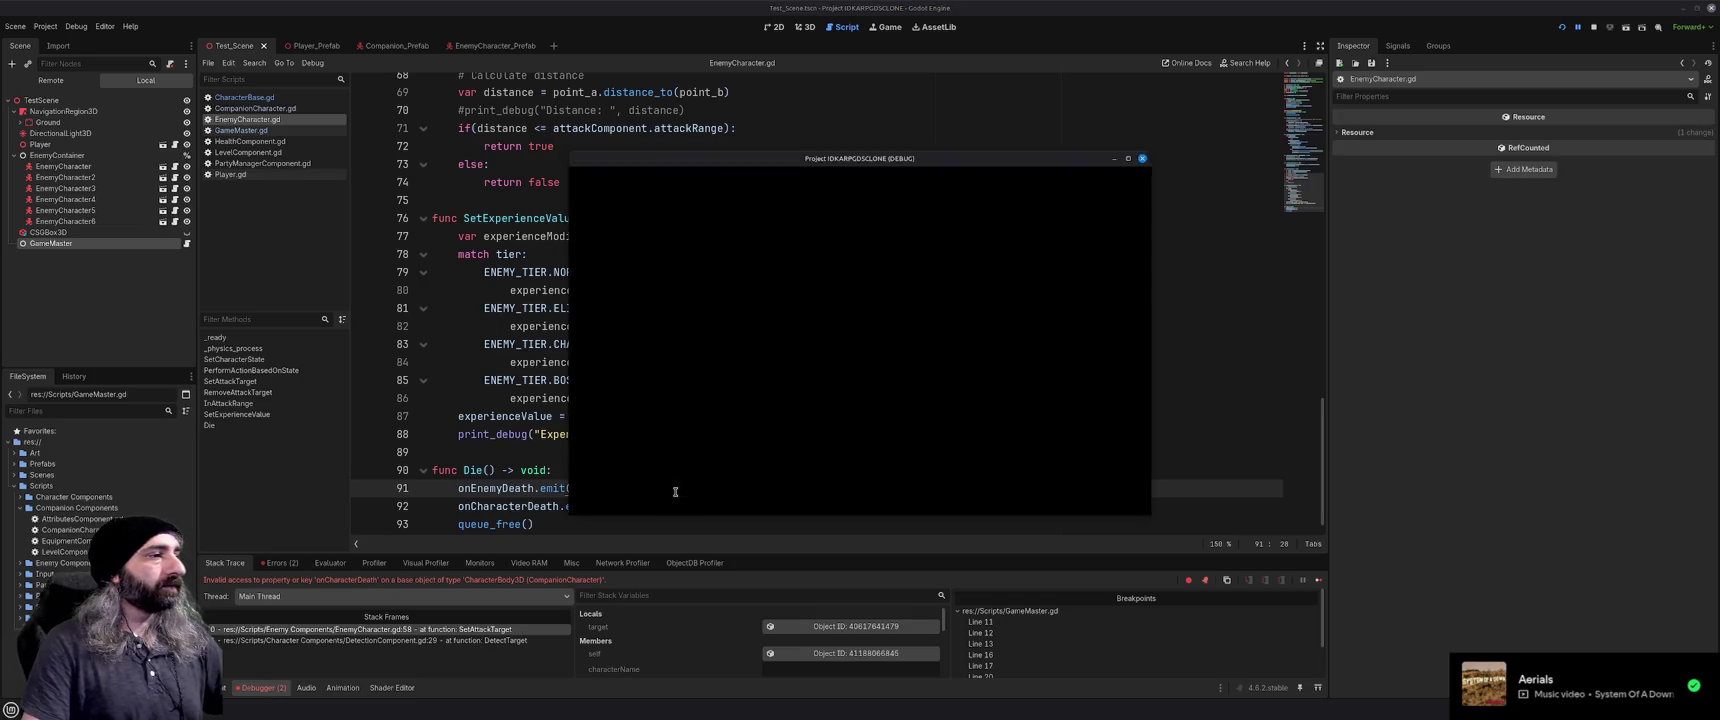
Rerun the game past the breakpoints and jump from the Errors list to EnemyCharacter.gd line 92
scroll(683, 492, "up", 20)
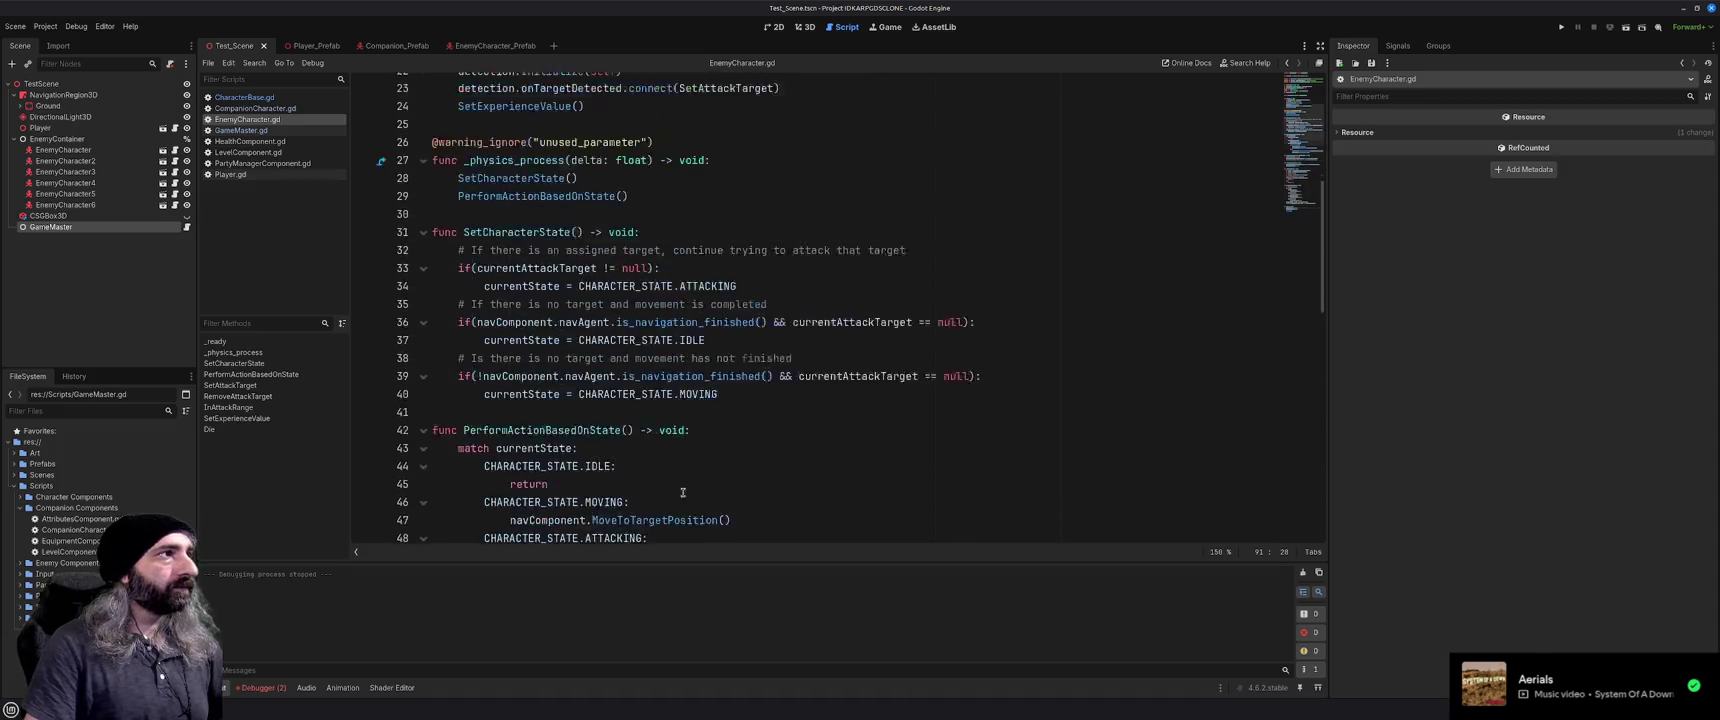
key("F5")
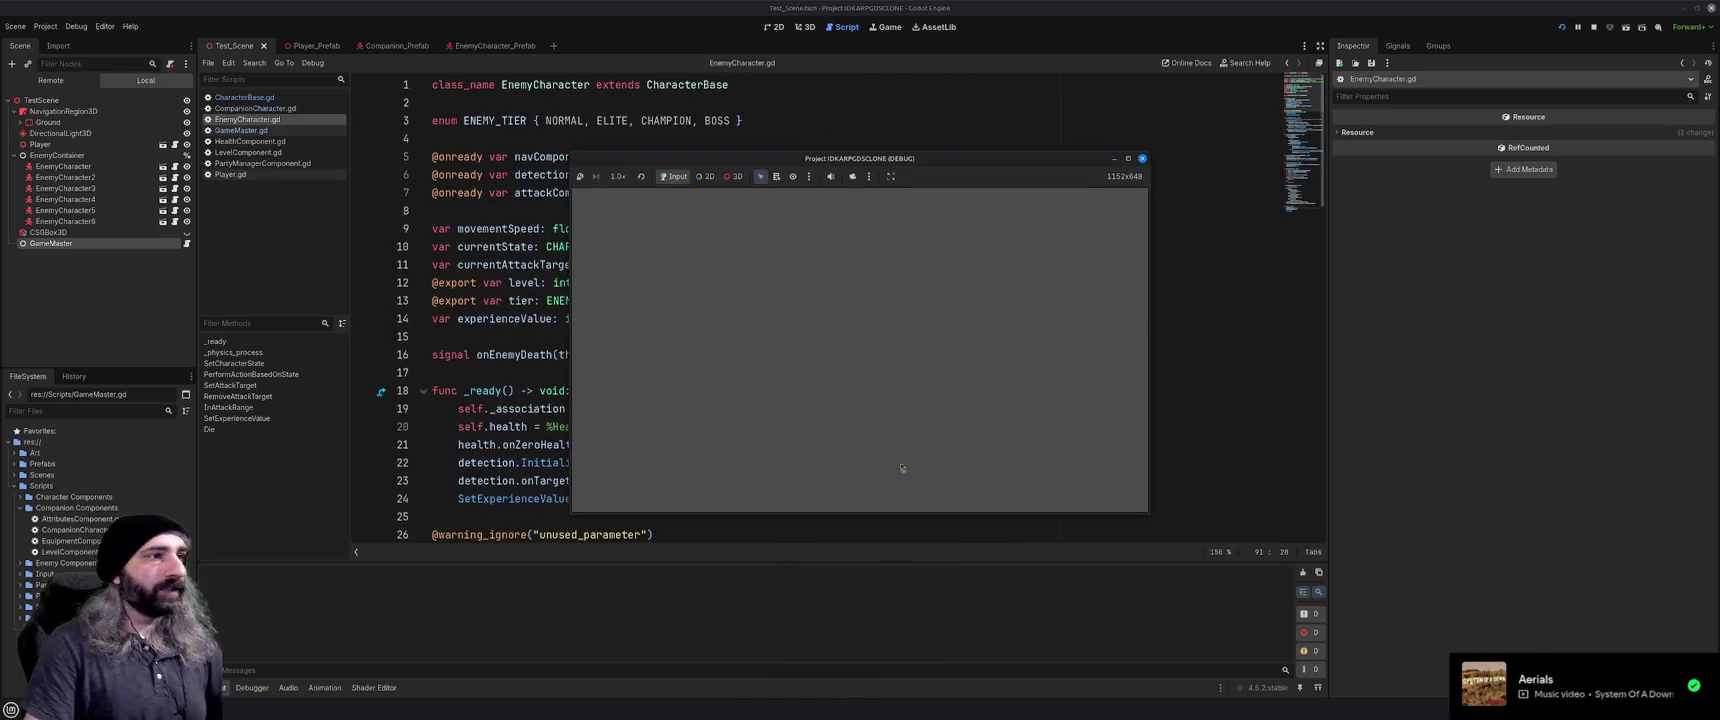
left_click(1318, 581)
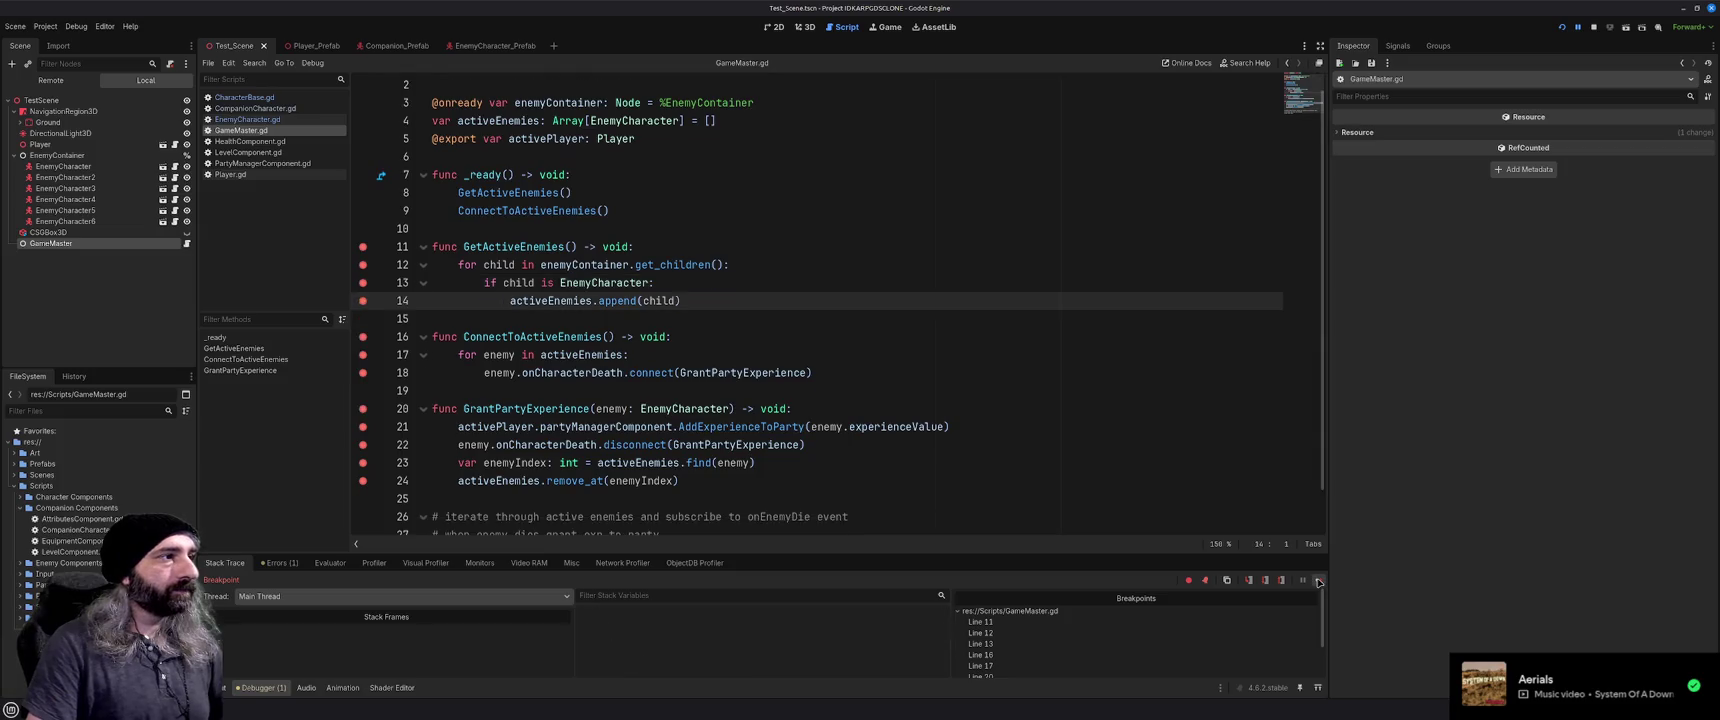
left_click(1318, 581)
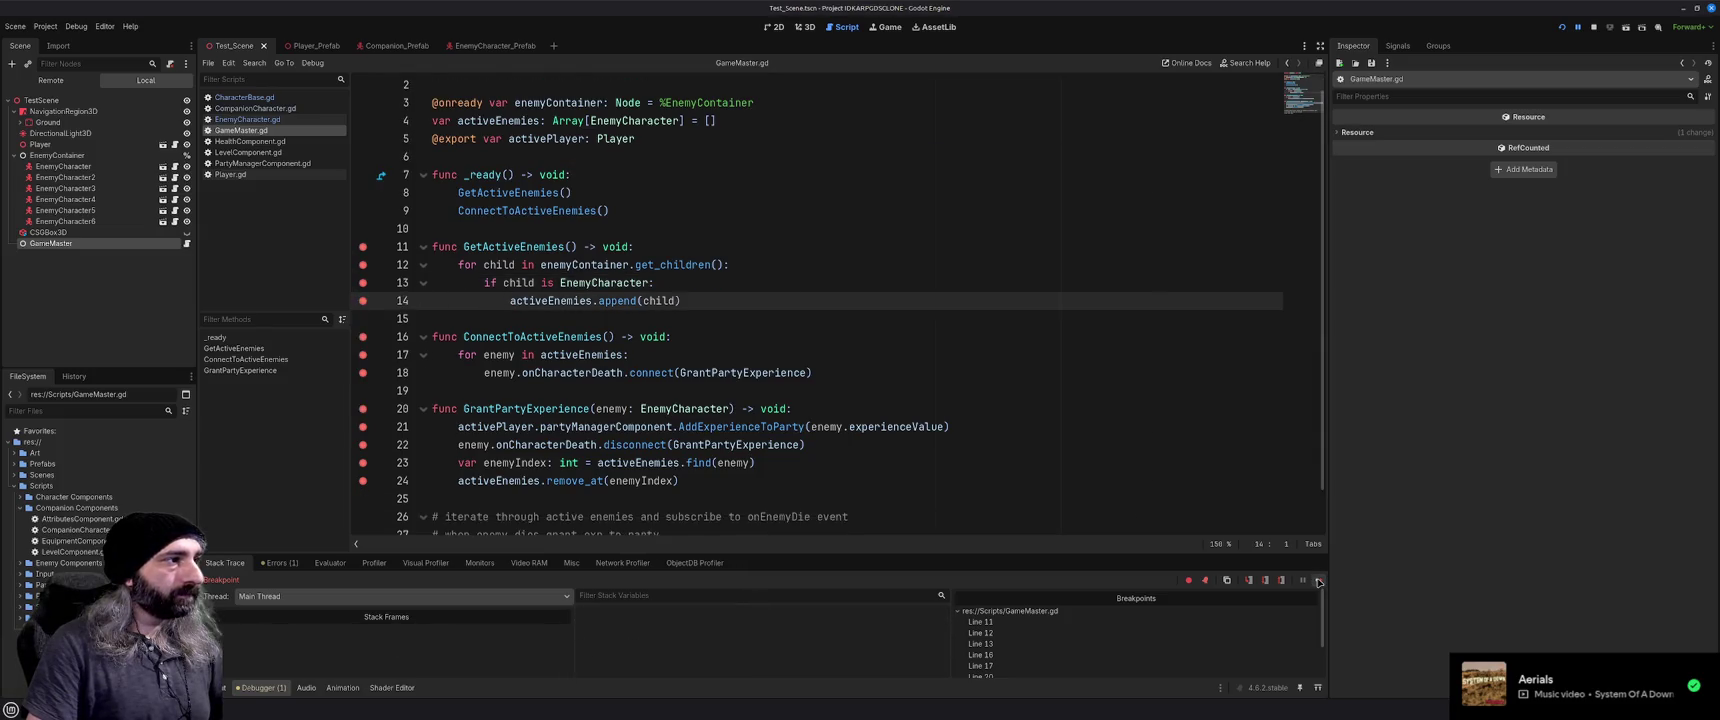
left_click(1318, 581)
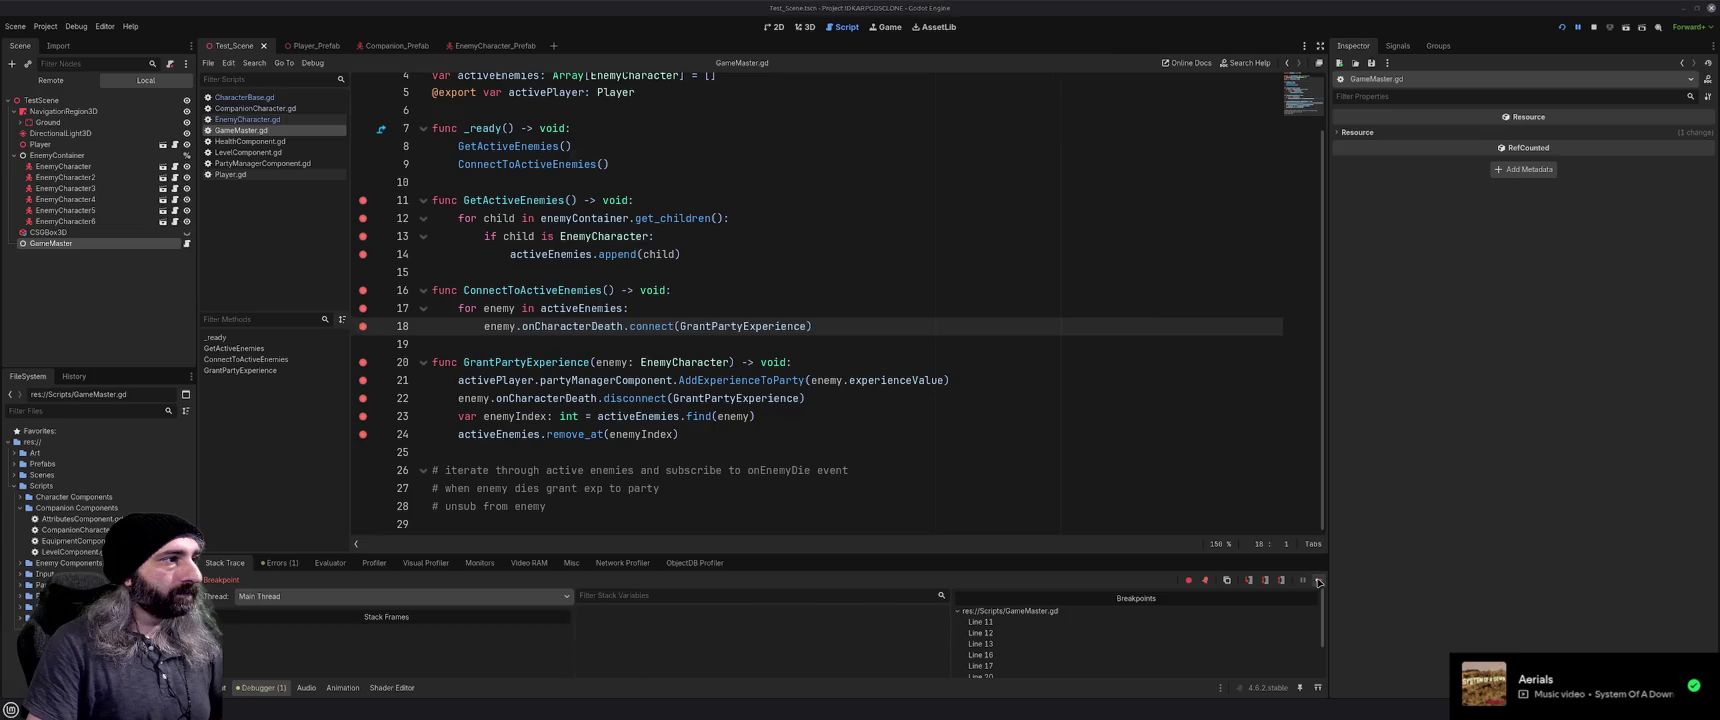
left_click(1318, 581)
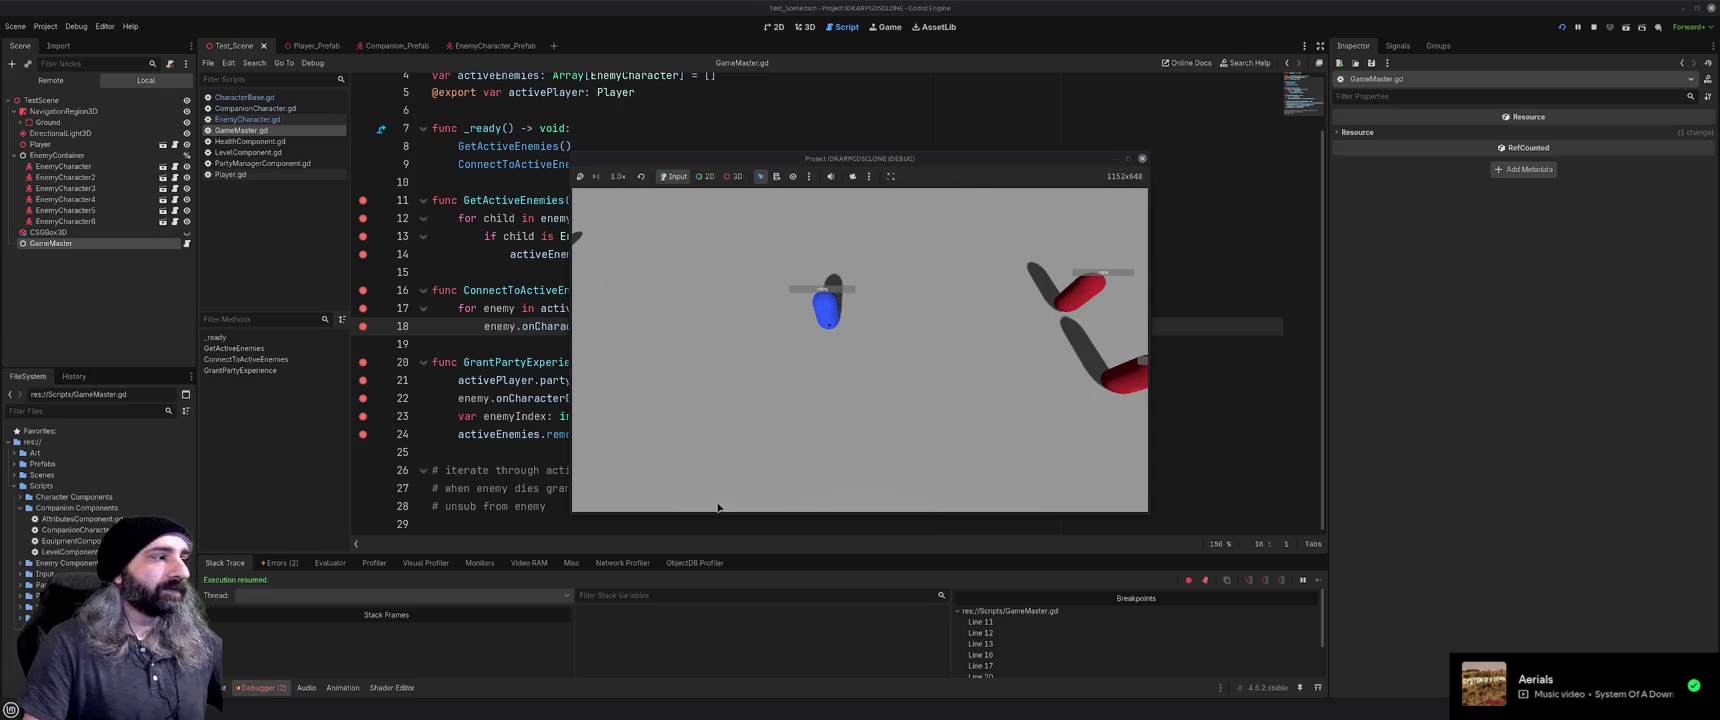
left_click(282, 562)
double_click(356, 612)
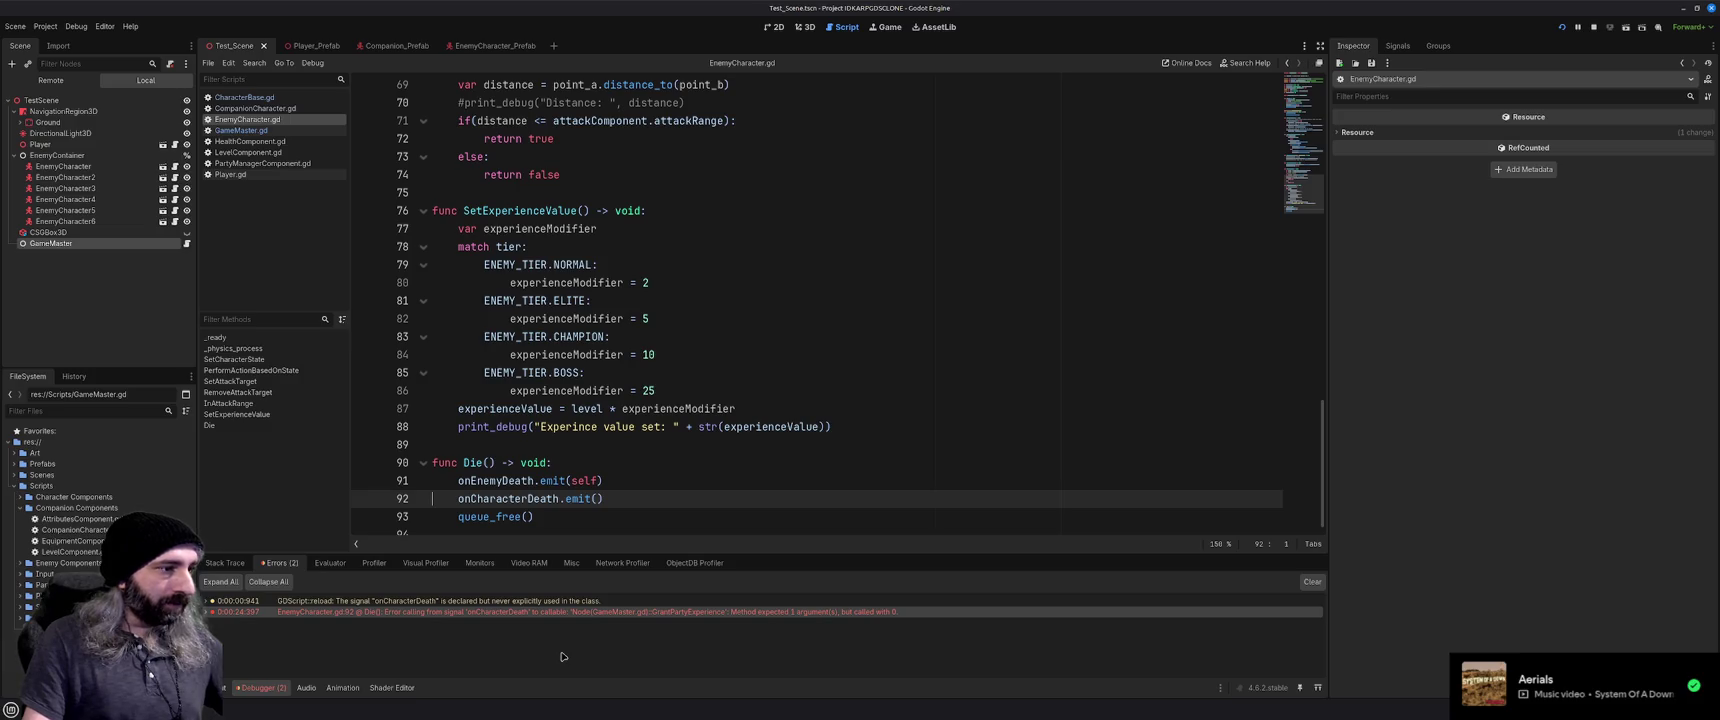
In GameMaster.gd, rename onCharacterDeath to onEnemyDeath on lines 18 and 22 and save
double_click(570, 611)
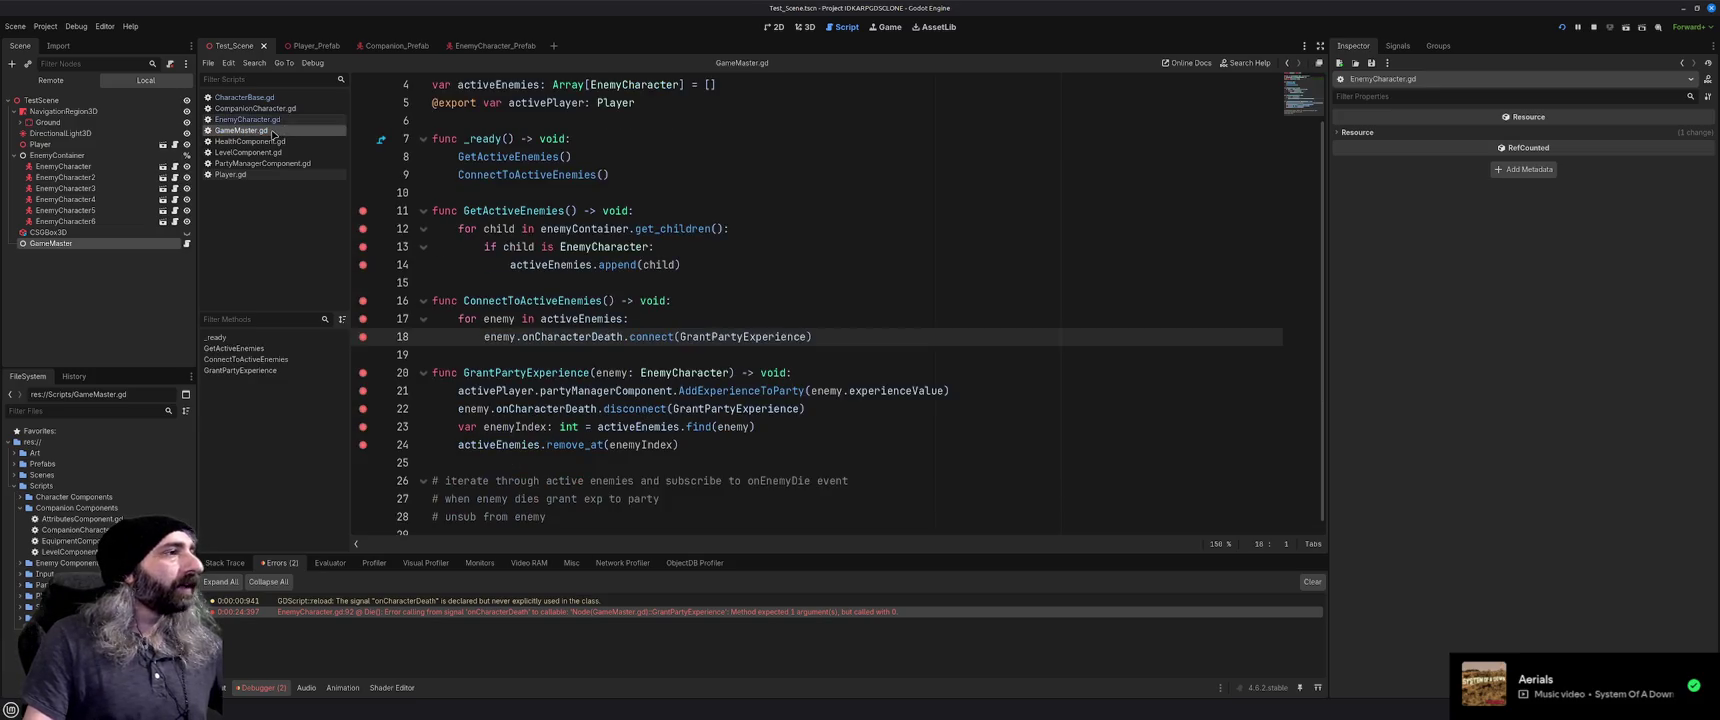
double_click(573, 337)
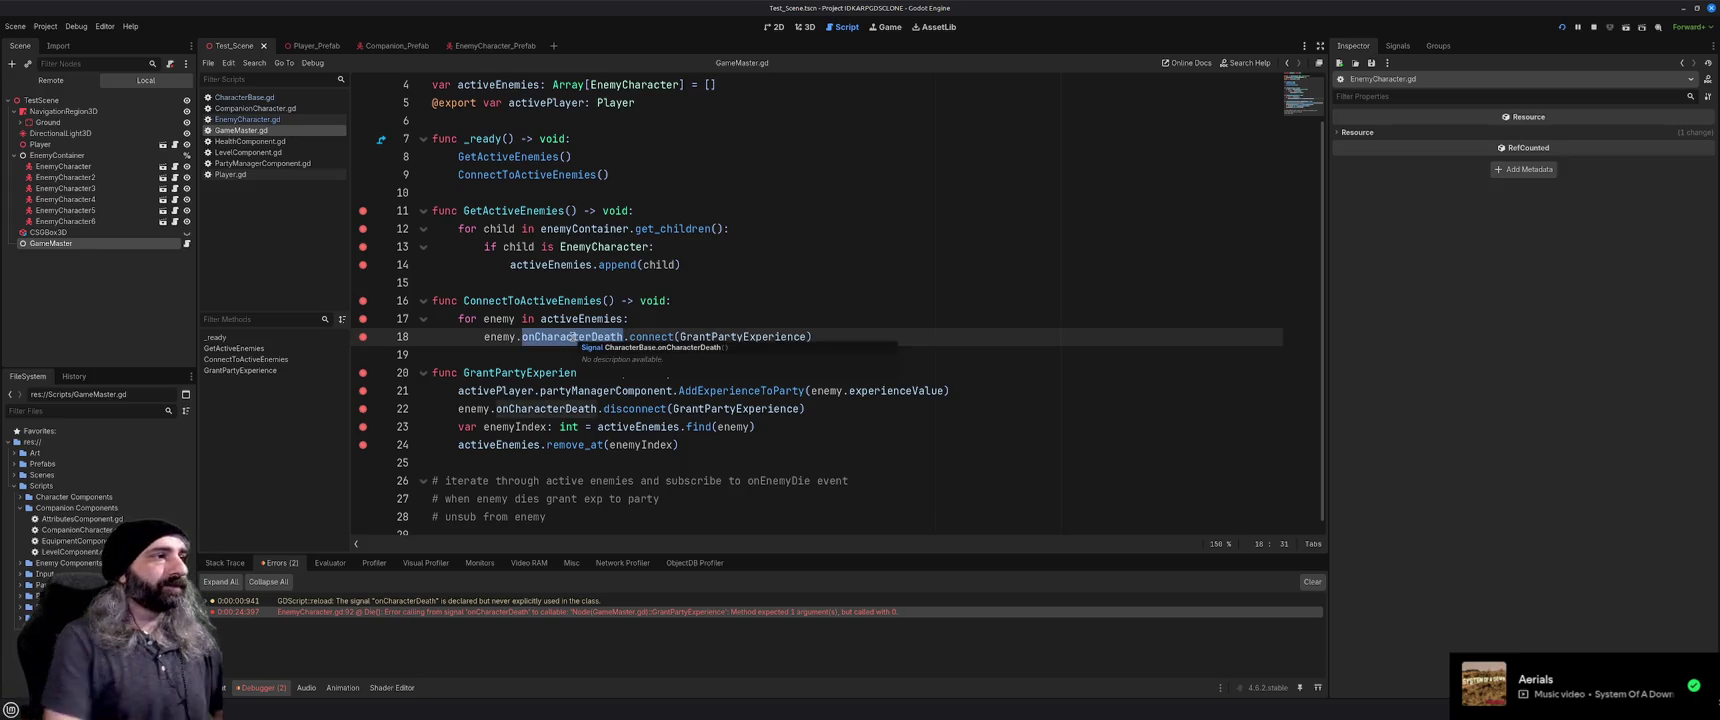
type("onEnemyDeath")
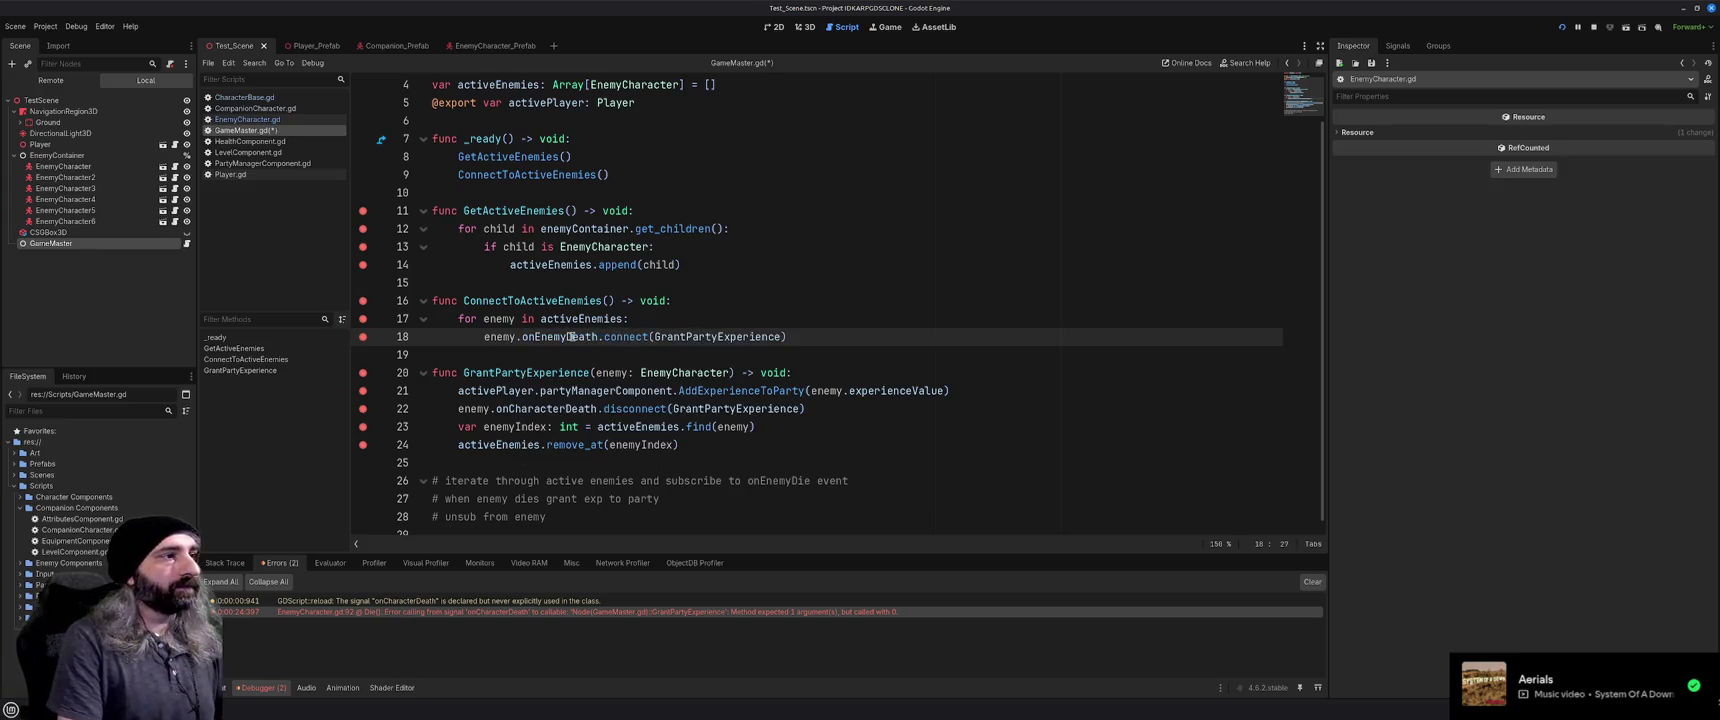
key("ctrl+s")
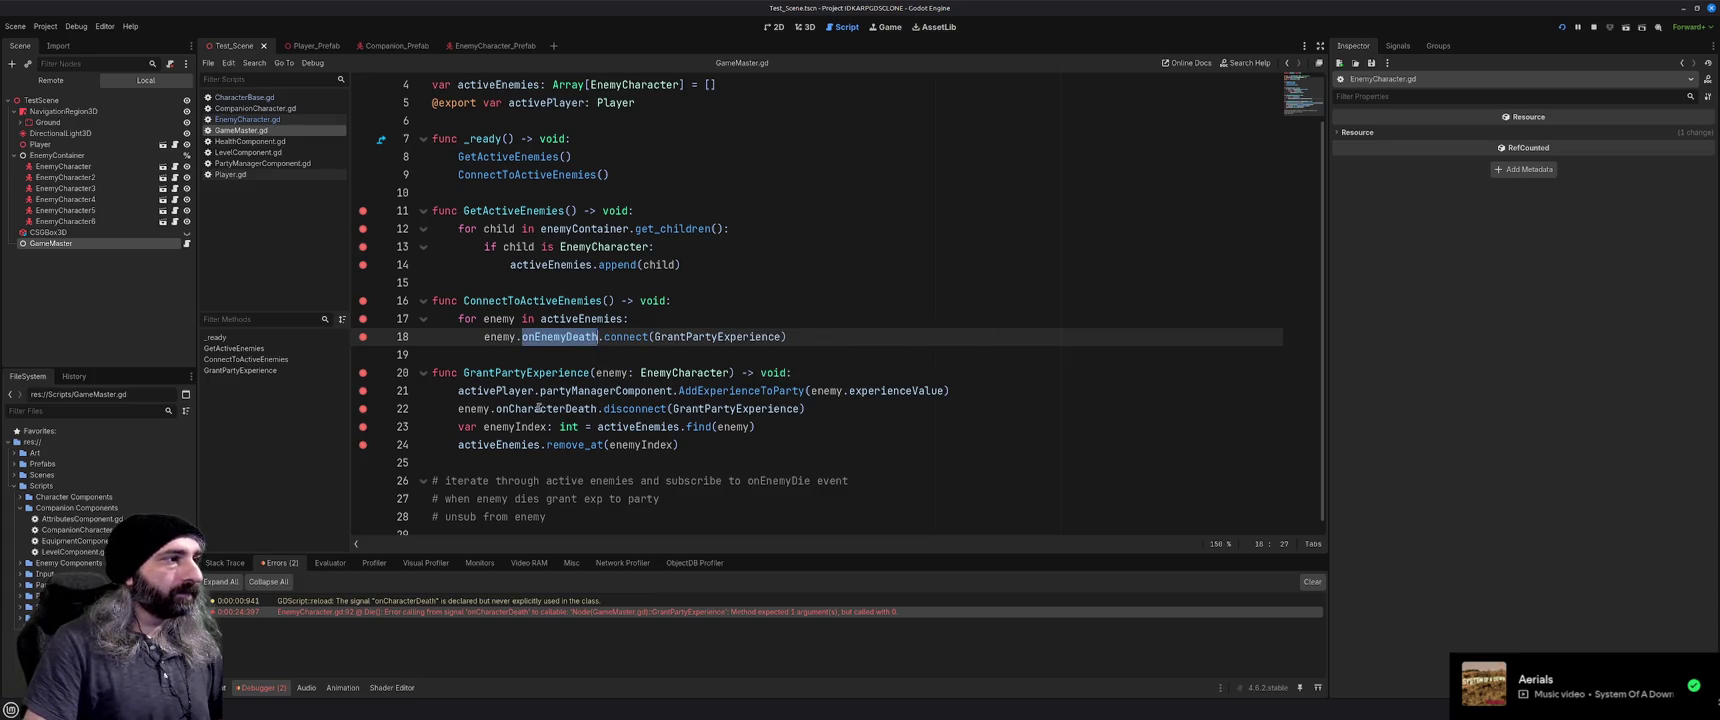
double_click(537, 409)
type("onEnemyDeath")
left_click(818, 422)
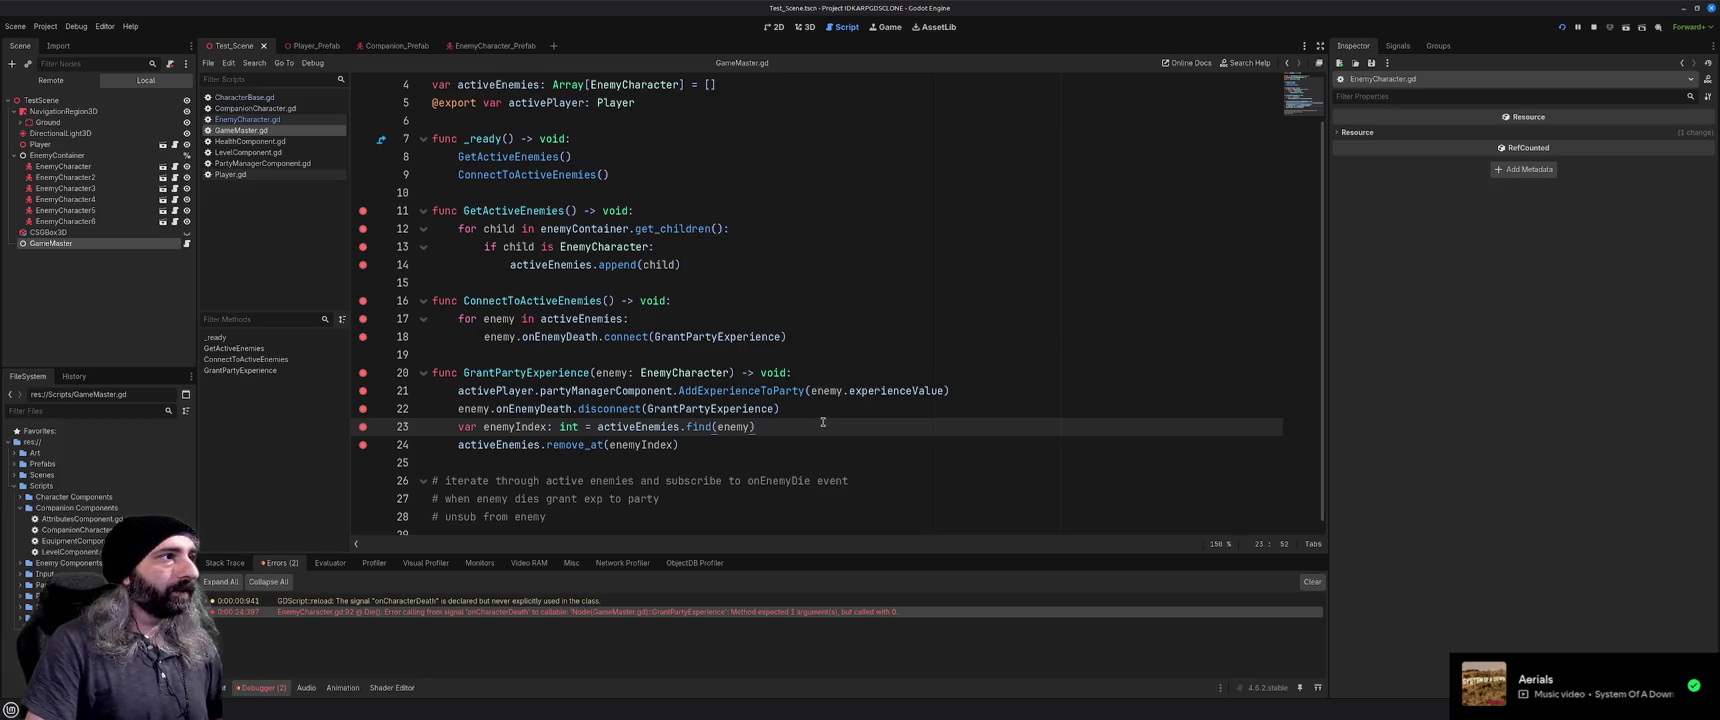
Clear the breakpoints on lines 11 through 18 of GameMaster.gd
left_click(363, 211)
left_click(363, 229)
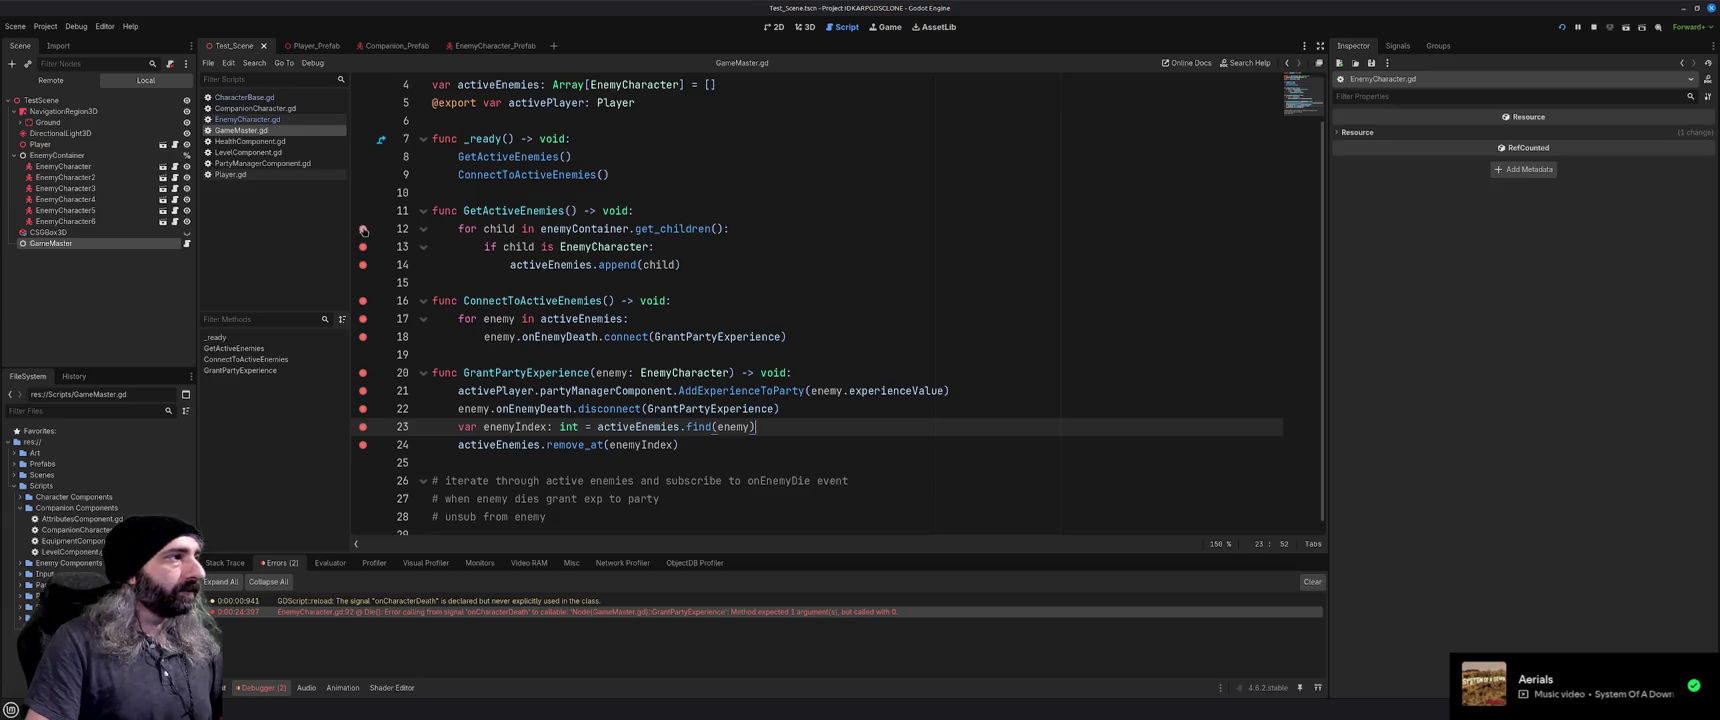
left_click(363, 247)
left_click(363, 265)
left_click(363, 301)
left_click(363, 319)
Remove the last line-18 breakpoint, check line 21's variable values, and step over to line 23
left_click(363, 337)
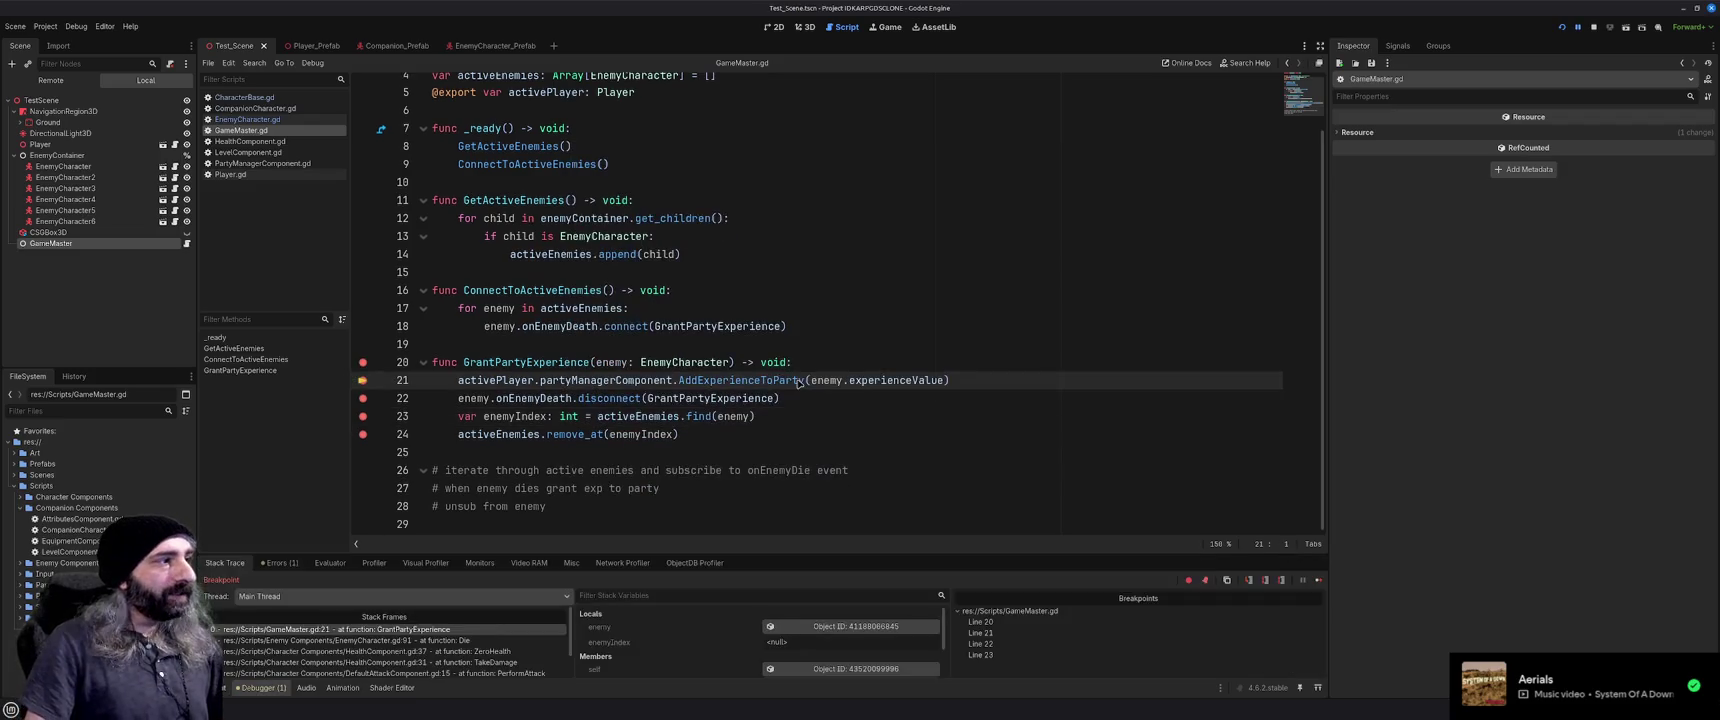
mouse_move(490, 382)
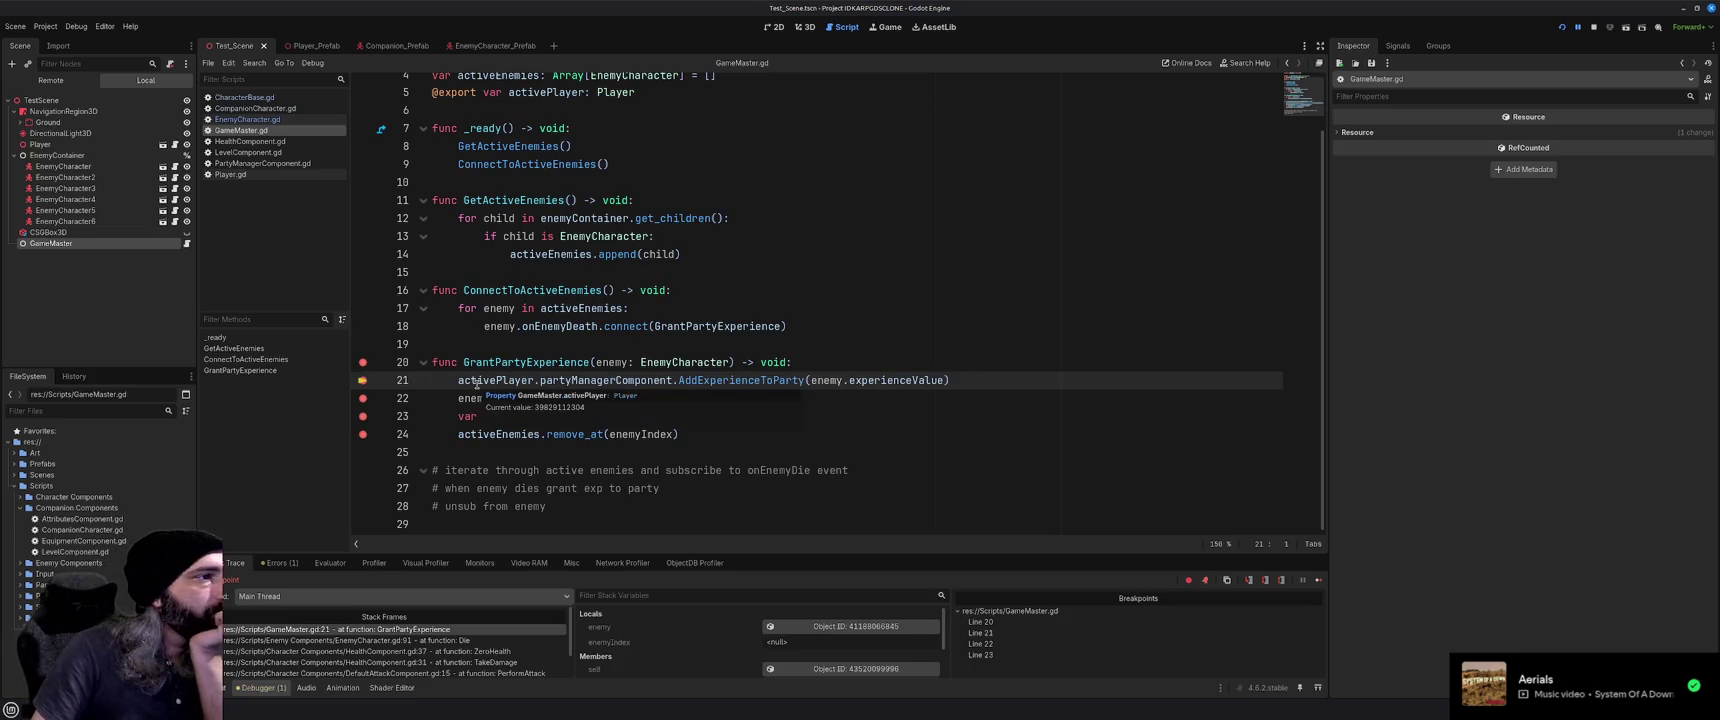
mouse_move(617, 382)
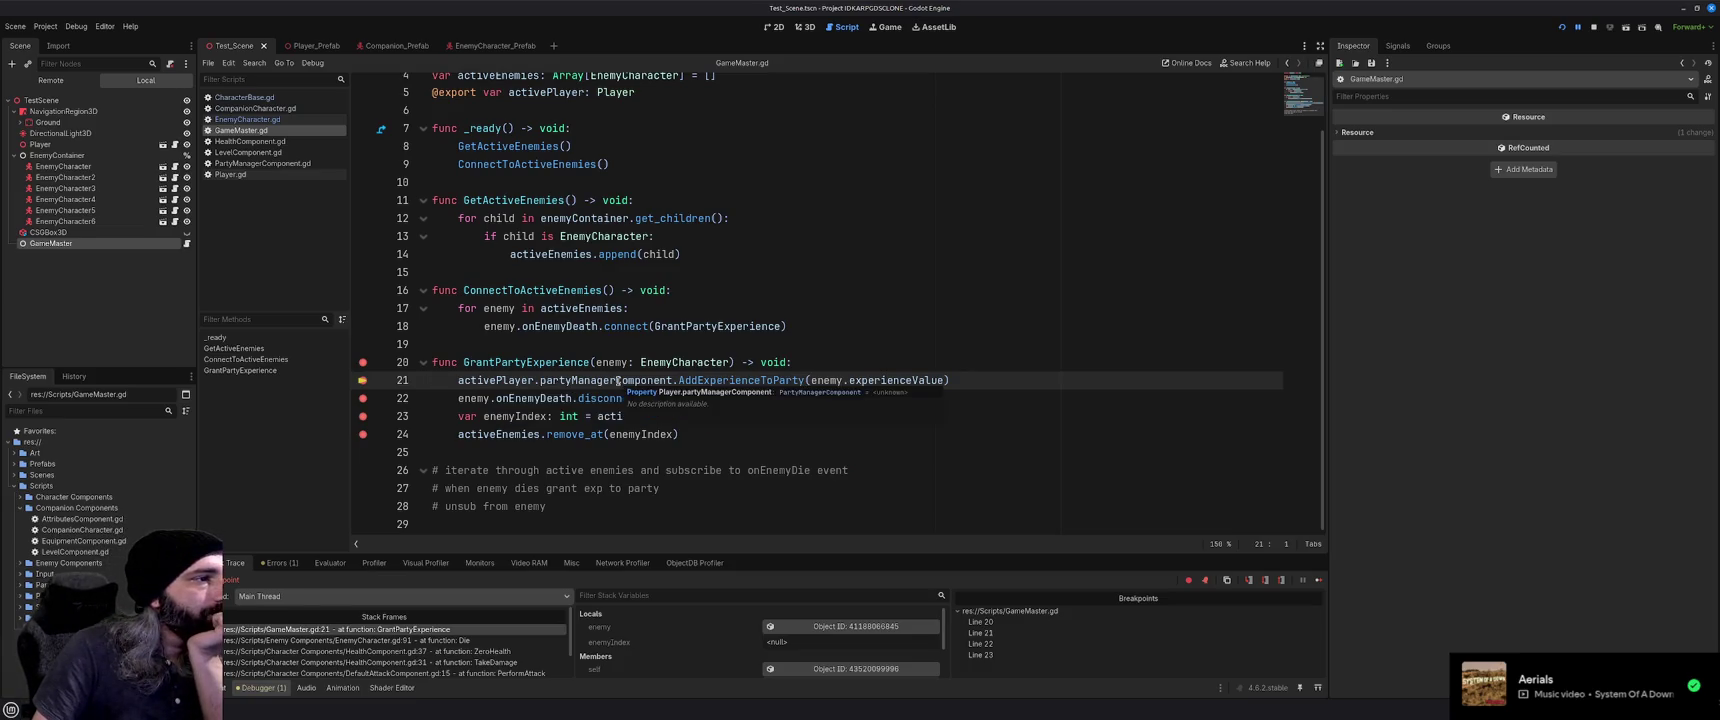
mouse_move(714, 382)
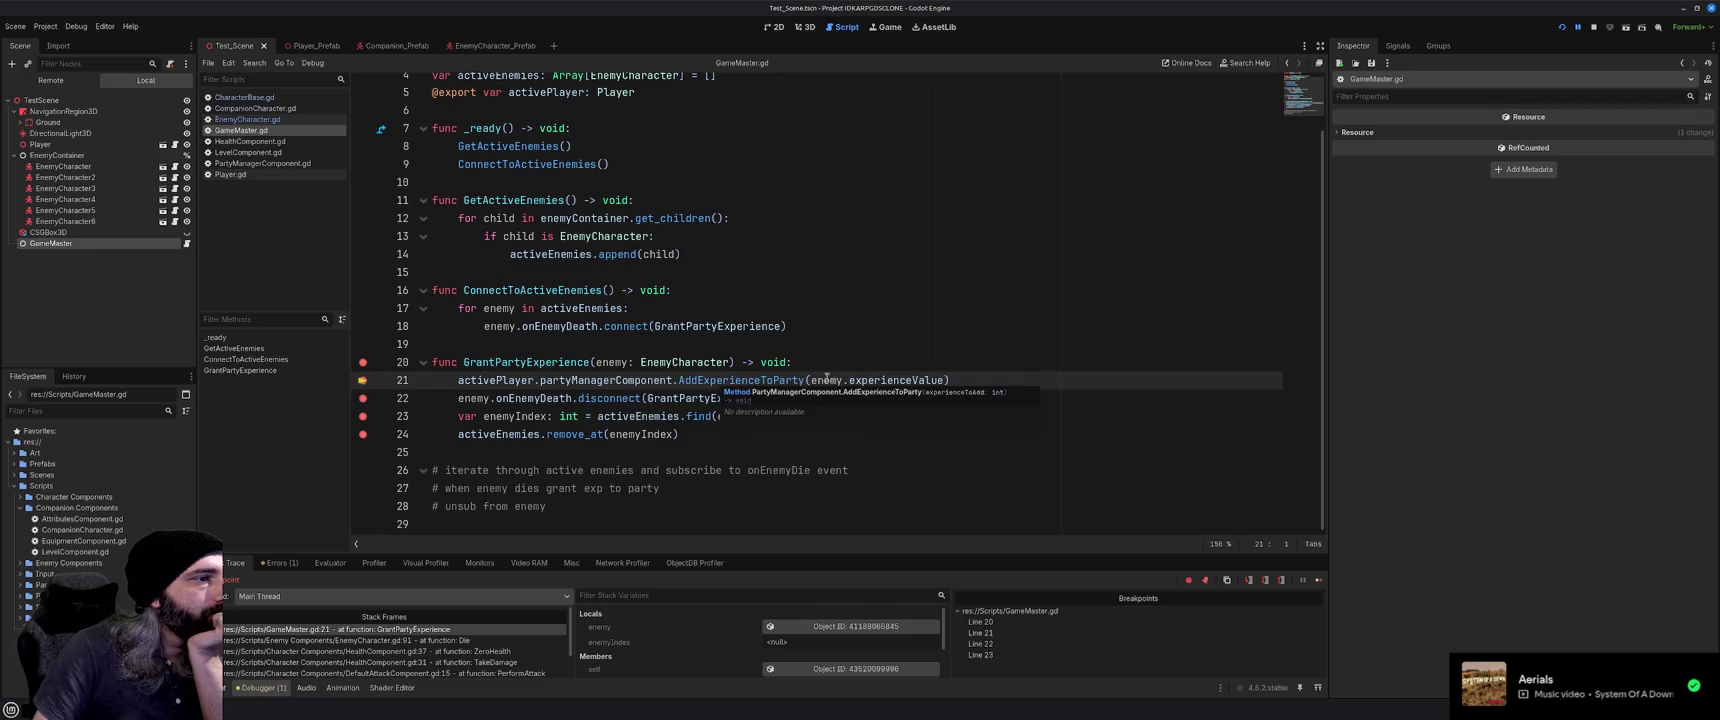
mouse_move(898, 381)
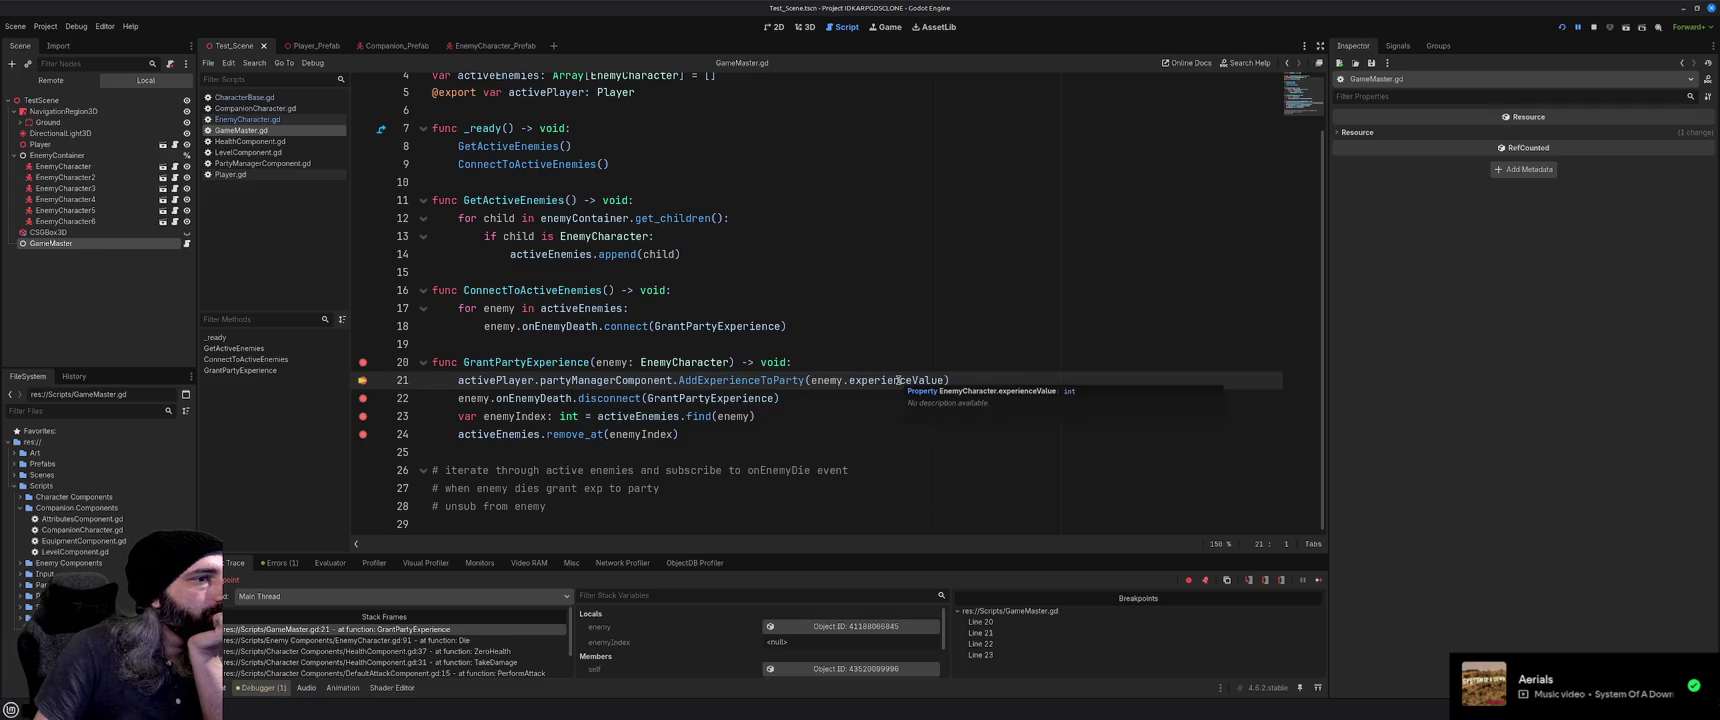
mouse_move(828, 383)
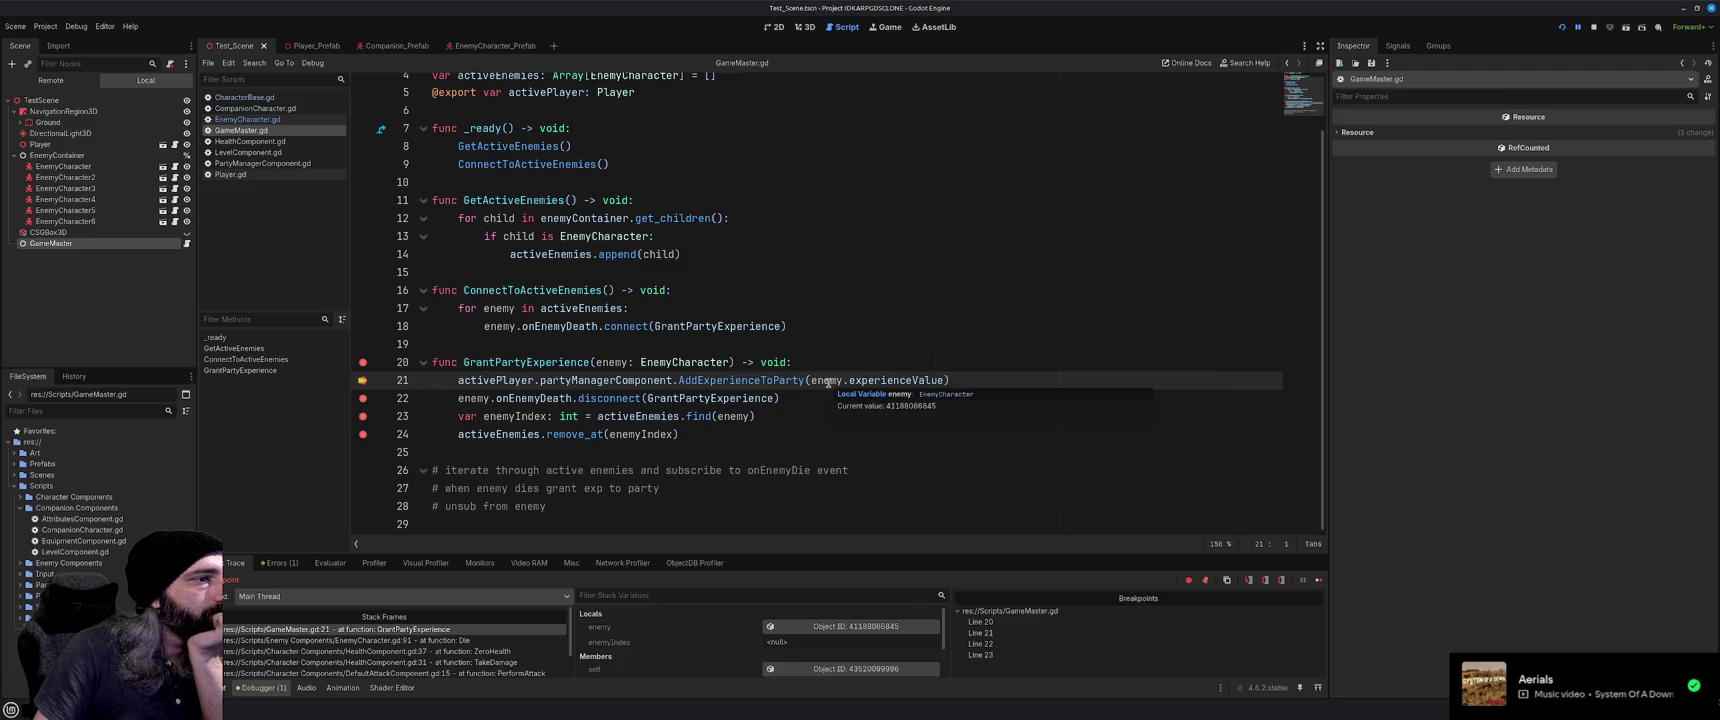
key("F10")
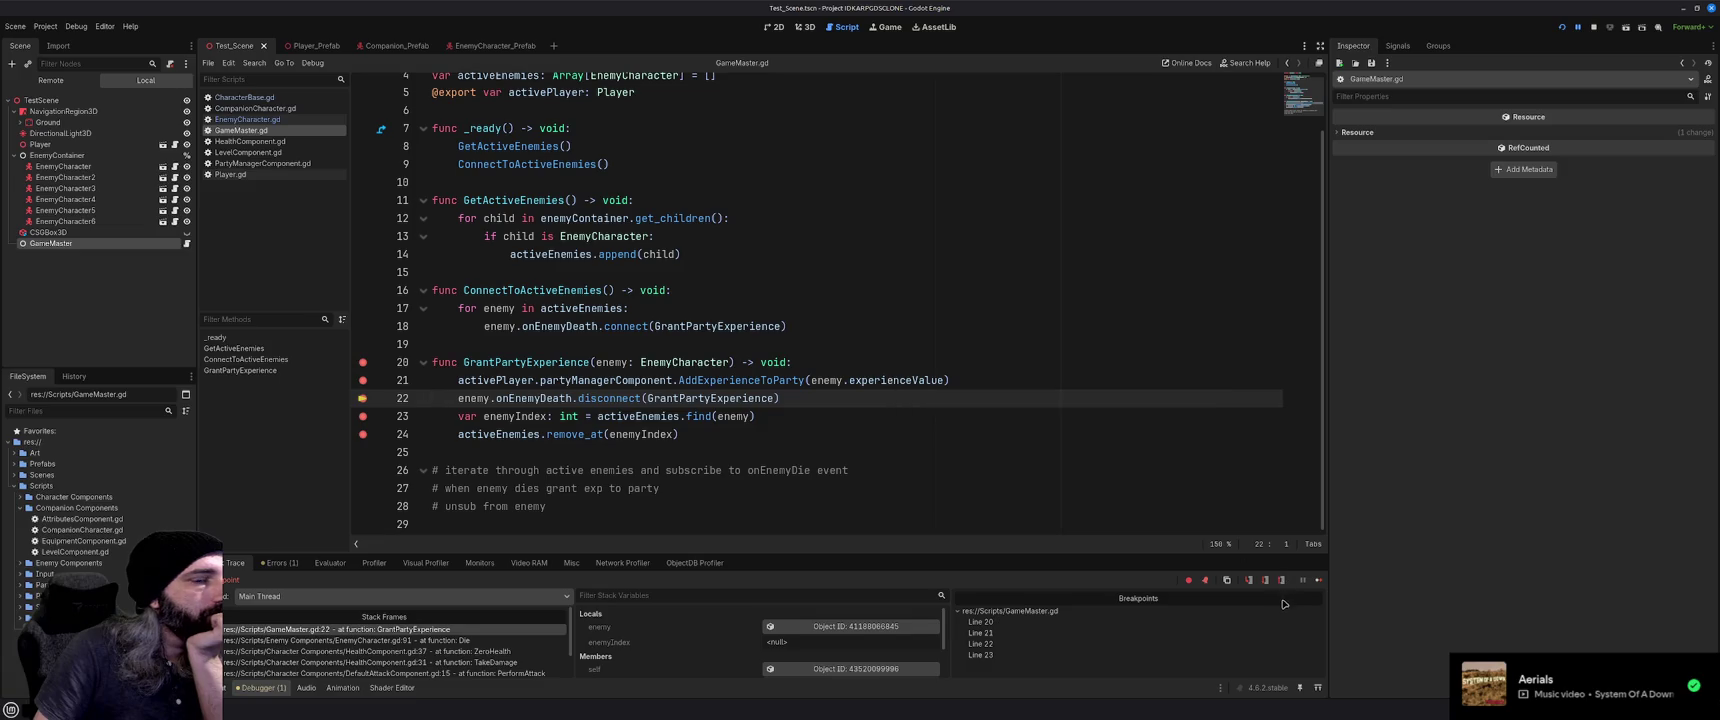
left_click(1318, 581)
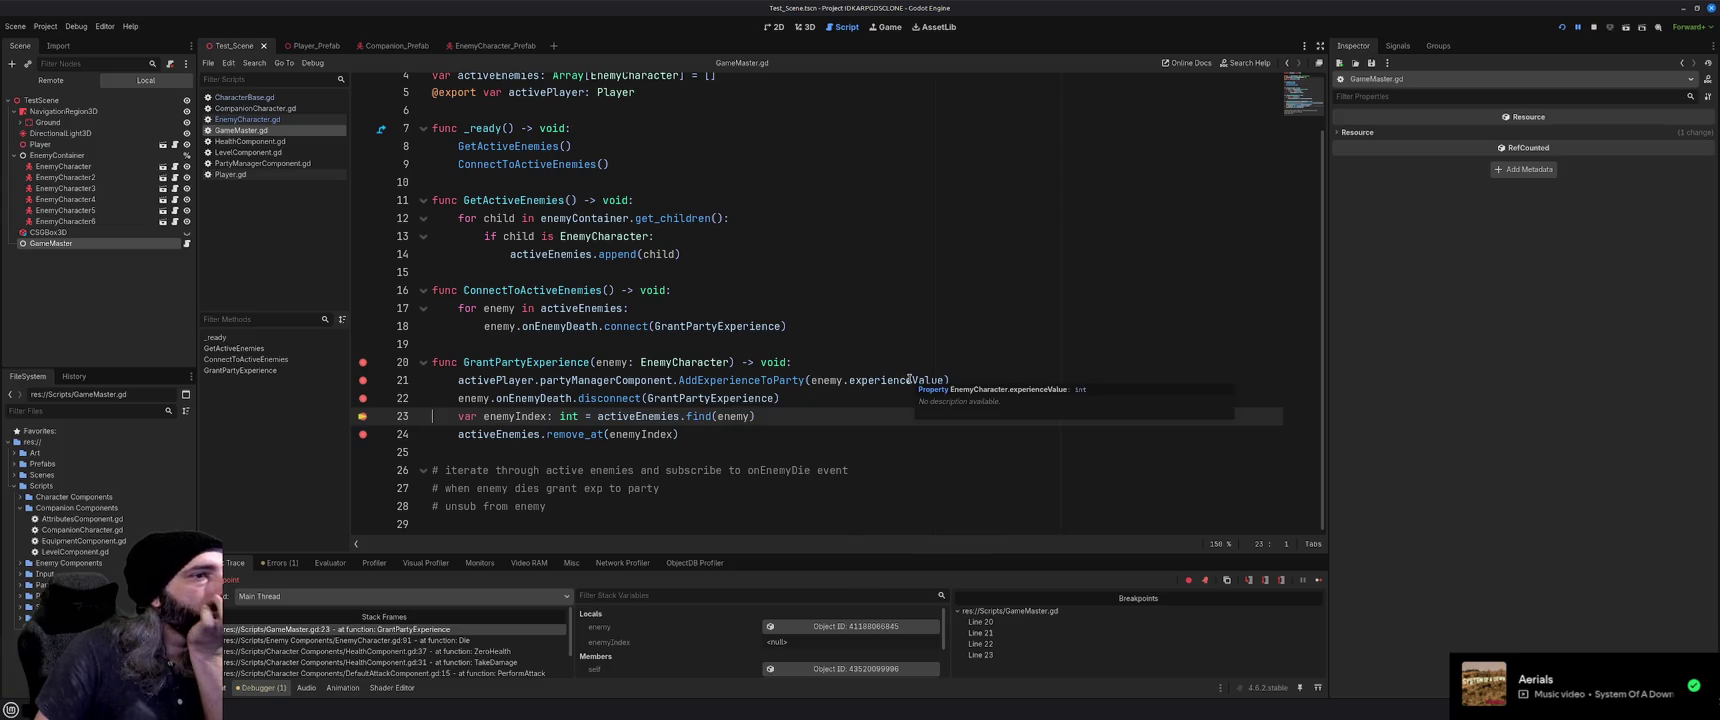
Inspect the enemy parameter's remote properties, showing Experience Value 10
left_click(617, 362)
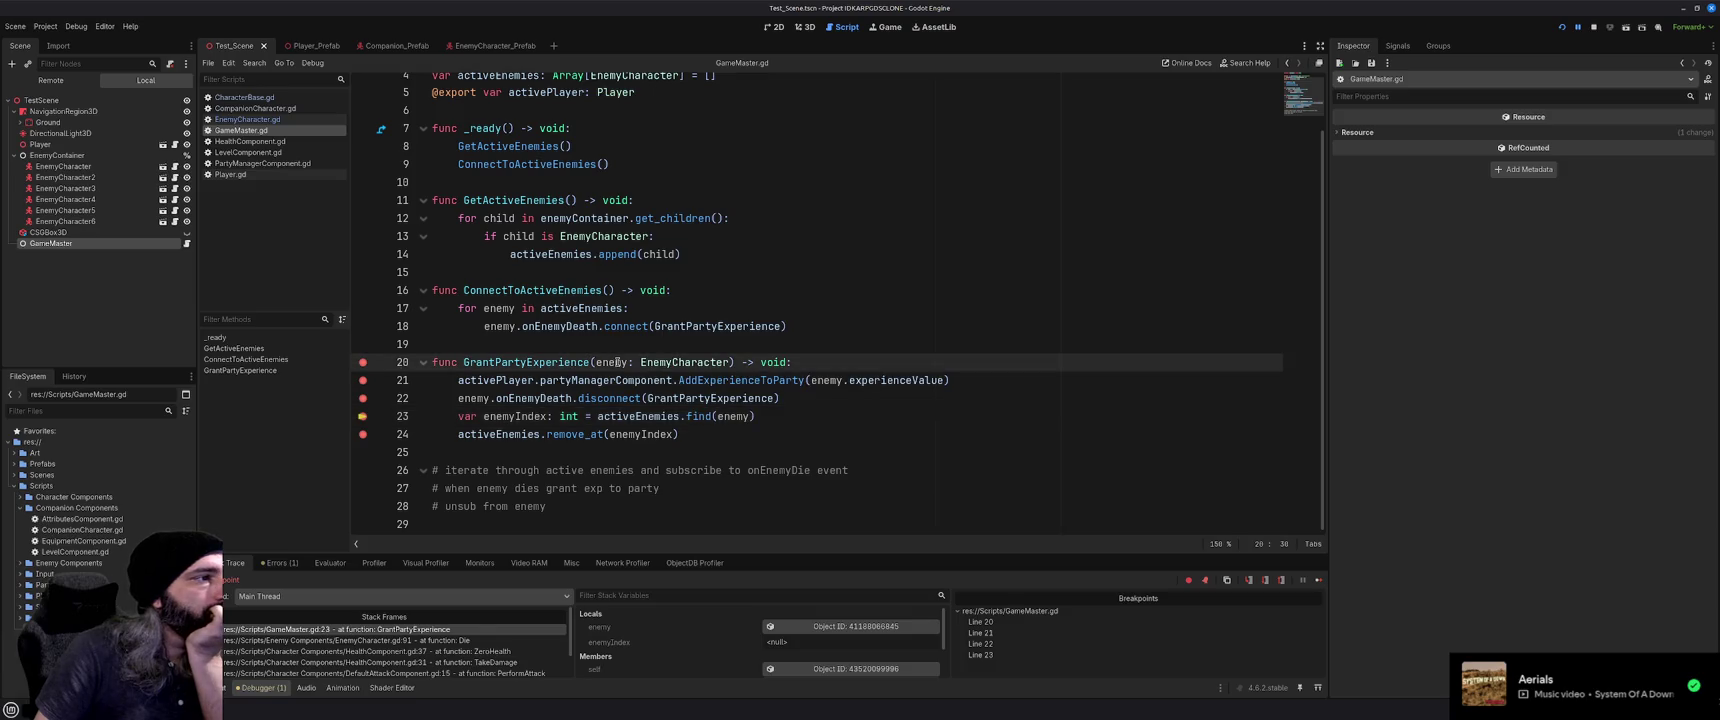
scroll(502, 656, "down", 2)
scroll(502, 656, "down", 1)
scroll(503, 662, "up", 3)
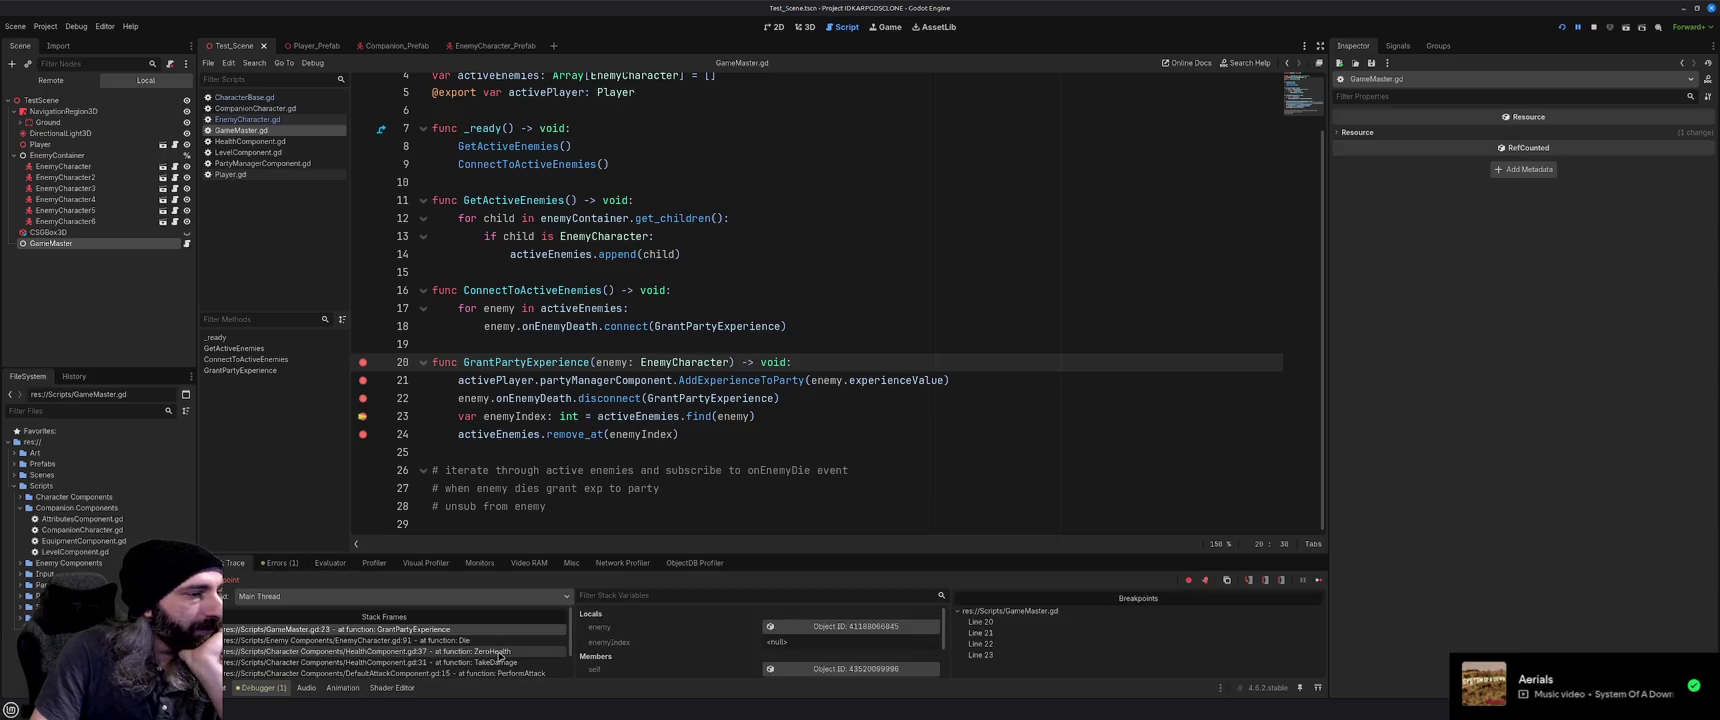
scroll(719, 644, "down", 2)
scroll(719, 644, "down", 1)
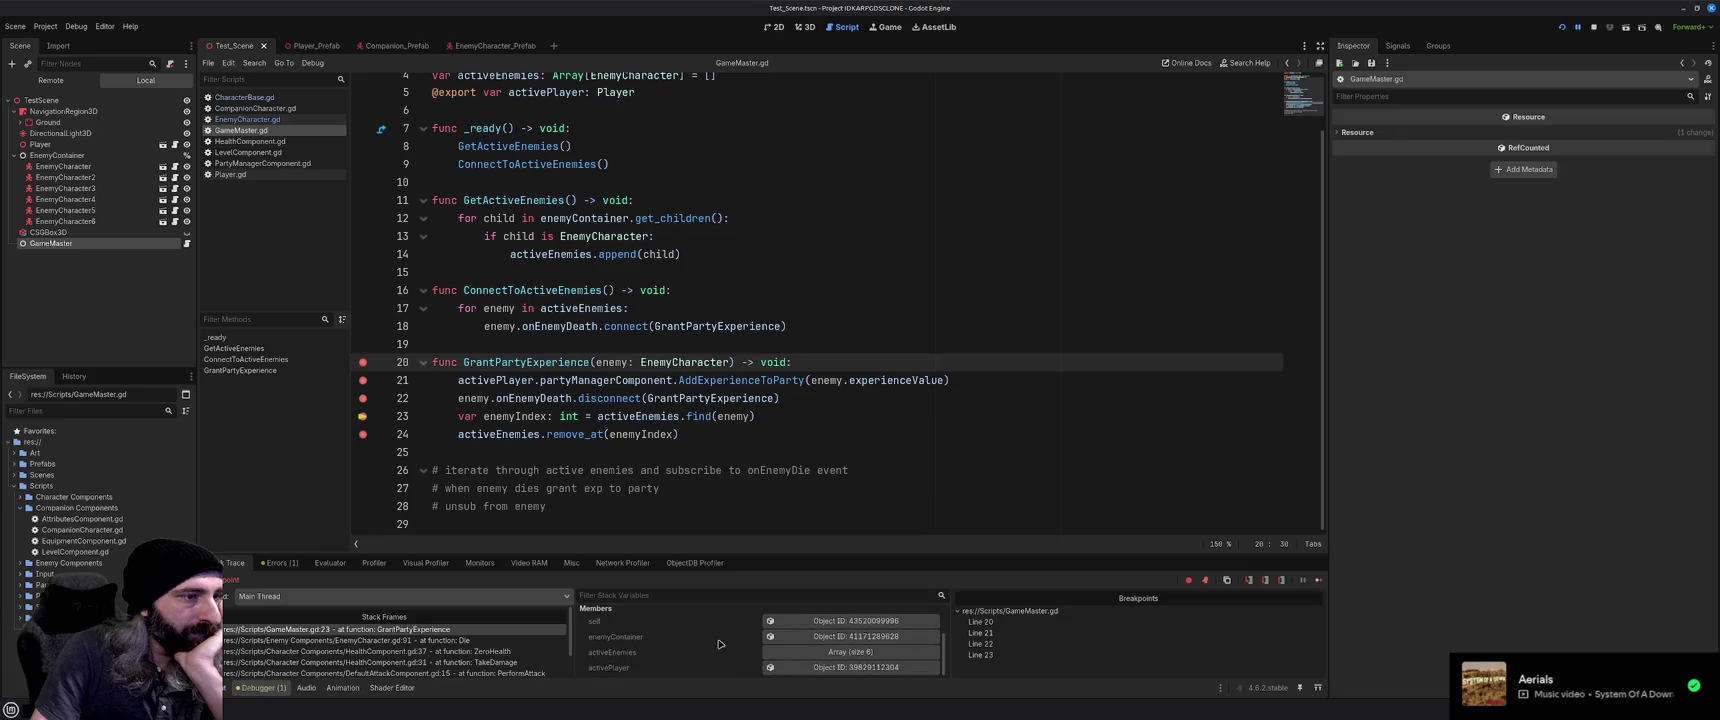
scroll(719, 644, "up", 3)
left_click(845, 627)
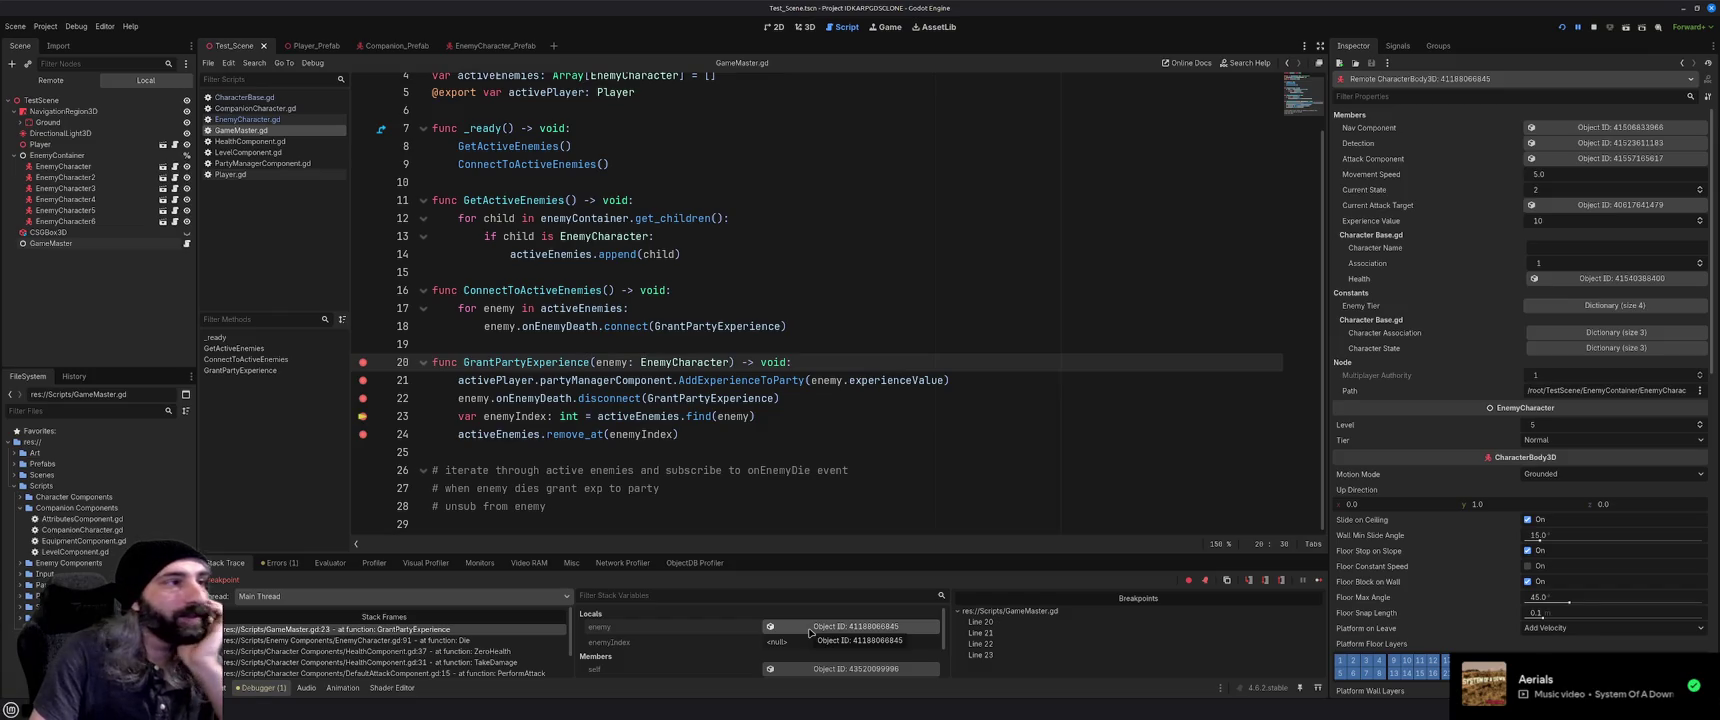
Add breakpoints on lines 17 and 18 of AddExperienceToParty in PartyManagerComponent.gd
left_click(282, 164)
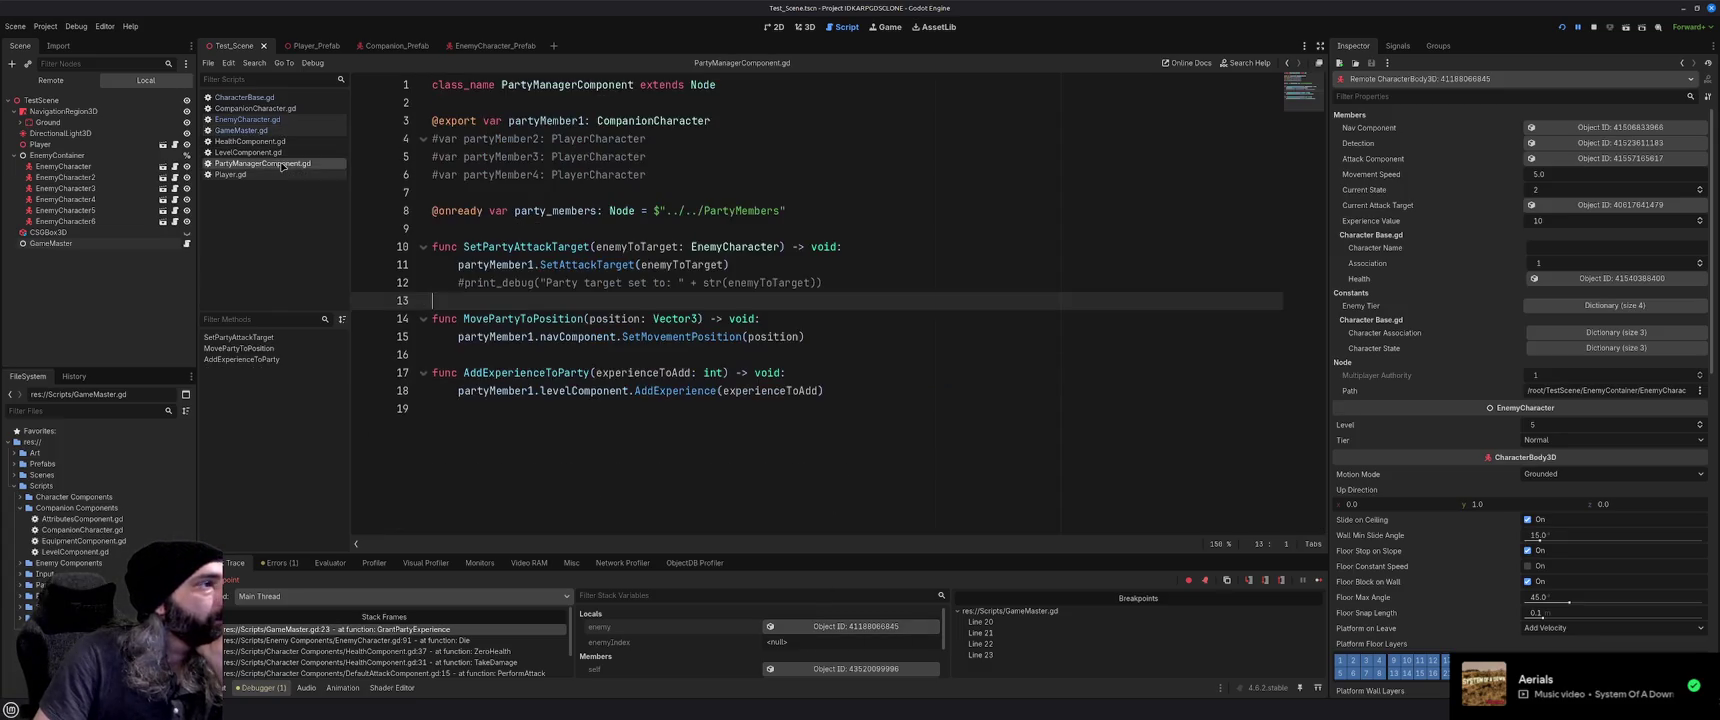
left_click(363, 372)
left_click(363, 390)
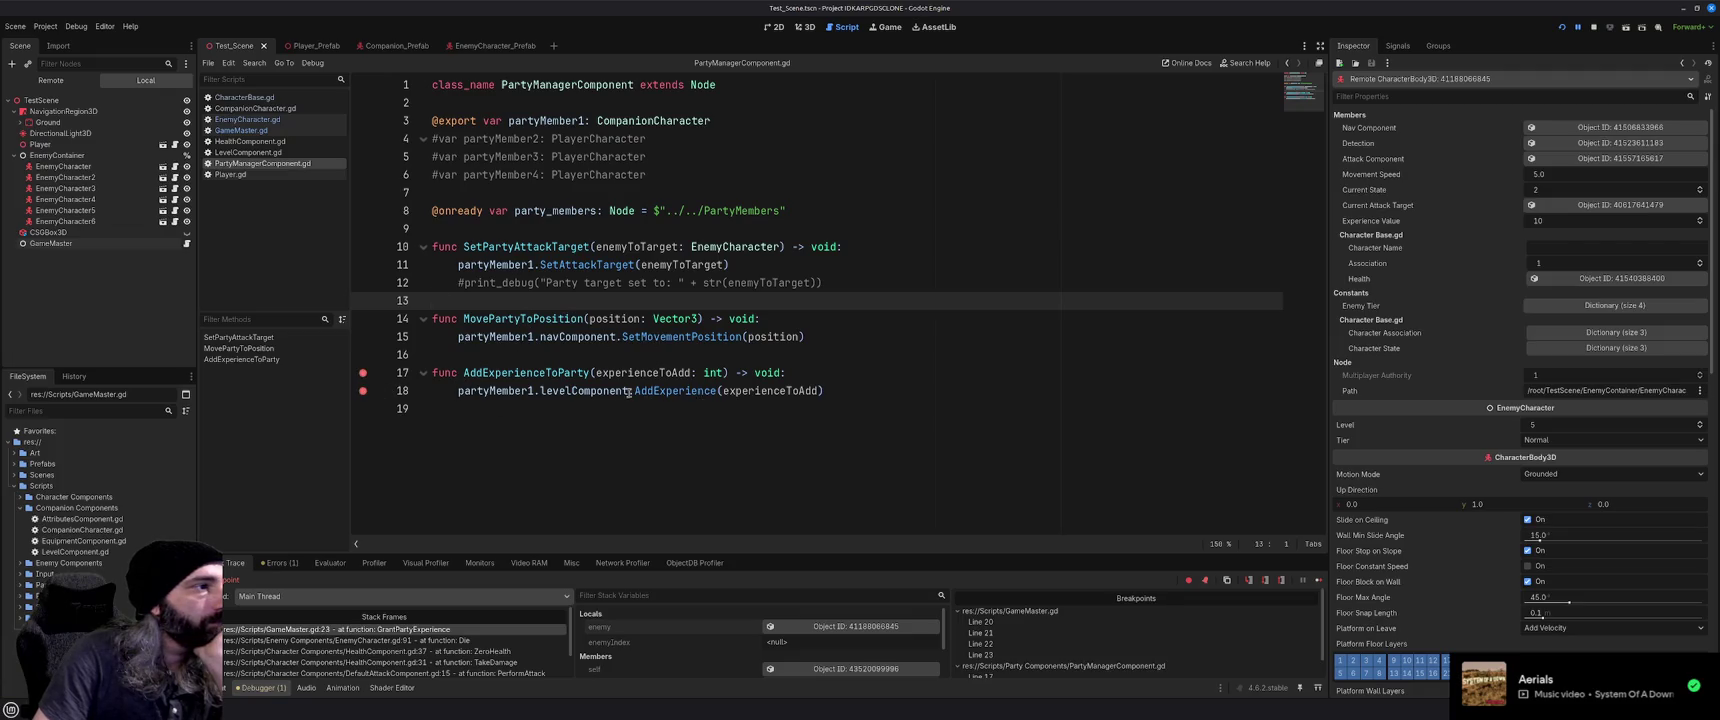
Use Lookup Symbol on levelComponent, then CompanionLevelComponent, to reach LevelComponent.gd
left_click(582, 392)
right_click(586, 394)
left_click(622, 533)
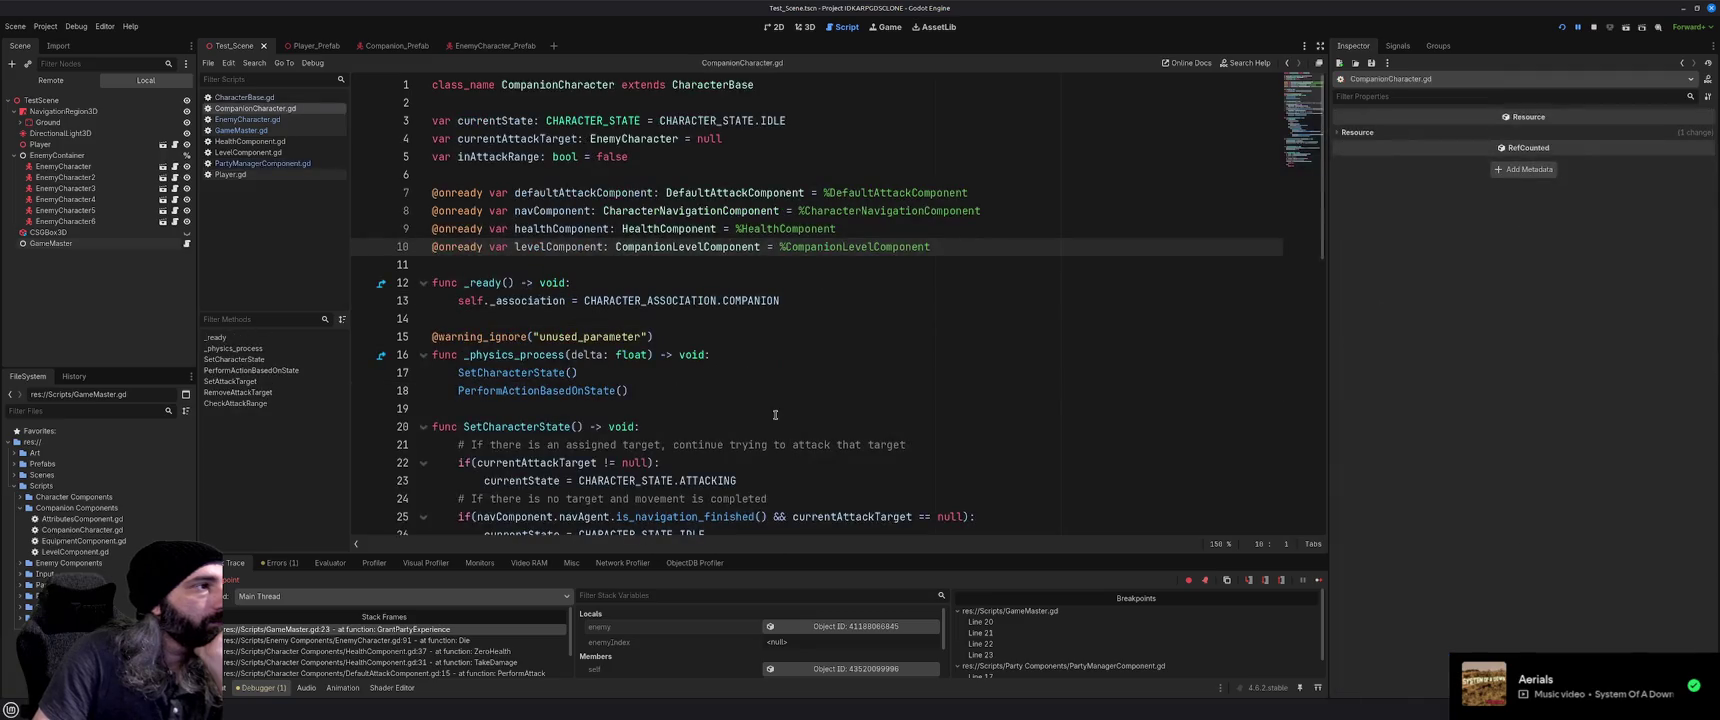
scroll(459, 320, "down", 3)
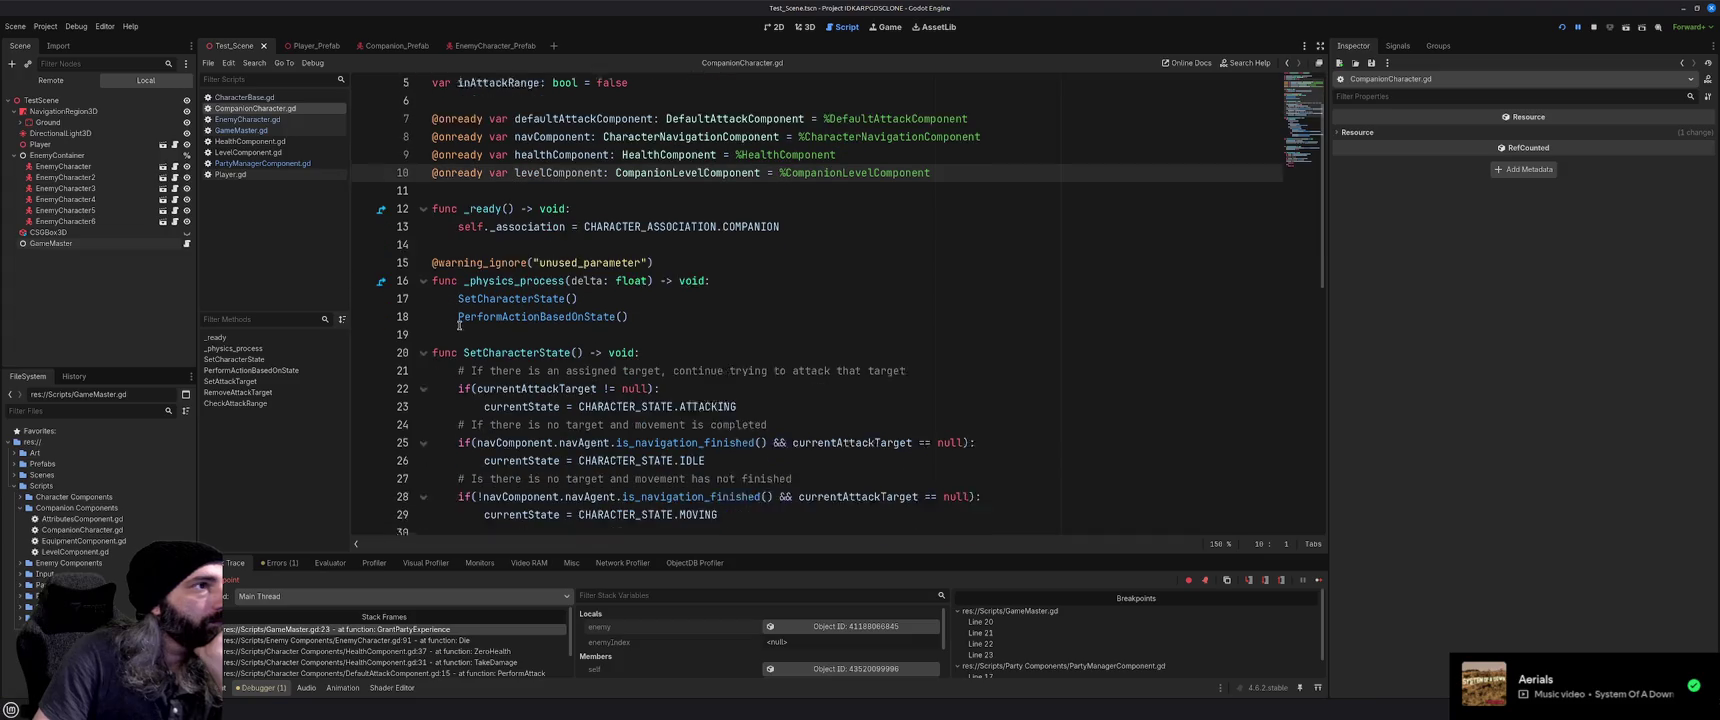
scroll(459, 325, "up", 3)
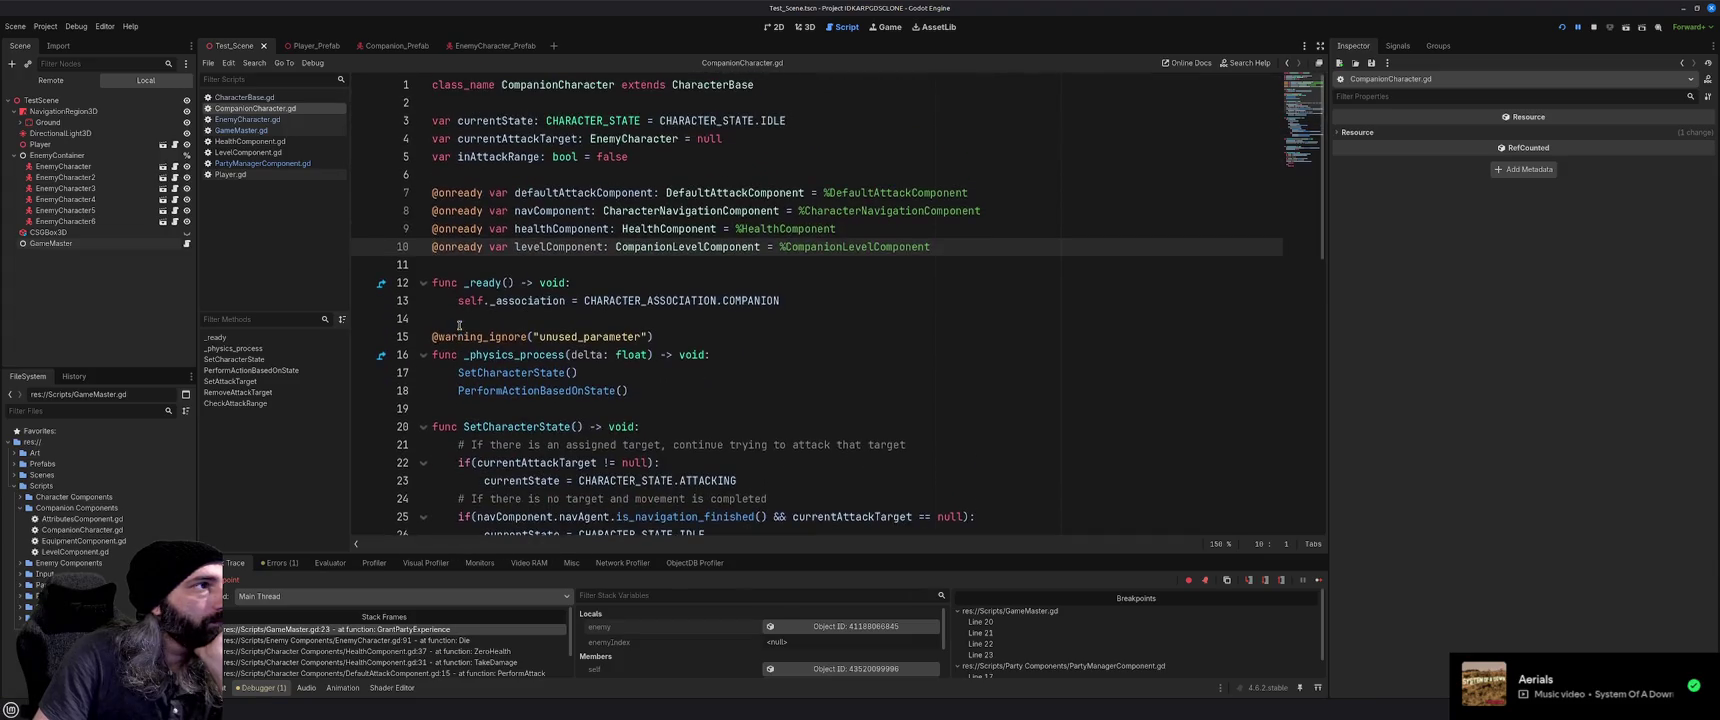
right_click(640, 247)
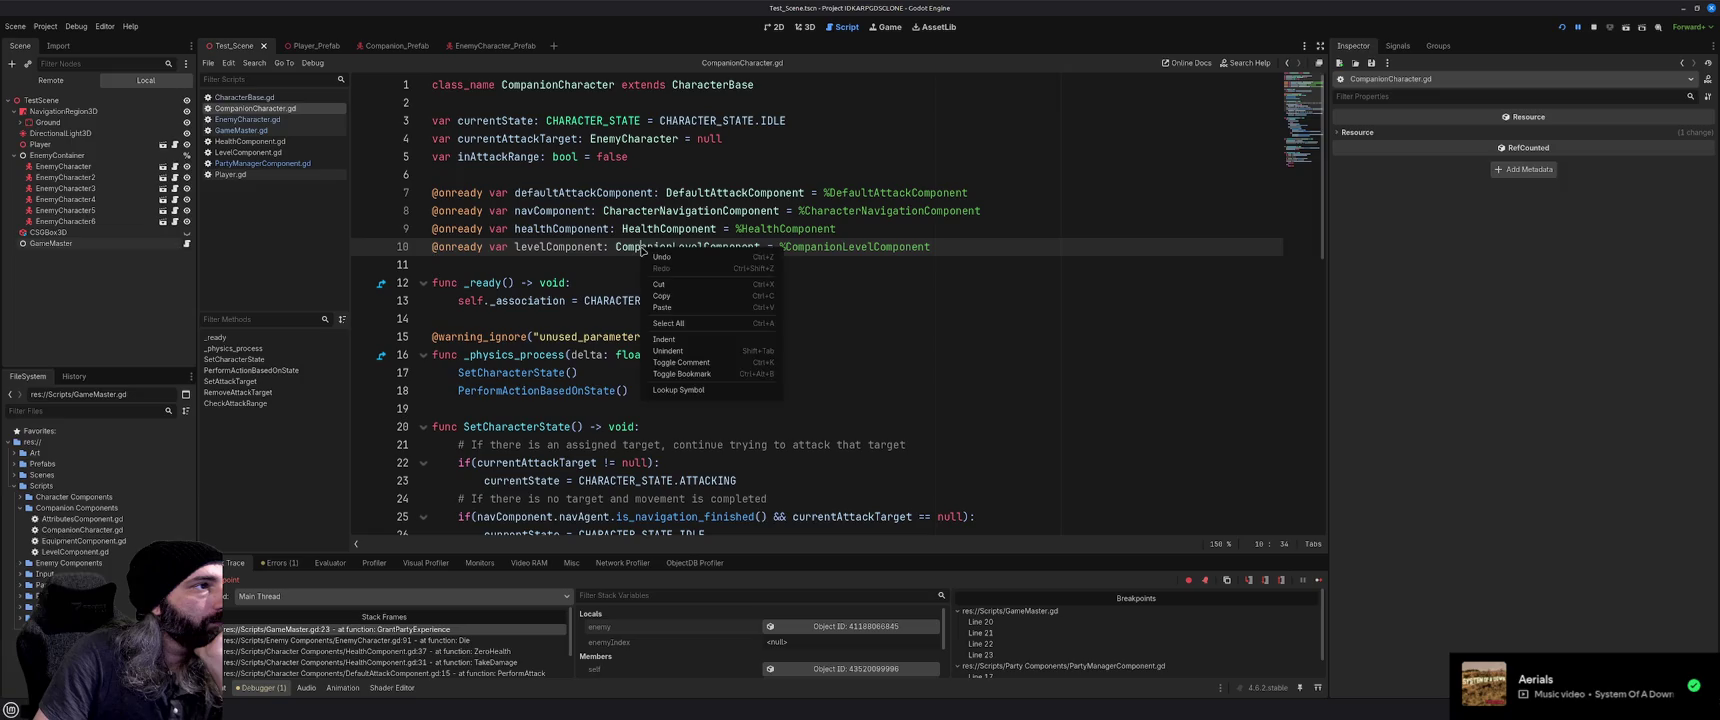
left_click(700, 385)
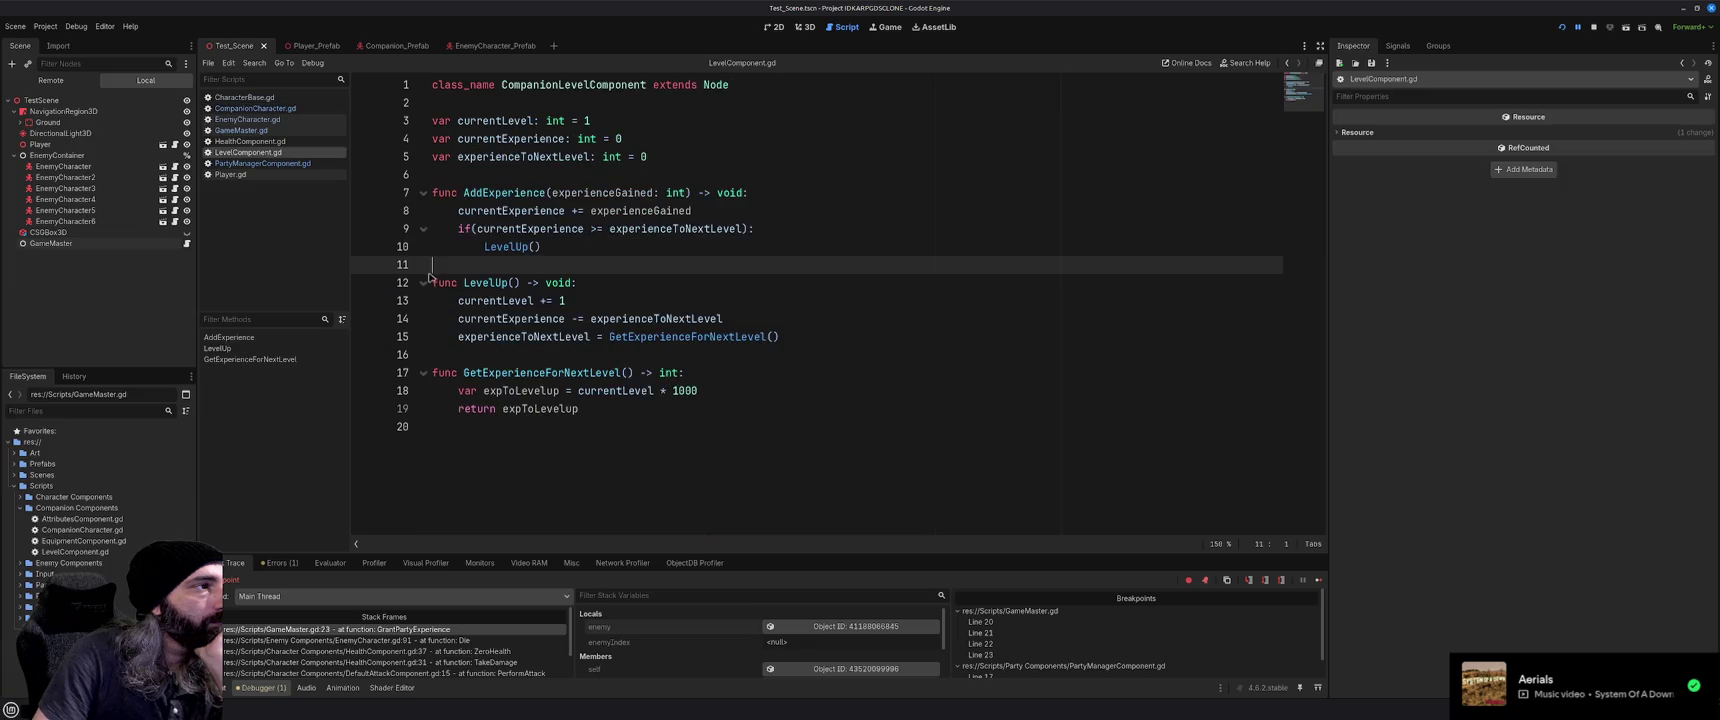
Set breakpoints on lines 7 to 9 of AddExperience in LevelComponent.gd
left_click(363, 193)
left_click(363, 211)
left_click(363, 229)
Add the line 10 breakpoint, test-run and stop the game, then open the EnemyCharacter_Prefab scene
left_click(363, 247)
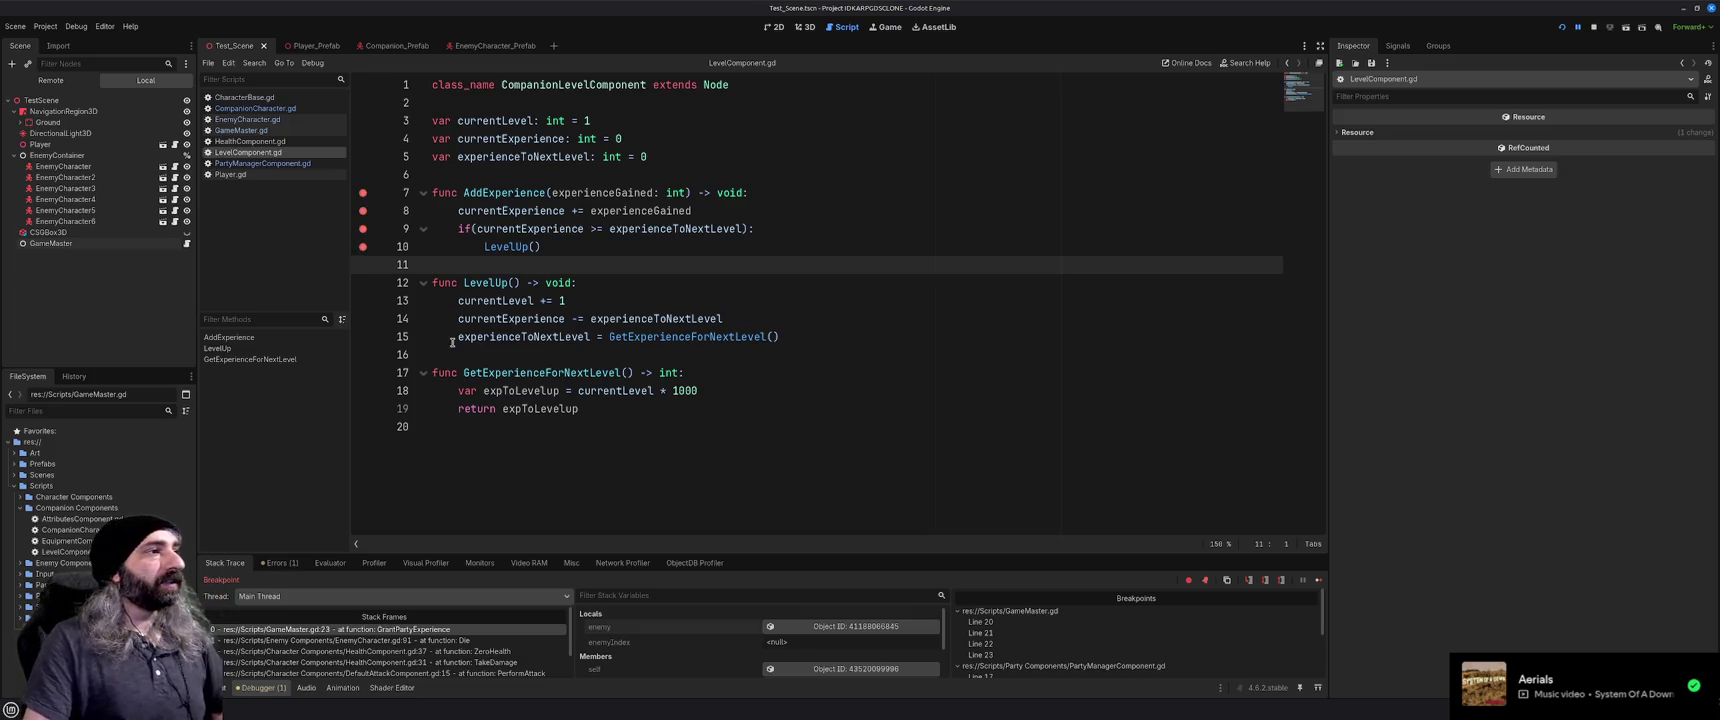
key("F5")
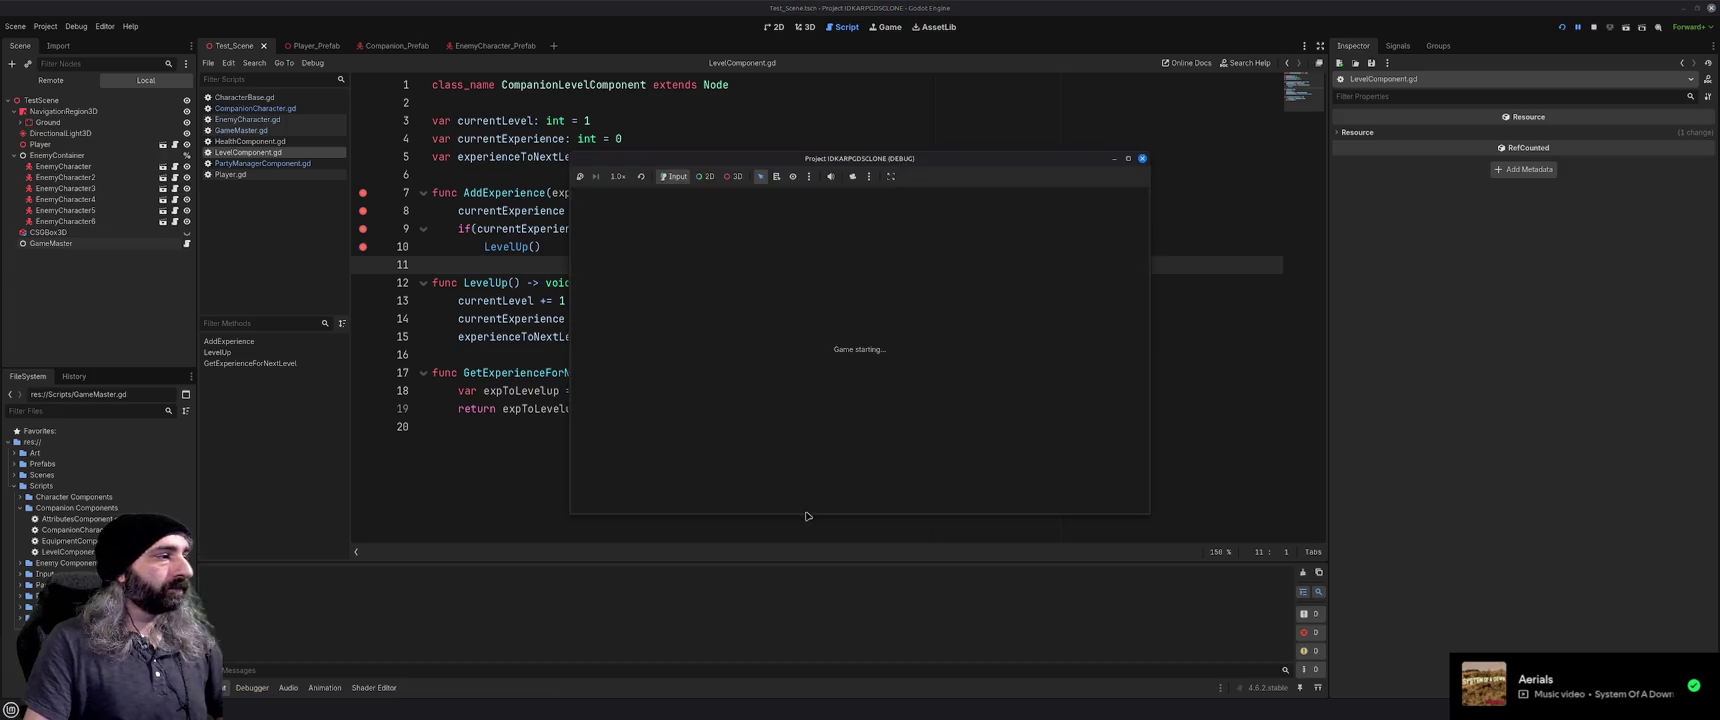
left_click(752, 348)
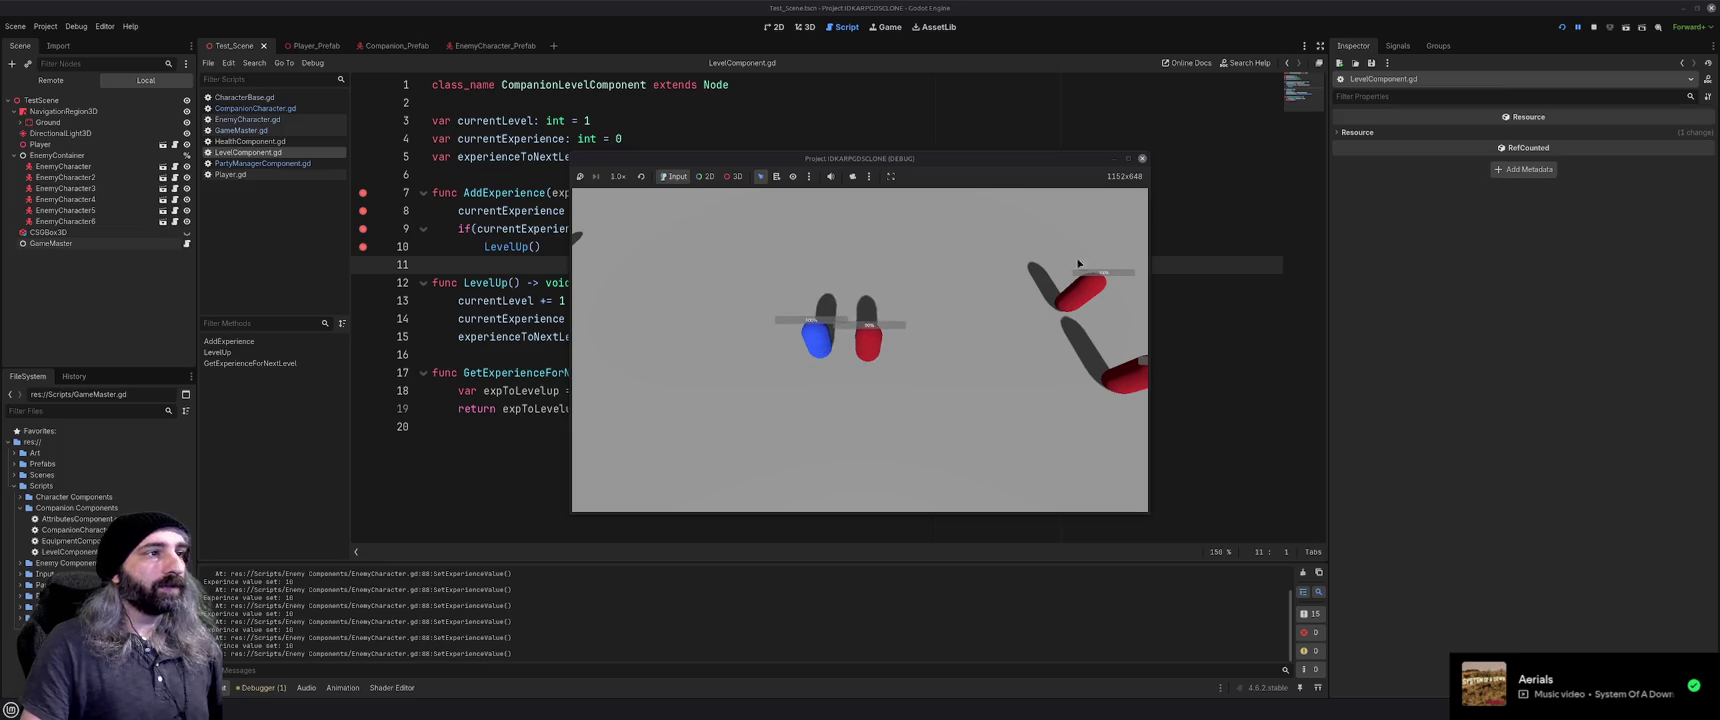
left_click(1142, 158)
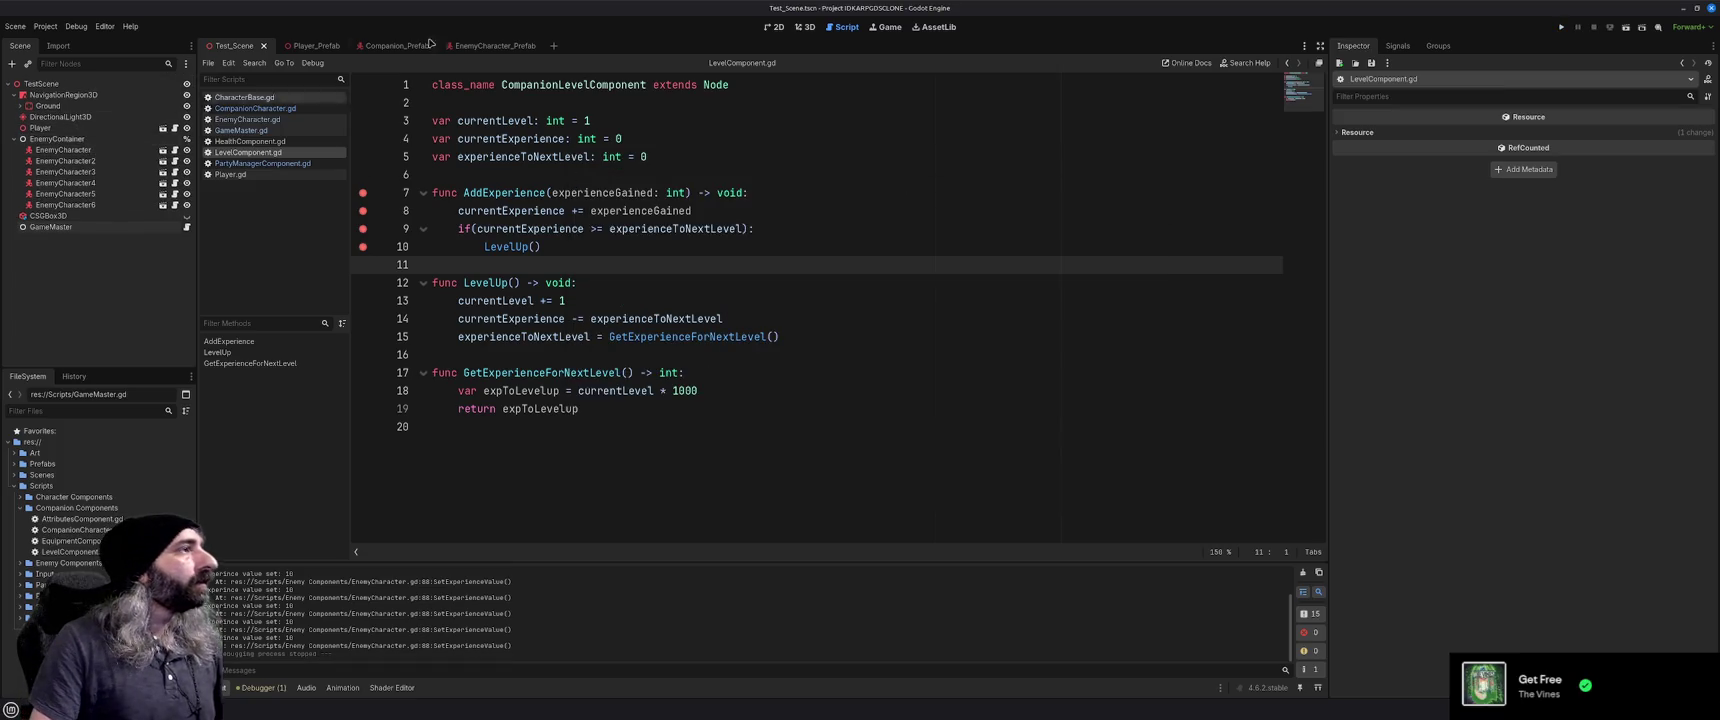
left_click(485, 46)
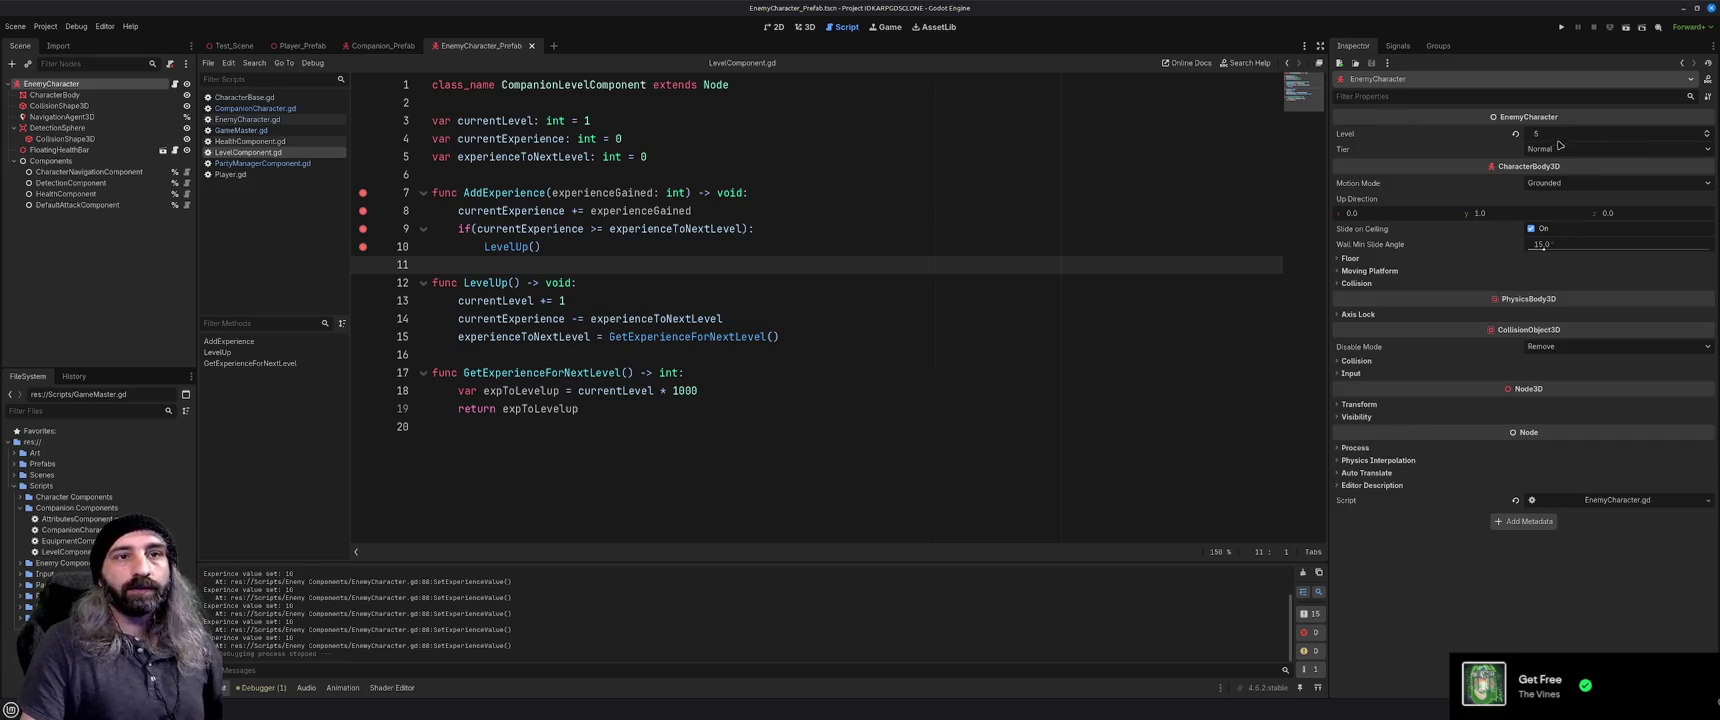
Set the EnemyCharacter HealthComponent's Override Base Health to 2 and save the prefab
left_click(65, 194)
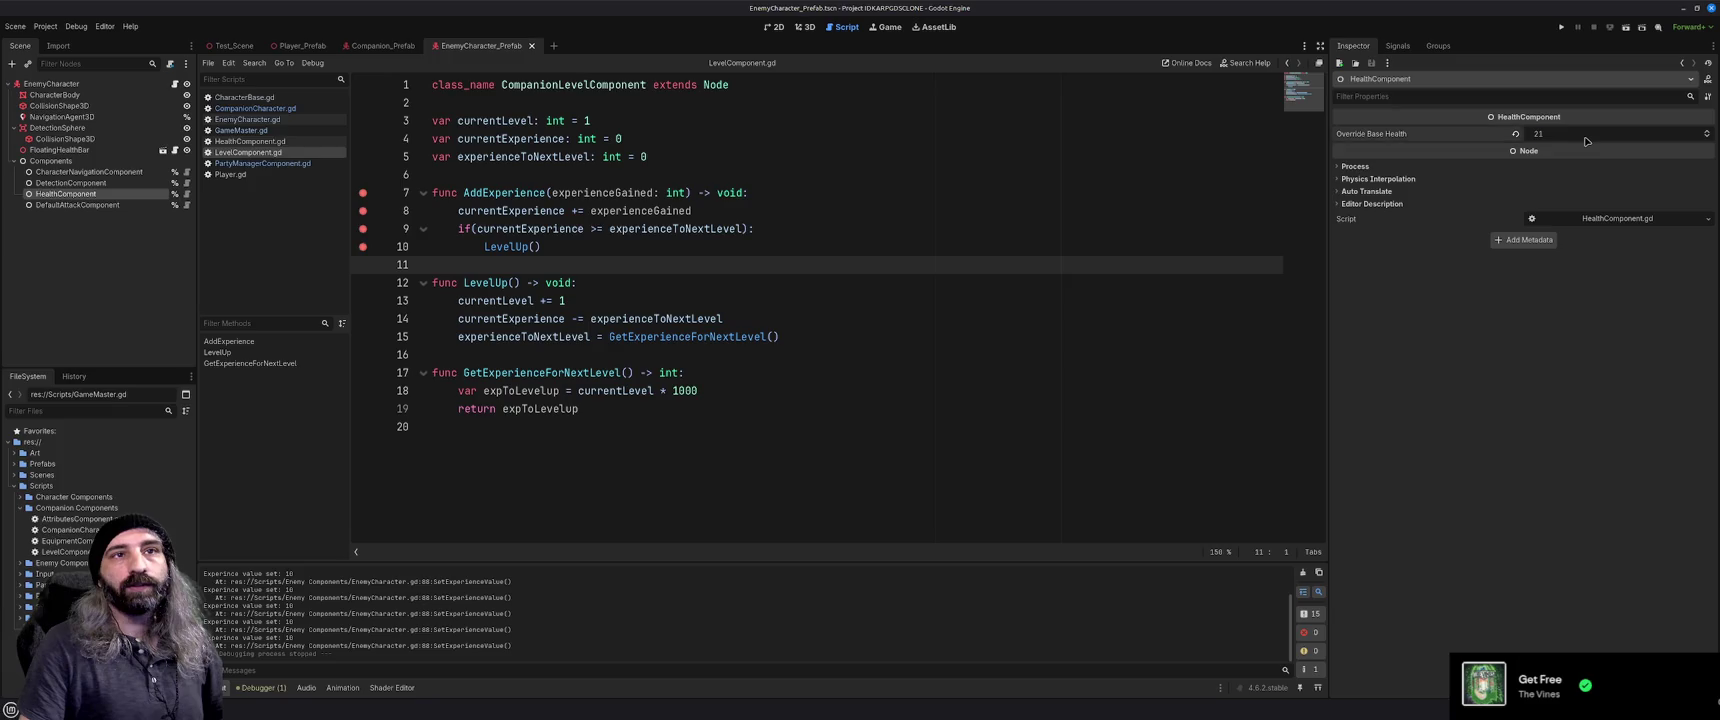
key("Return")
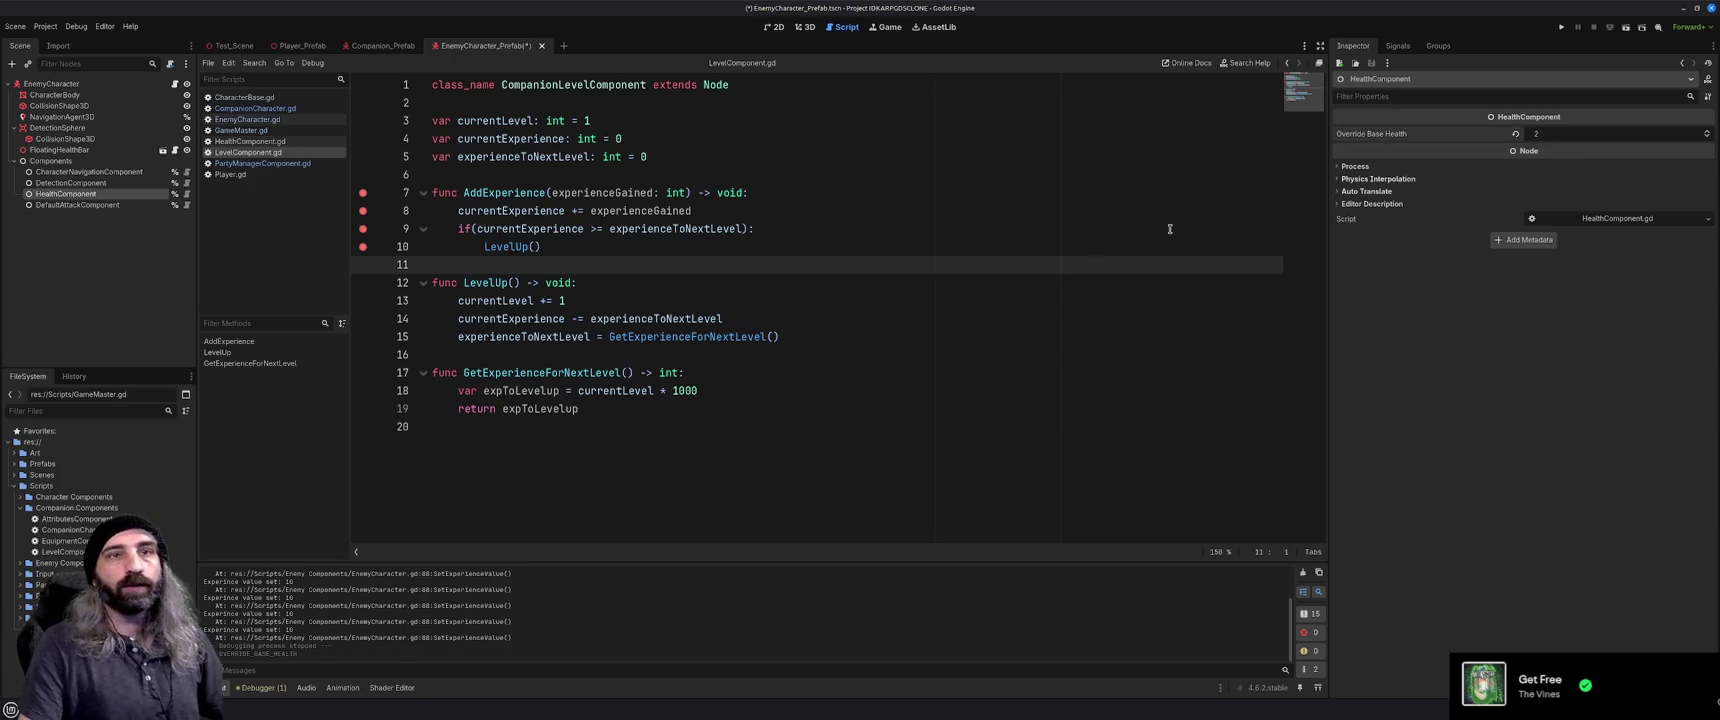
key("ctrl+s")
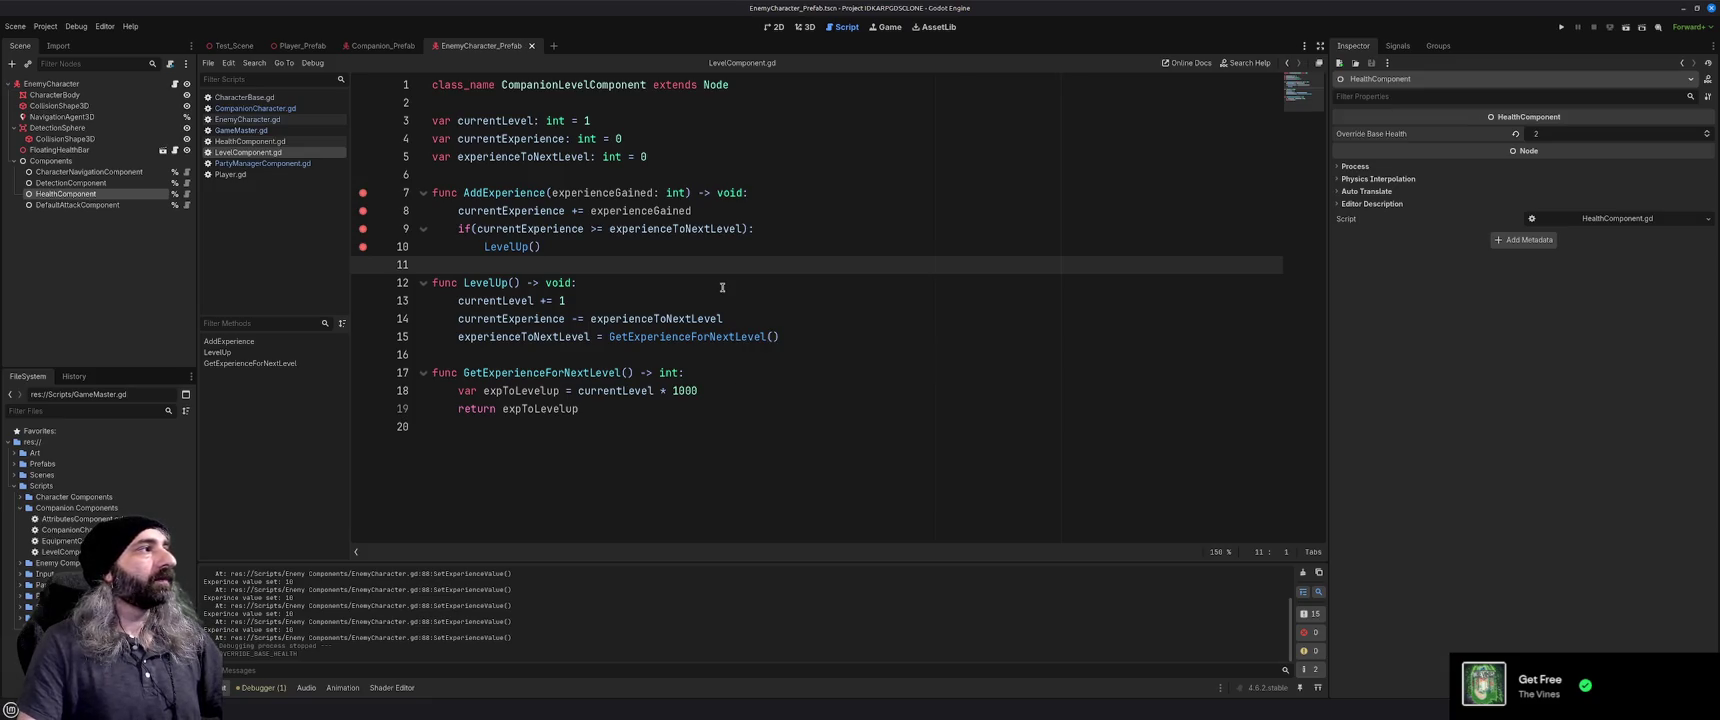
Run the game again and move the player toward an enemy
key("F5")
left_click(926, 342)
left_click(779, 349)
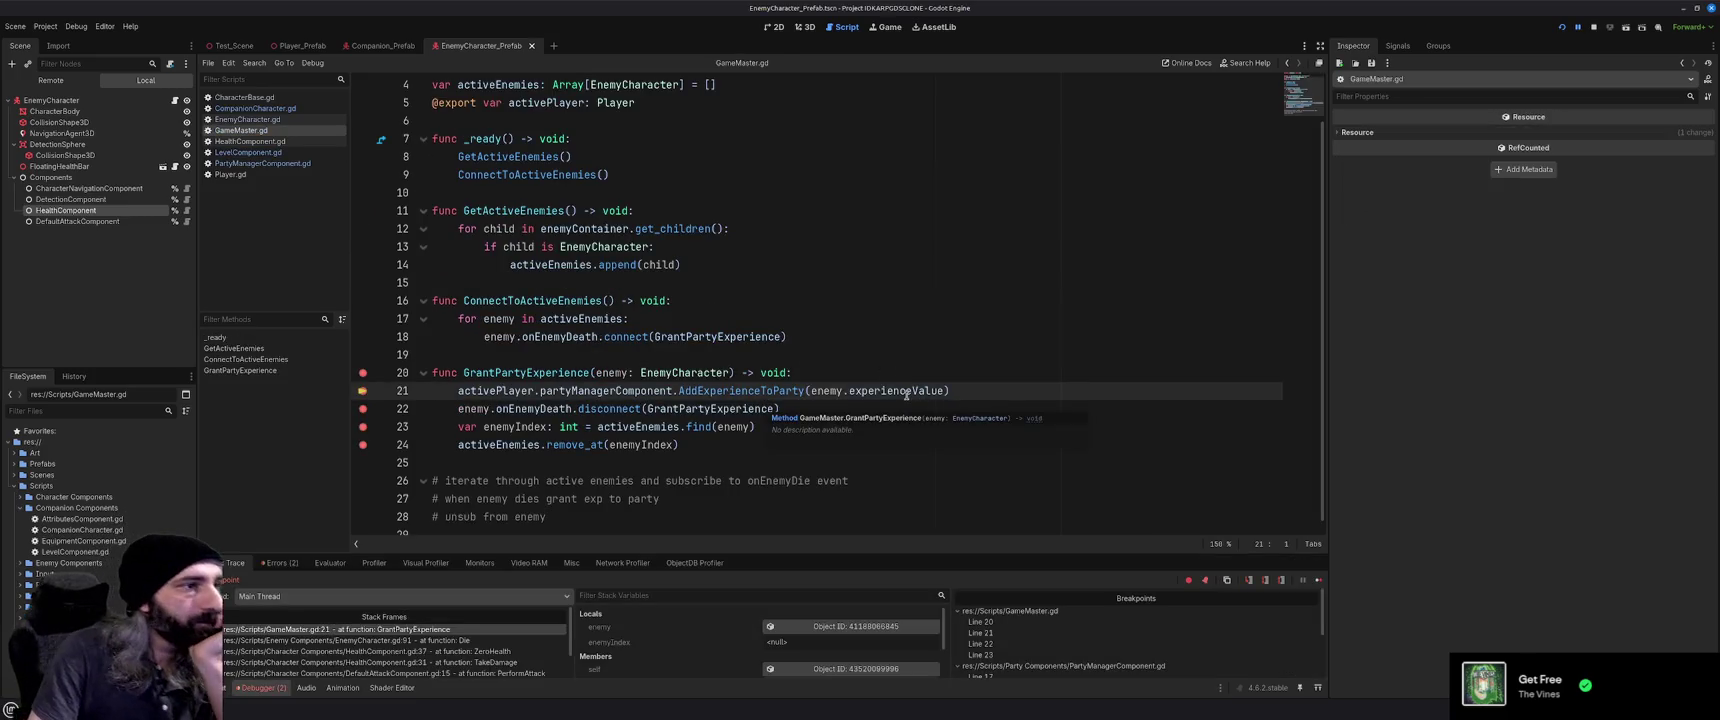
Step into AddExperience in LevelComponent.gd and step over to the LevelUp call on line 10
left_click(1318, 582)
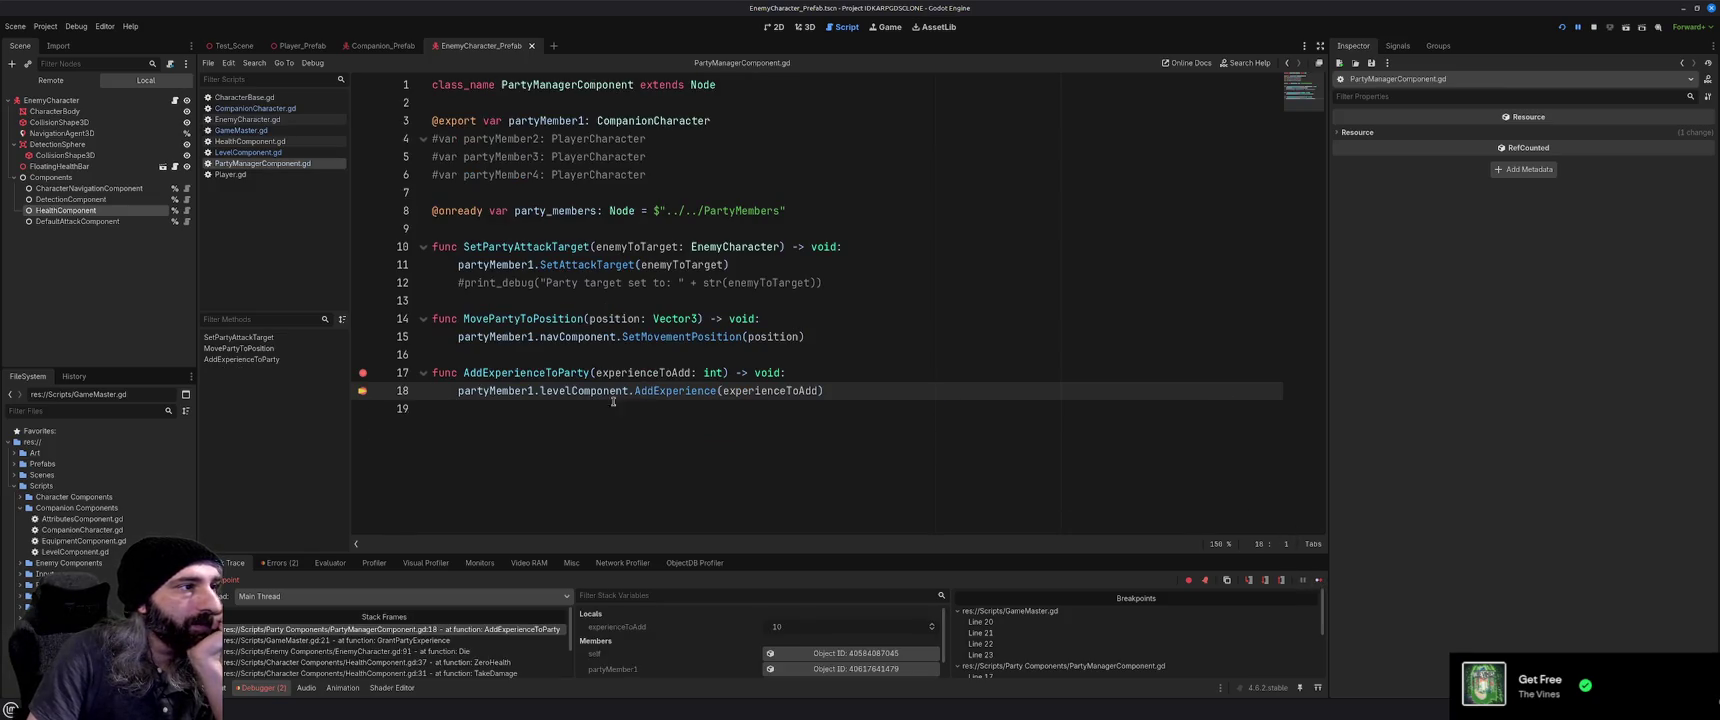
mouse_move(760, 391)
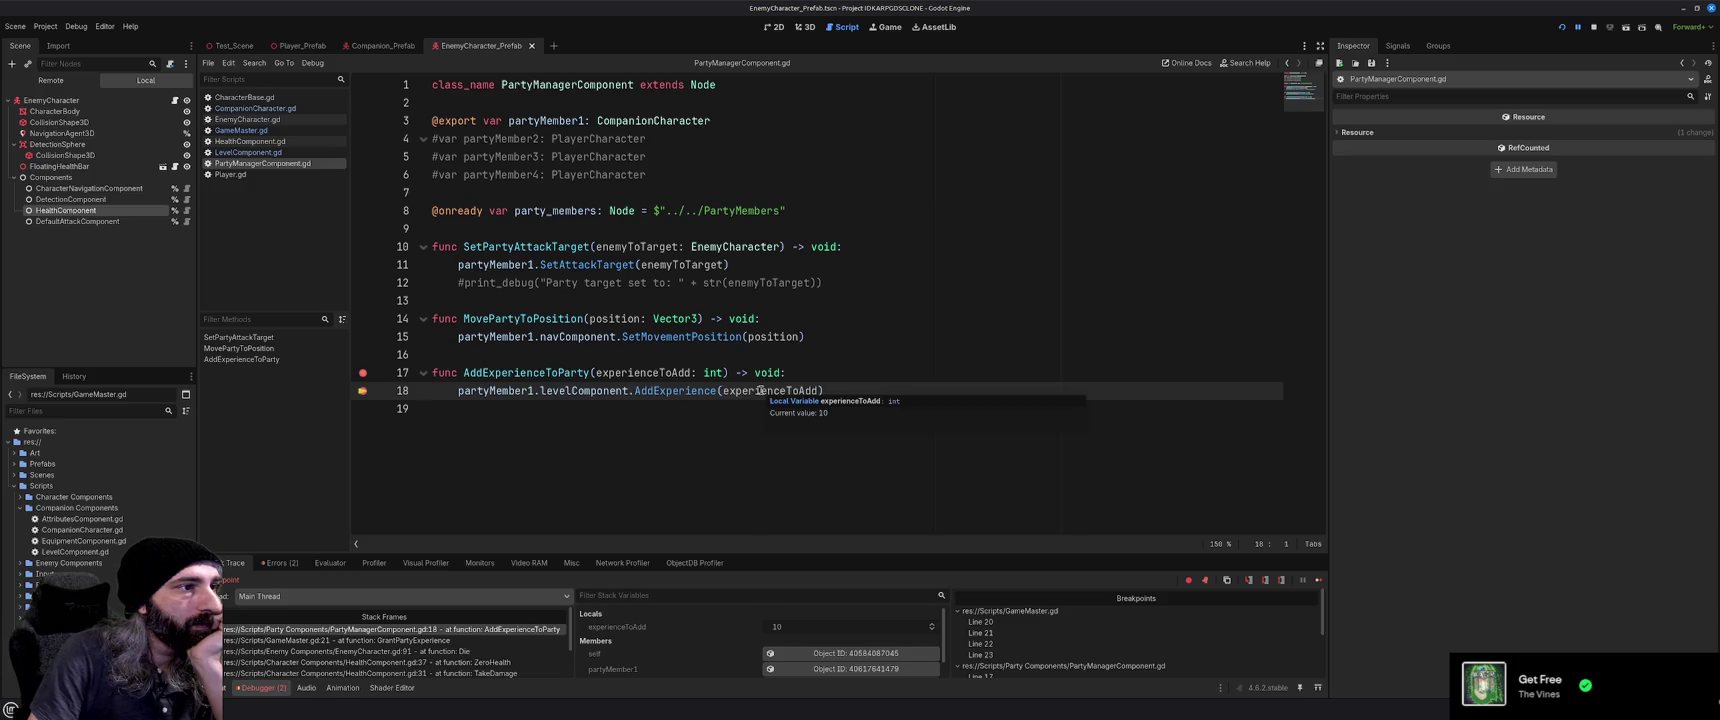
left_click(1318, 582)
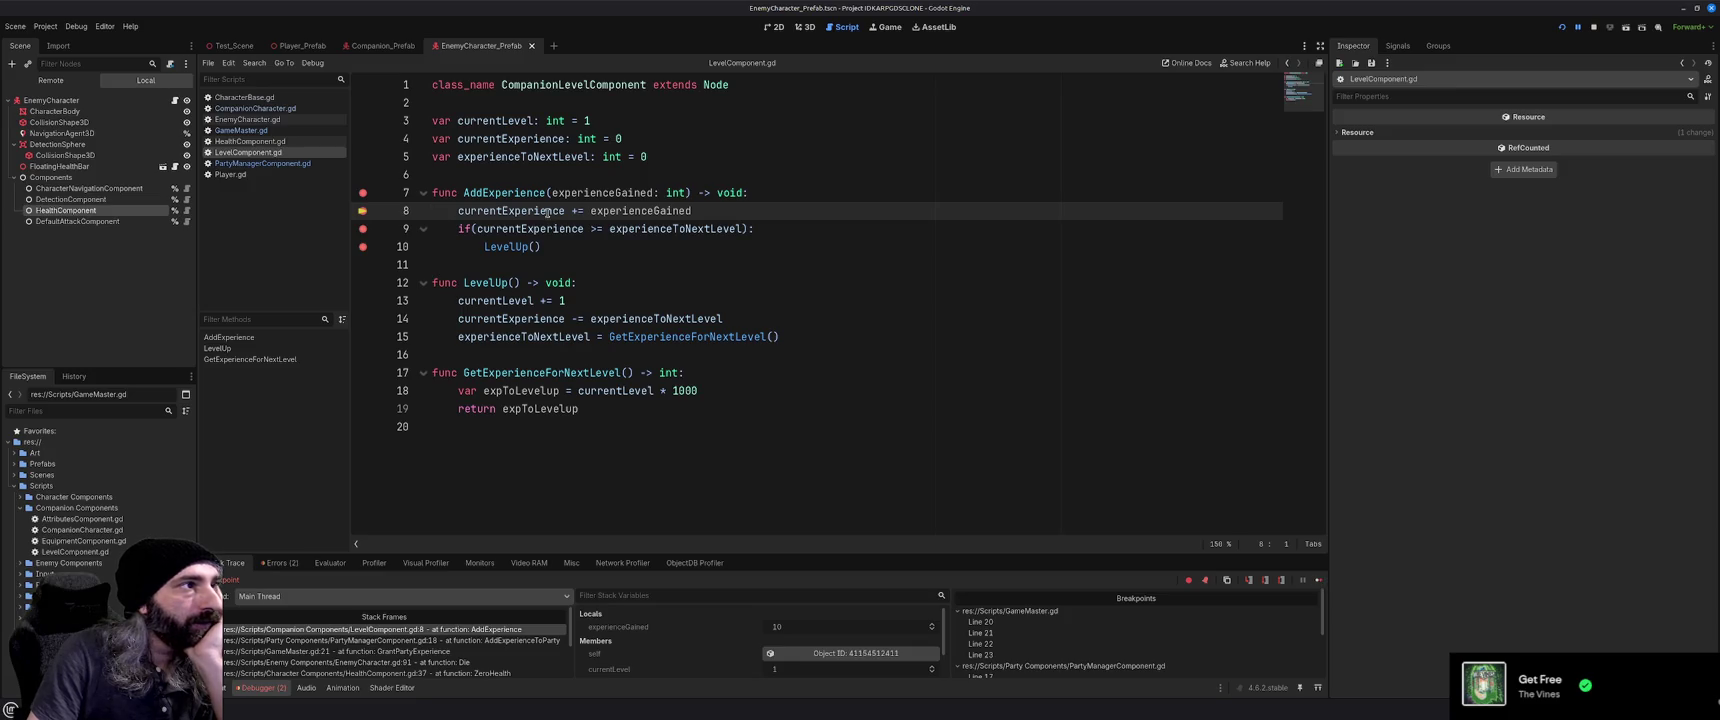
mouse_move(547, 214)
mouse_move(629, 212)
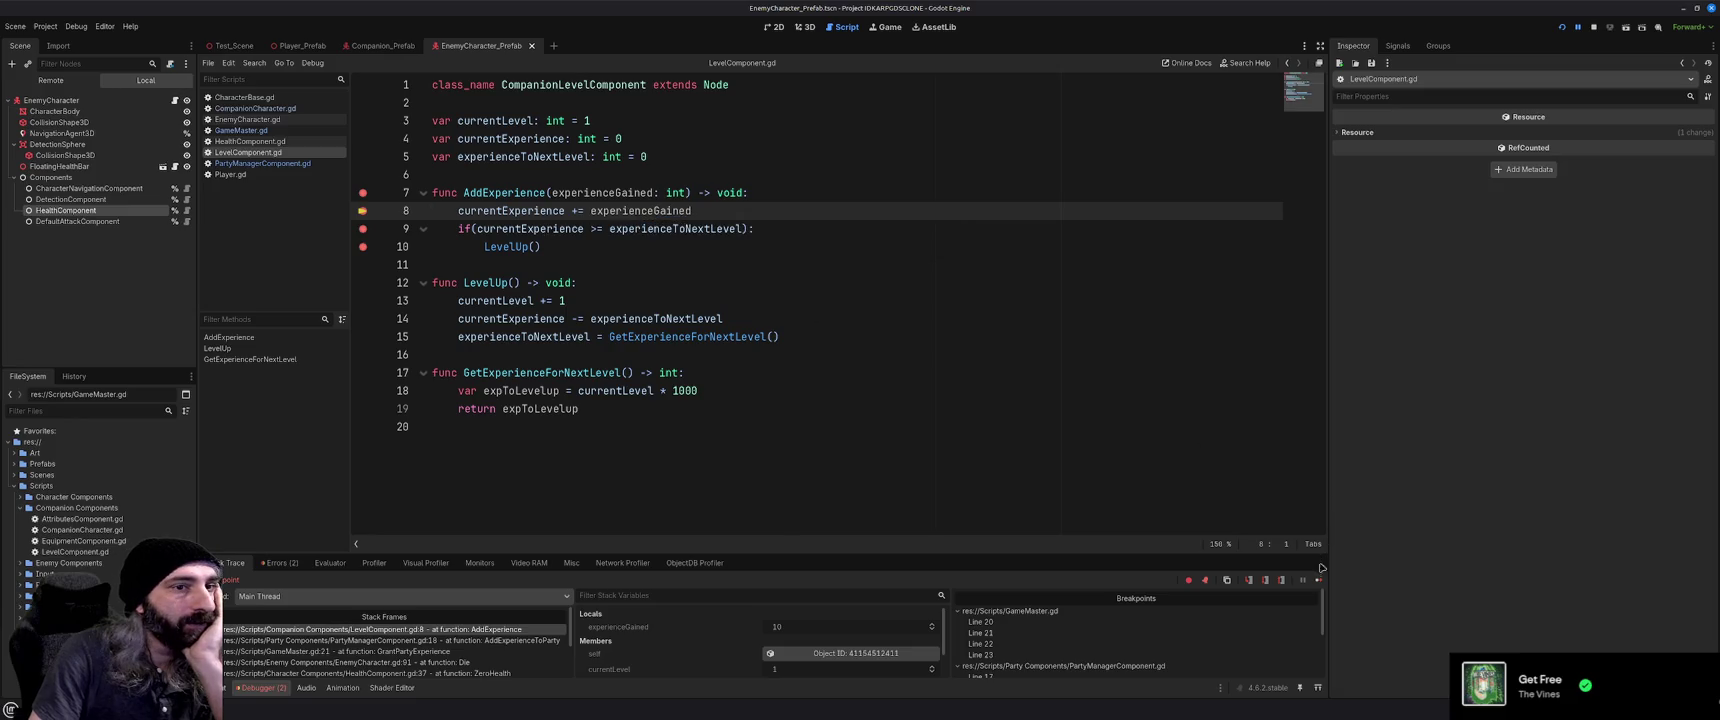
key("F10")
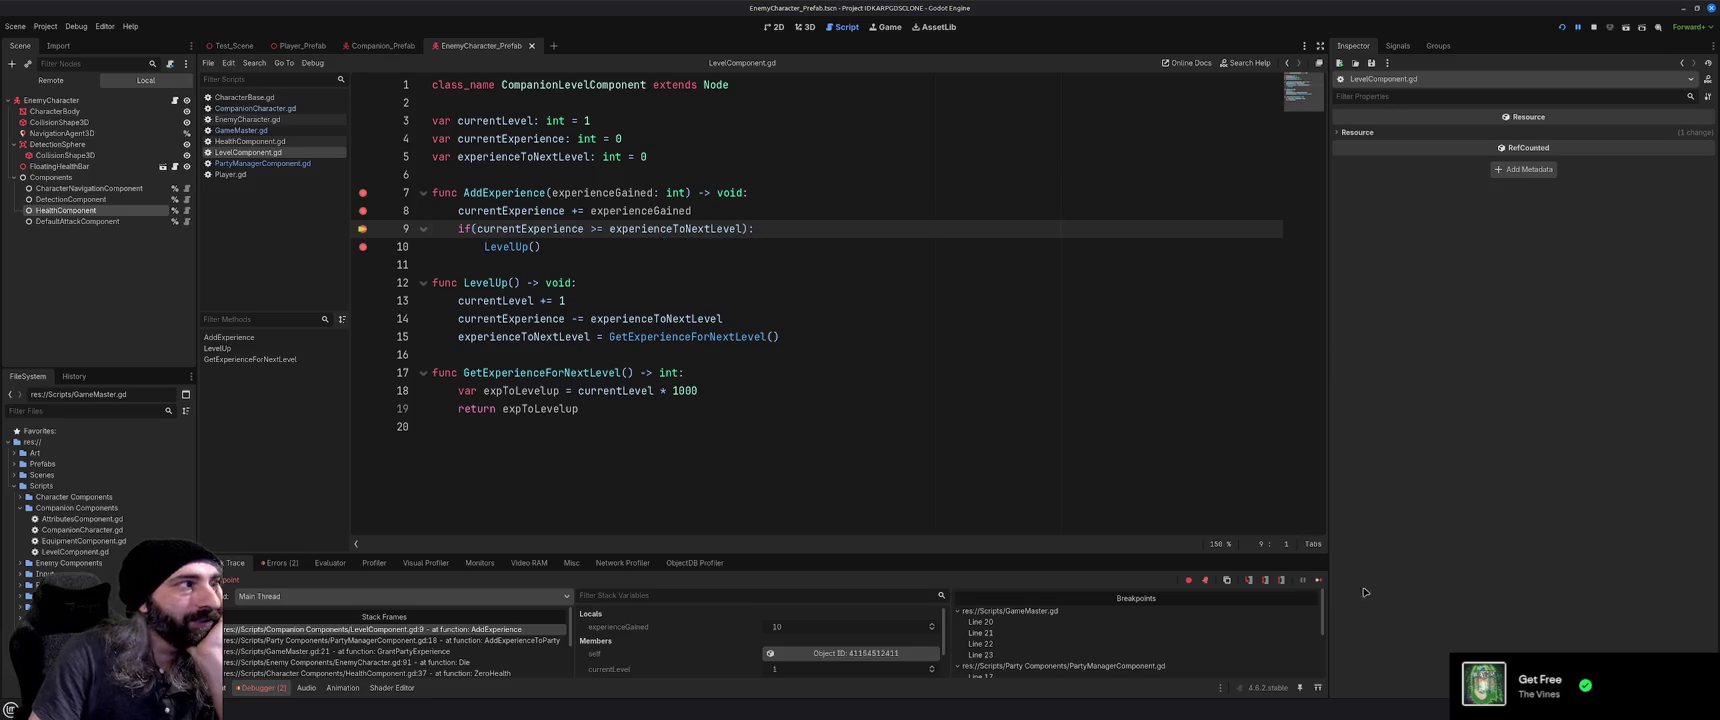
left_click(1318, 580)
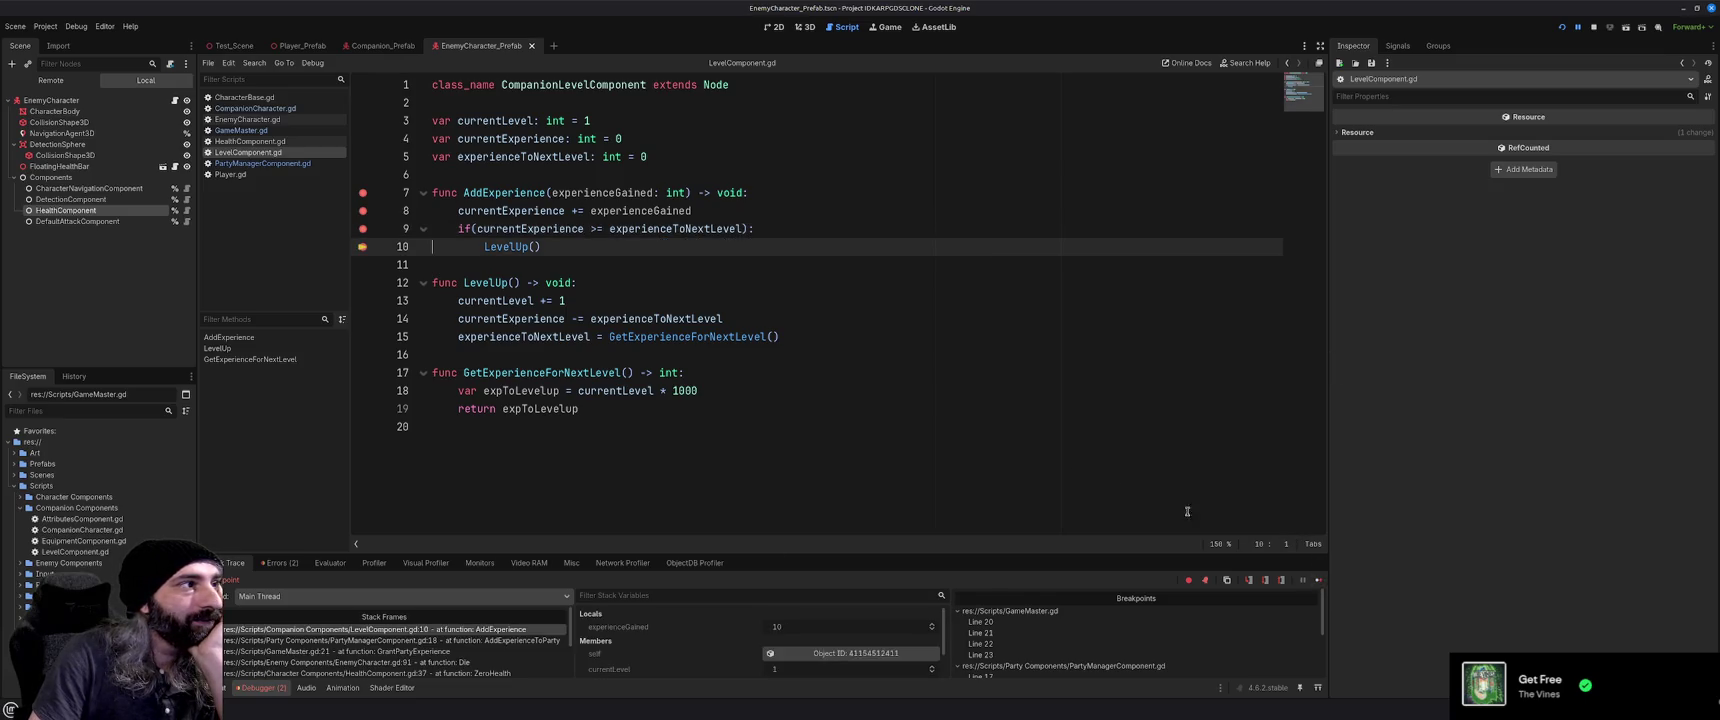
Add breakpoints on LevelUp lines 12–15 and continue into LevelUp
left_click(363, 284)
left_click(363, 301)
left_click(363, 319)
left_click(363, 337)
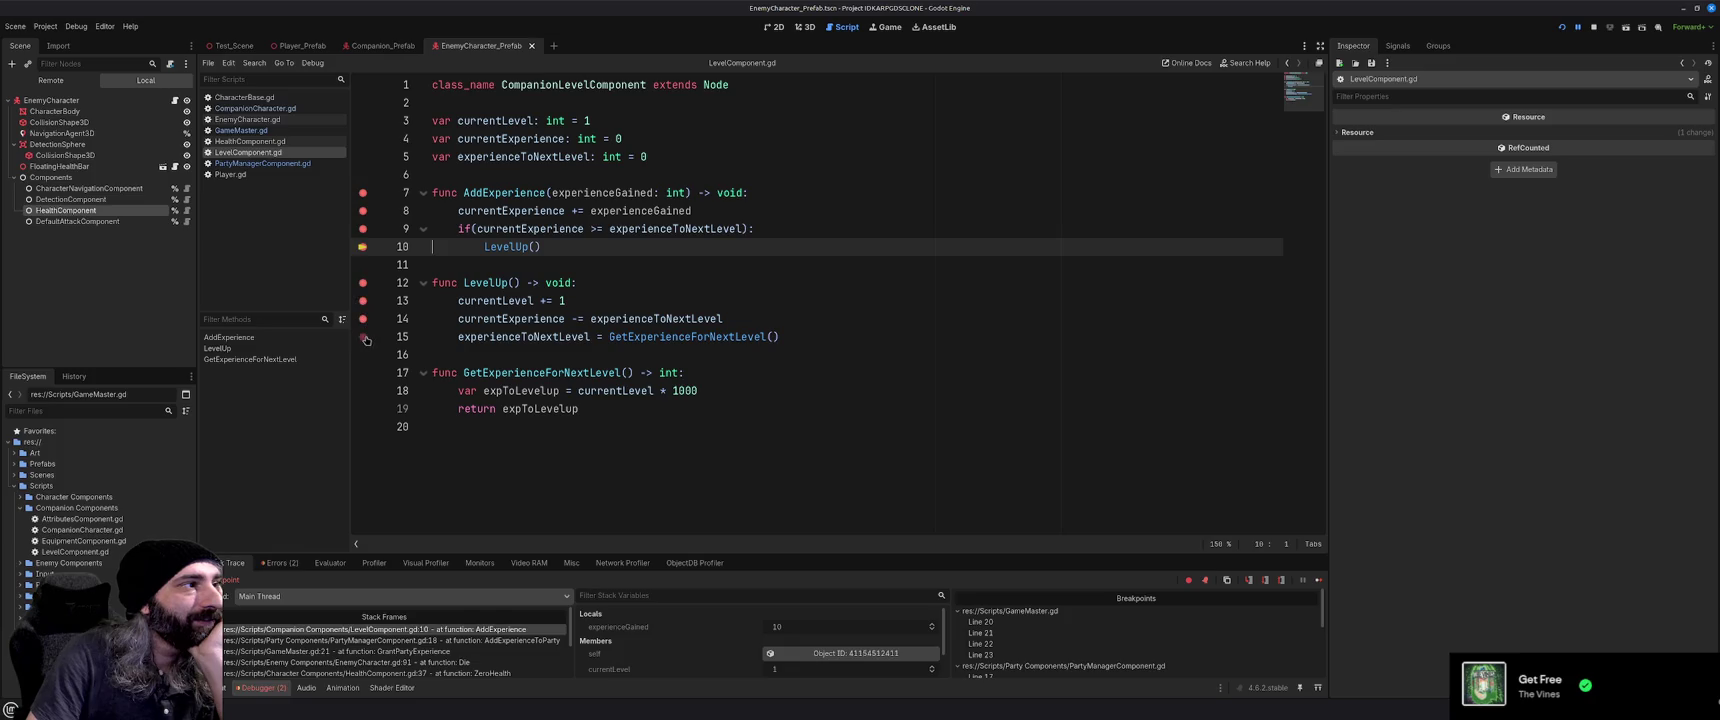
left_click(1318, 580)
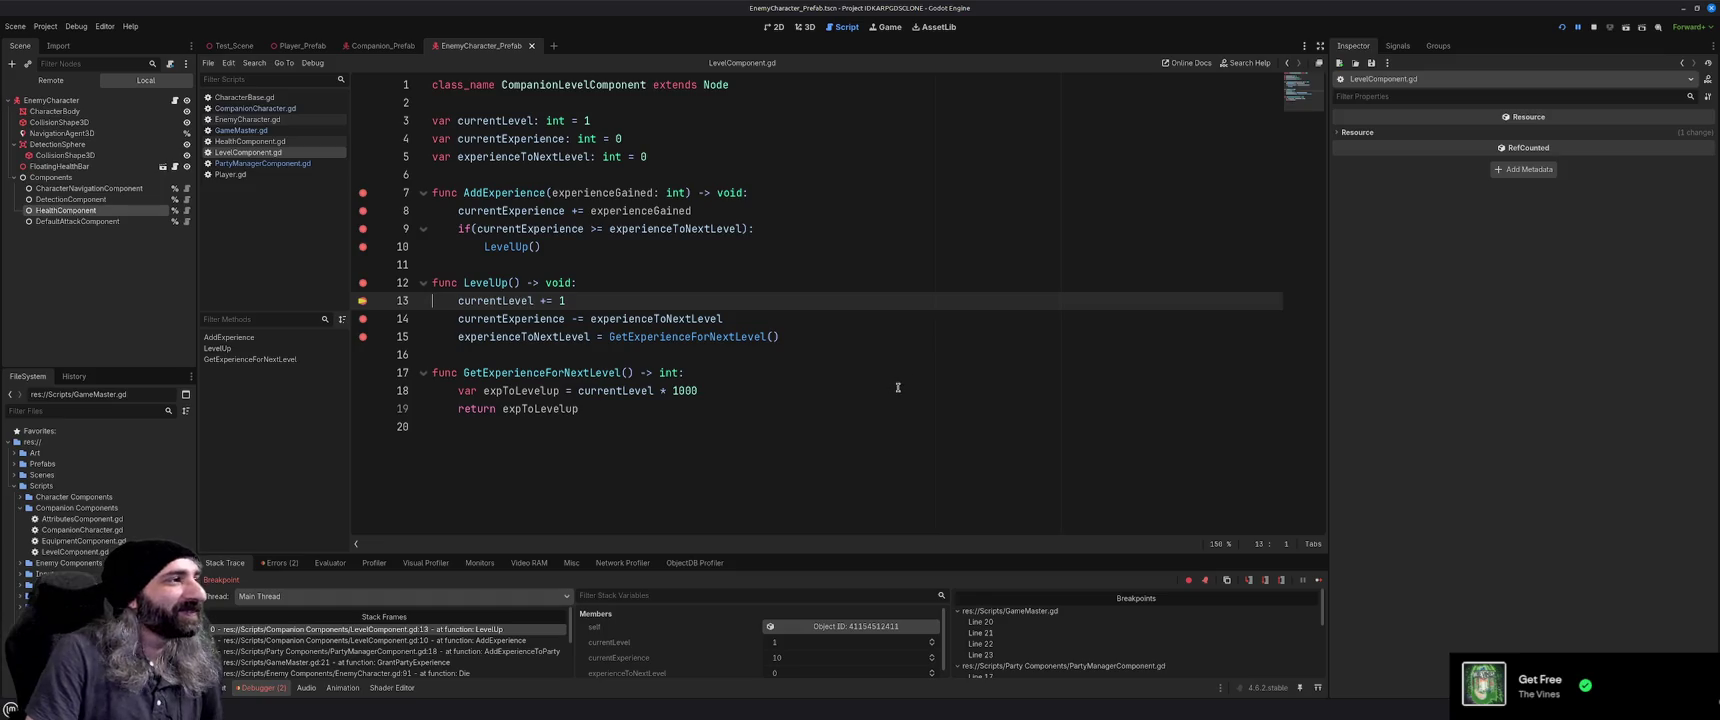
Step through LevelUp as currentLevel goes from 1 to 2, then continue to GameMaster.gd line 22
mouse_move(500, 302)
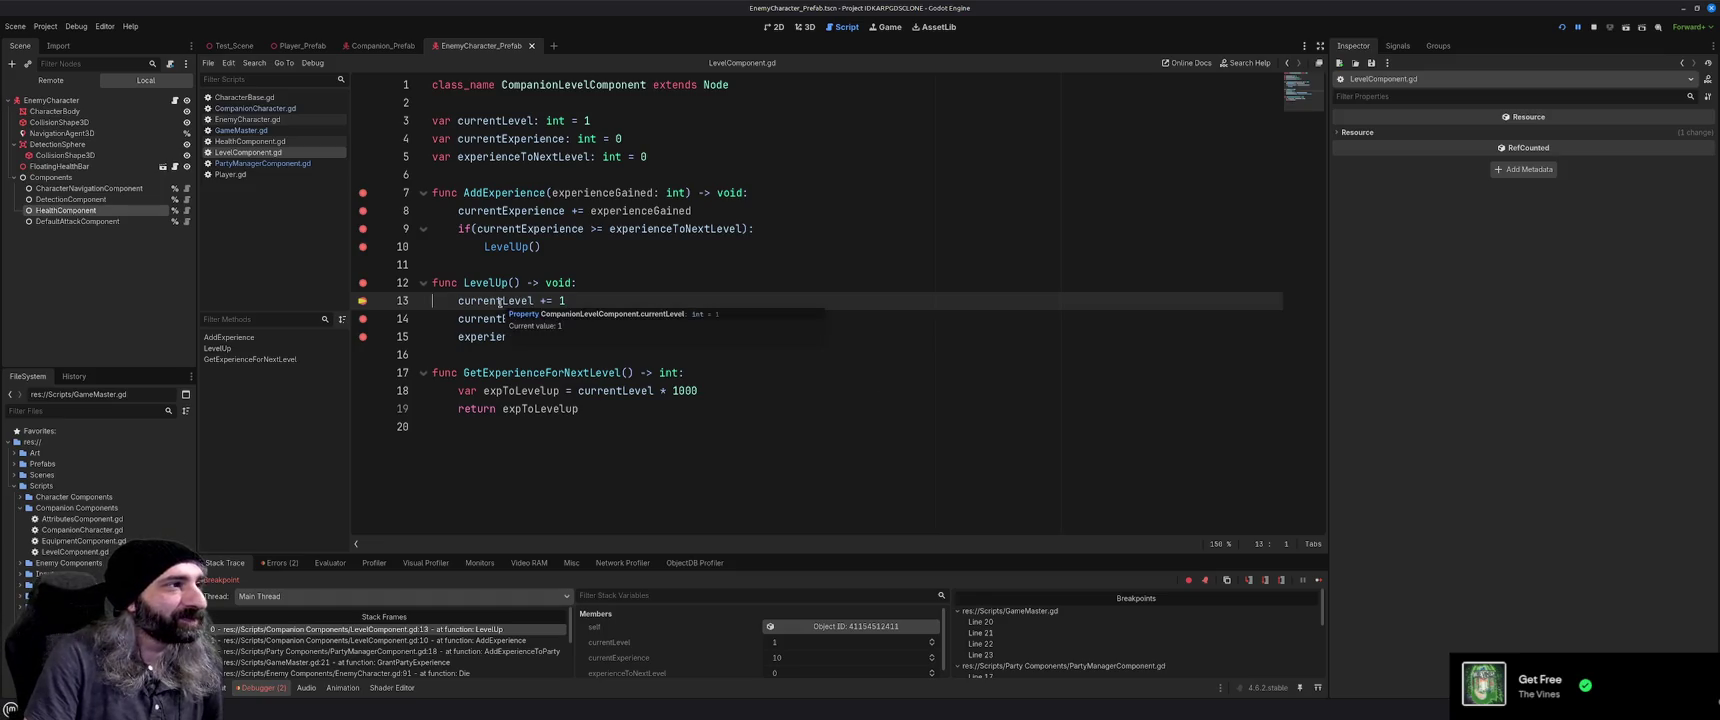
key("F10")
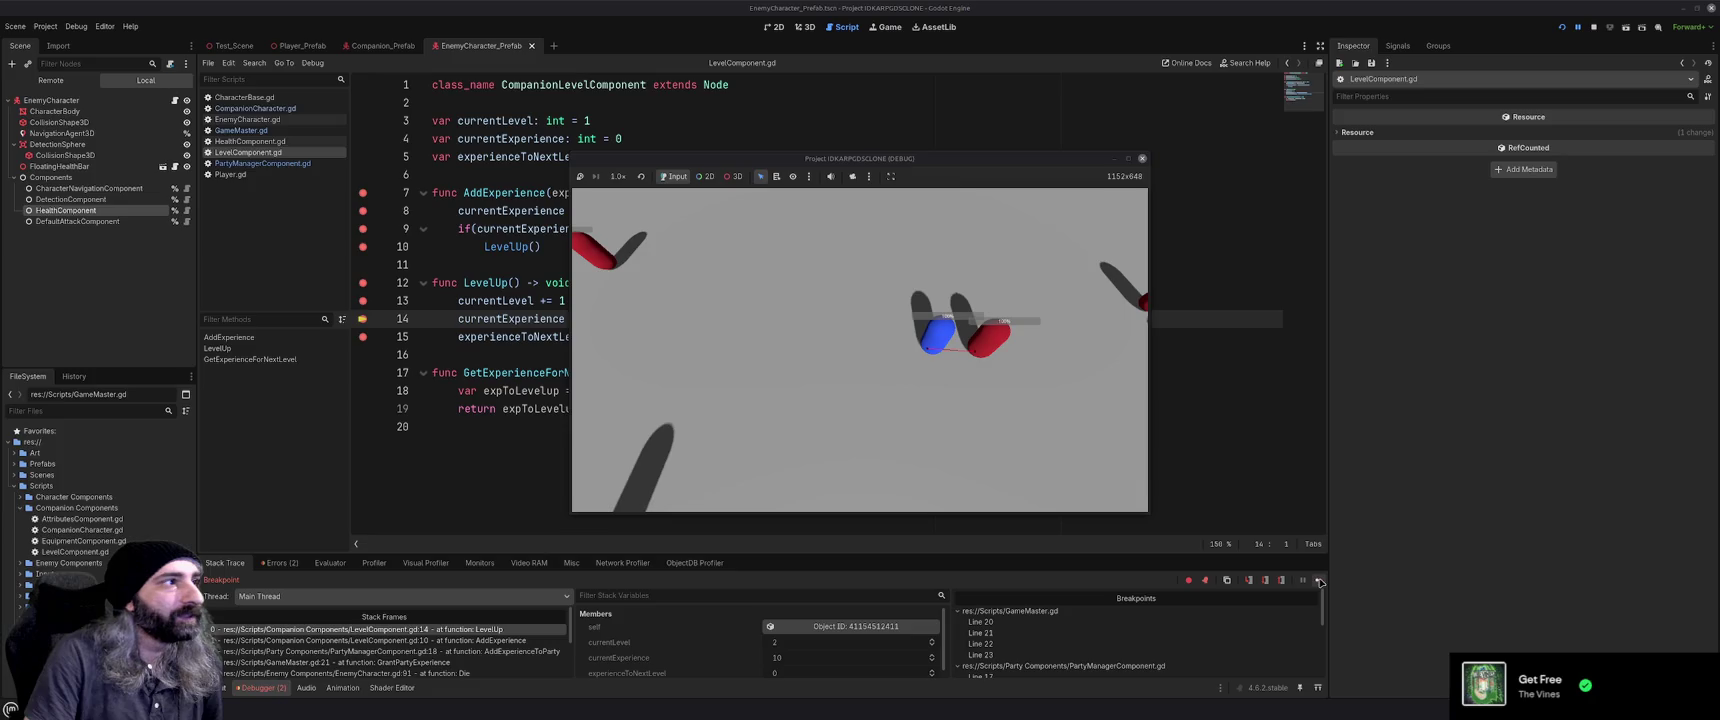
left_click(1113, 10)
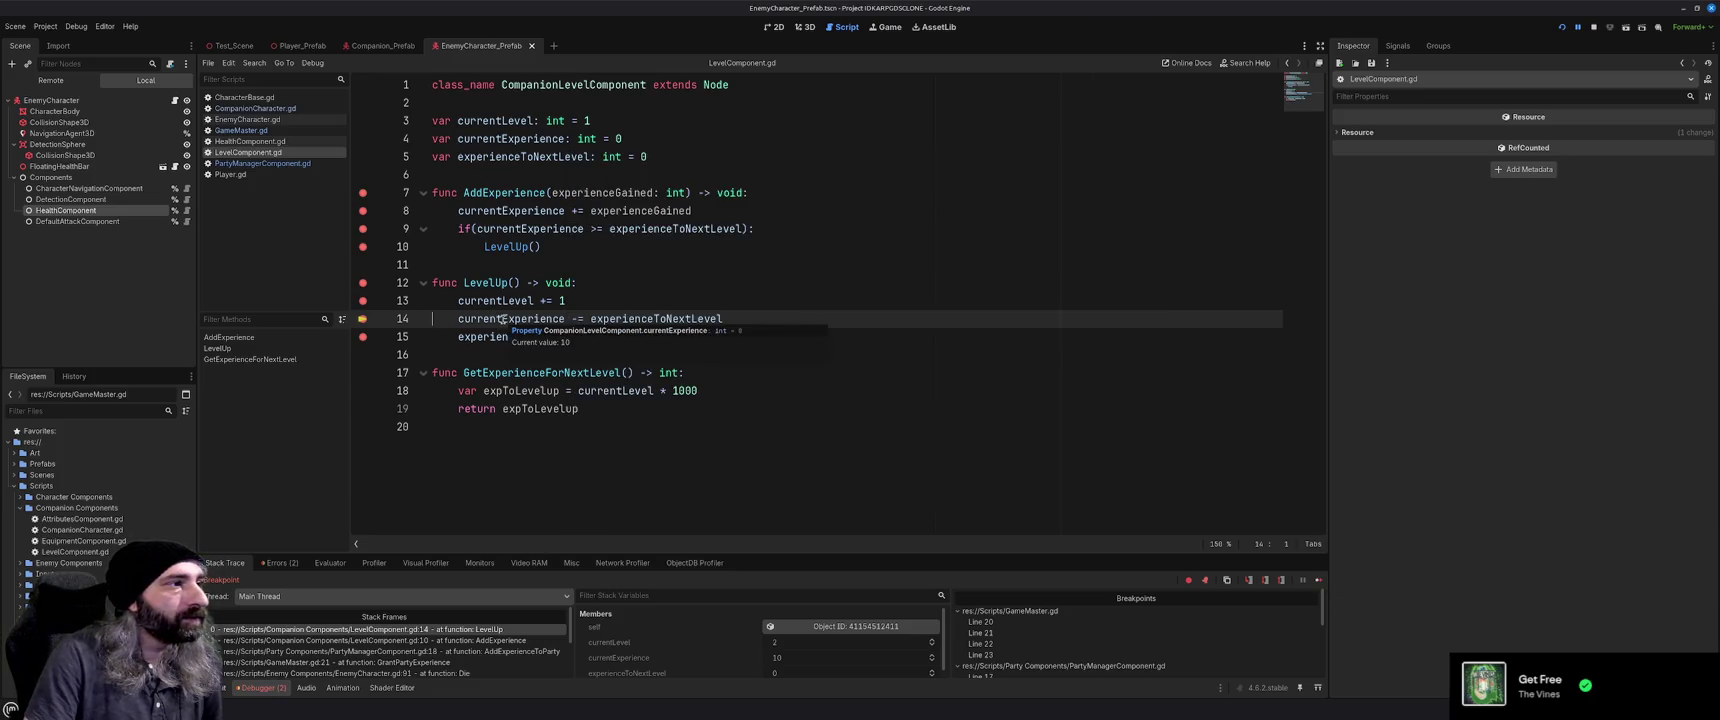
mouse_move(657, 318)
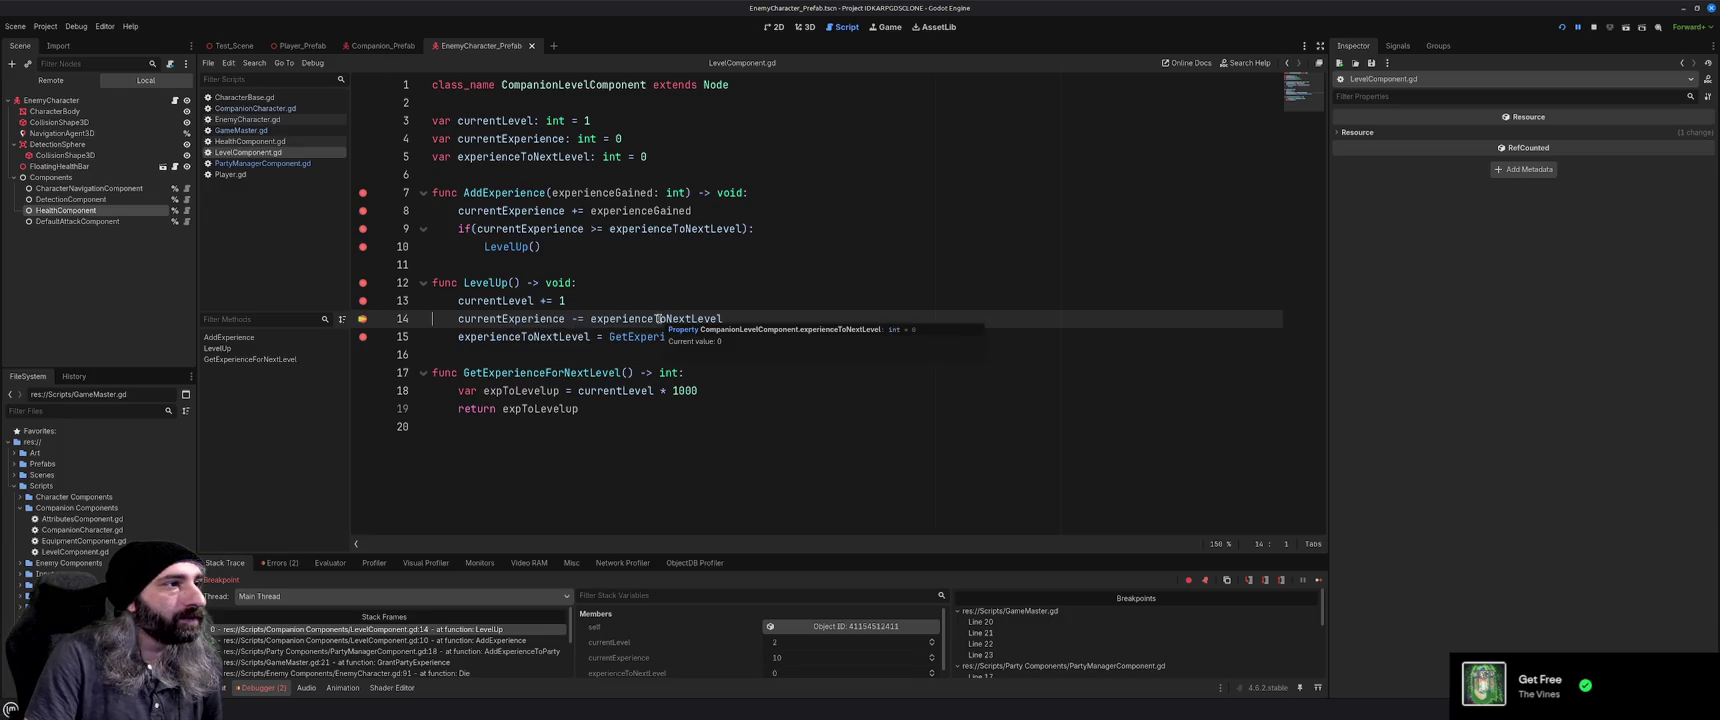
key("F10")
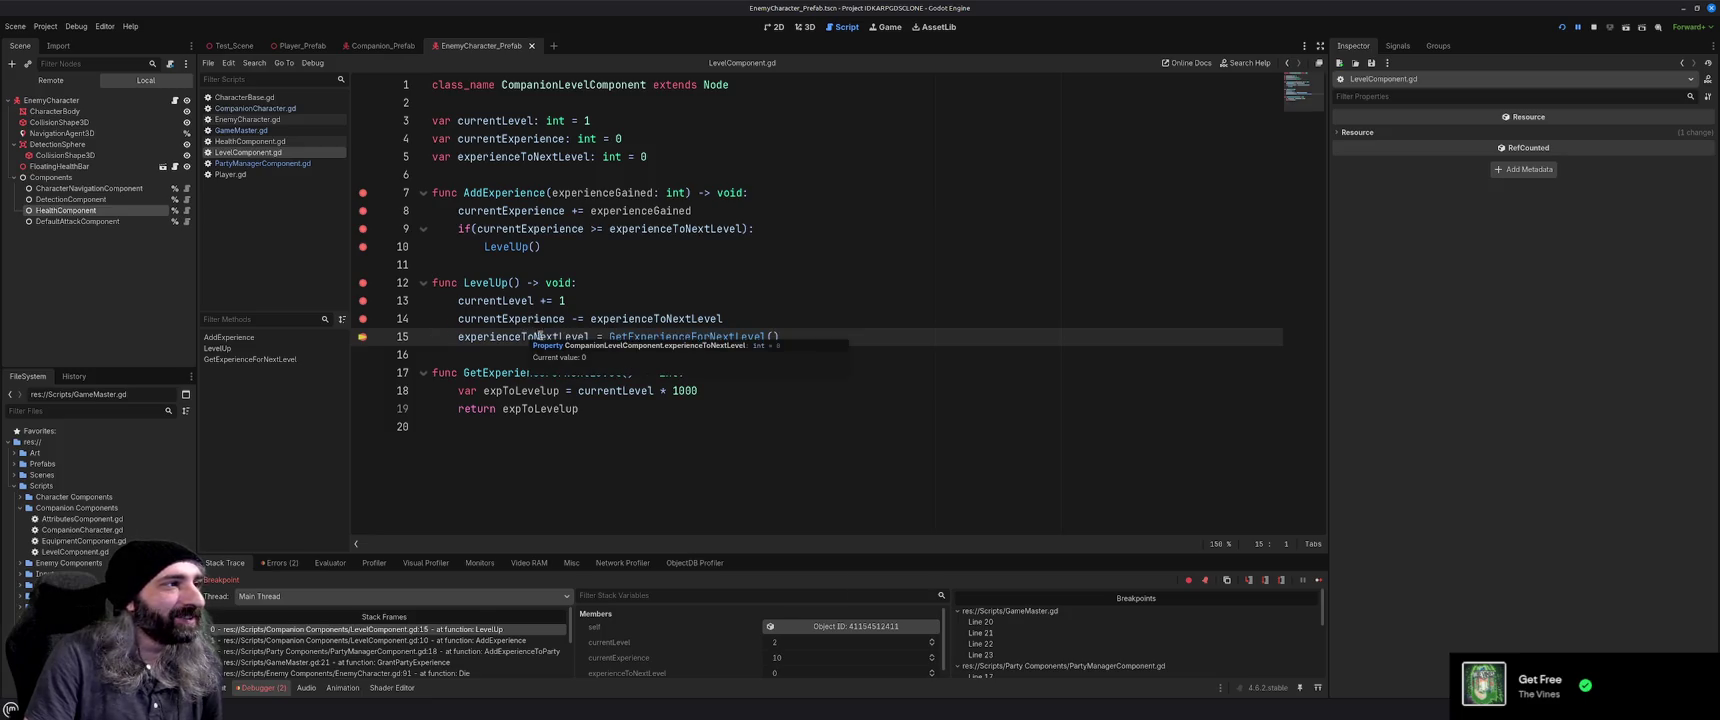
mouse_move(707, 337)
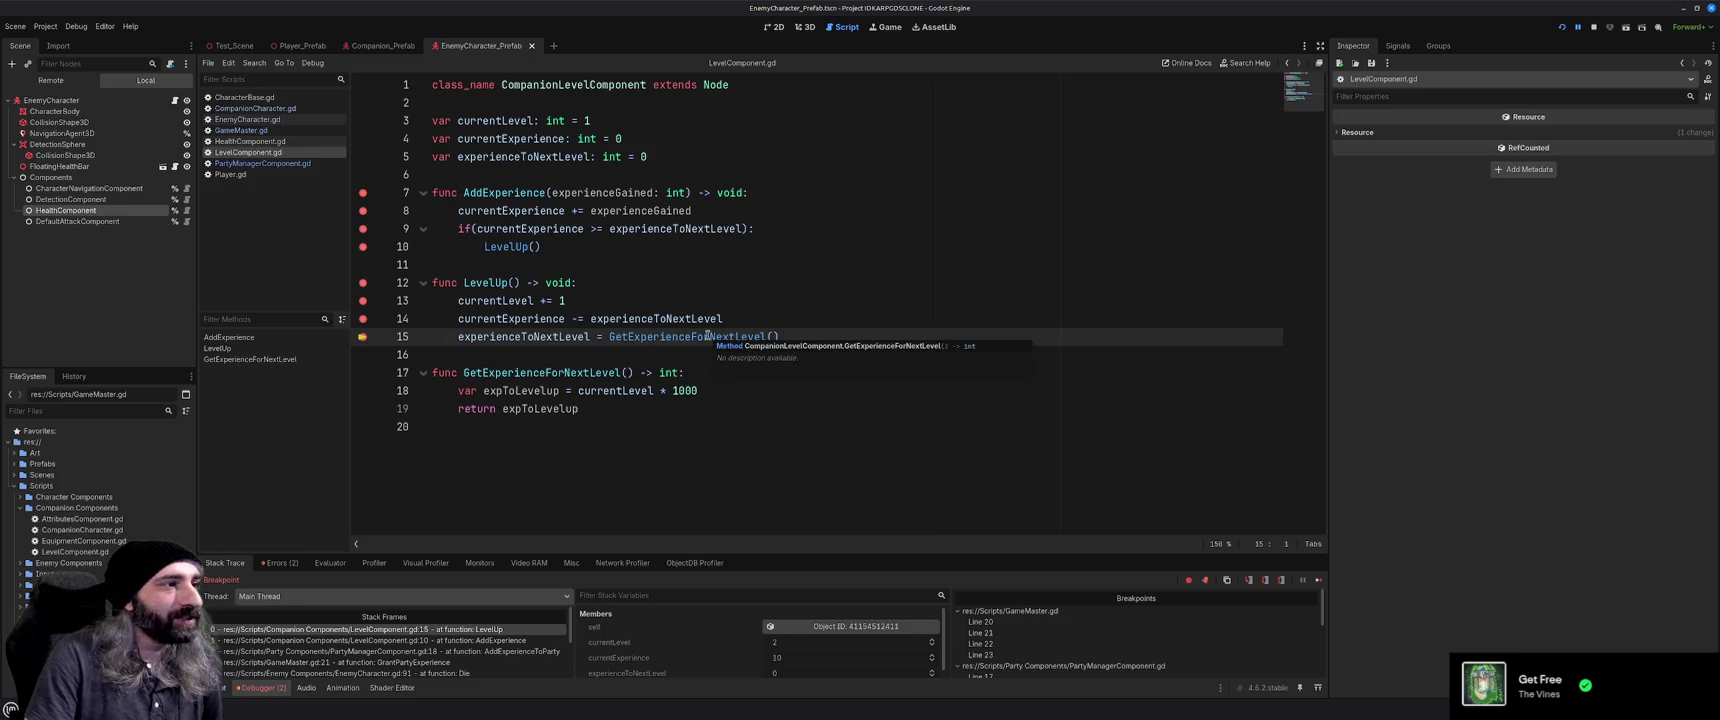
left_click(1303, 578)
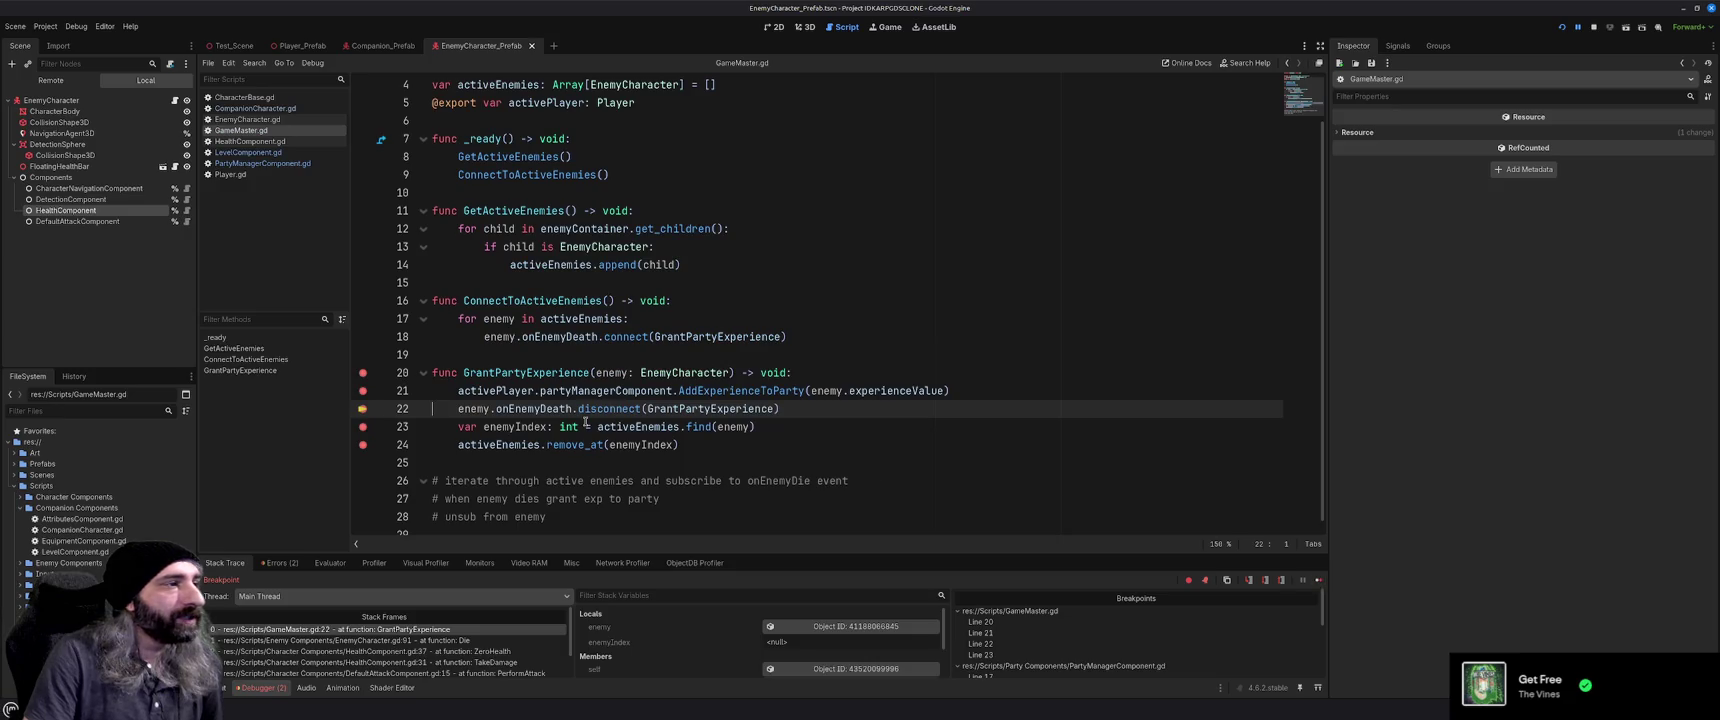
Continue to line 23, inspect enemyIndex (0), activeEnemies and enemy, step to the remove_at line, then resume
left_click(1318, 580)
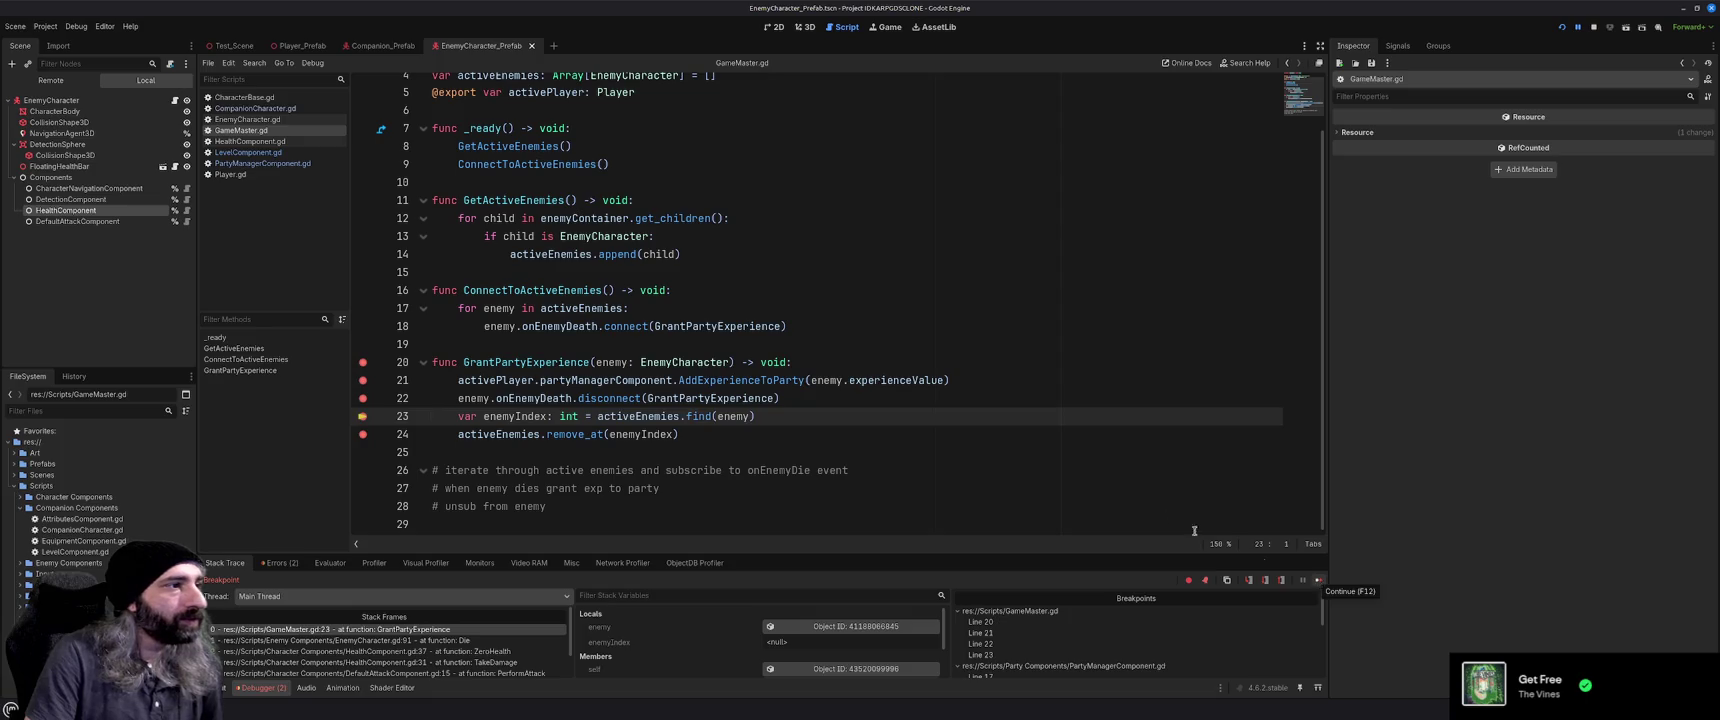
mouse_move(533, 416)
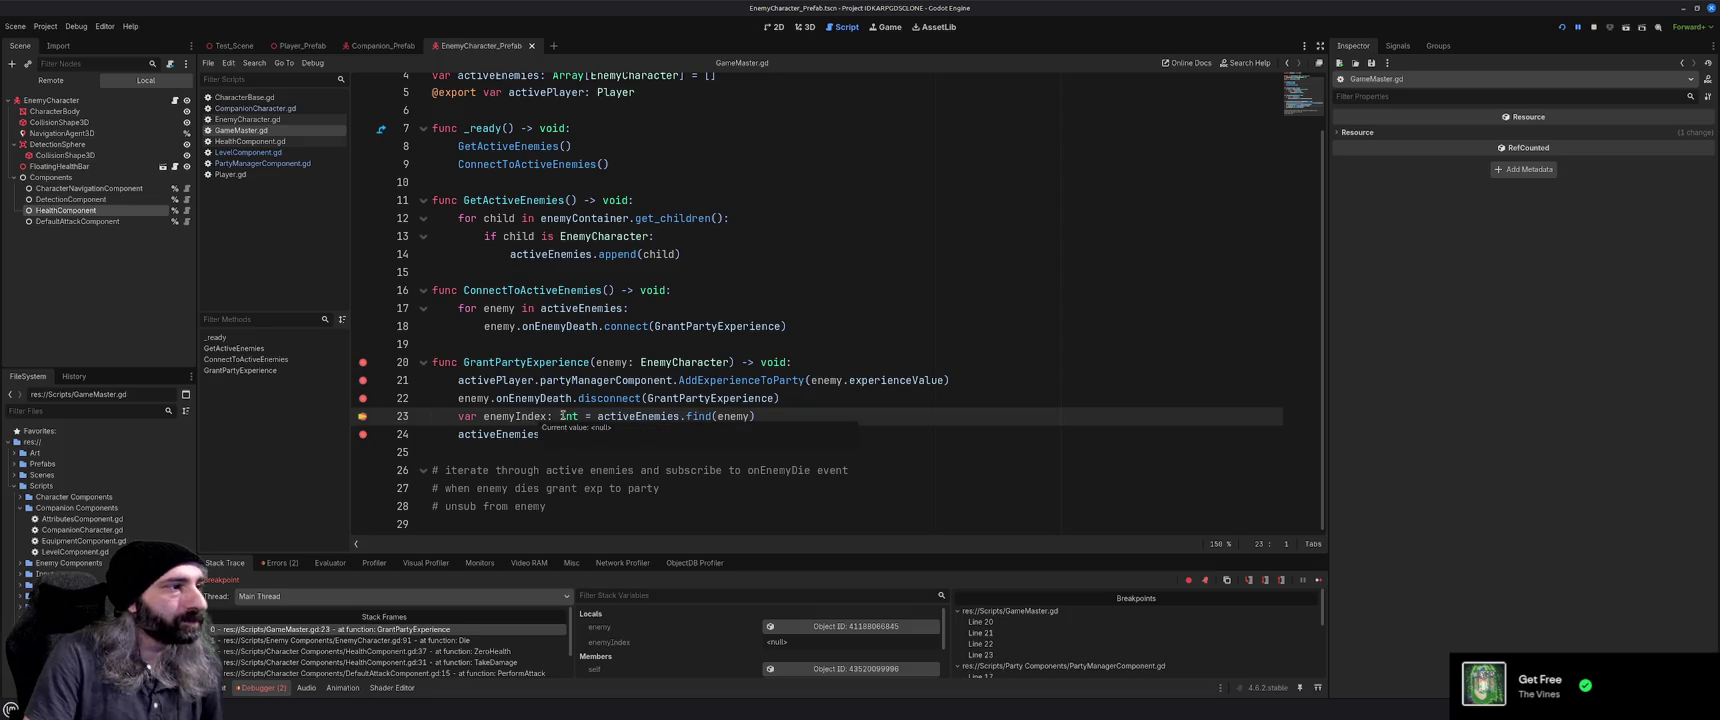
mouse_move(636, 416)
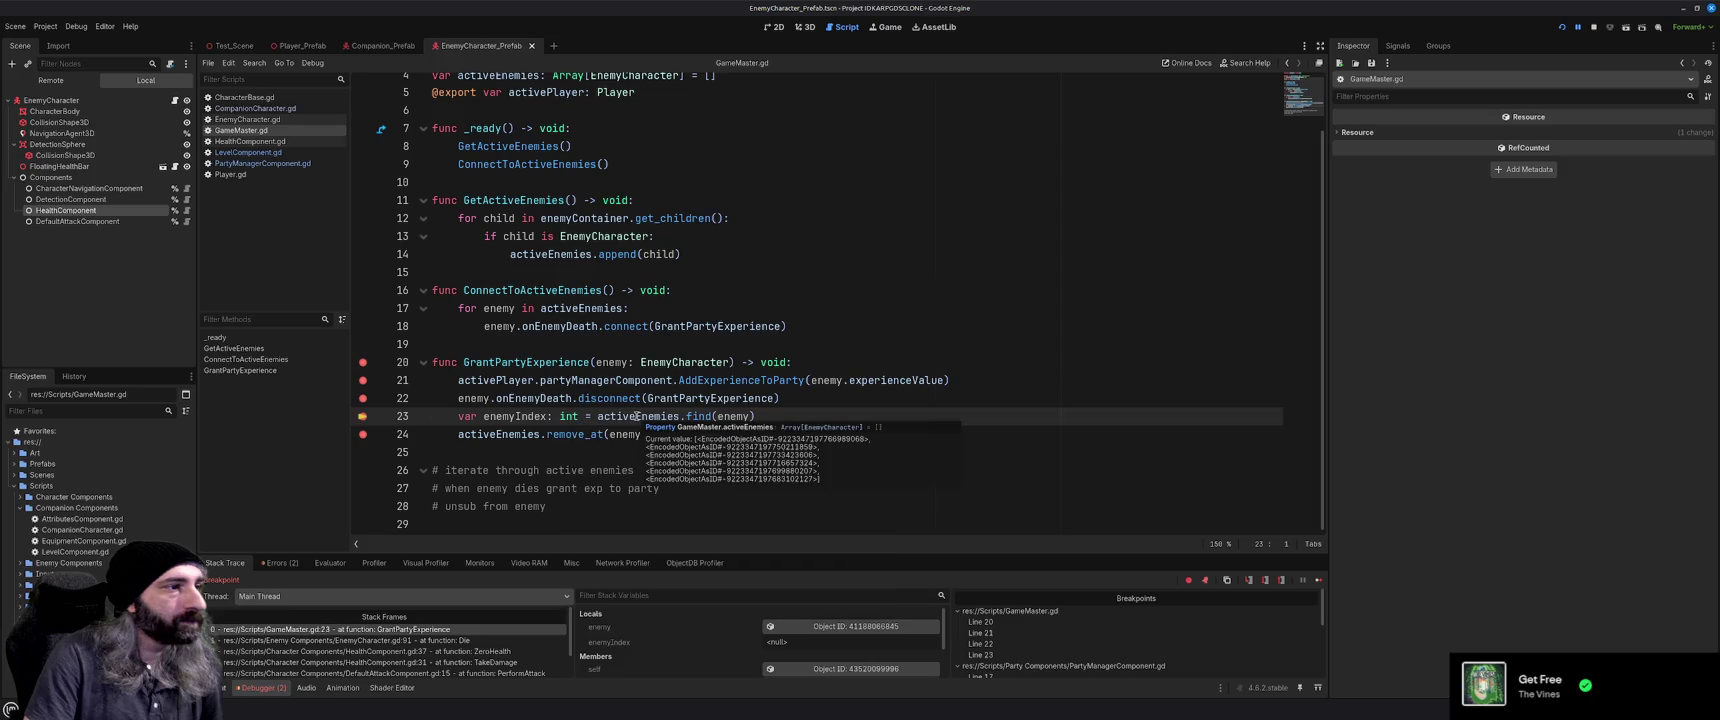
mouse_move(729, 417)
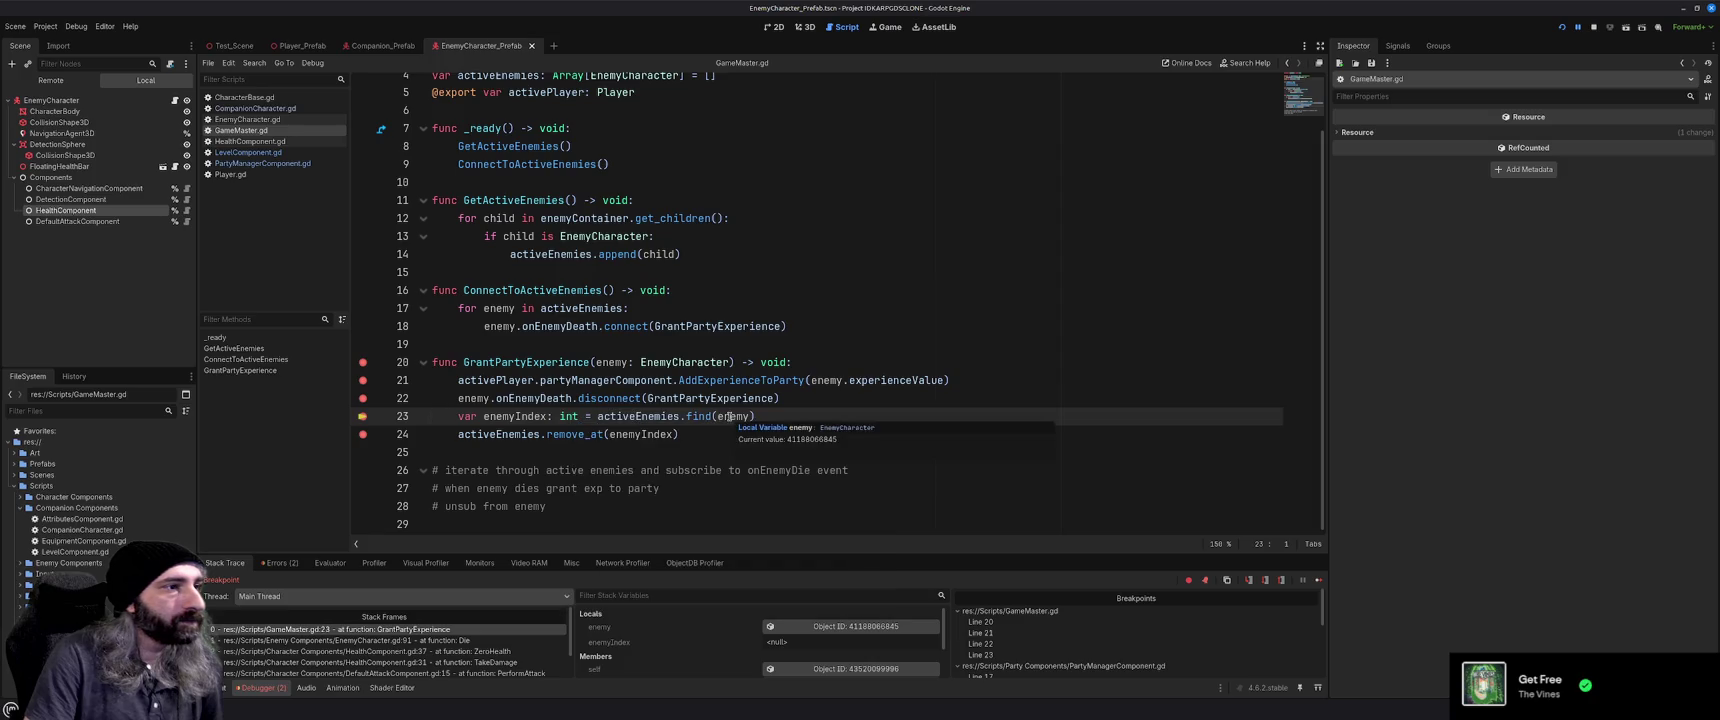
key("F10")
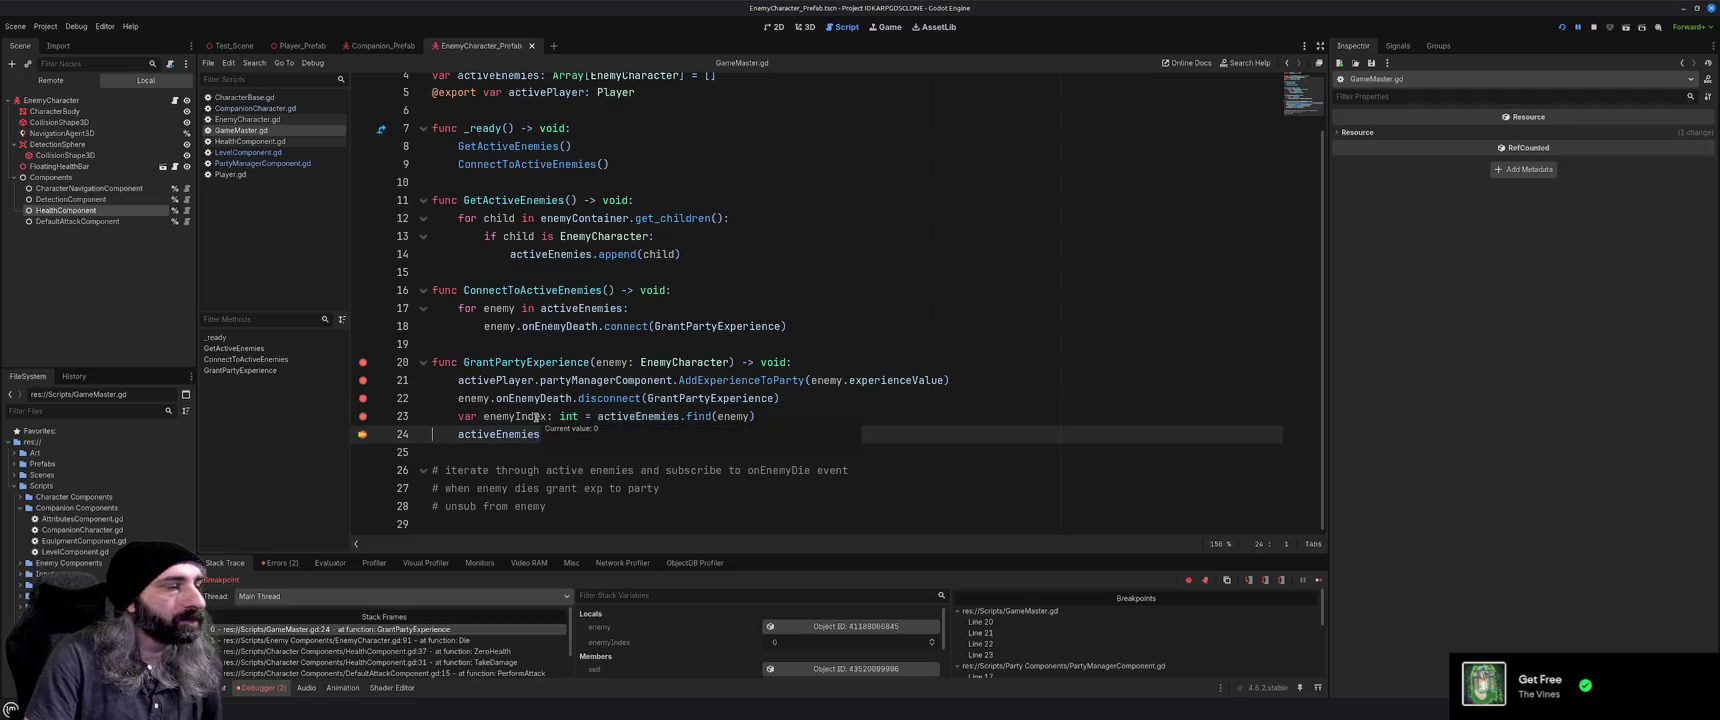
type(".remove_at(enemyIndex)")
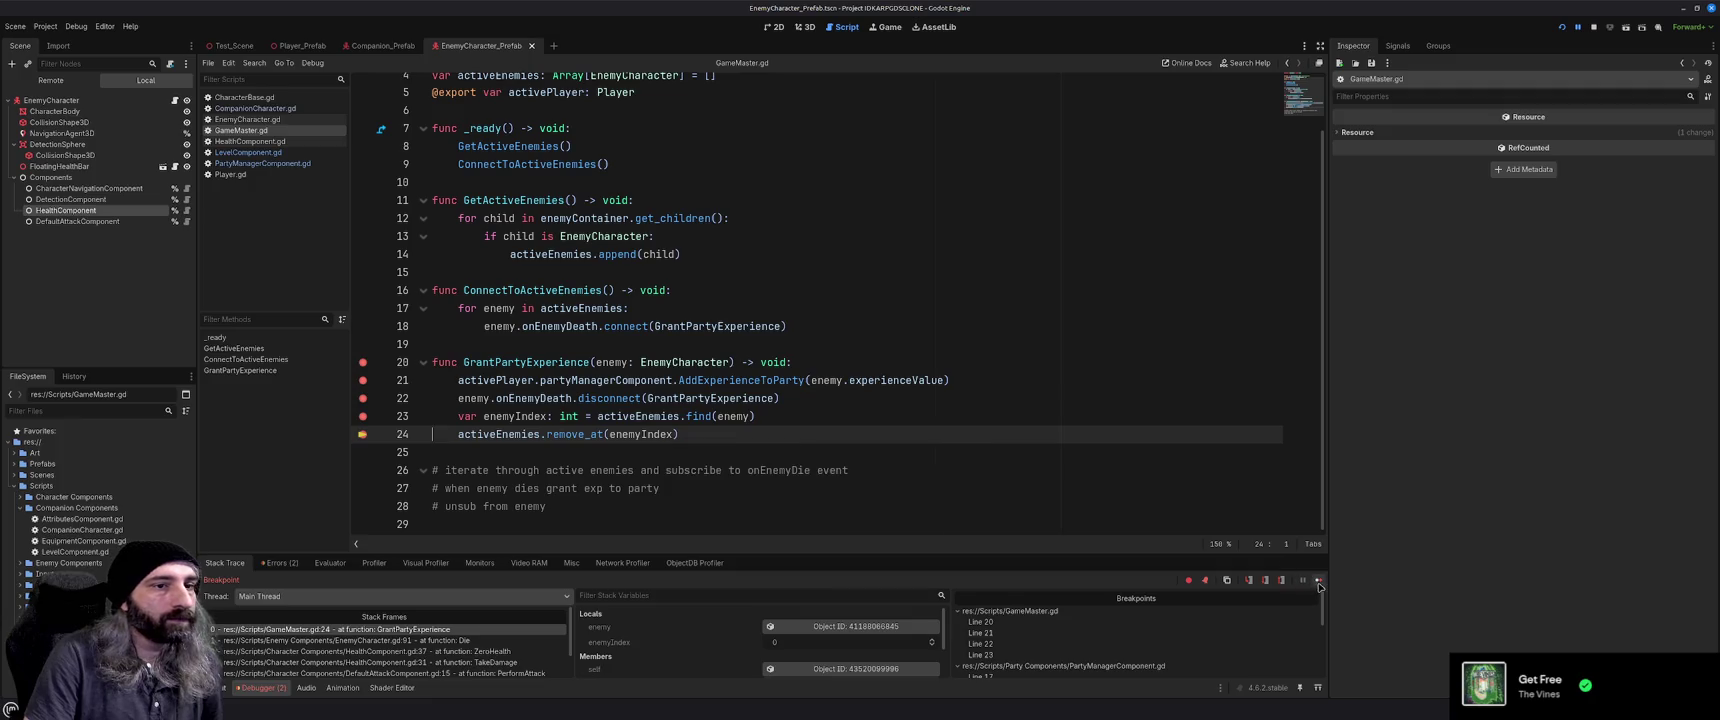
key("F12")
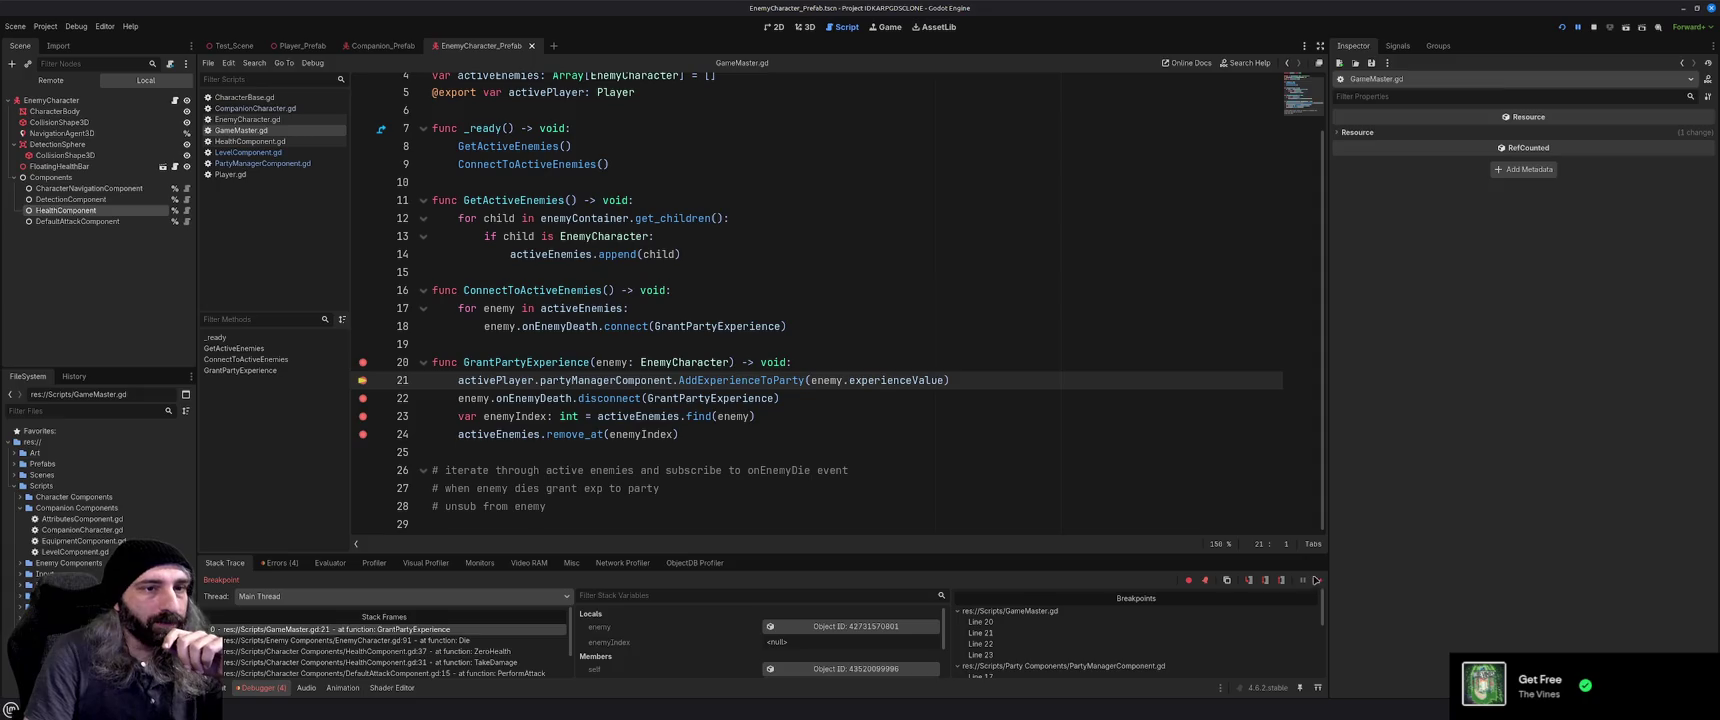
Step into AddExperience and confirm currentExperience reaches 20 of a 2000 experienceToNextLevel
left_click(1317, 582)
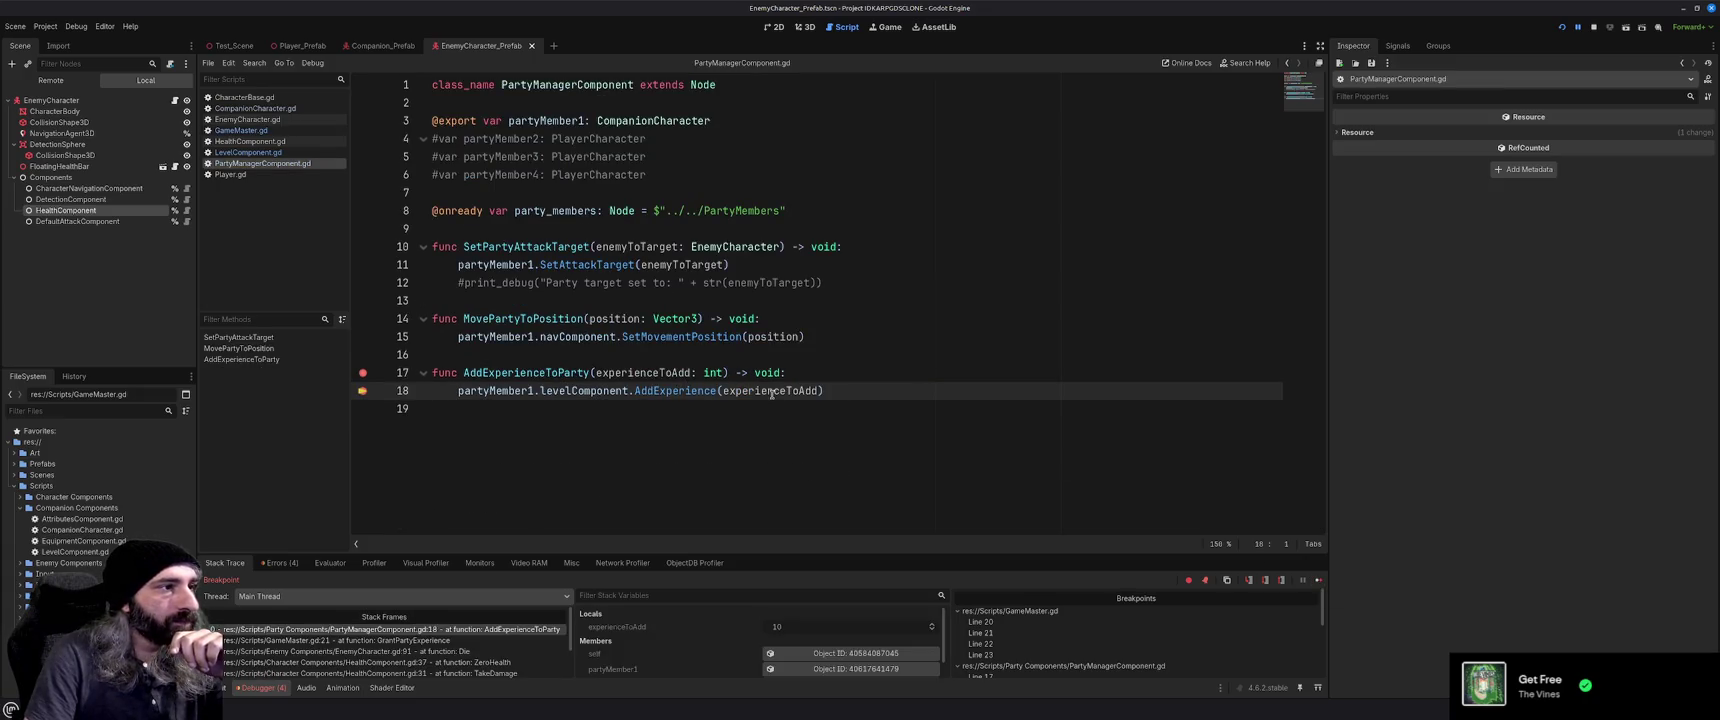
left_click(1318, 581)
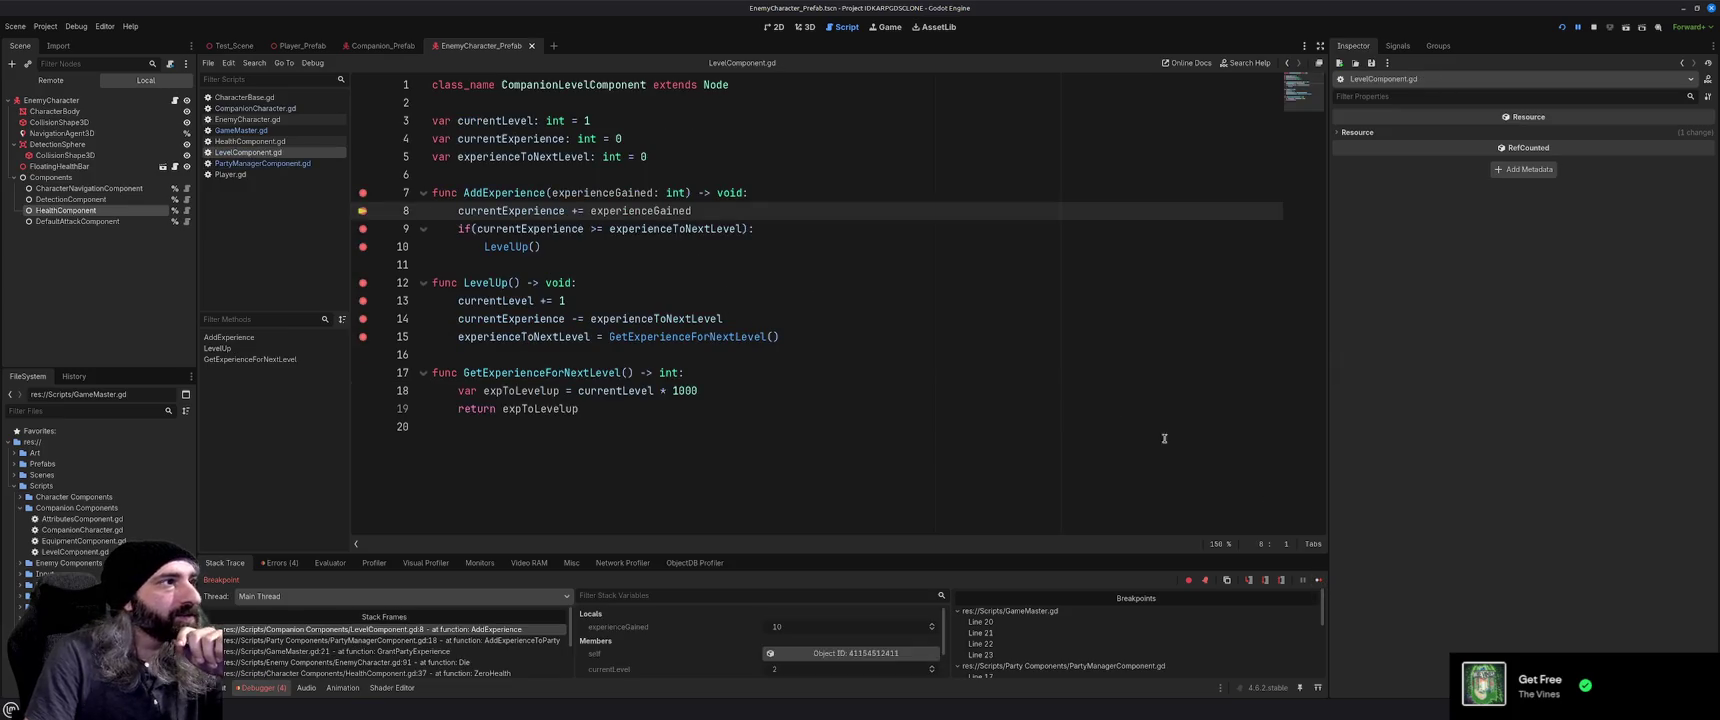
mouse_move(531, 211)
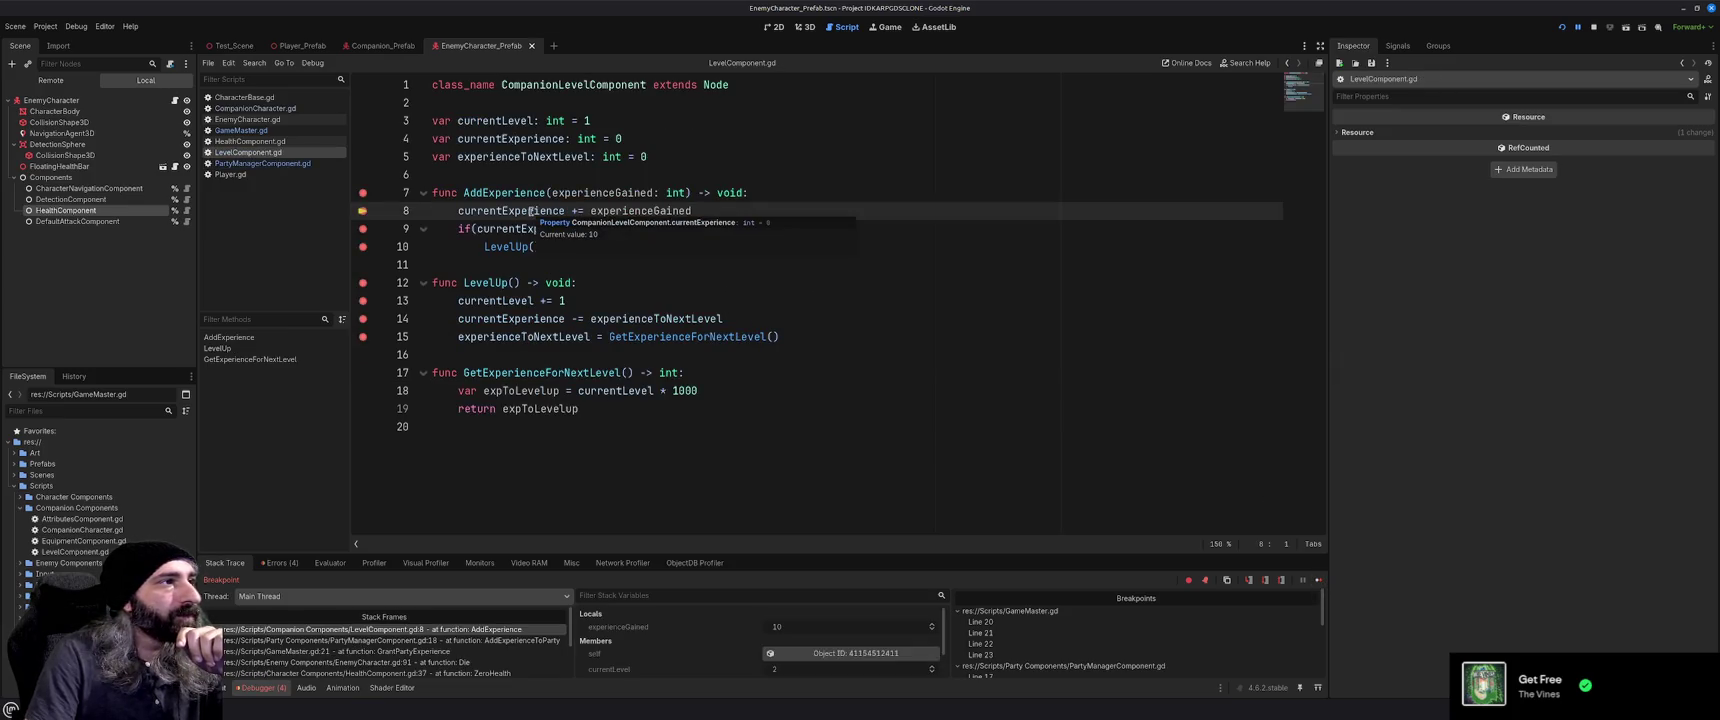
key("F10")
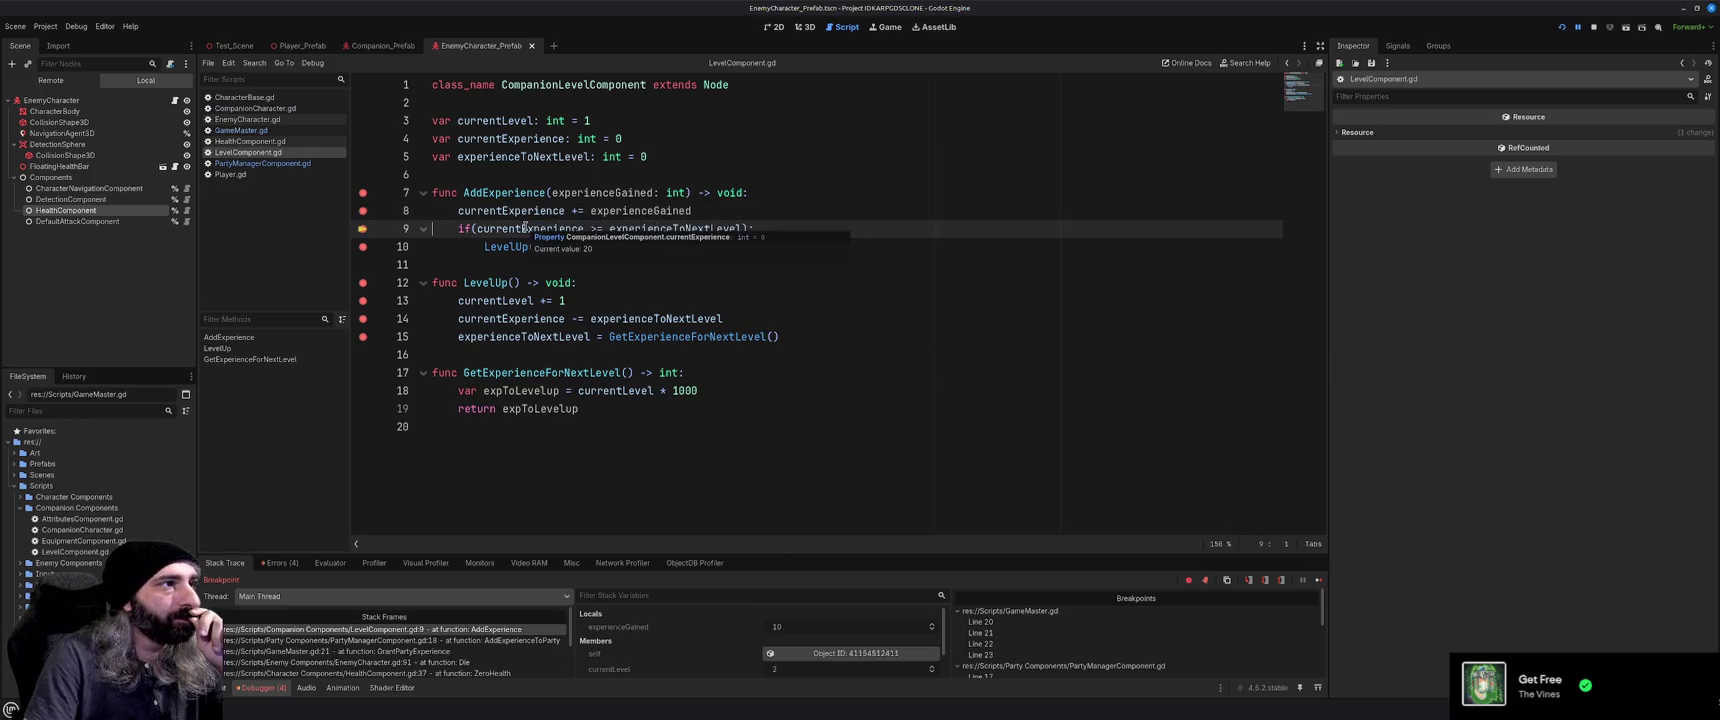
mouse_move(663, 229)
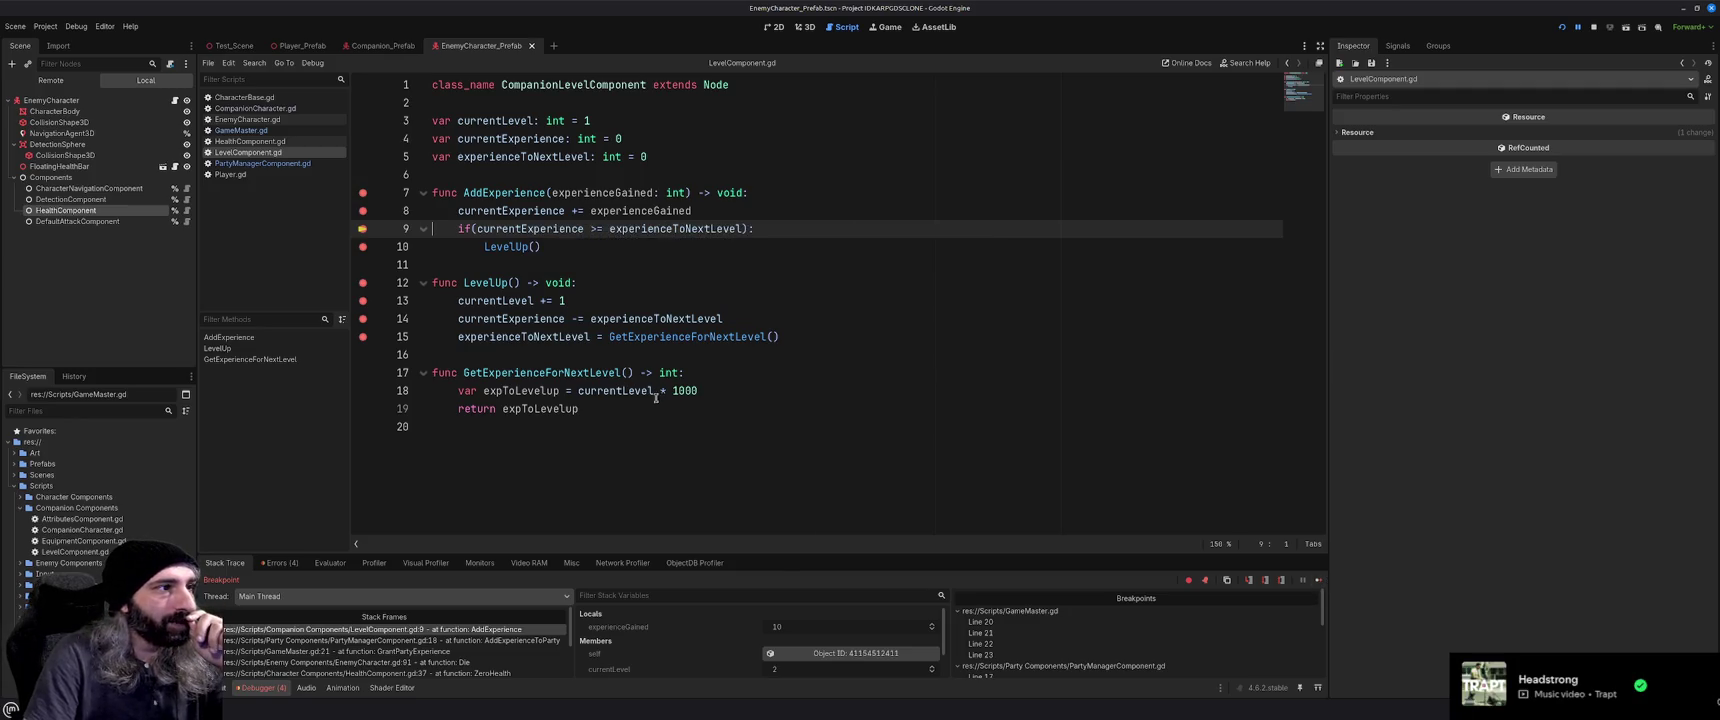
Continue through the remaining breakpoints until the game runs again
left_click(1318, 580)
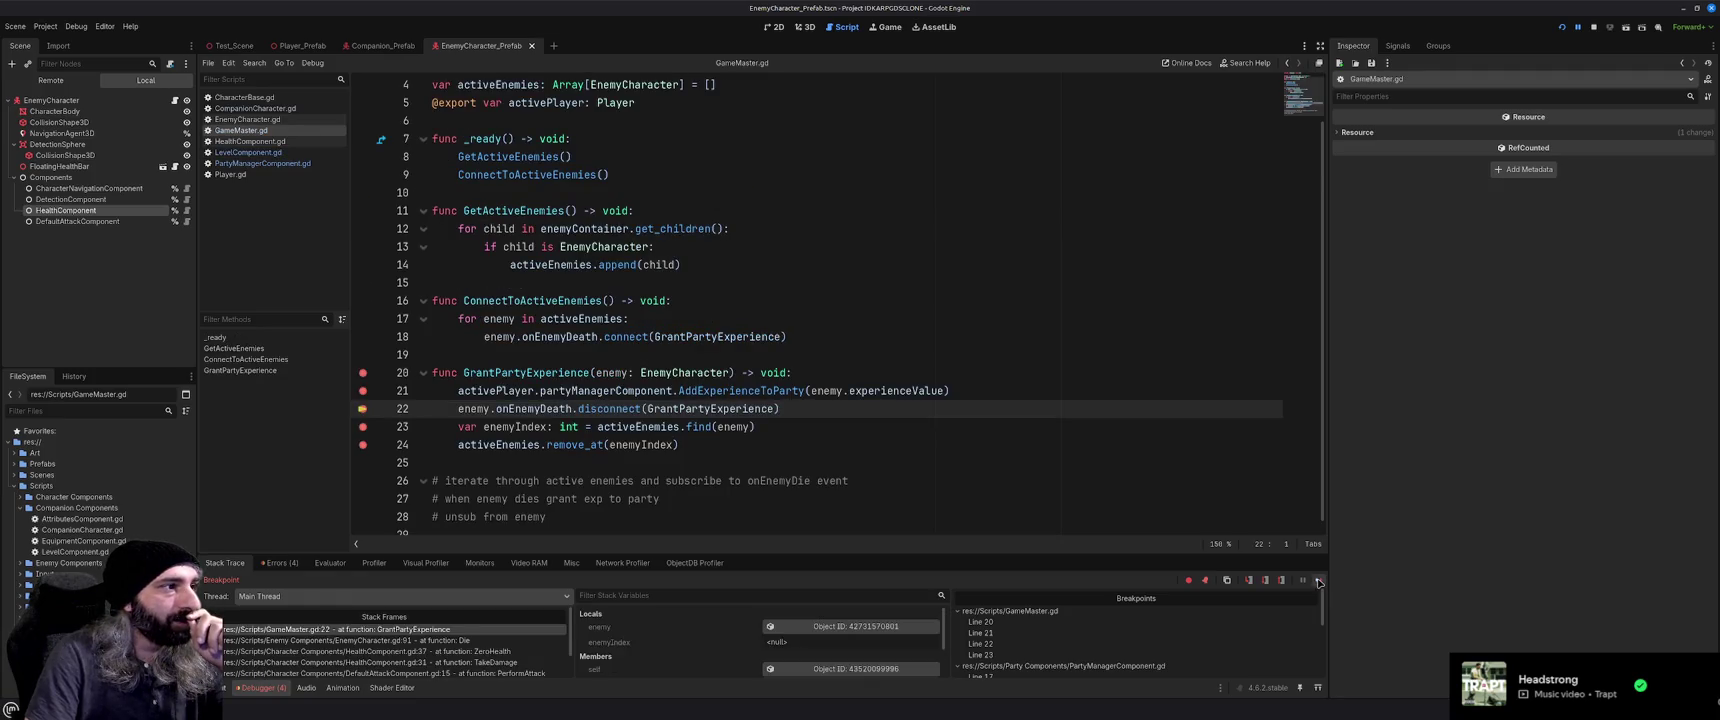
left_click(1318, 580)
left_click(1318, 580)
left_click(1318, 580)
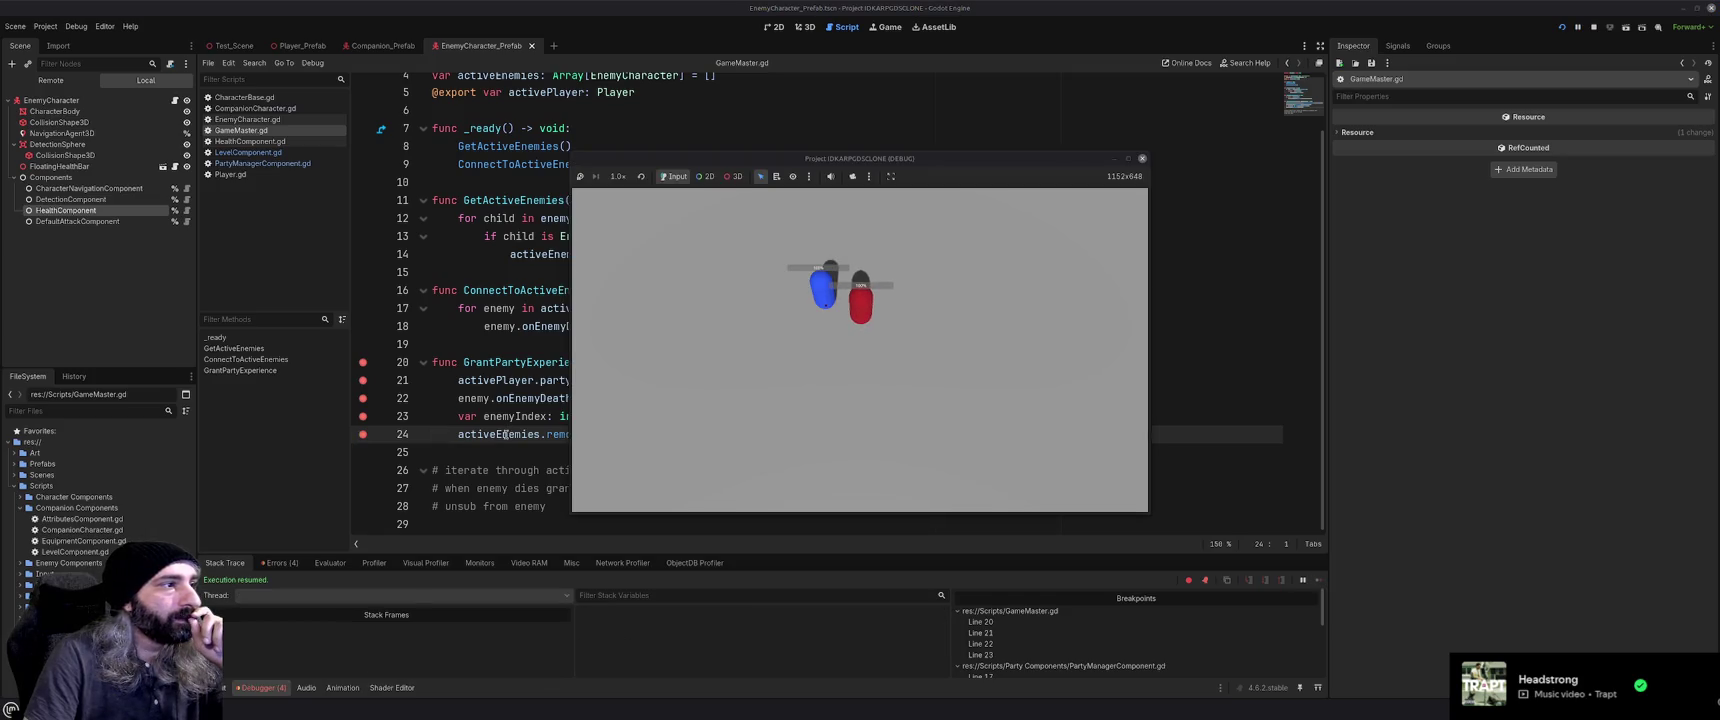
In Test_Scene, resume past the breakpoints and expand TestScene's EnemyContainer in the Remote tree
mouse_move(505, 434)
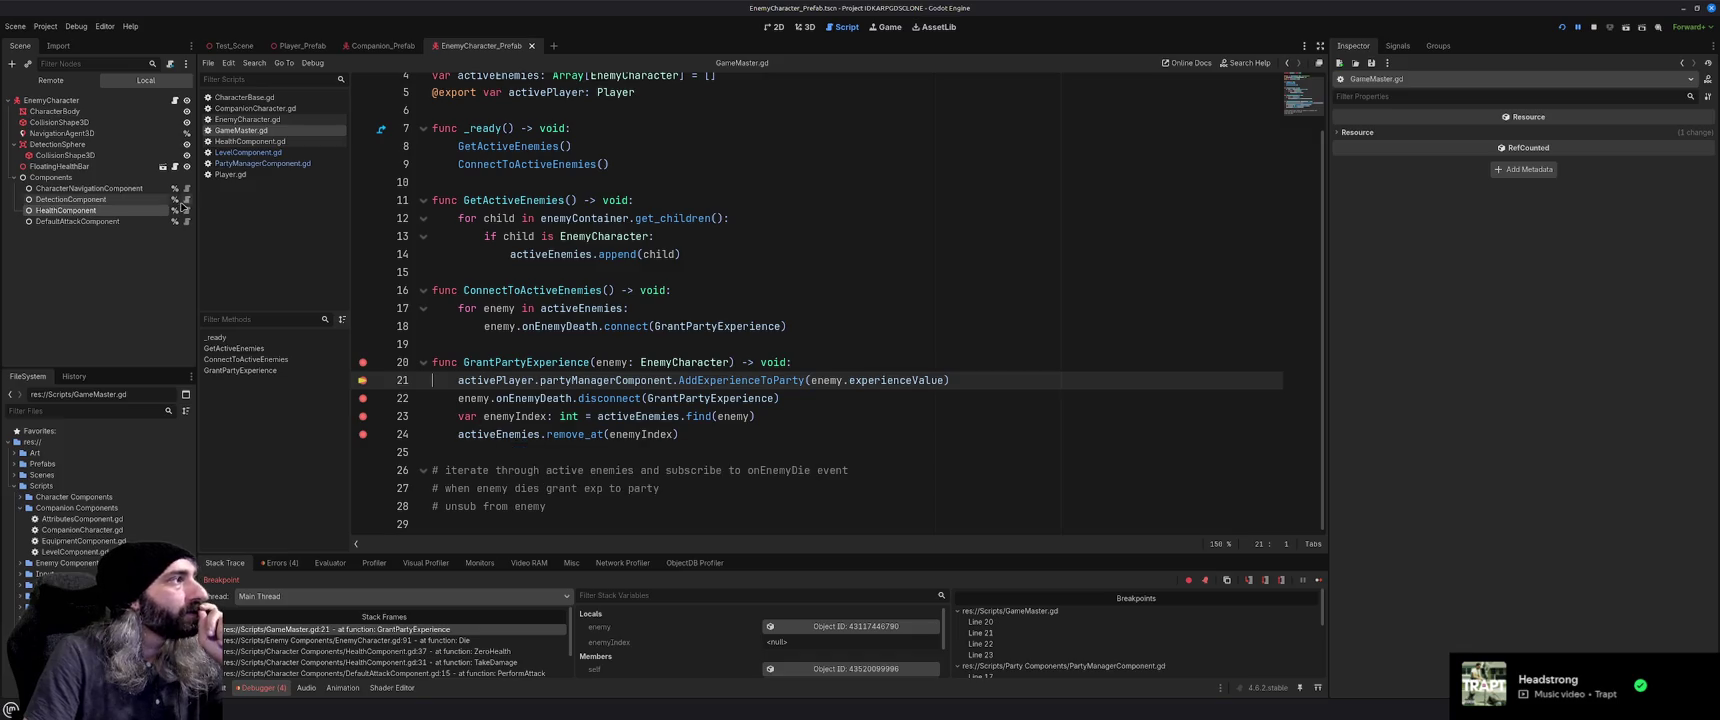
left_click(233, 45)
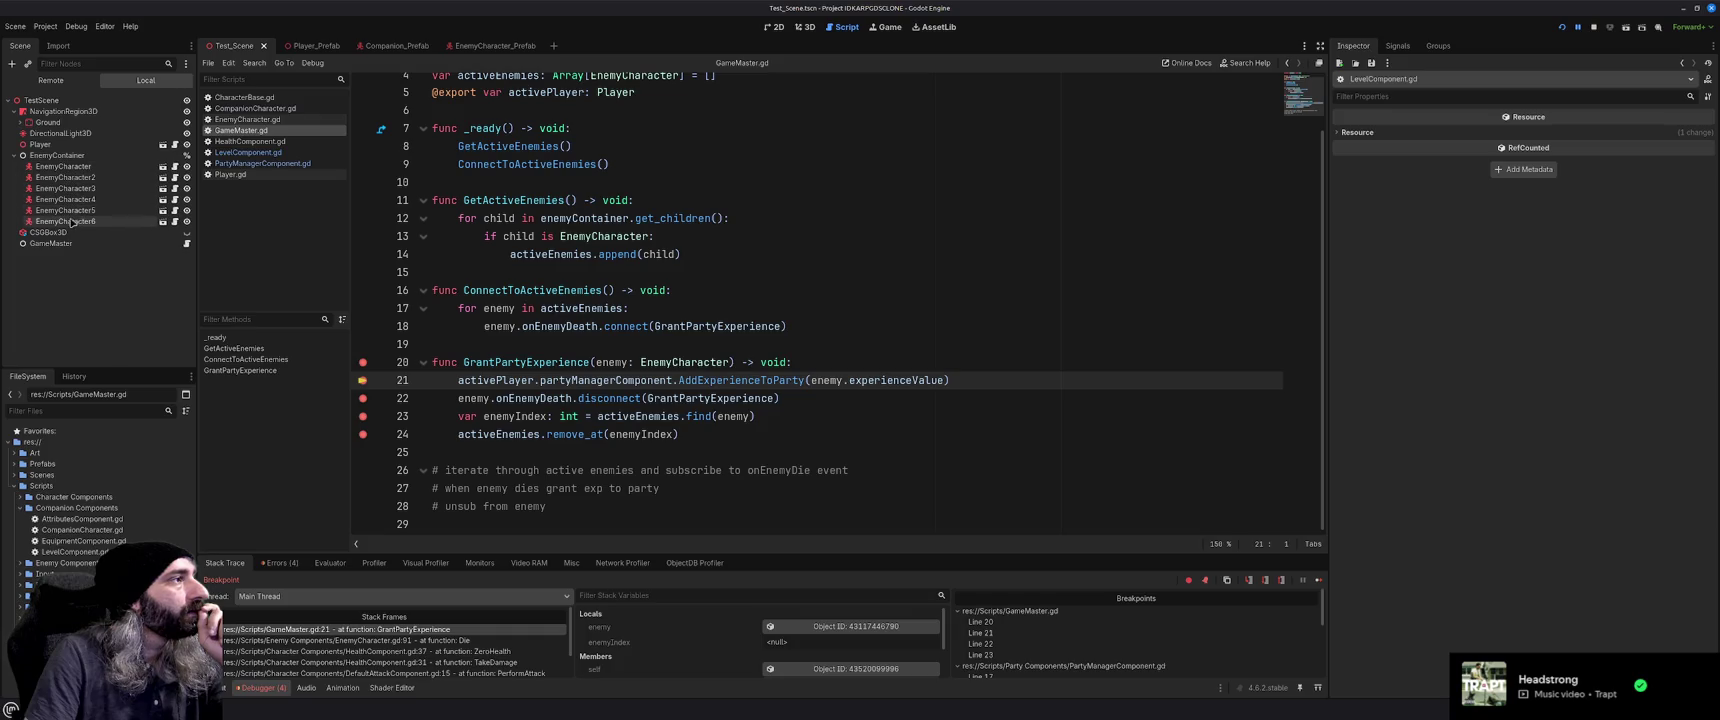
left_click(1319, 581)
left_click(1319, 581)
left_click(1319, 581)
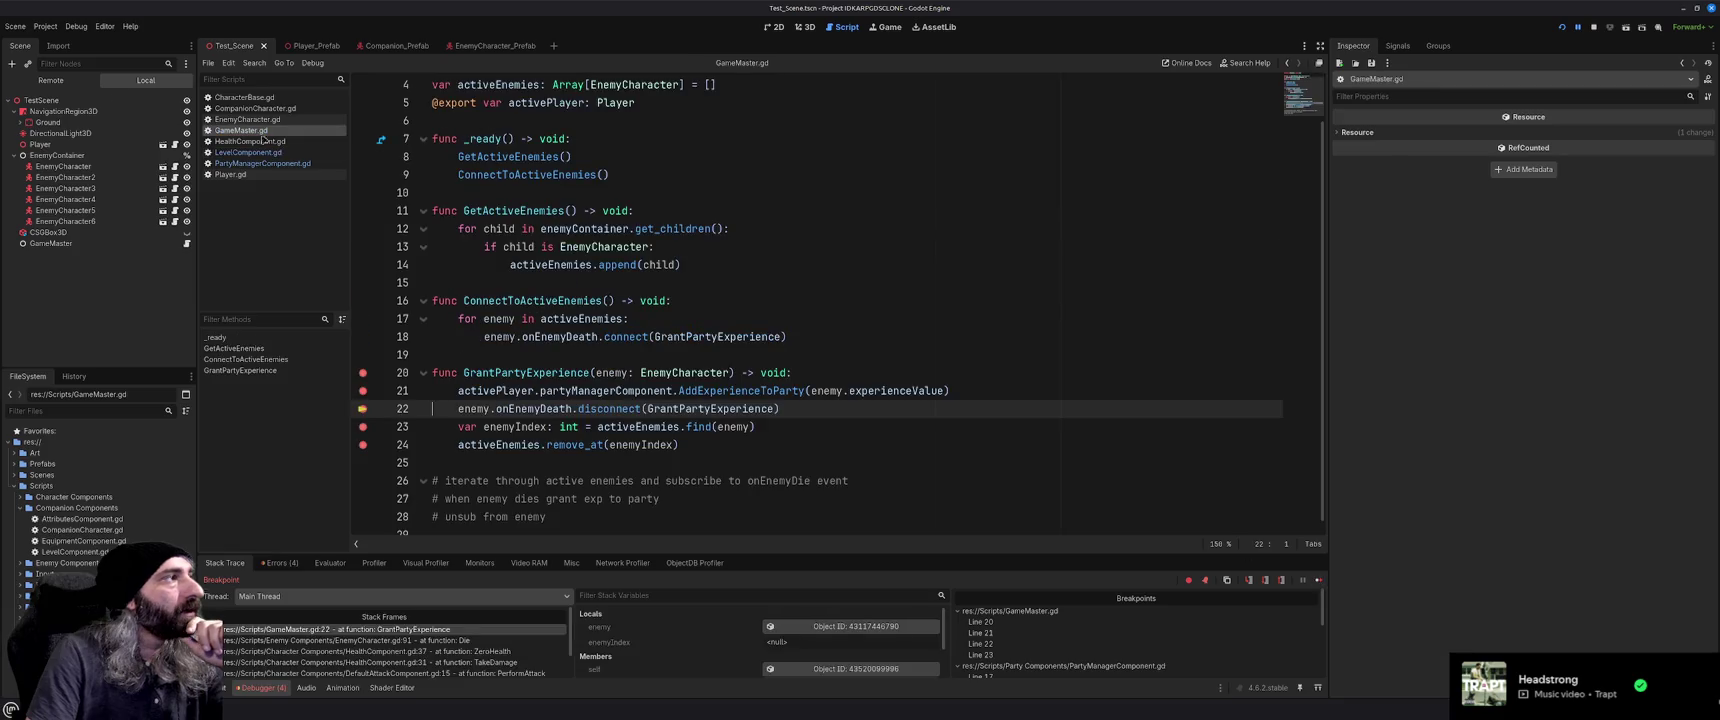
left_click(50, 80)
left_click(15, 111)
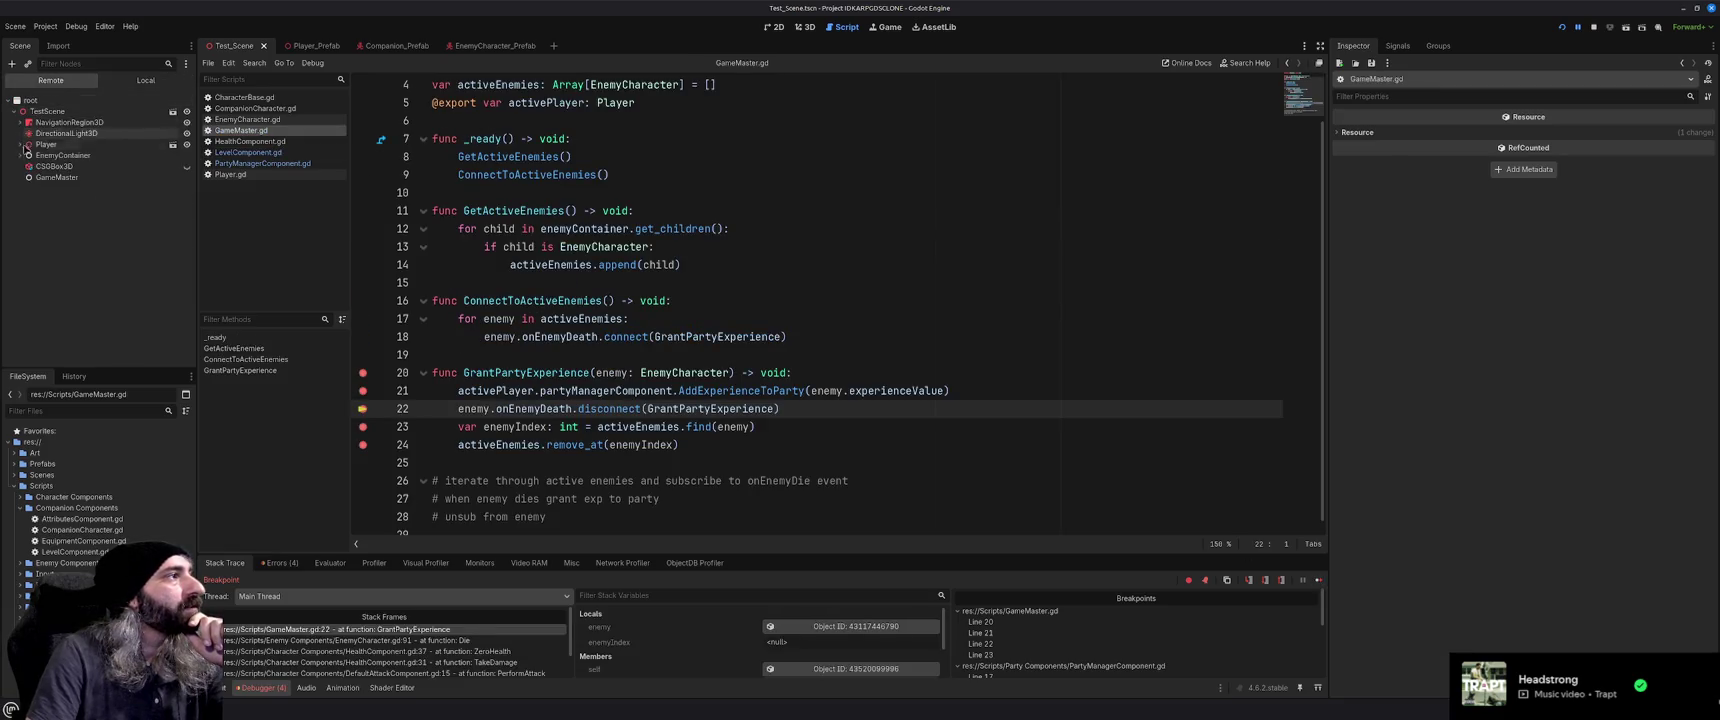
left_click(21, 155)
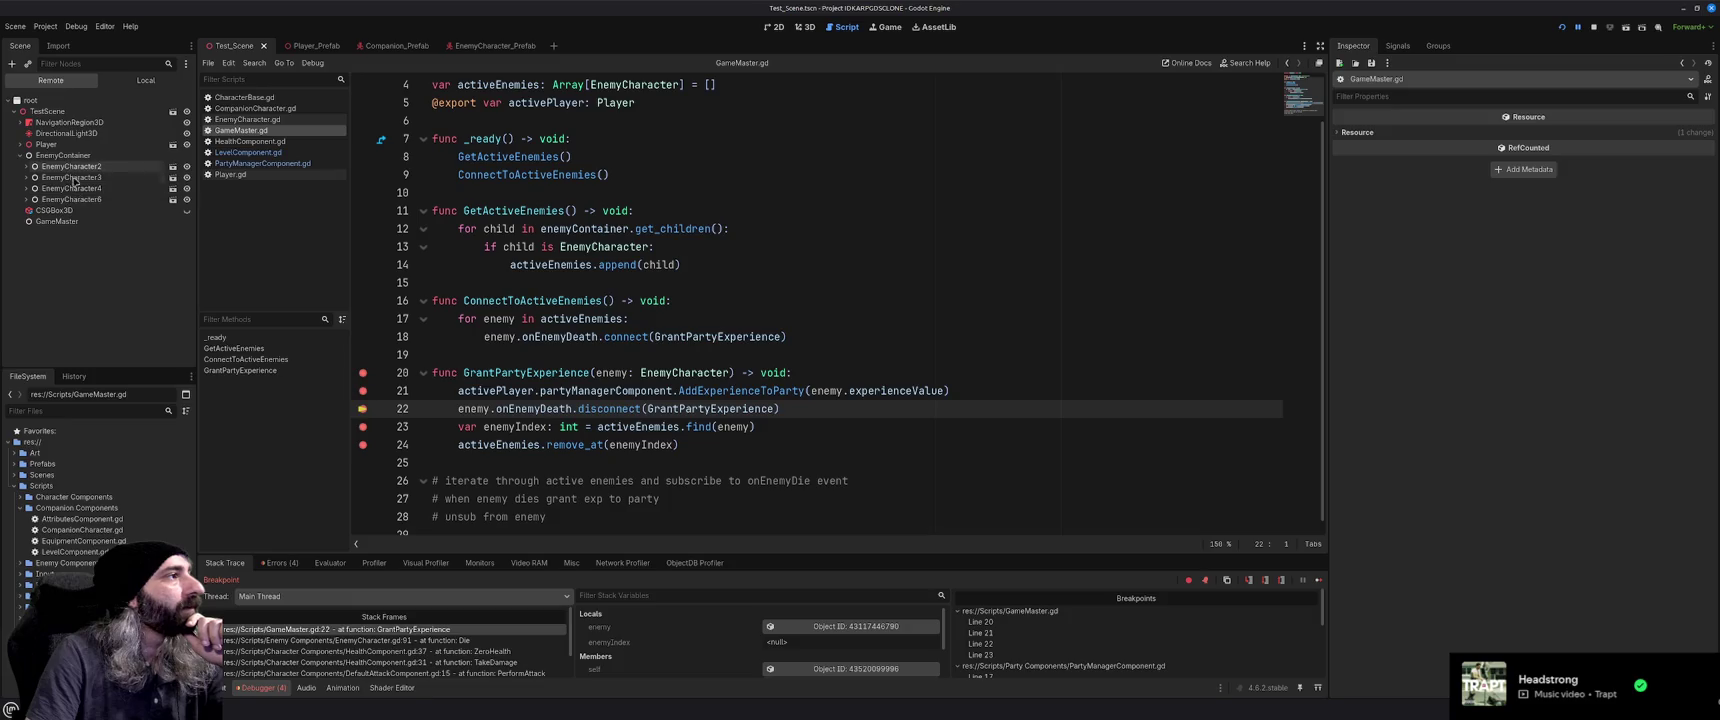
Step through GrantPartyExperience for the third enemy kill, awarding 10 experience via AddExperienceToParty
left_click(1318, 580)
left_click(1318, 580)
left_click(1318, 580)
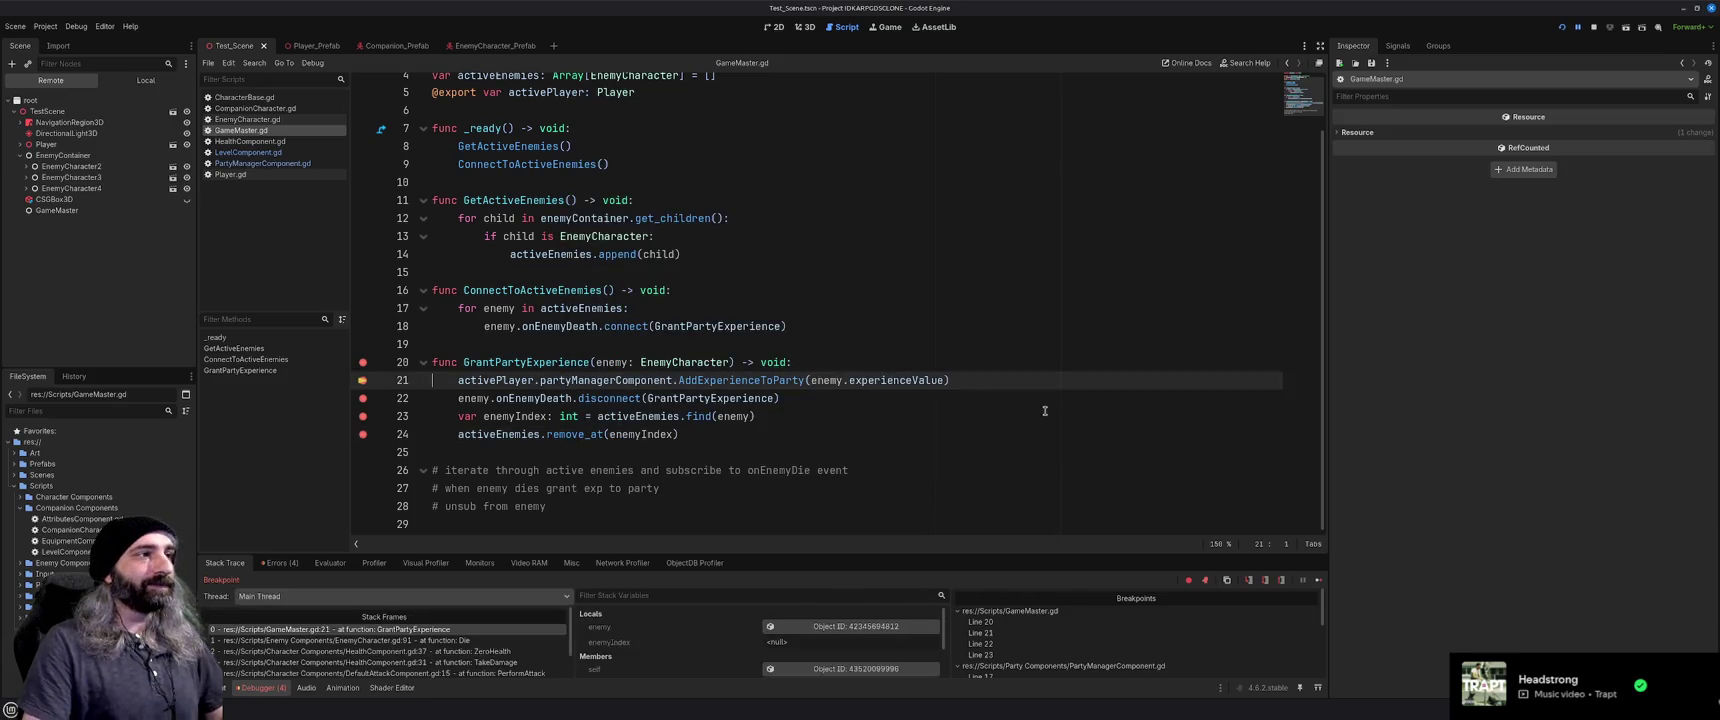
left_click(1318, 580)
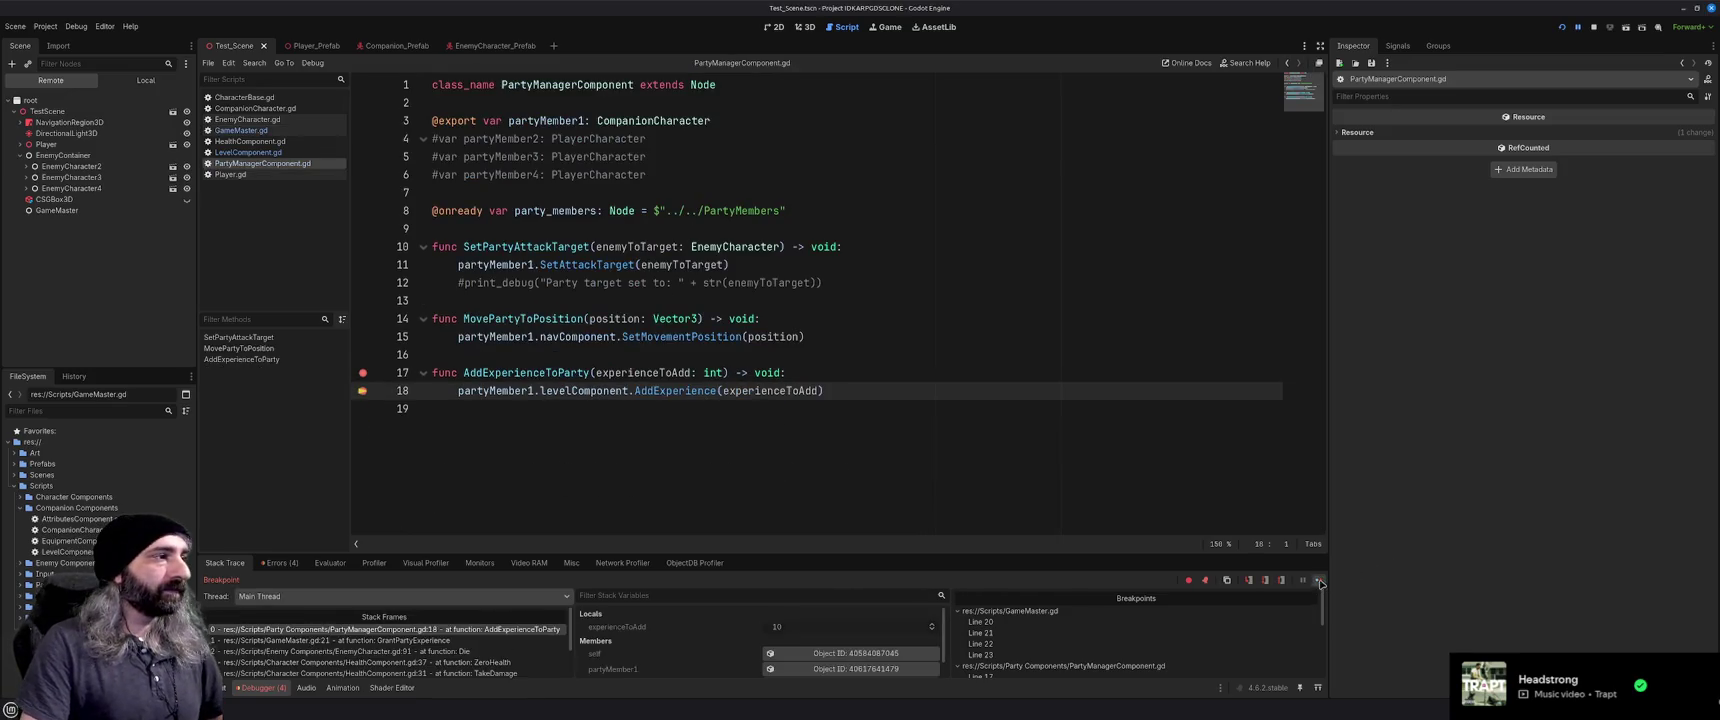
left_click(1319, 581)
left_click(1319, 581)
left_click(1319, 581)
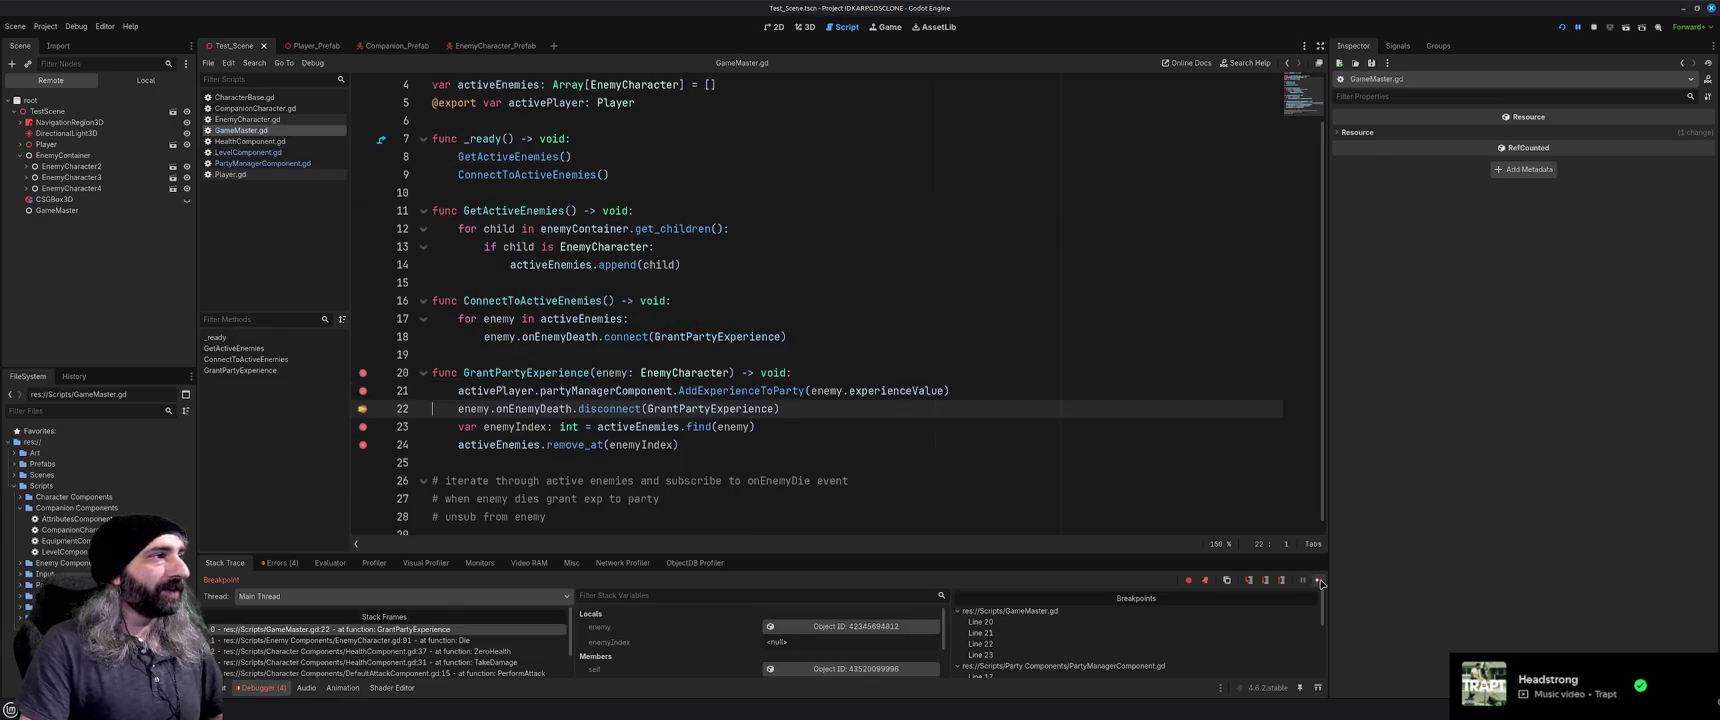
left_click(1319, 581)
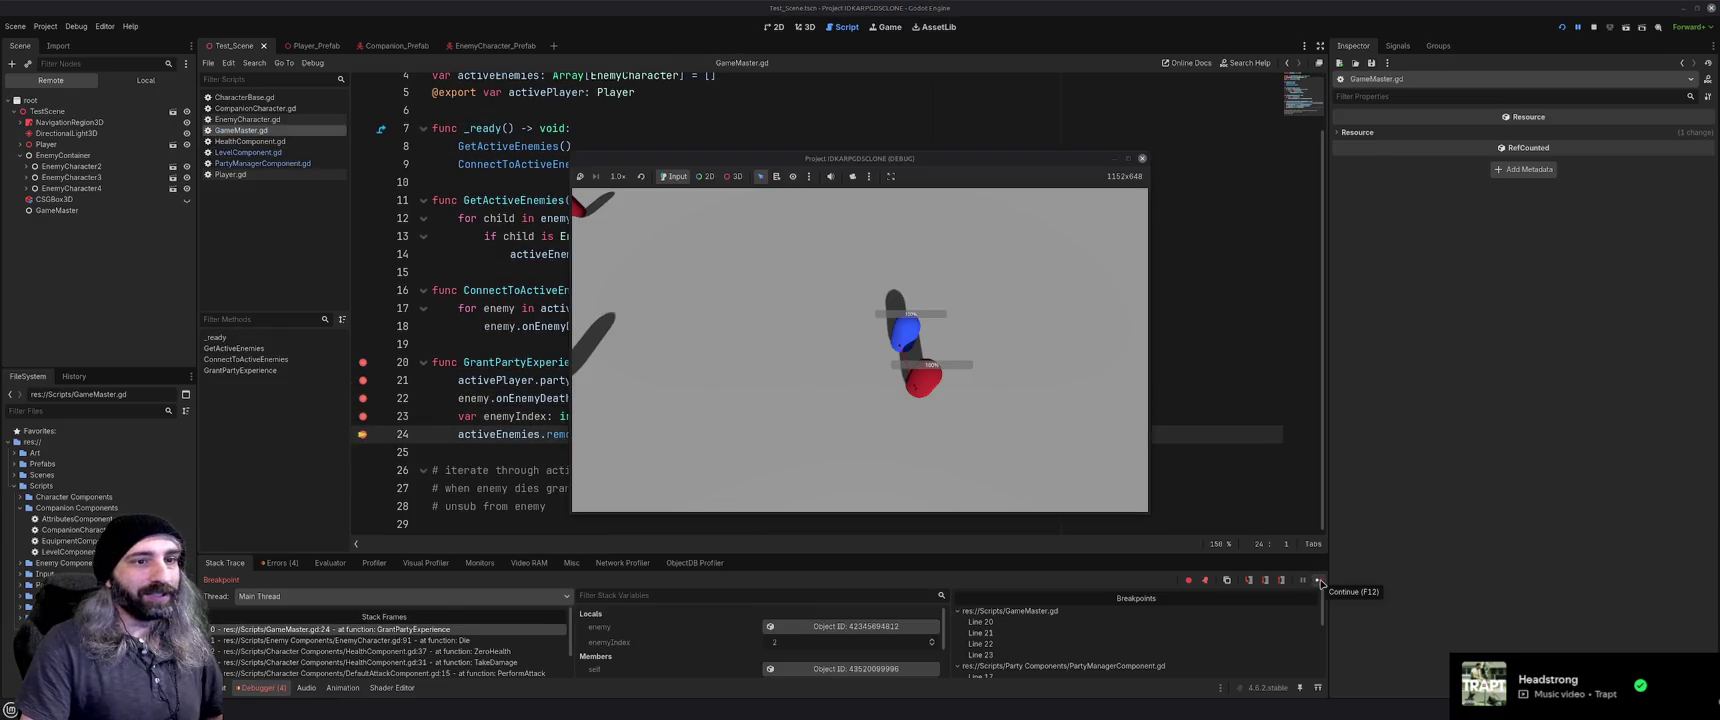
Resume to finish the kill, close the game, rerun and stop it, then save the scene
left_click(1319, 581)
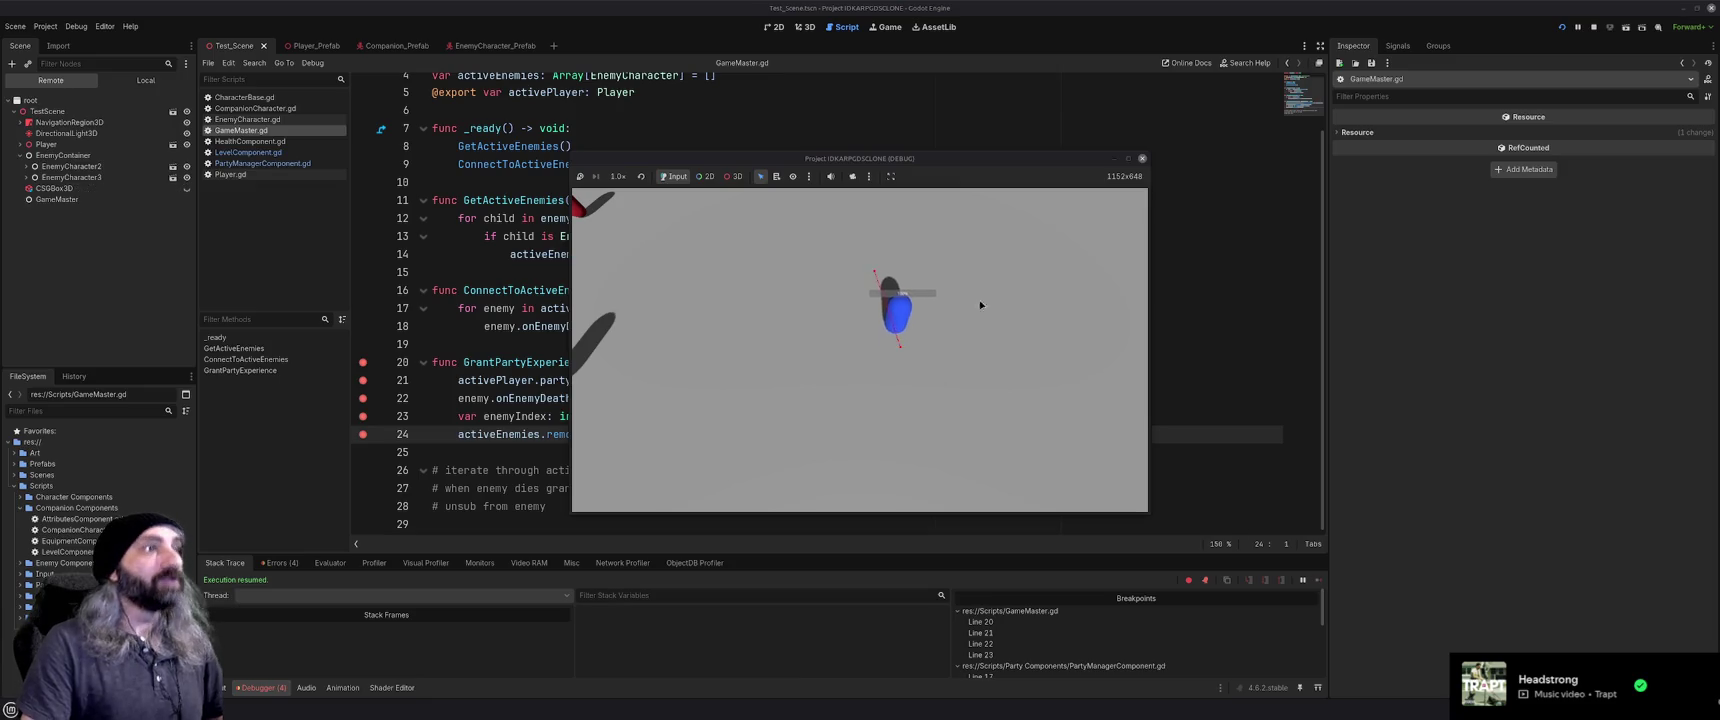
left_click(1142, 158)
key("F5")
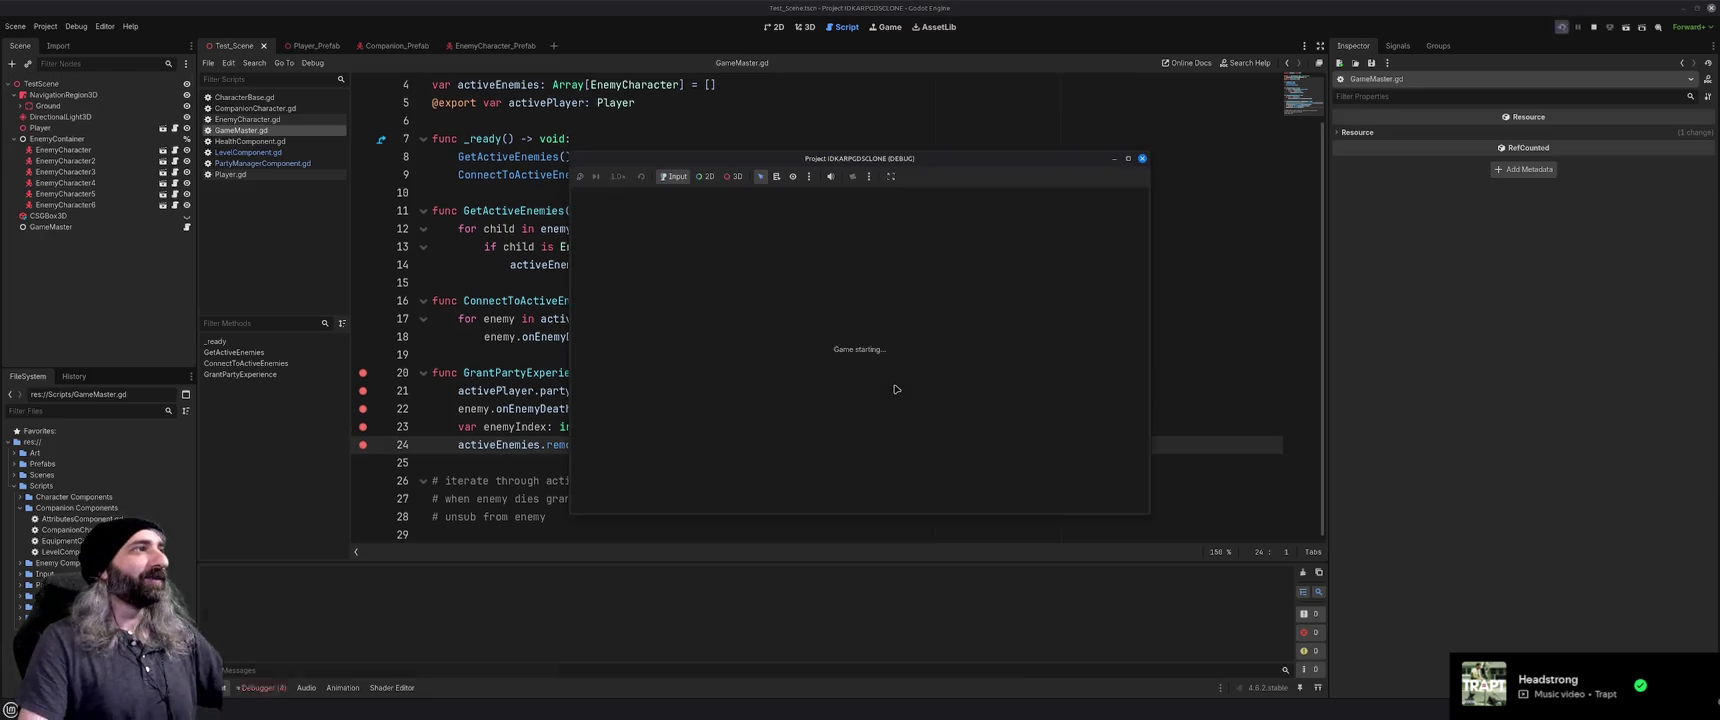
left_click(1142, 158)
left_click(740, 286)
key("ctrl+s")
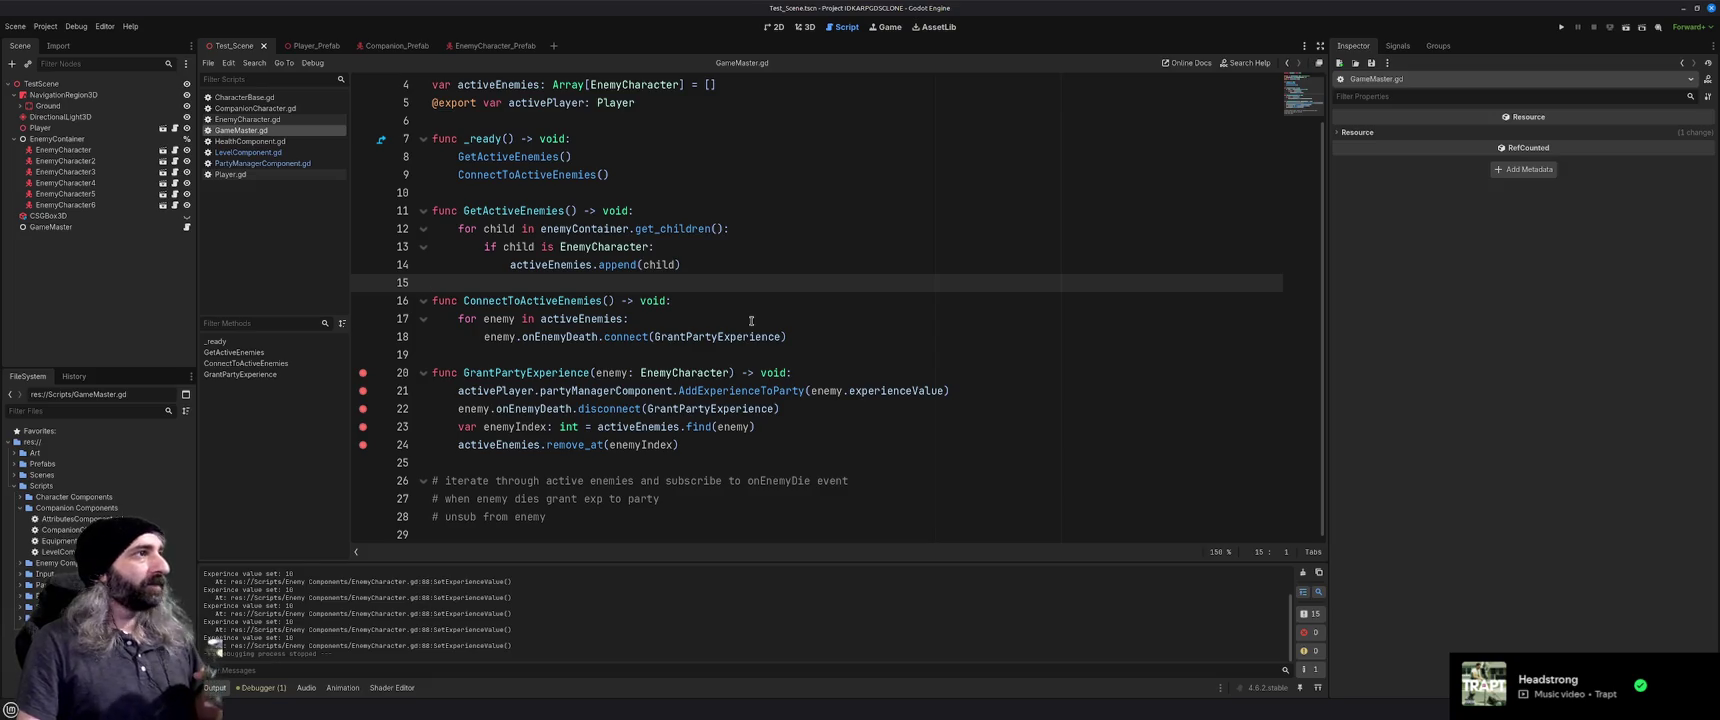
Switch to the 3D workspace to see Test_Scene's blue player and six red enemy capsules
left_click(812, 28)
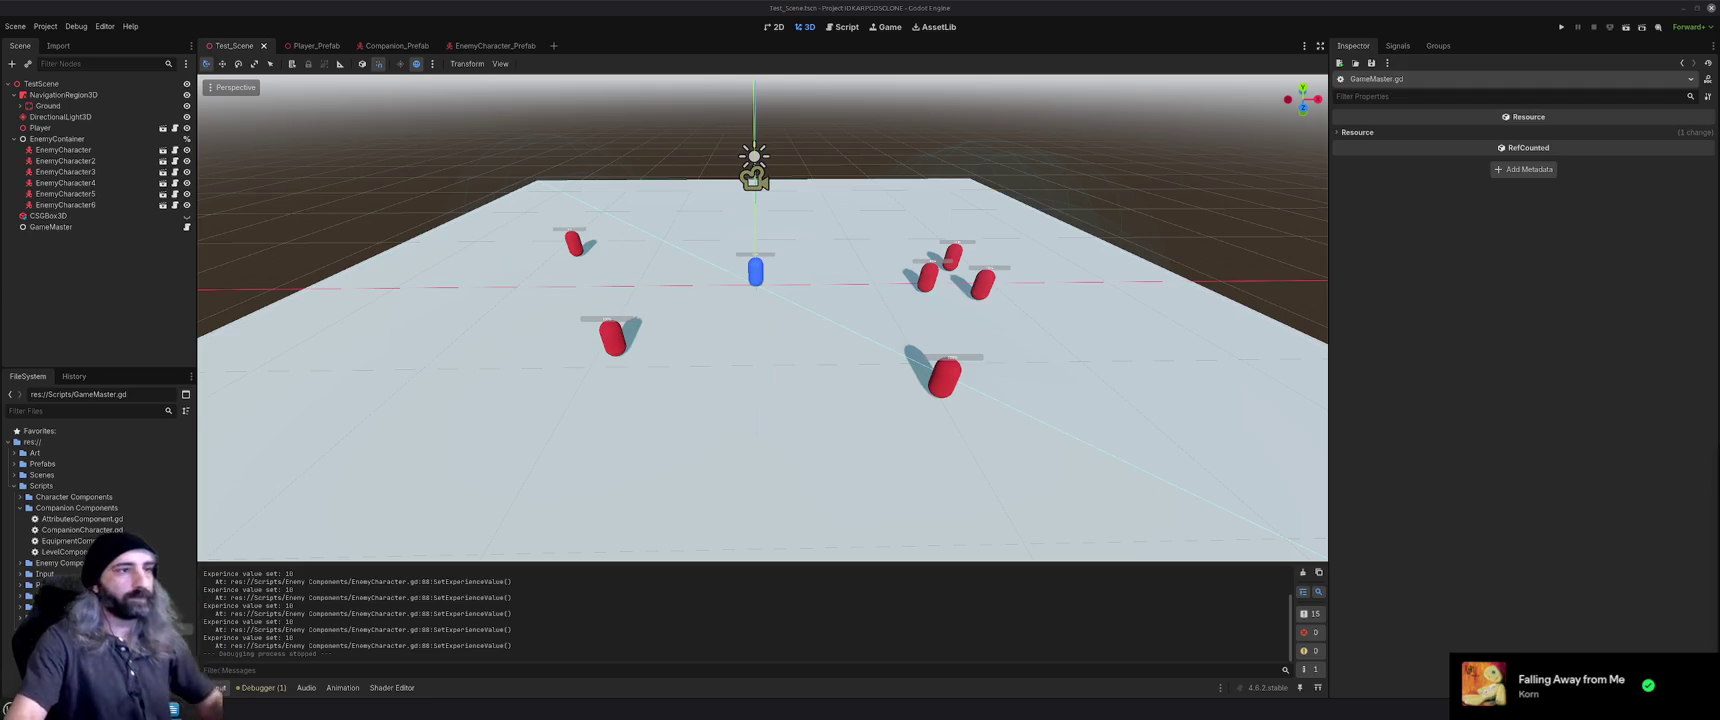
Orbit and zoom the 3D test scene, then run the game in a debug window
mouse_move(844, 308)
left_mouse_down()
mouse_move(866, 282)
mouse_move(855, 310)
left_mouse_up()
scroll(762, 317, "up", 5)
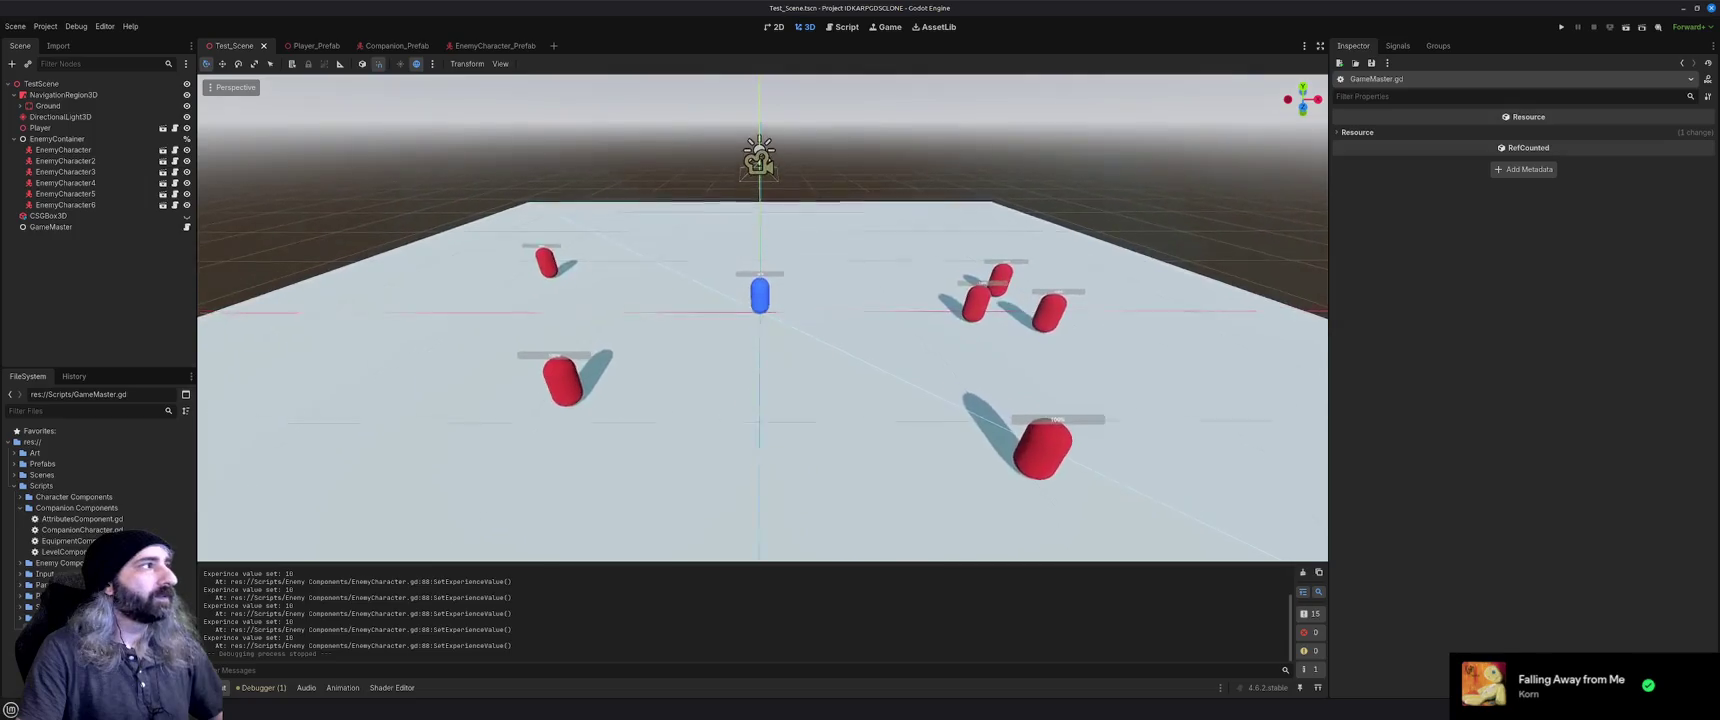
scroll(838, 304, "up", 2)
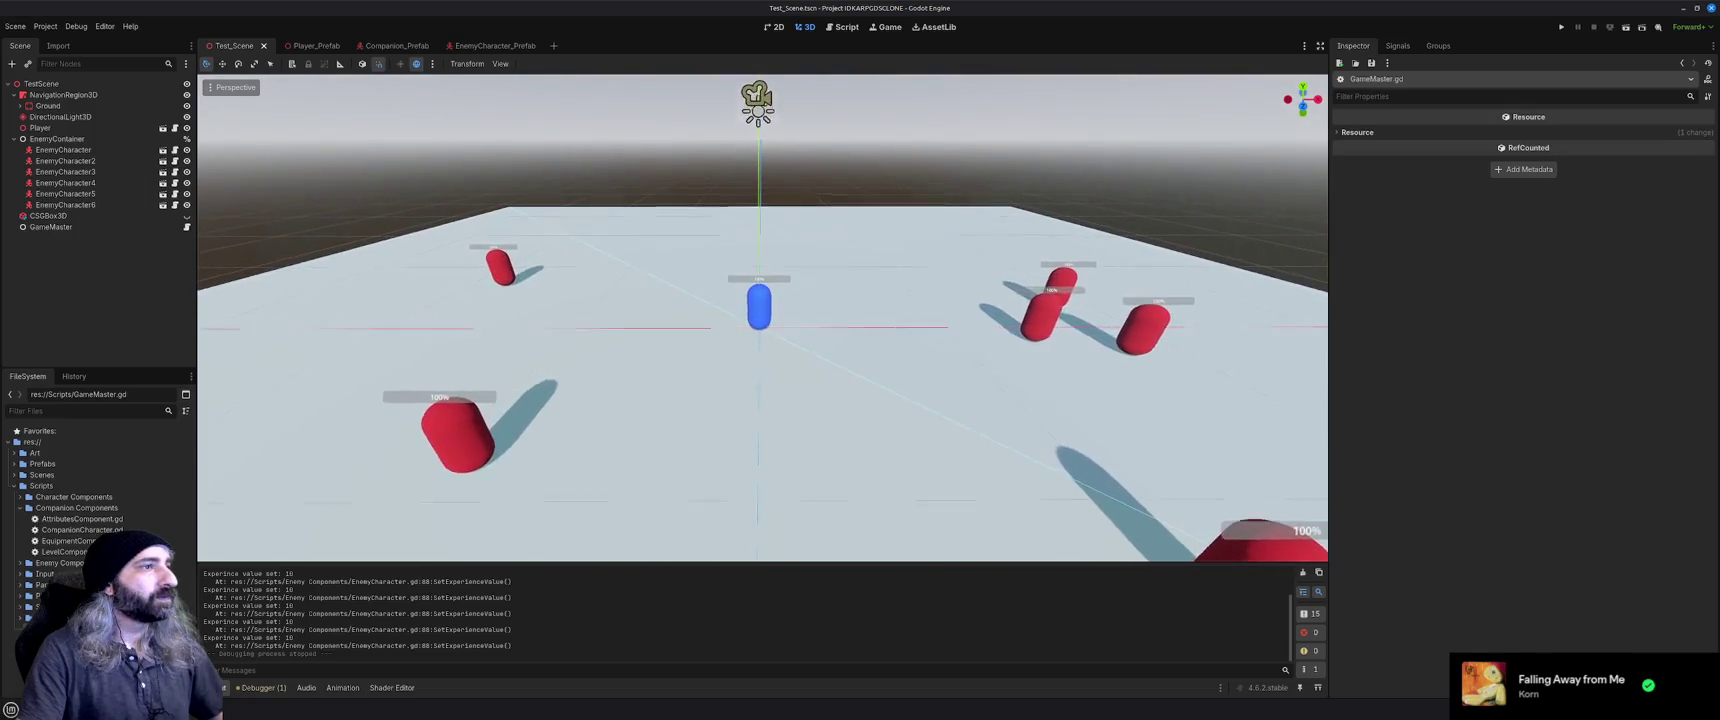
key("F5")
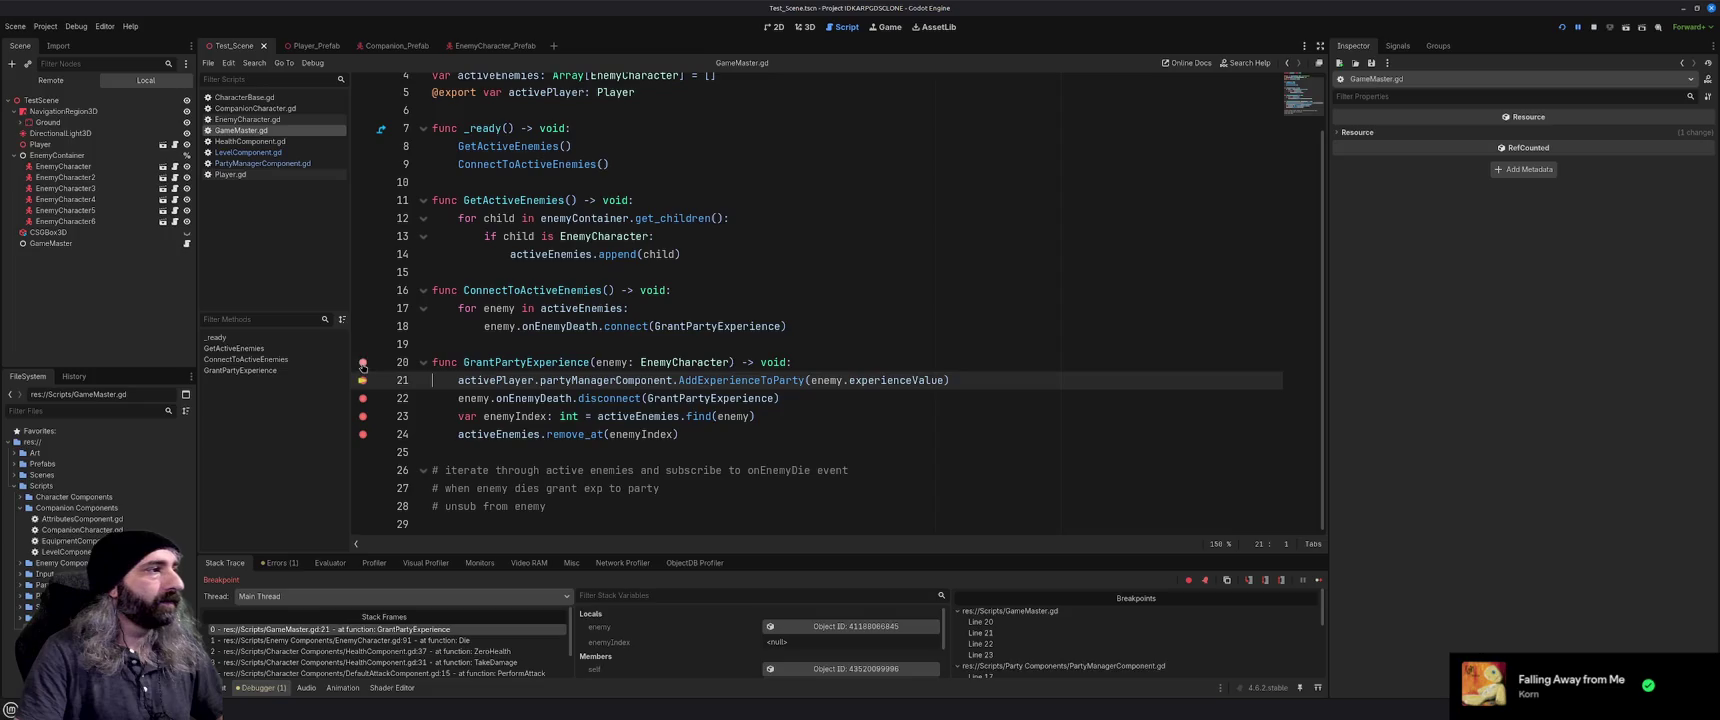
Remove the five GameMaster.gd breakpoints on lines 20–24 in GrantPartyExperience
left_click(363, 362)
left_click(363, 380)
left_click(363, 398)
left_click(363, 416)
left_click(363, 434)
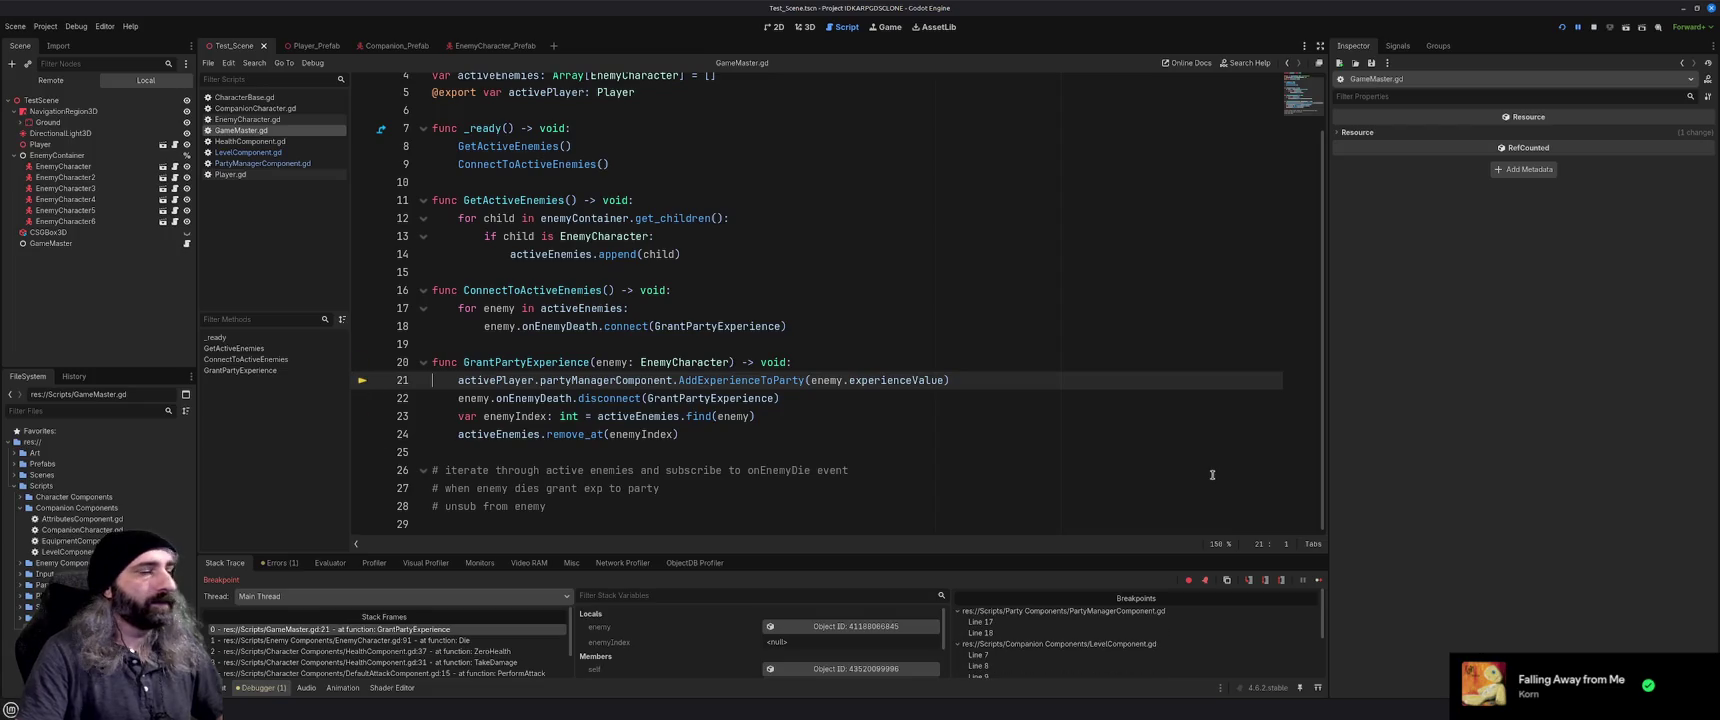
Turn on Skip Breakpoints, resume, and defeat the red enemies in the game
left_click(1188, 584)
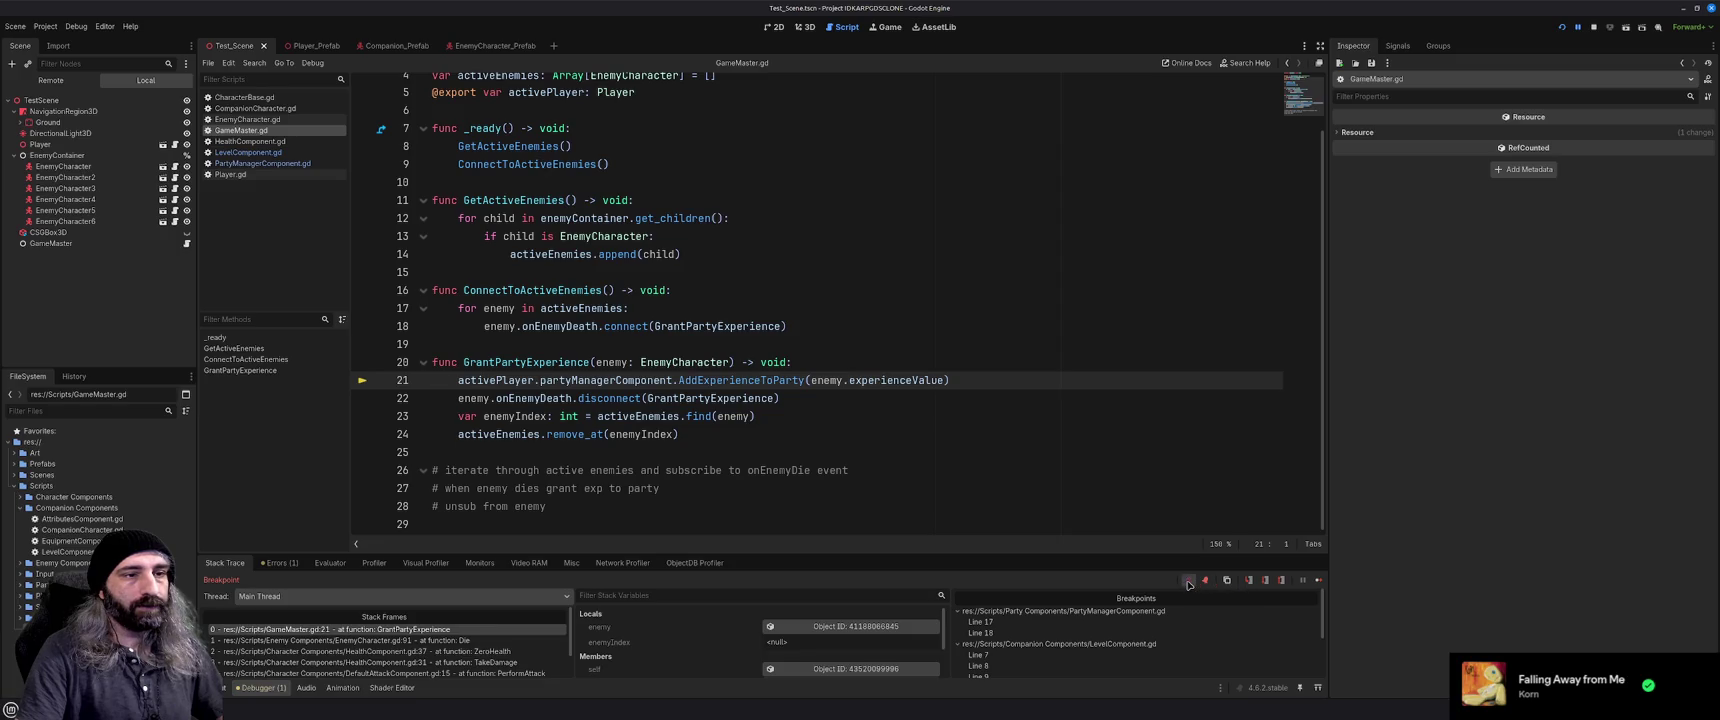
left_click(1319, 580)
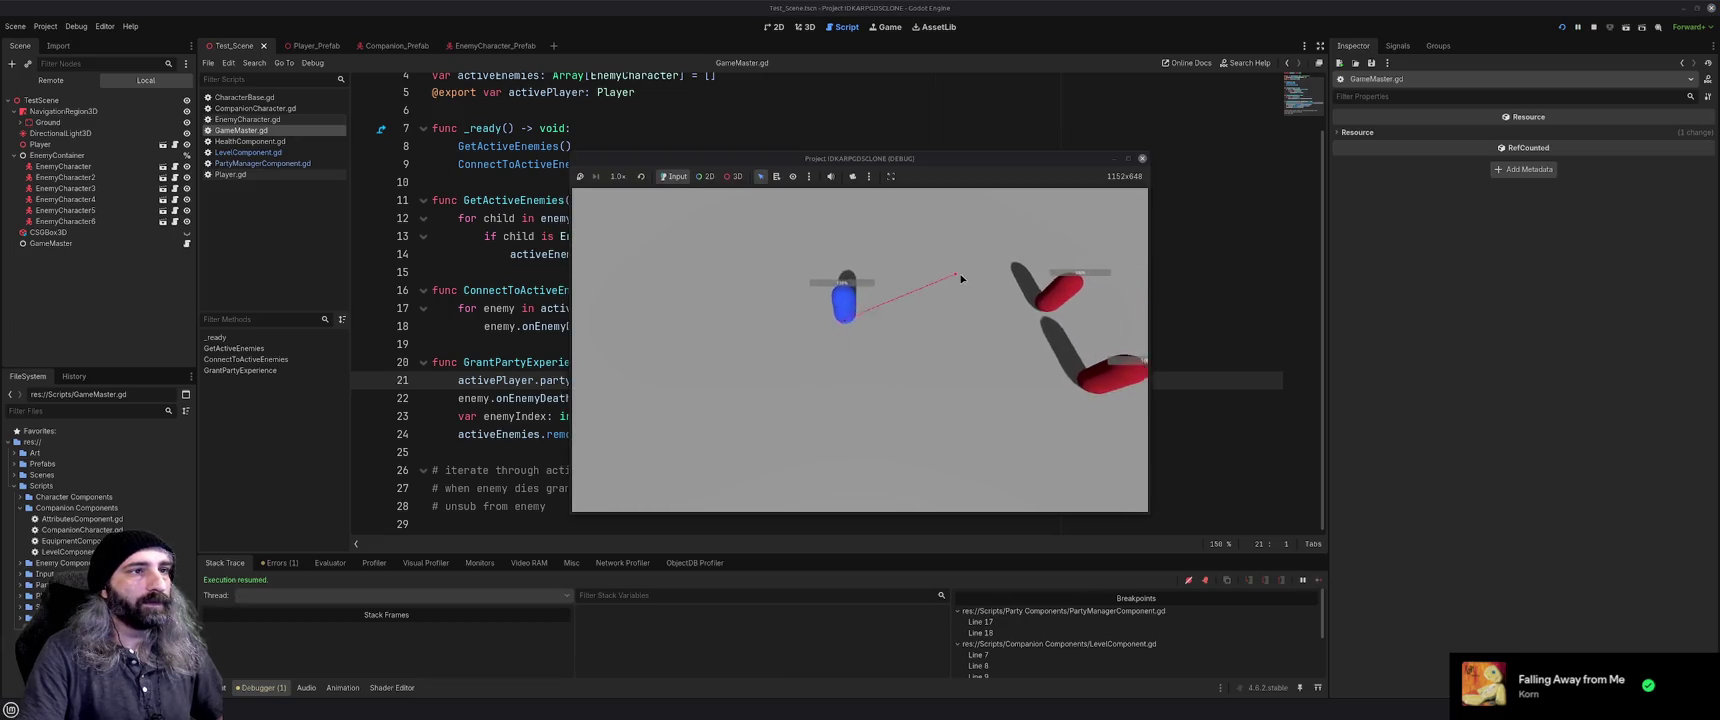
left_click(1015, 327)
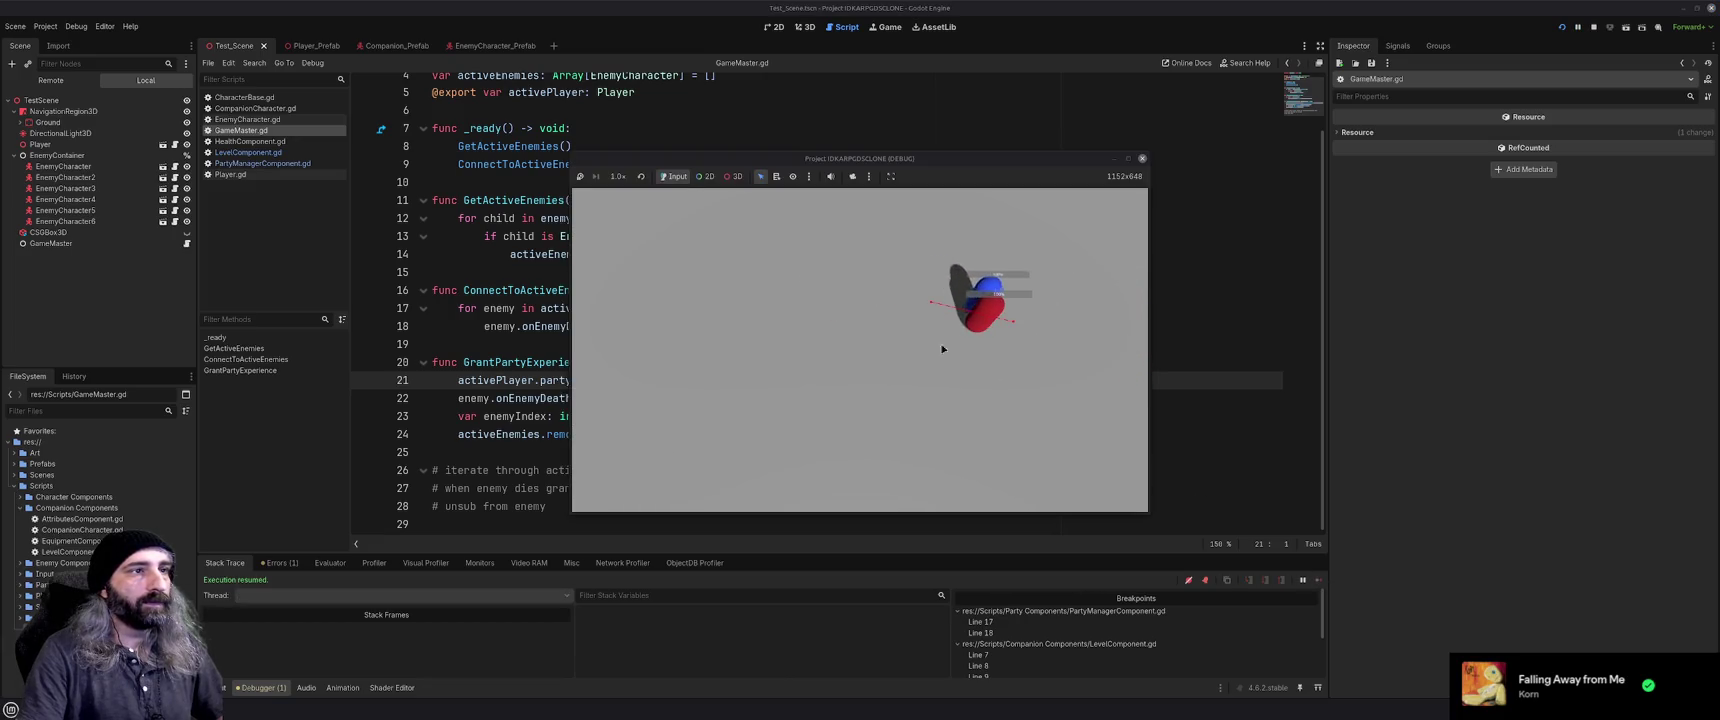
left_click(916, 366)
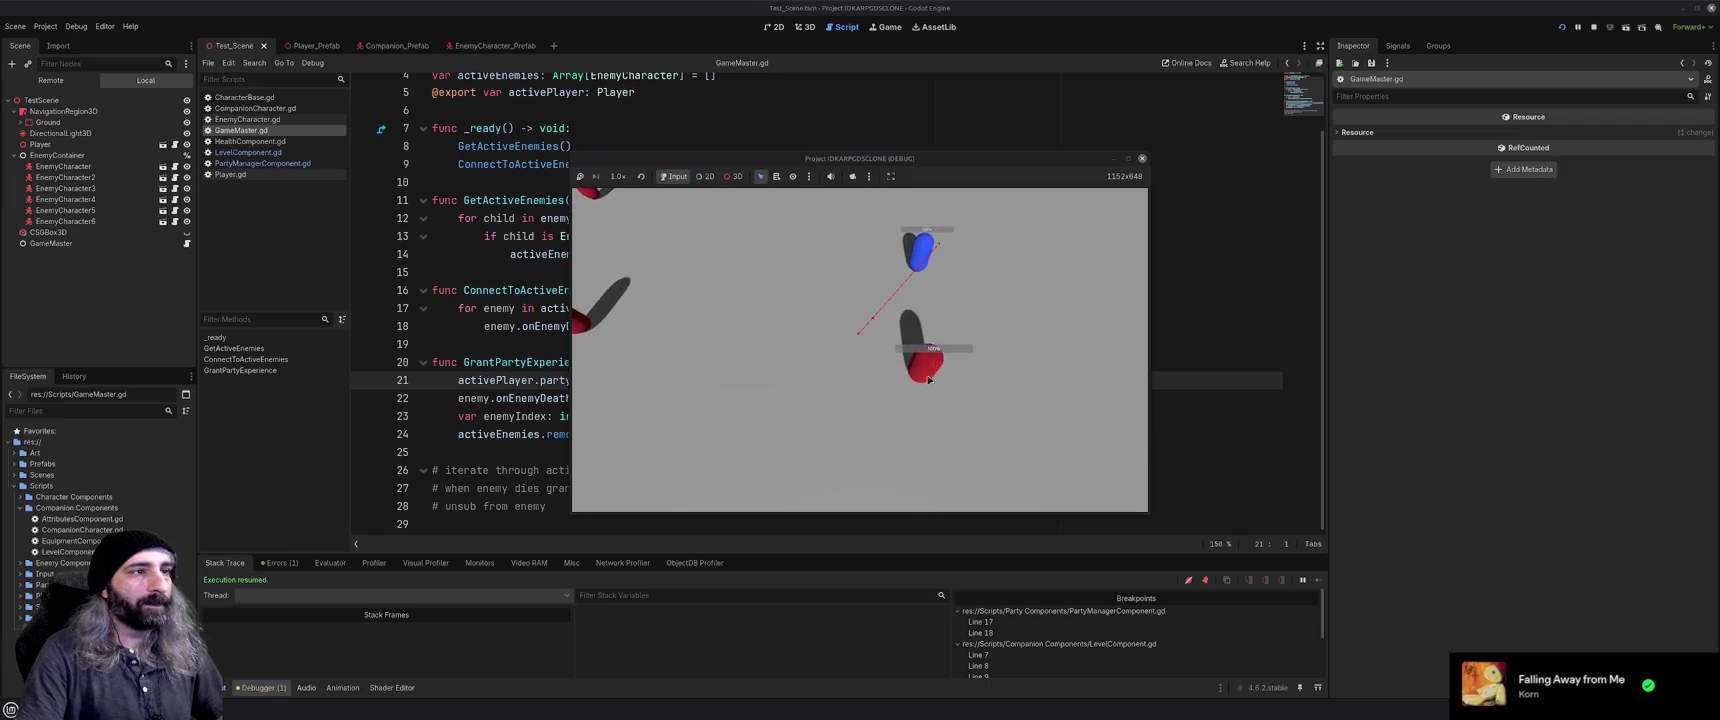
left_click(921, 337)
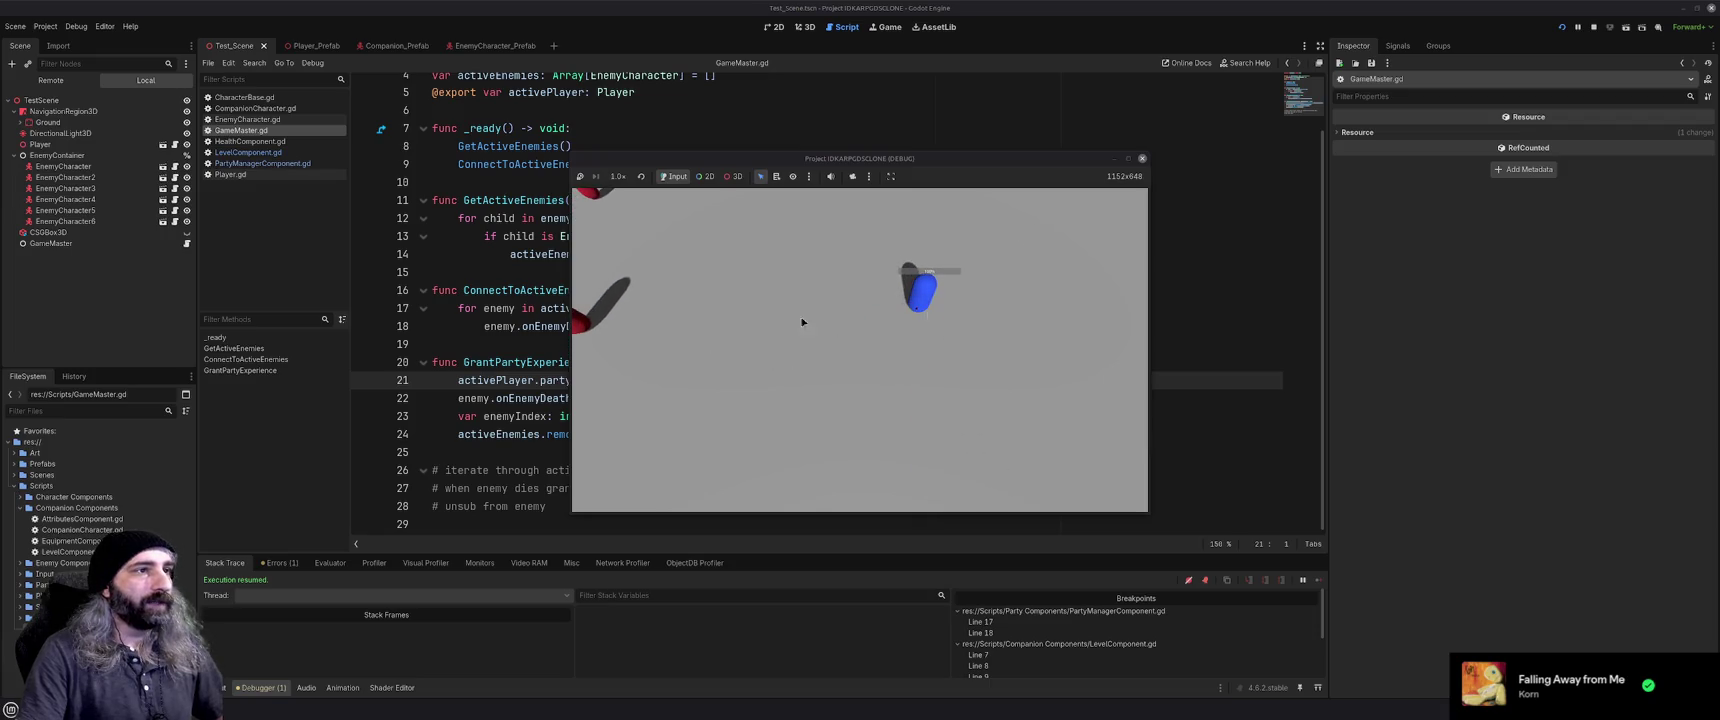
left_click(758, 329)
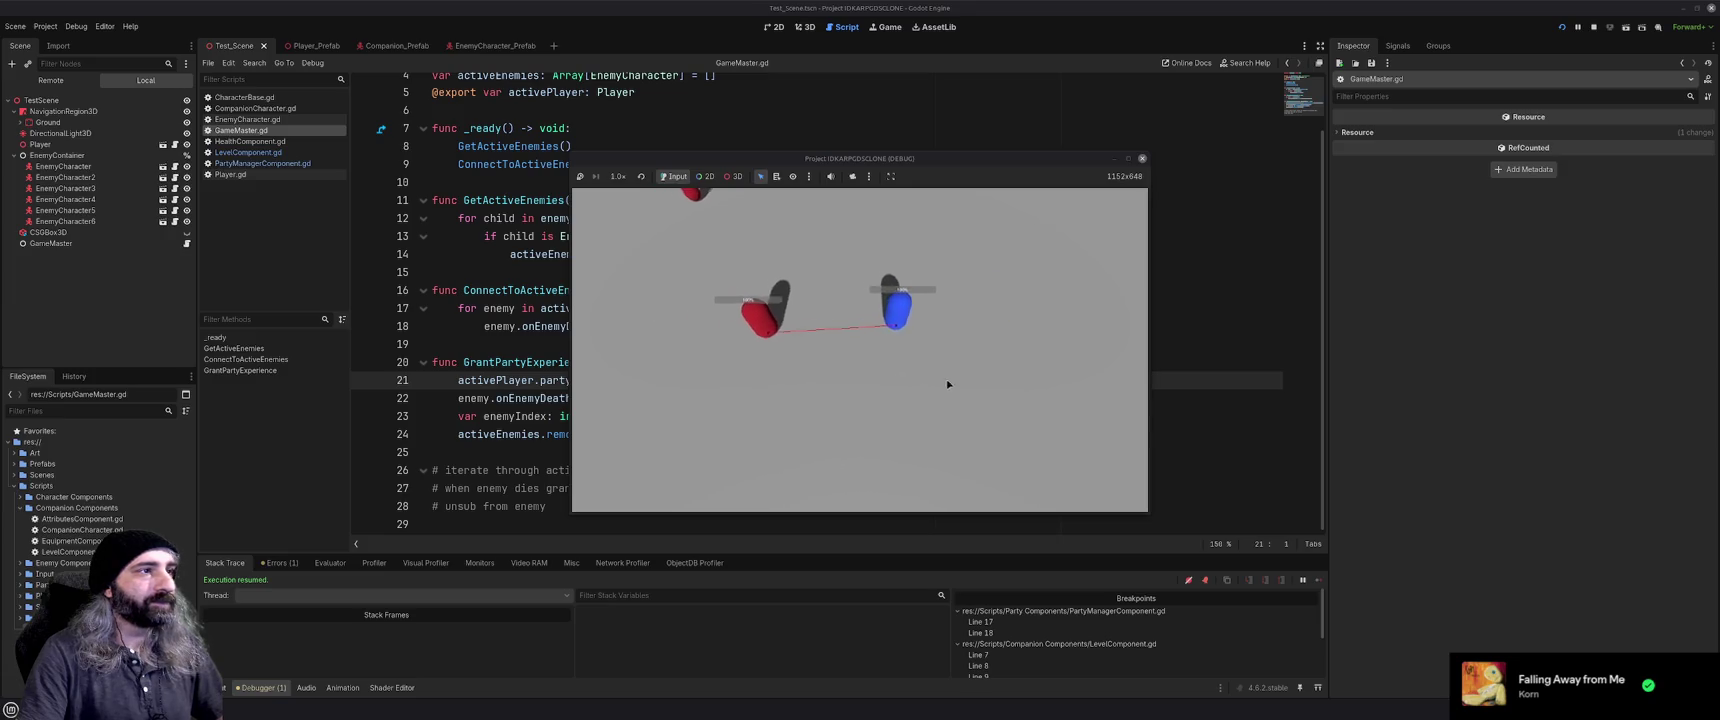
left_click(712, 200)
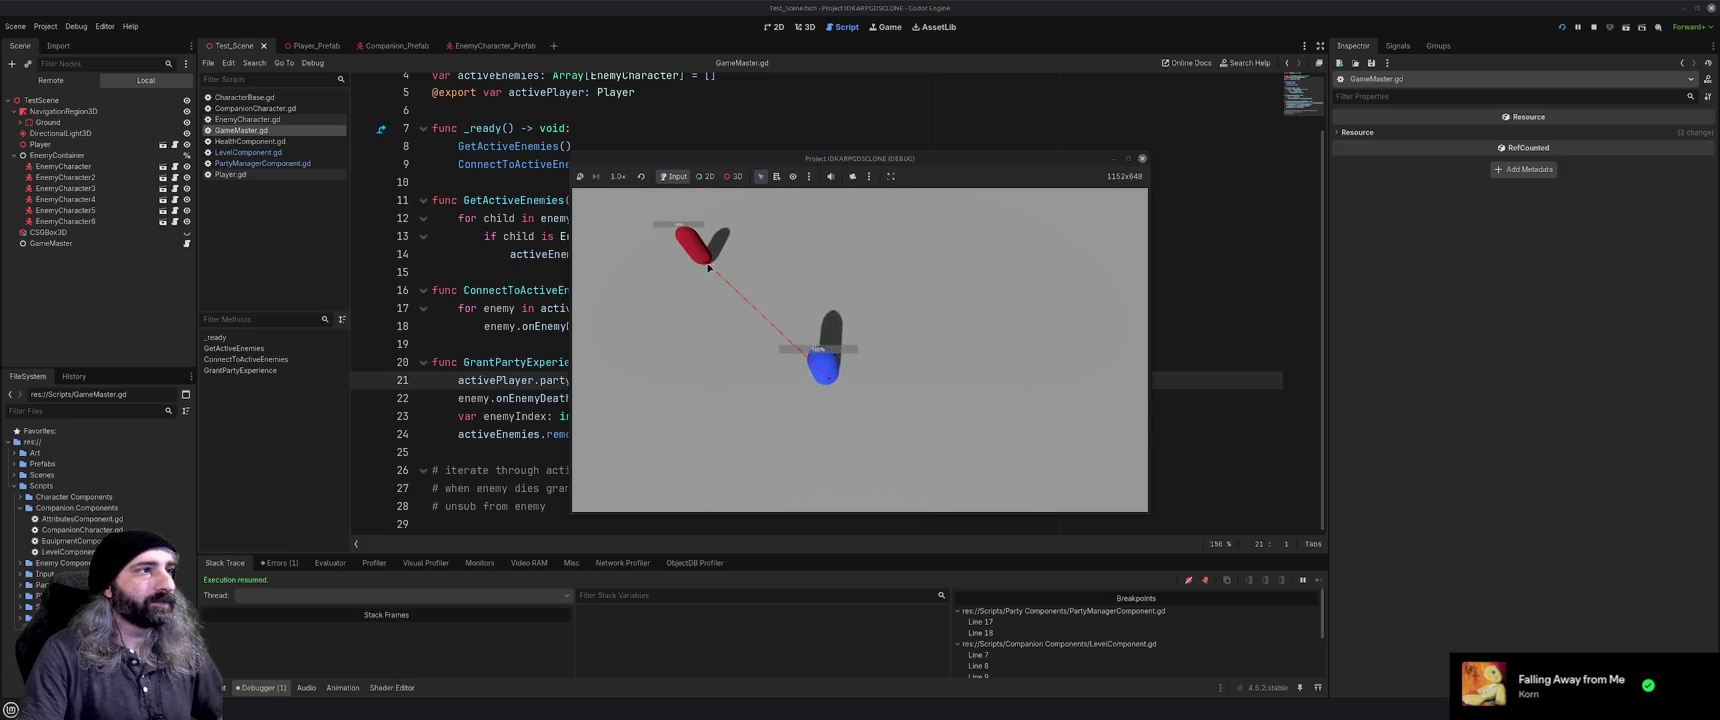
Close the game window and save the scene from GameMaster.gd
left_click(1142, 158)
left_click(838, 290)
key("ctrl+s")
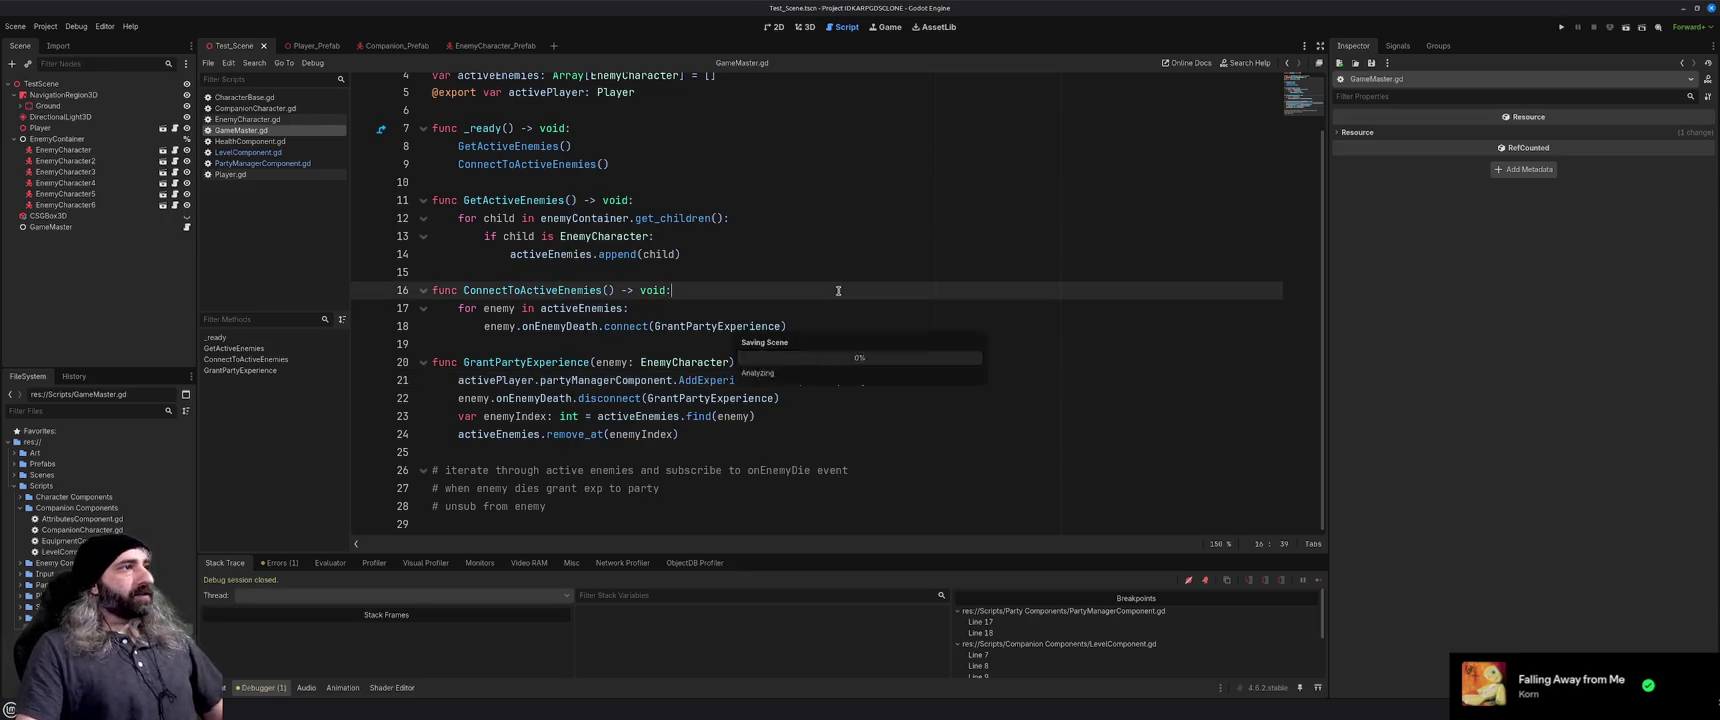
Delete the leftover comment lines 26–28 from GameMaster.gd, then bring up CharacterBase.gd
scroll(814, 300, "up", 2)
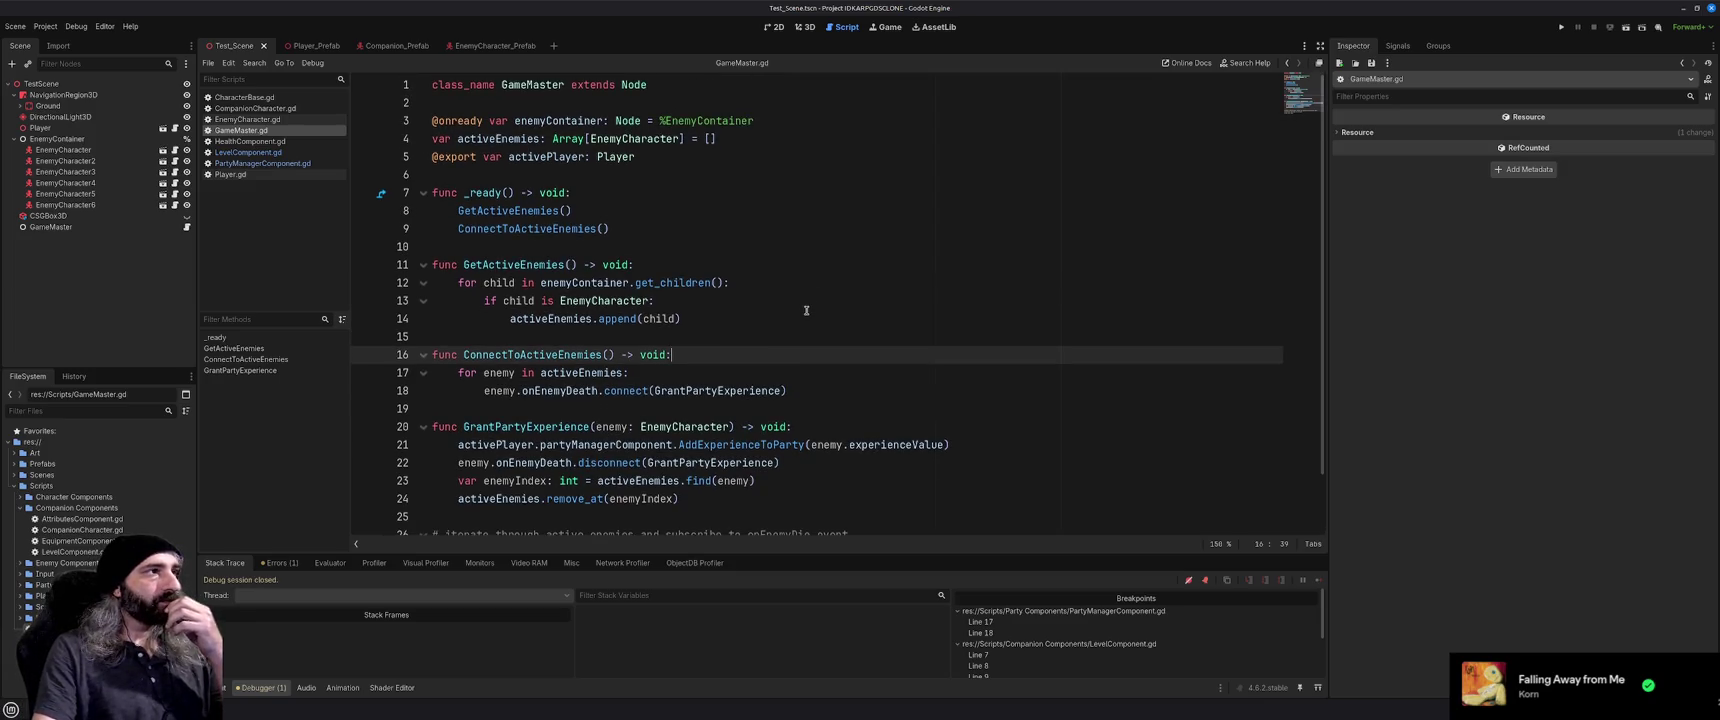
scroll(806, 310, "down", 2)
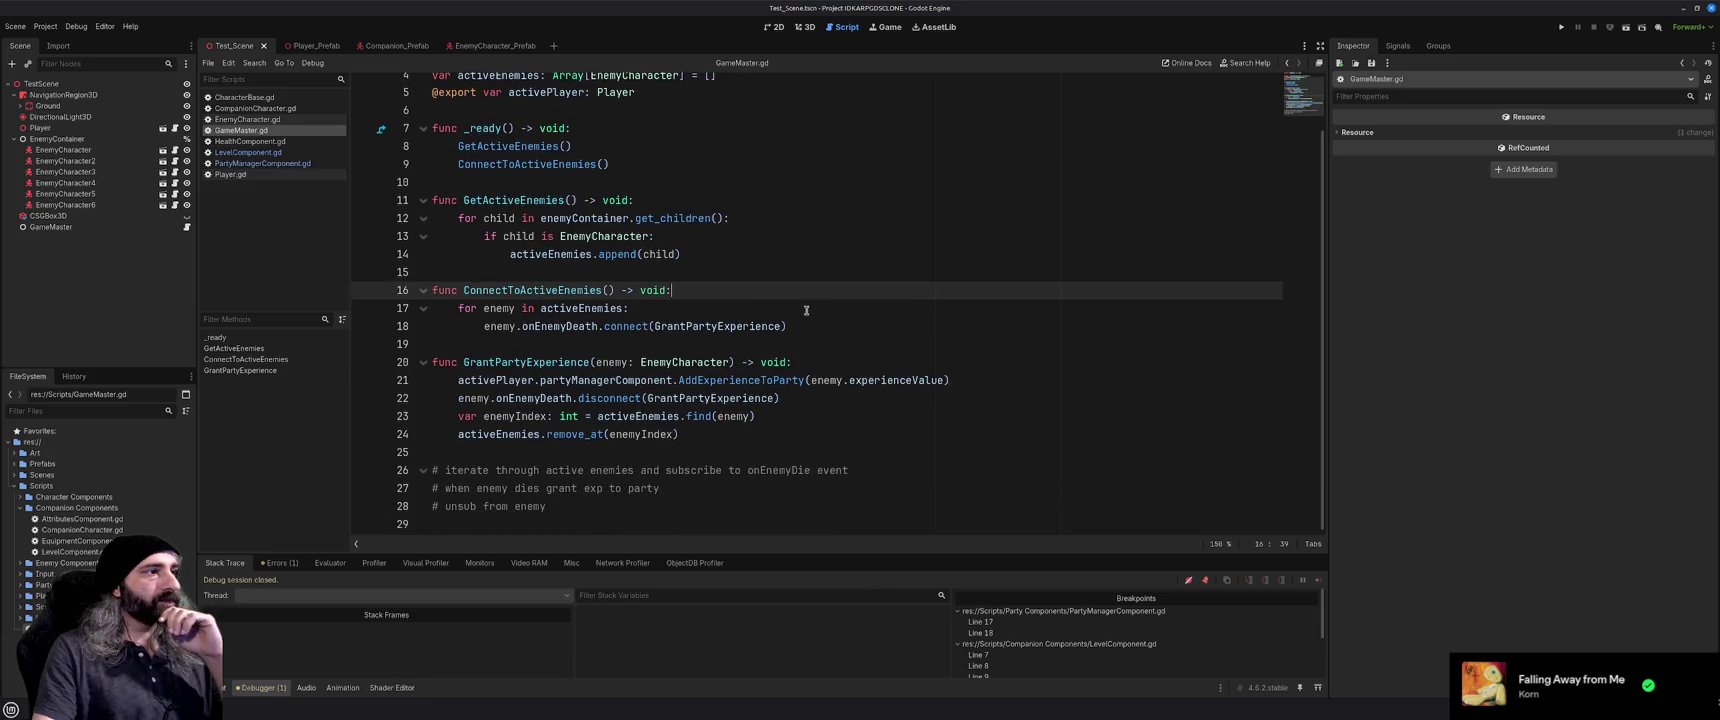
left_click_drag(610, 511, 390, 472)
key("BackSpace")
key("BackSpace")
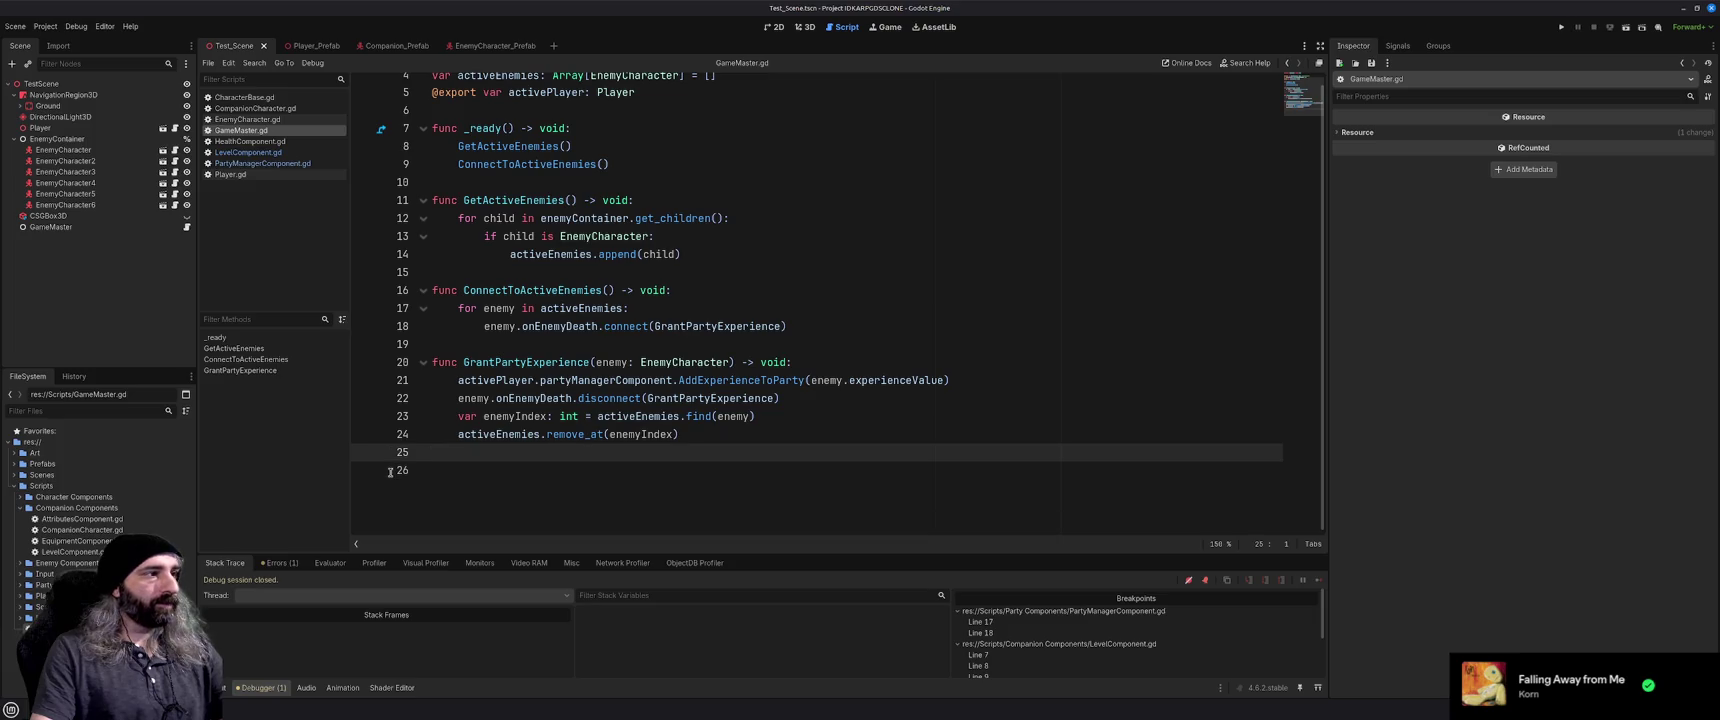
key("BackSpace")
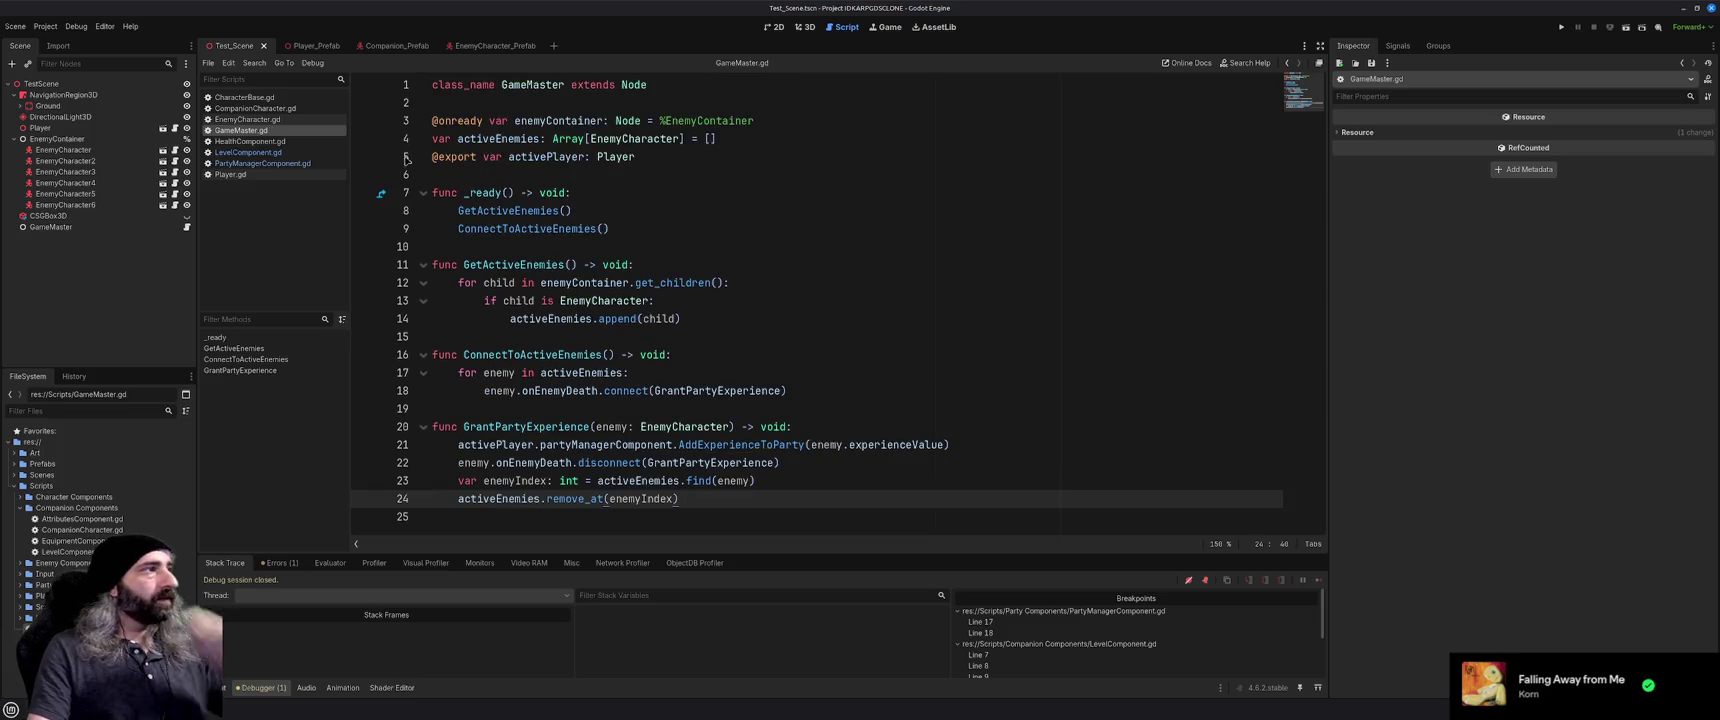
left_click(244, 97)
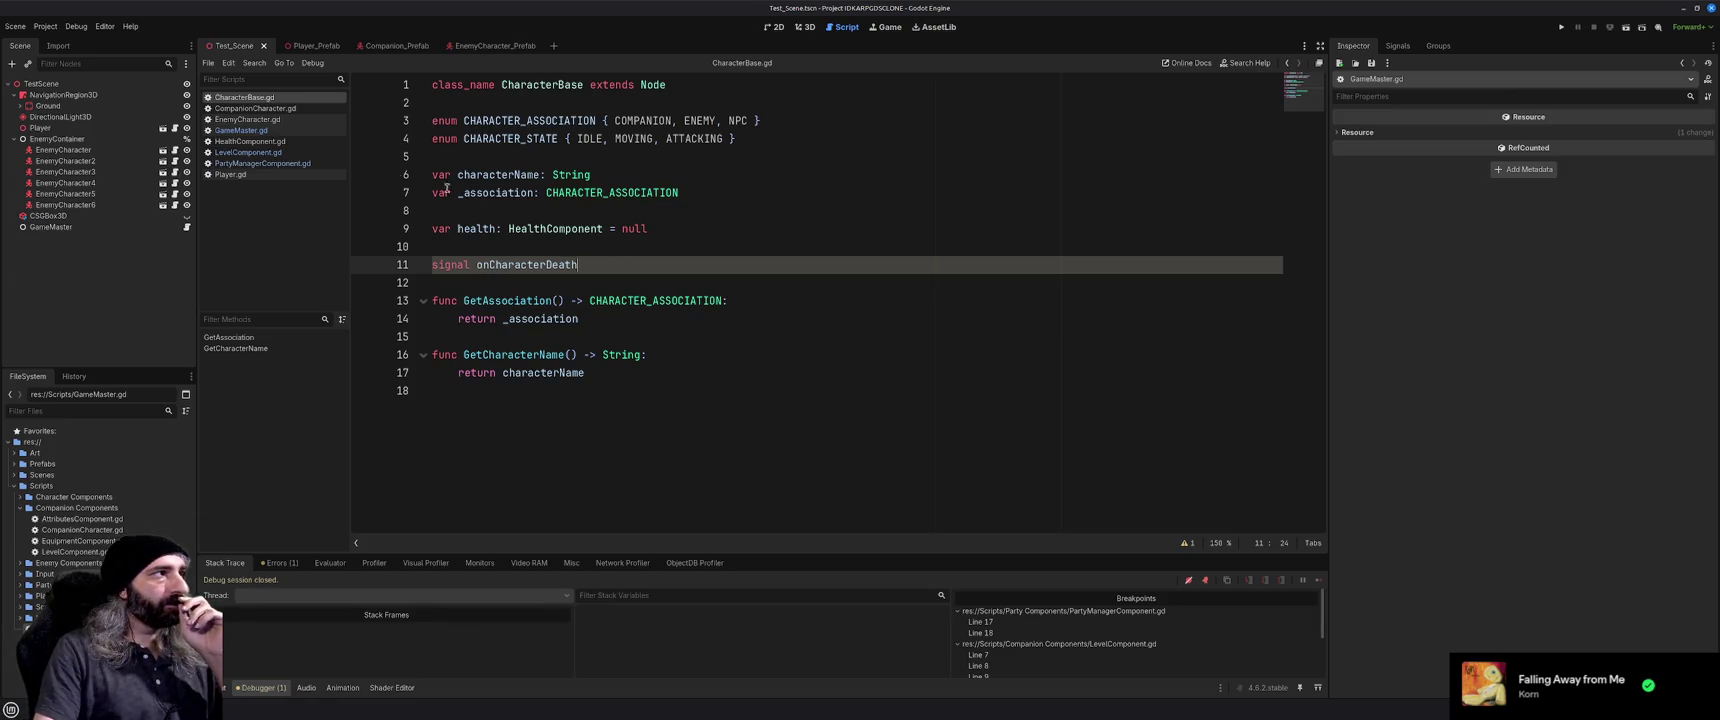
Look through CompanionCharacter.gd and EnemyCharacter.gd, then move GameMaster.gd to the top of the script list
left_click(255, 108)
scroll(628, 345, "down", 8)
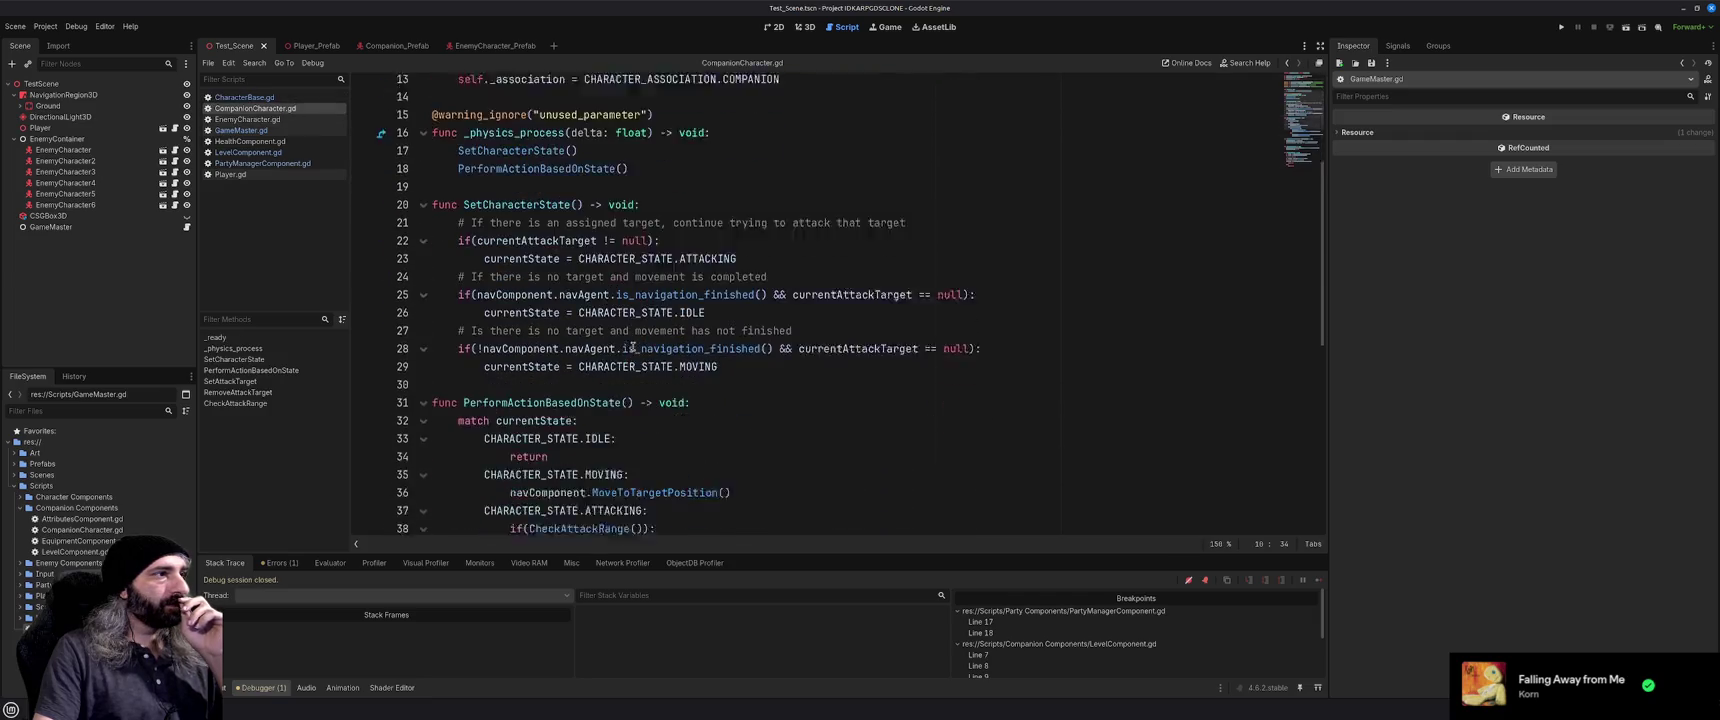
scroll(628, 345, "down", 5)
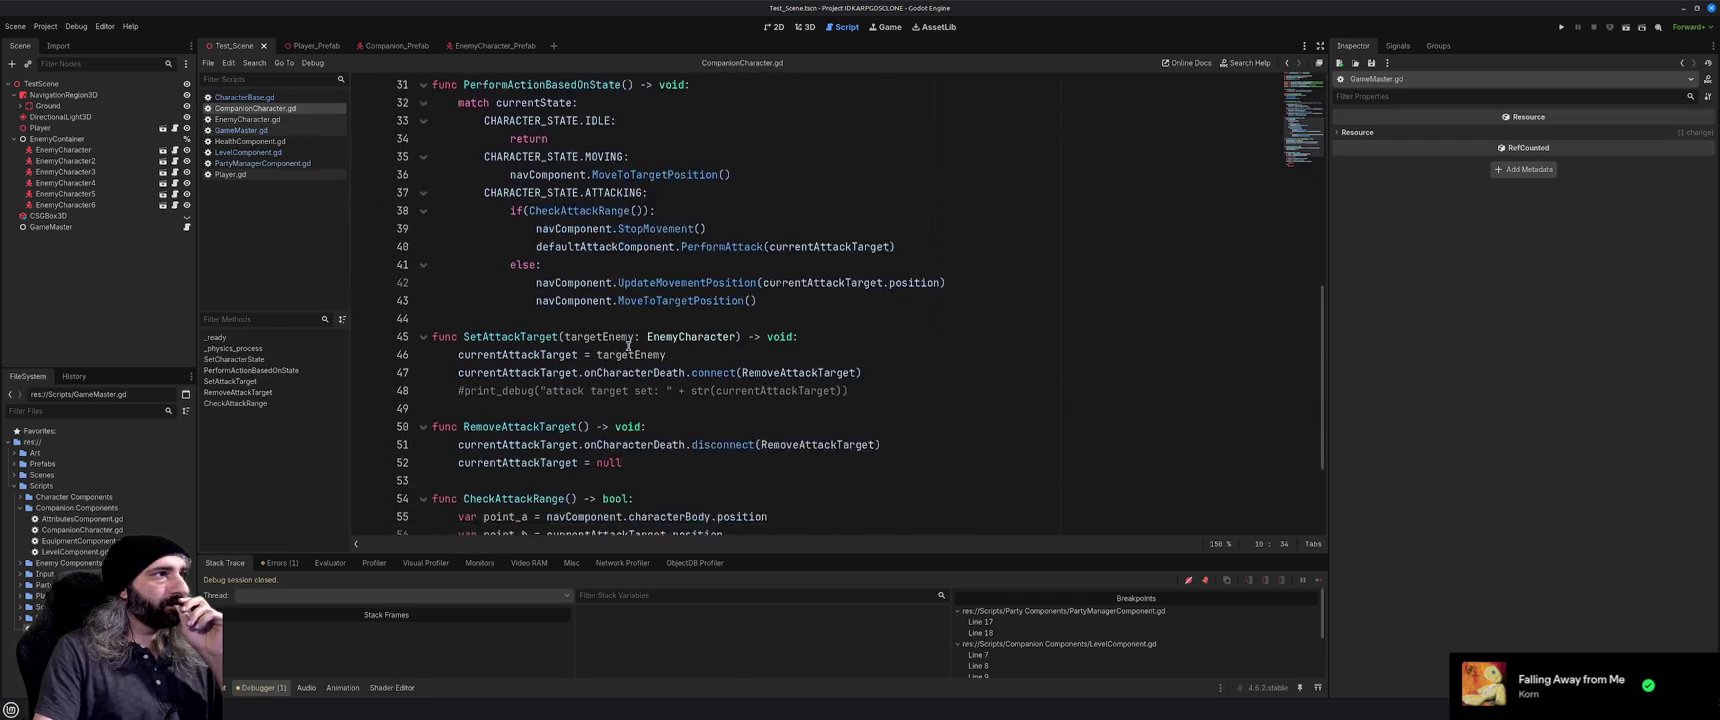
left_click(255, 119)
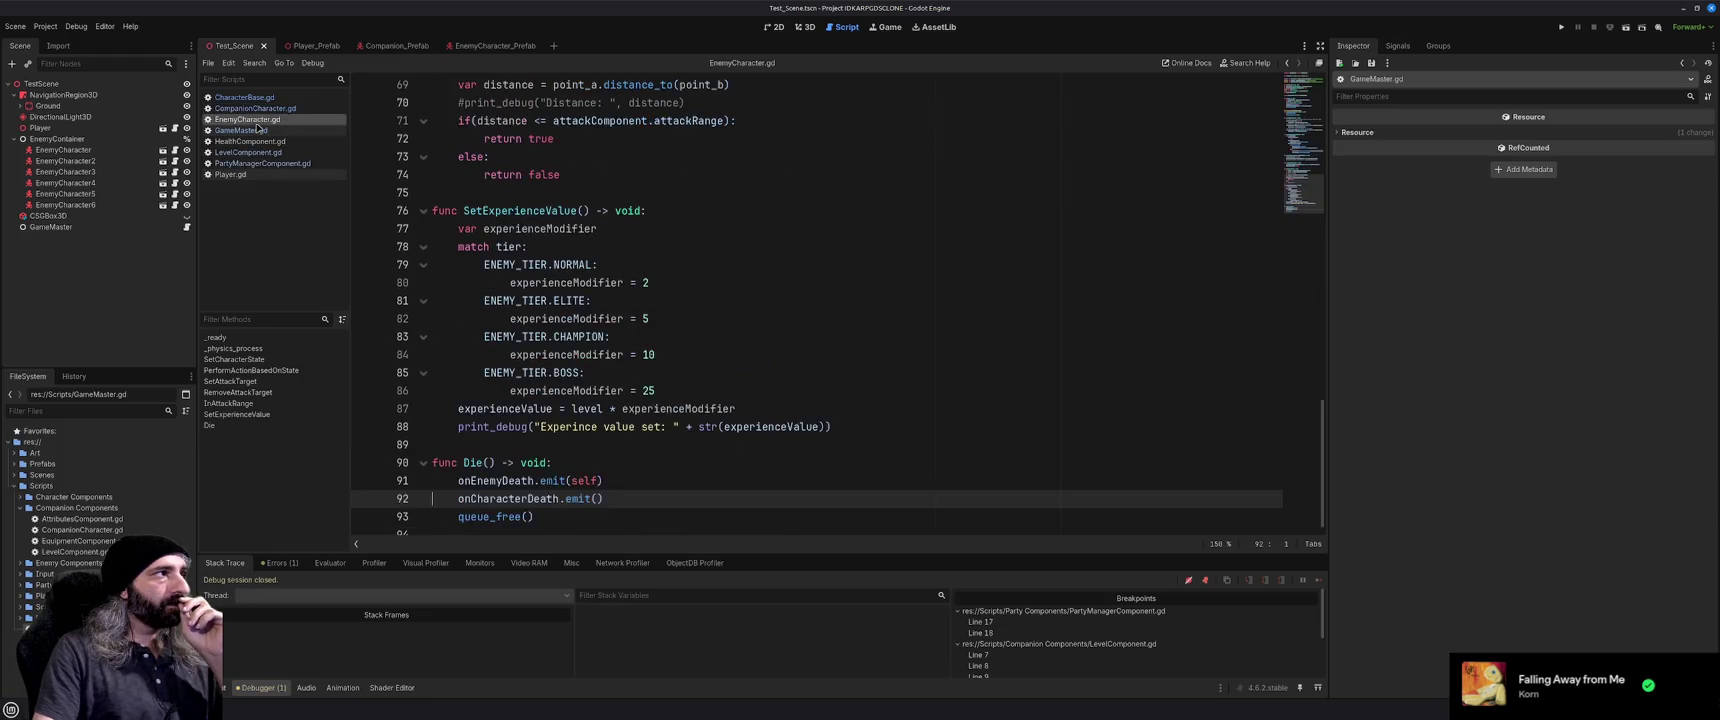
scroll(663, 373, "up", 15)
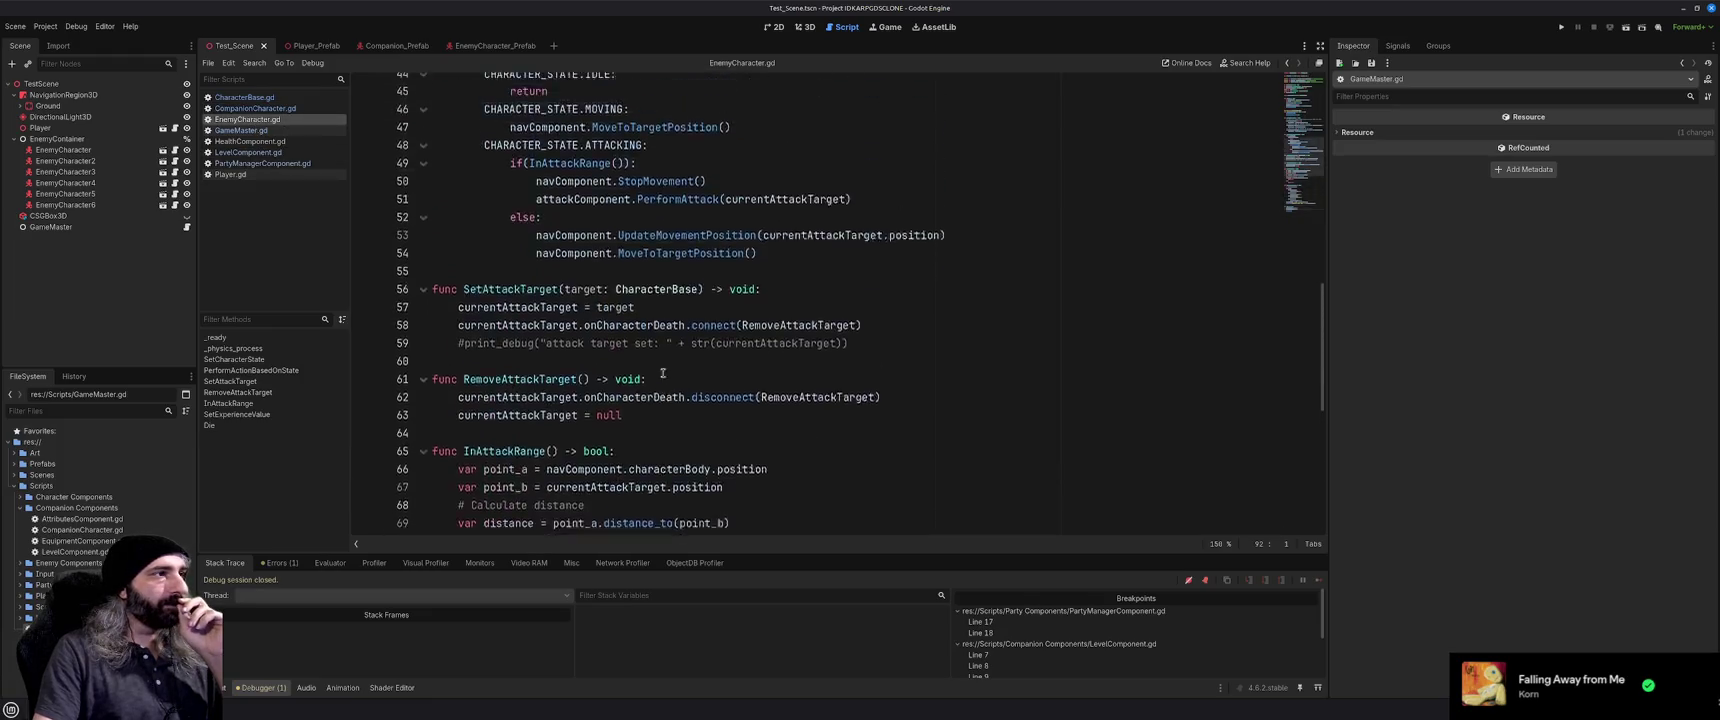
scroll(663, 373, "up", 5)
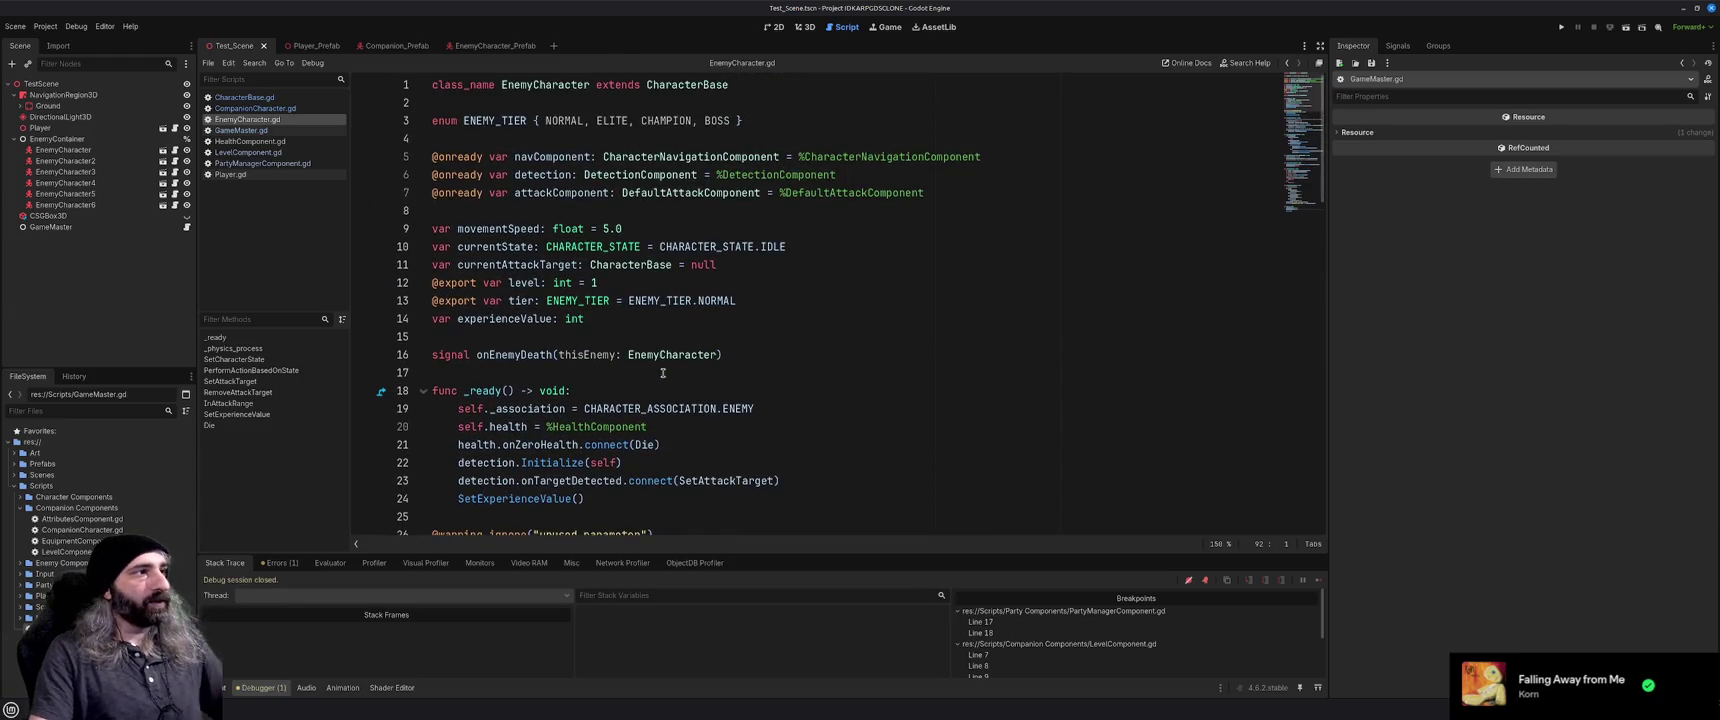
left_click(648, 374)
left_click(258, 130)
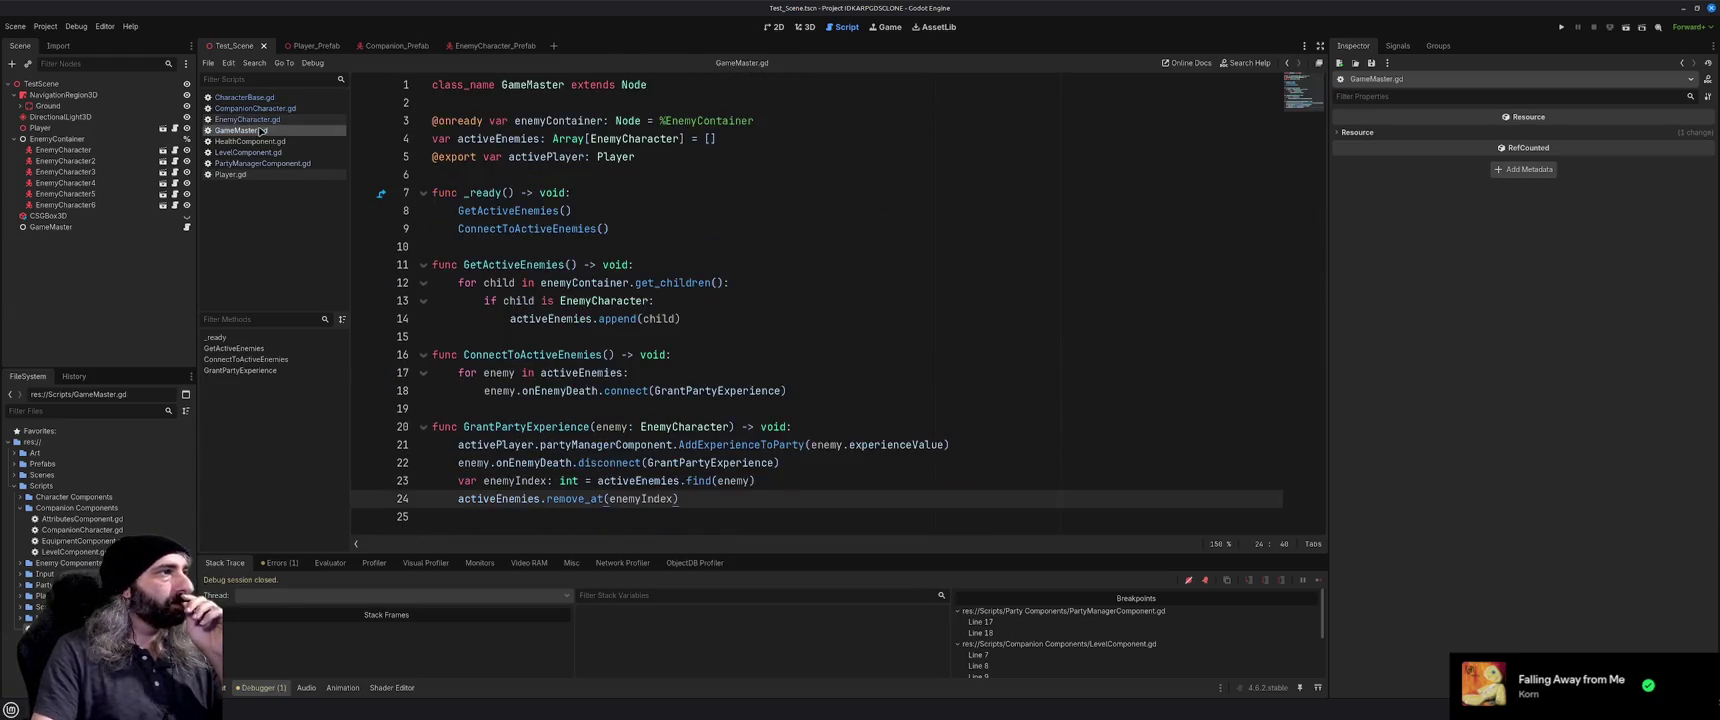
left_click_drag(262, 131, 248, 92)
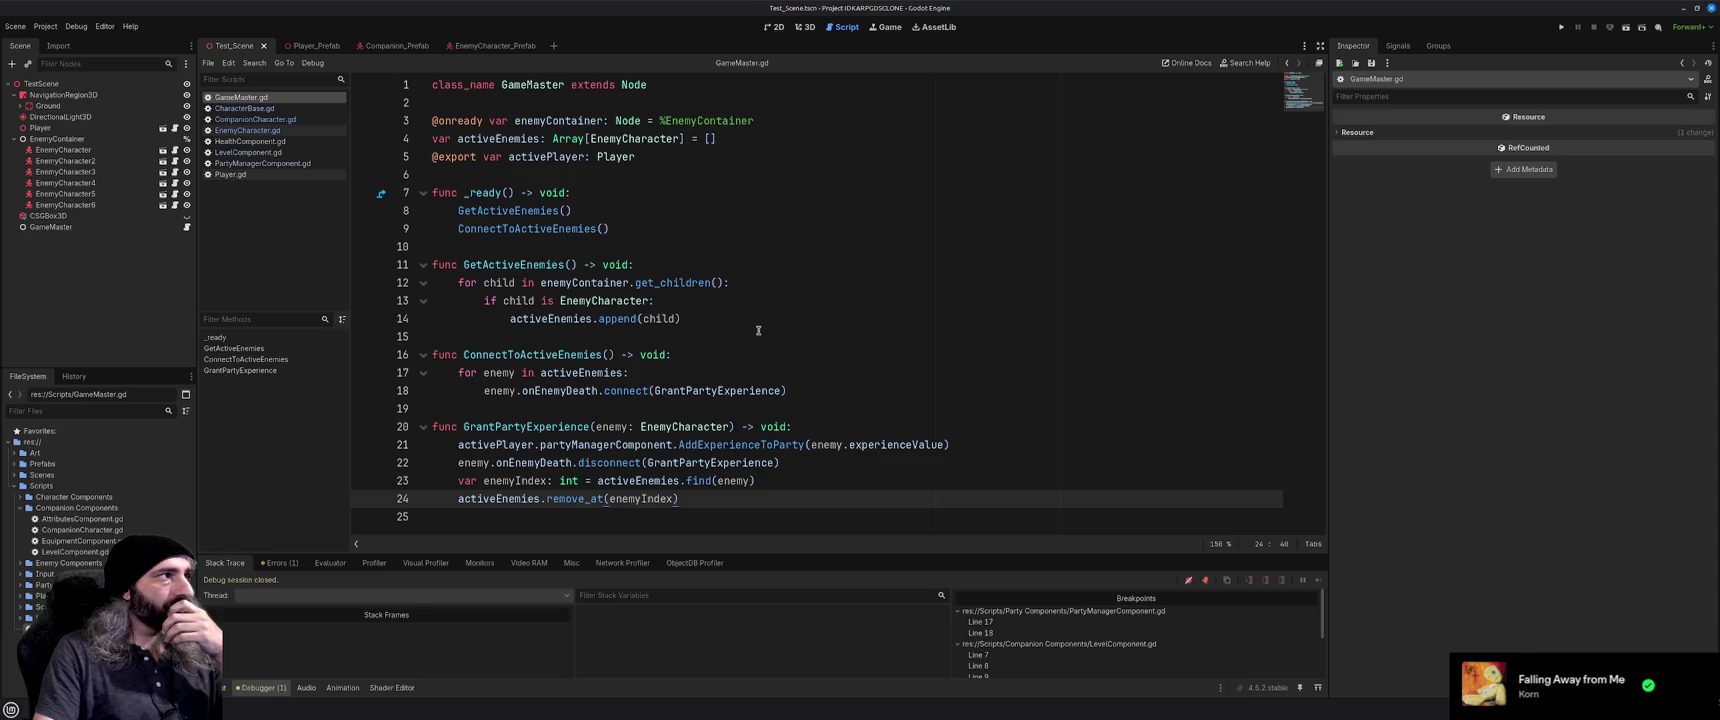
Review LevelComponent.gd and locate it in the FileSystem dock, then return to EnemyCharacter.gd
left_click(248, 152)
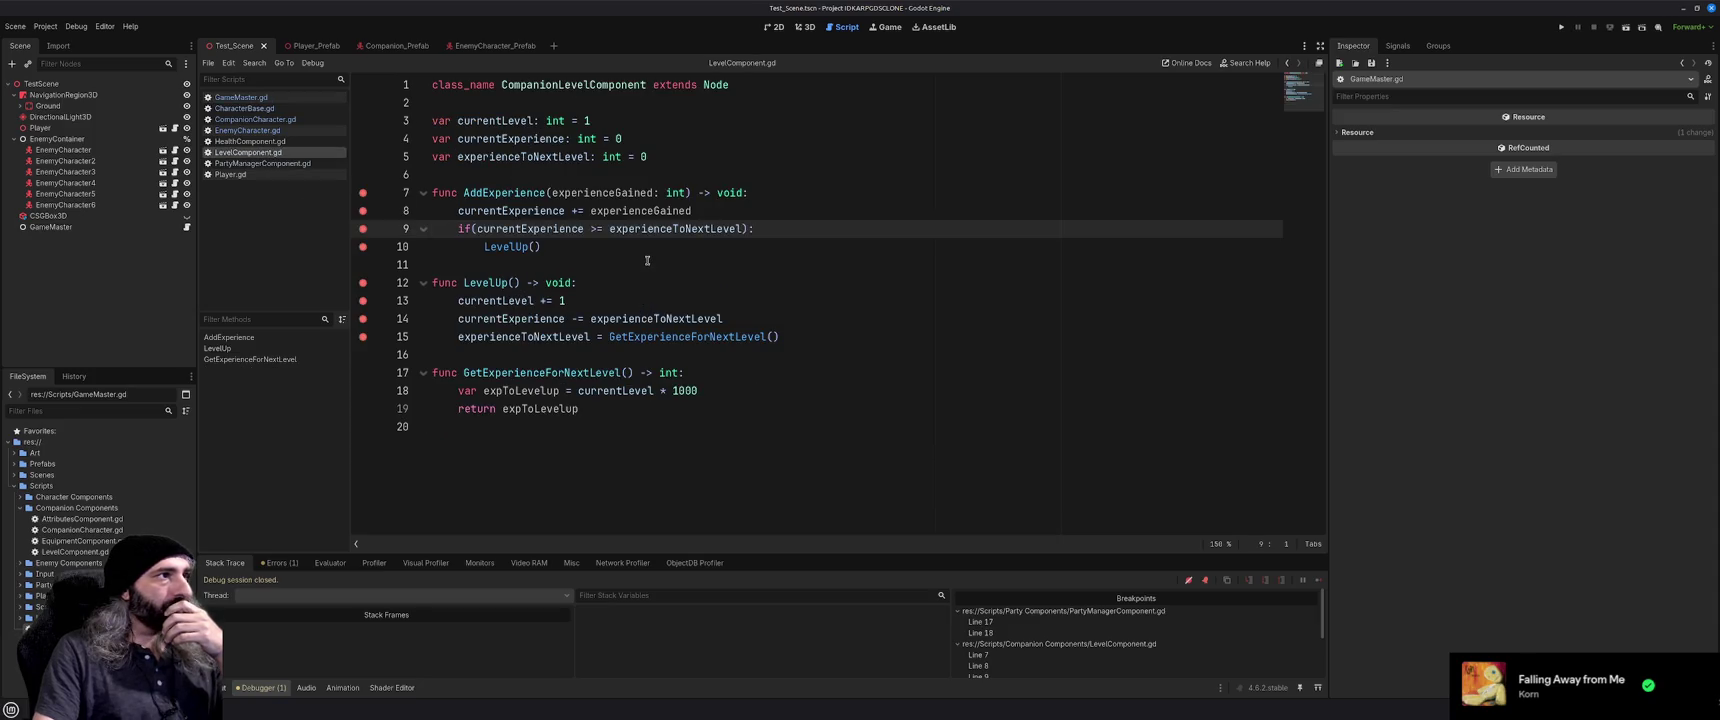
left_click(95, 552)
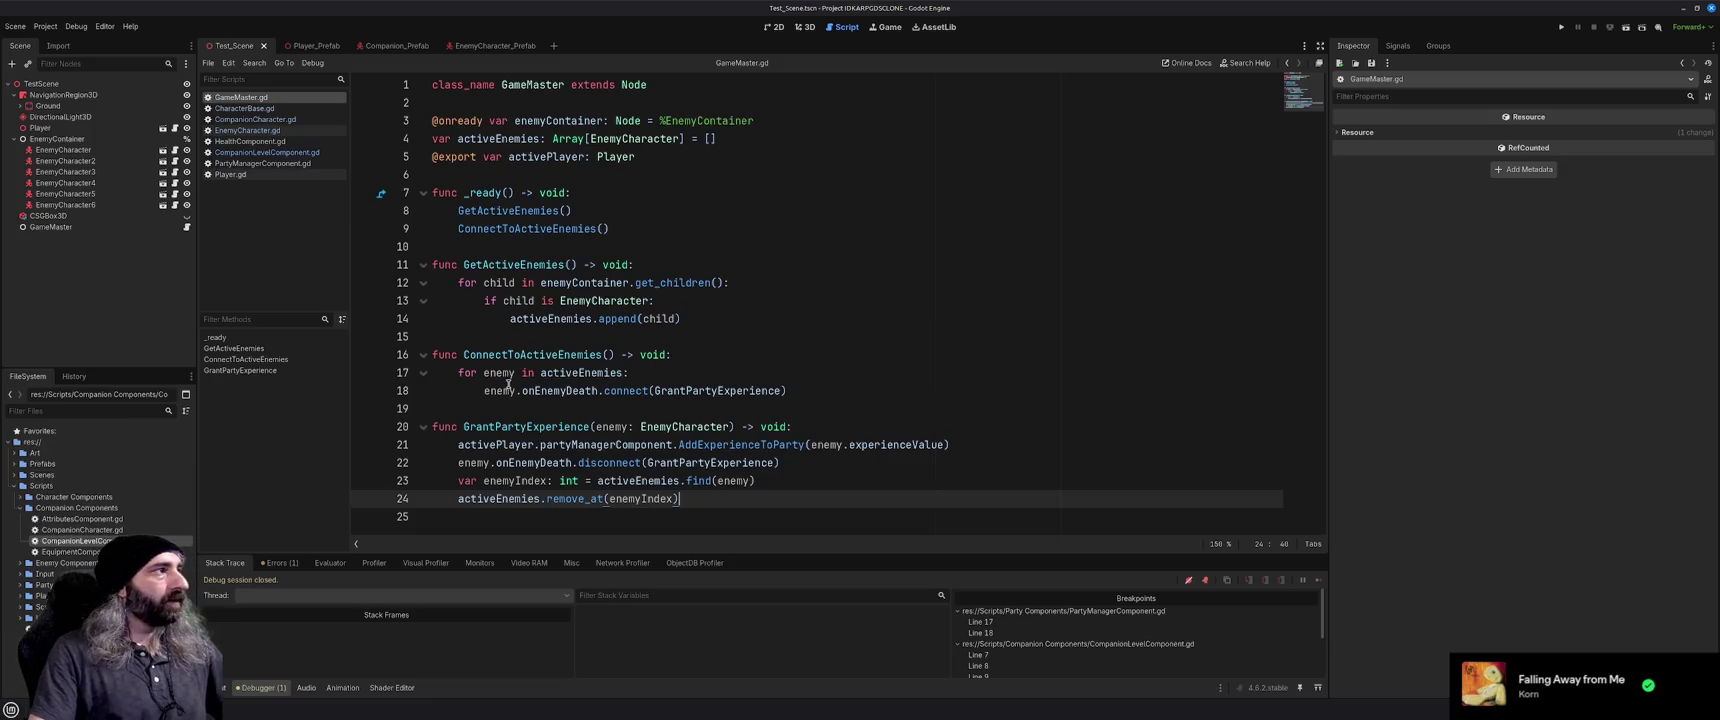
left_click(258, 131)
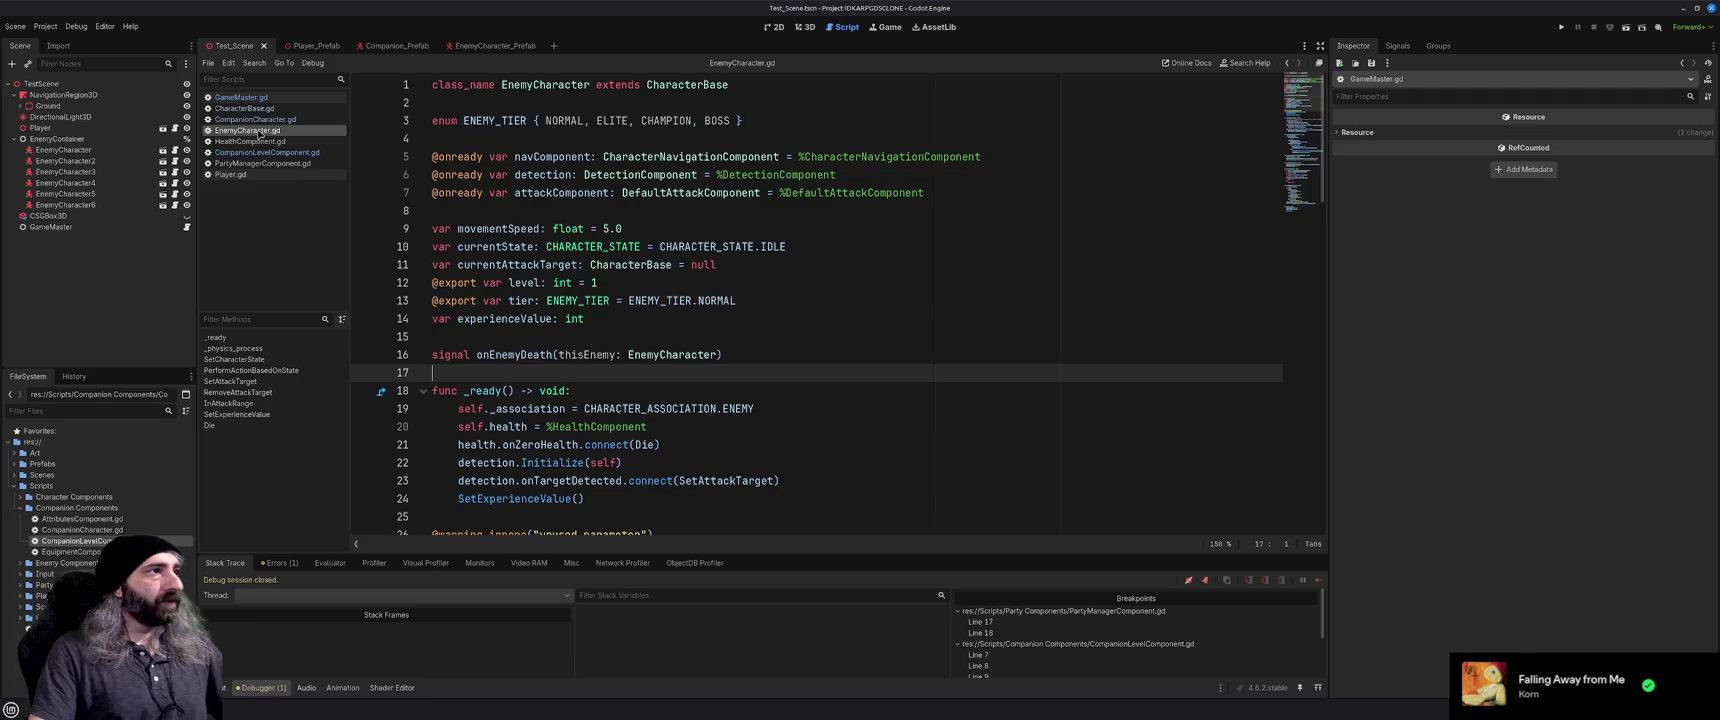
mouse_move(695, 245)
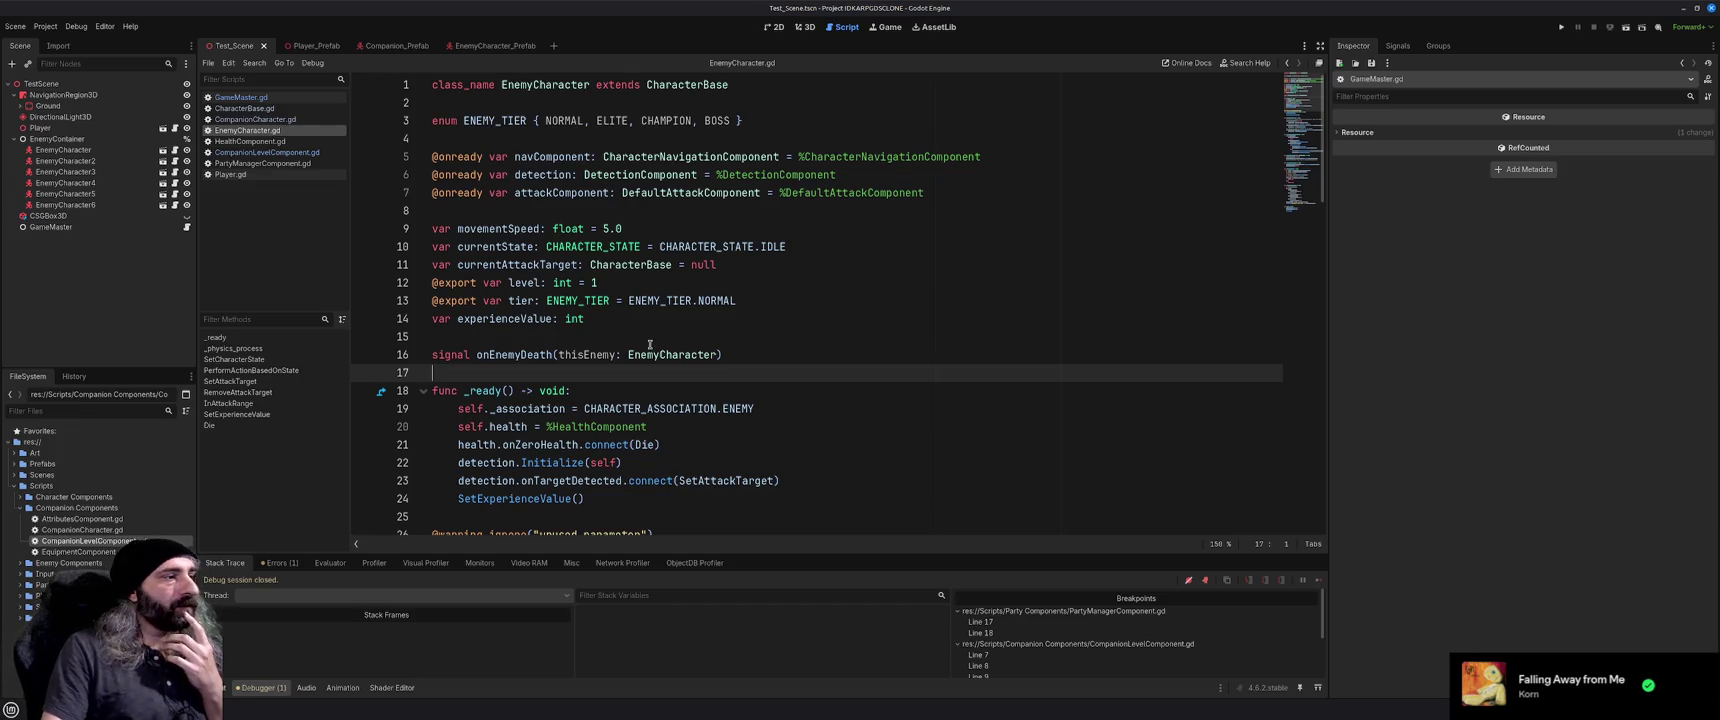
Search the web for 'trello' in a new browser tab, open the Trello site, and move the window aside
key("alt+Tab")
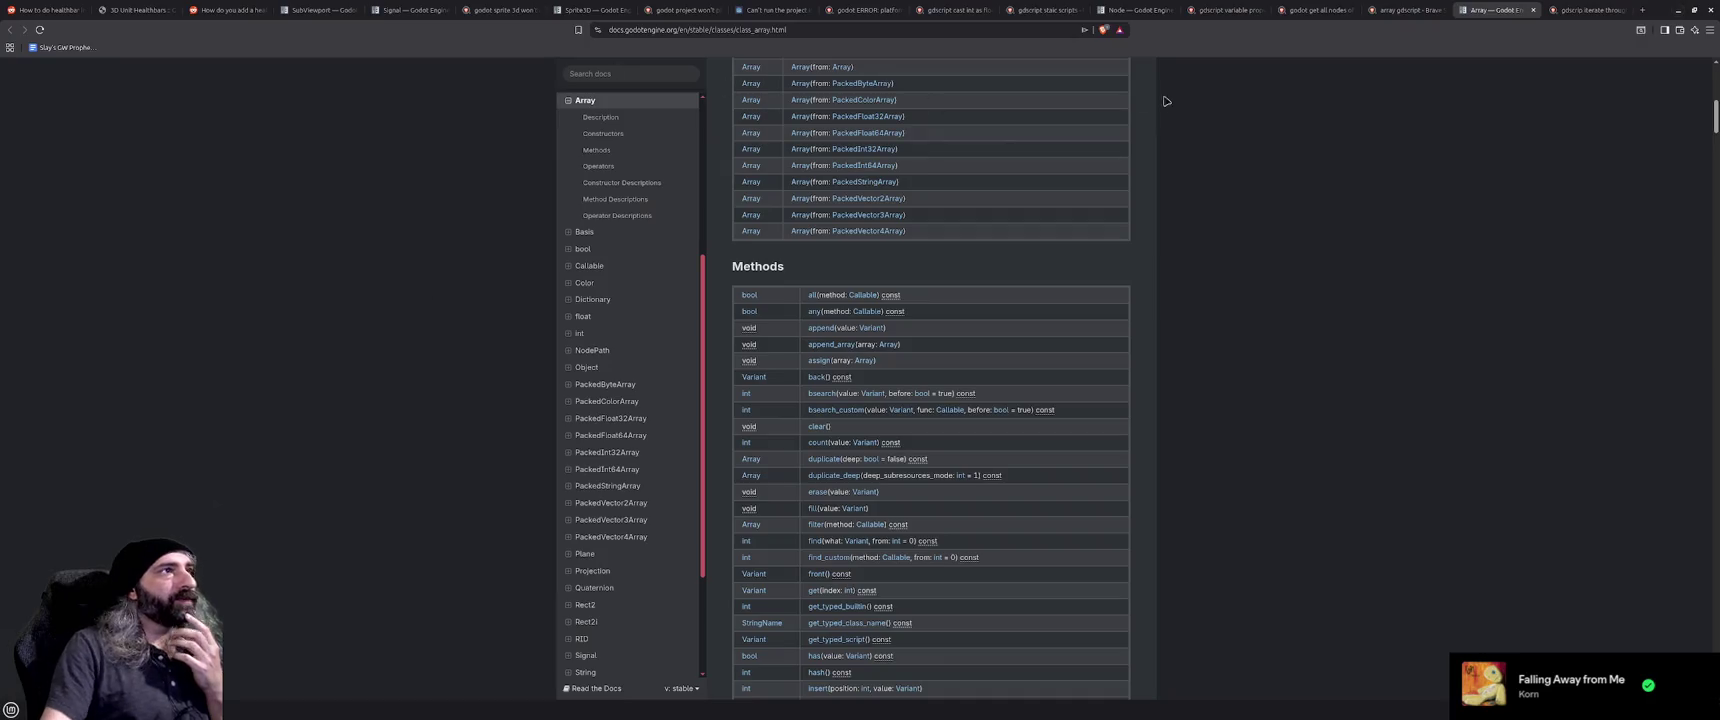
left_click(1641, 10)
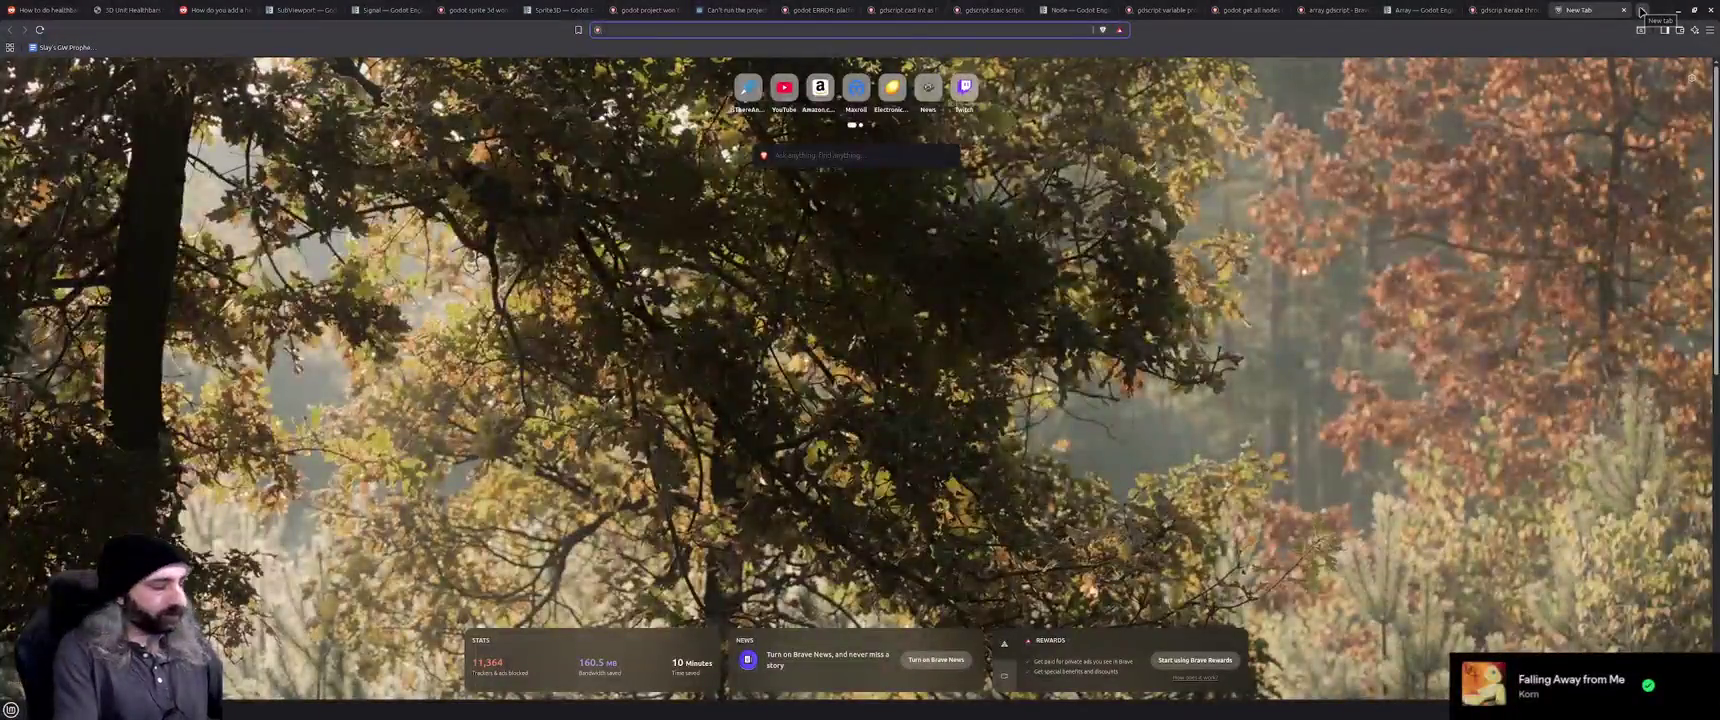
type("trello")
key("Delete")
key("Return")
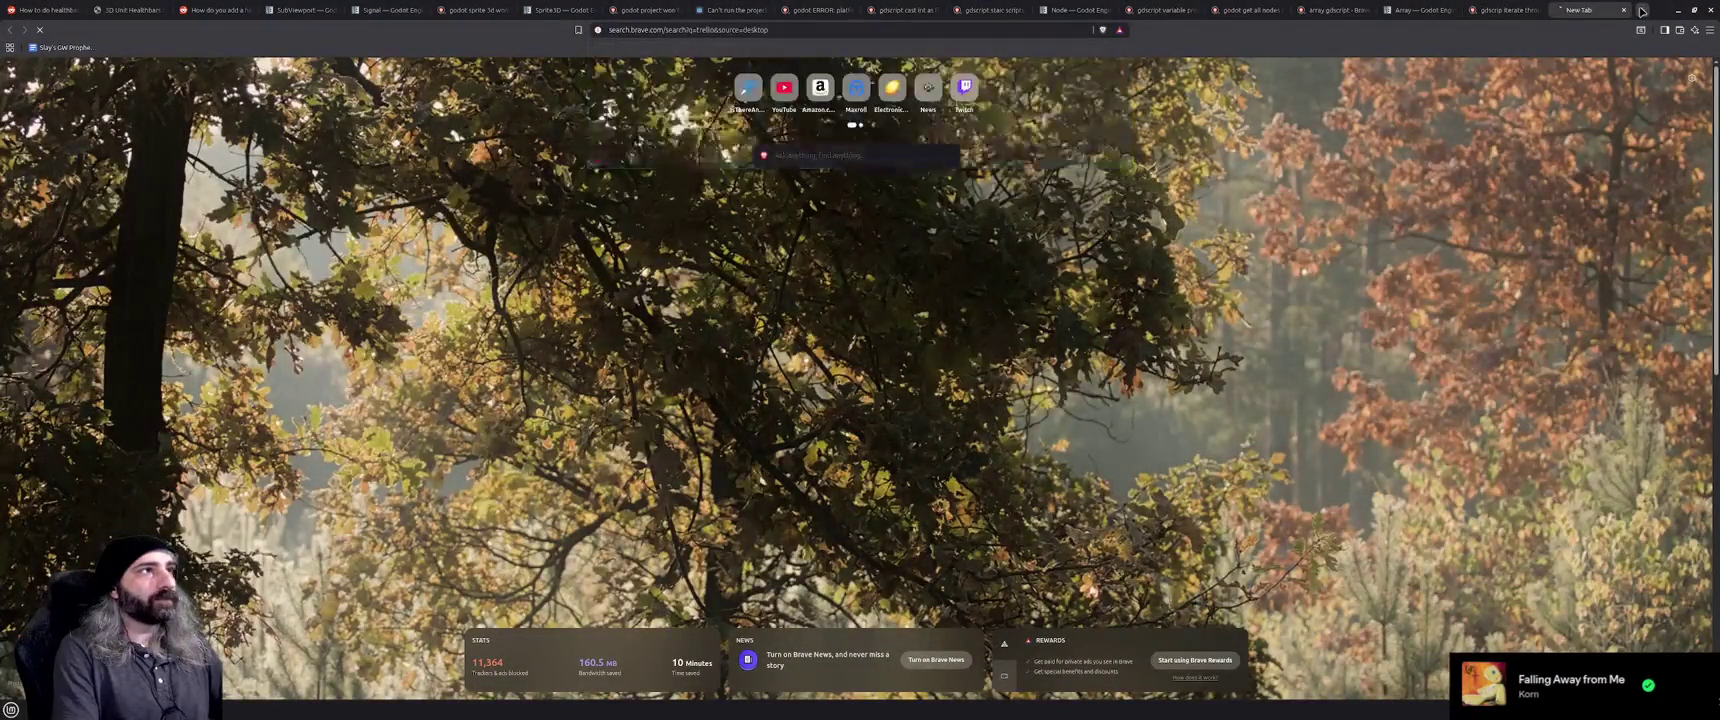
left_click(740, 163)
mouse_move(600, 10)
left_mouse_down()
mouse_move(773, 29)
mouse_move(1377, 350)
mouse_move(1227, 0)
left_mouse_up()
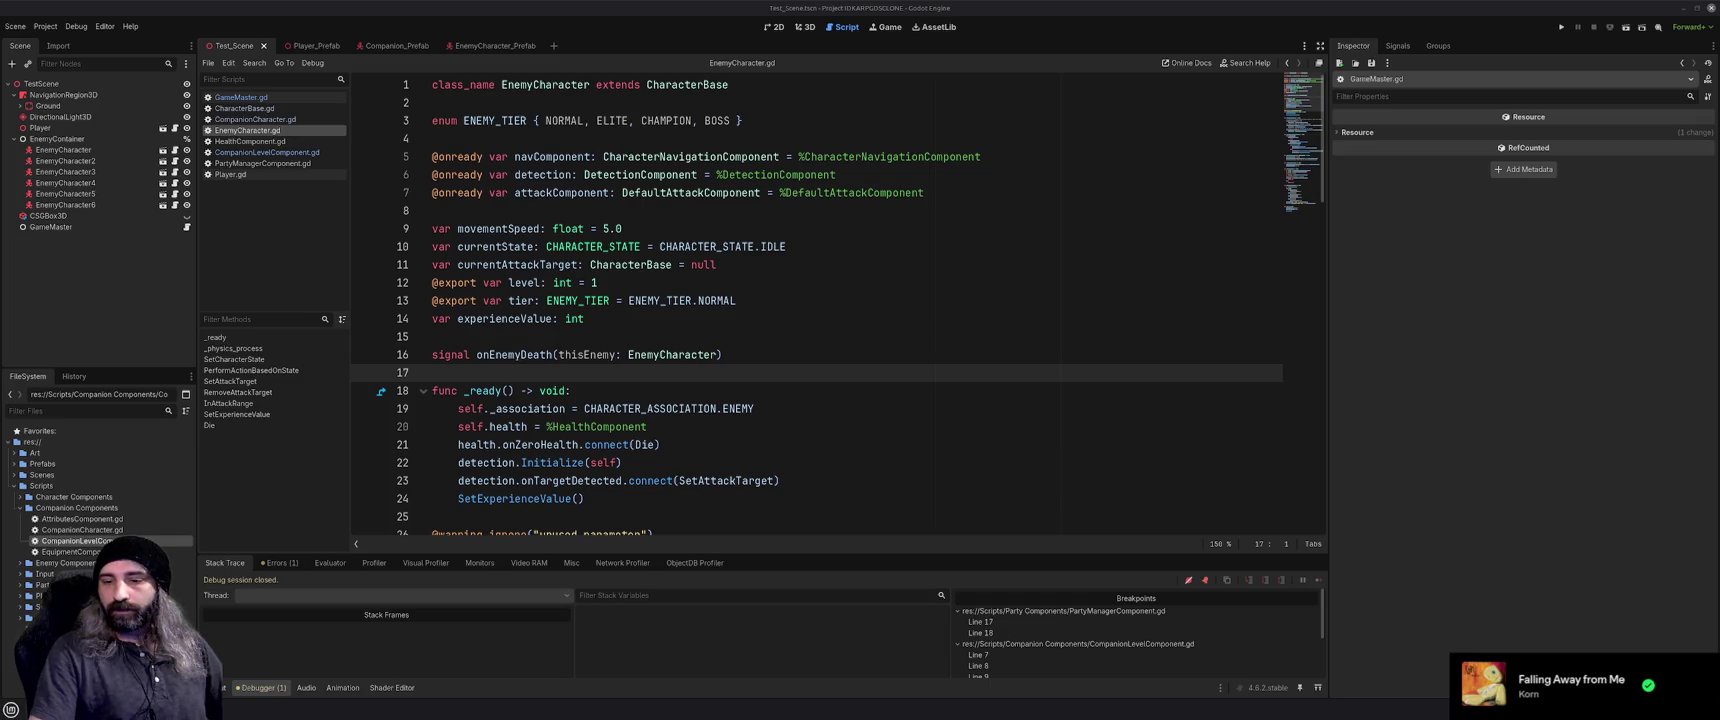
Maximize the Trello window and add an 'Enemy' card to the To Do list
mouse_move(1376, 0)
left_mouse_down()
mouse_move(1376, 42)
mouse_move(286, 141)
mouse_move(745, 217)
left_mouse_up()
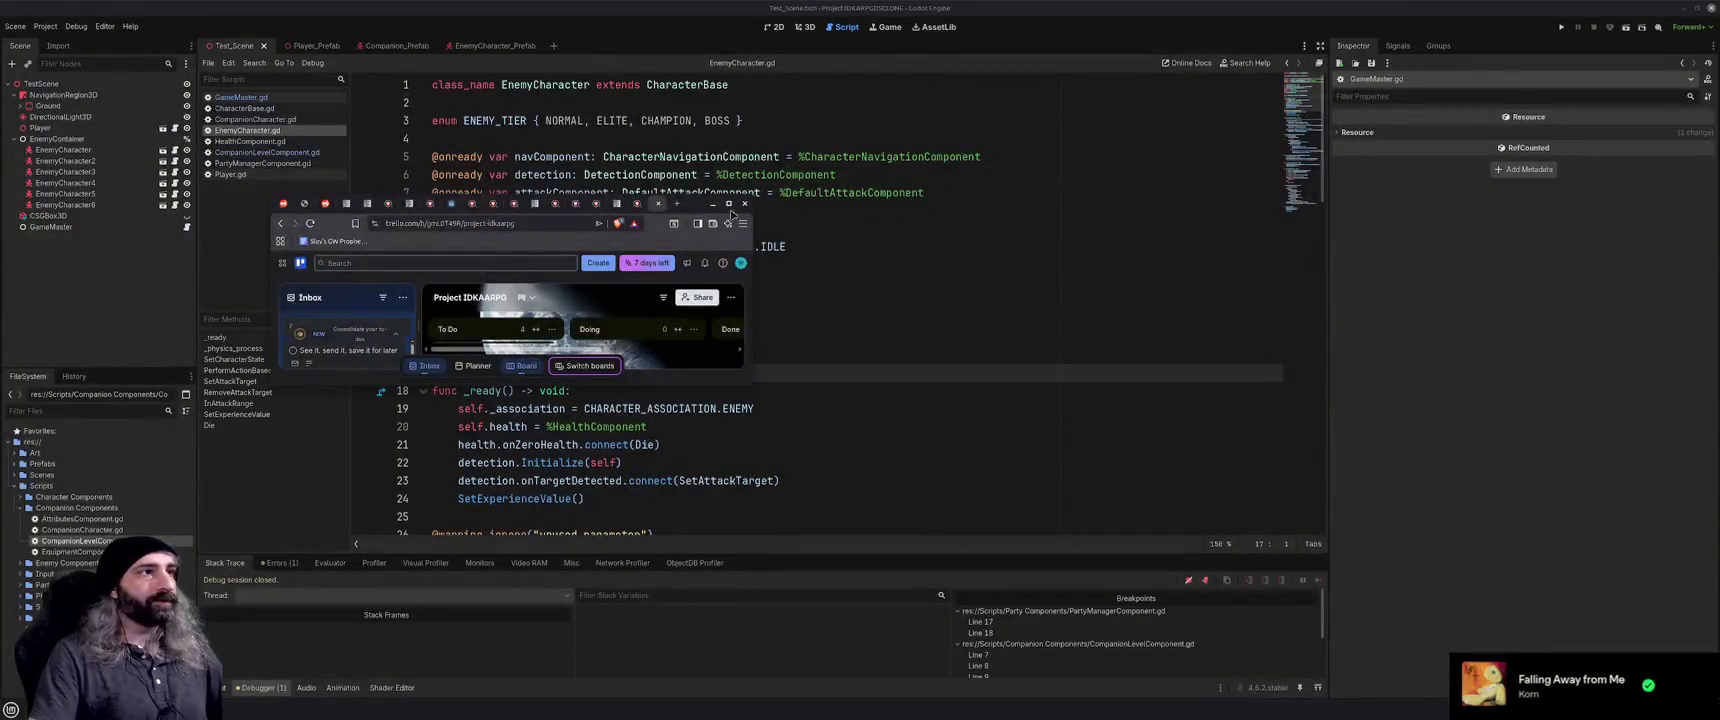
double_click(696, 209)
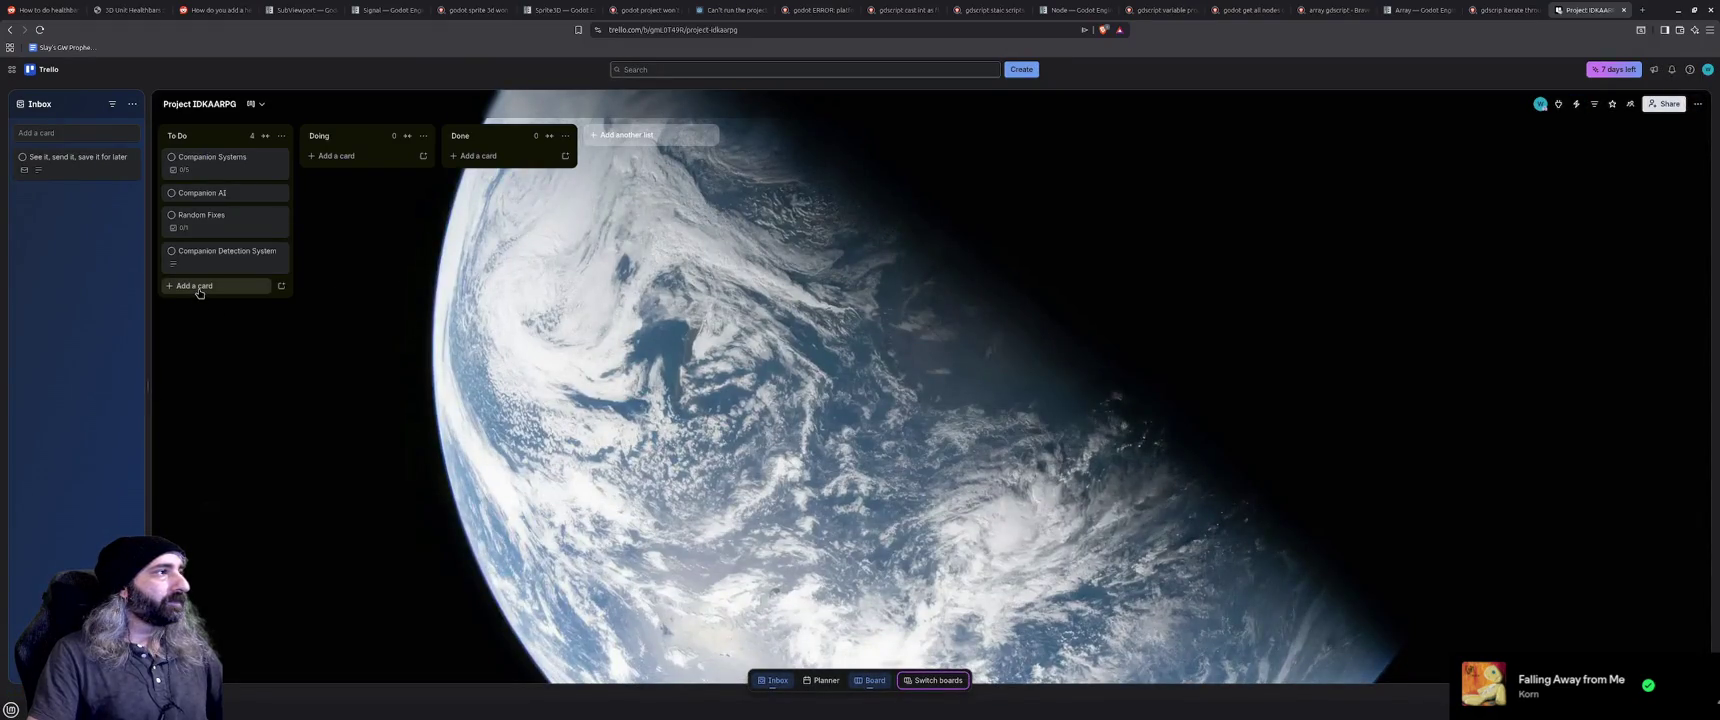
left_click(199, 290)
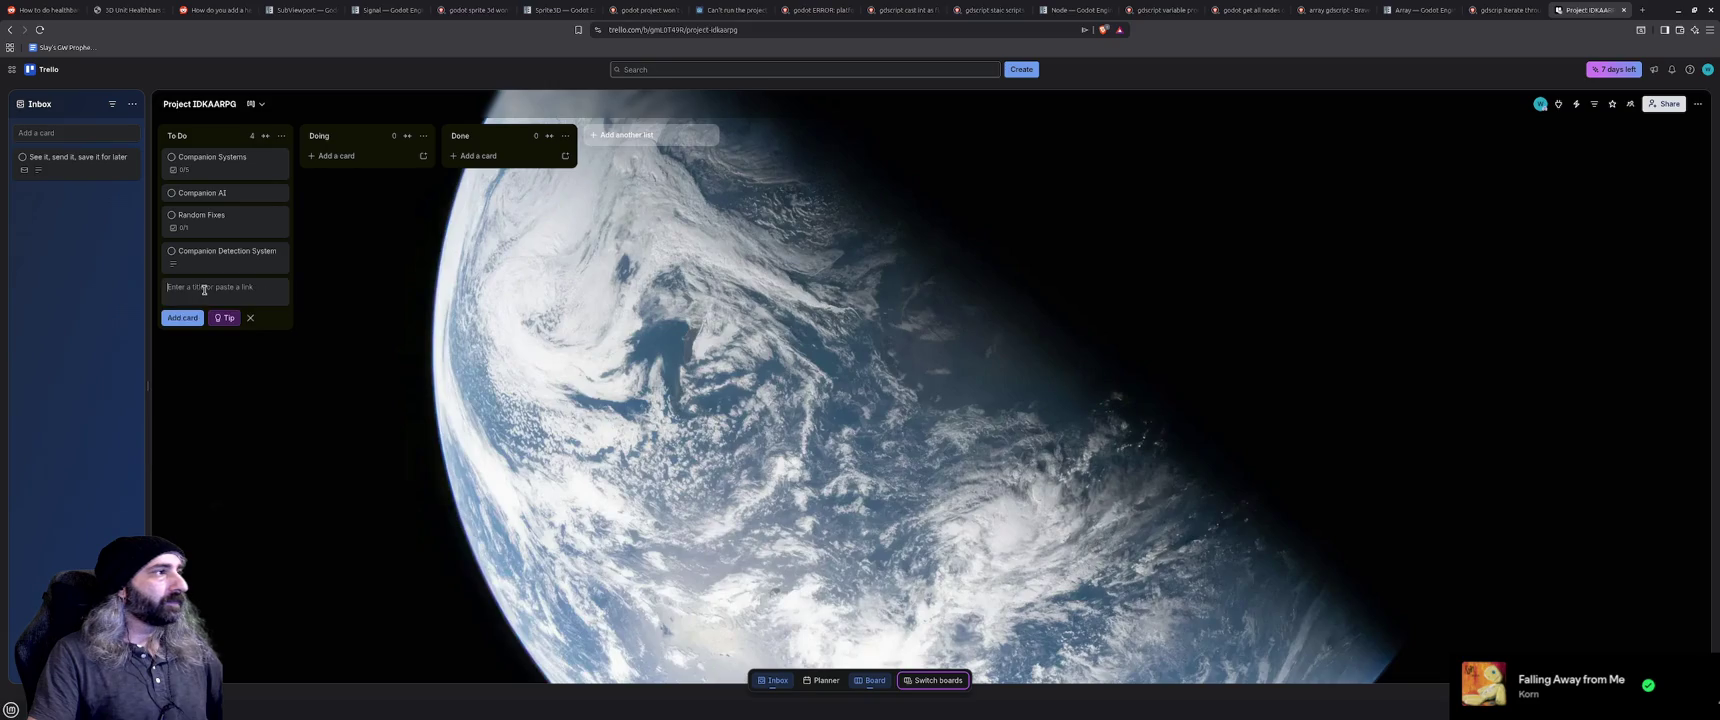
type("Enemy")
key("Return")
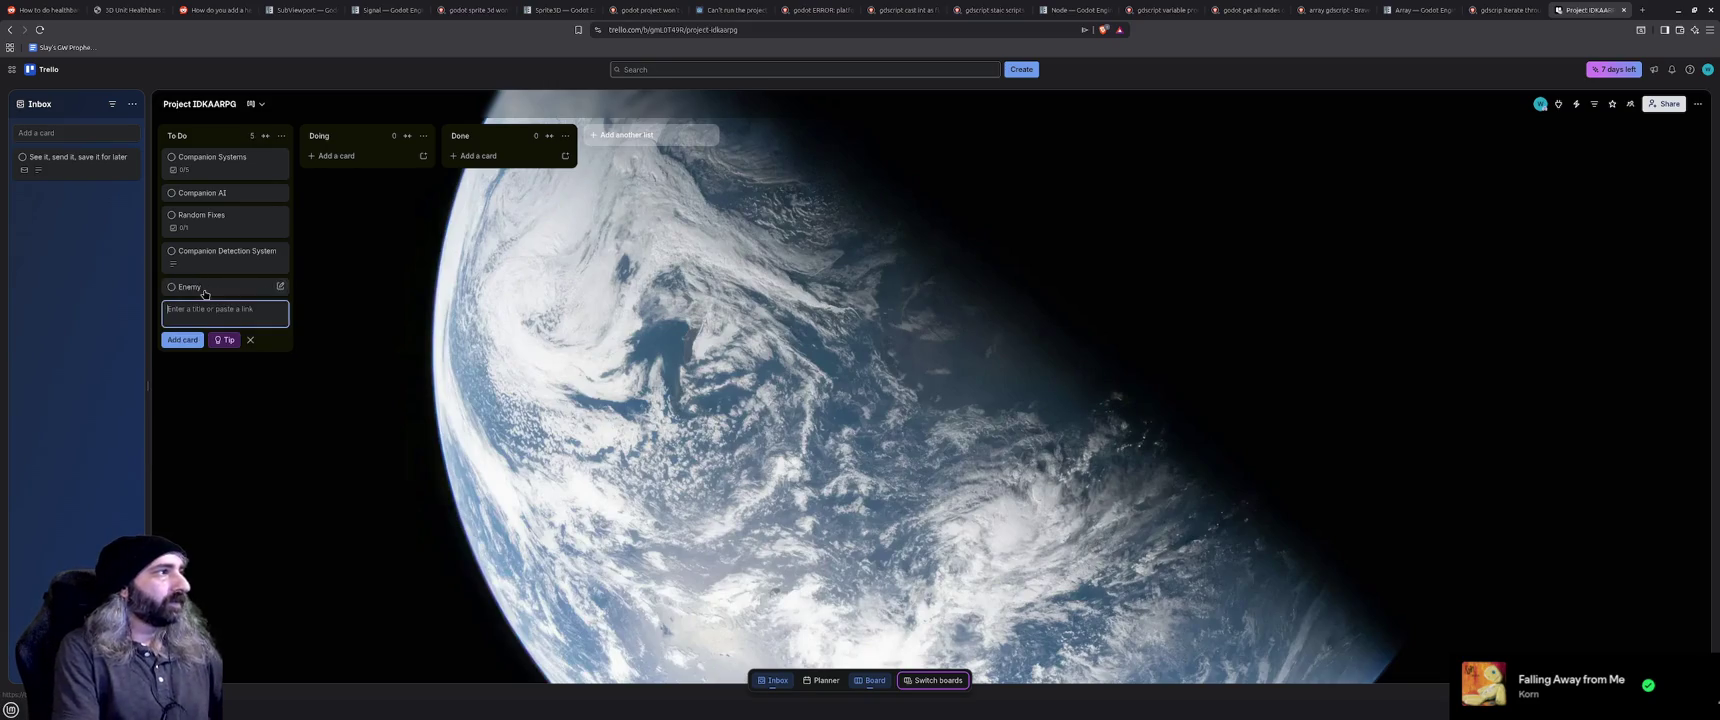
left_click(204, 290)
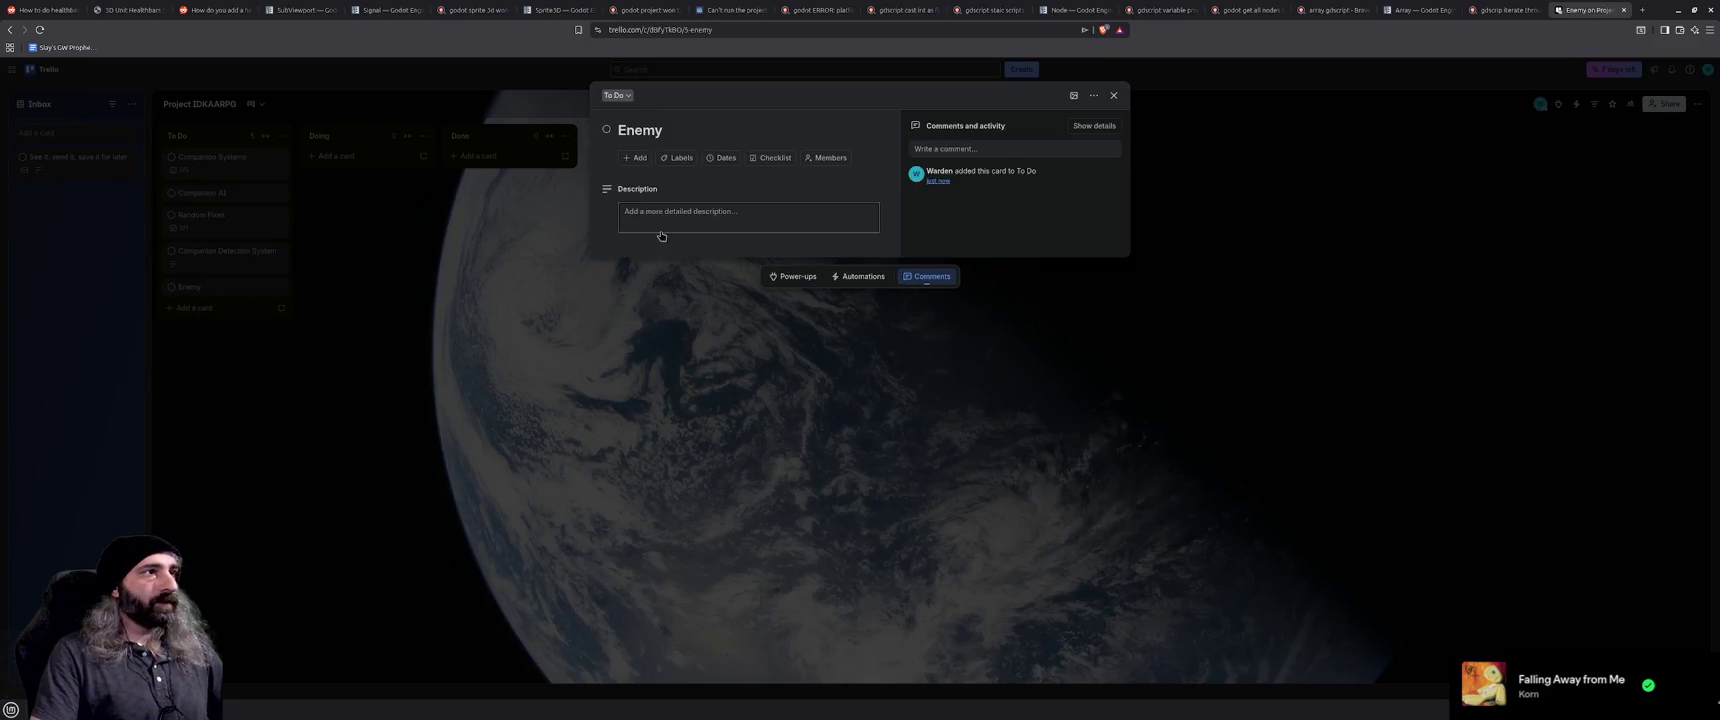
Give the Enemy card a checklist: 'Move Enemy Stats to new' and 'Move Character Logic to an AI script'
left_click(771, 158)
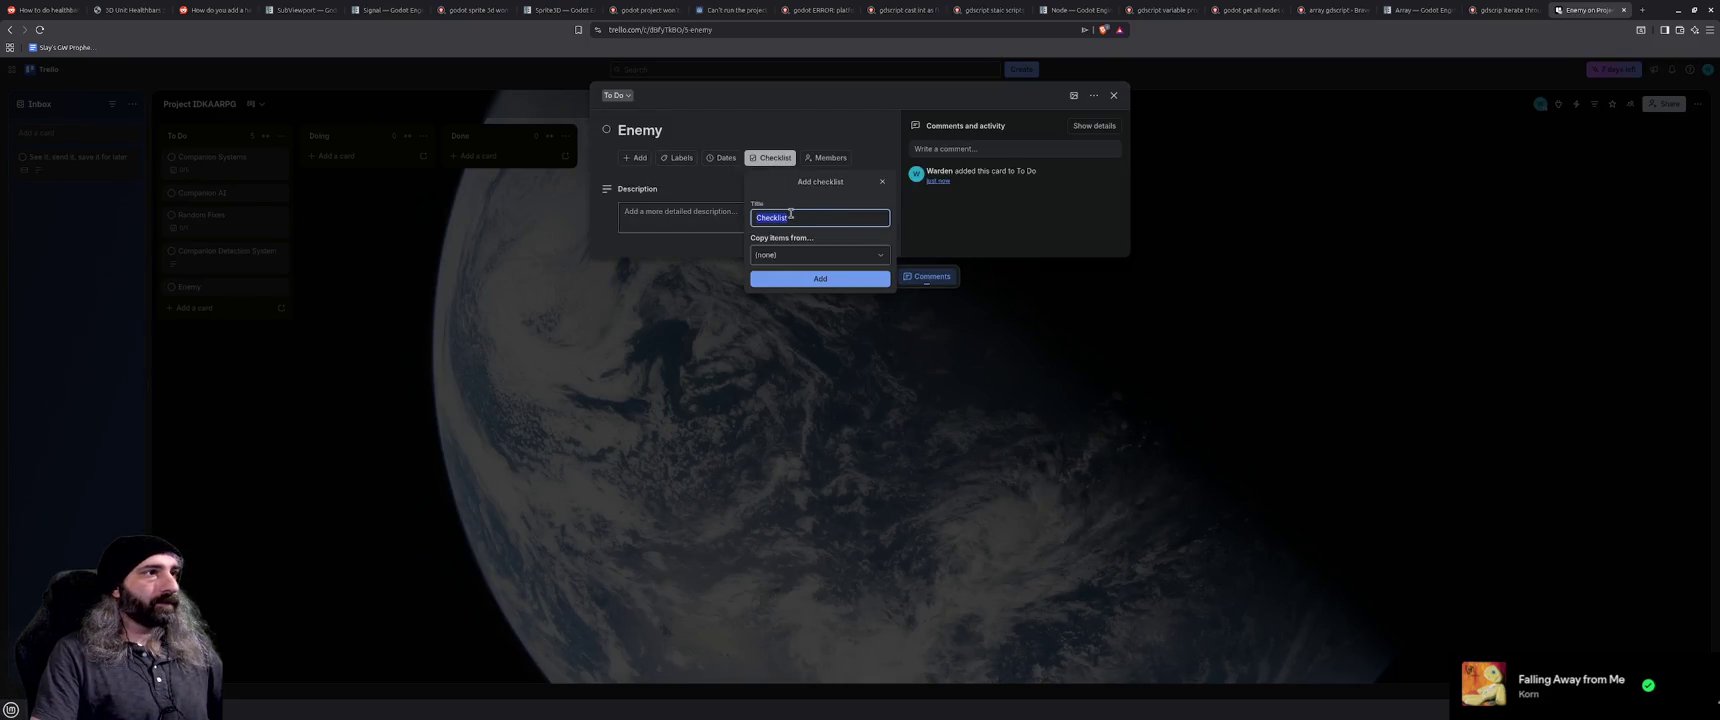
left_click(800, 280)
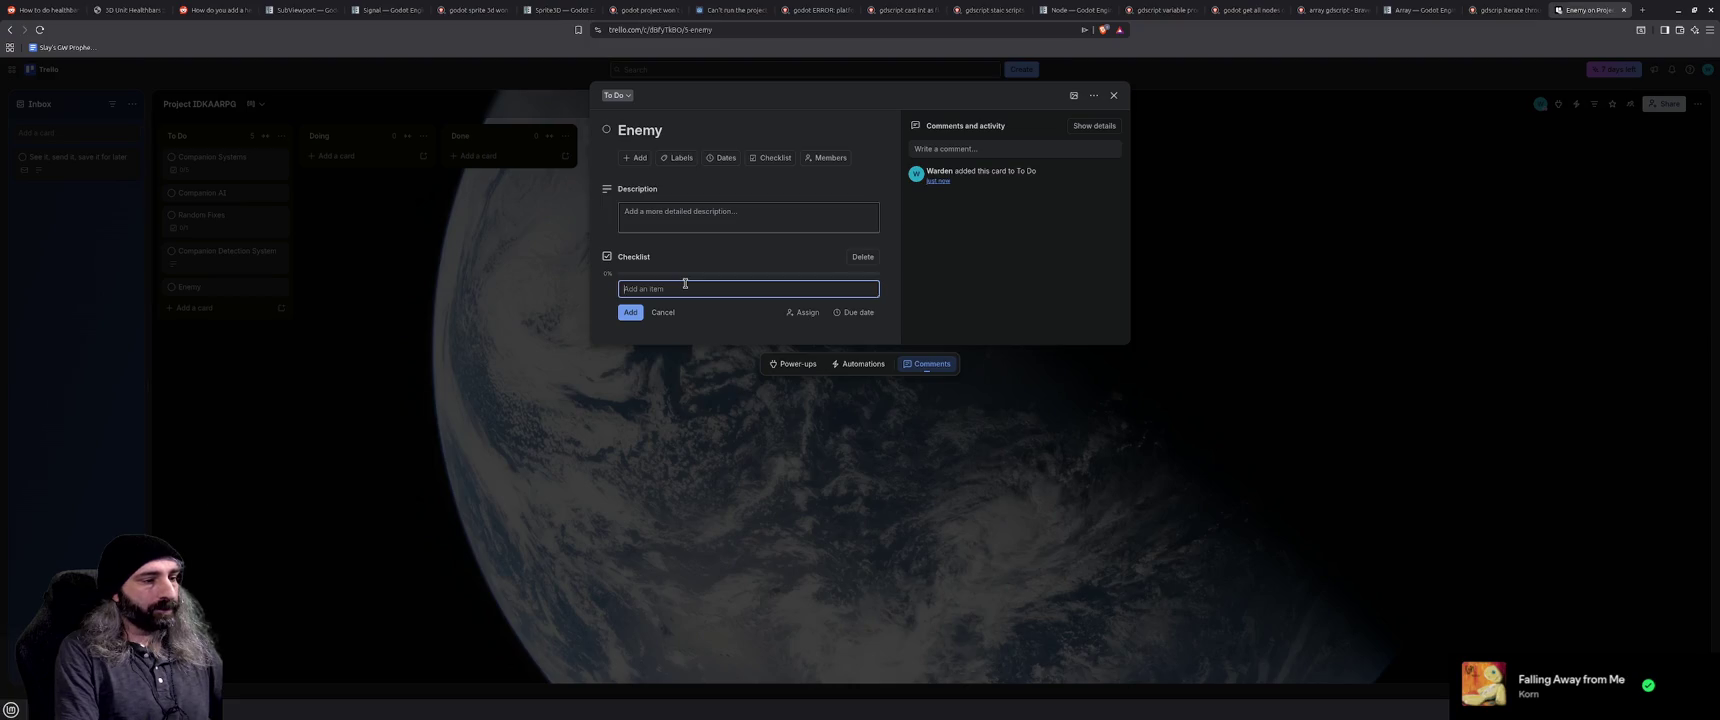
type("Move Enemy Stats")
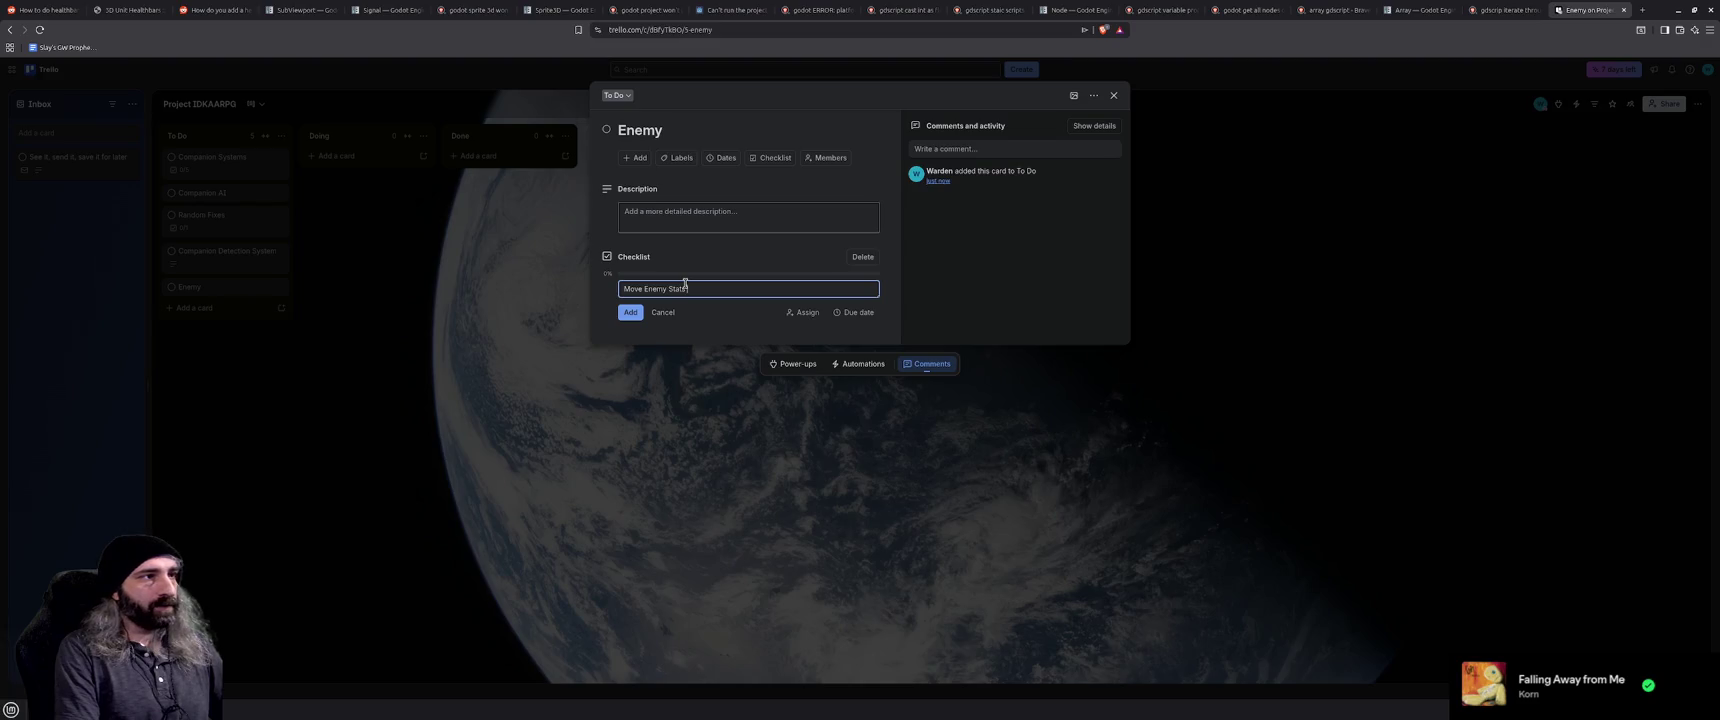
type(" to new Script")
key("Return")
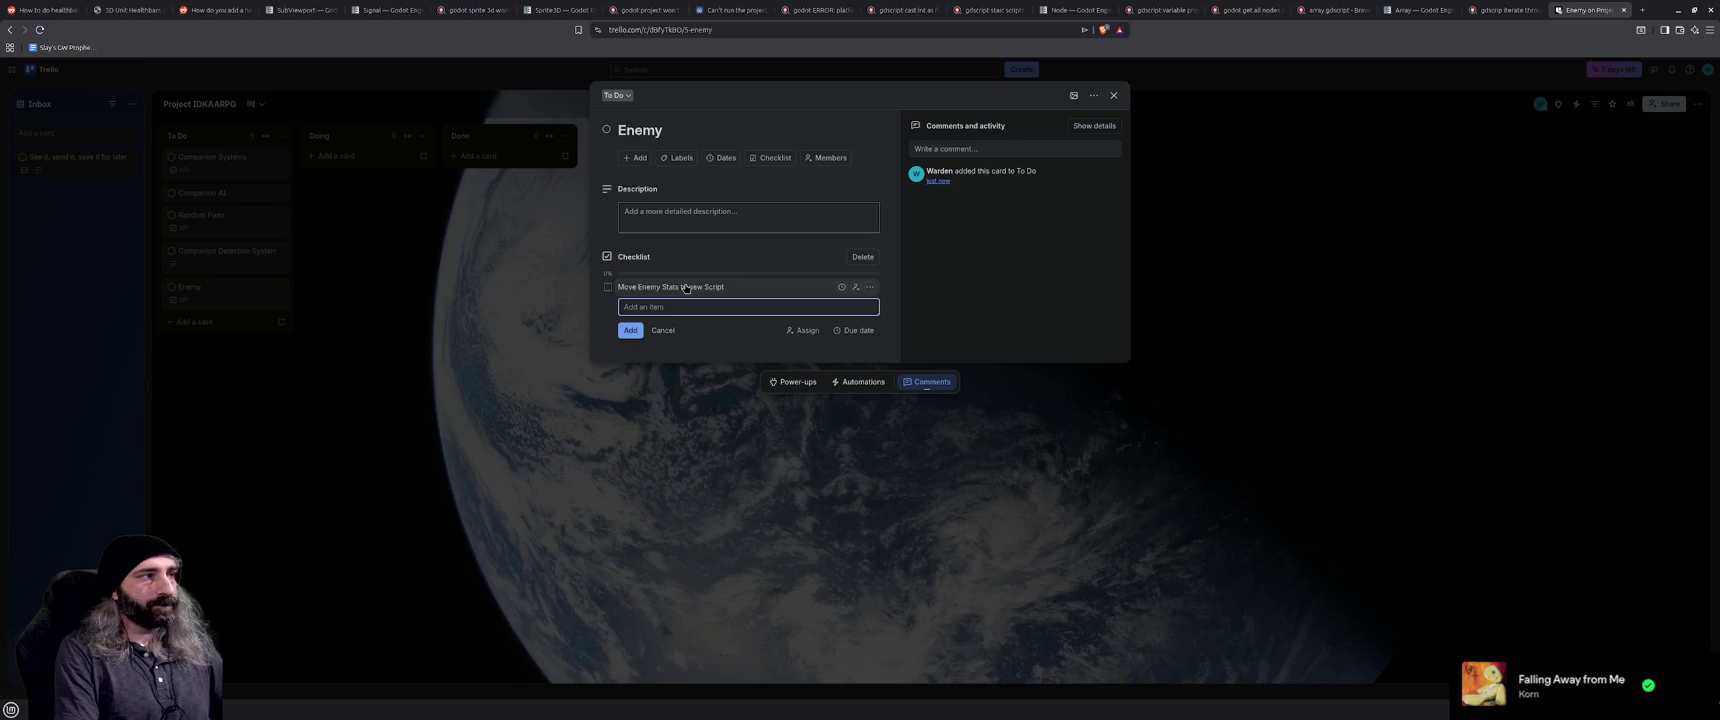
type("Move Character Logic")
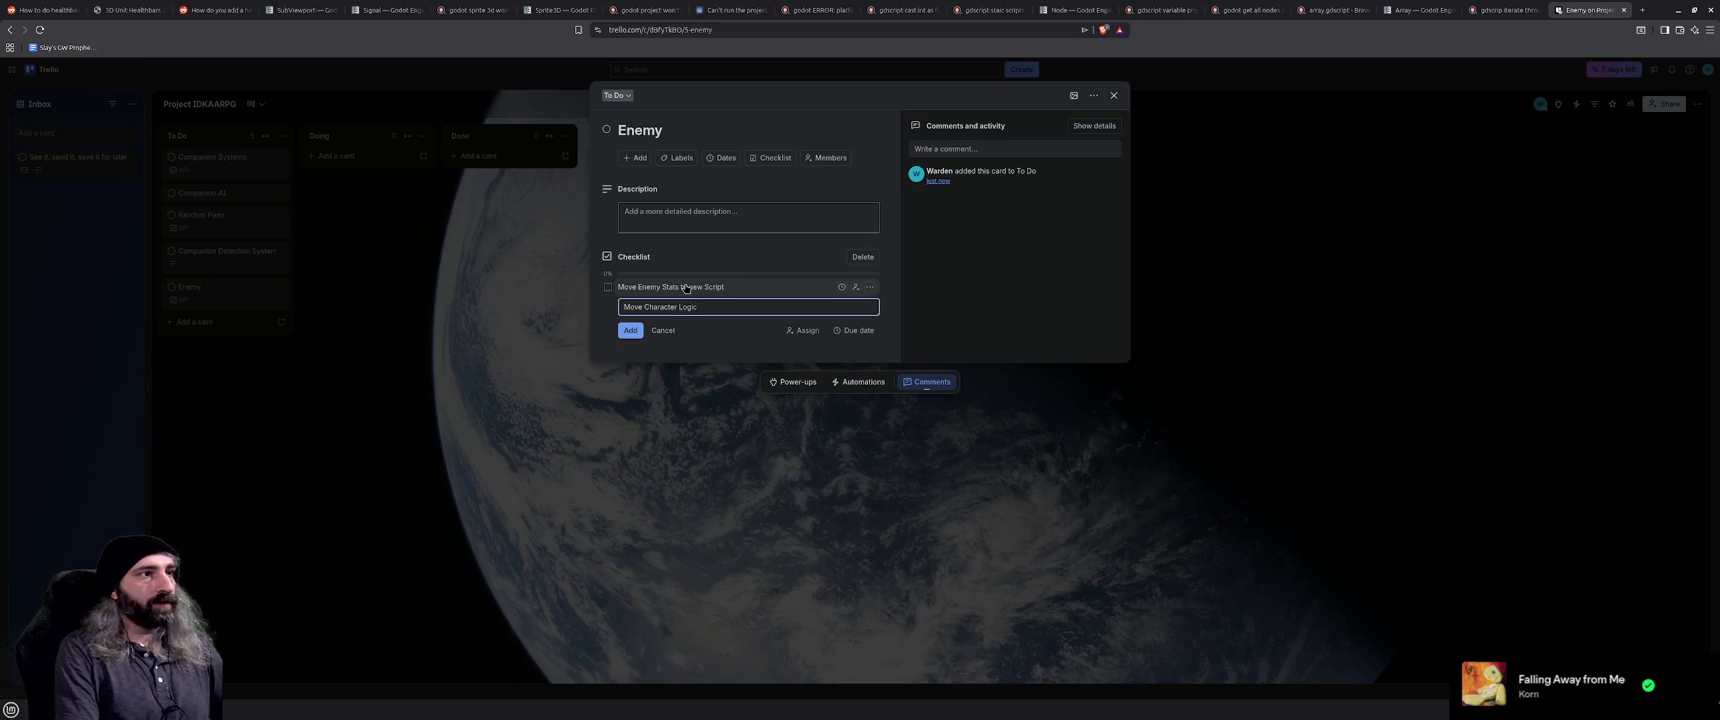
type(" to an AI script")
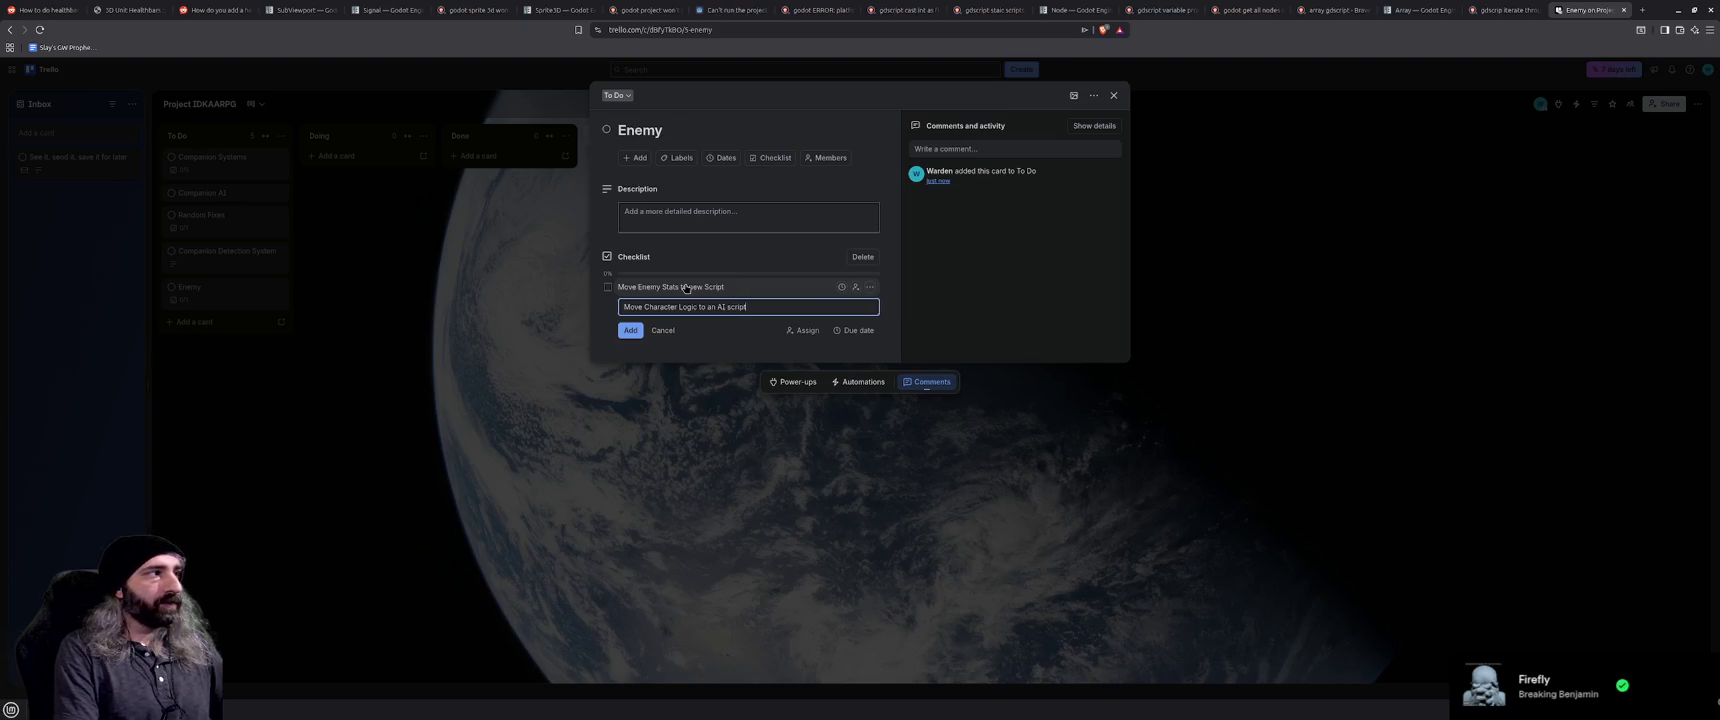
key("Return")
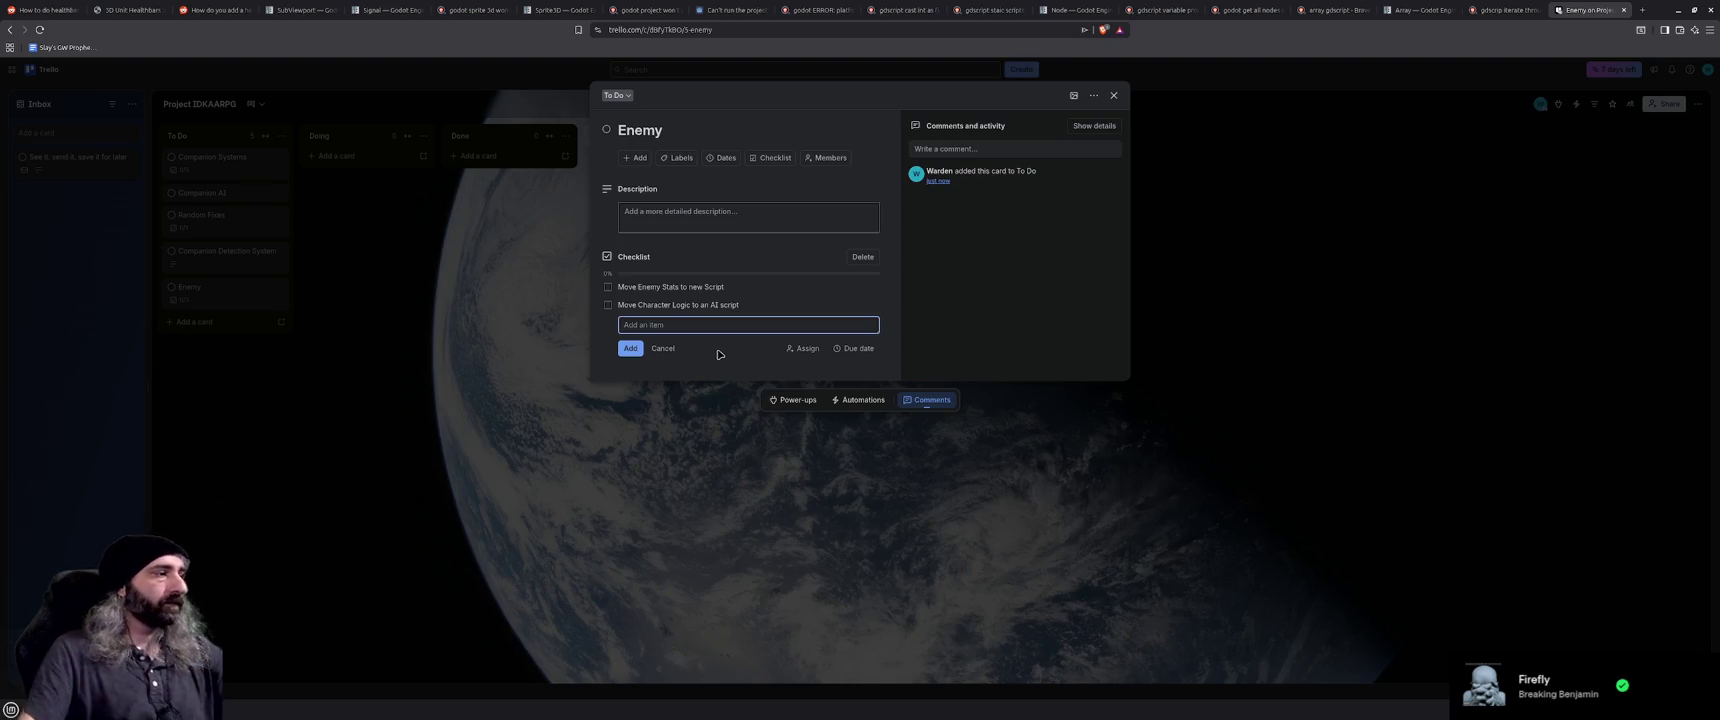
key("alt+Tab")
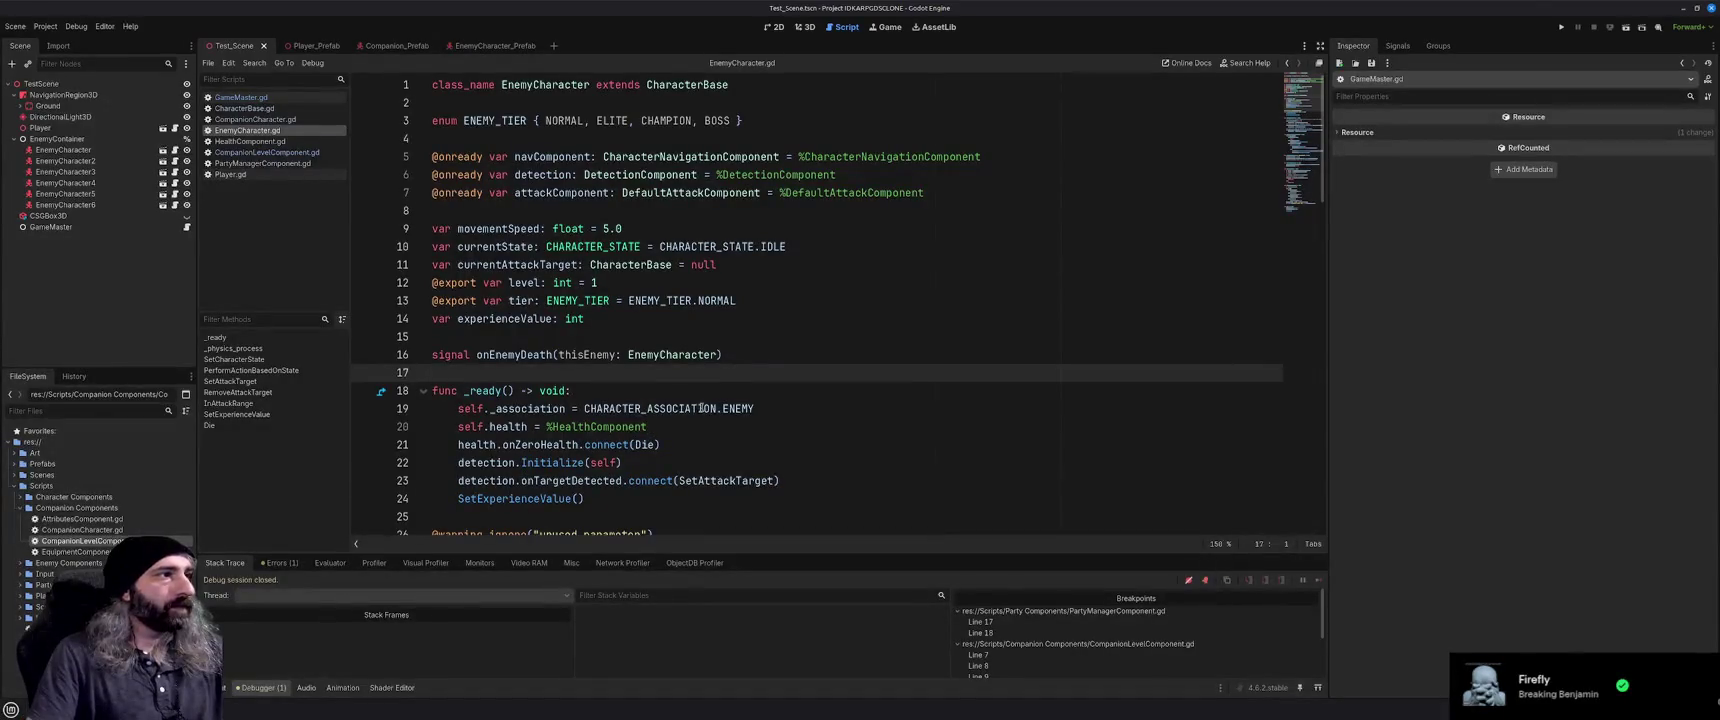
mouse_move(746, 413)
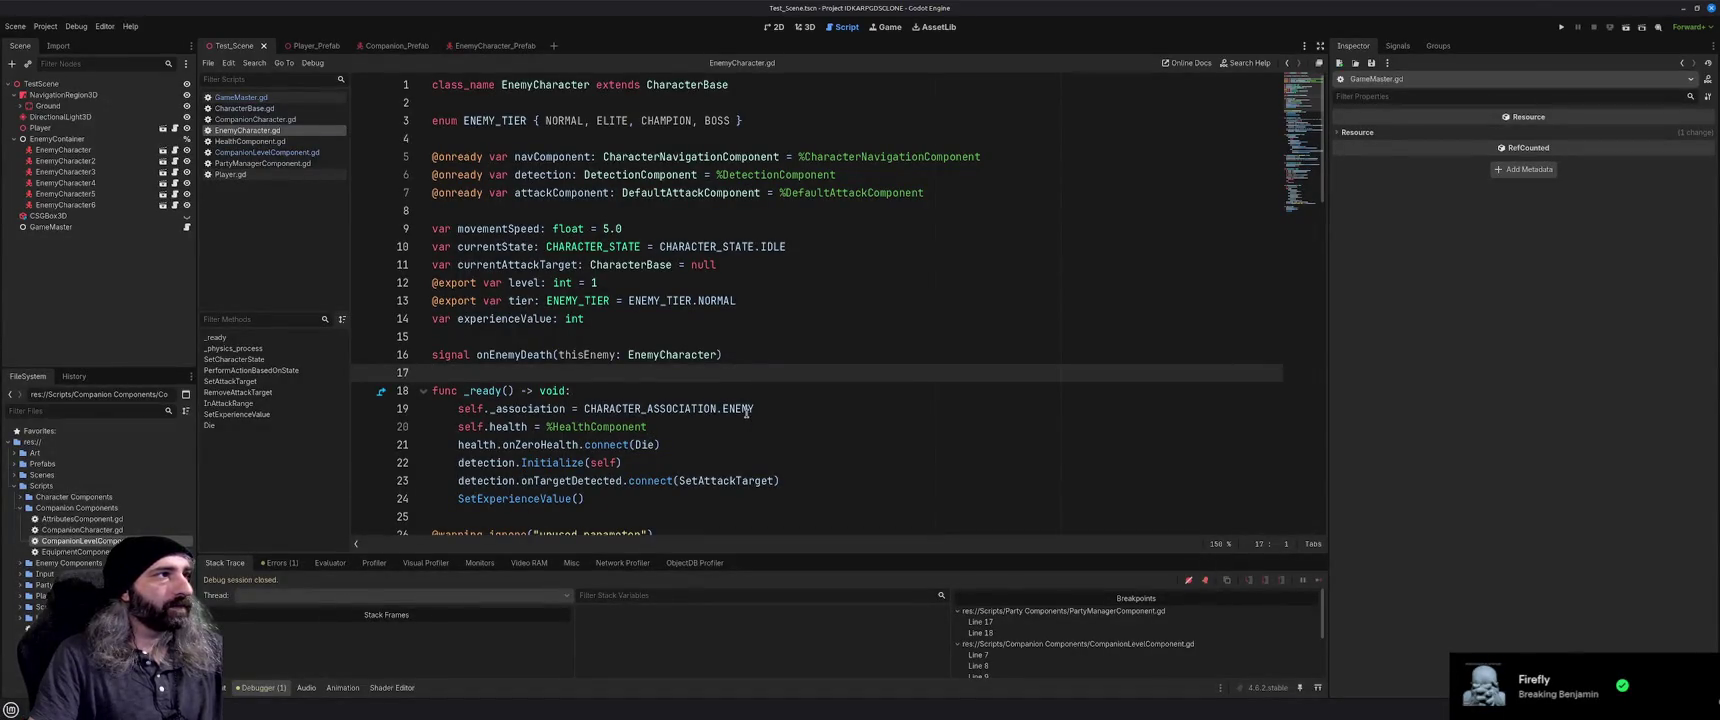
scroll(737, 413, "down", 1)
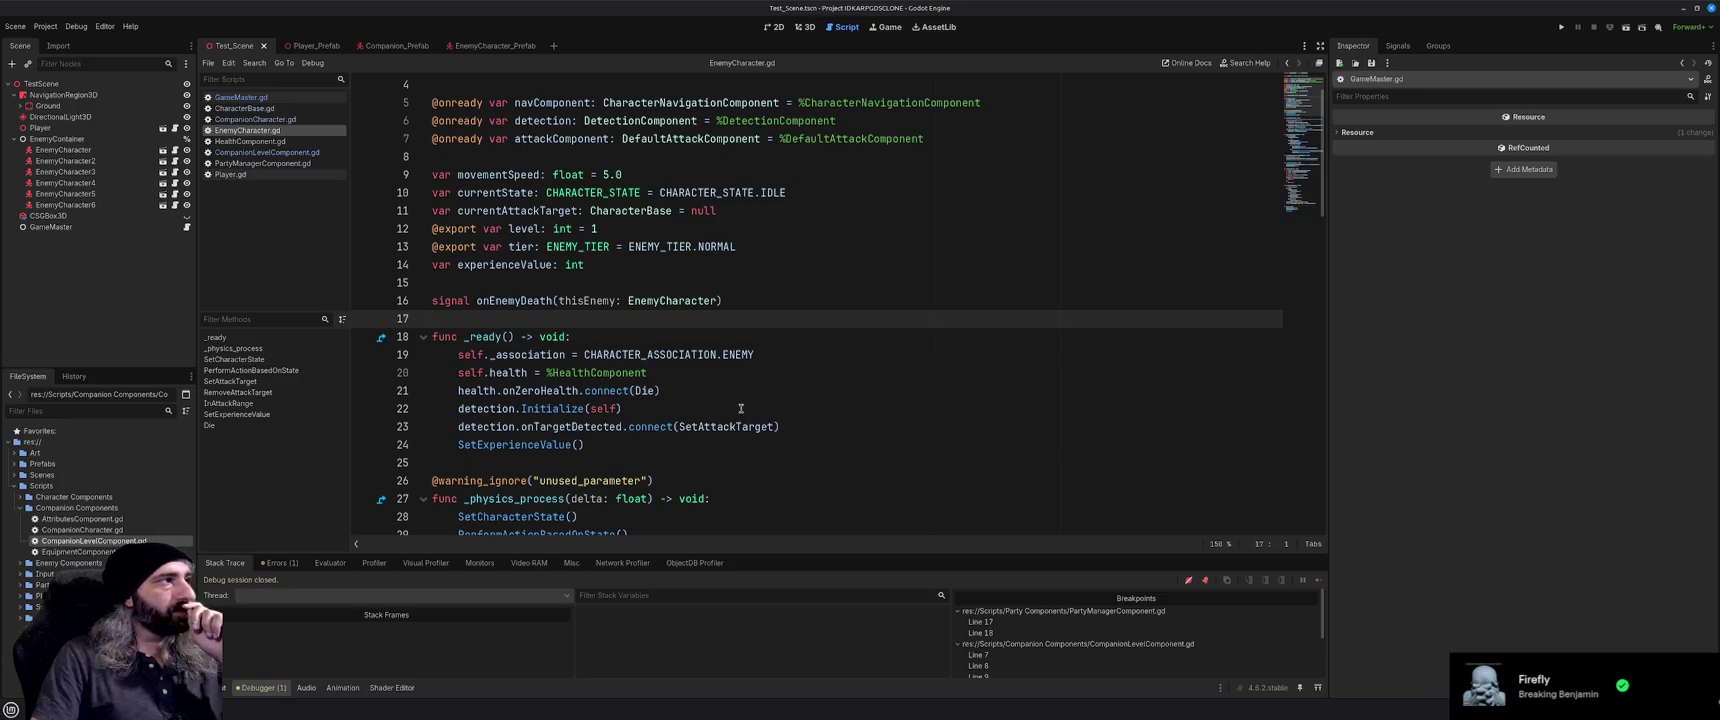
scroll(741, 408, "down", 2)
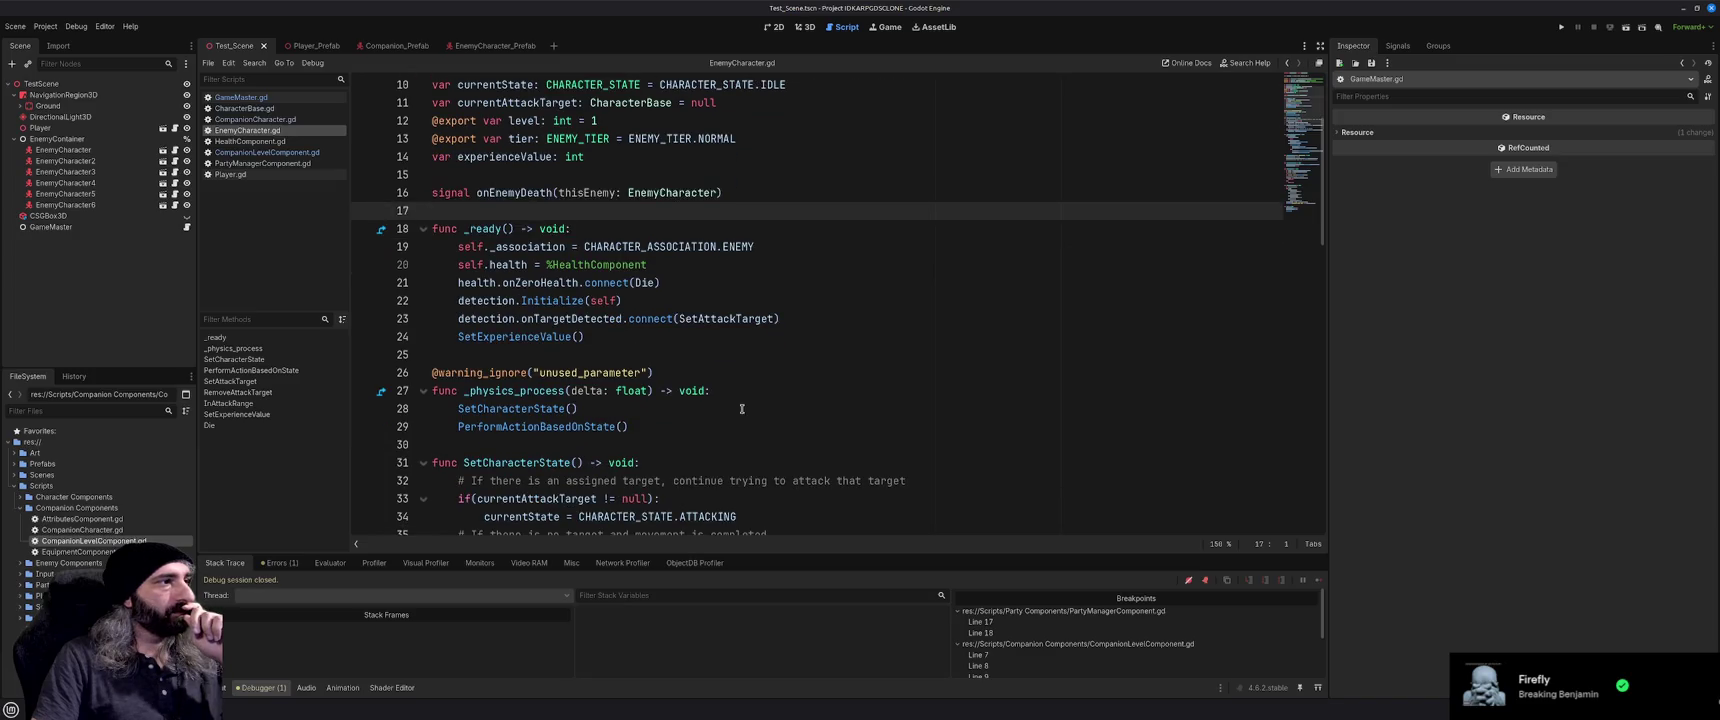
scroll(741, 408, "down", 3)
scroll(741, 408, "down", 2)
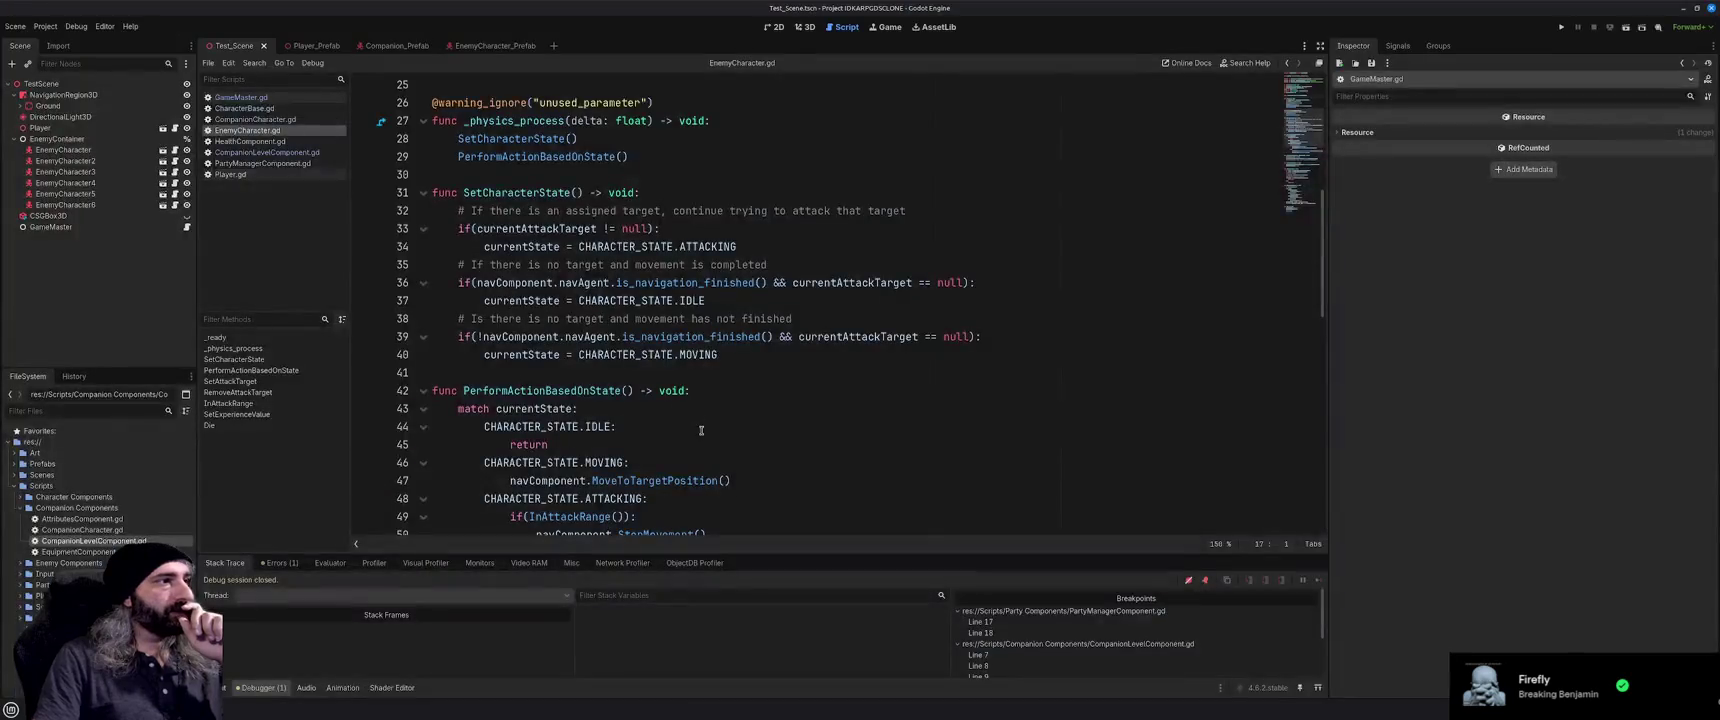
scroll(701, 430, "down", 3)
scroll(701, 430, "down", 3)
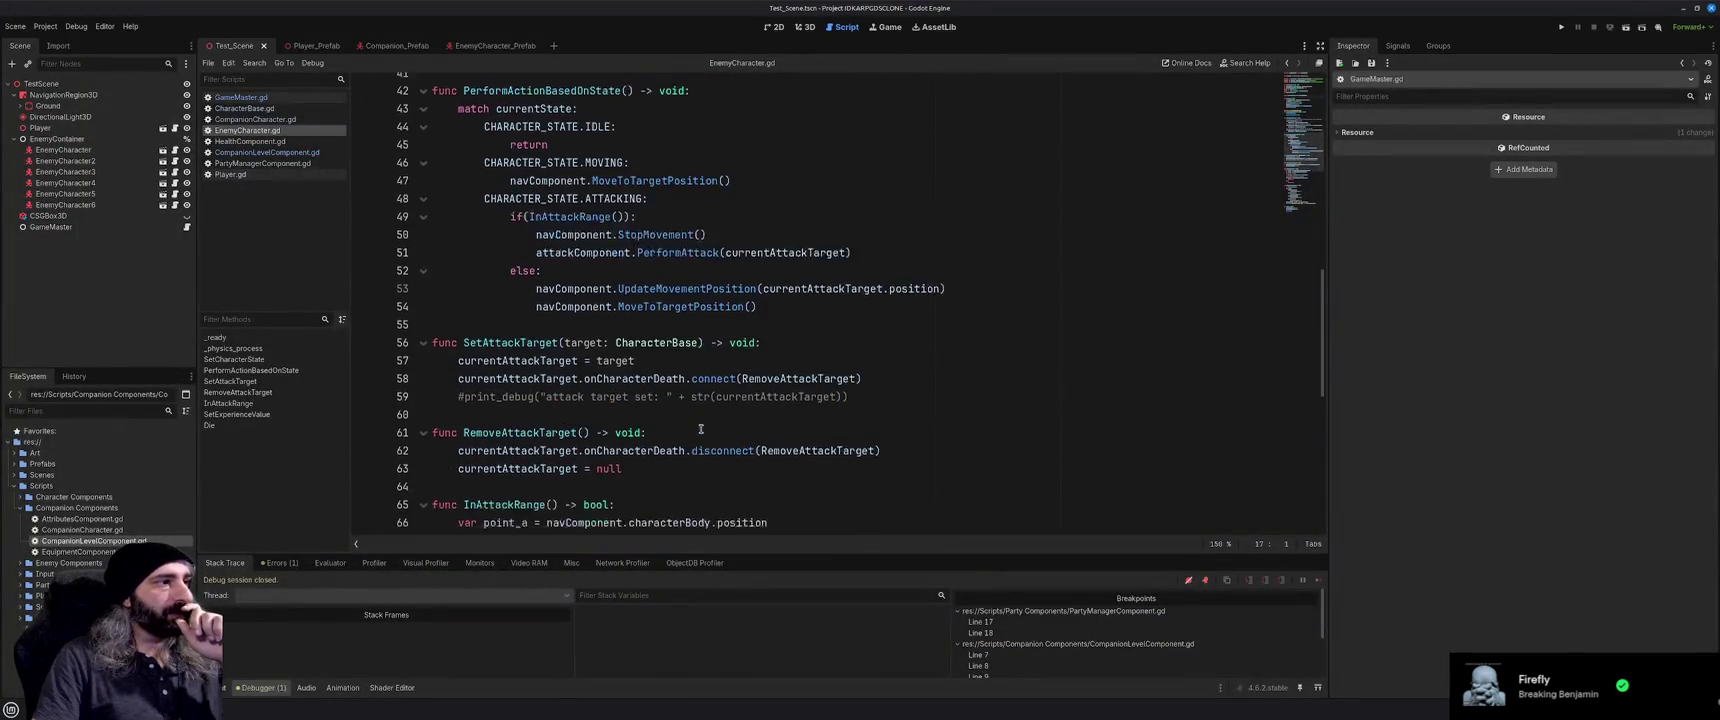
scroll(701, 428, "down", 3)
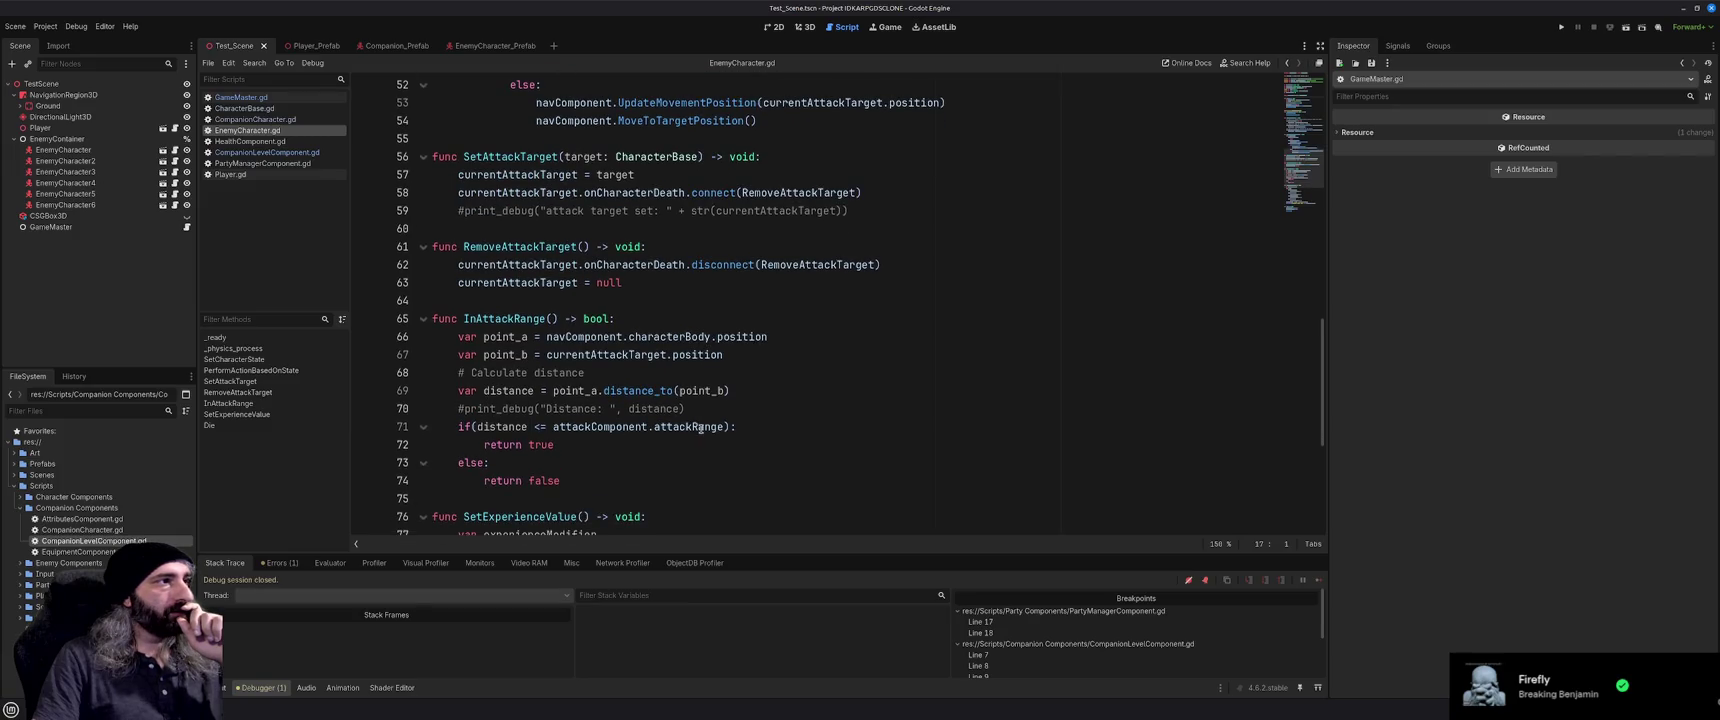
scroll(701, 428, "down", 1)
scroll(701, 428, "down", 1)
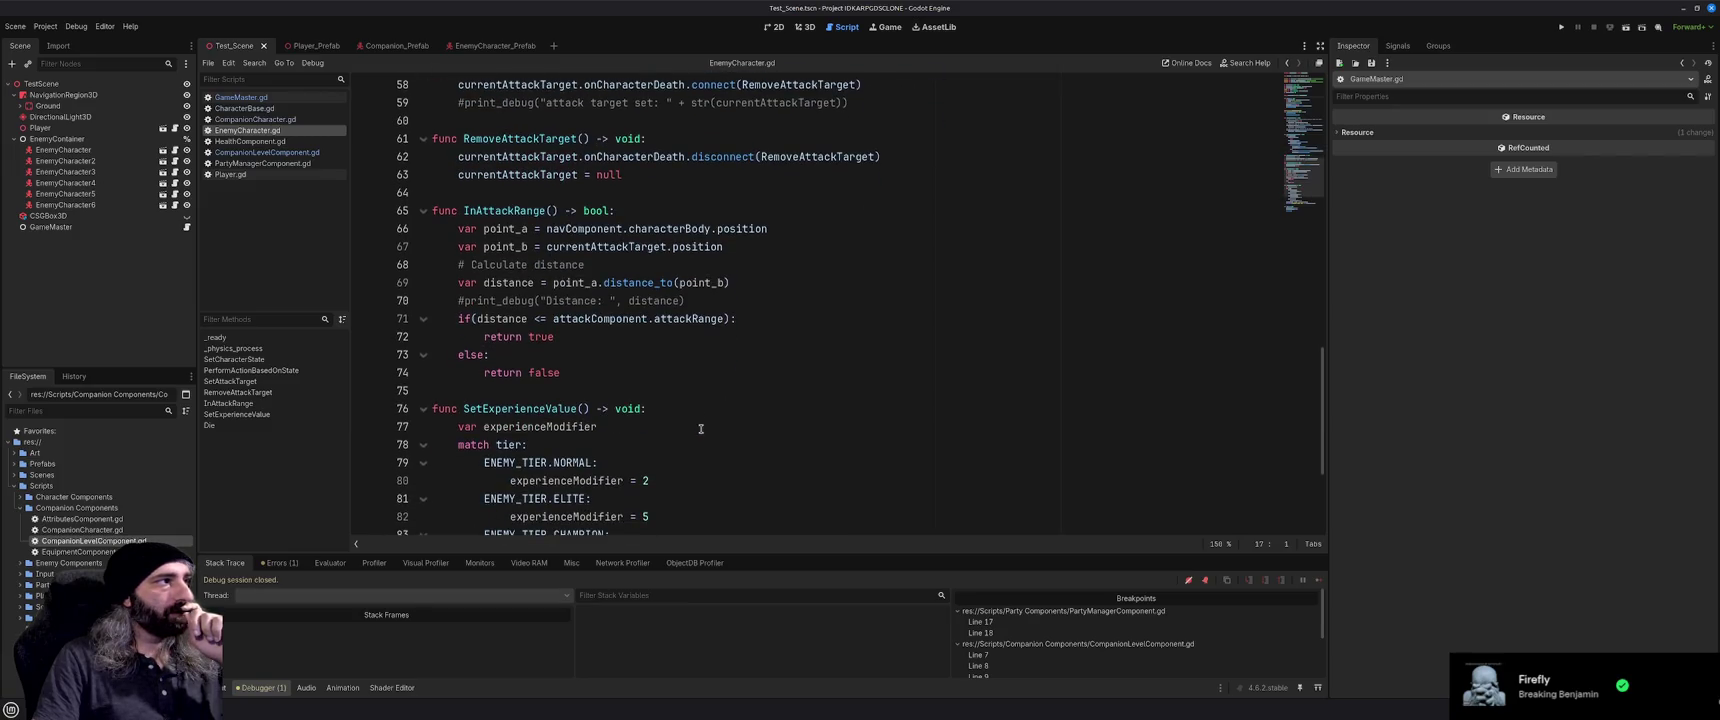
scroll(701, 428, "down", 3)
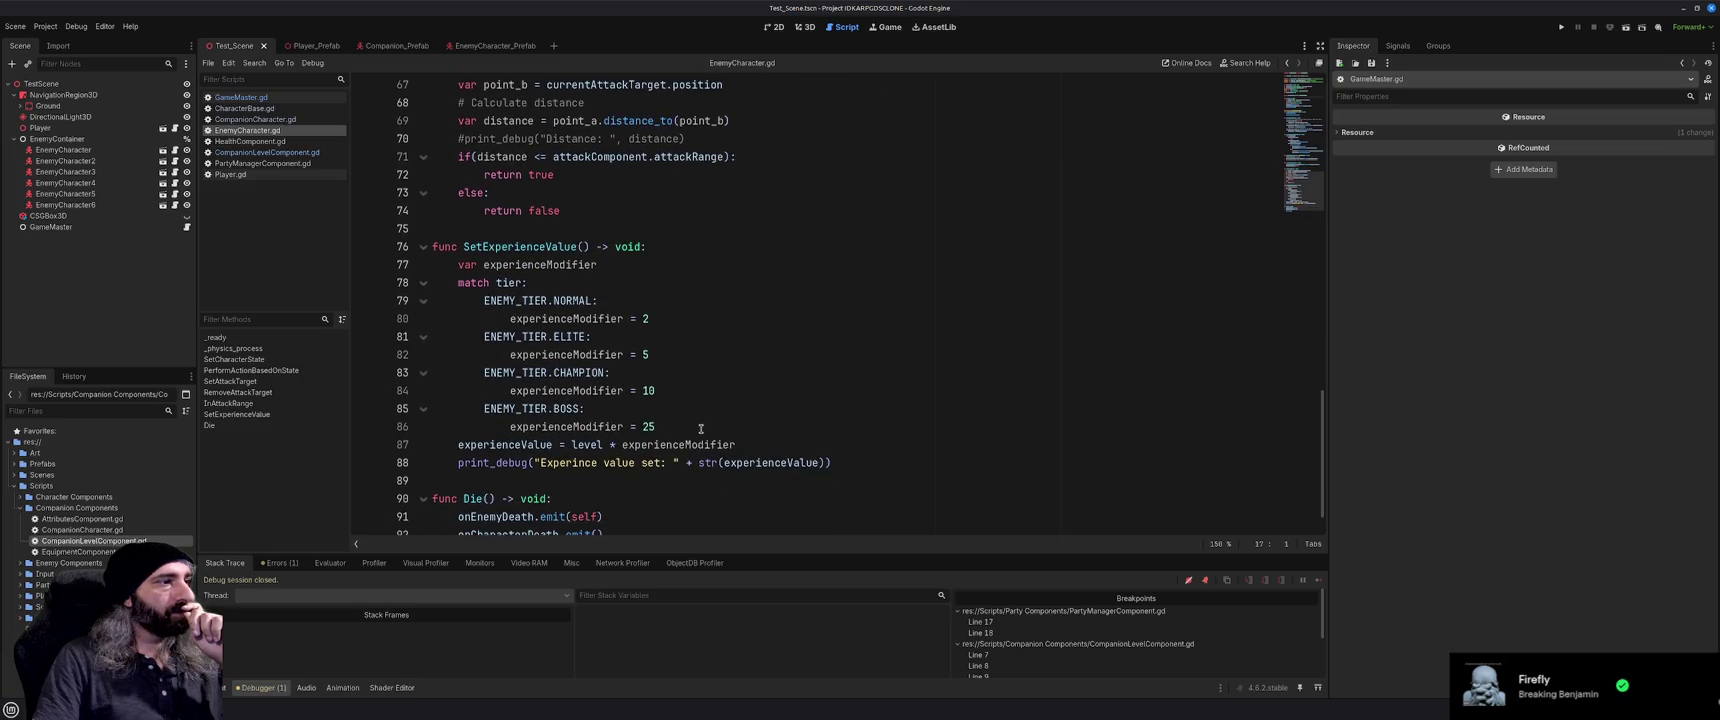
scroll(701, 428, "down", 1)
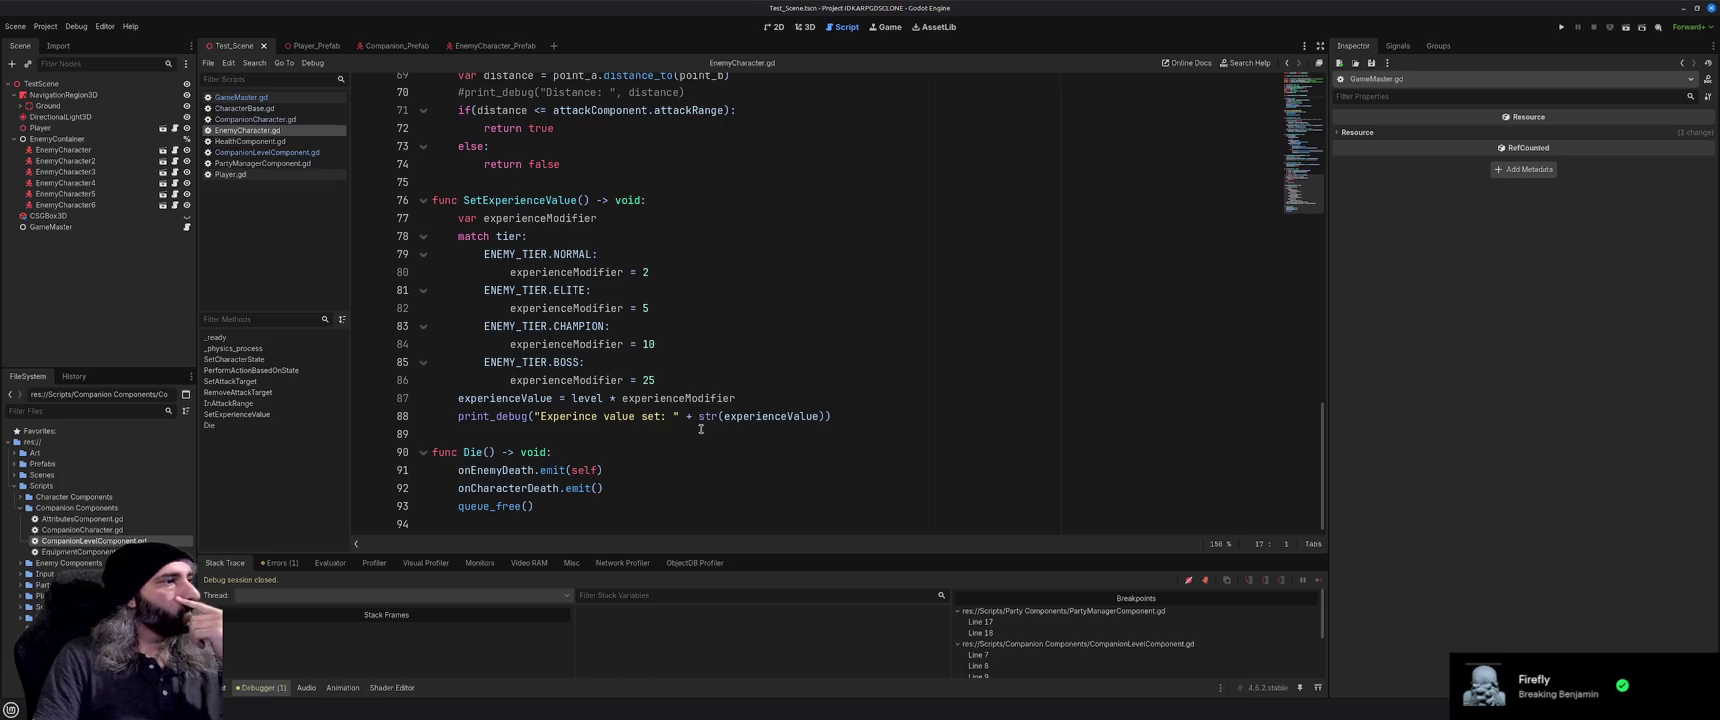
Correct 'Experince' to 'Experience' in line 88's debug message and comment out that print_debug call
left_click(596, 419)
type("e")
left_click(879, 416)
left_click(459, 416)
type("#")
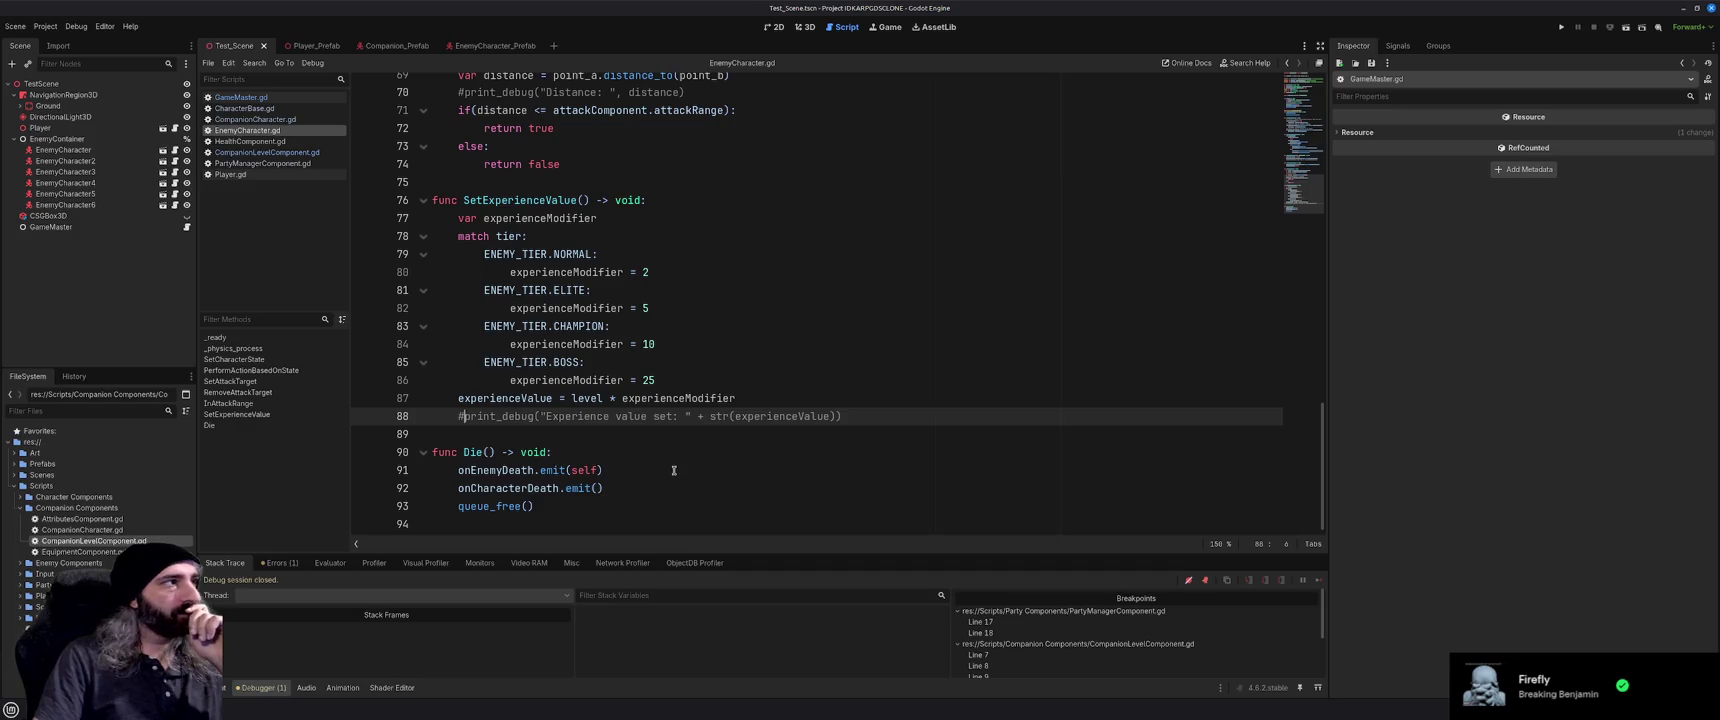
scroll(674, 470, "up", 6)
scroll(674, 470, "up", 10)
scroll(674, 470, "up", 4)
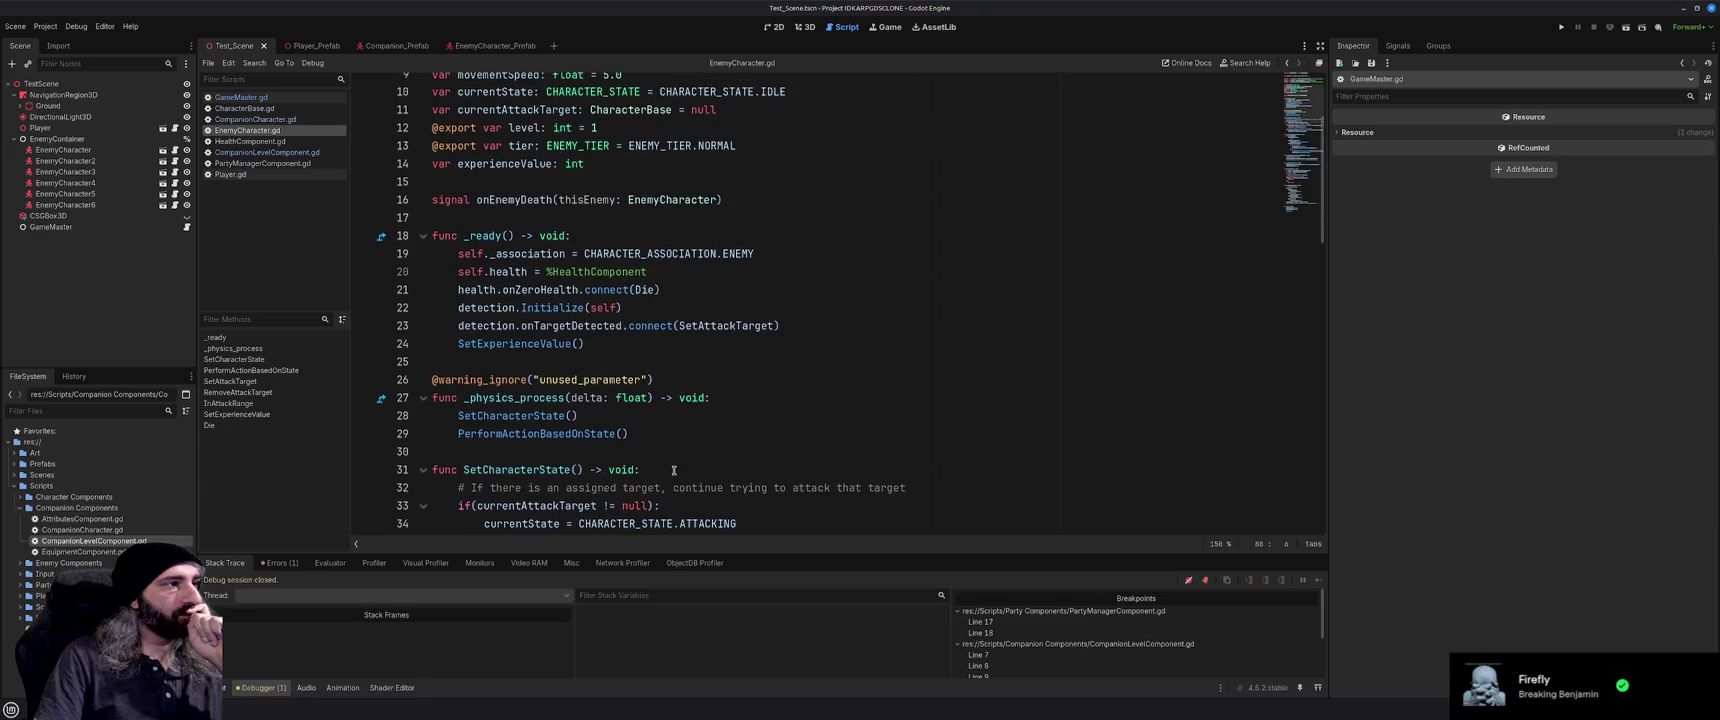
scroll(674, 470, "up", 3)
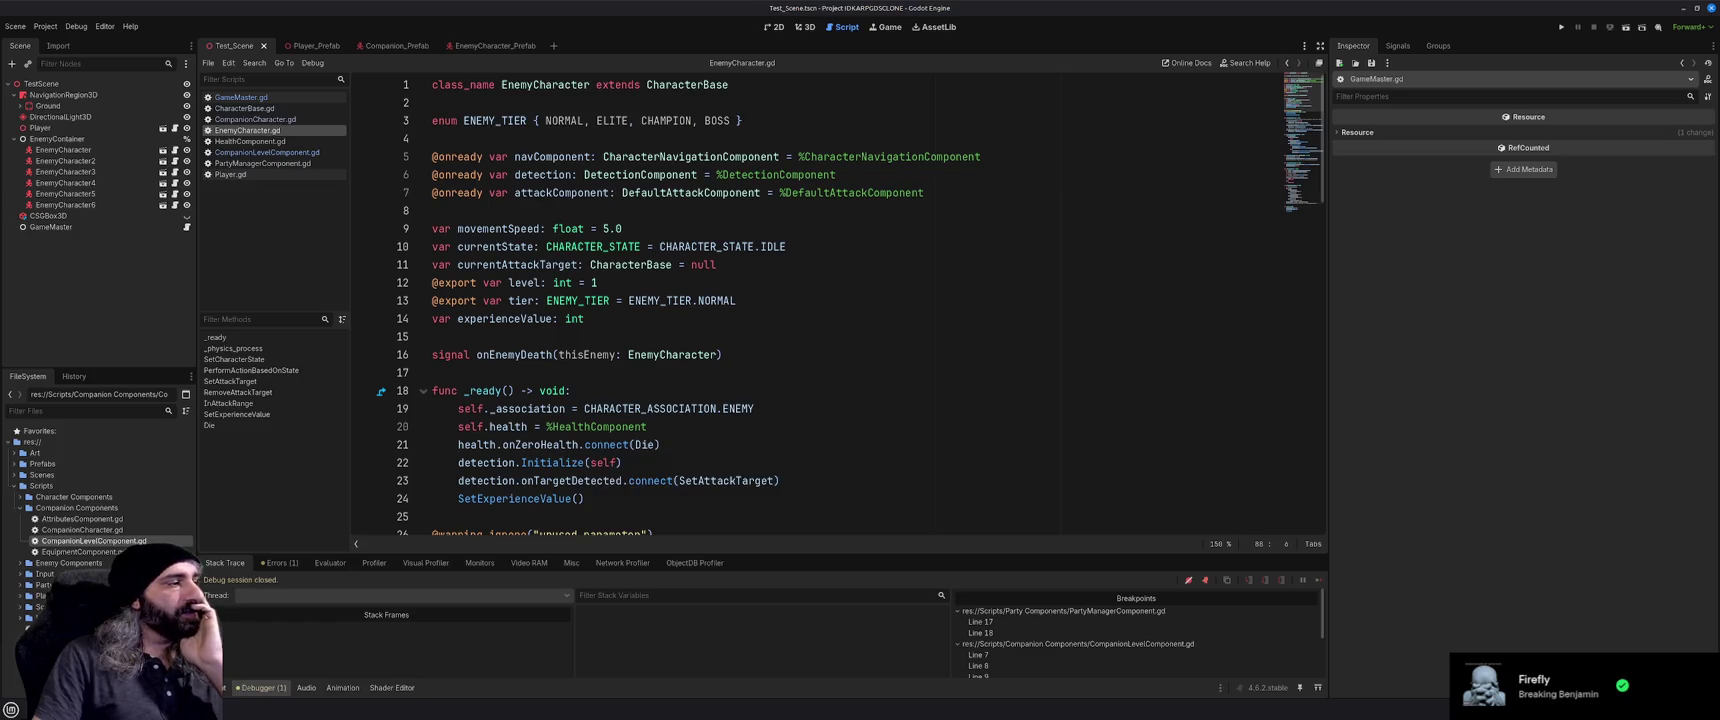
key("alt+Tab")
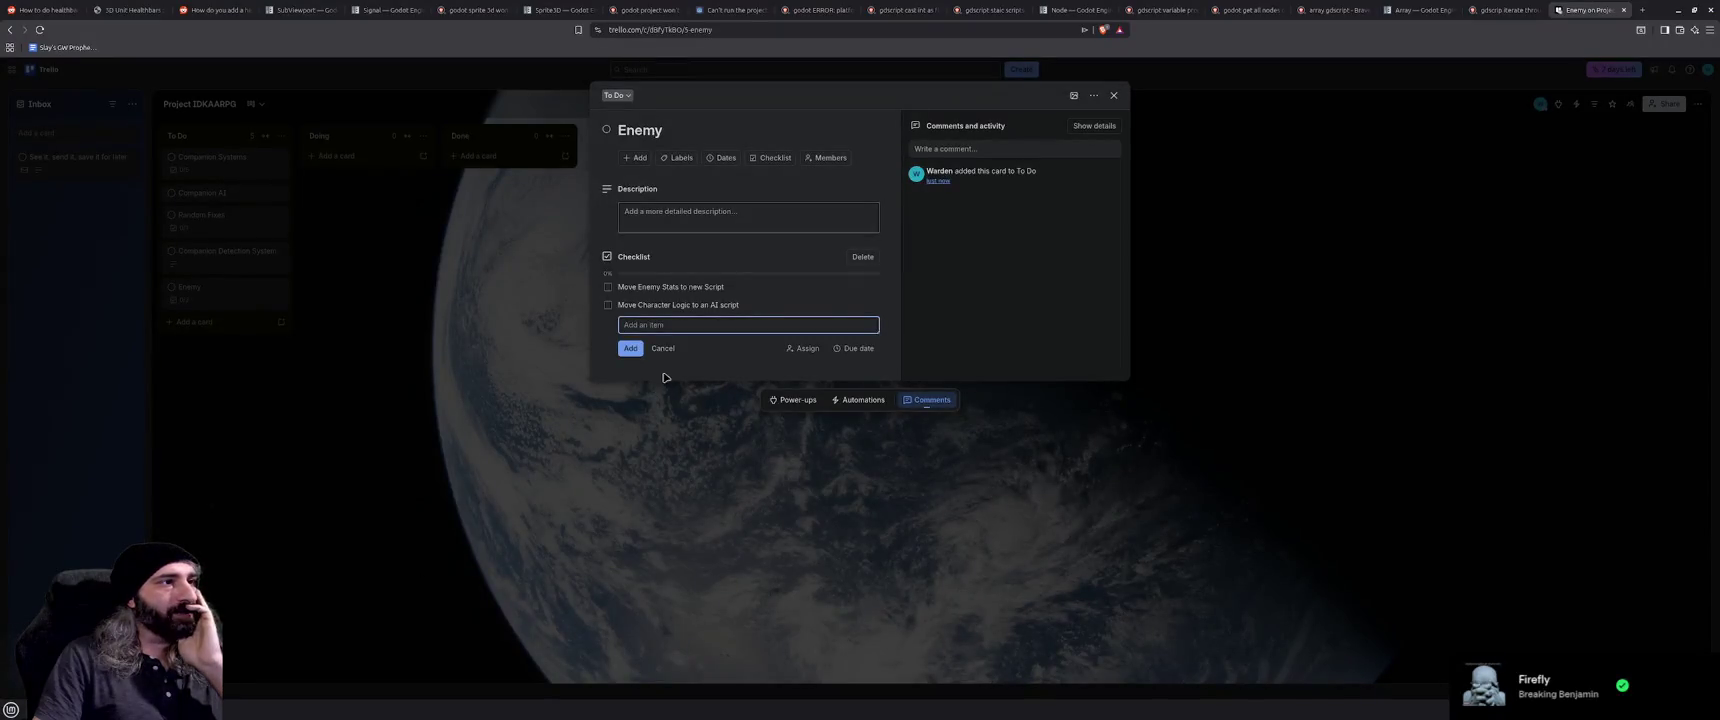
Close the Enemy card and tick Level on the Companion Systems checklist
left_click(716, 423)
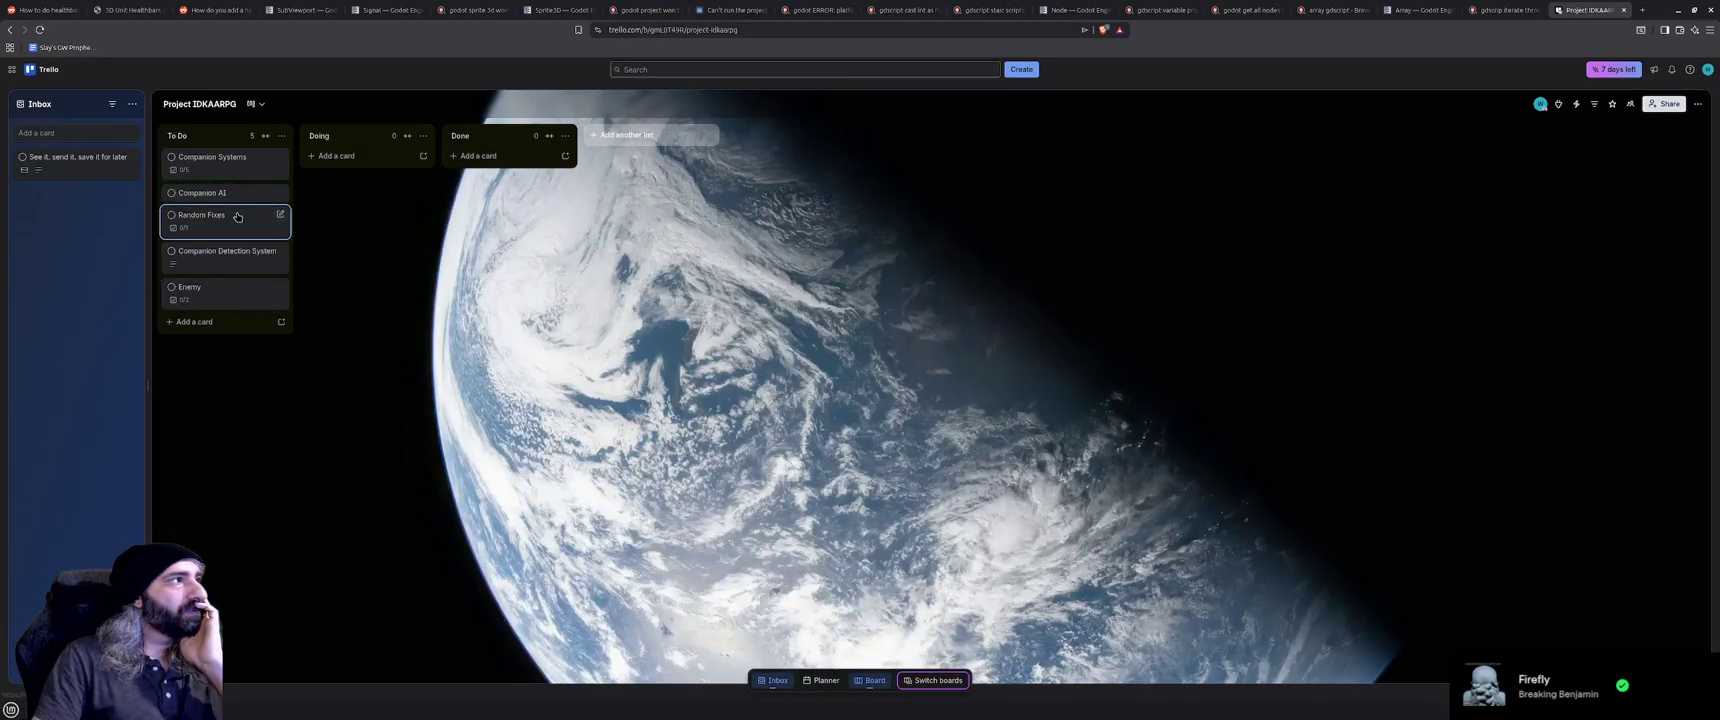
left_click(235, 194)
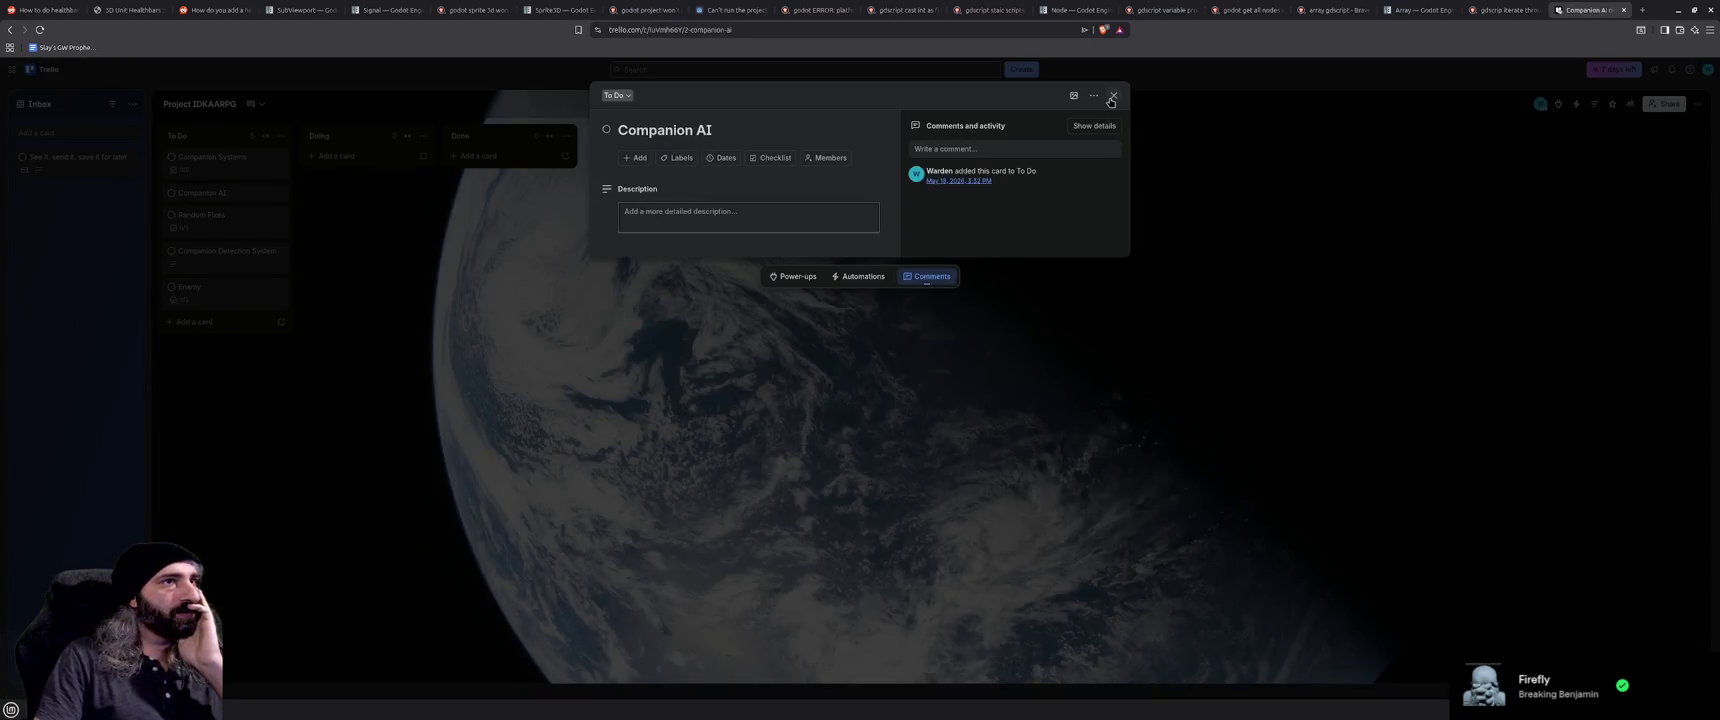
left_click(1113, 95)
left_click(212, 157)
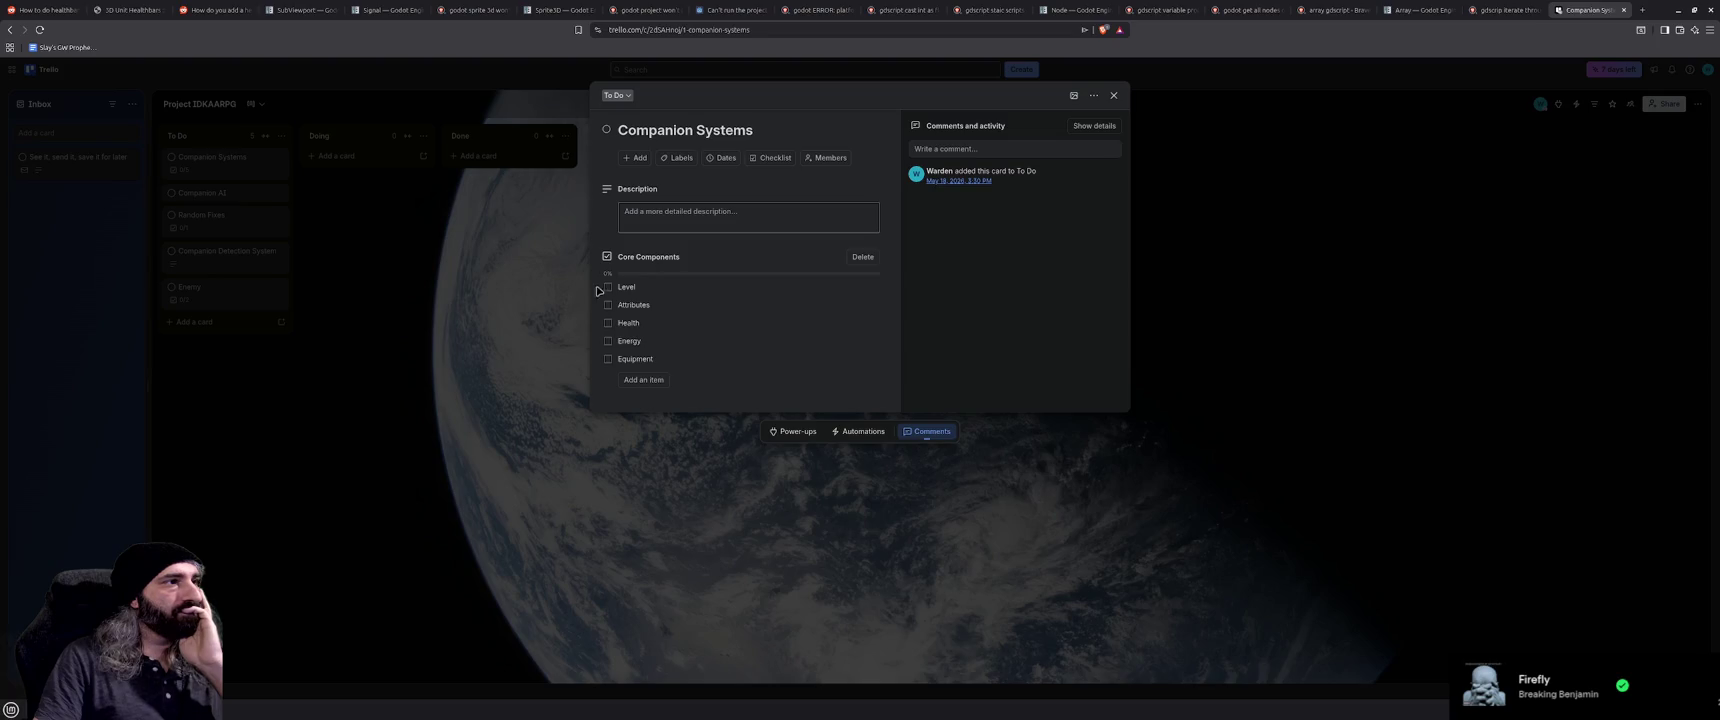
left_click(607, 287)
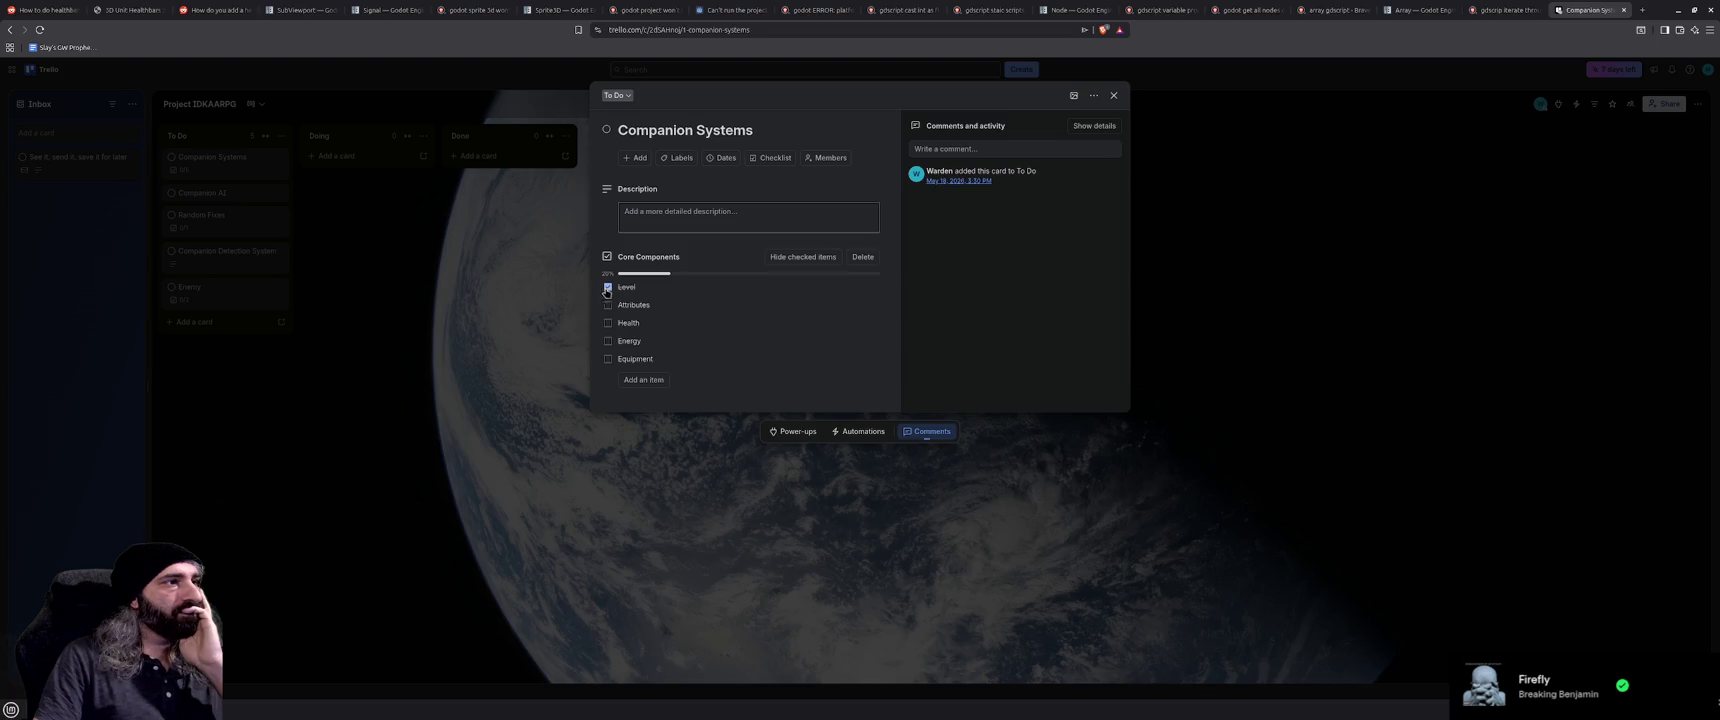
left_click(712, 431)
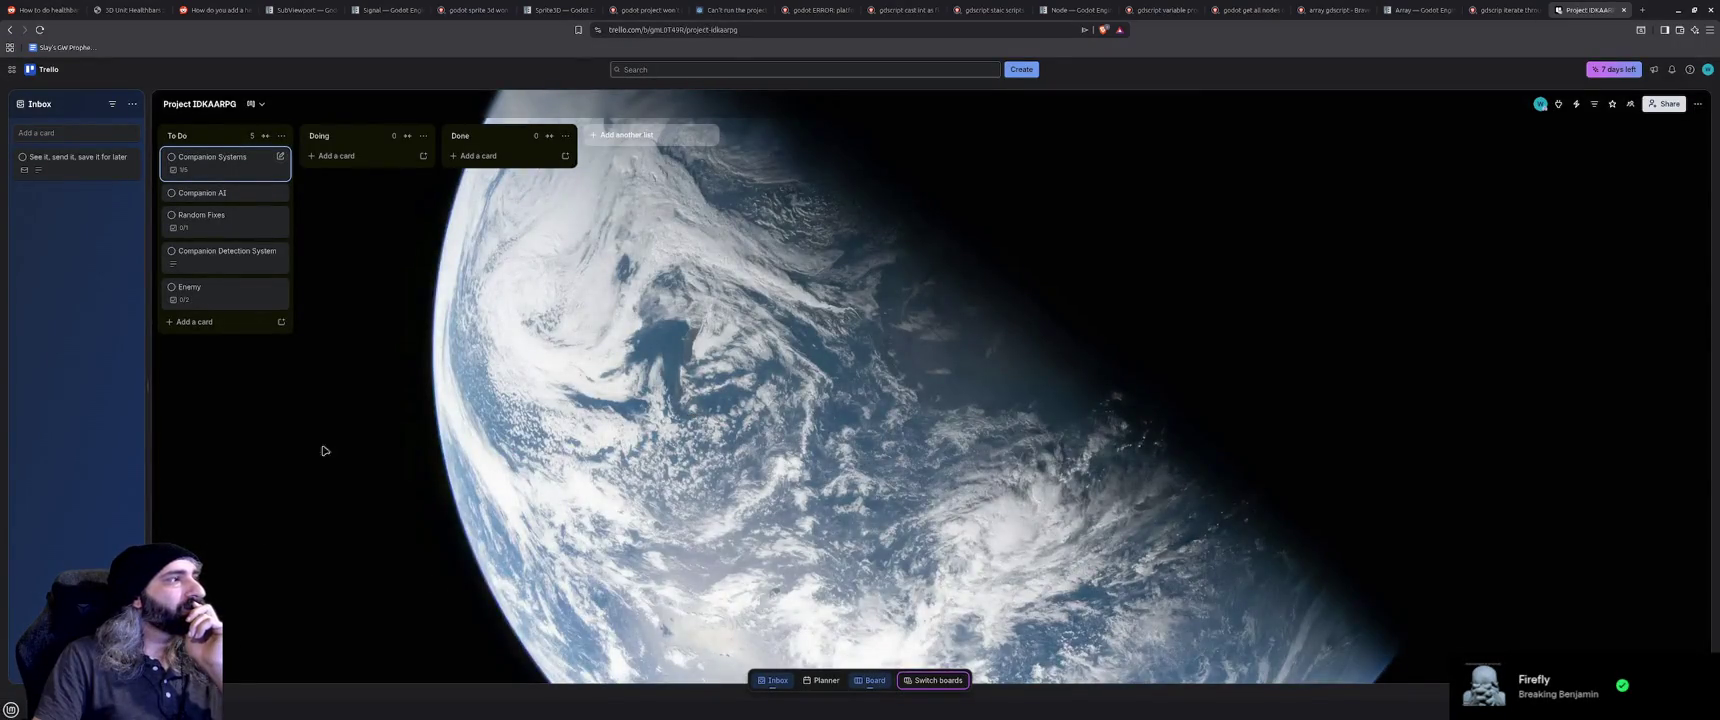
Mark 'Align Navmesh to ground' done on the Random Fixes card
left_click(231, 226)
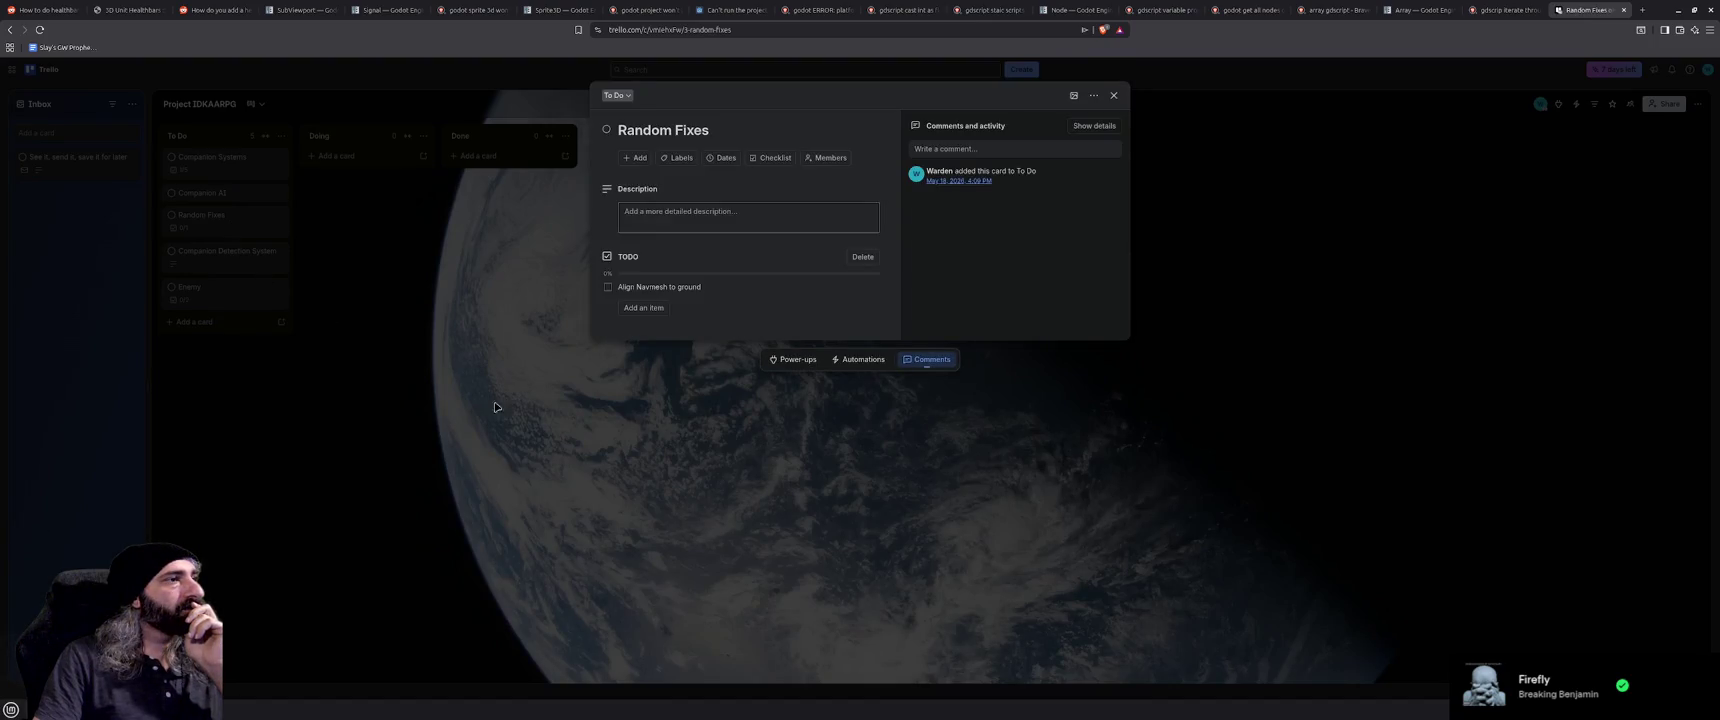
left_click(605, 288)
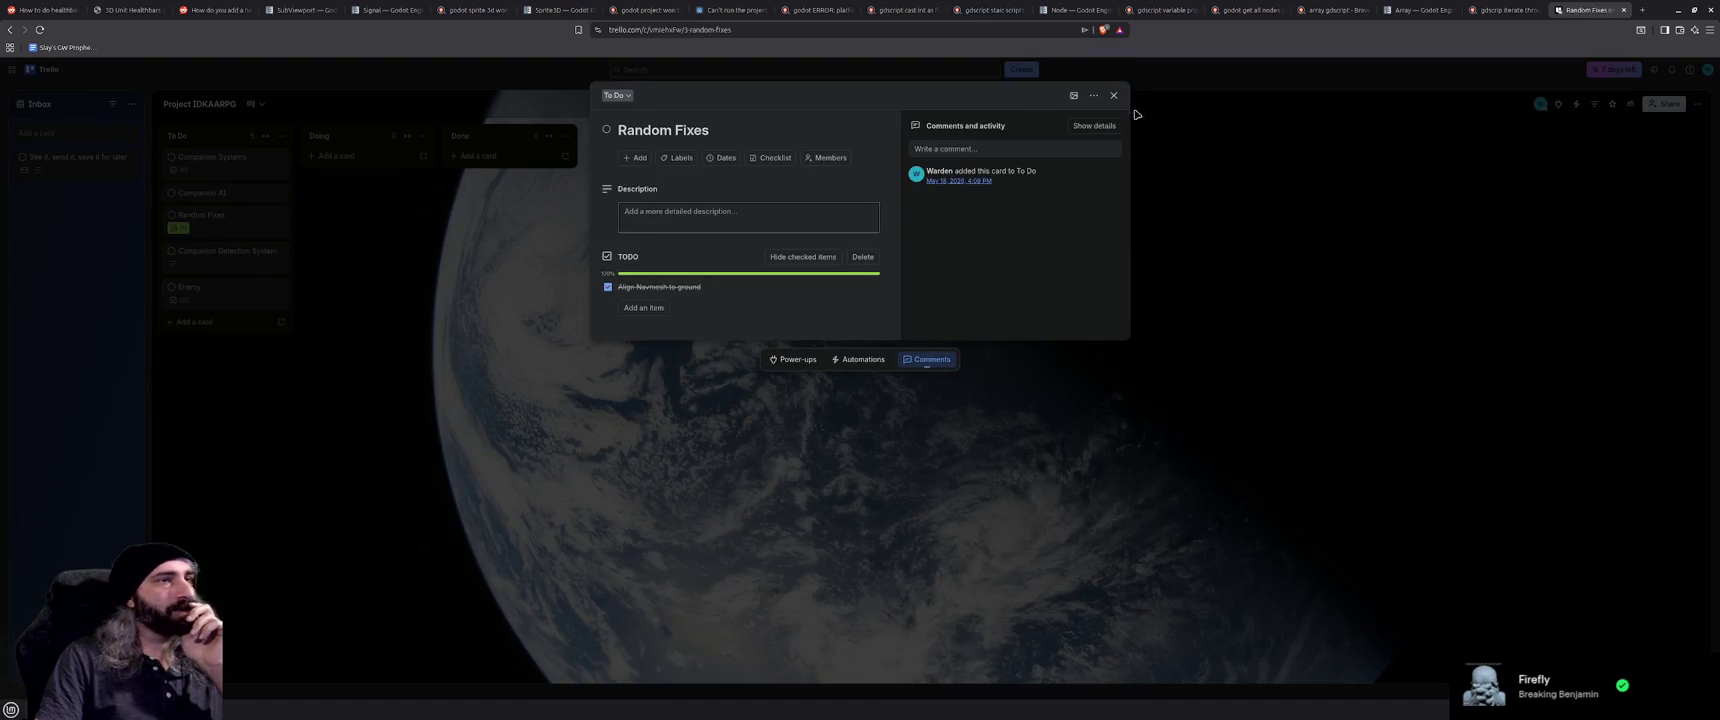
key("Escape")
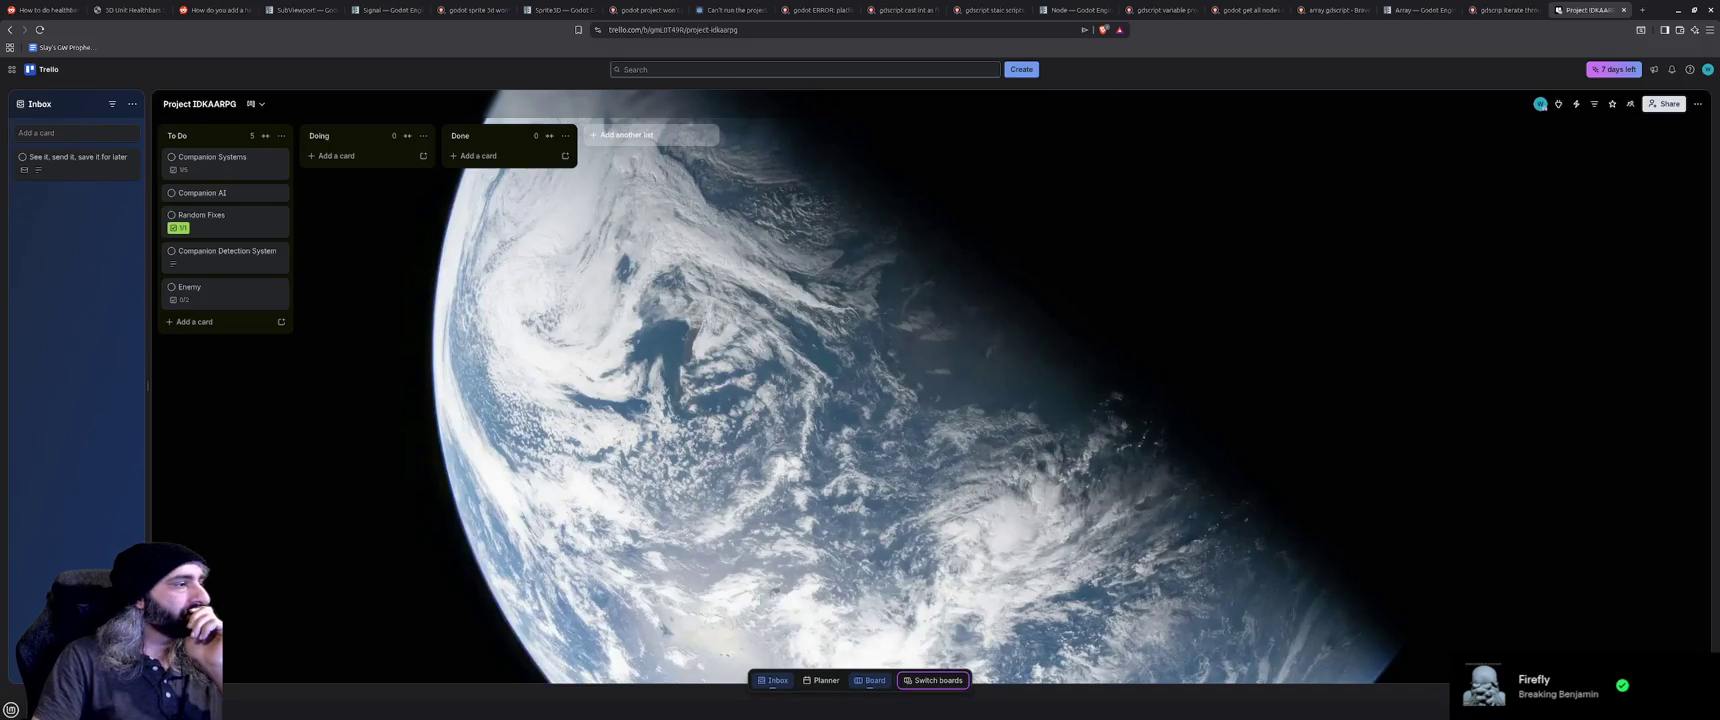
key("alt+Tab")
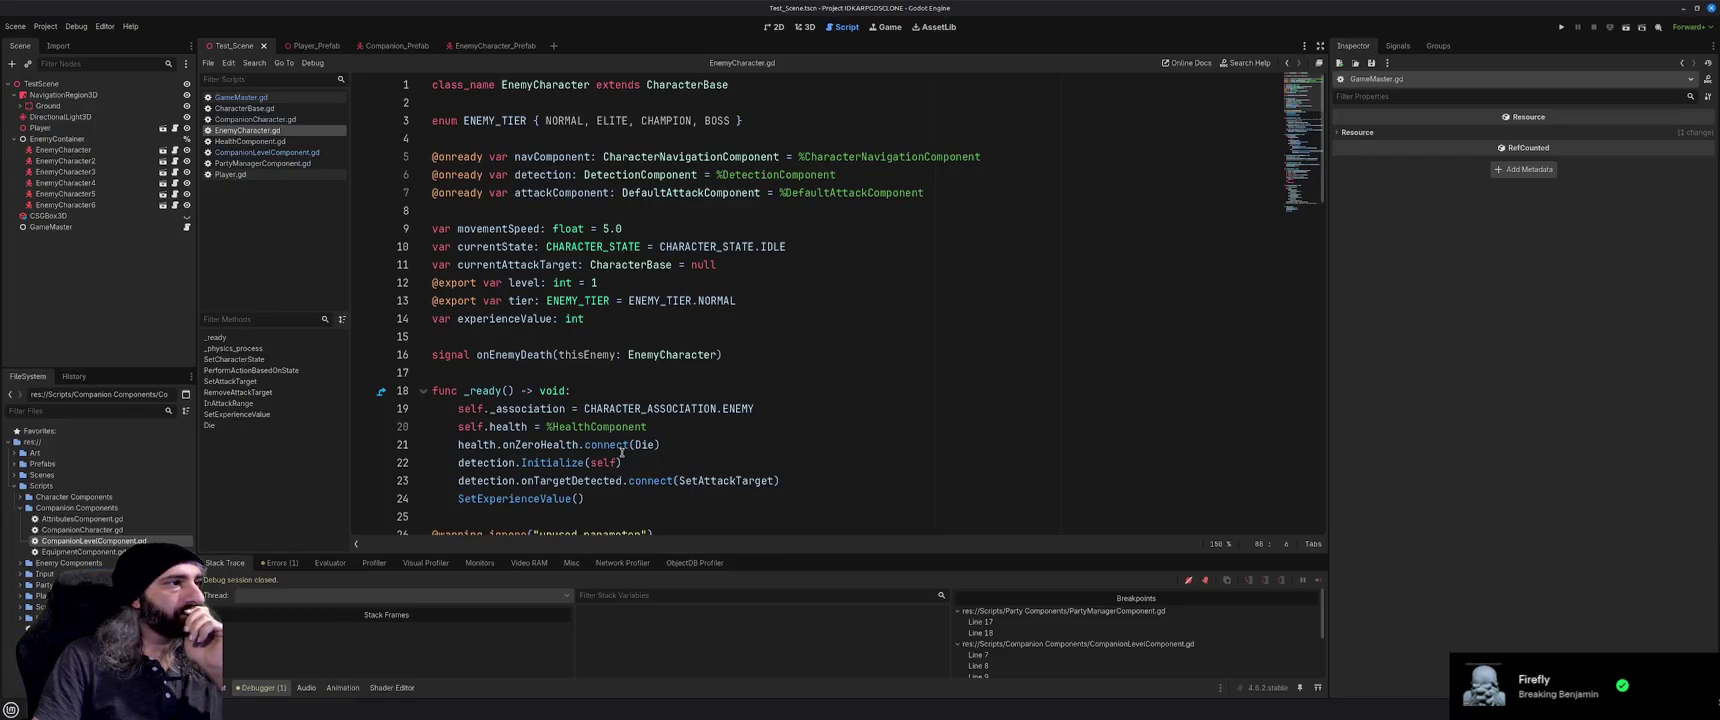
Scroll through EnemyCharacter.gd, switch to the Companion_Prefab scene, and open AttributesComponent.gd
scroll(613, 474, "down", 6)
scroll(735, 434, "down", 2)
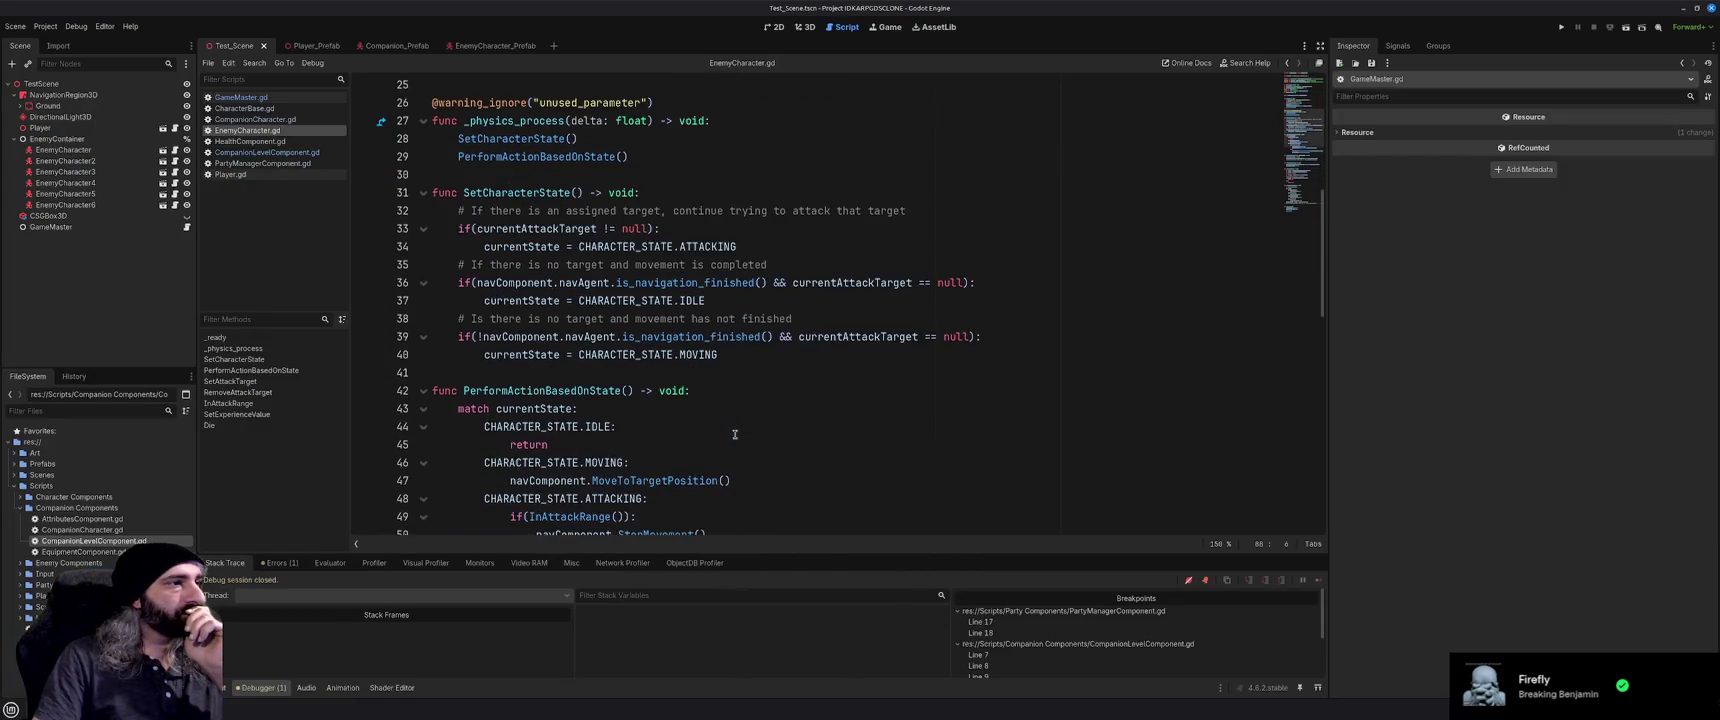
scroll(735, 434, "down", 2)
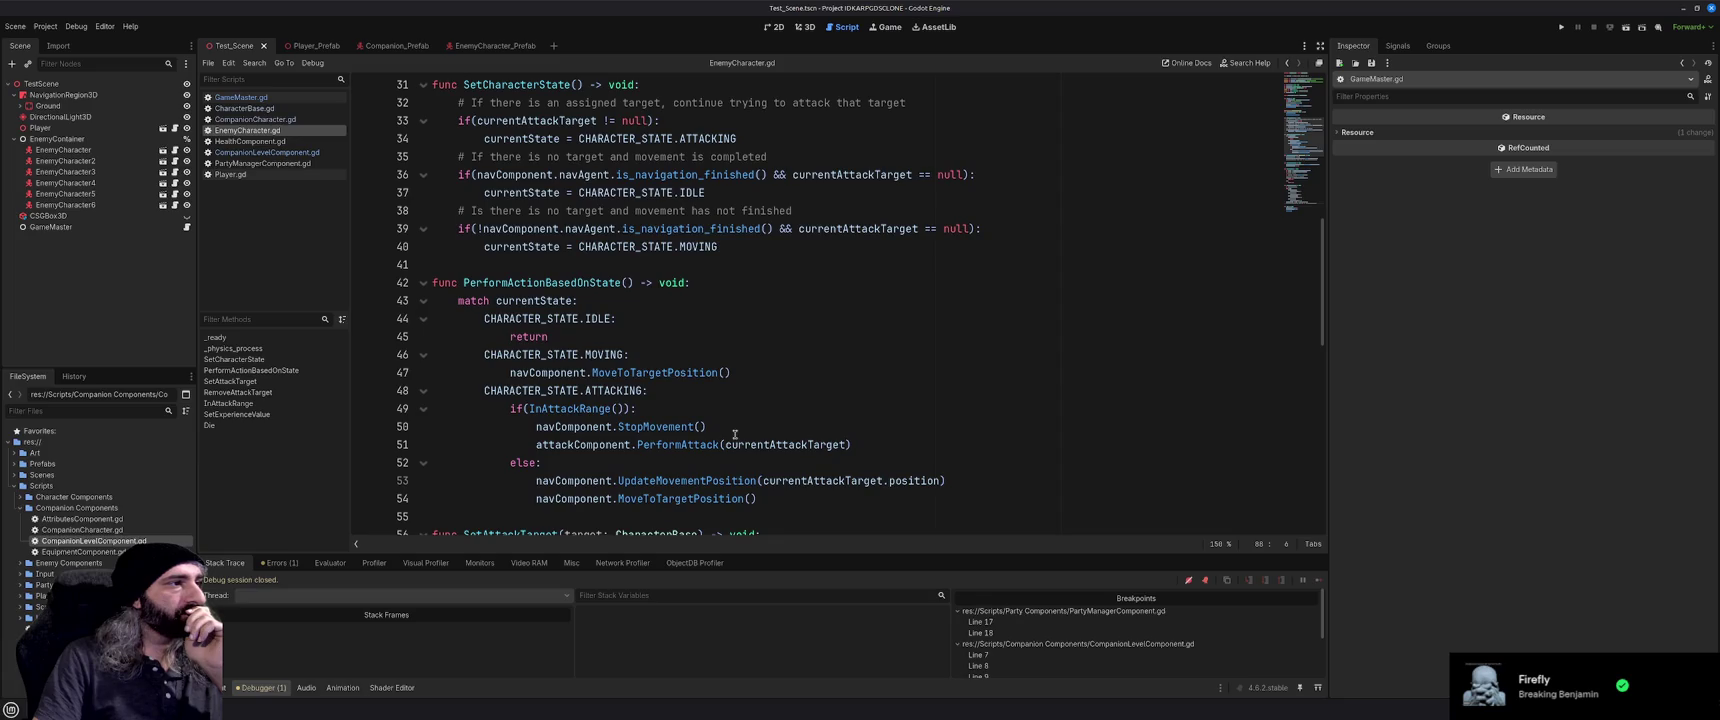
scroll(735, 434, "down", 1)
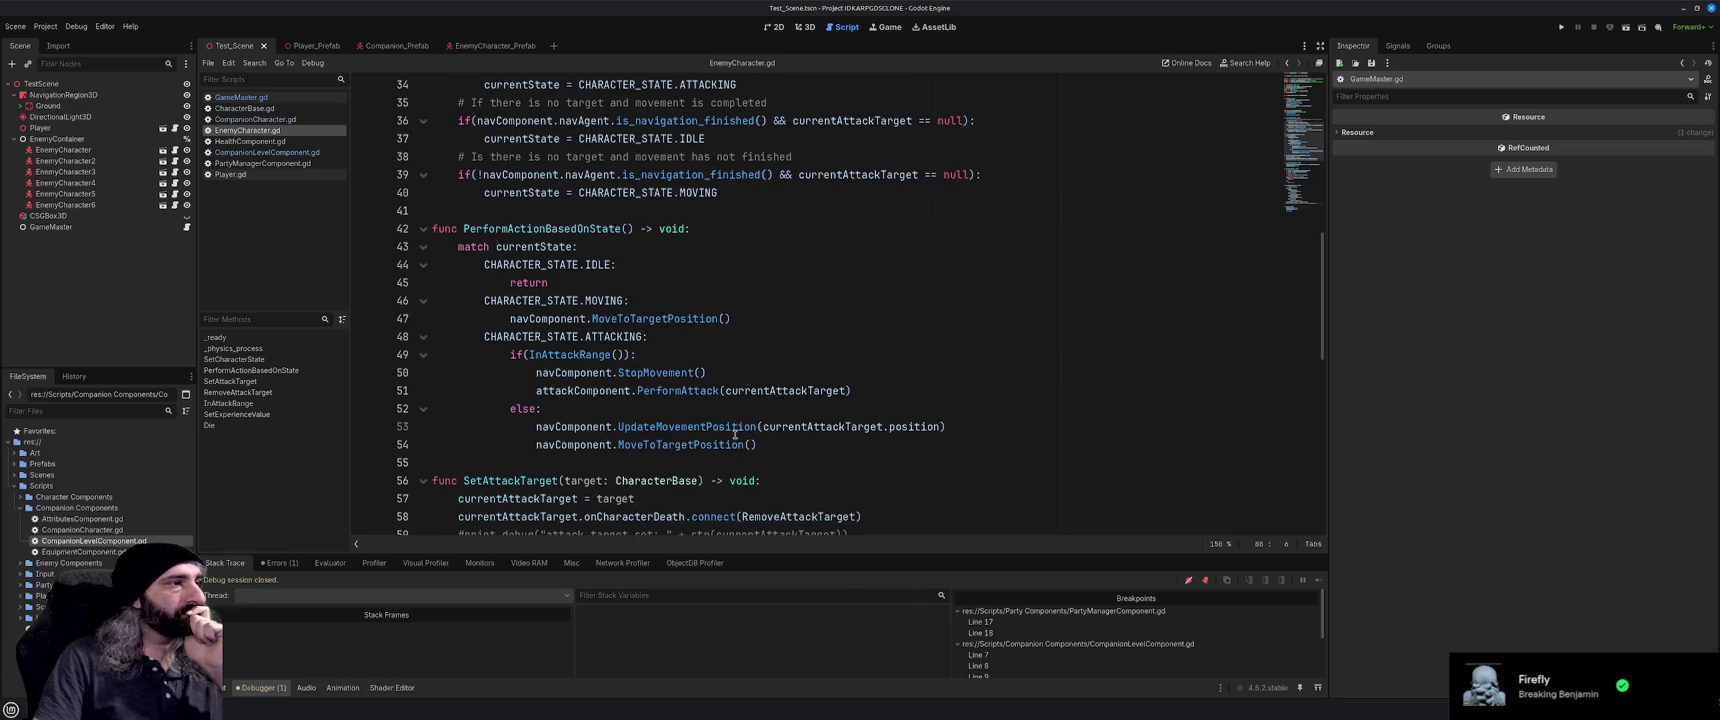
scroll(735, 434, "down", 1)
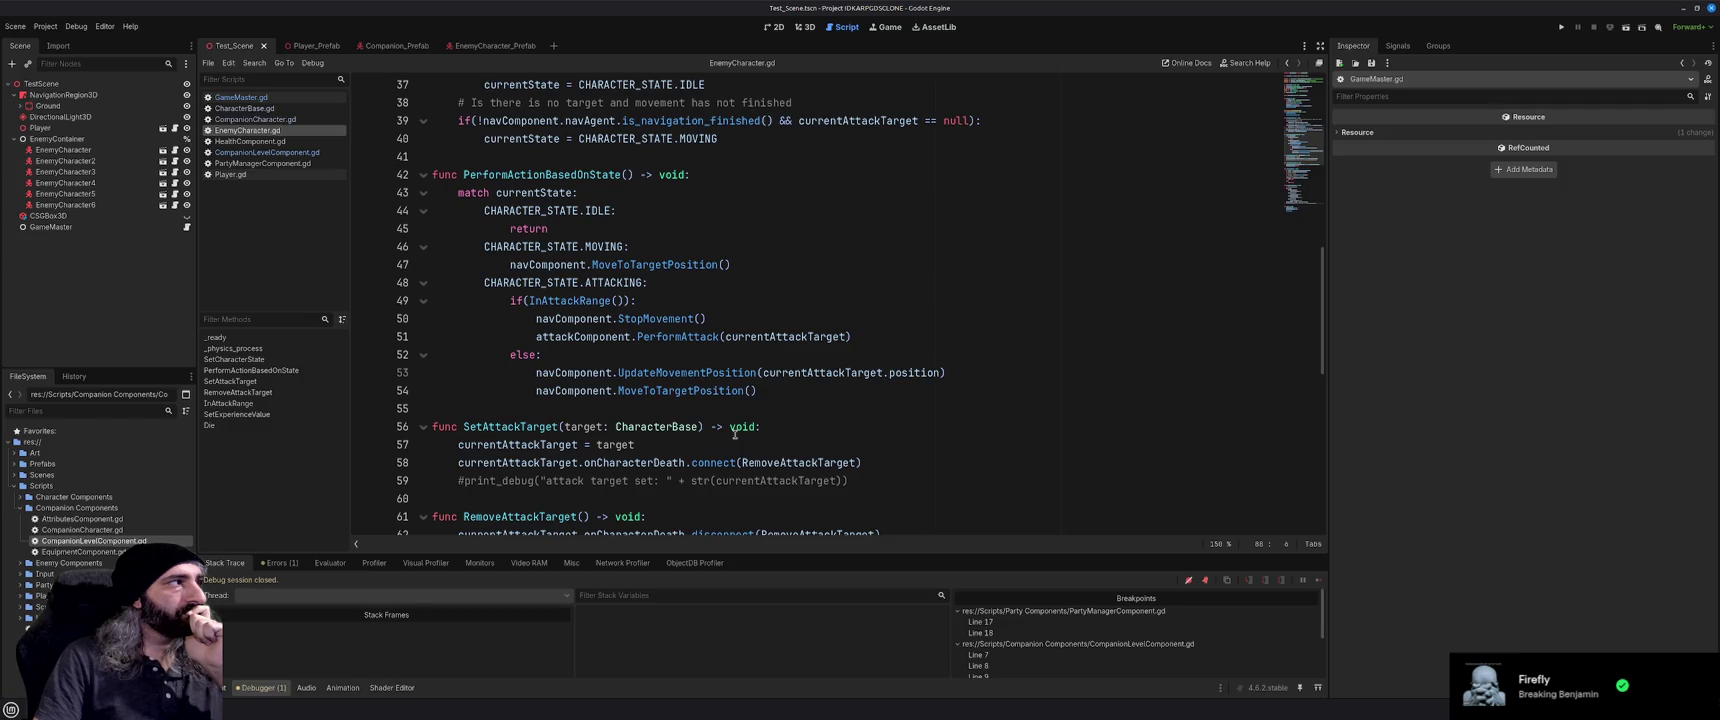
left_click(396, 46)
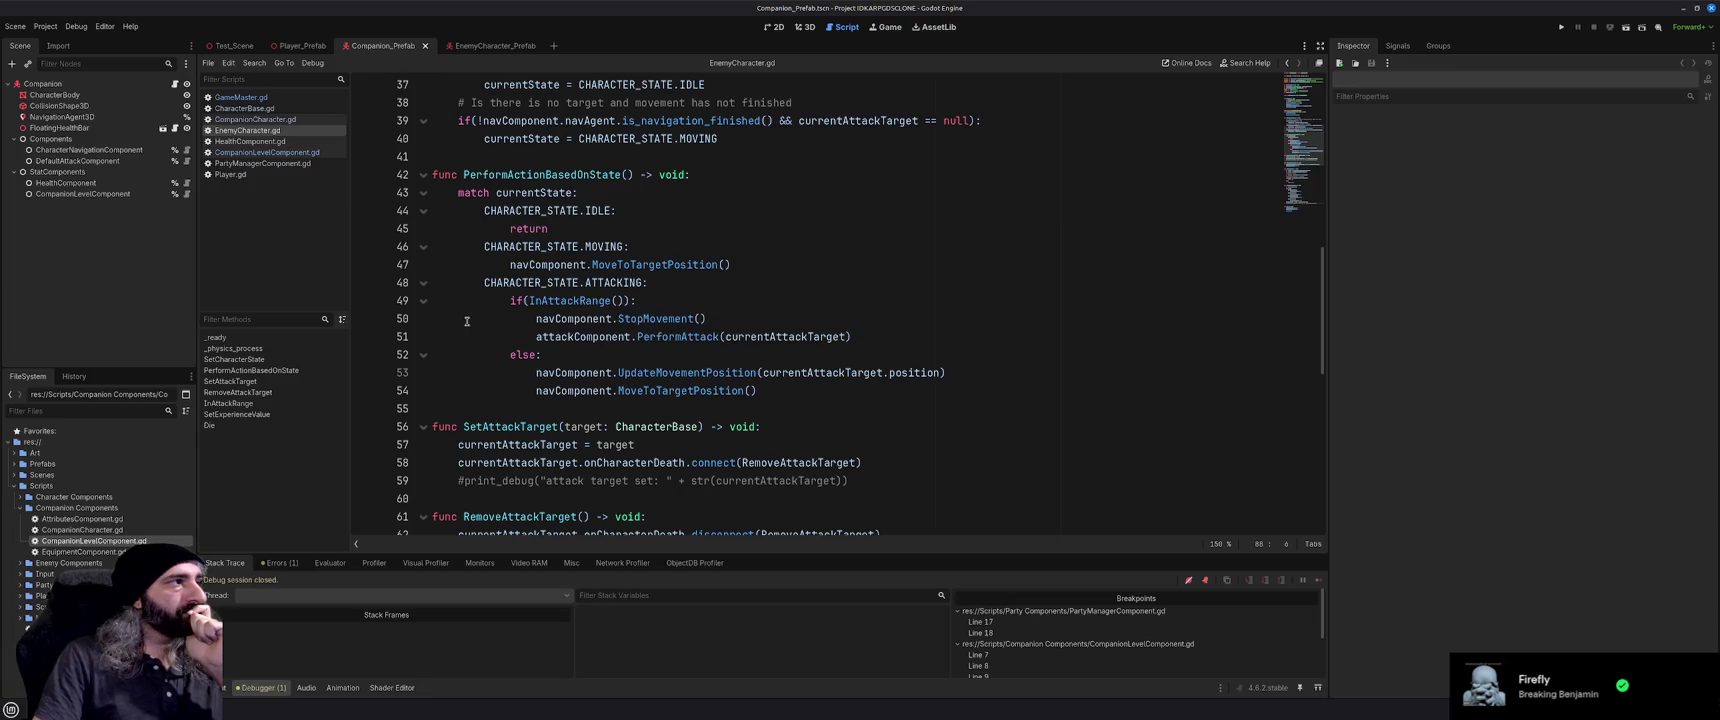
double_click(93, 519)
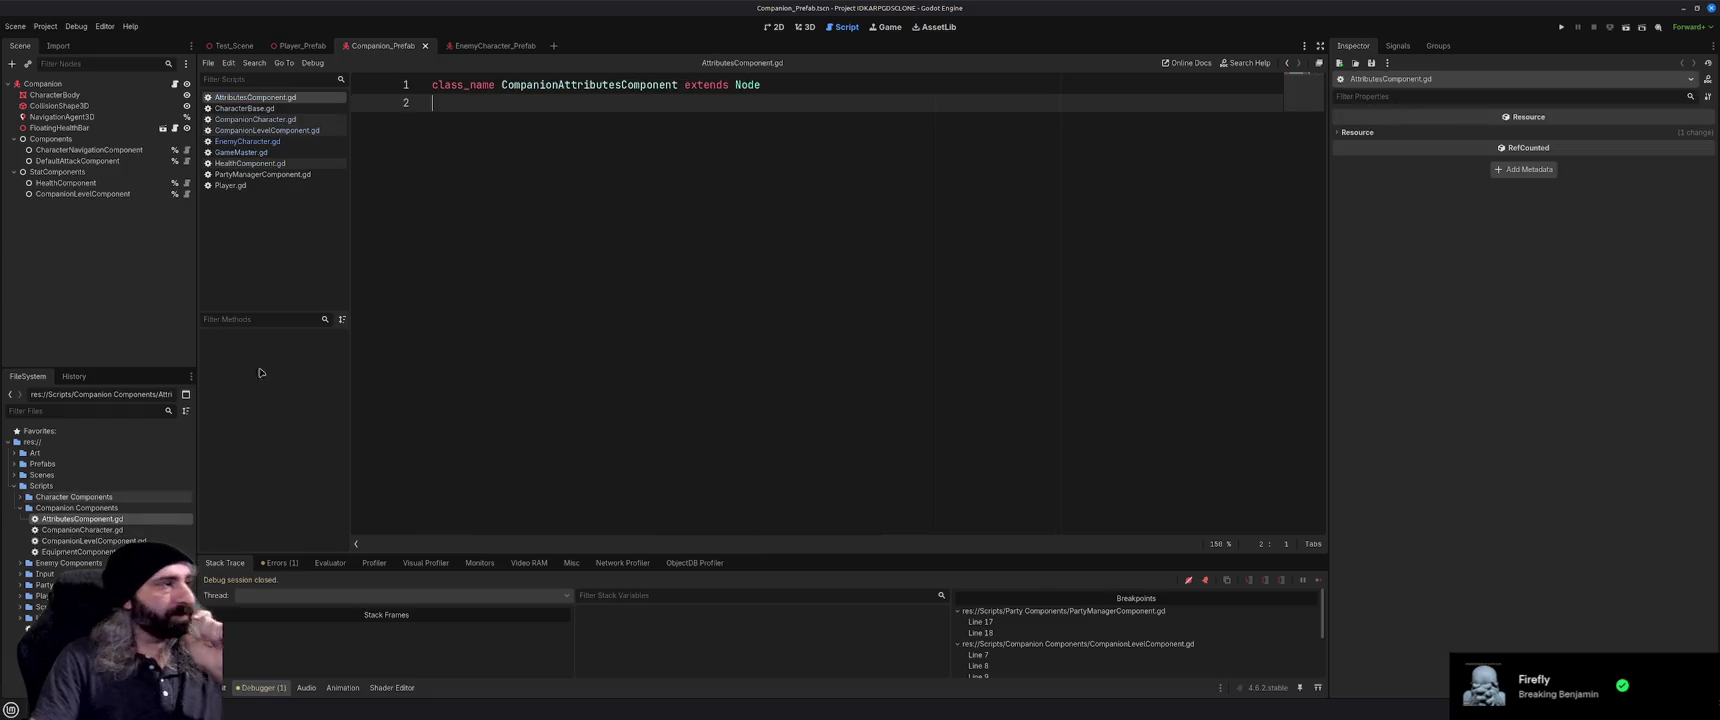
Close AttributesComponent.gd and remove the two breakpoints in PartyManagerComponent.gd
key("ctrl+w")
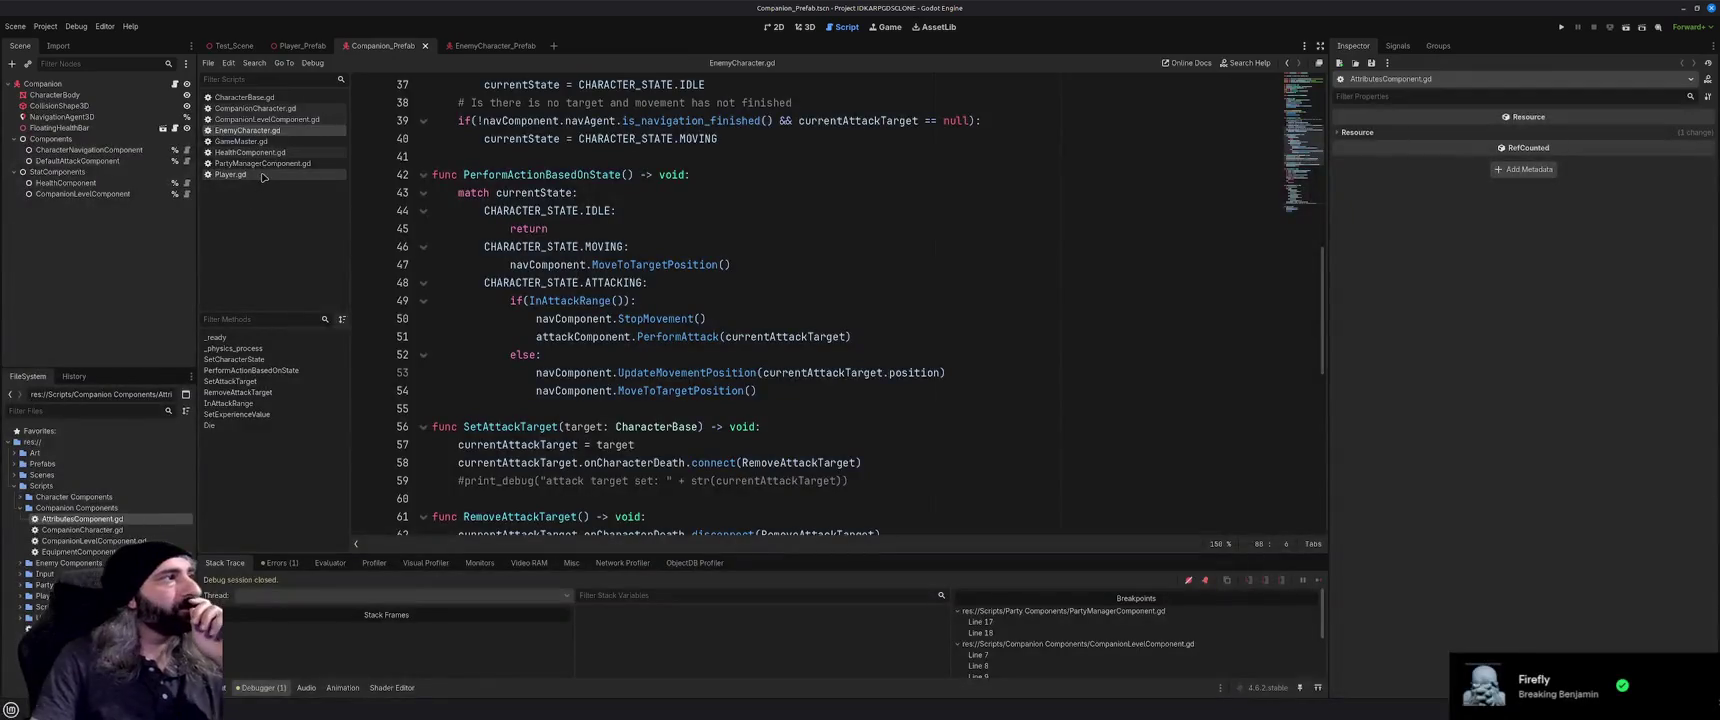
left_click(266, 164)
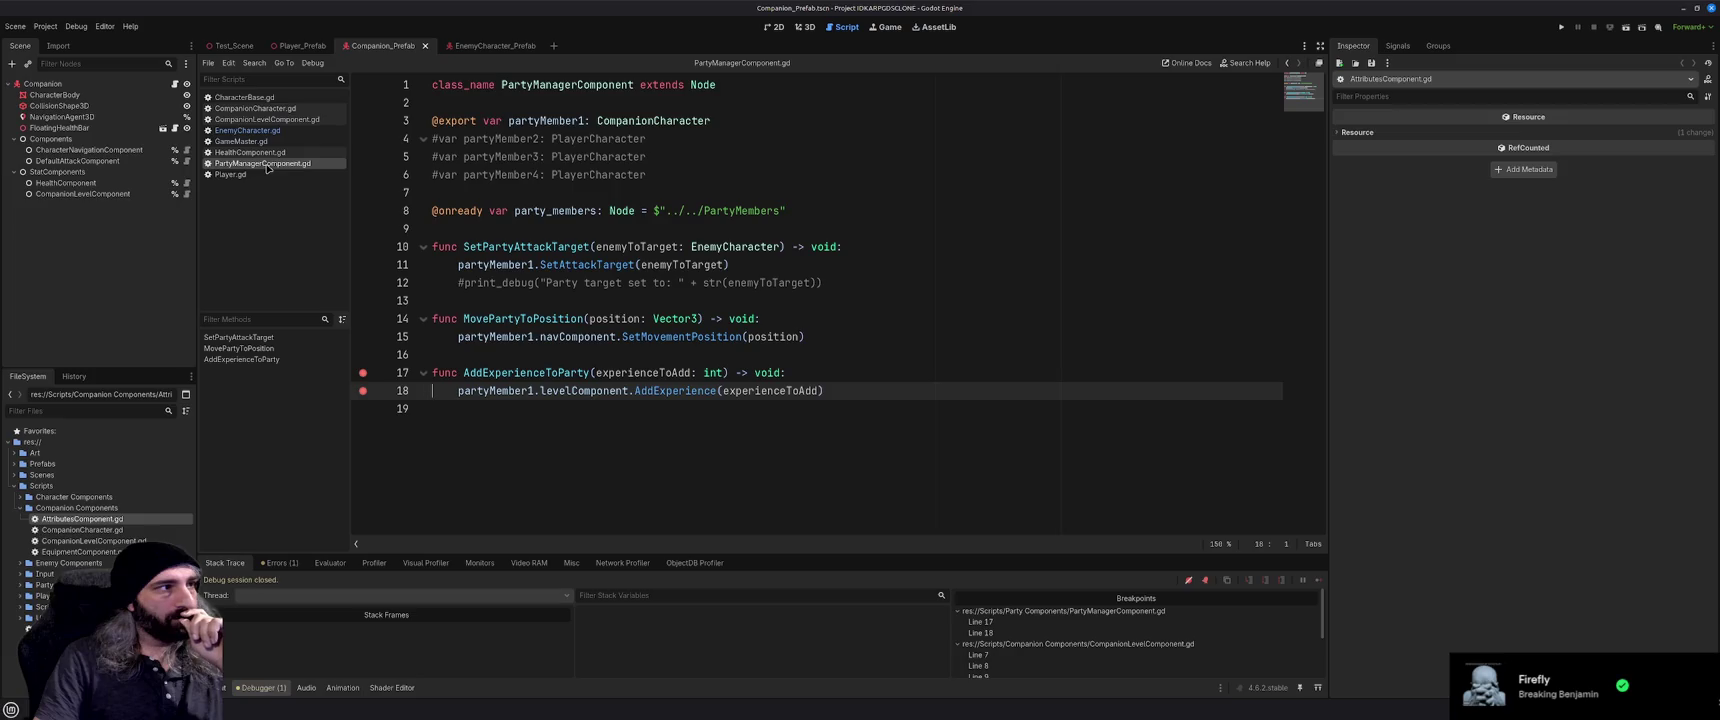
left_click(363, 372)
left_click(363, 390)
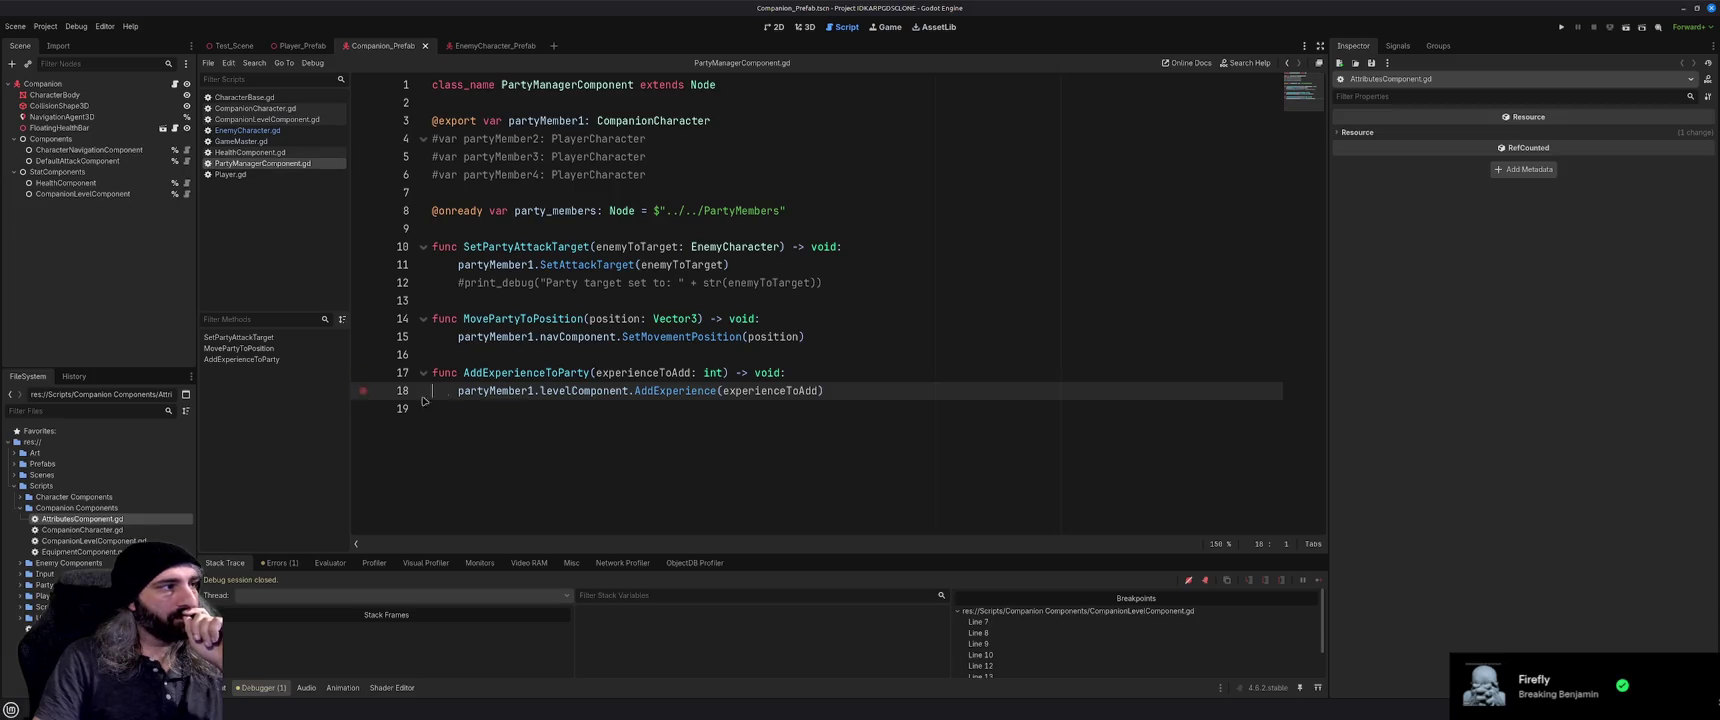
Clear CompanionLevelComponent.gd's breakpoints on lines 7–10 and 12–15, then check the Errors tab
double_click(1015, 622)
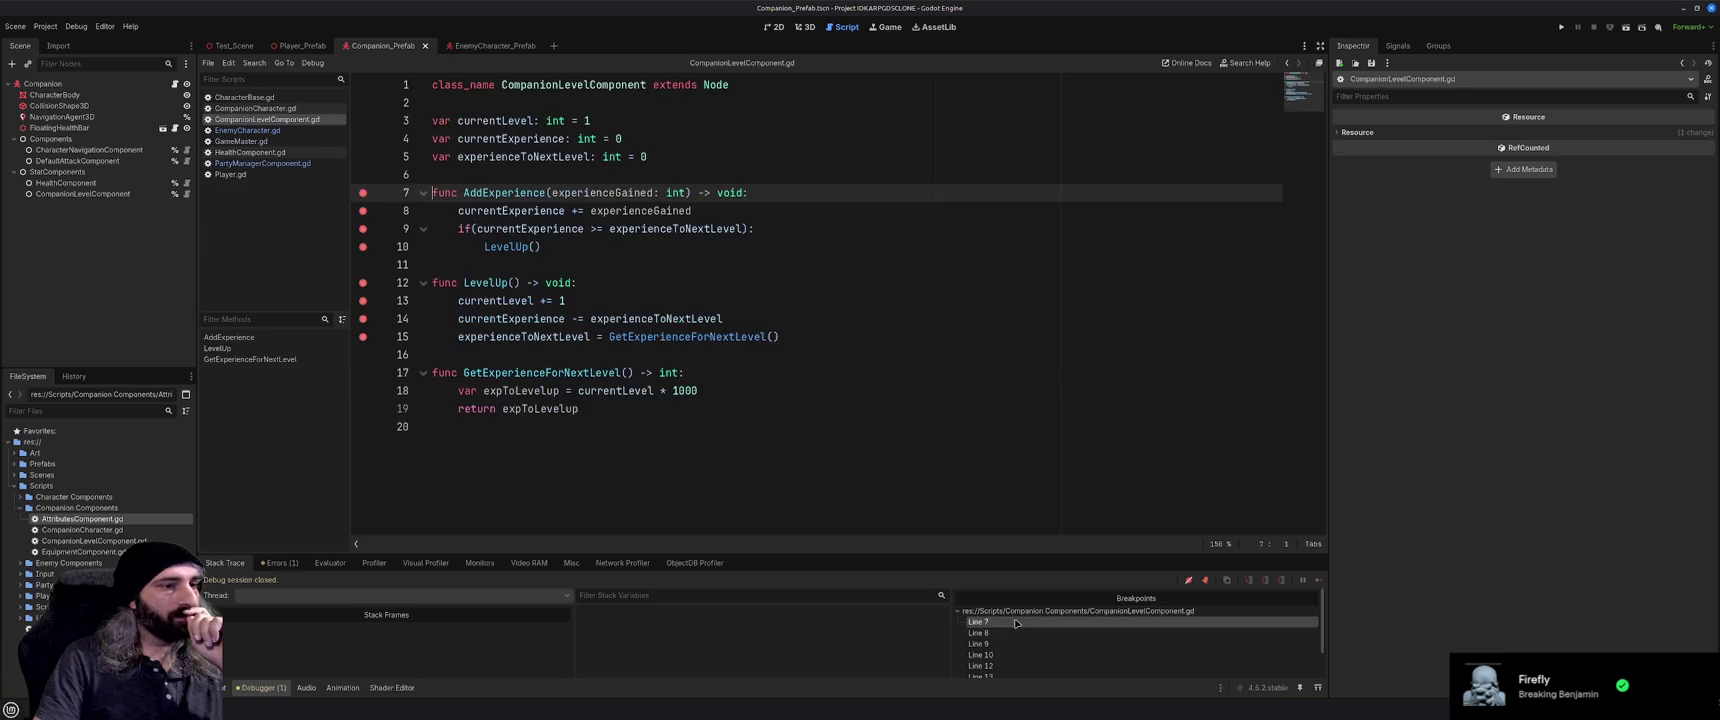
left_click(363, 192)
left_click(363, 210)
left_click(363, 229)
left_click(363, 246)
left_click(363, 282)
left_click(363, 300)
left_click(363, 318)
left_click(363, 336)
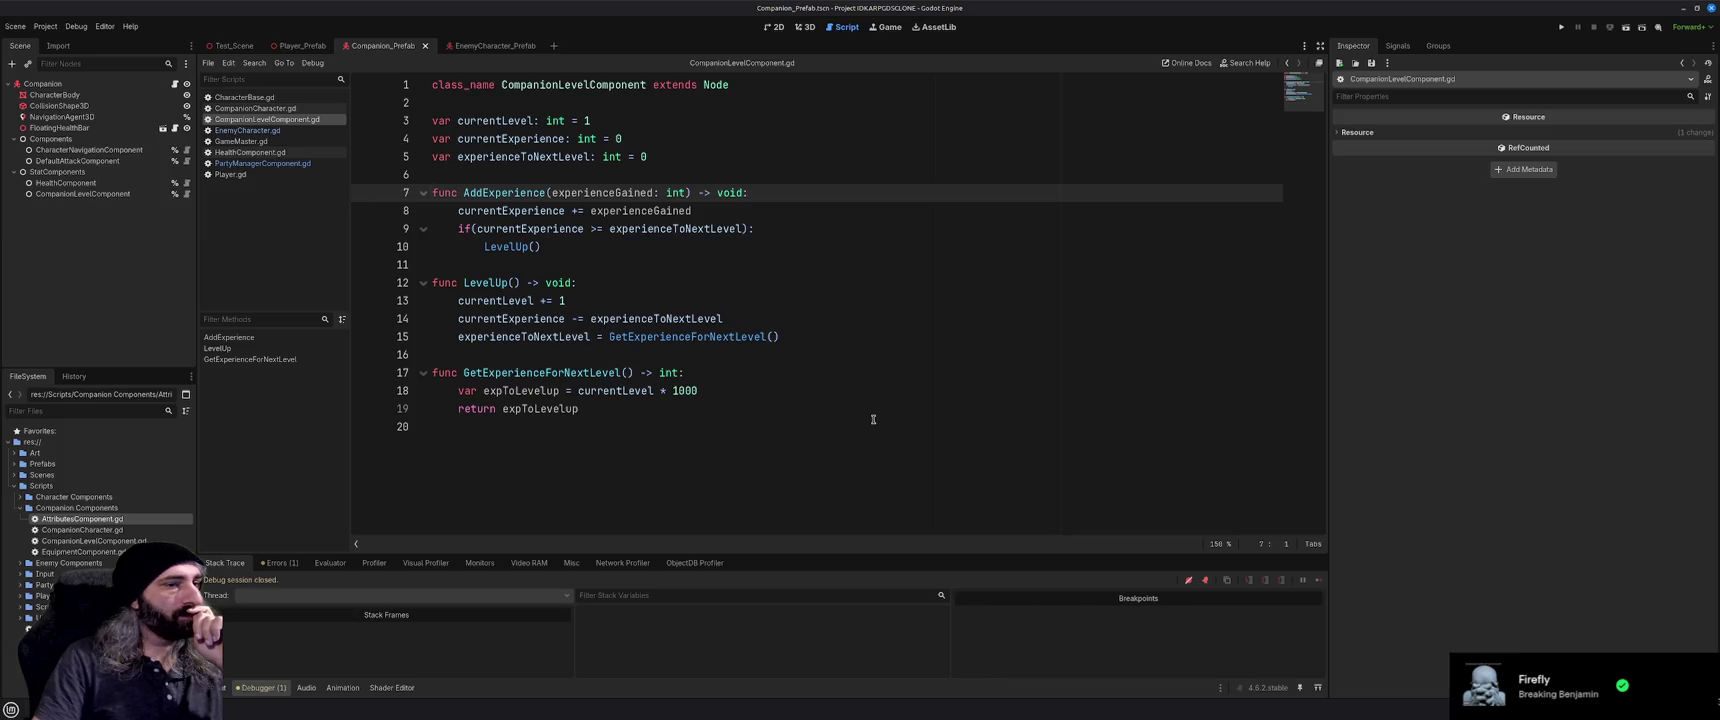
left_click(280, 562)
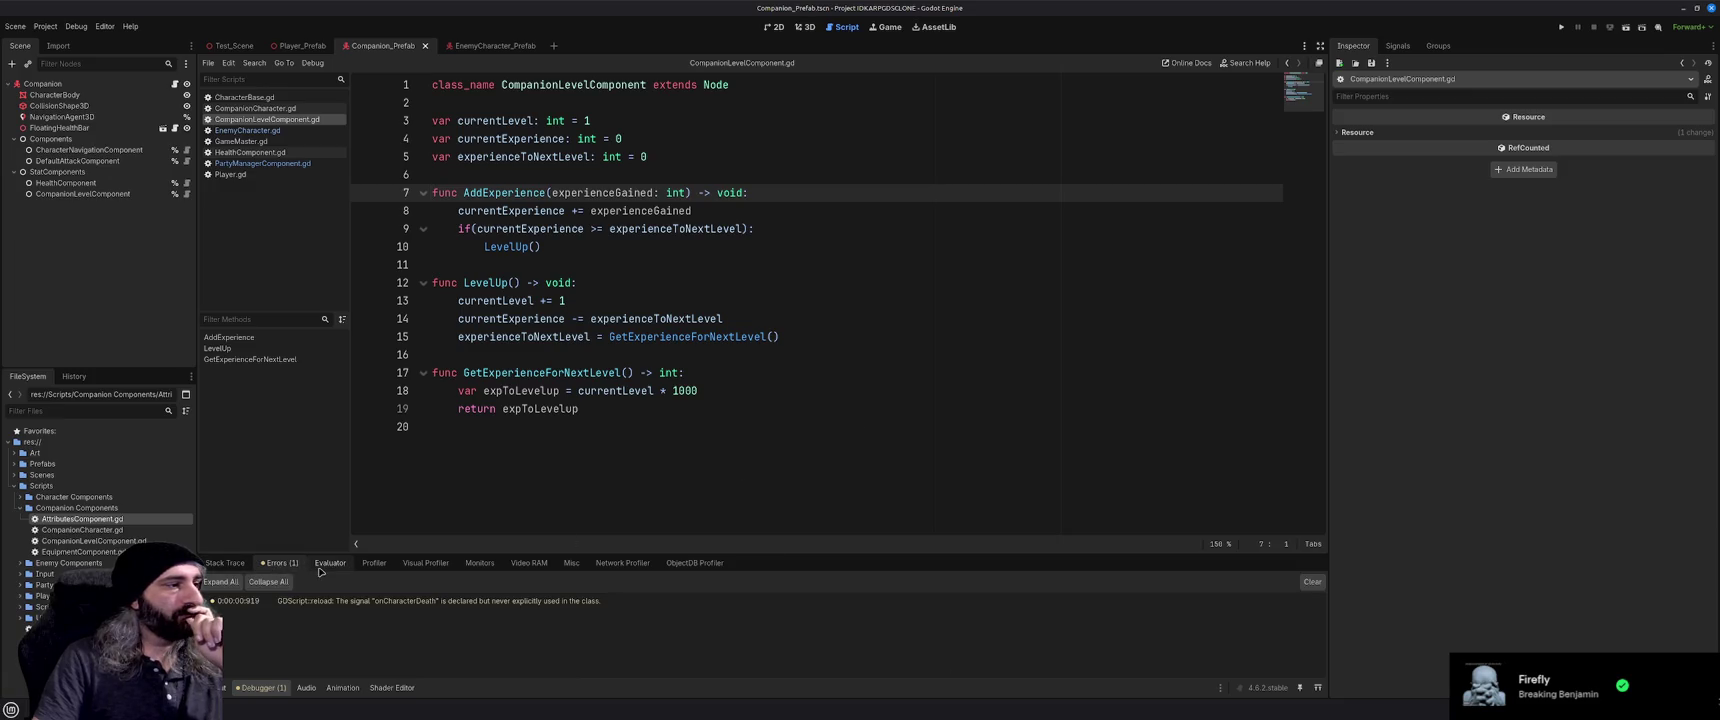
Return the debugger to Stack Trace, review EnemyCharacter.gd, and switch to the EnemyCharacter_Prefab scene
left_click(224, 563)
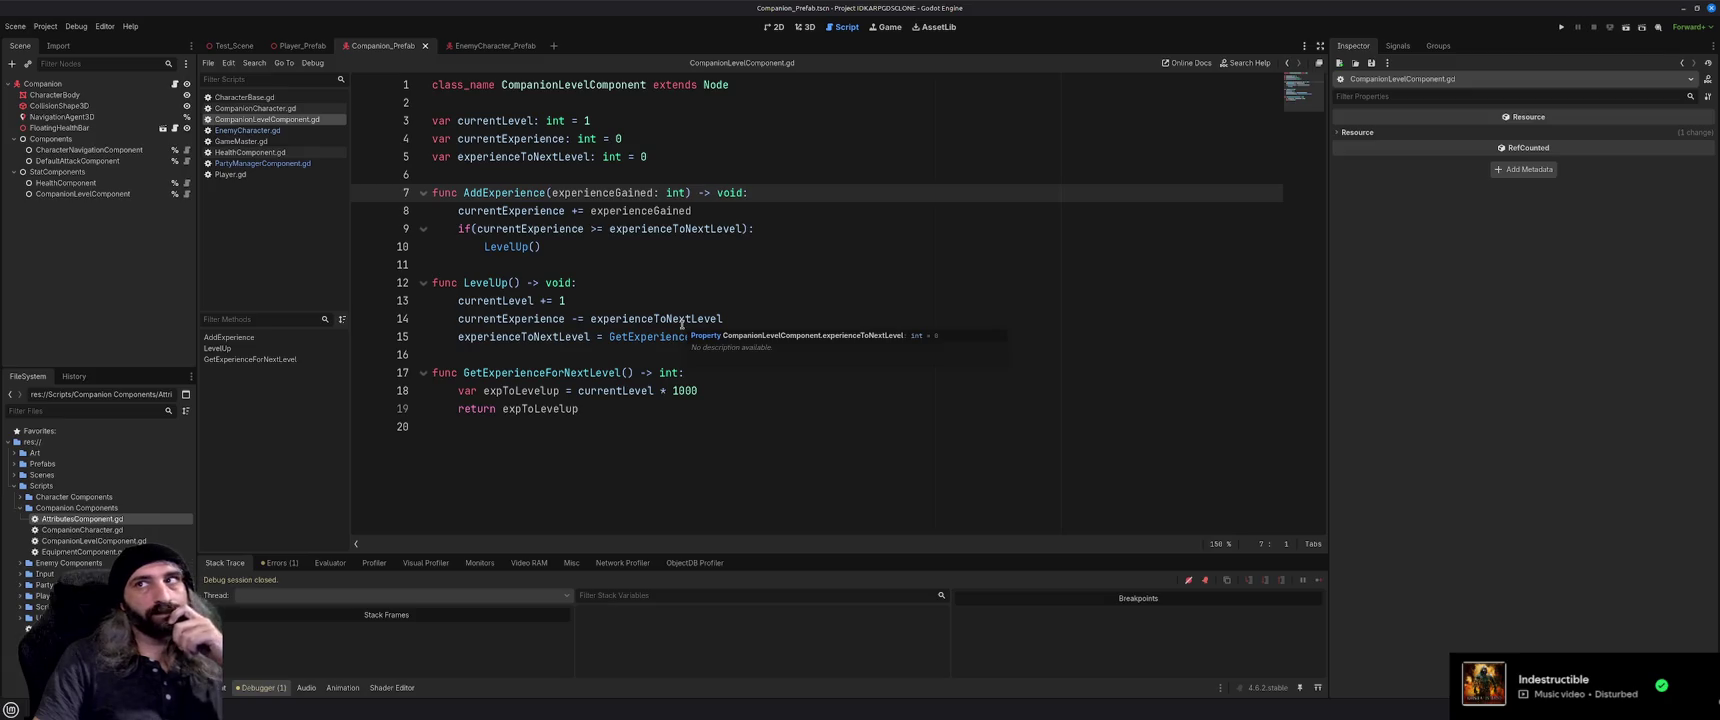
left_click(294, 133)
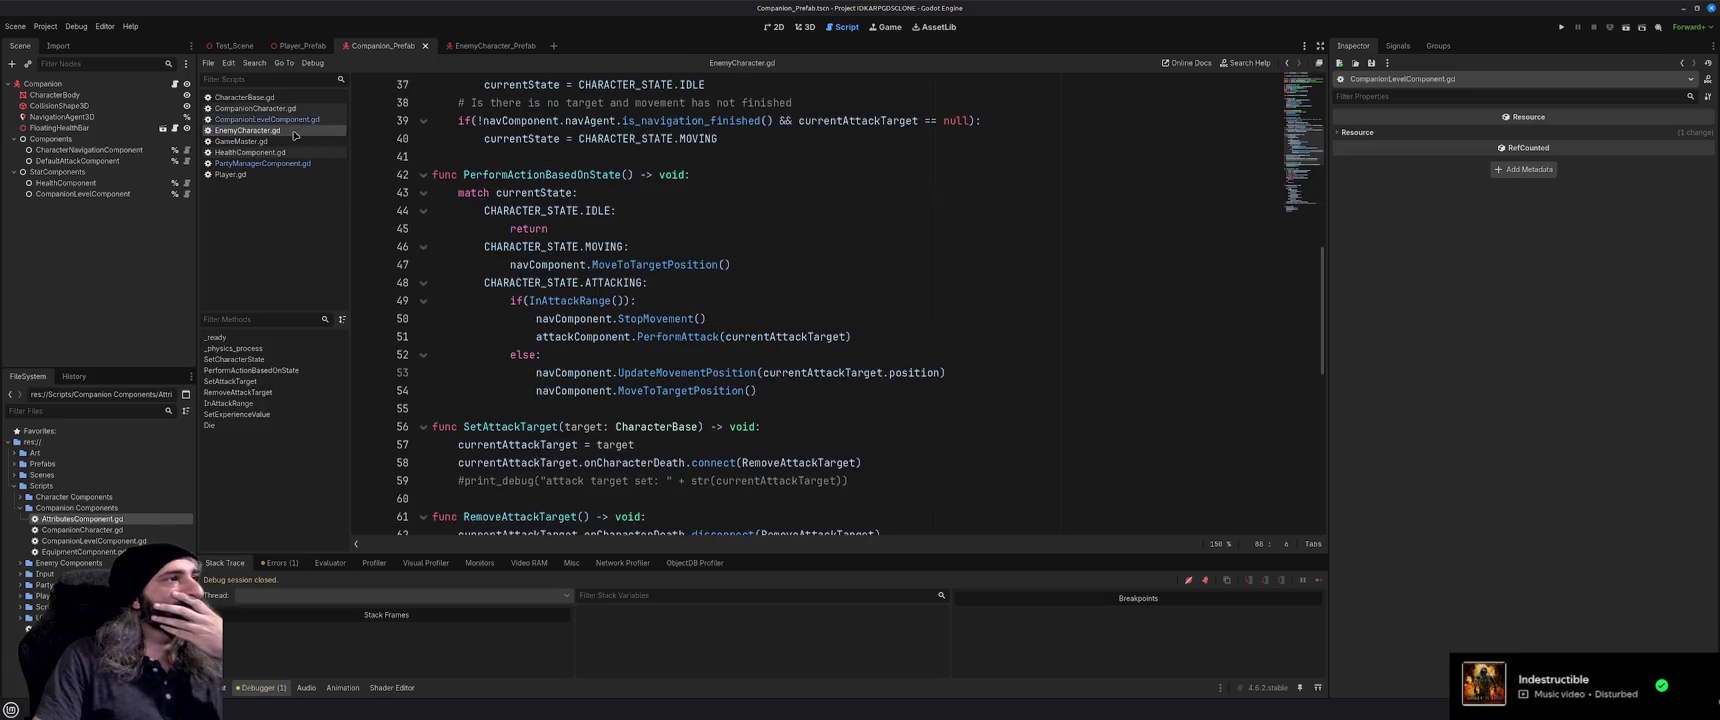
scroll(677, 351, "down", 2)
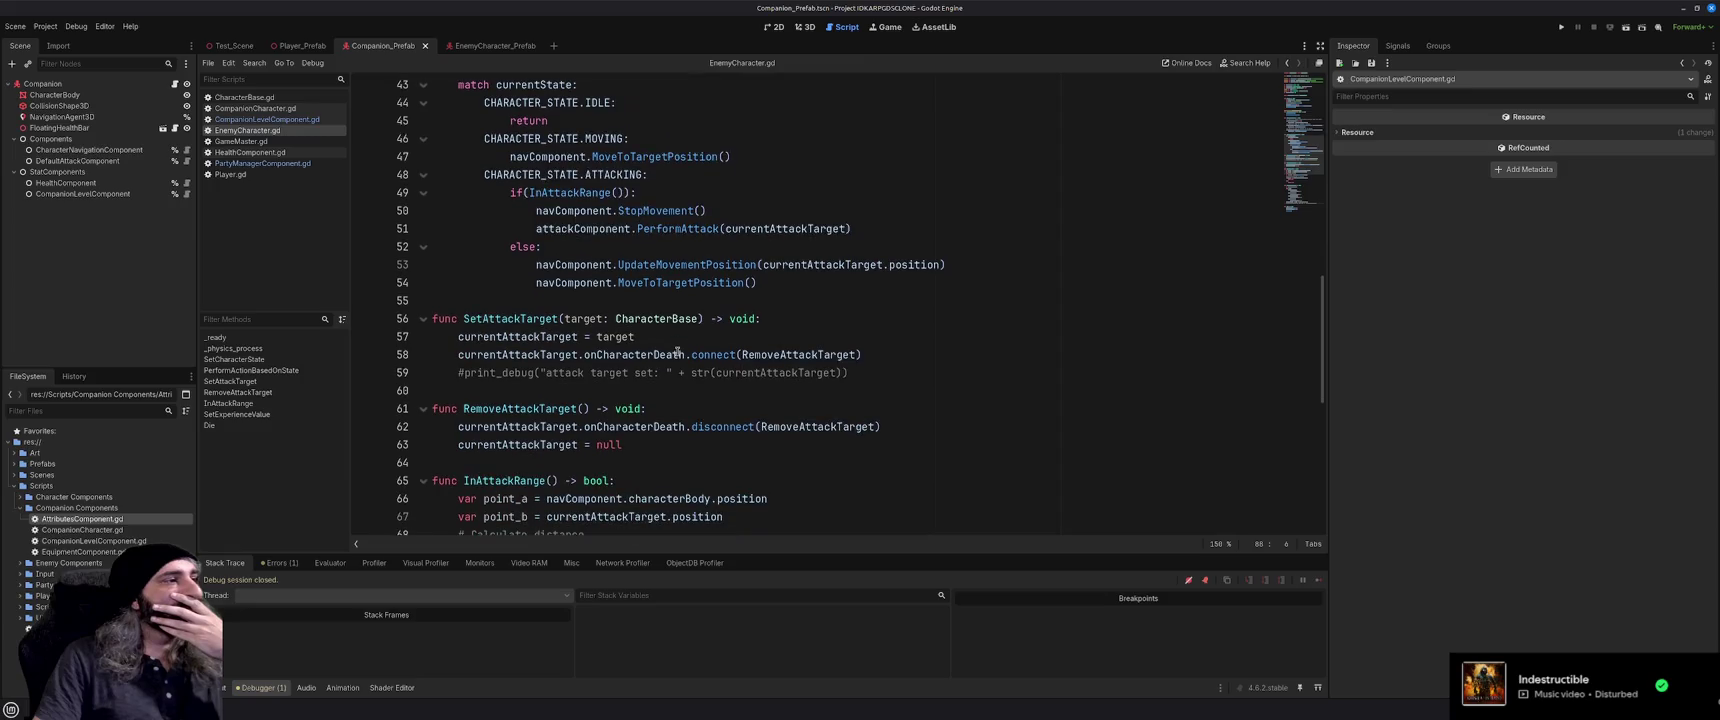
scroll(677, 351, "up", 14)
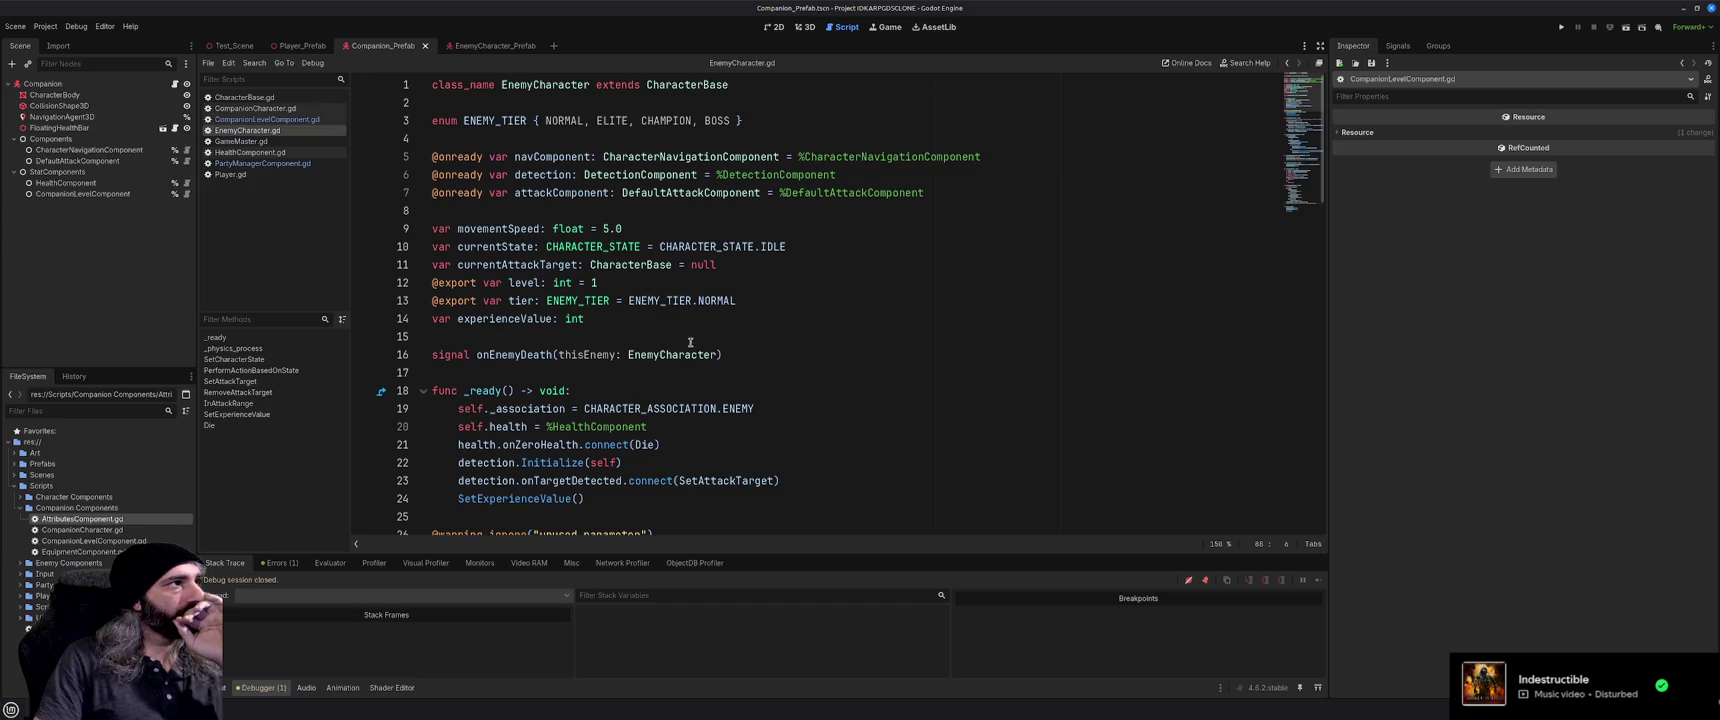
left_click(480, 48)
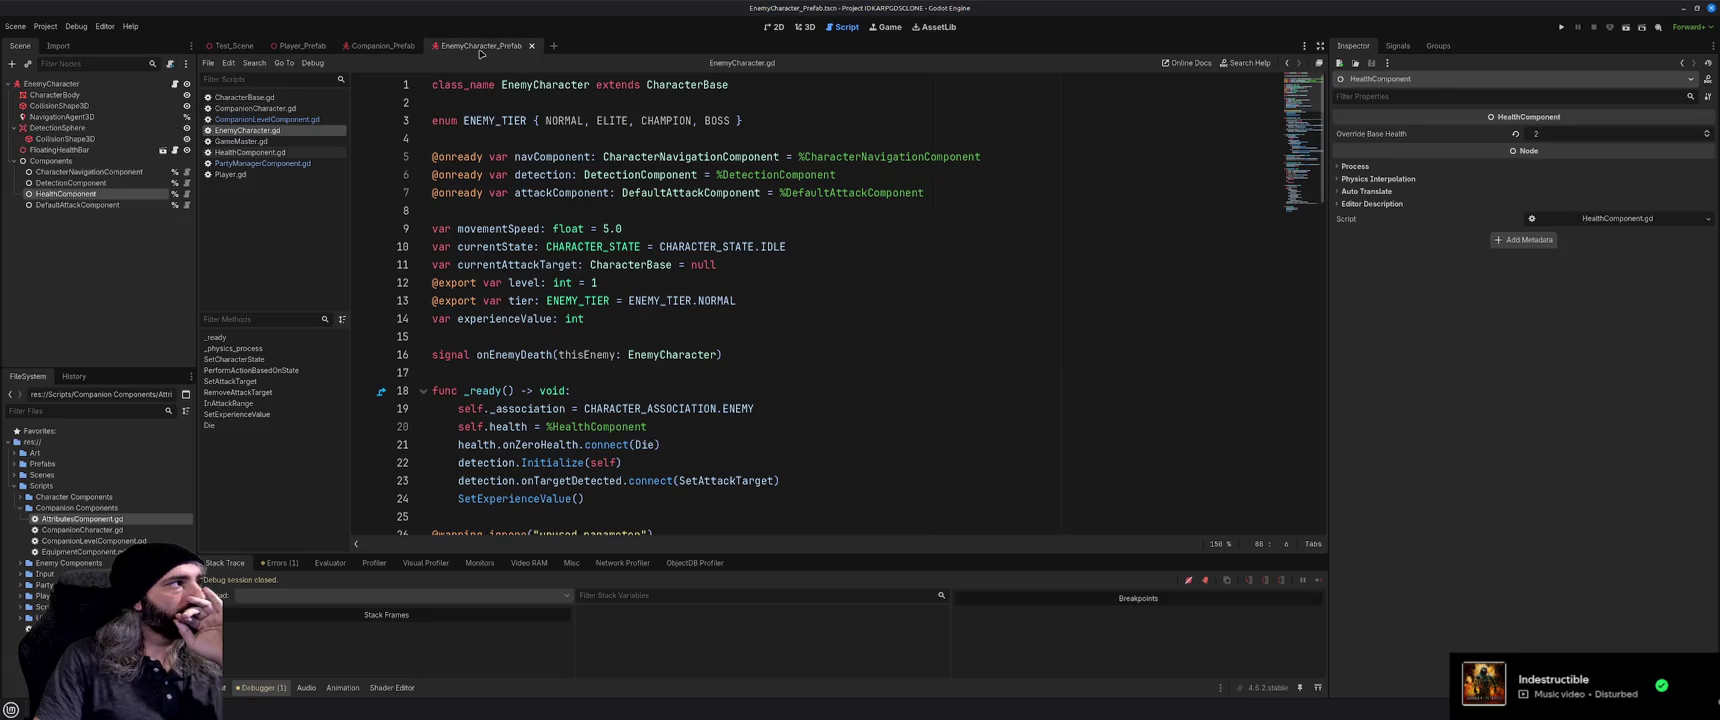
Collapse DetectionSphere, expand Enemy Components and Character Components, and open HealthComponent.gd
left_click(17, 128)
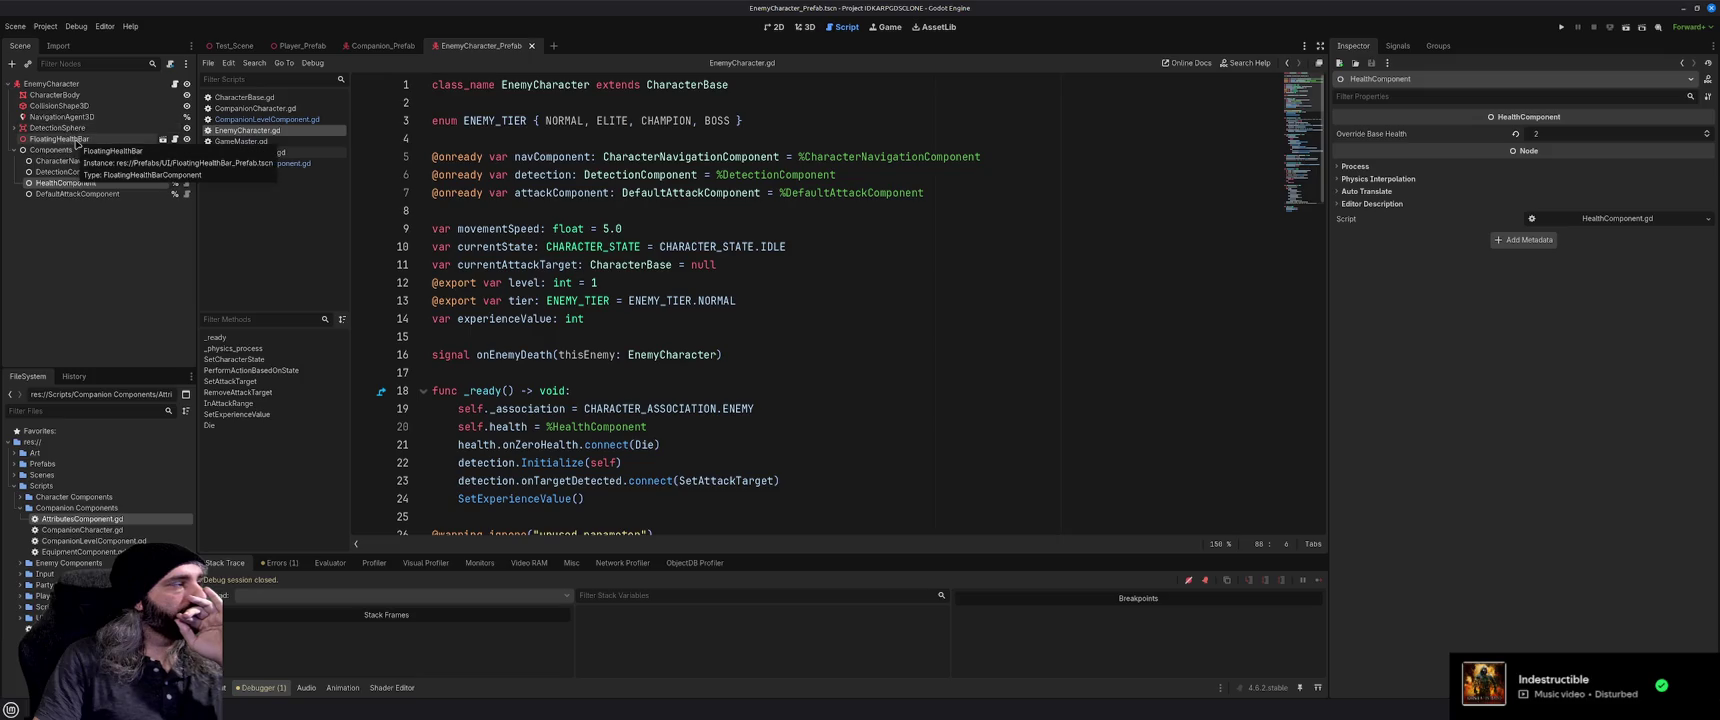
left_click(90, 253)
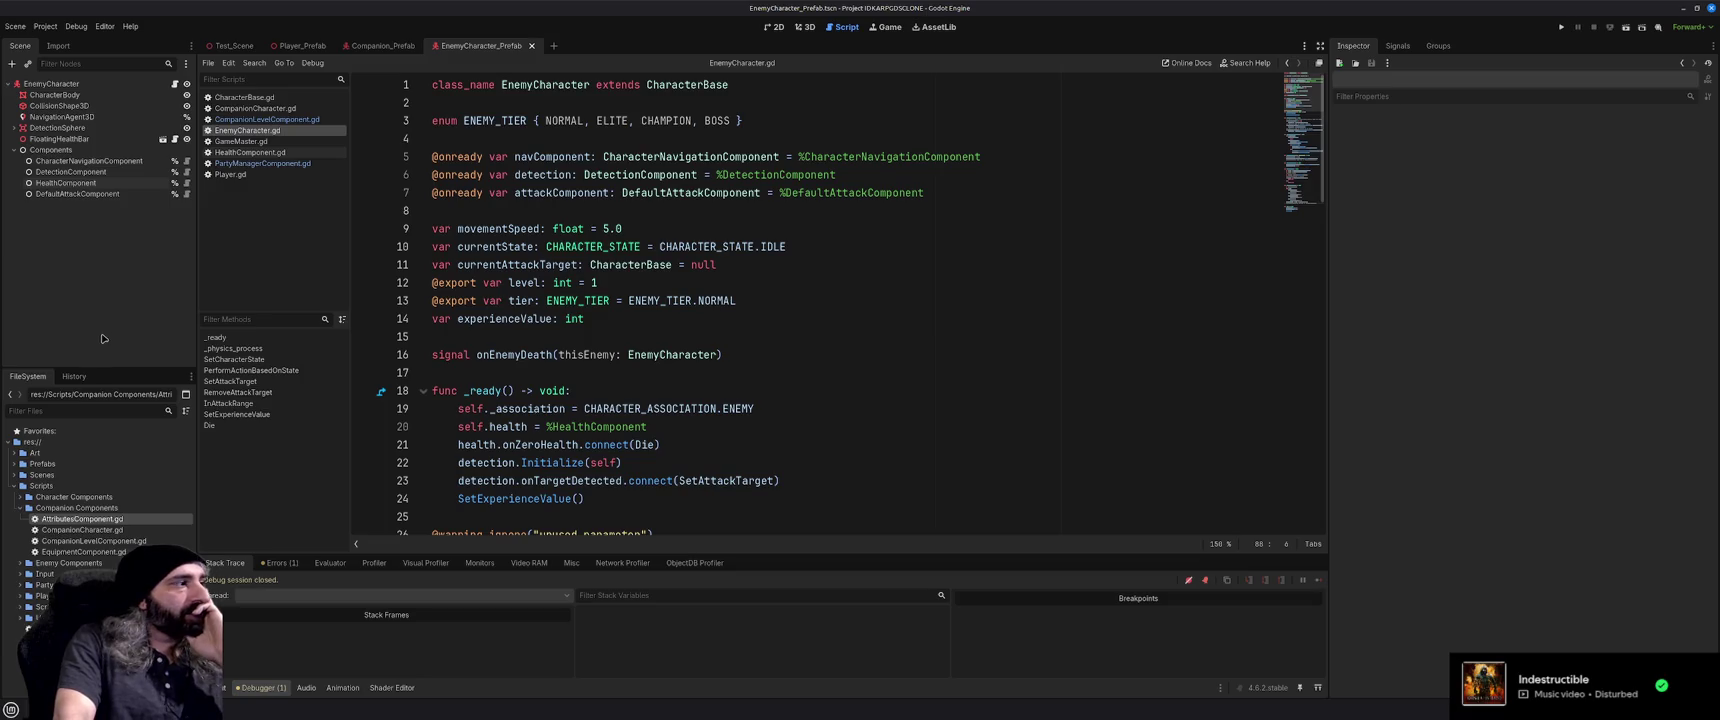
left_click(20, 566)
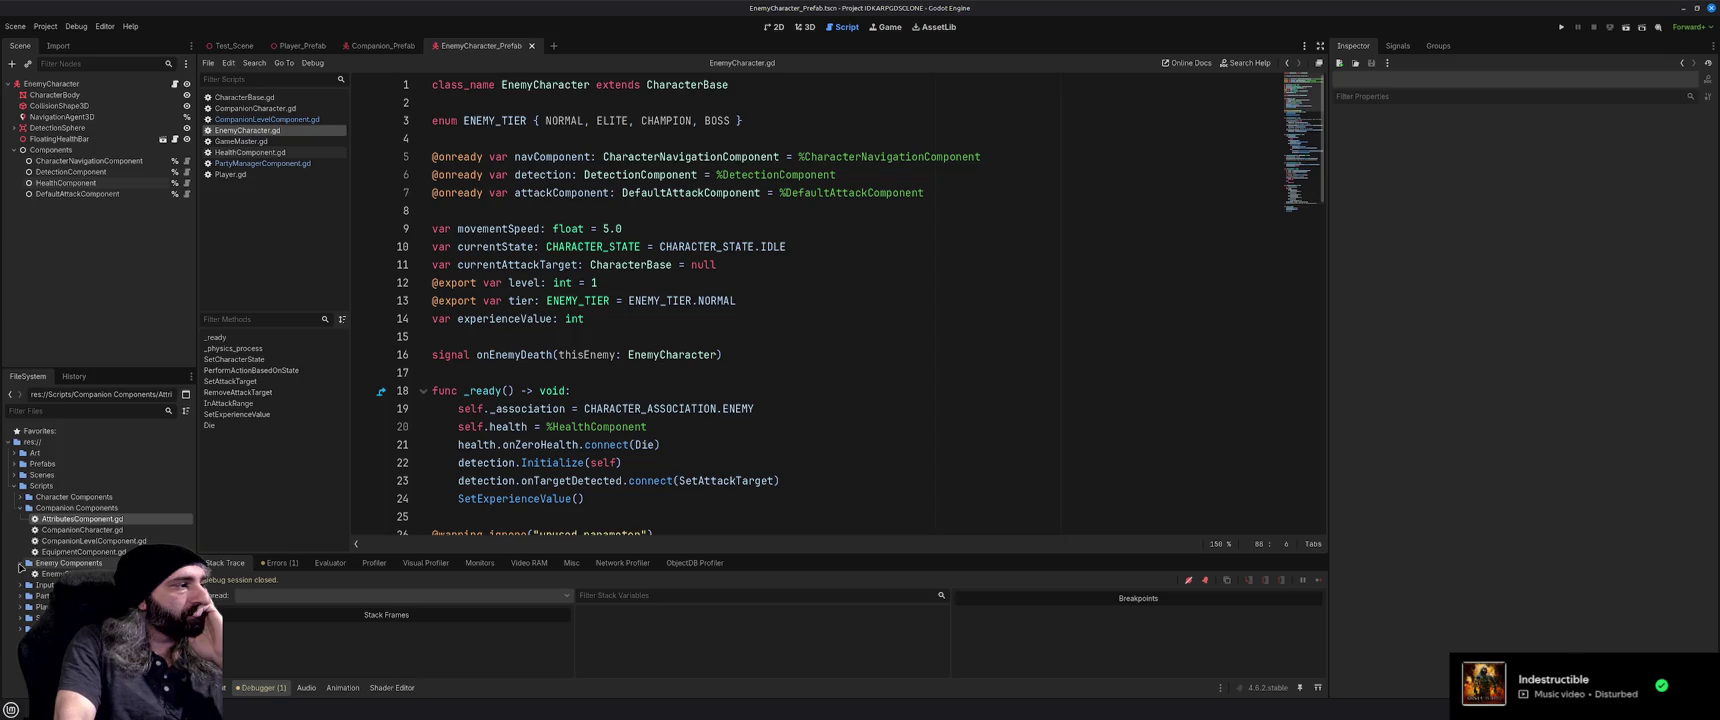
left_click(20, 500)
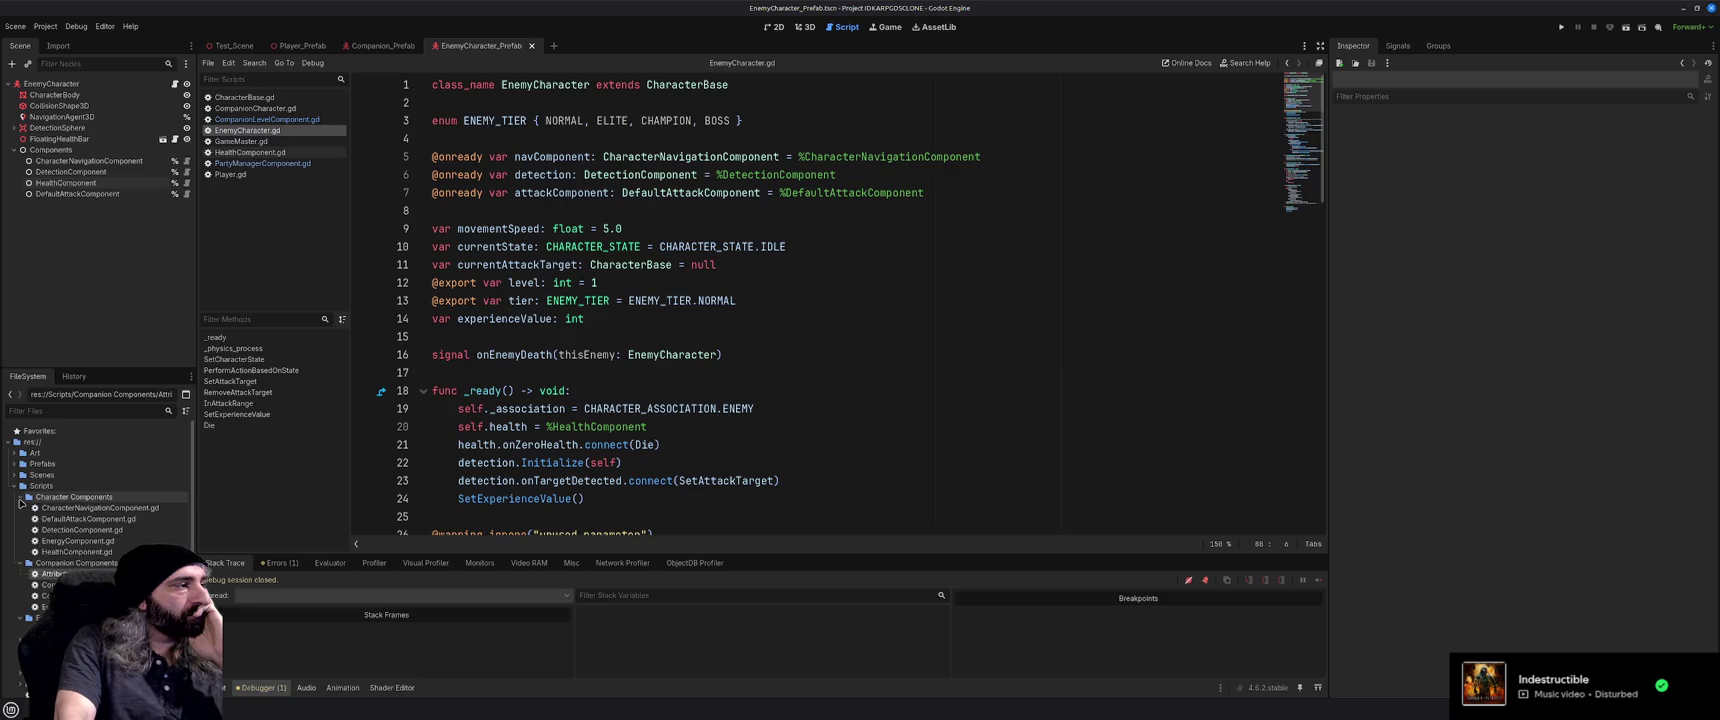
double_click(76, 551)
Review HealthComponent.gd's functions, including SetMaximumHealth's OVERRIDE_BASE_HEALTH versus BASE_HEALTH logic
mouse_move(671, 411)
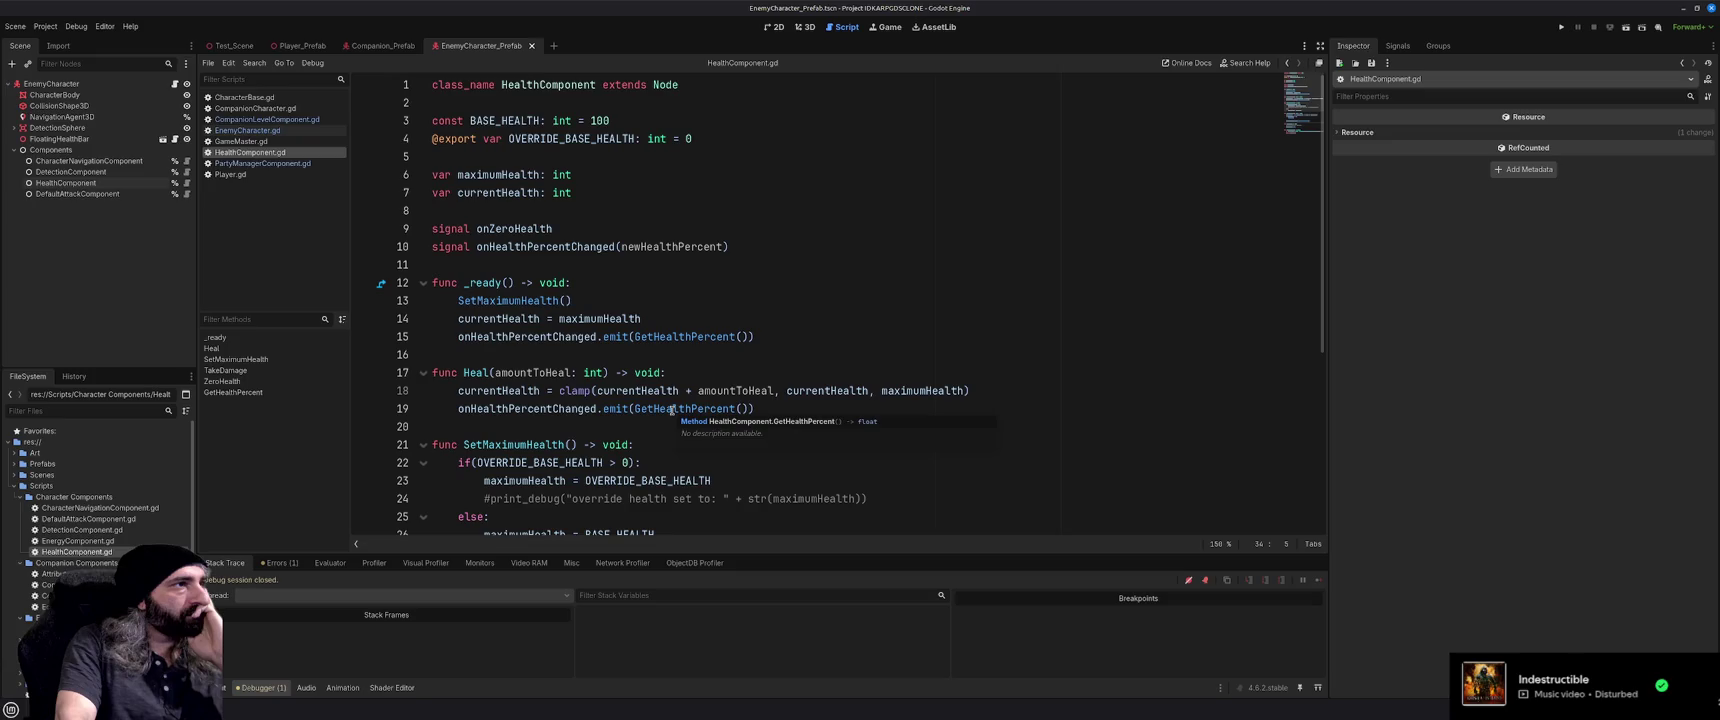
scroll(671, 410, "down", 1)
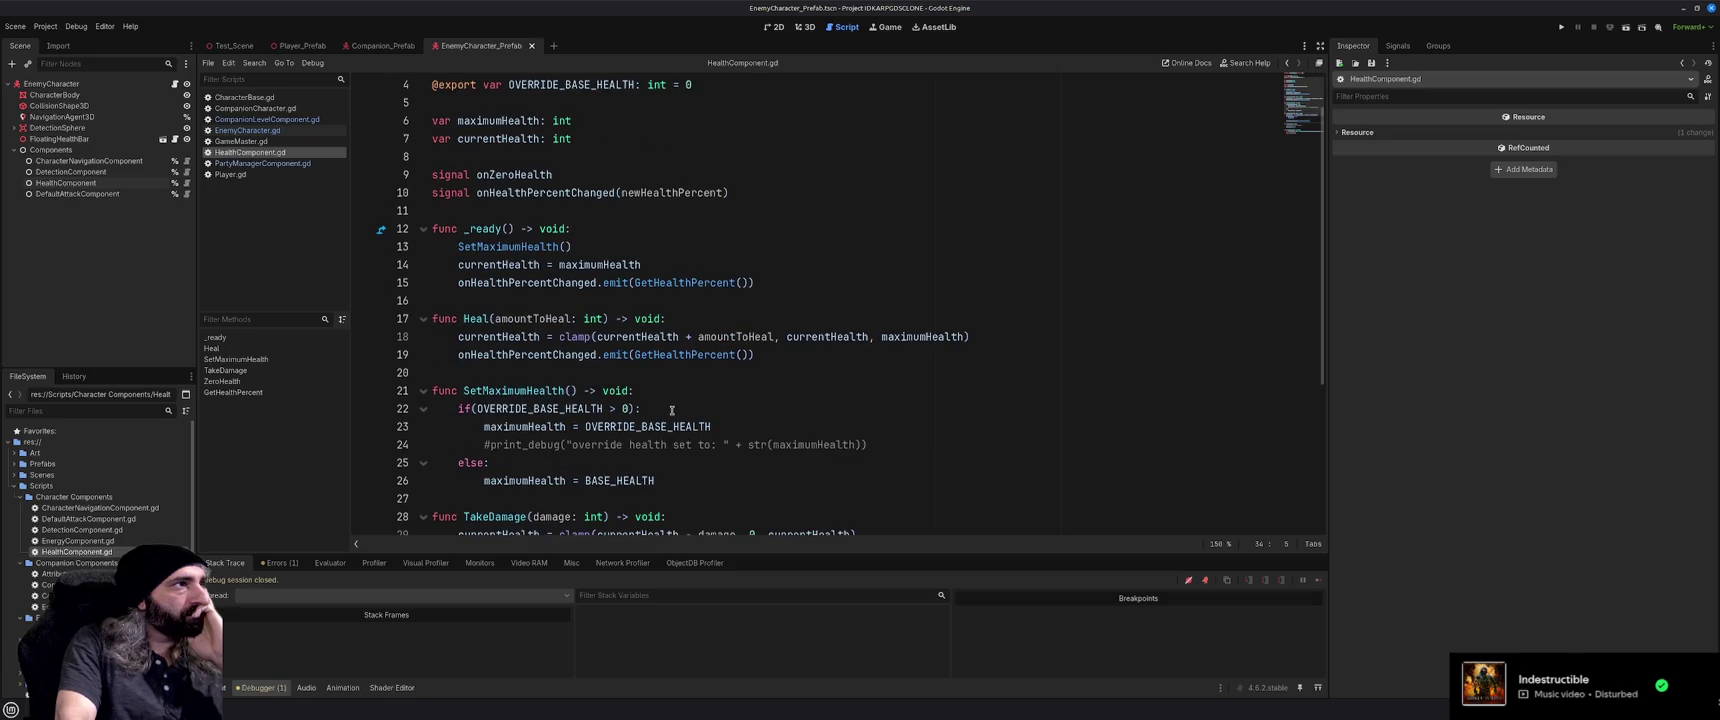
scroll(671, 410, "down", 1)
scroll(671, 410, "down", 1)
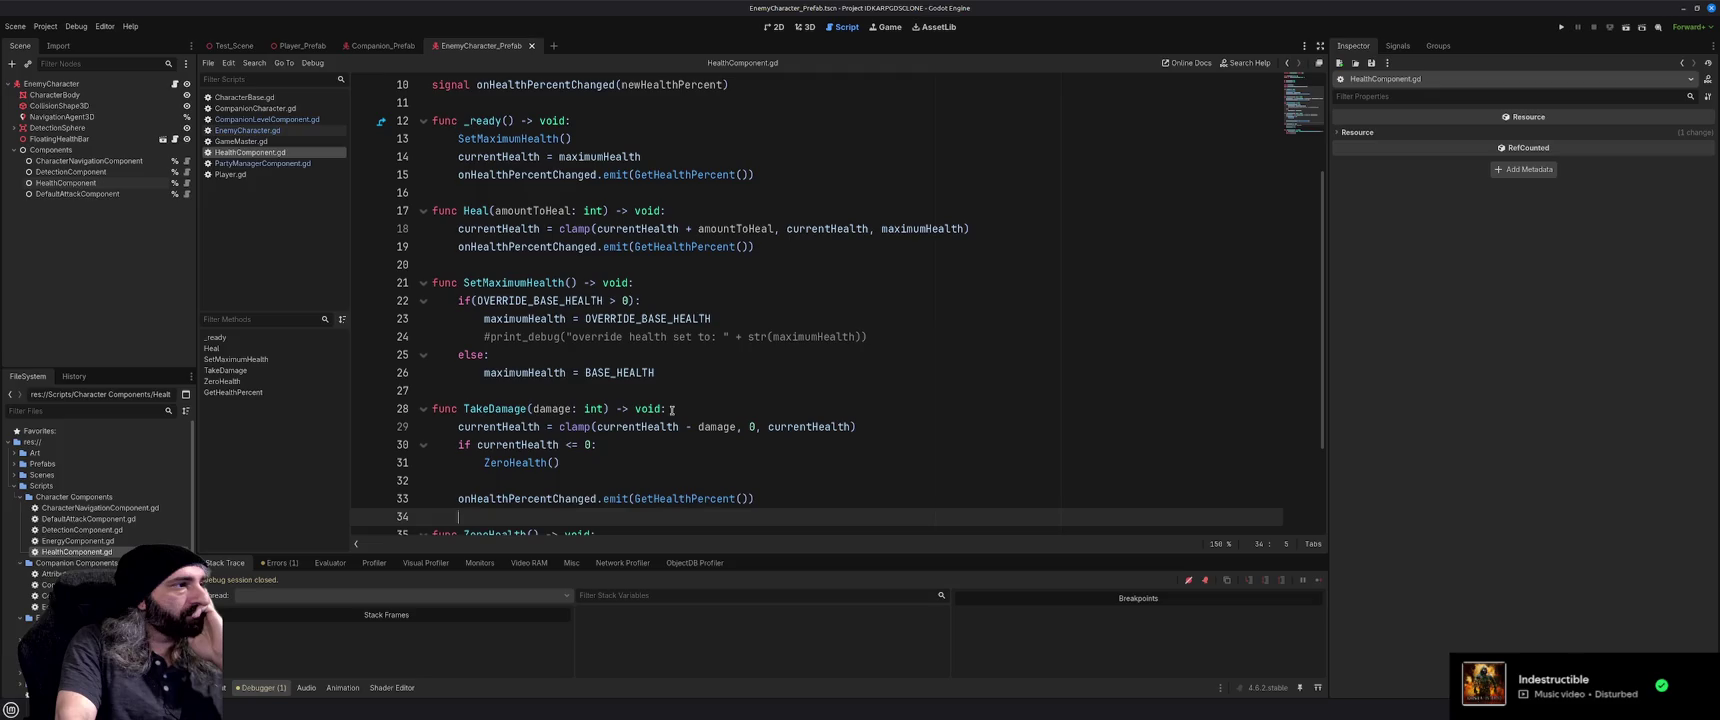
scroll(671, 410, "down", 3)
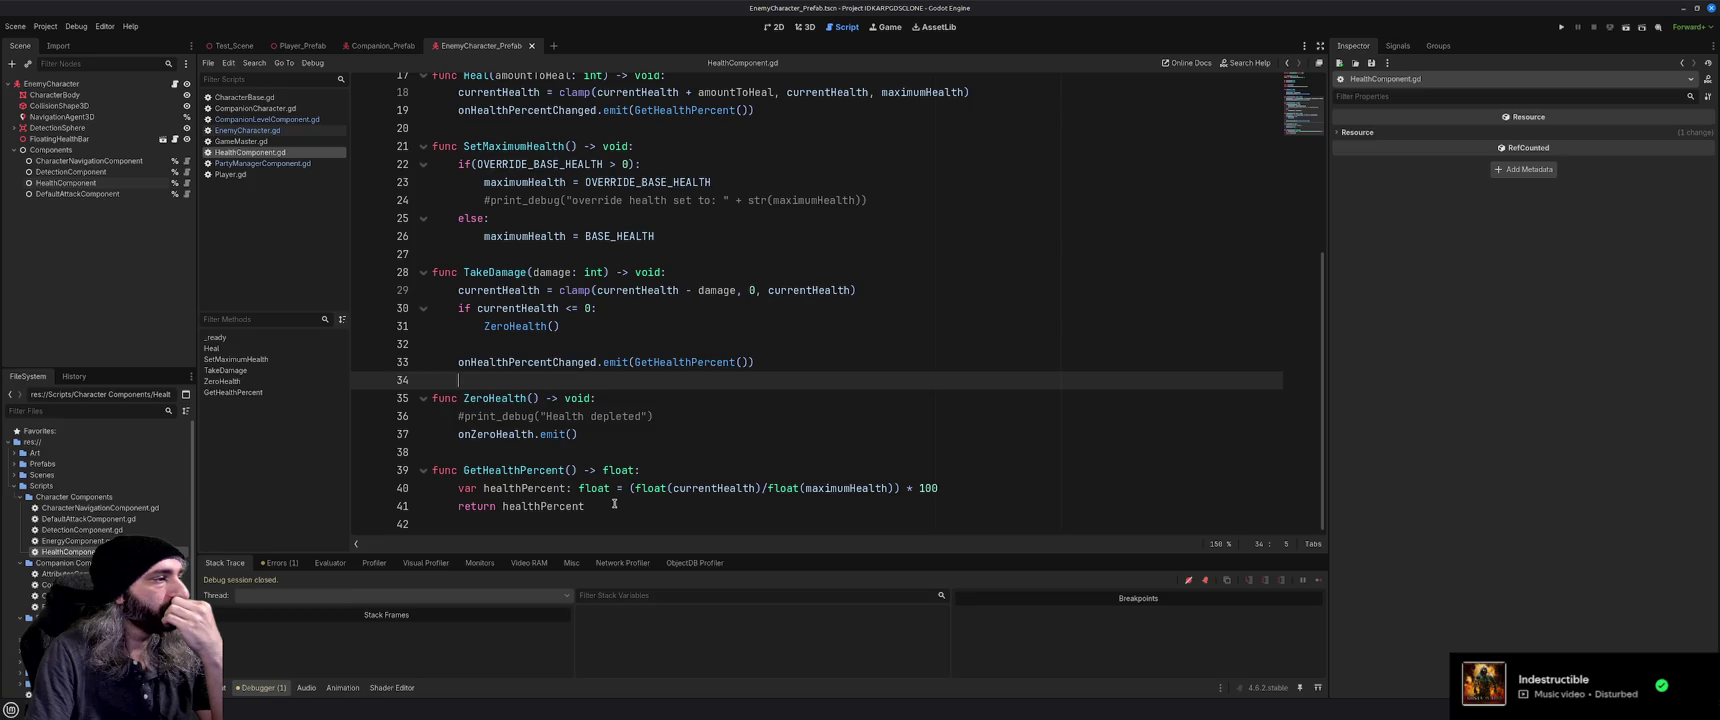
scroll(100, 600, "down", 1)
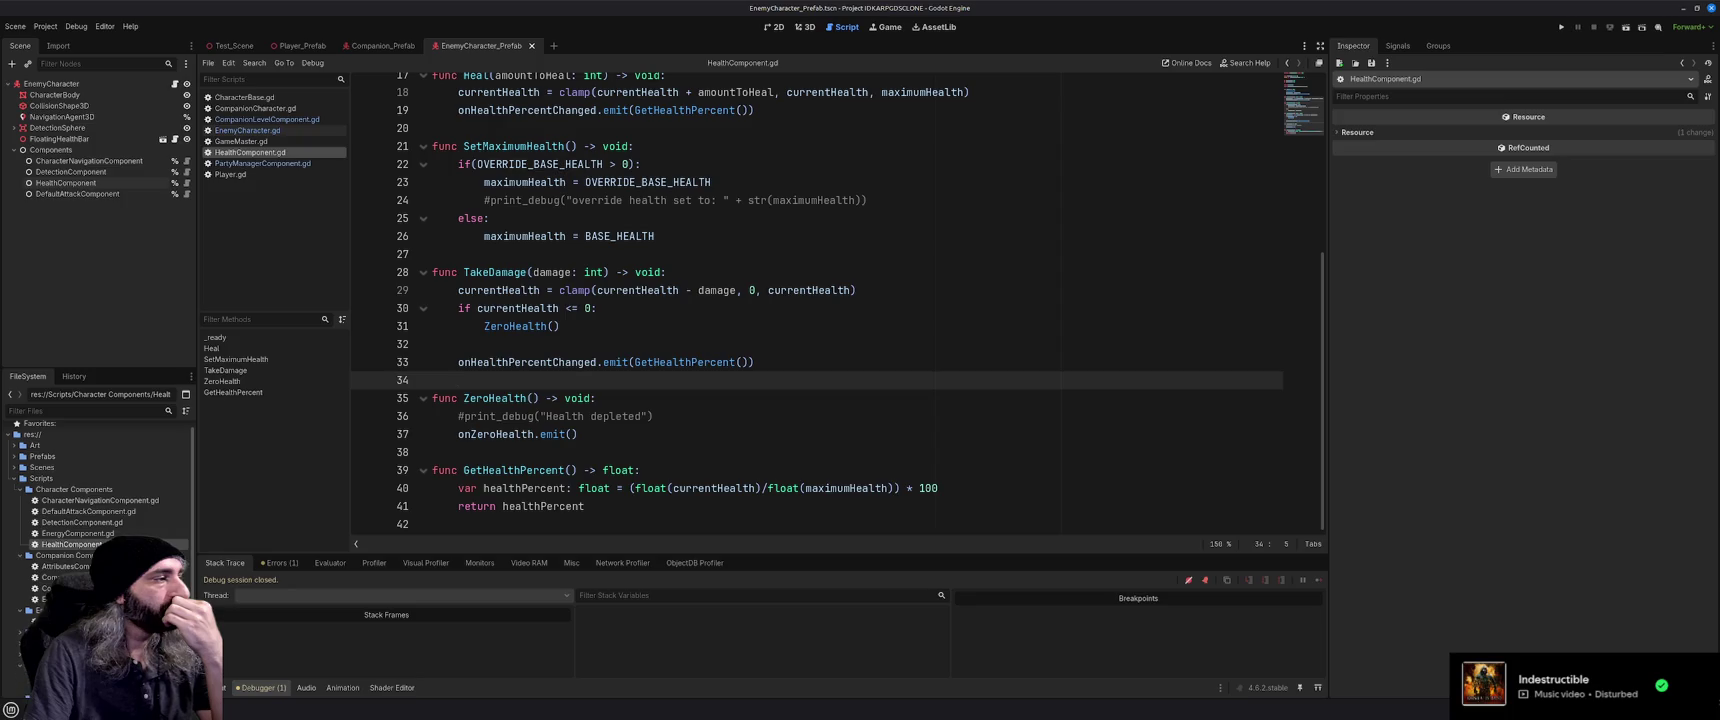
scroll(20, 670, "down", 2)
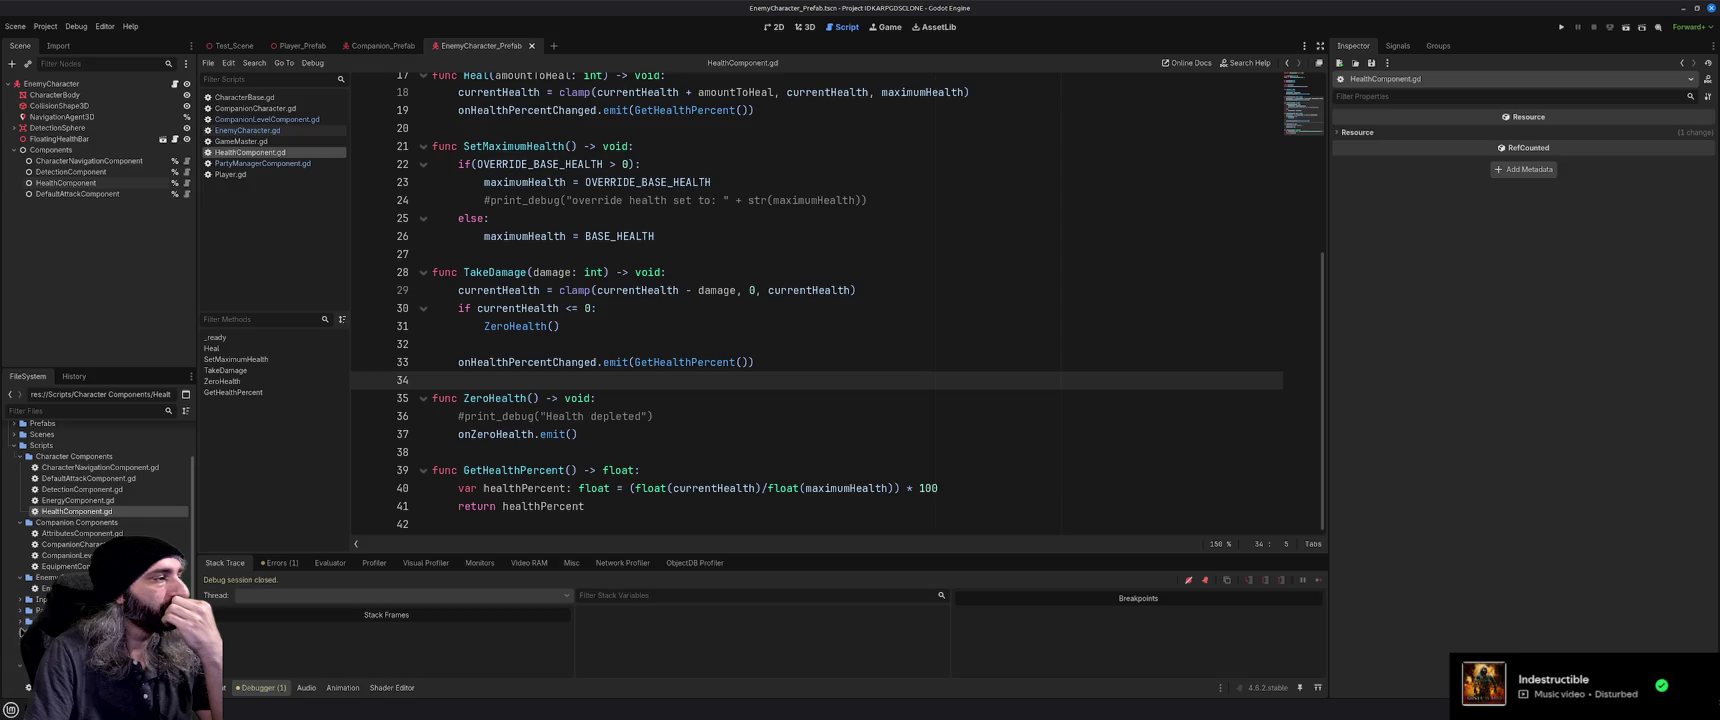
scroll(20, 625, "up", 2)
scroll(20, 668, "up", 1)
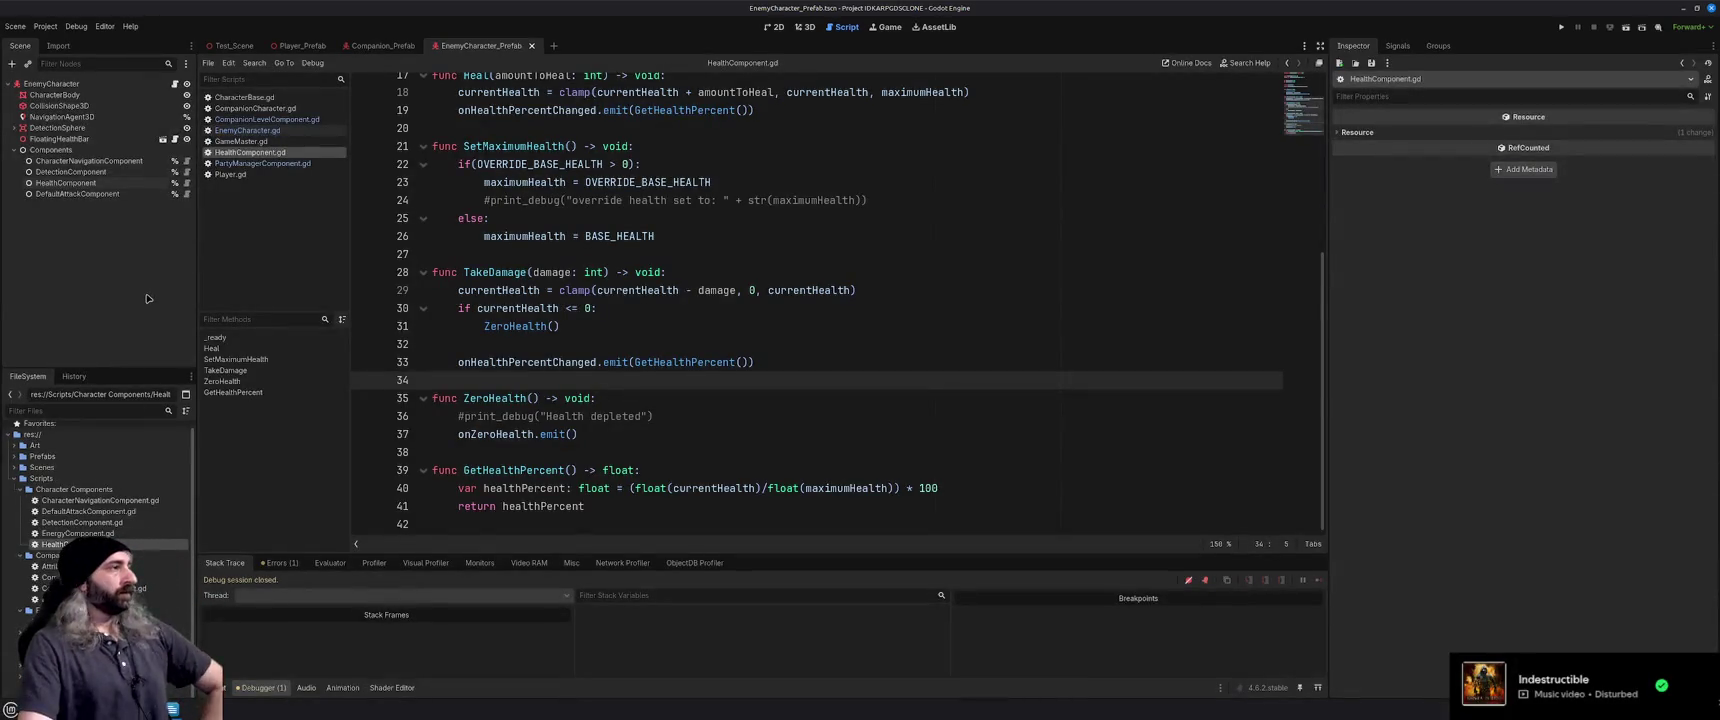
Inspect CharacterNavigationComponent and DetectionComponent, then view CompanionCharacter.gd in the Companion_Prefab scene
left_click(112, 166)
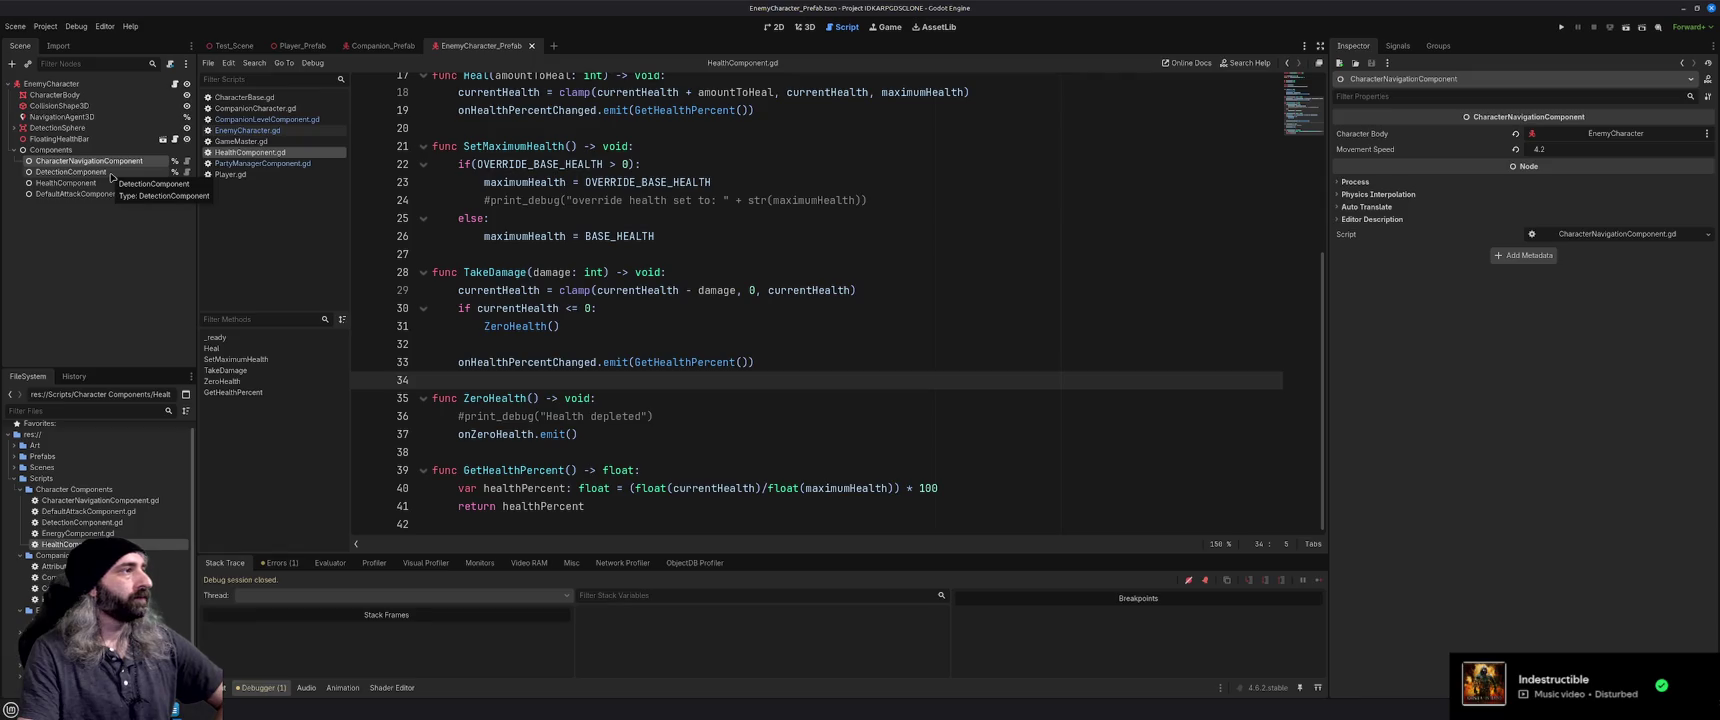
left_click(112, 177)
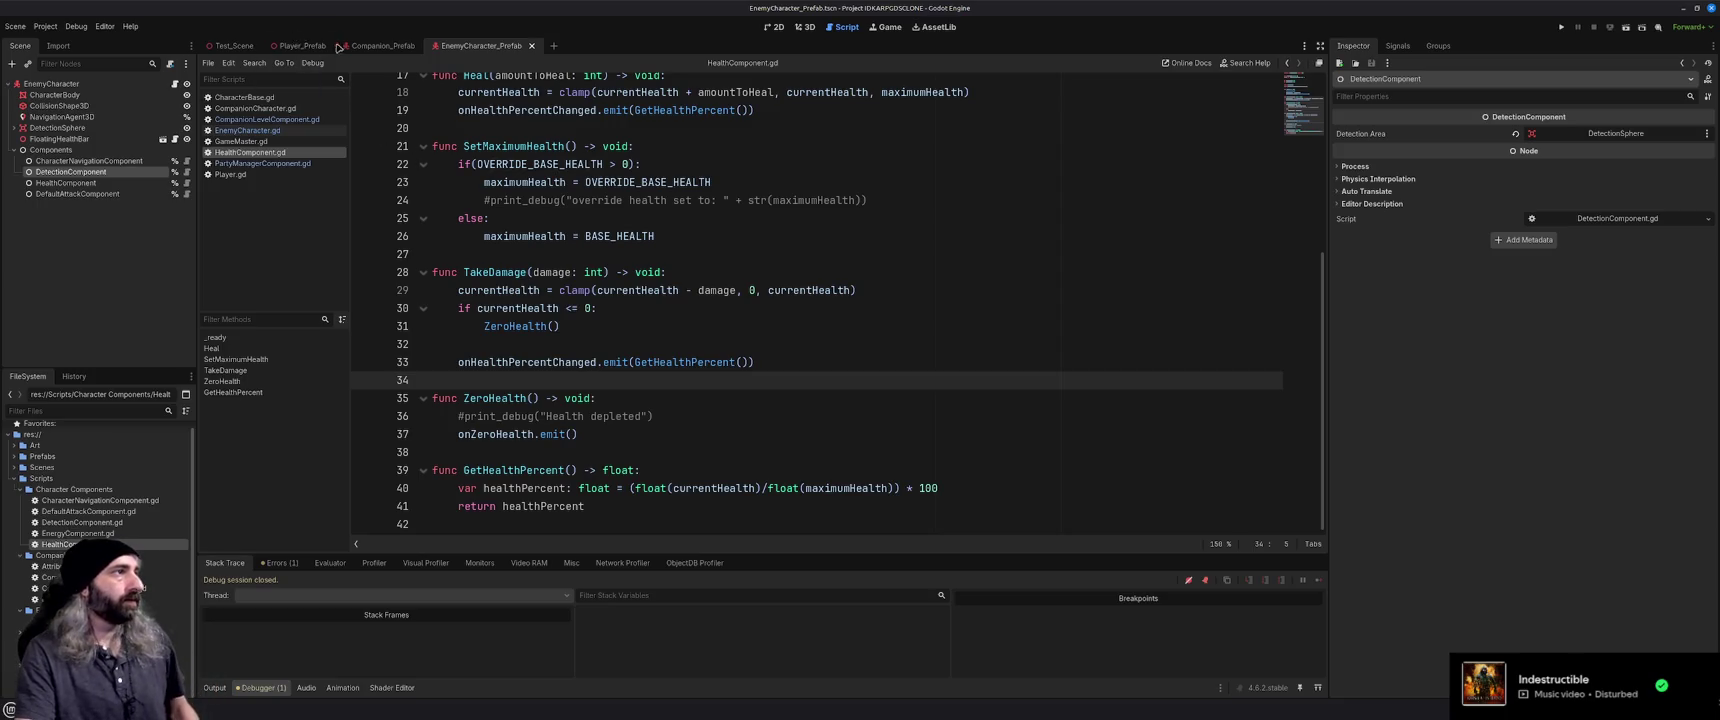
left_click(380, 47)
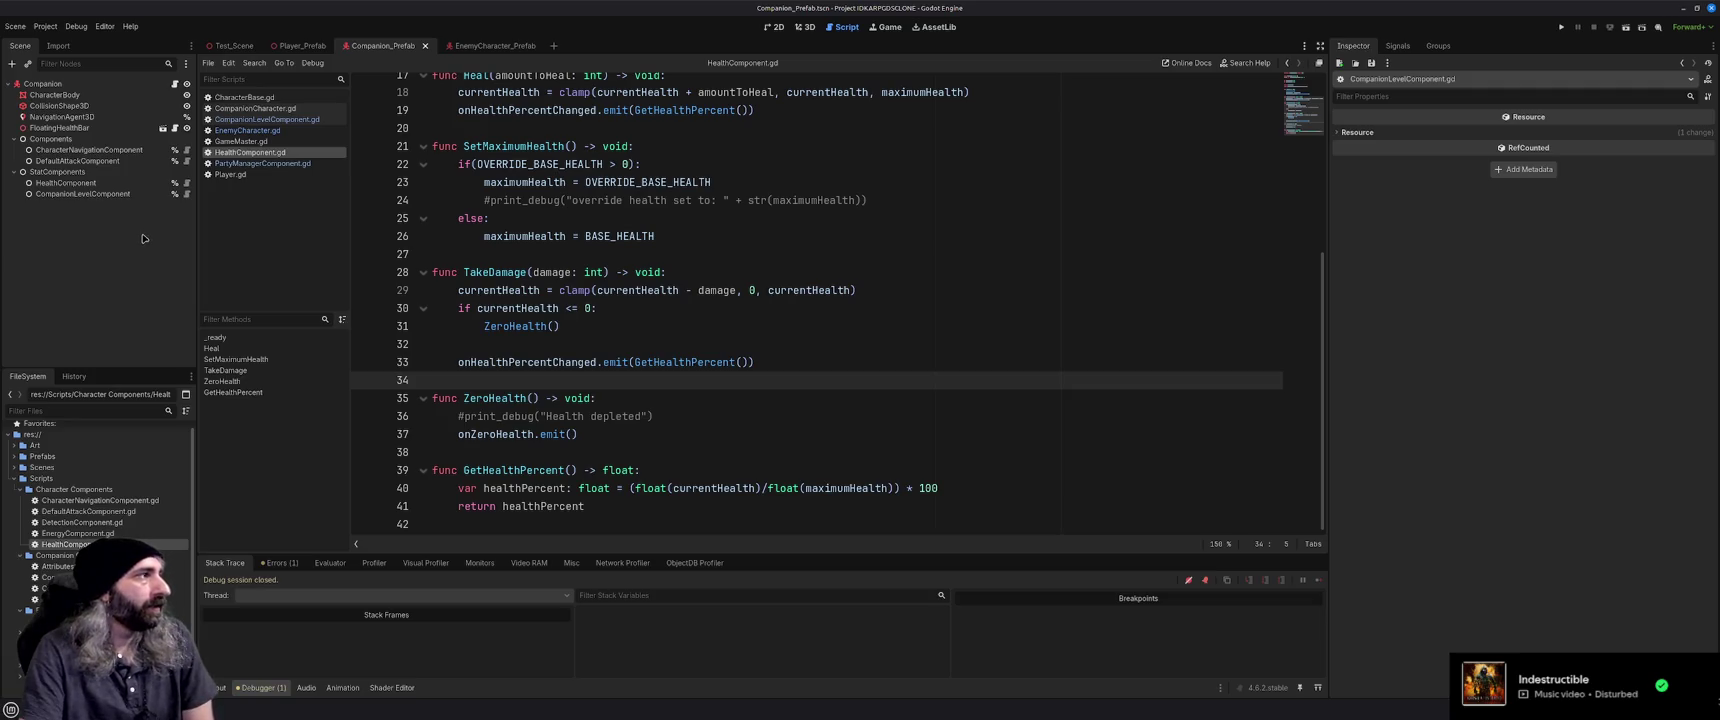
left_click(174, 83)
scroll(565, 300, "up", 10)
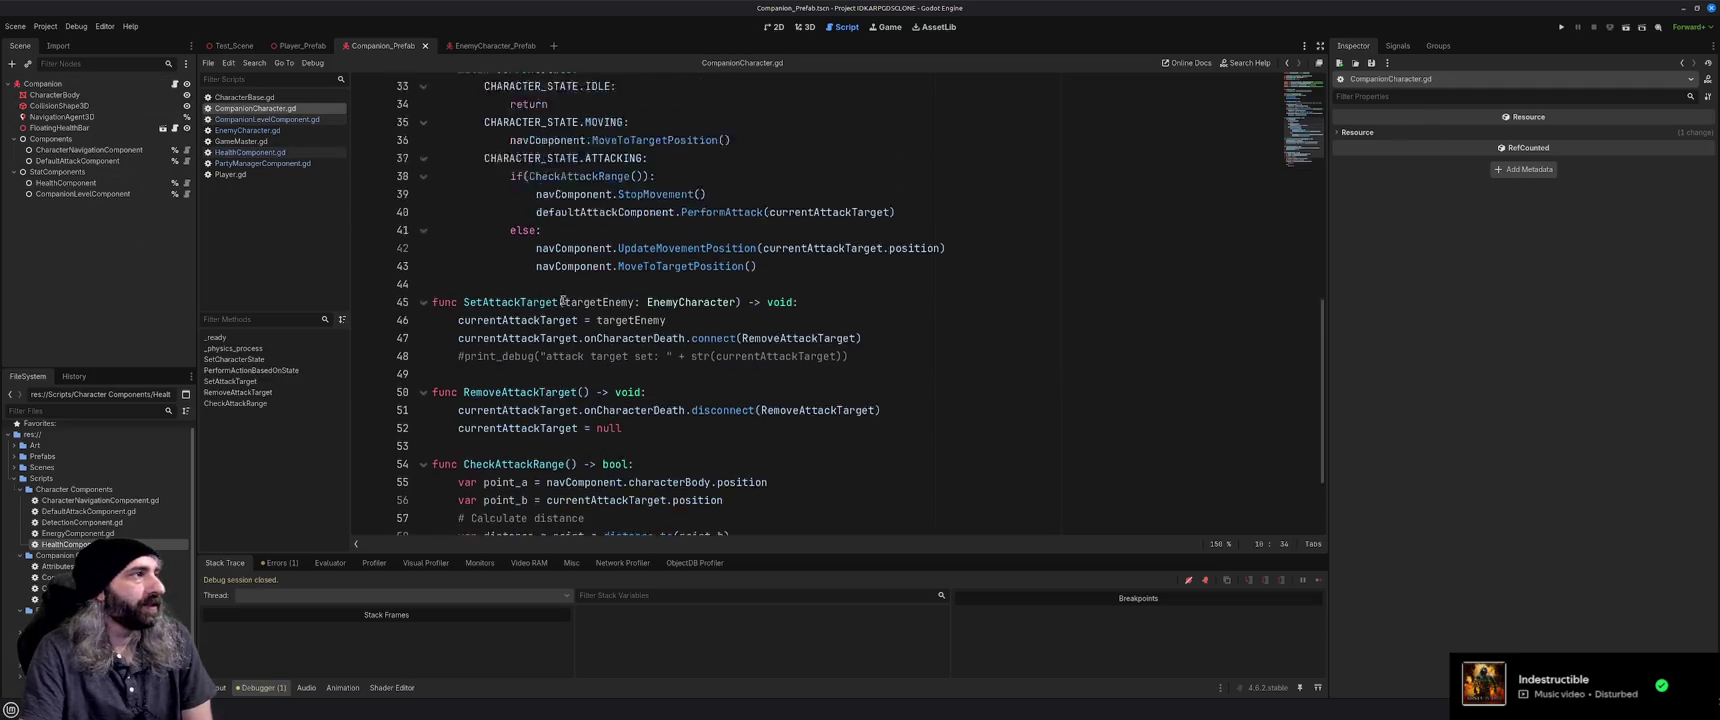
scroll(565, 300, "up", 3)
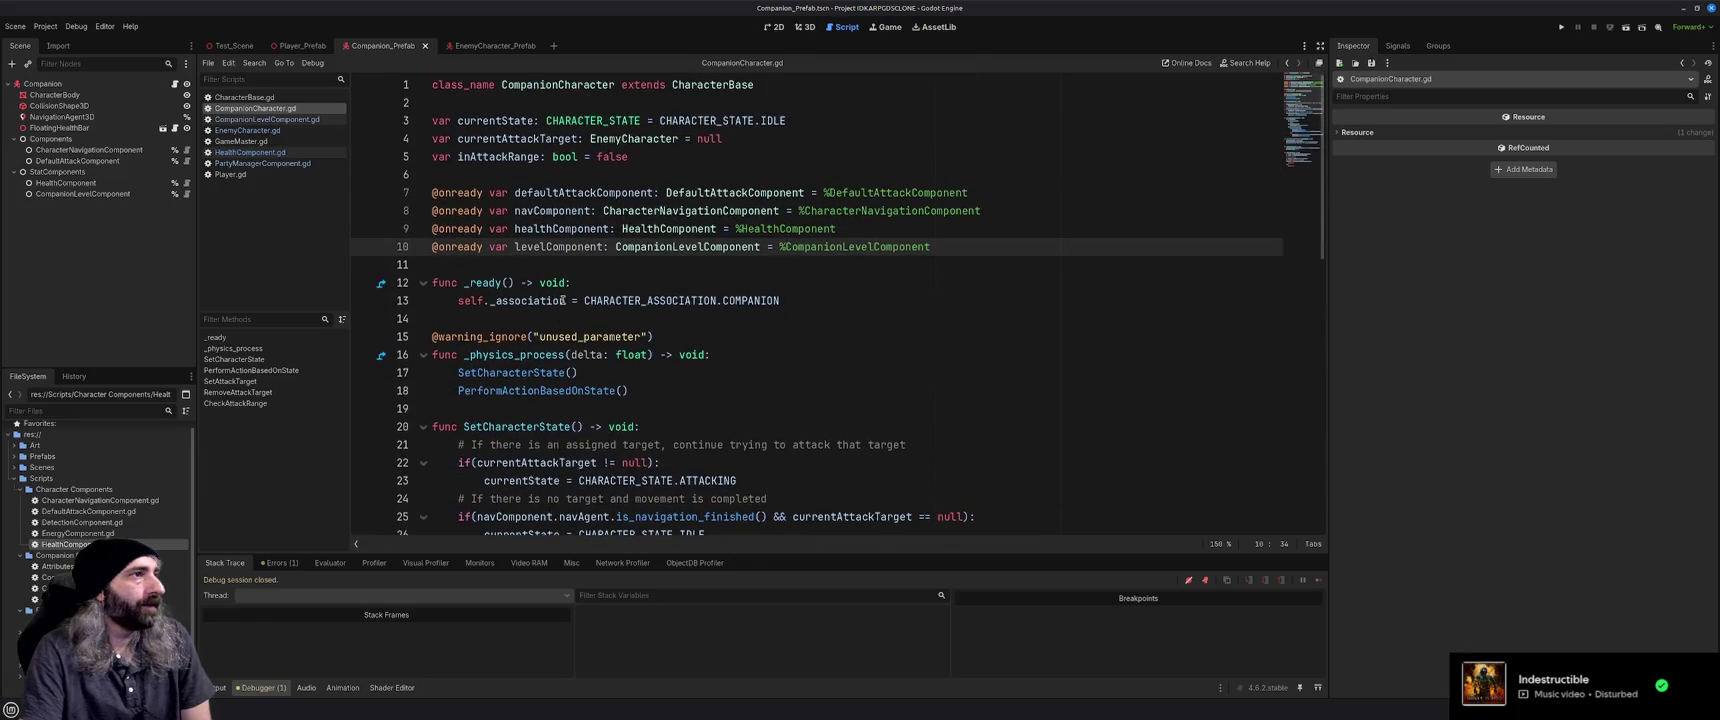
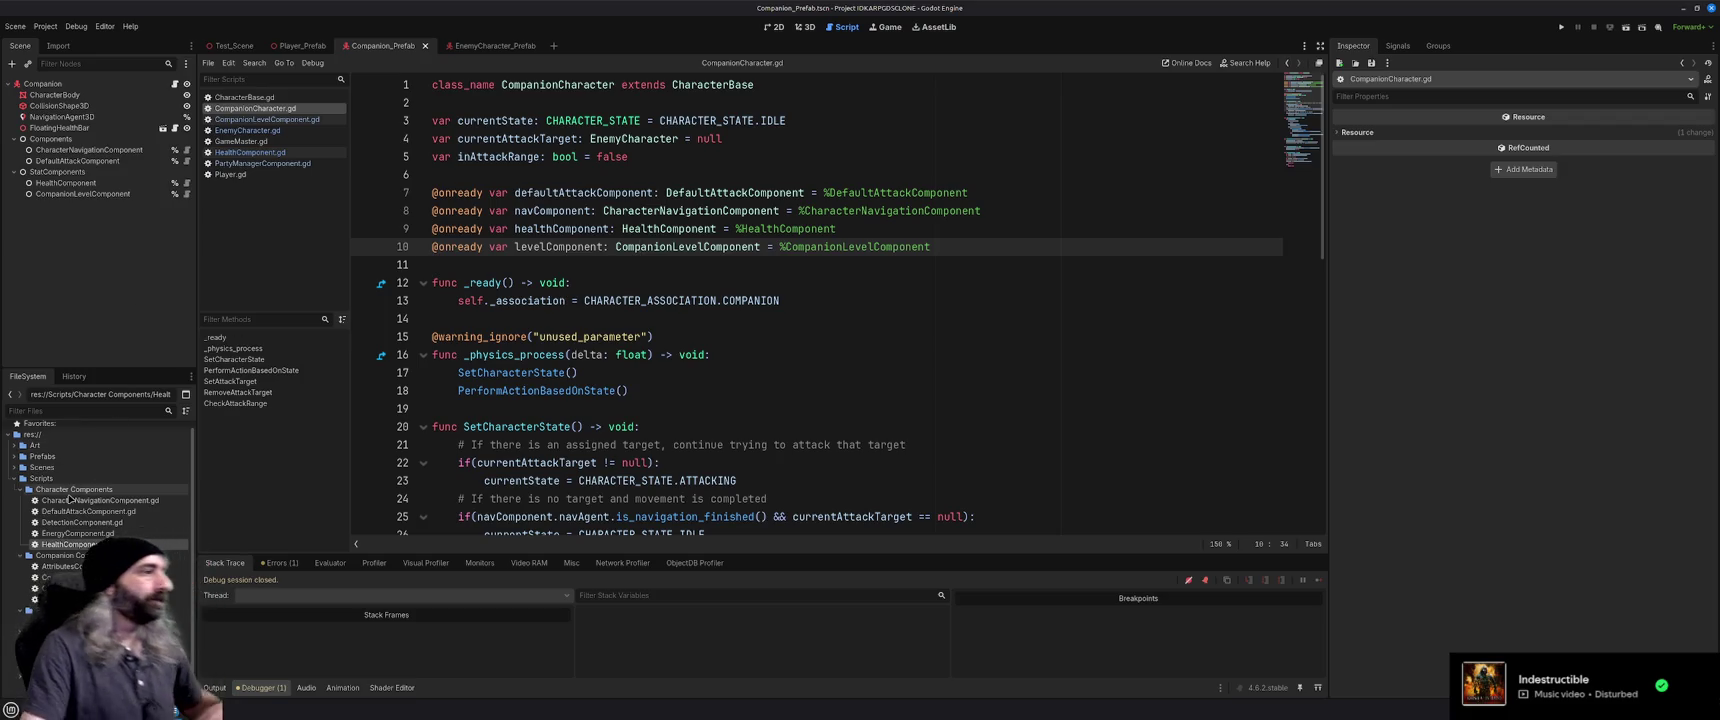
Create the CompanionAIComponent.gd script in Companion Components and begin typing its class_name line
left_click(72, 556)
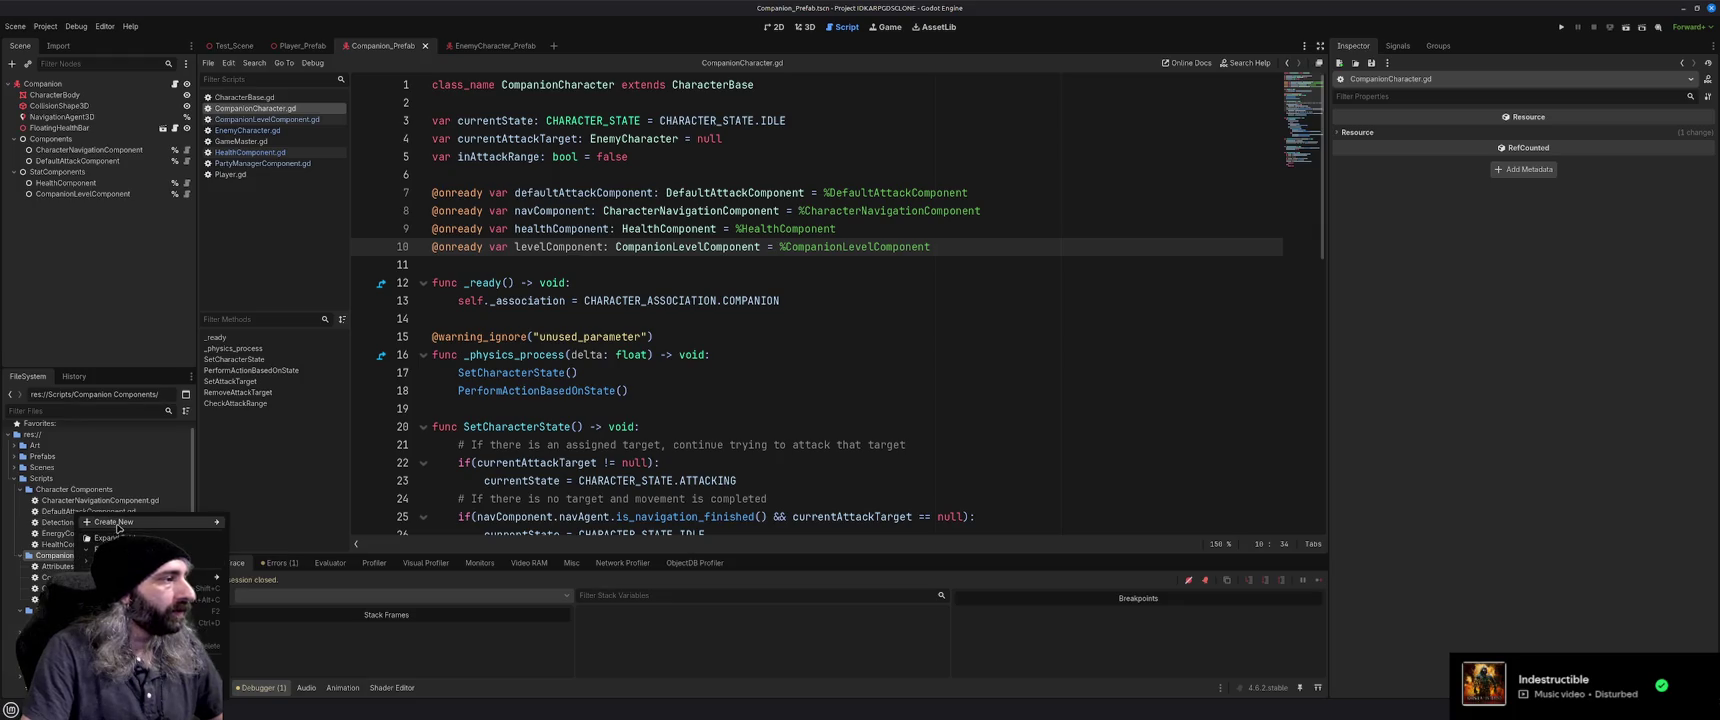
mouse_move(117, 524)
left_click(261, 523)
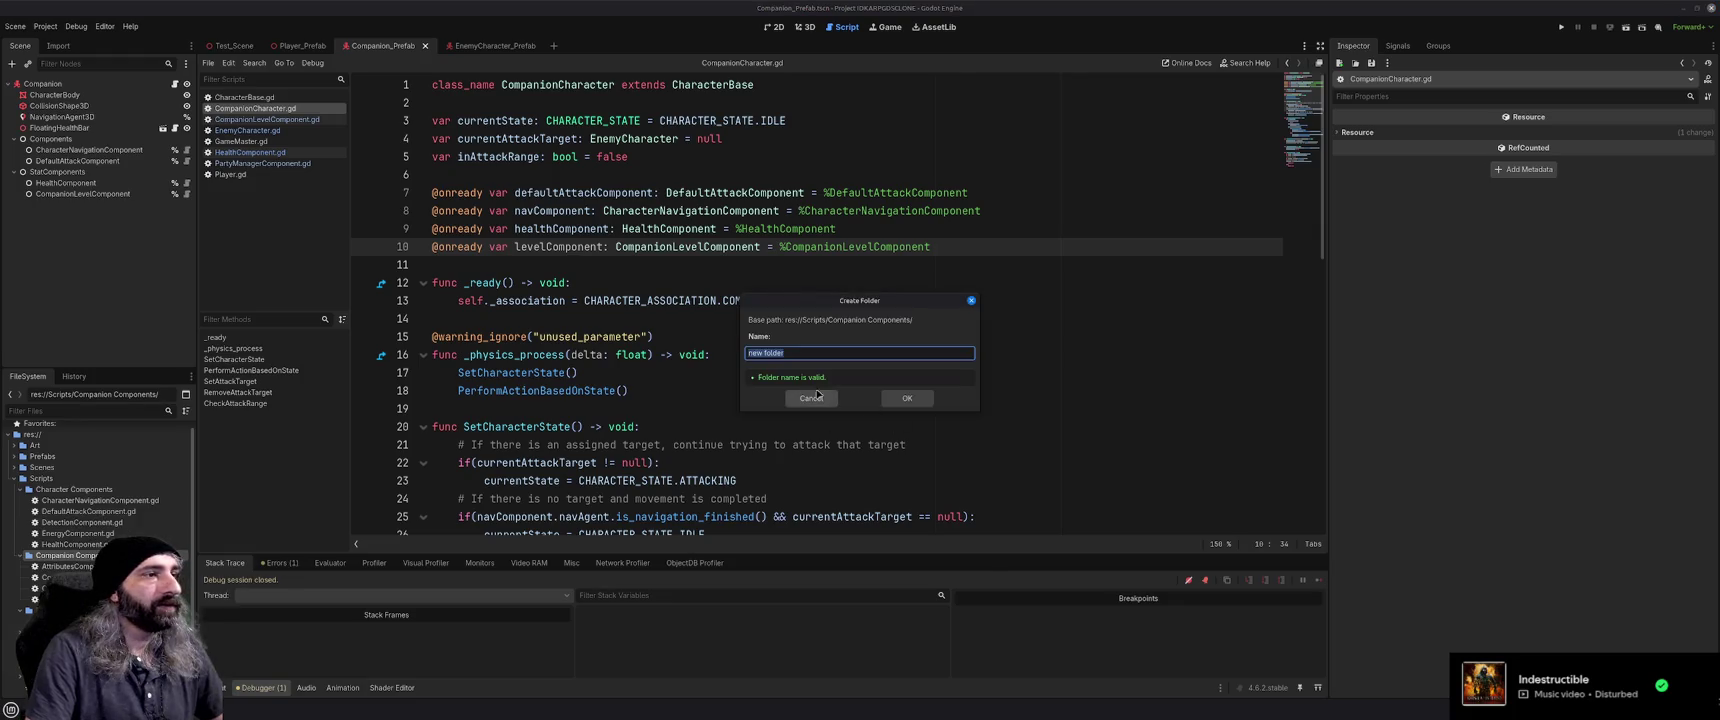
left_click(812, 397)
right_click(60, 557)
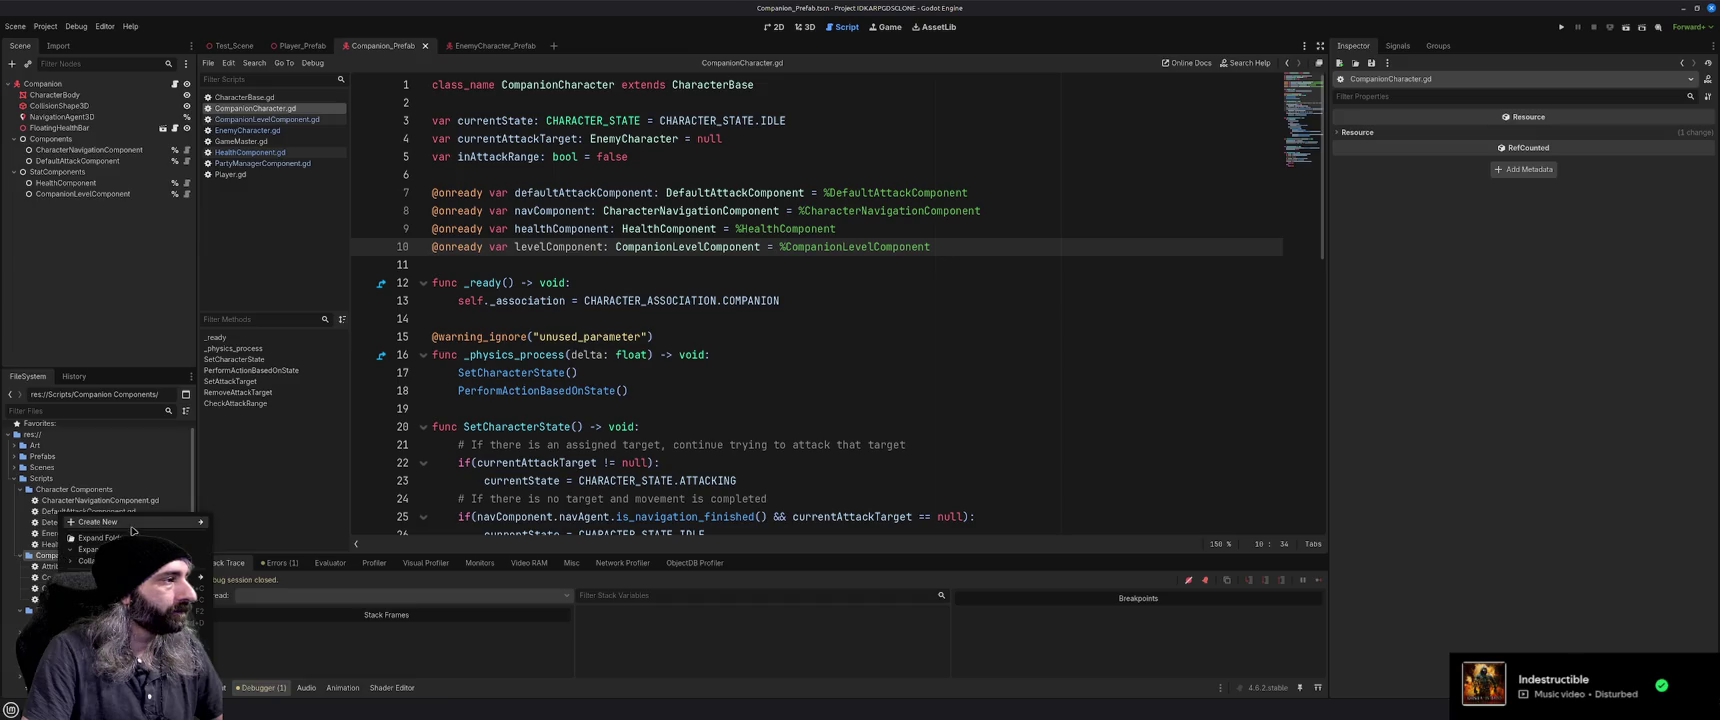
mouse_move(132, 530)
left_click(270, 546)
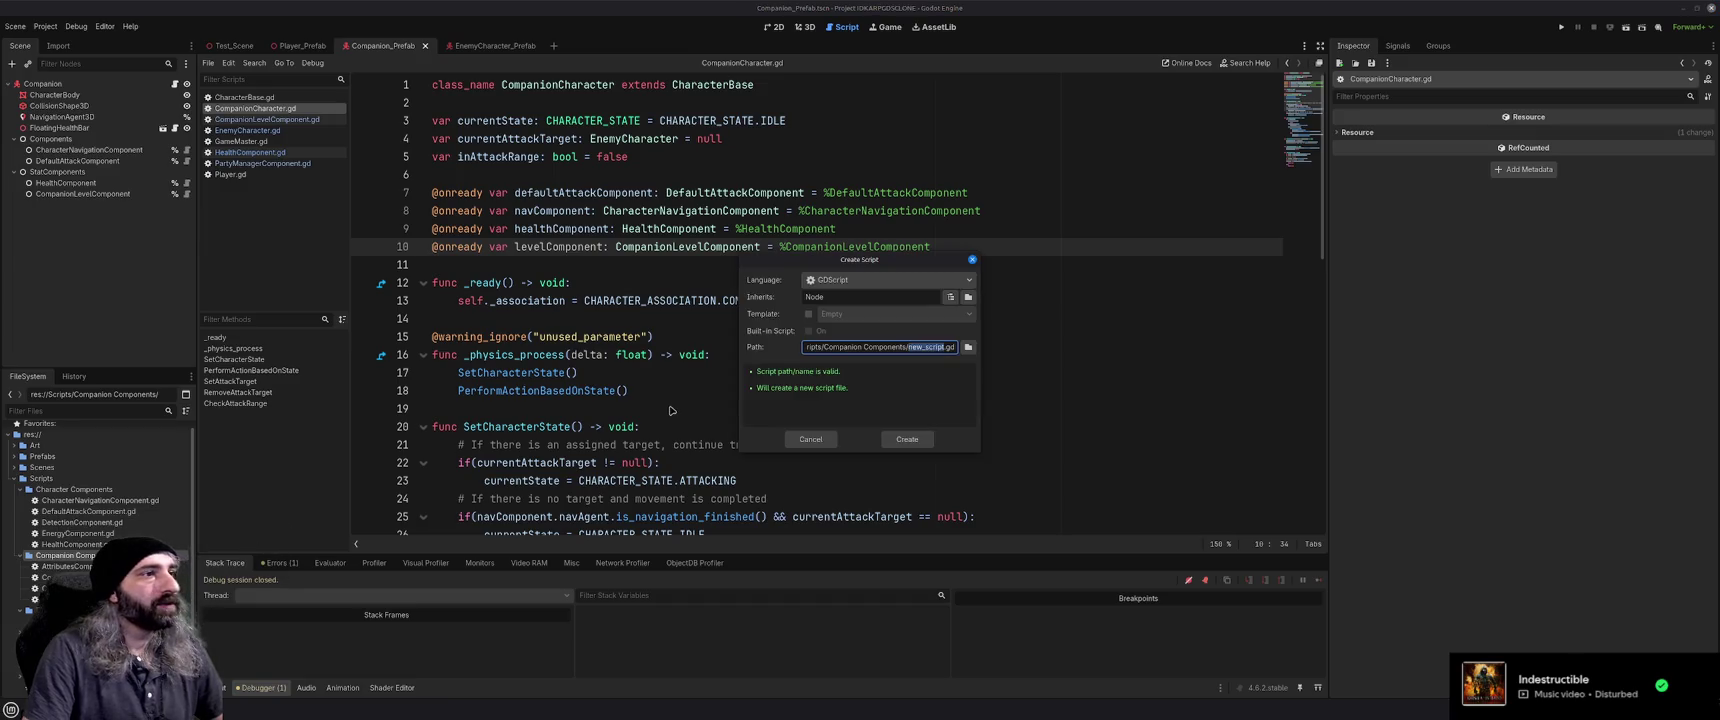
type("Compa")
type("nionAt")
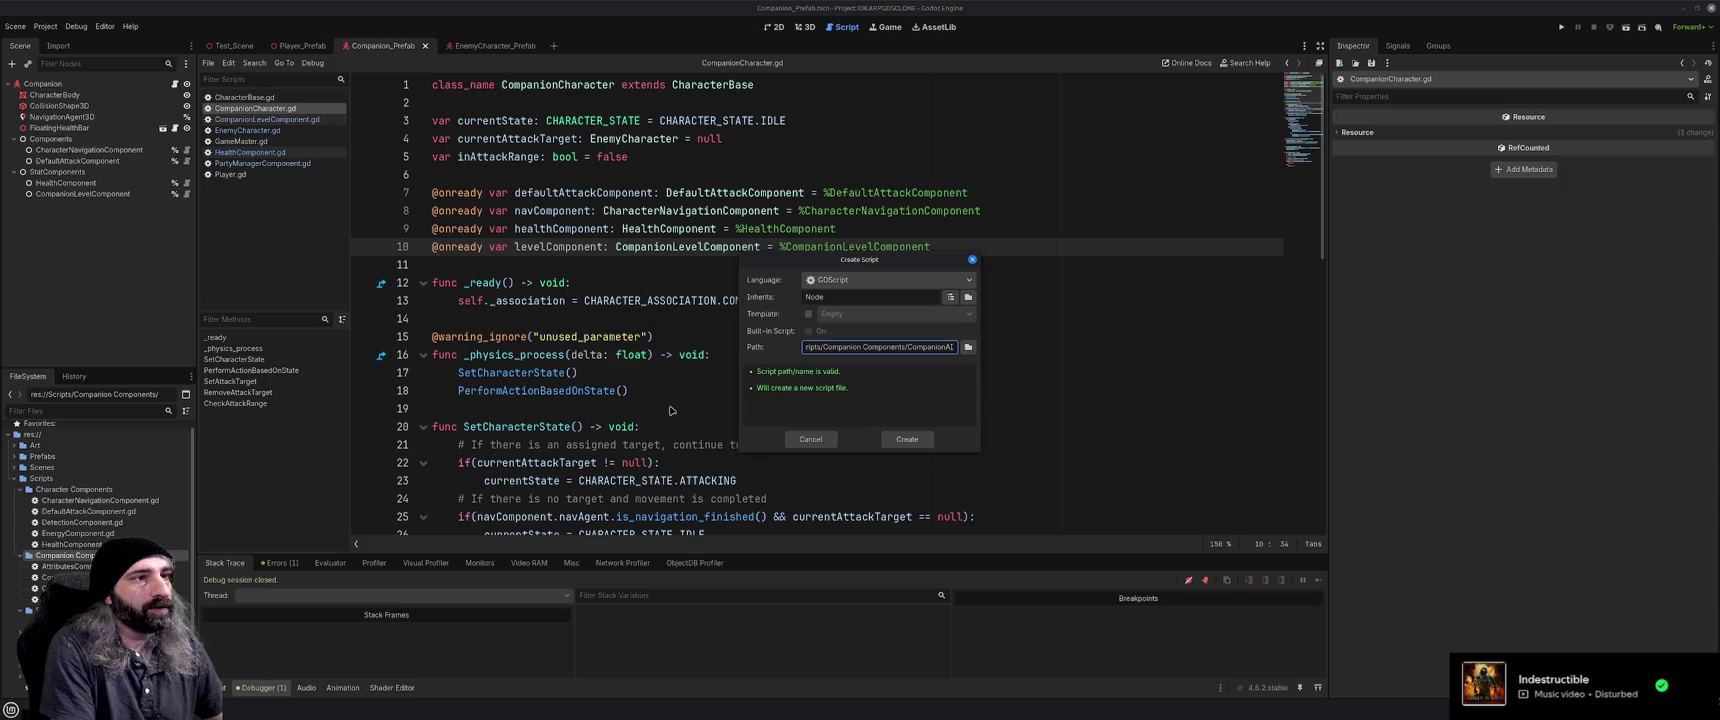
type("Component")
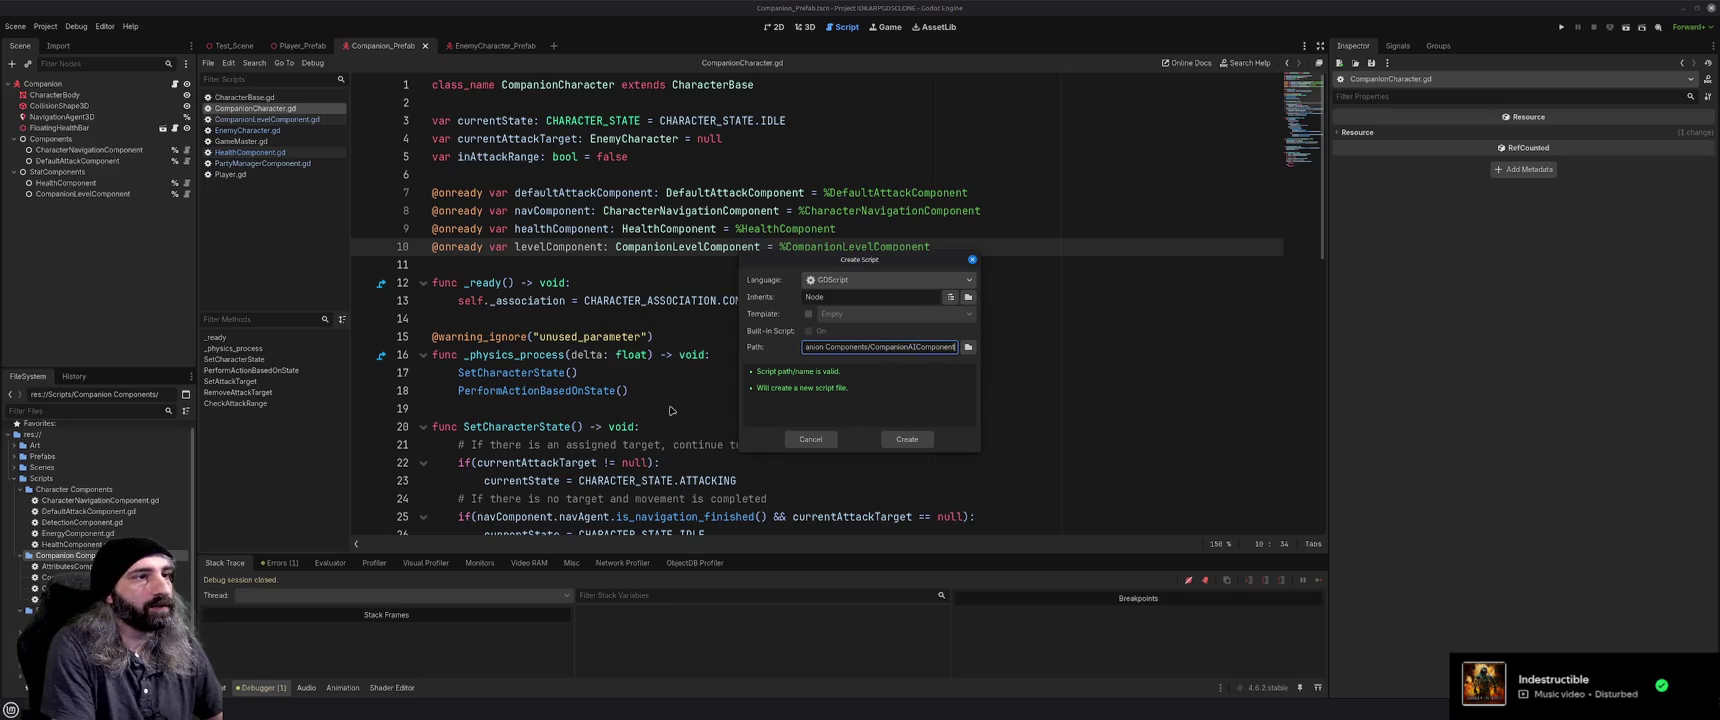
key("Return")
type("class_name CompanionAYextends Node")
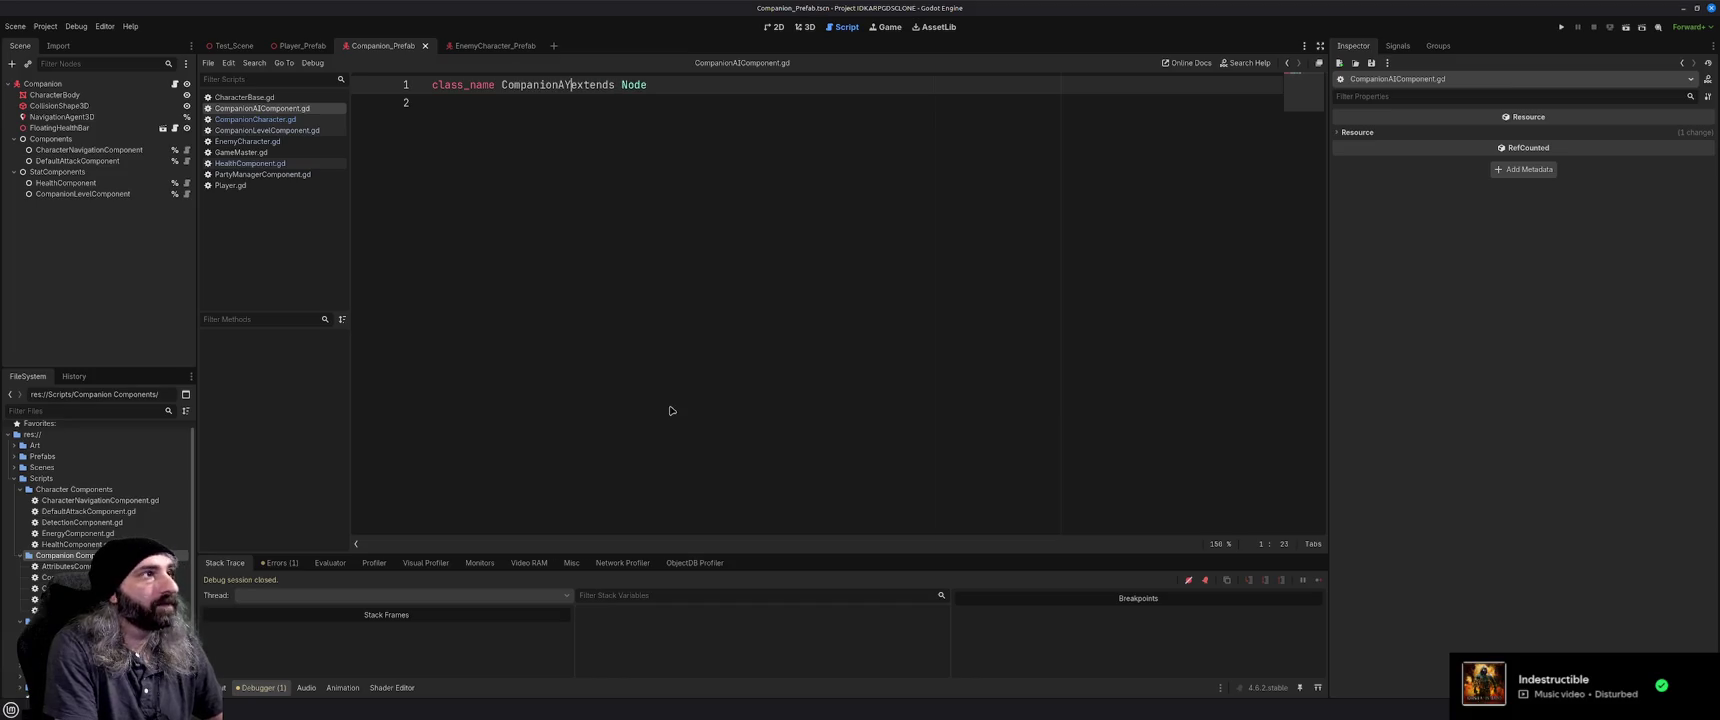
Finish 'class_name CompanionAIComponent' and add the comment '#decide how the companion will behave in combat and exploration'
key("BackSpace")
type("ICompon")
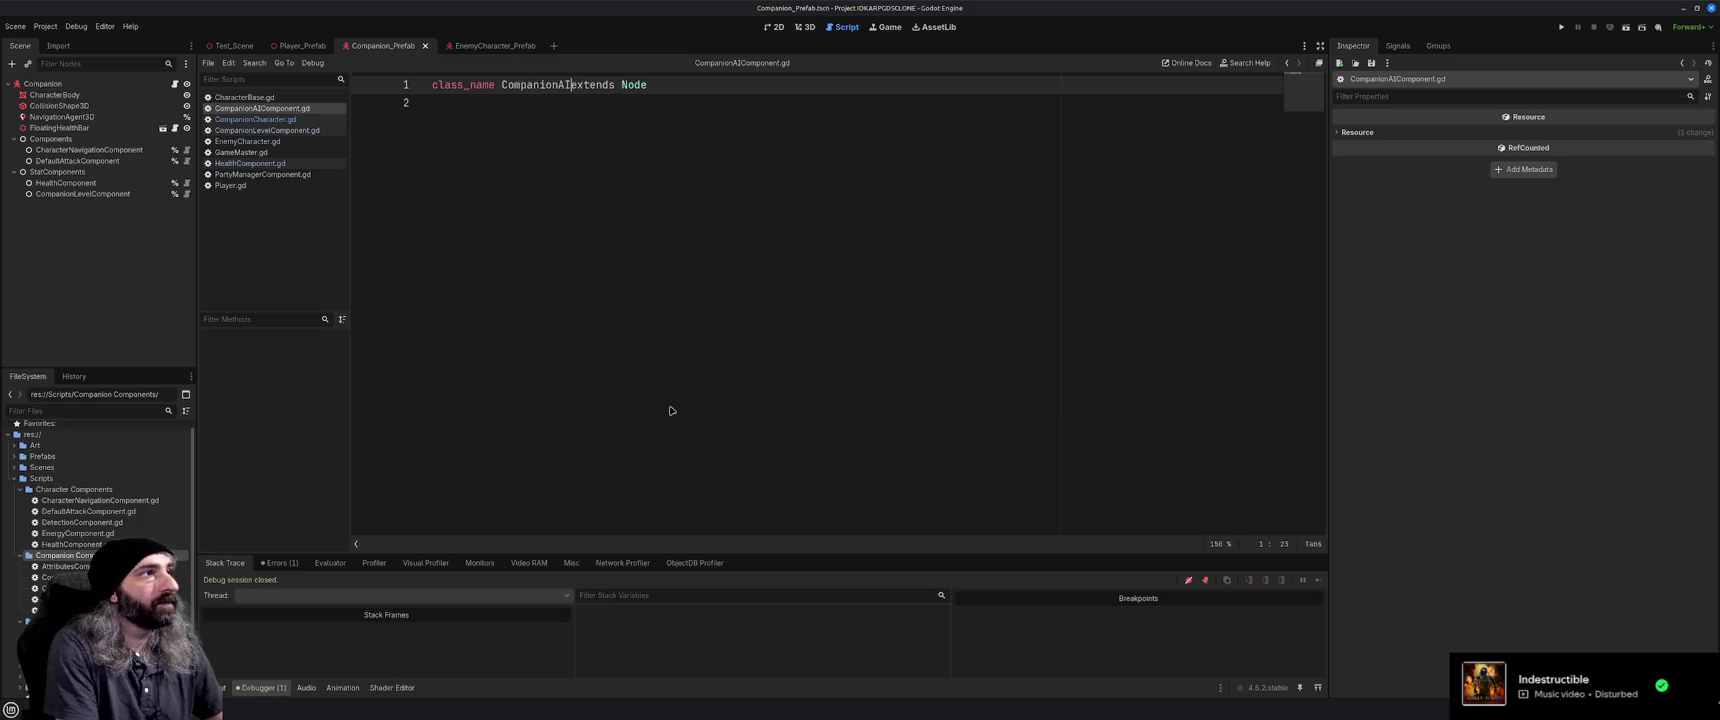
type("ent")
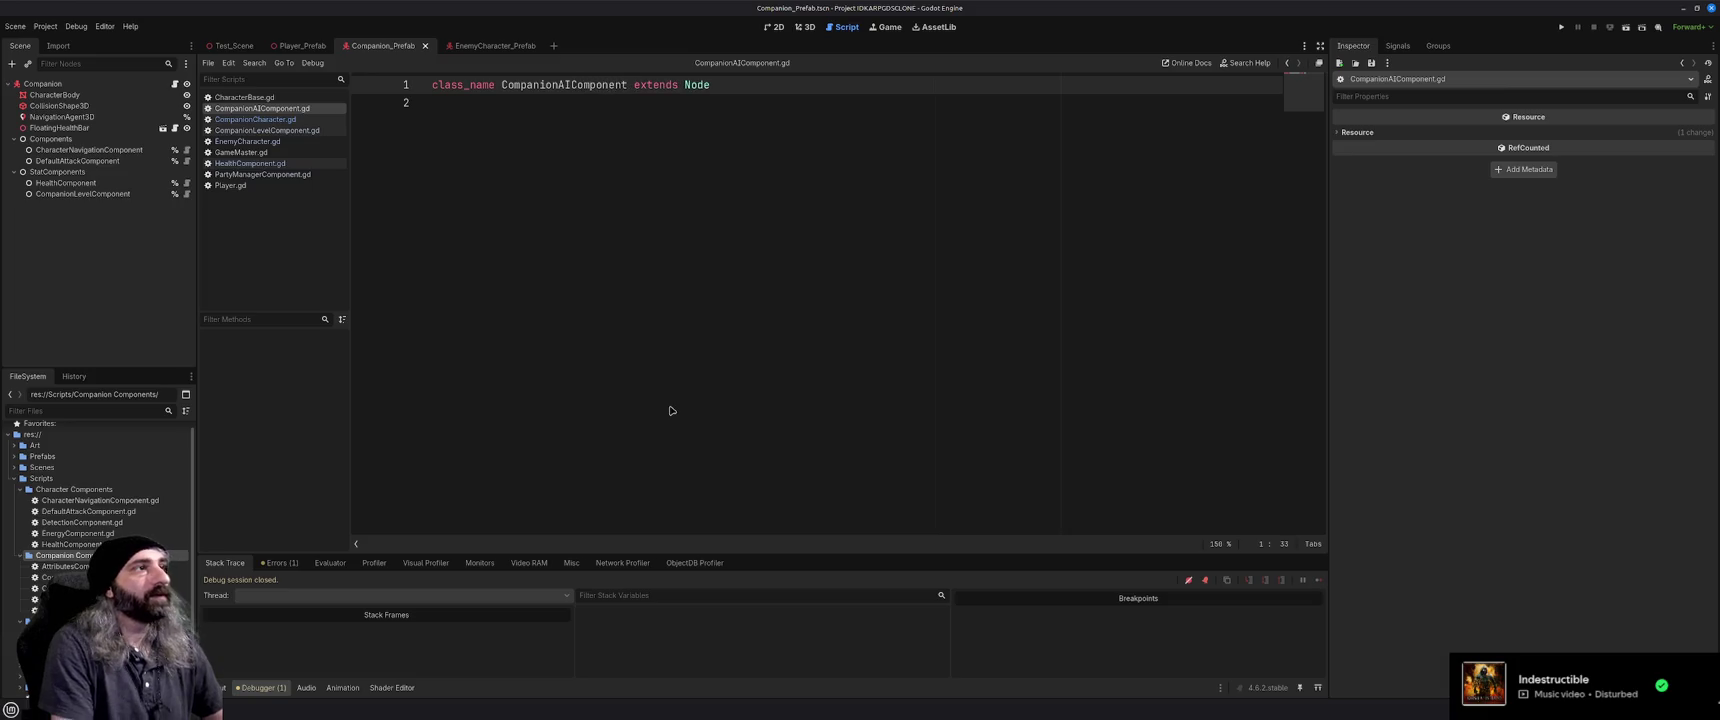
key("Return")
key("Return")
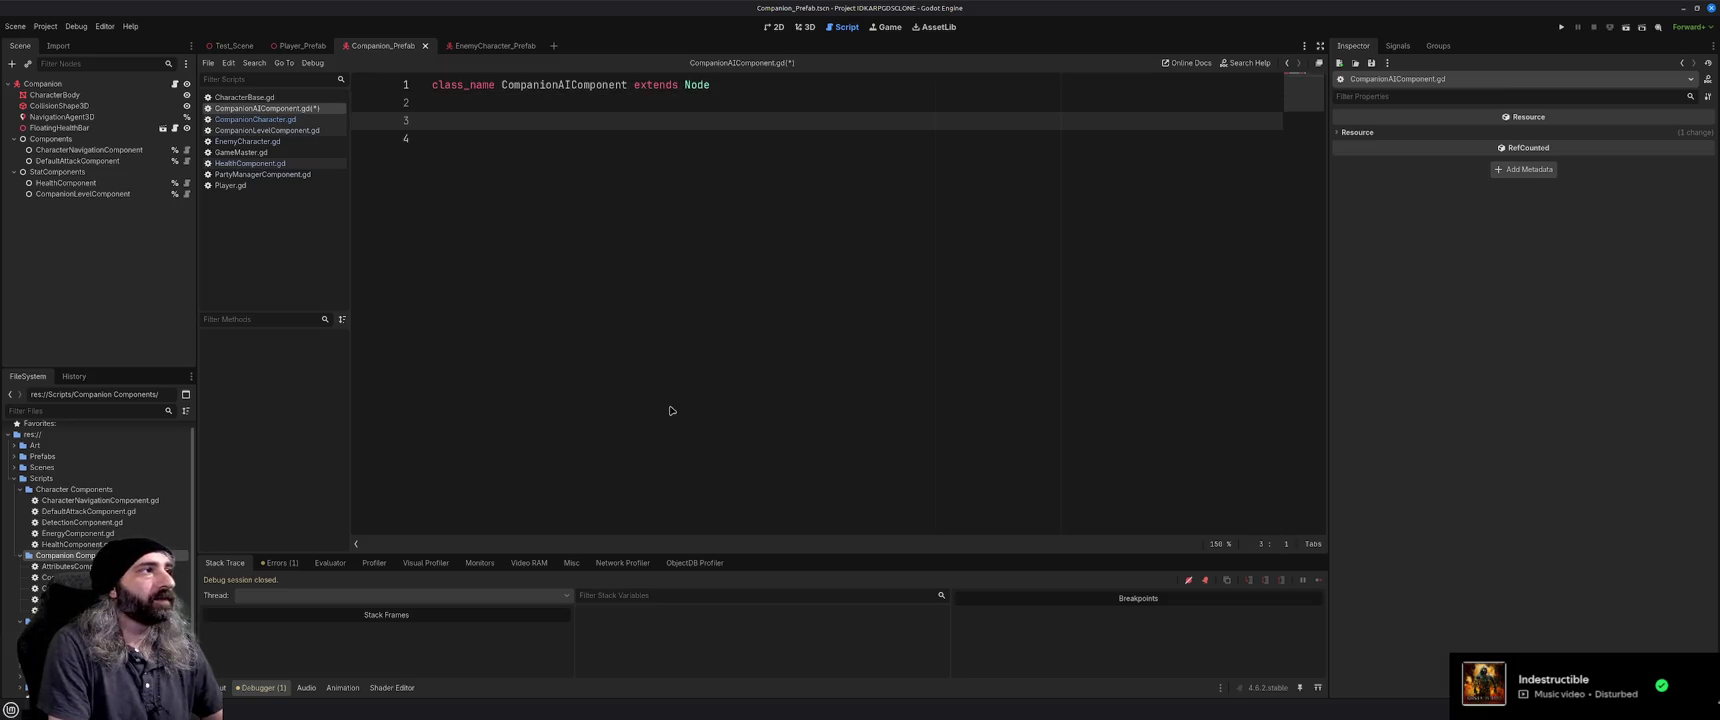
type("#")
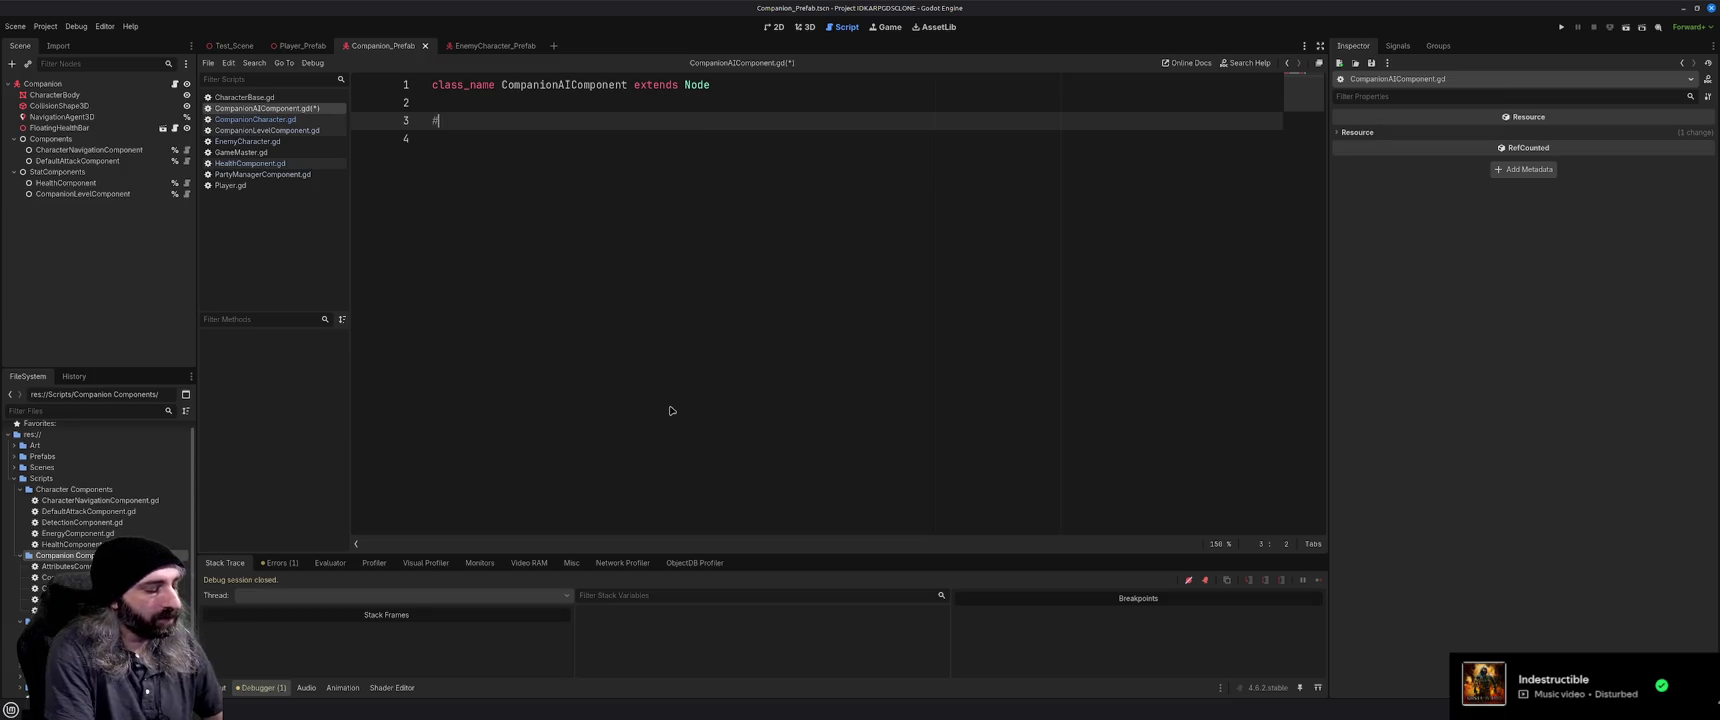
type("decide how the companion will behave in combat an")
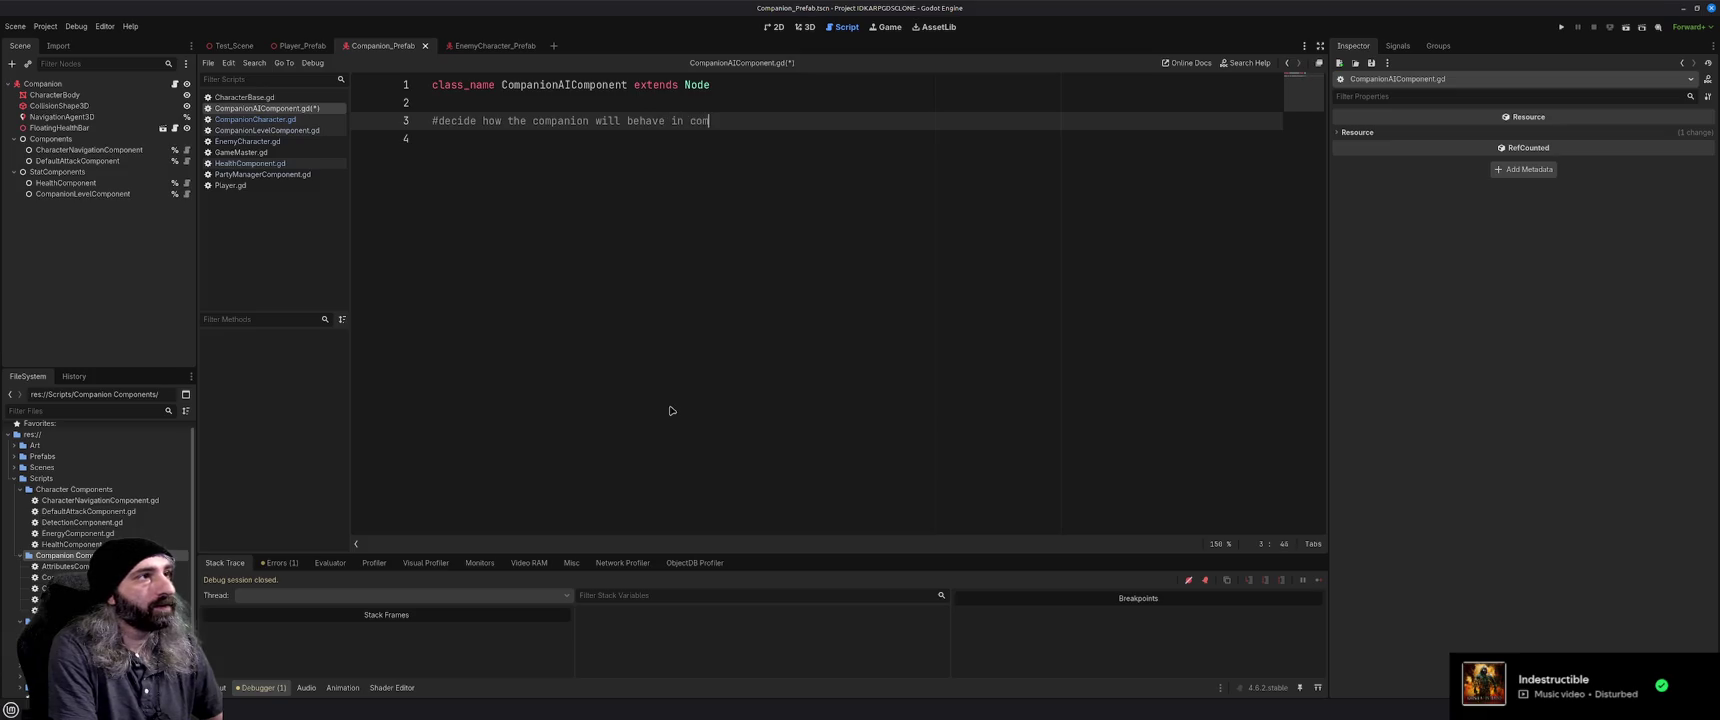
type("d explorat")
type("ion")
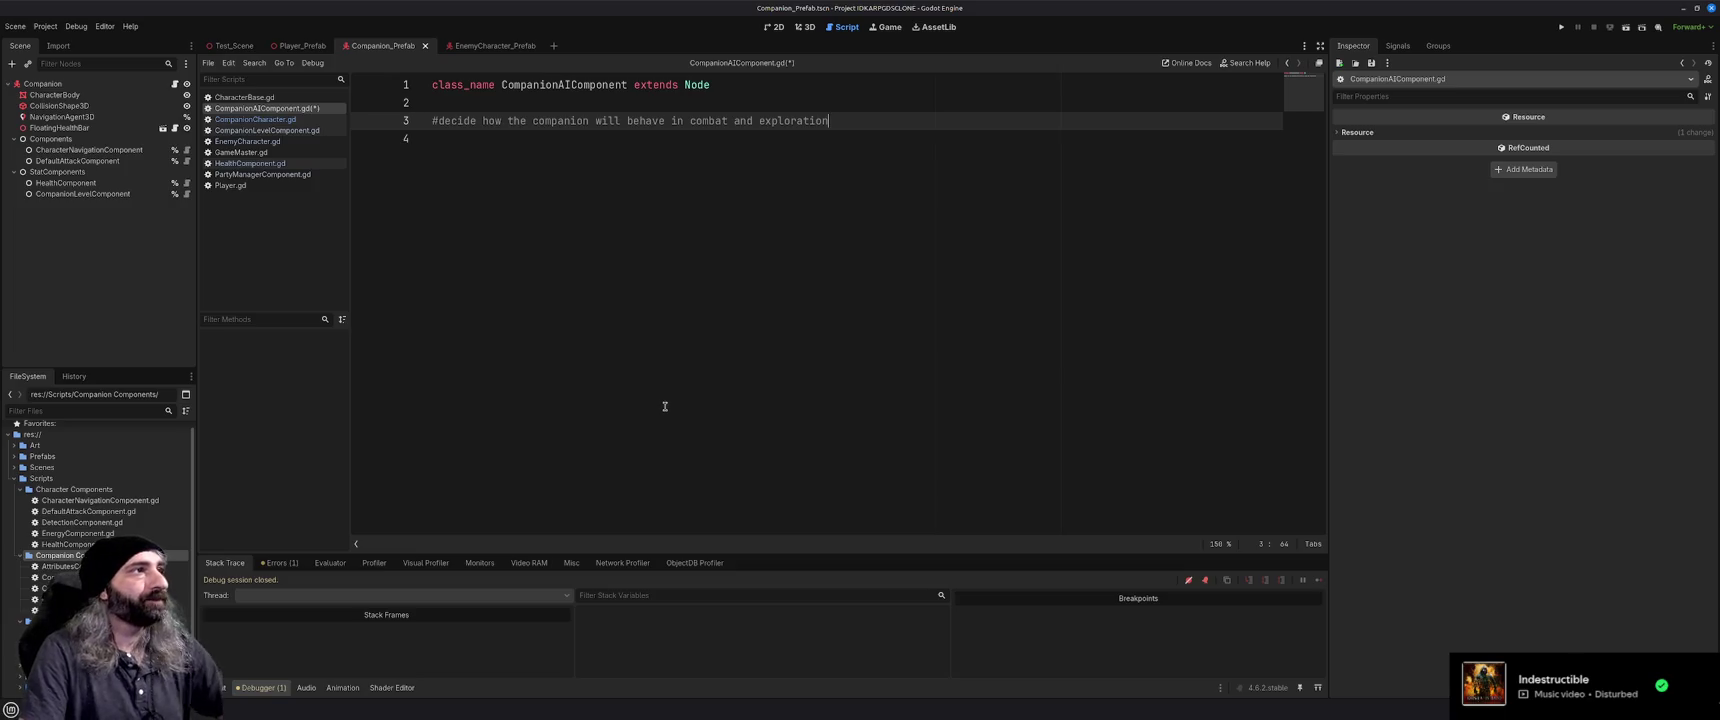
key("Return")
key("Return")
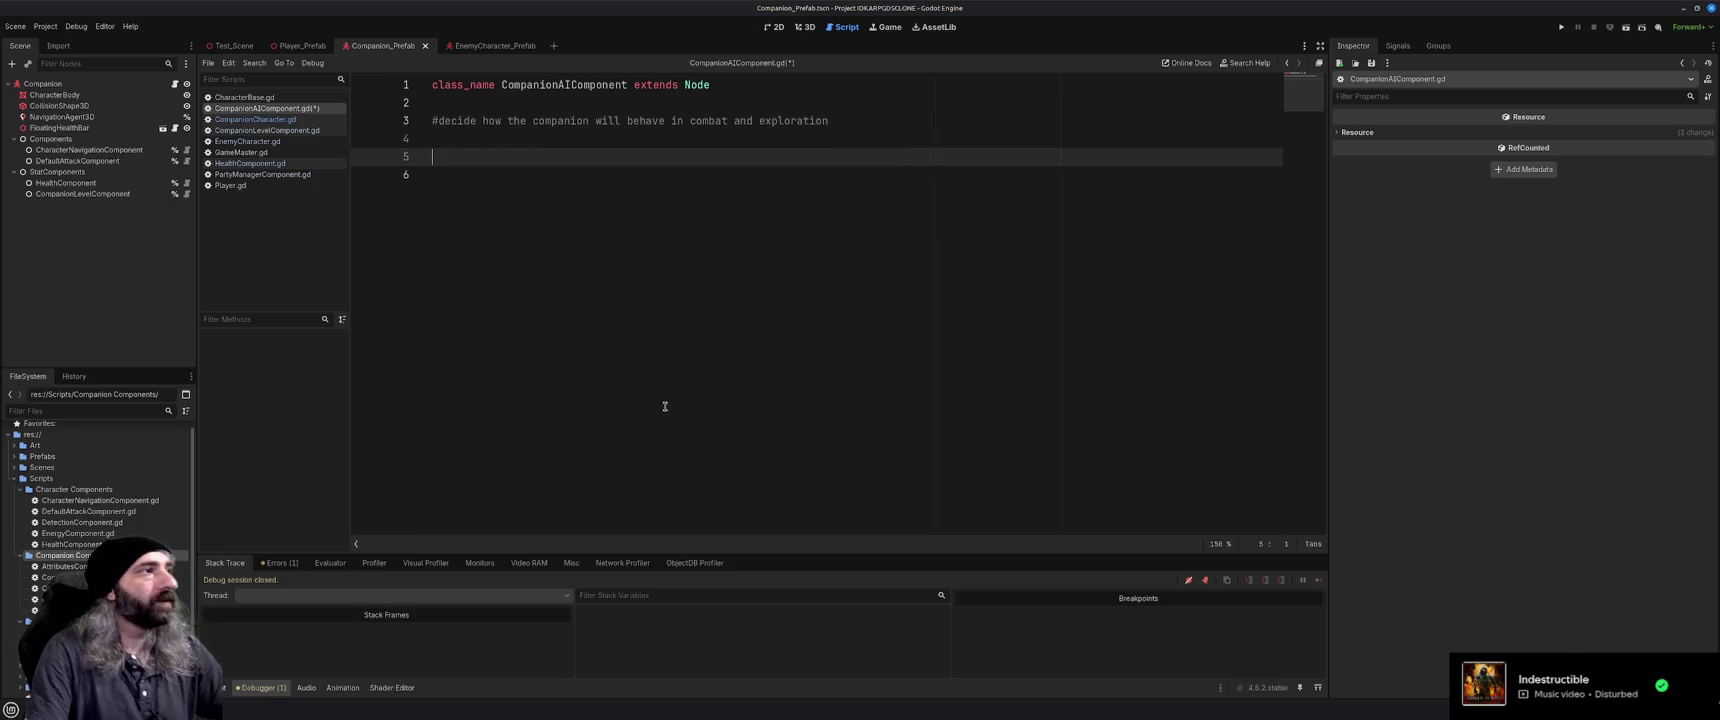
Remove the extra blank line and begin the enum COMPANION_COMBAT_STATE declaration on line 4
left_click(489, 96)
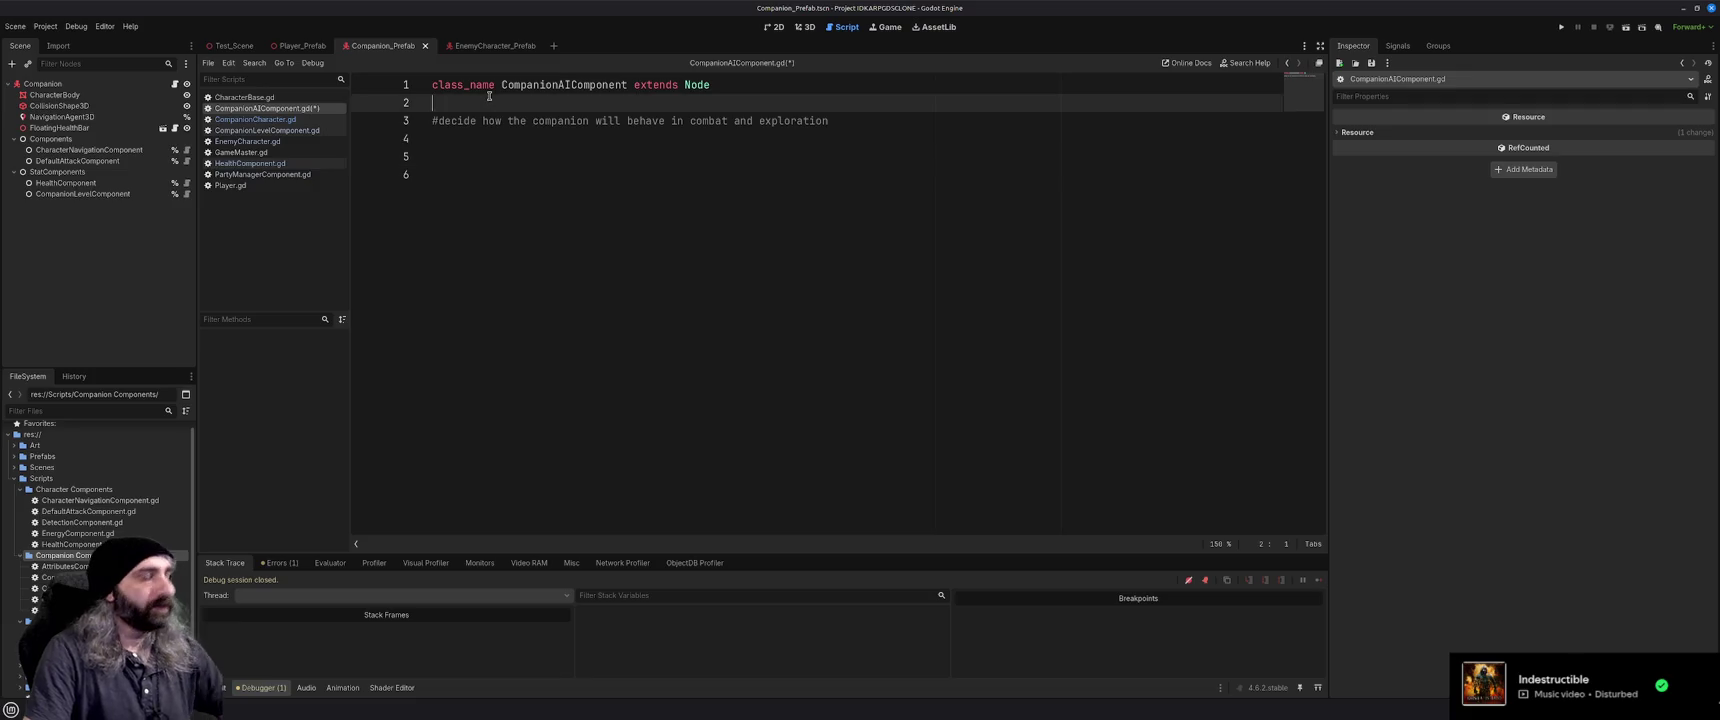
key("BackSpace")
left_click(511, 121)
left_click(541, 139)
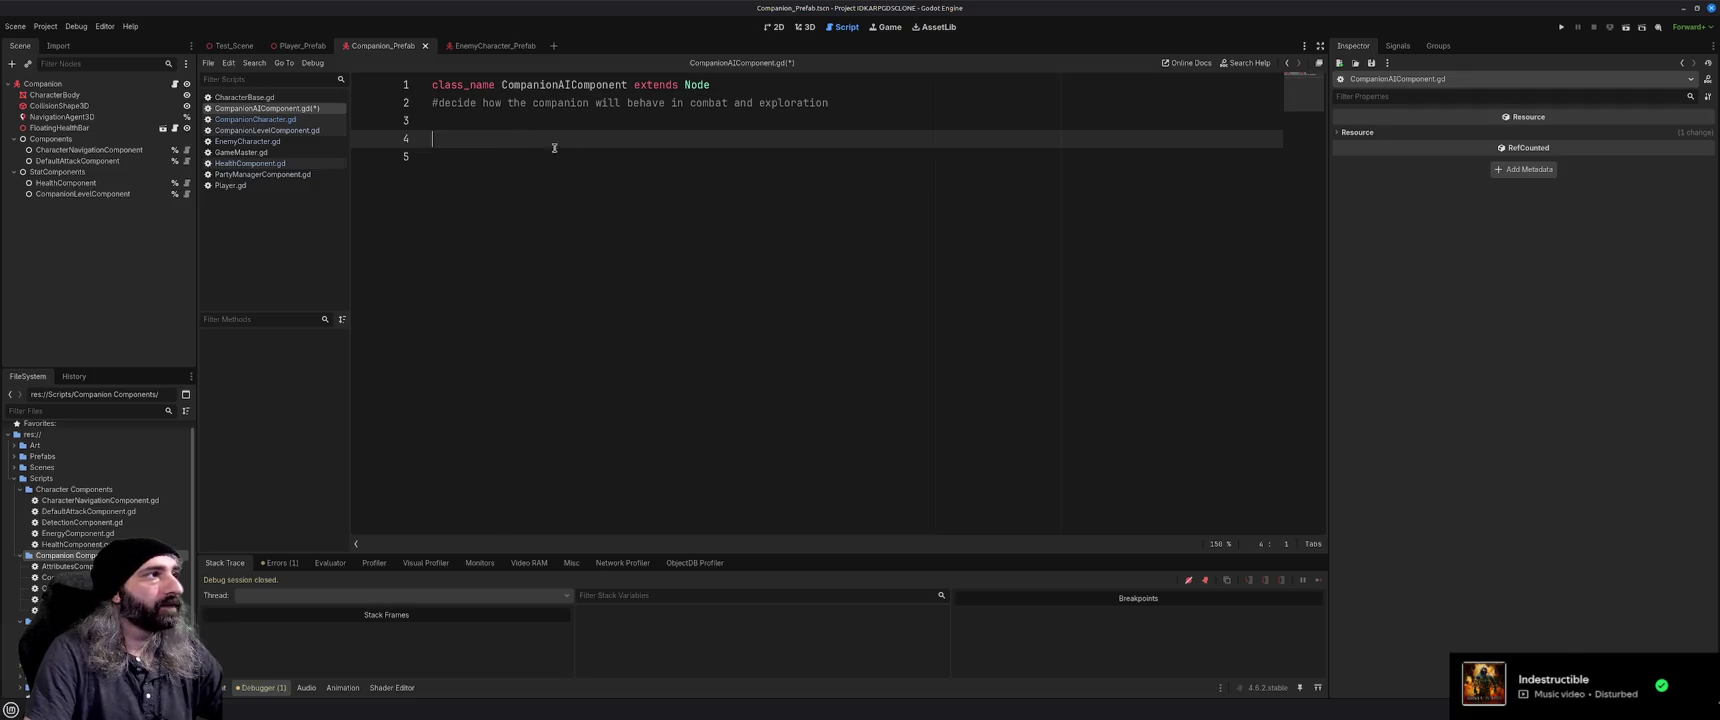
type("enum ")
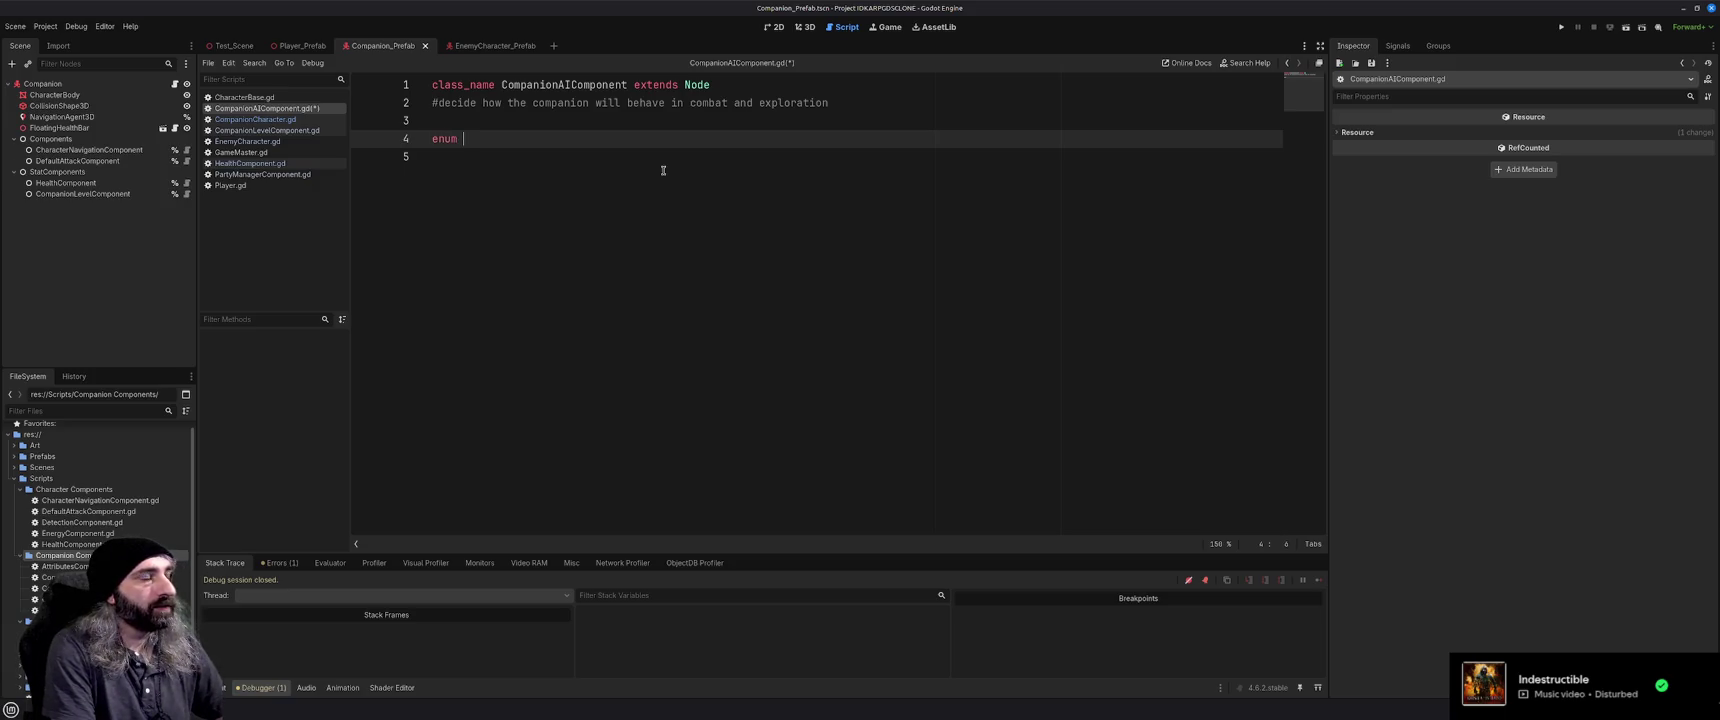
type("COMPANION")
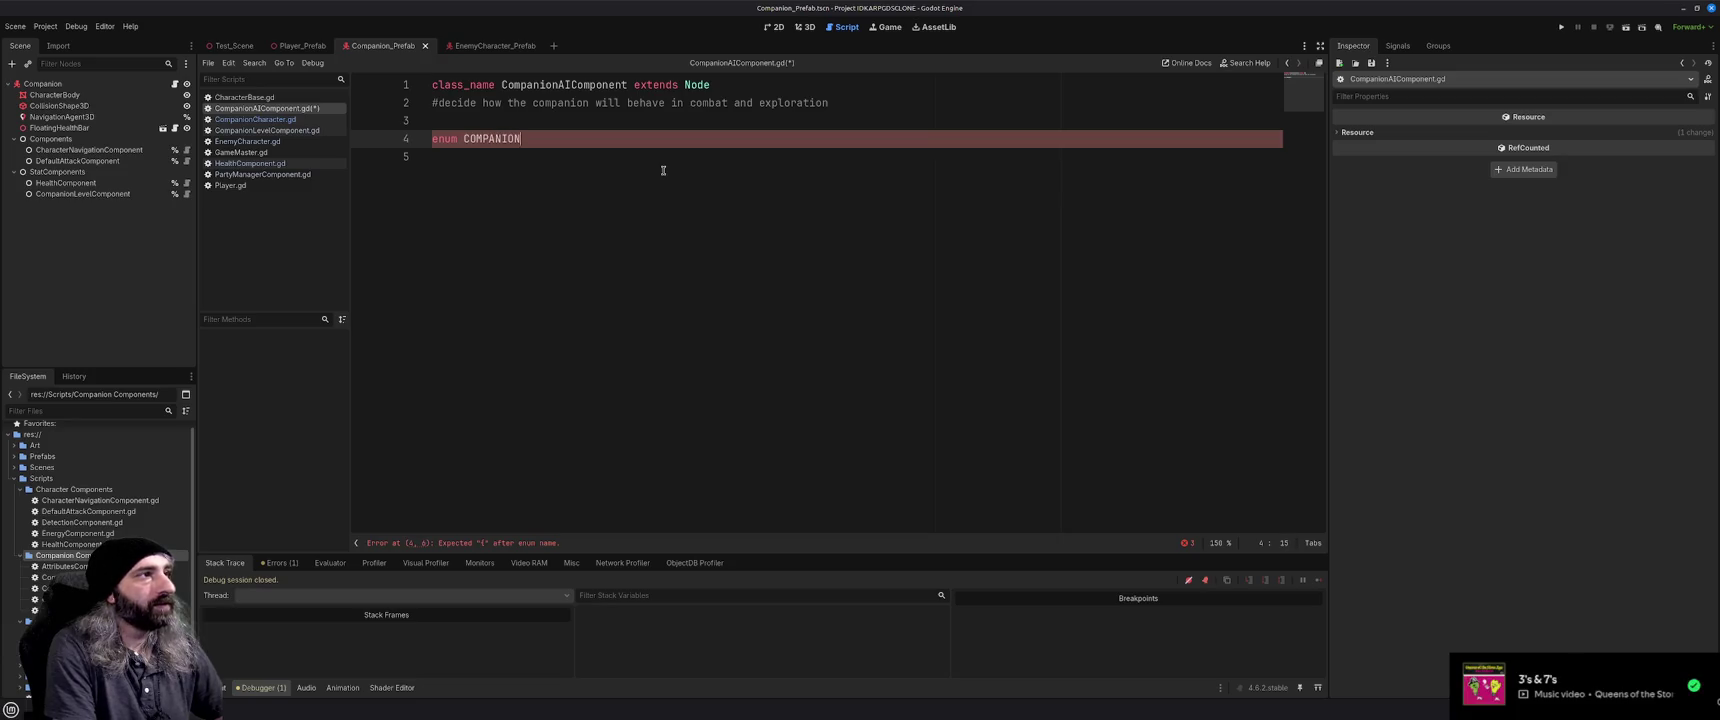
type("_COMBAT_S")
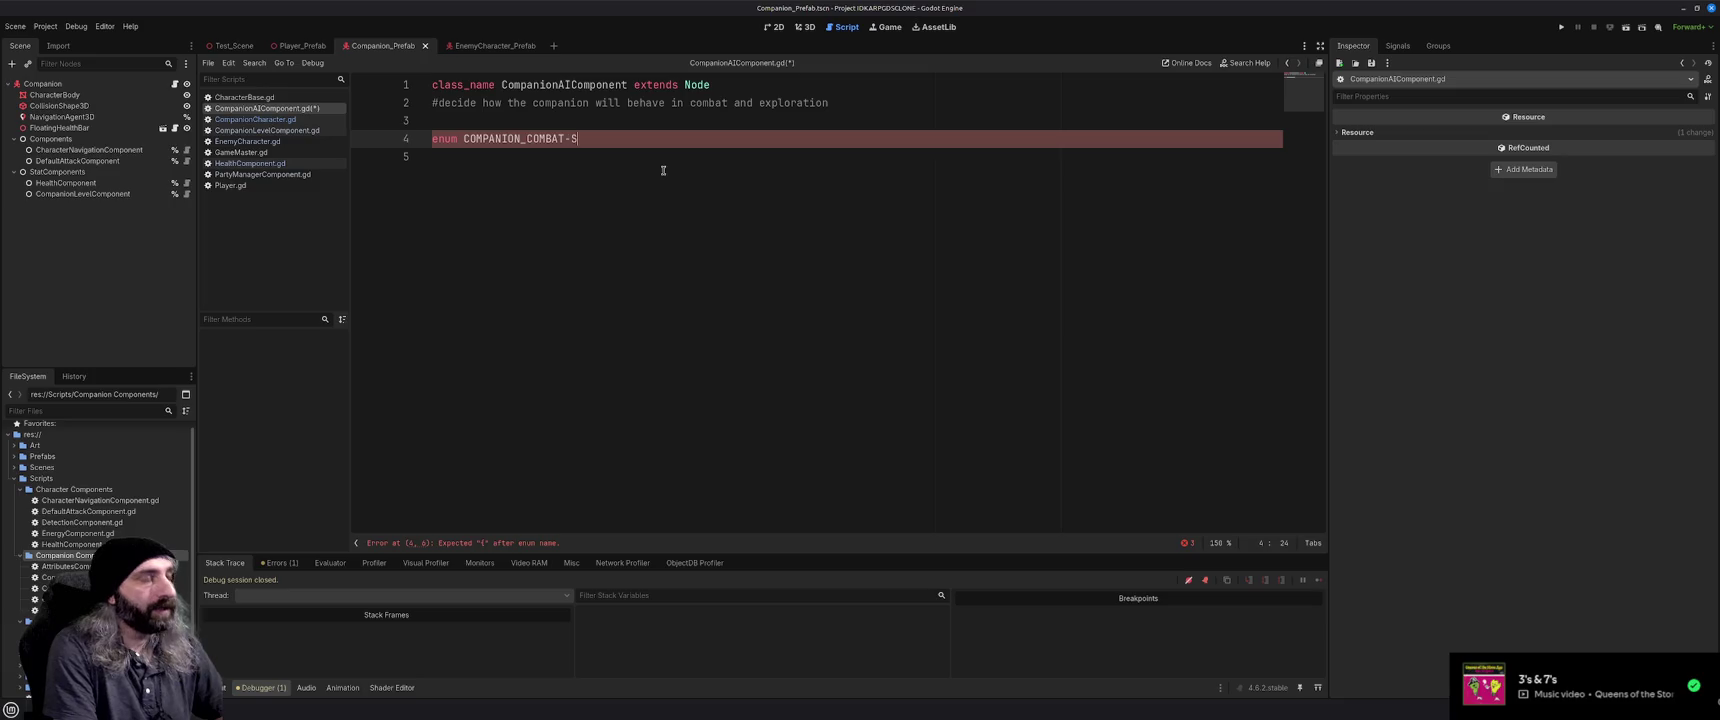
Write enum COMPANION_COMBAT_STATE { AGGRESSIVE, DEFENSIVE, PASSIVE }, fixing typos, then begin the currentCombatState variable
key("BackSpace")
key("BackSpace")
type("STA")
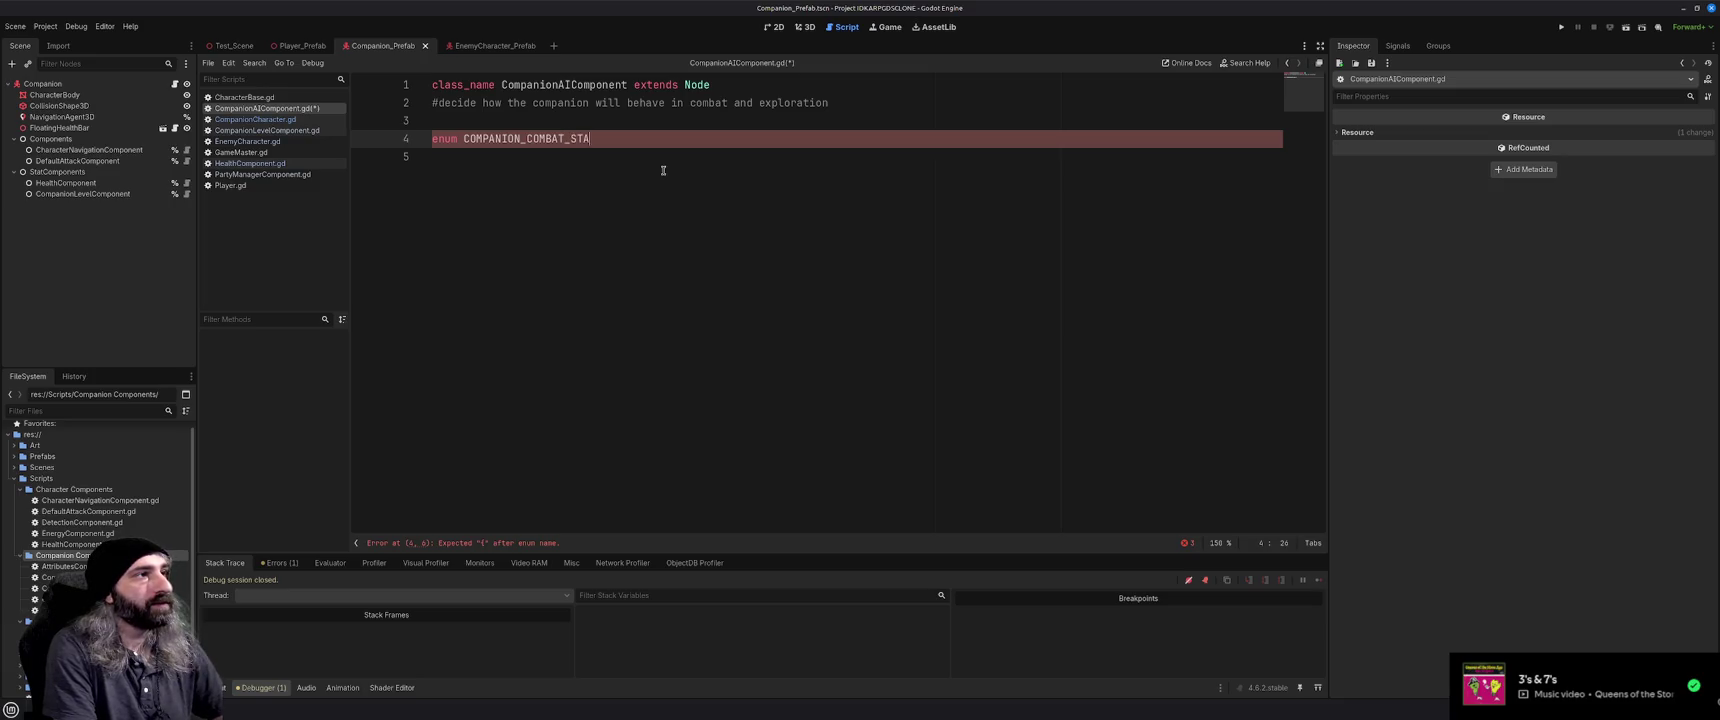
type("TE {")
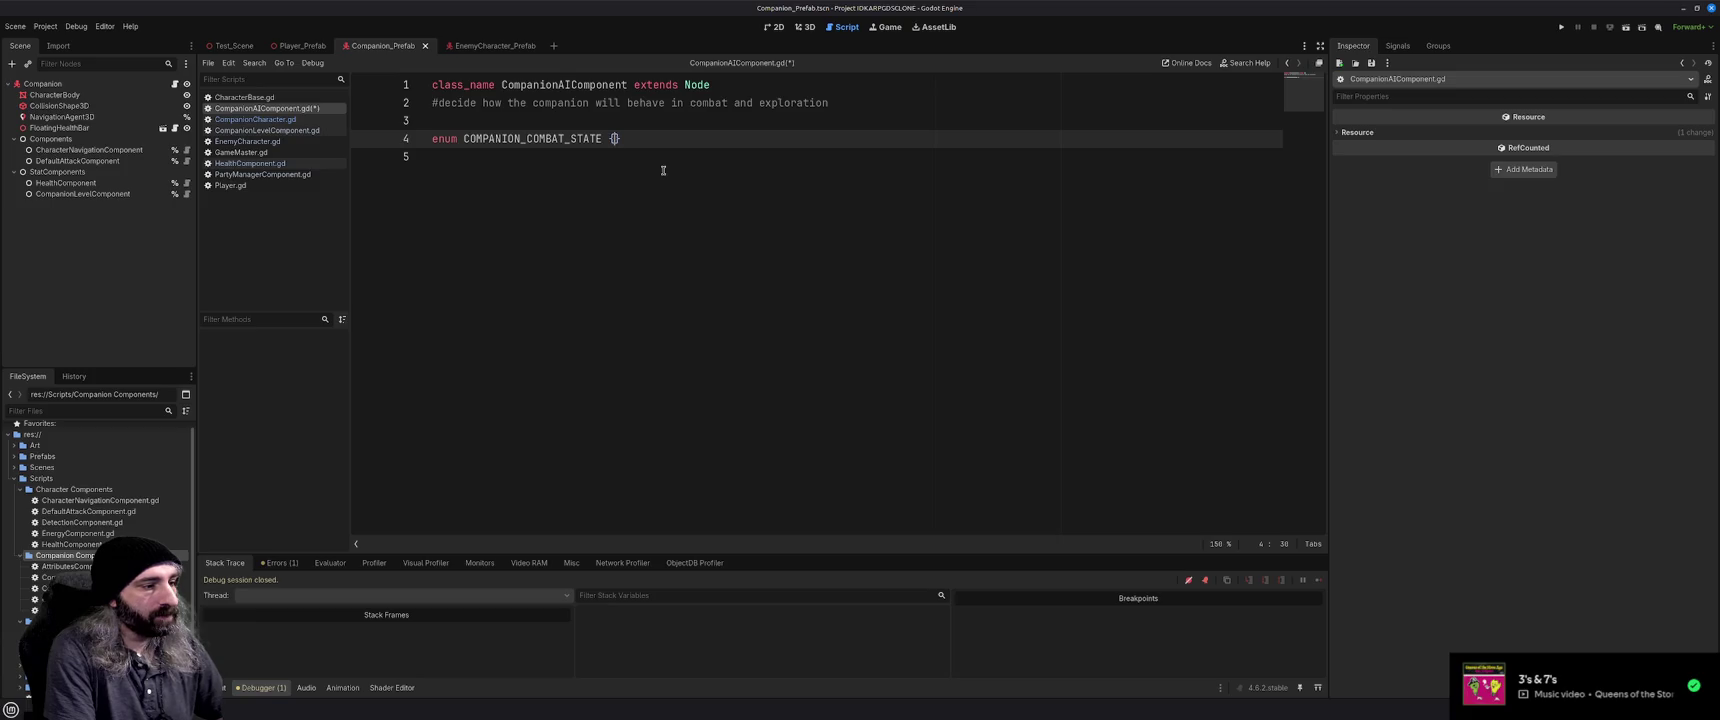
type("AGGRESSIVE,")
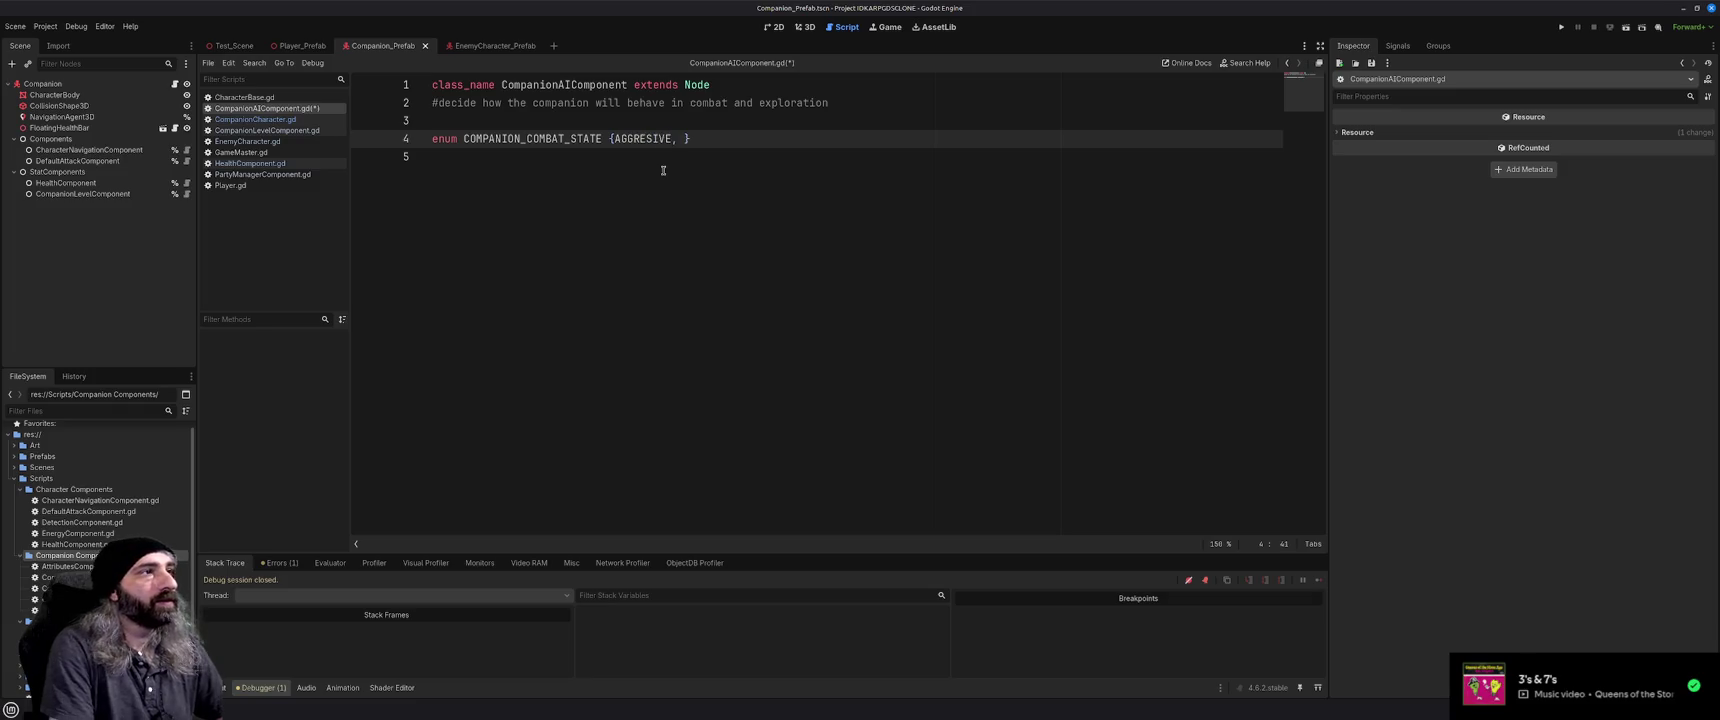
key("Left")
key("Left")
key("Left")
type("S")
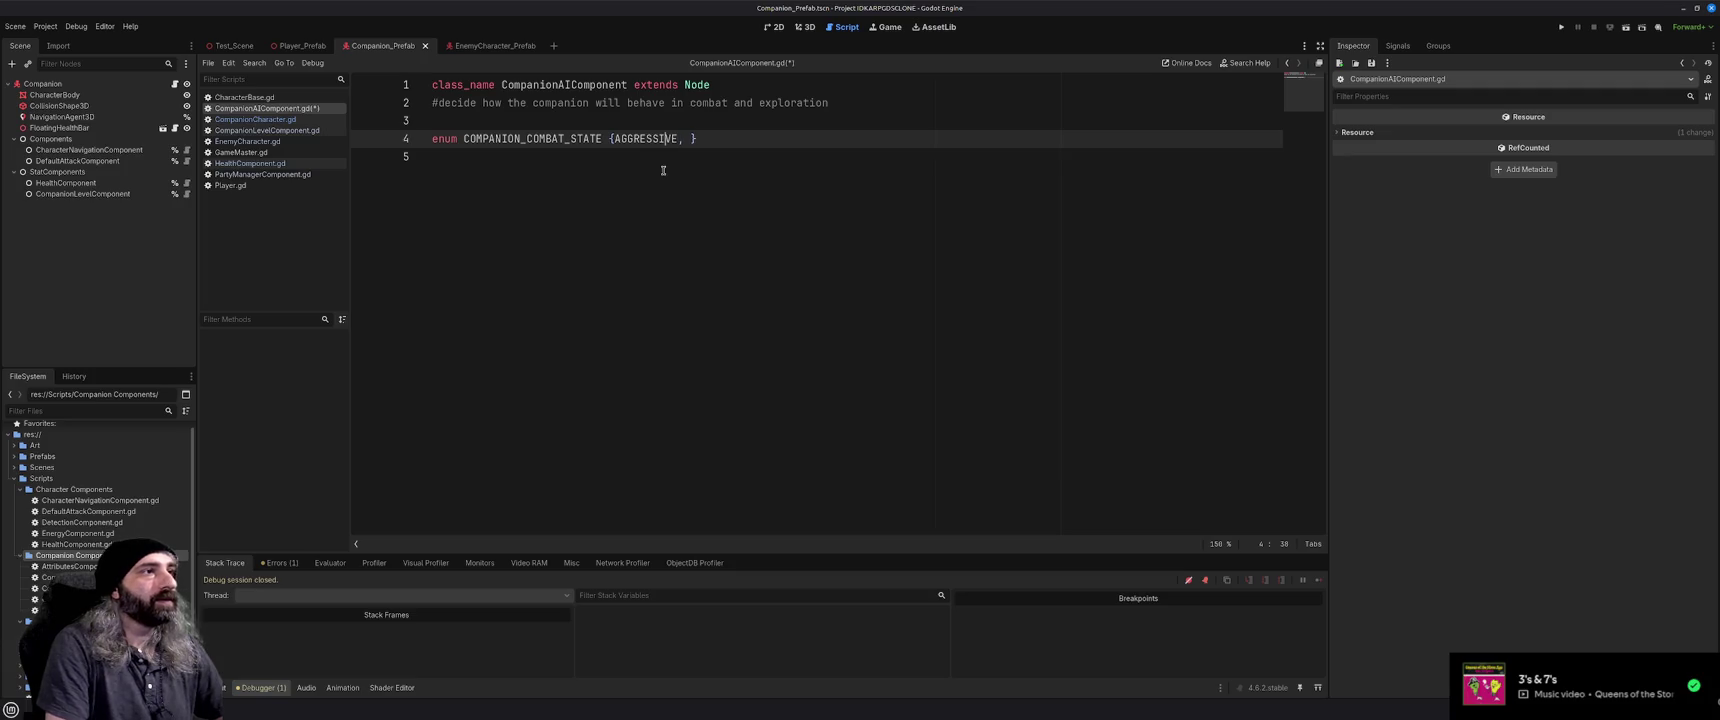
type(" DEFENSIVE")
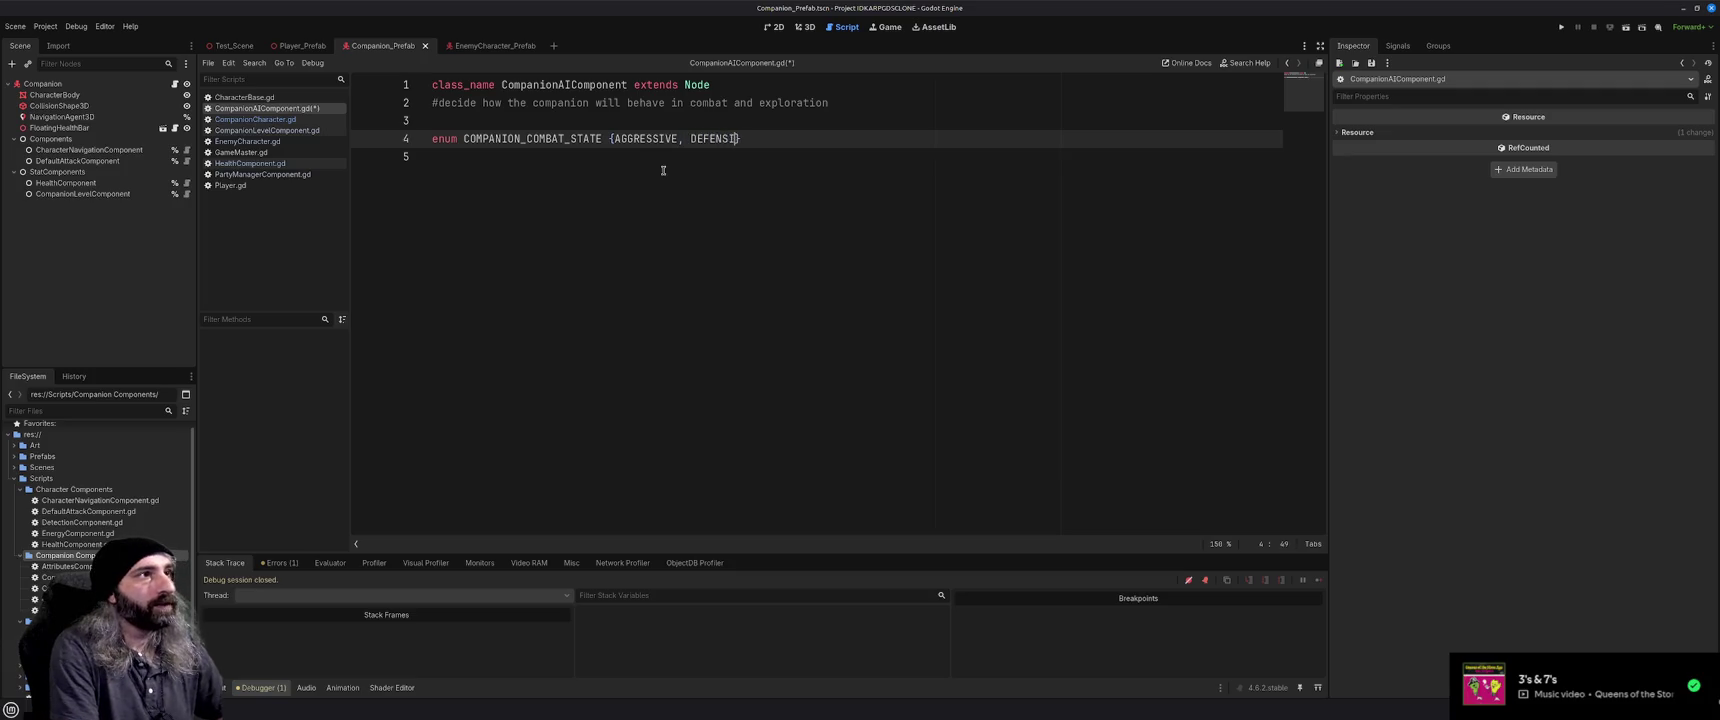
type(", PASSIVE")
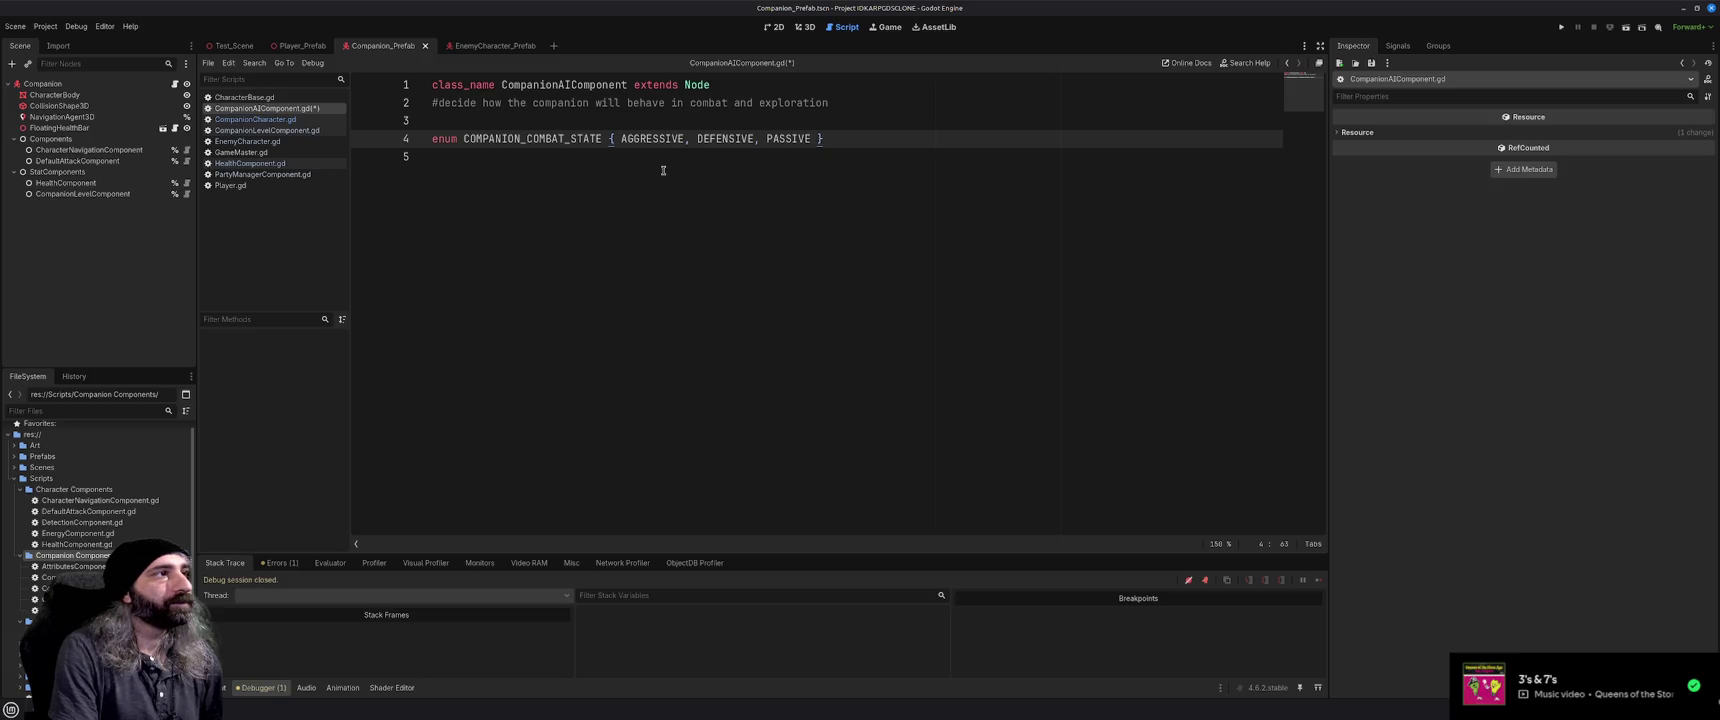
key("Return")
key("Return")
type("v")
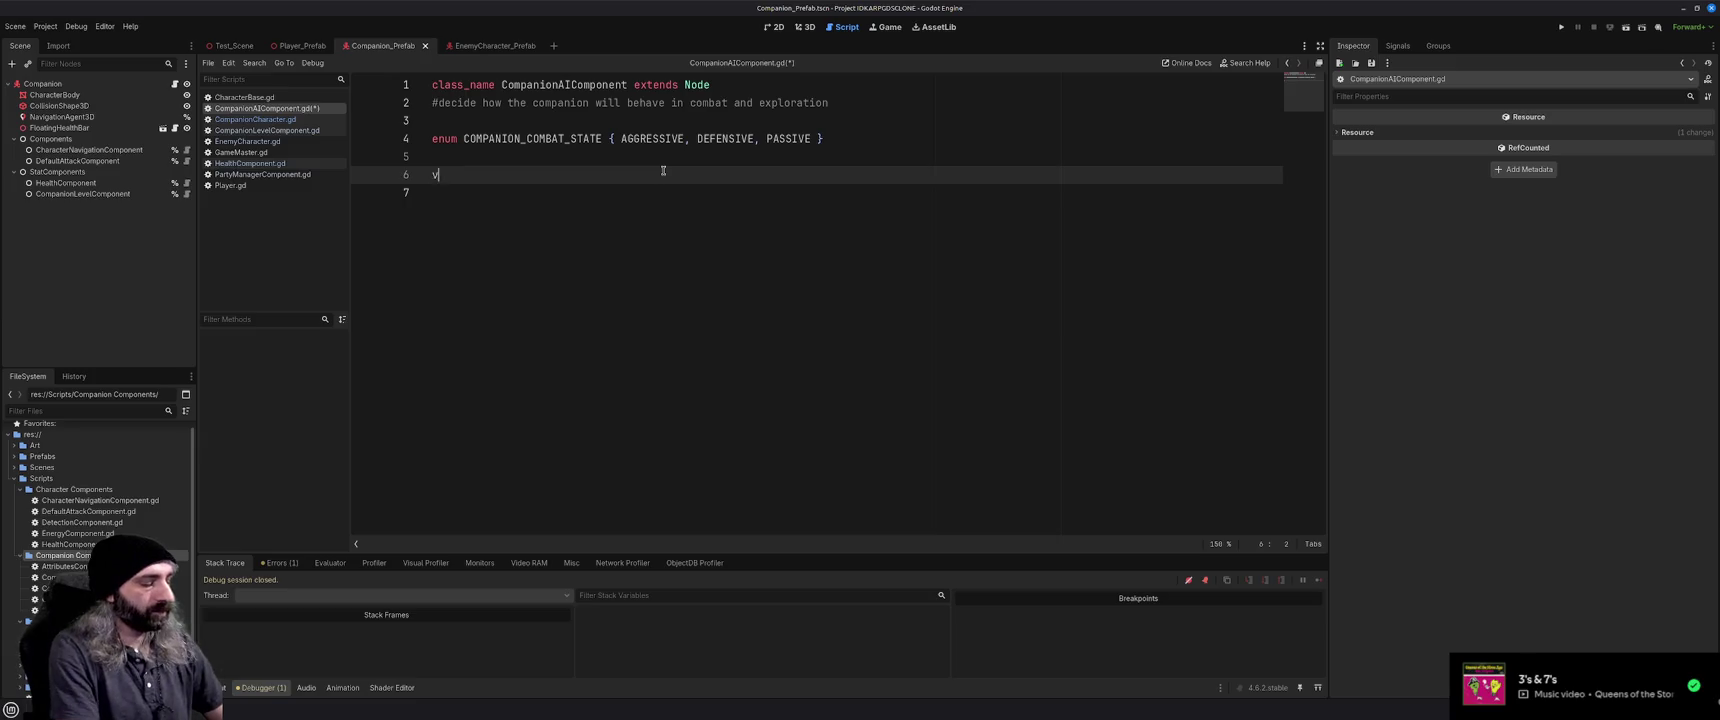
type("ar currentCom")
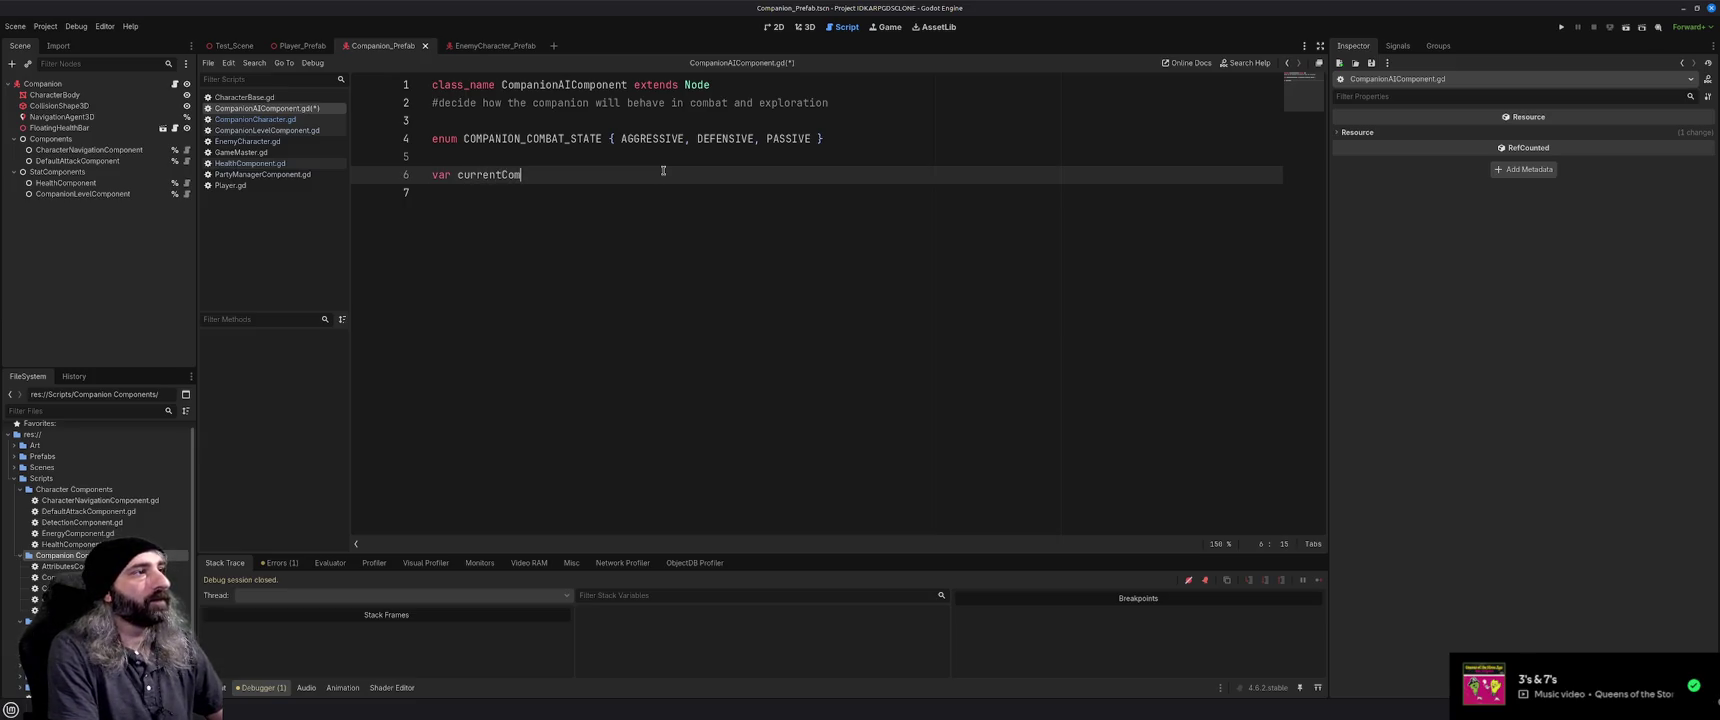
type("batState")
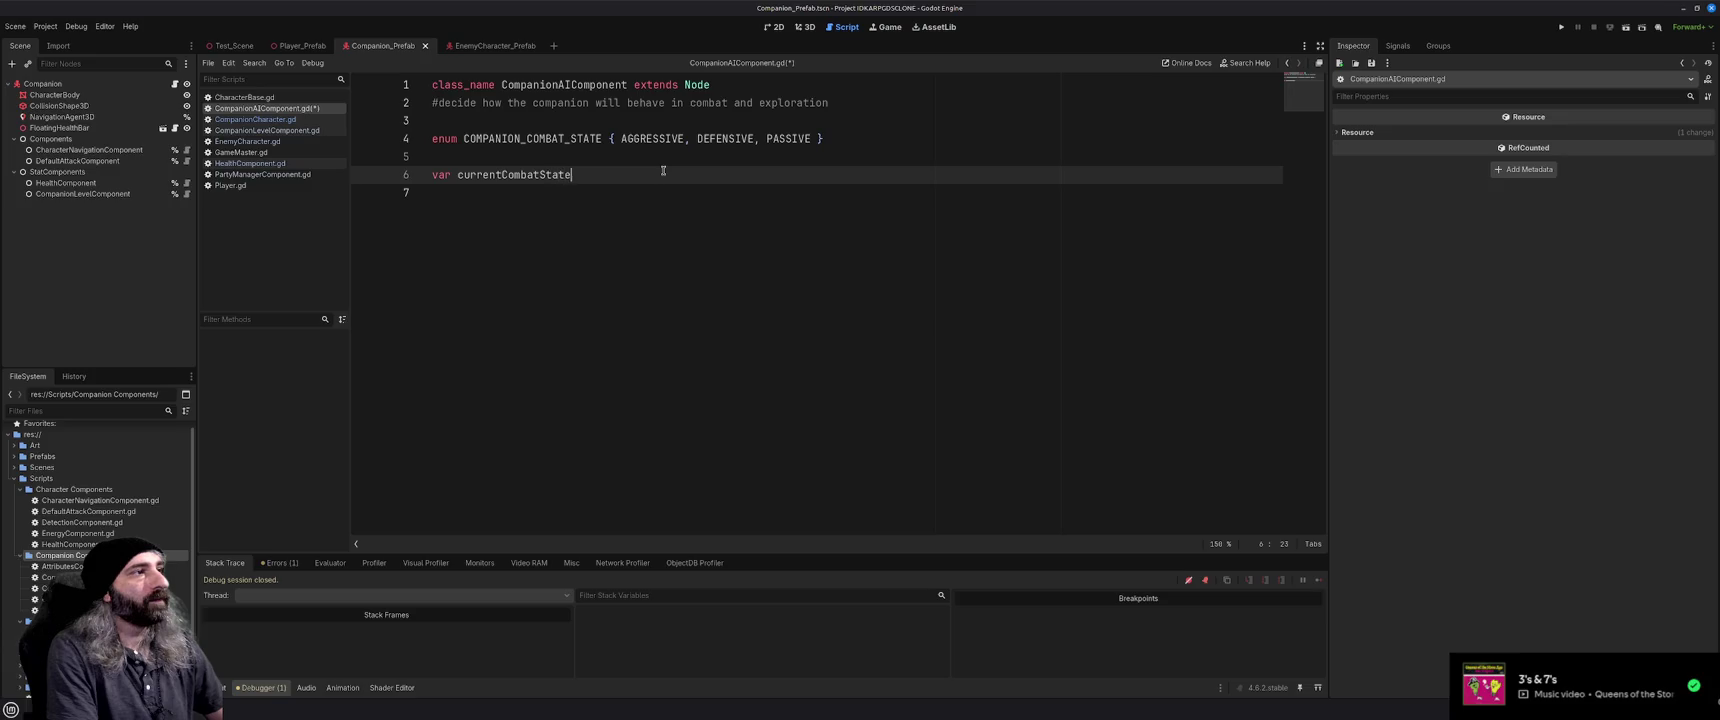
type(": COMPAN")
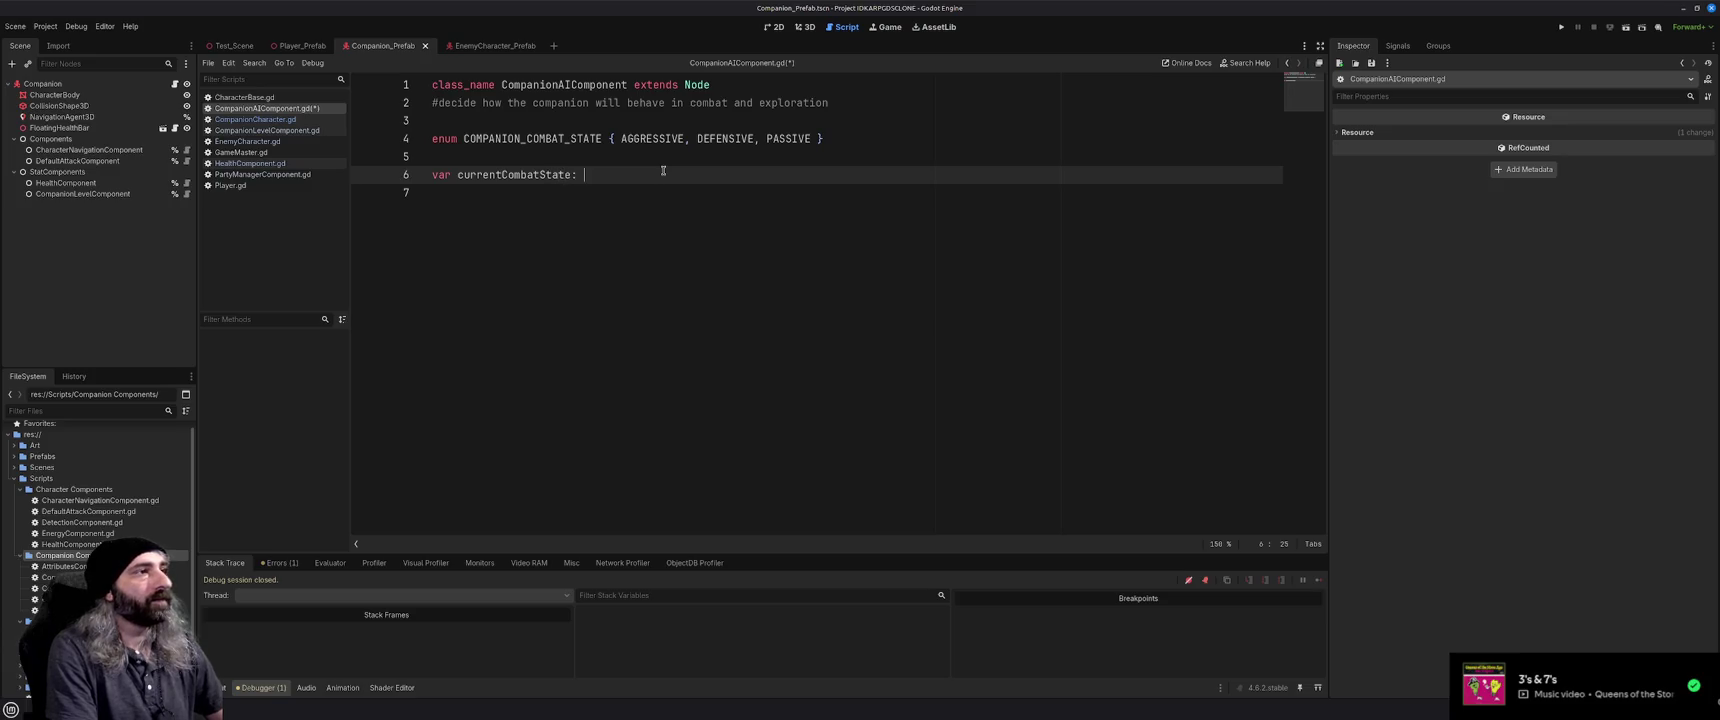
Declare currentCombatState: COMPANION_COMBAT_STATE defaulting to COMPANION_COMBAT_STATE.AGGRESSIVE, then switch to the design document
key("Return")
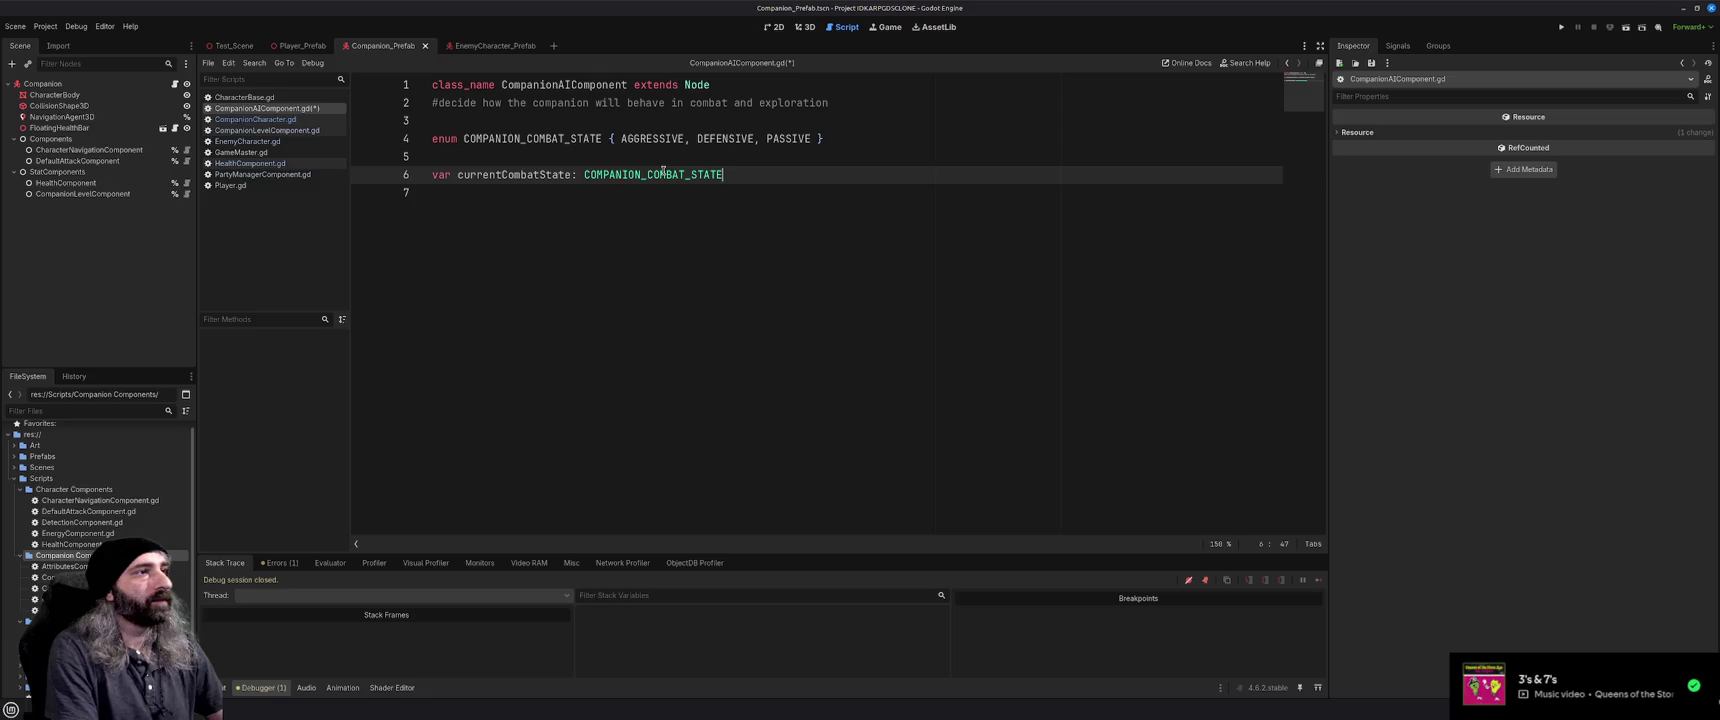
type(" = COmp")
key("Return")
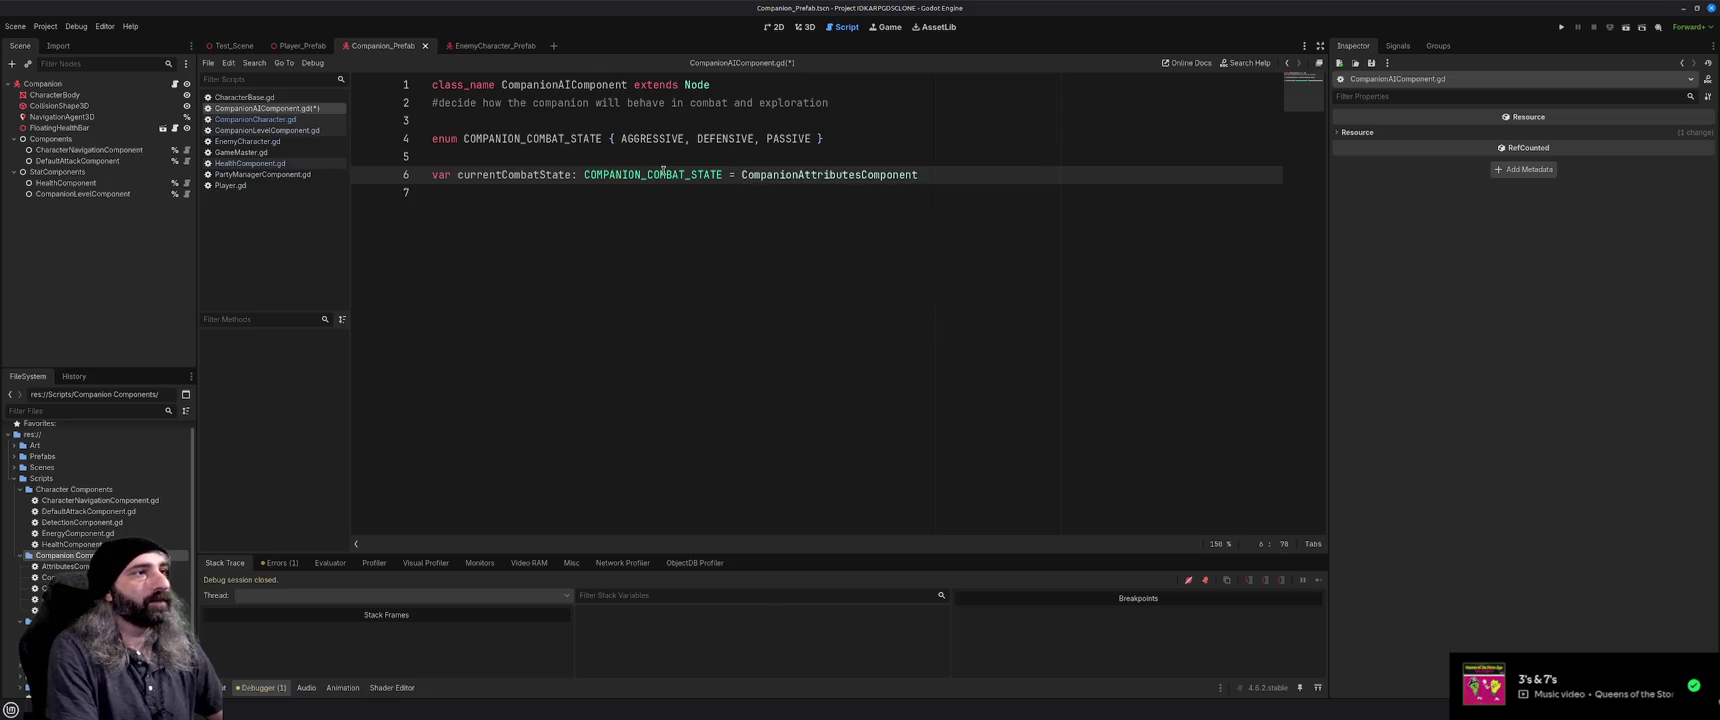
key("ctrl+BackSpace")
key("ctrl+BackSpace")
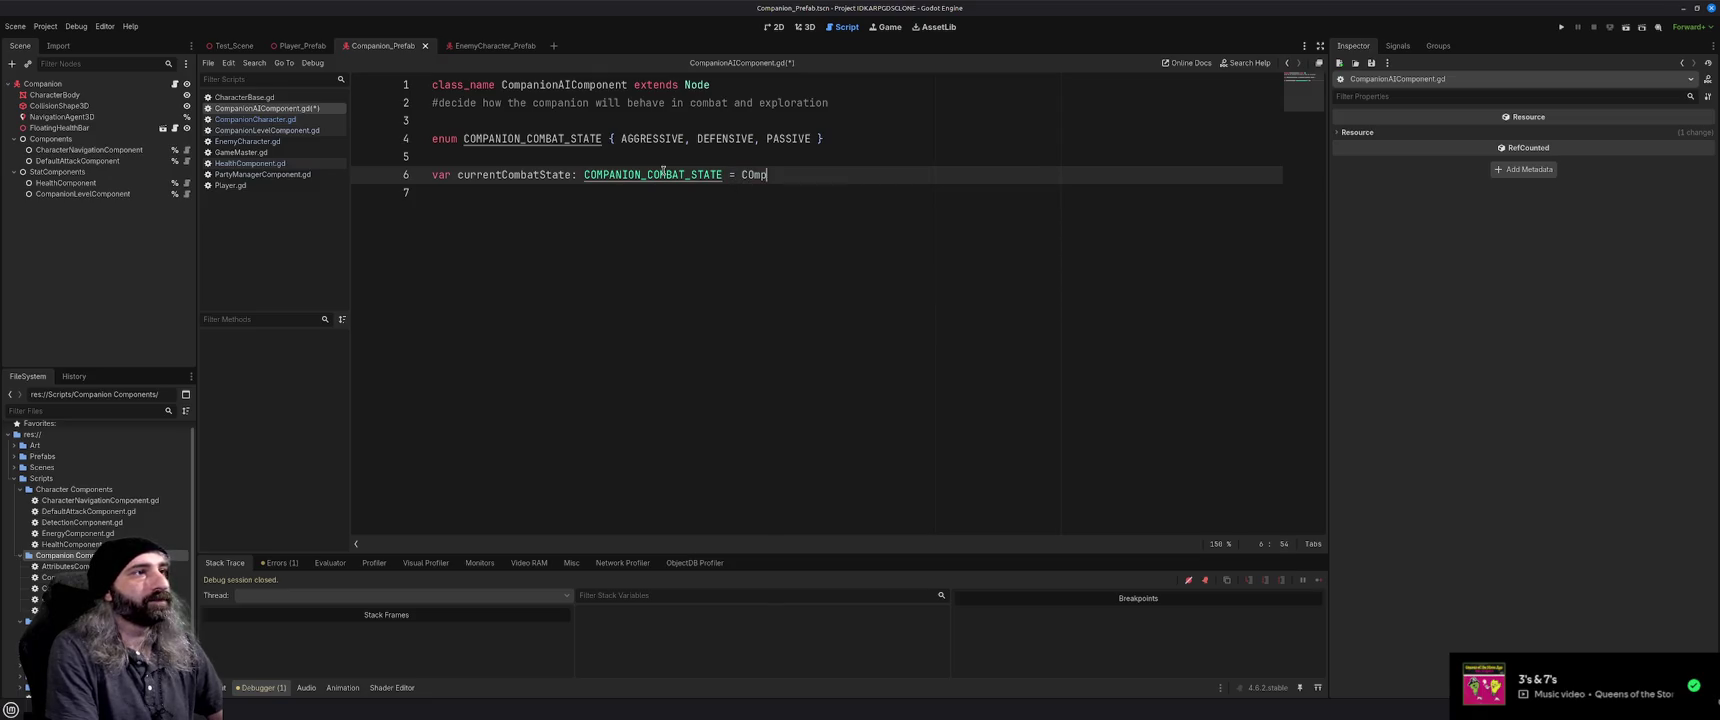
type("COM")
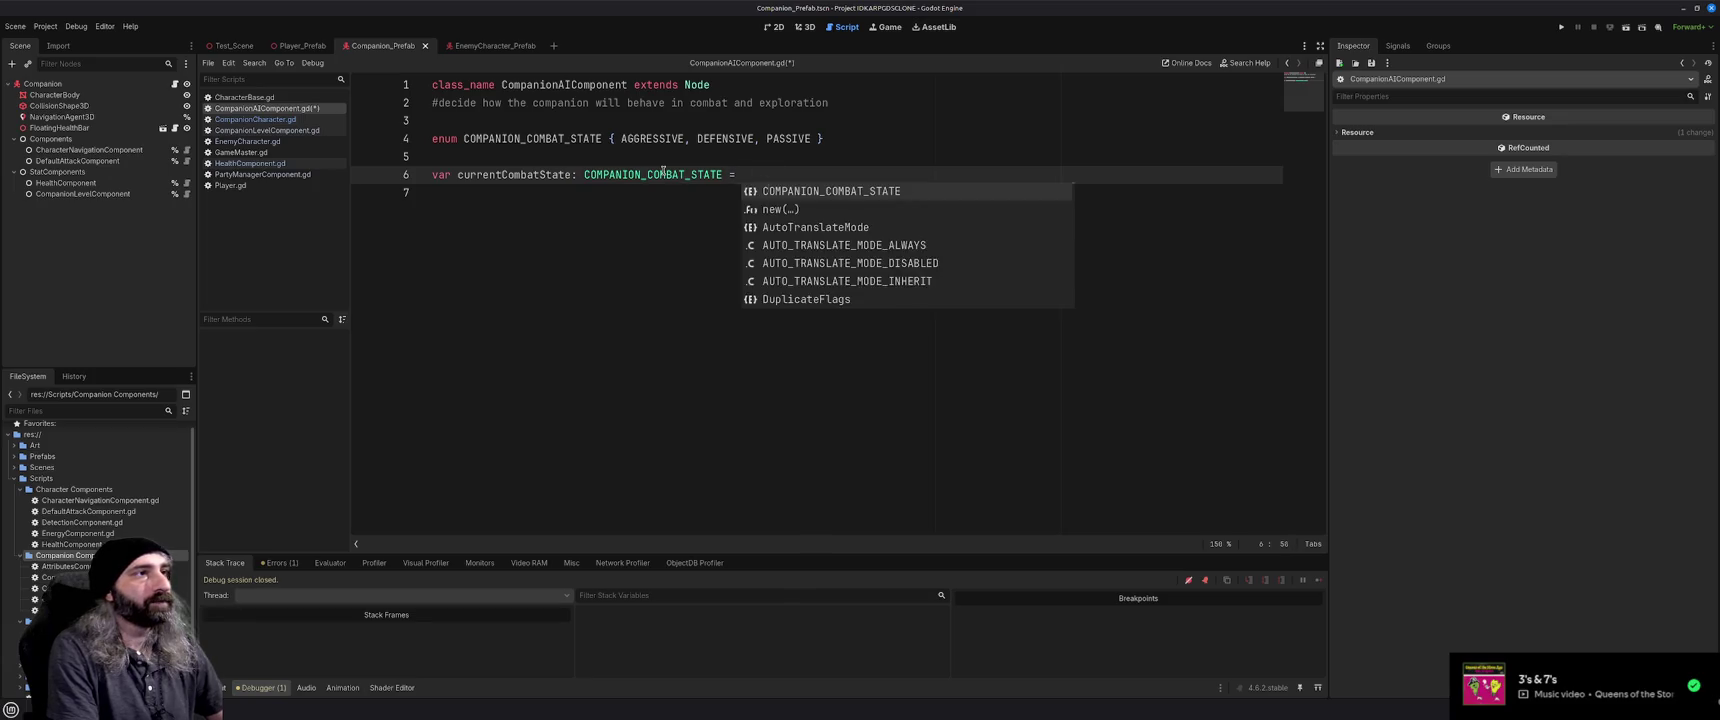
key("Return")
type(".")
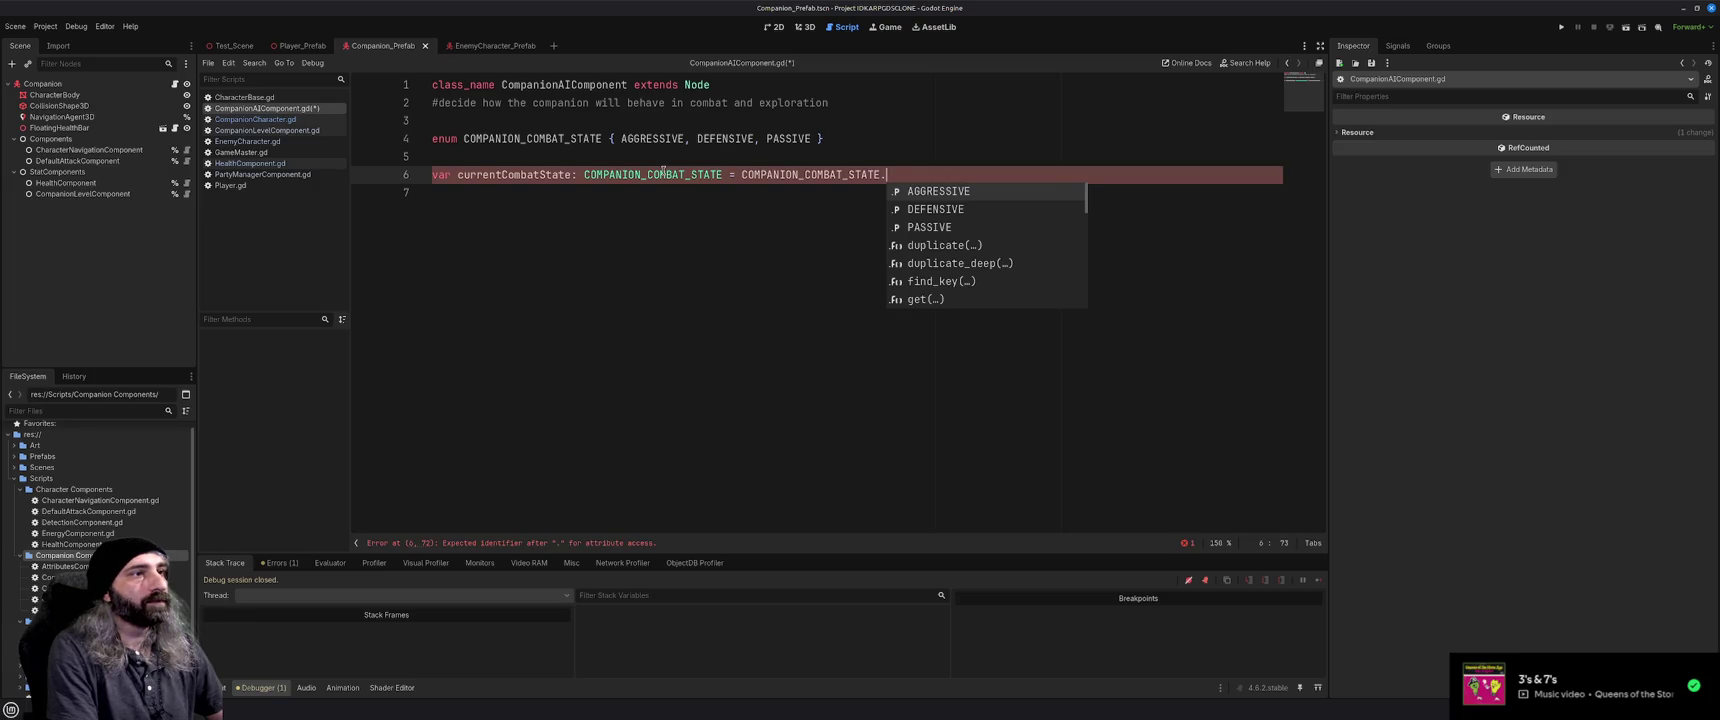
key("Return")
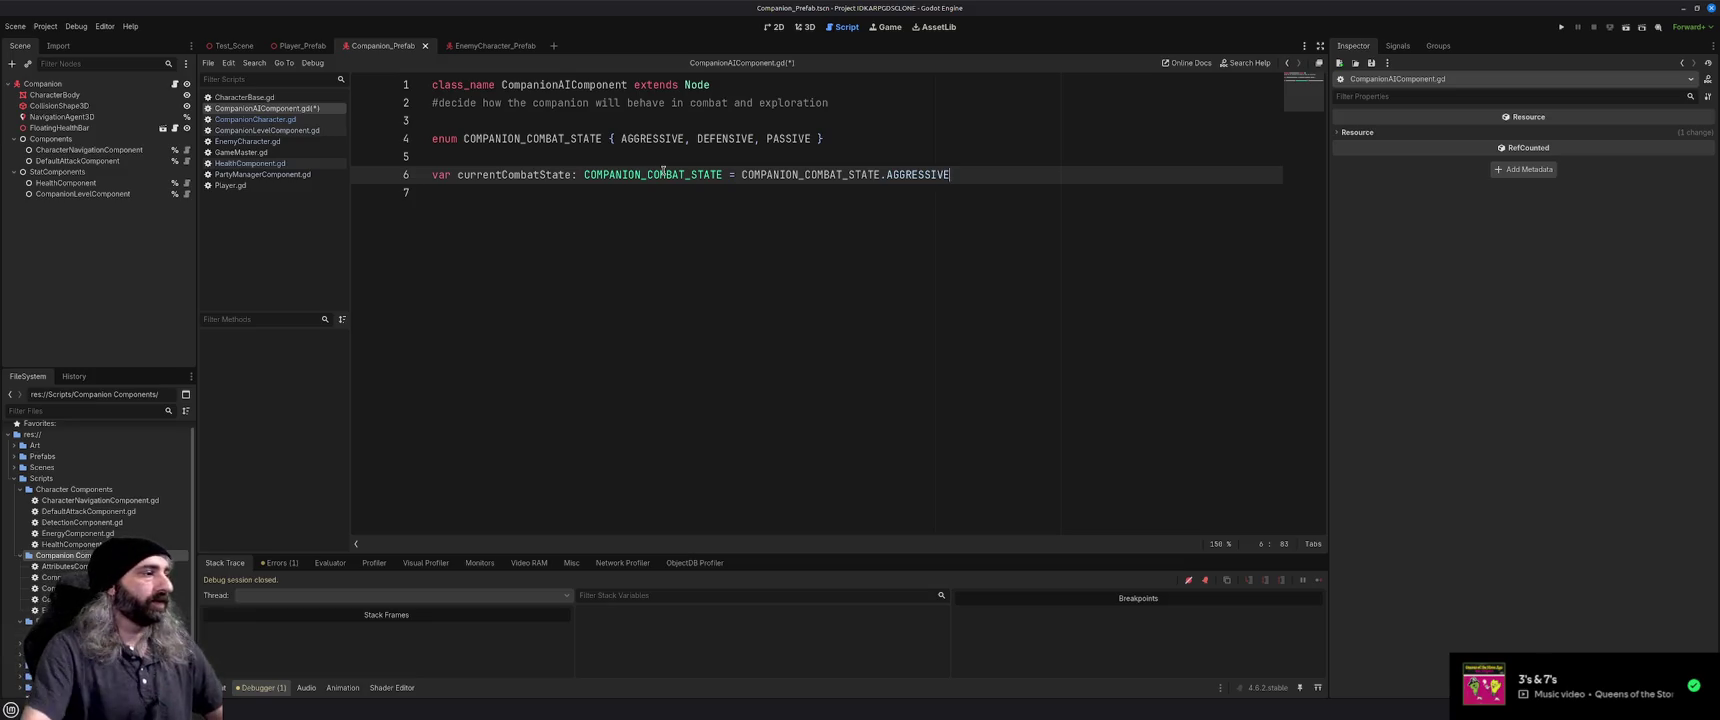
key("alt+Tab")
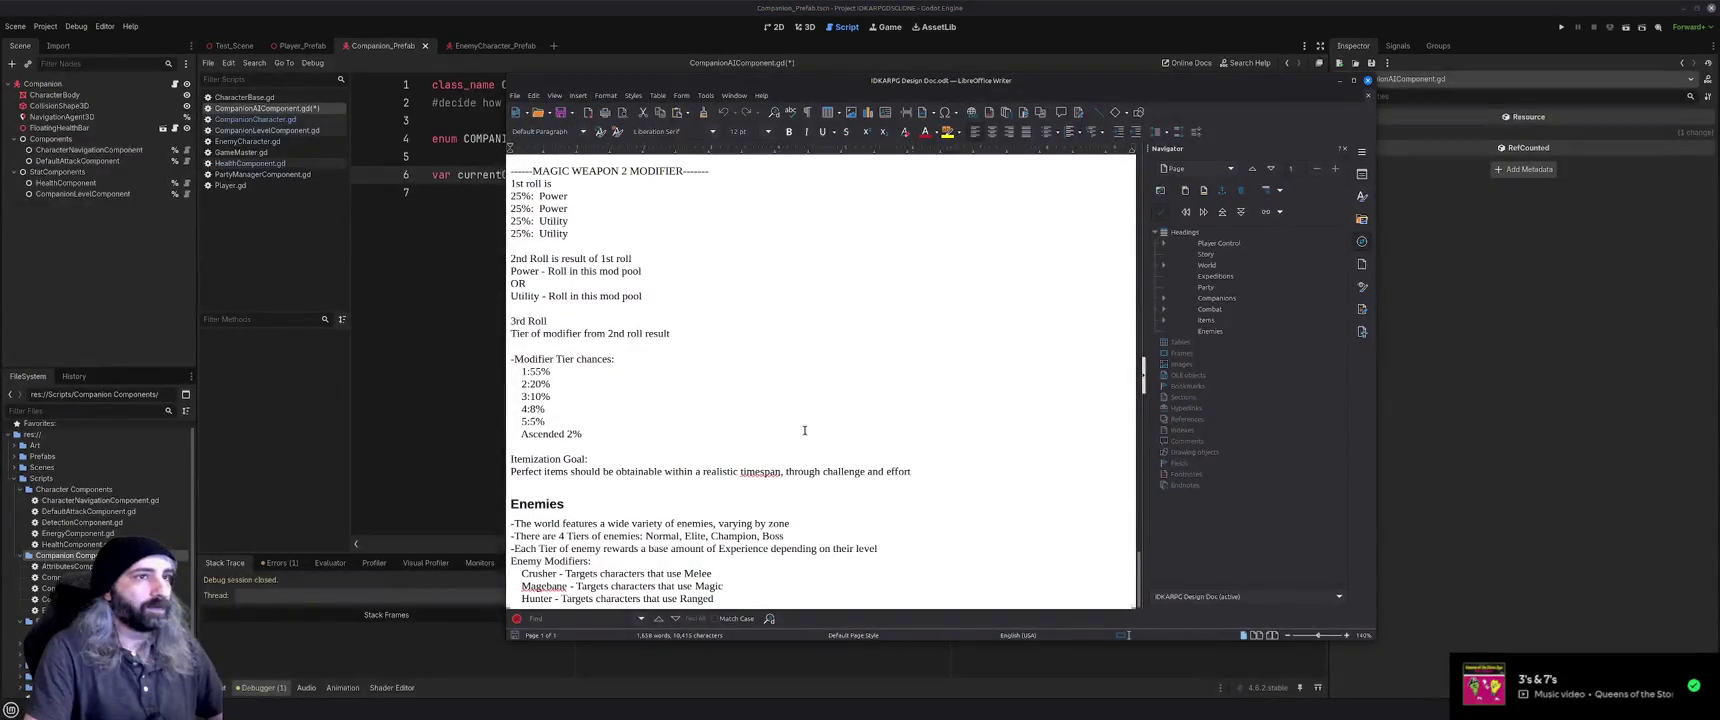
Jump to the design document's Combat section to read the Aggressive, Defensive and Passive stances, then minimize Writer
left_click(1212, 311)
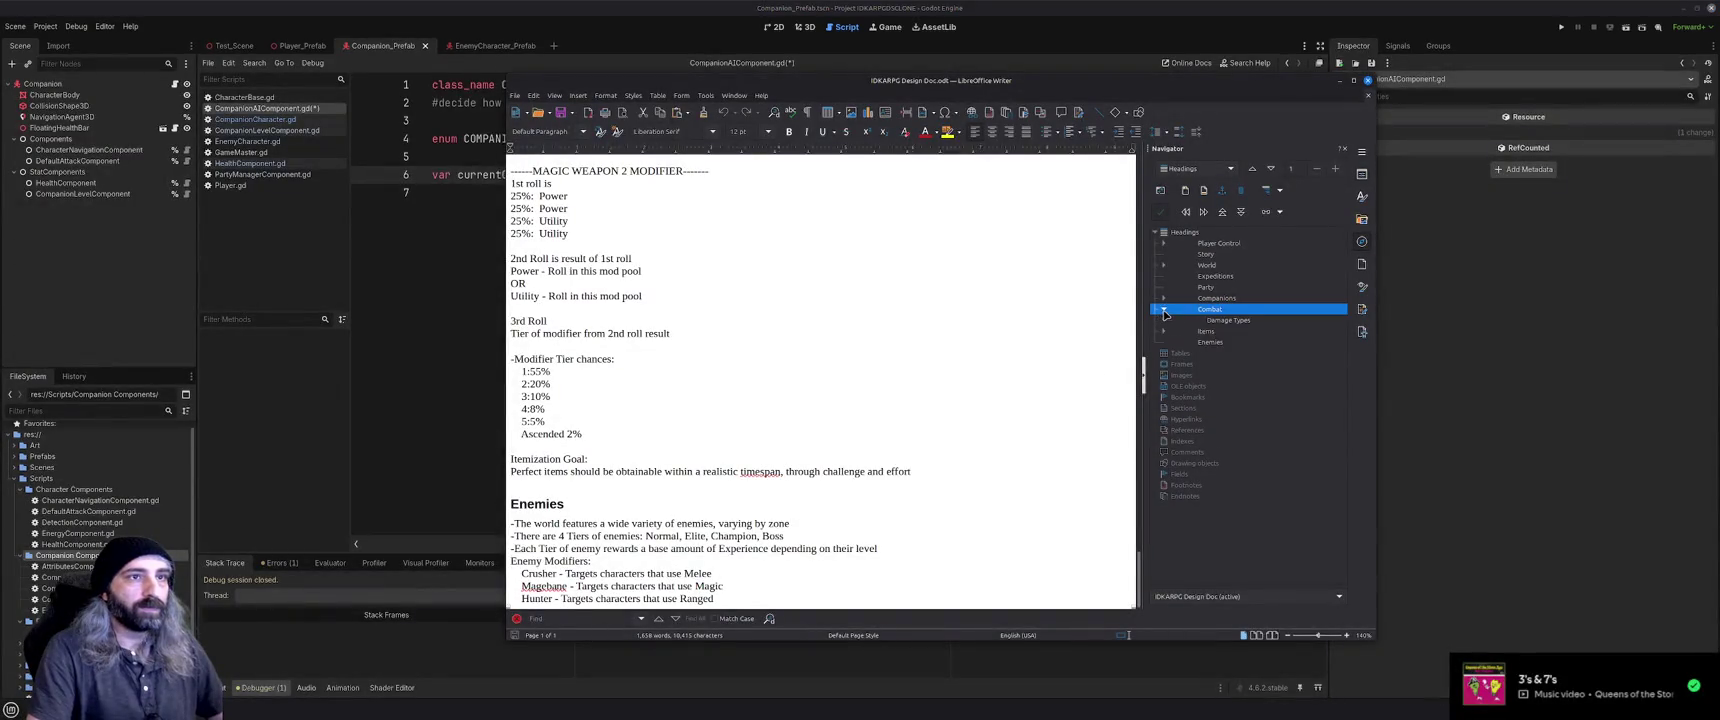
double_click(1220, 316)
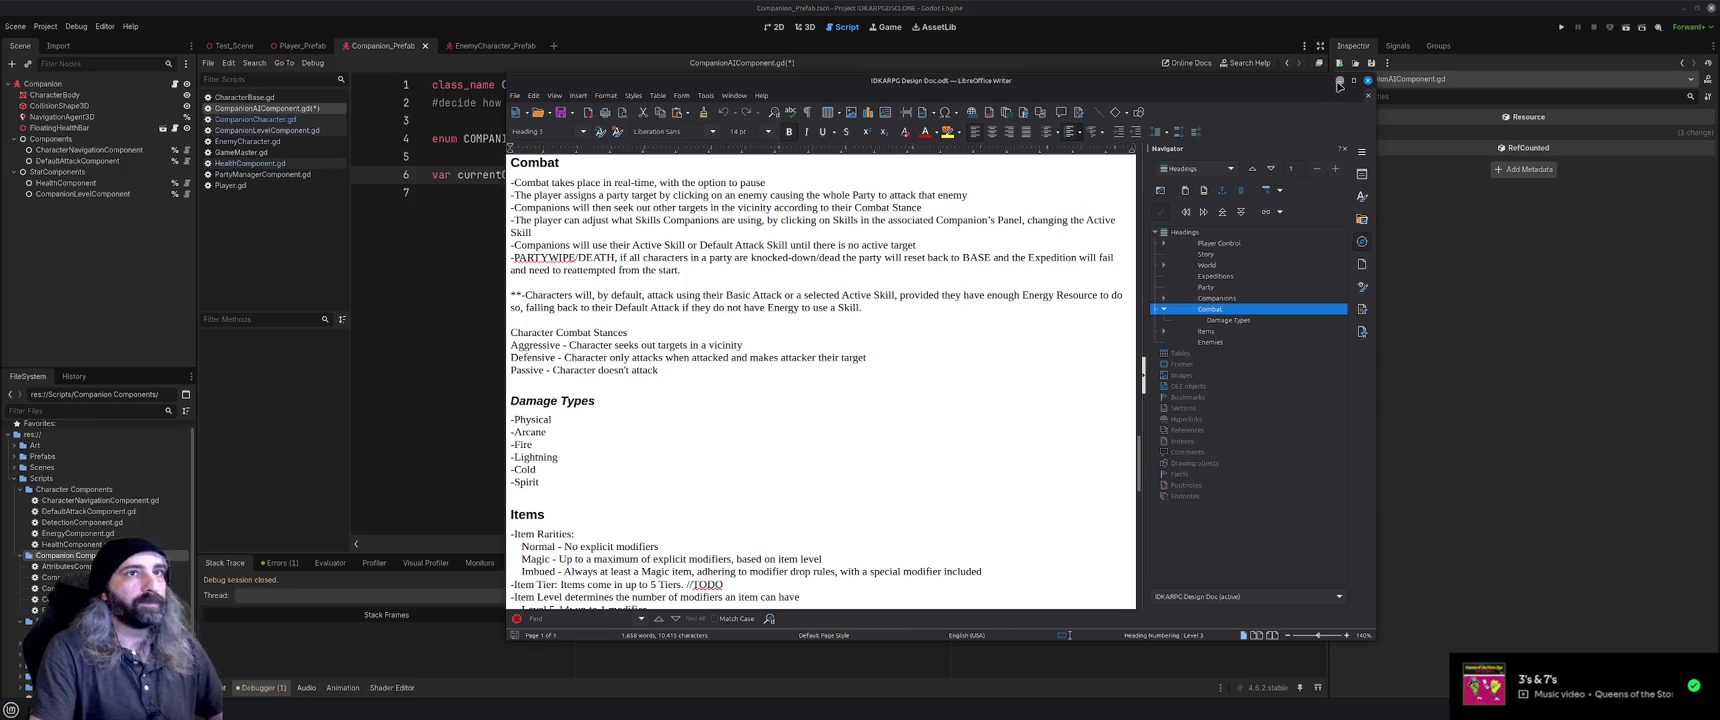
left_click(1339, 81)
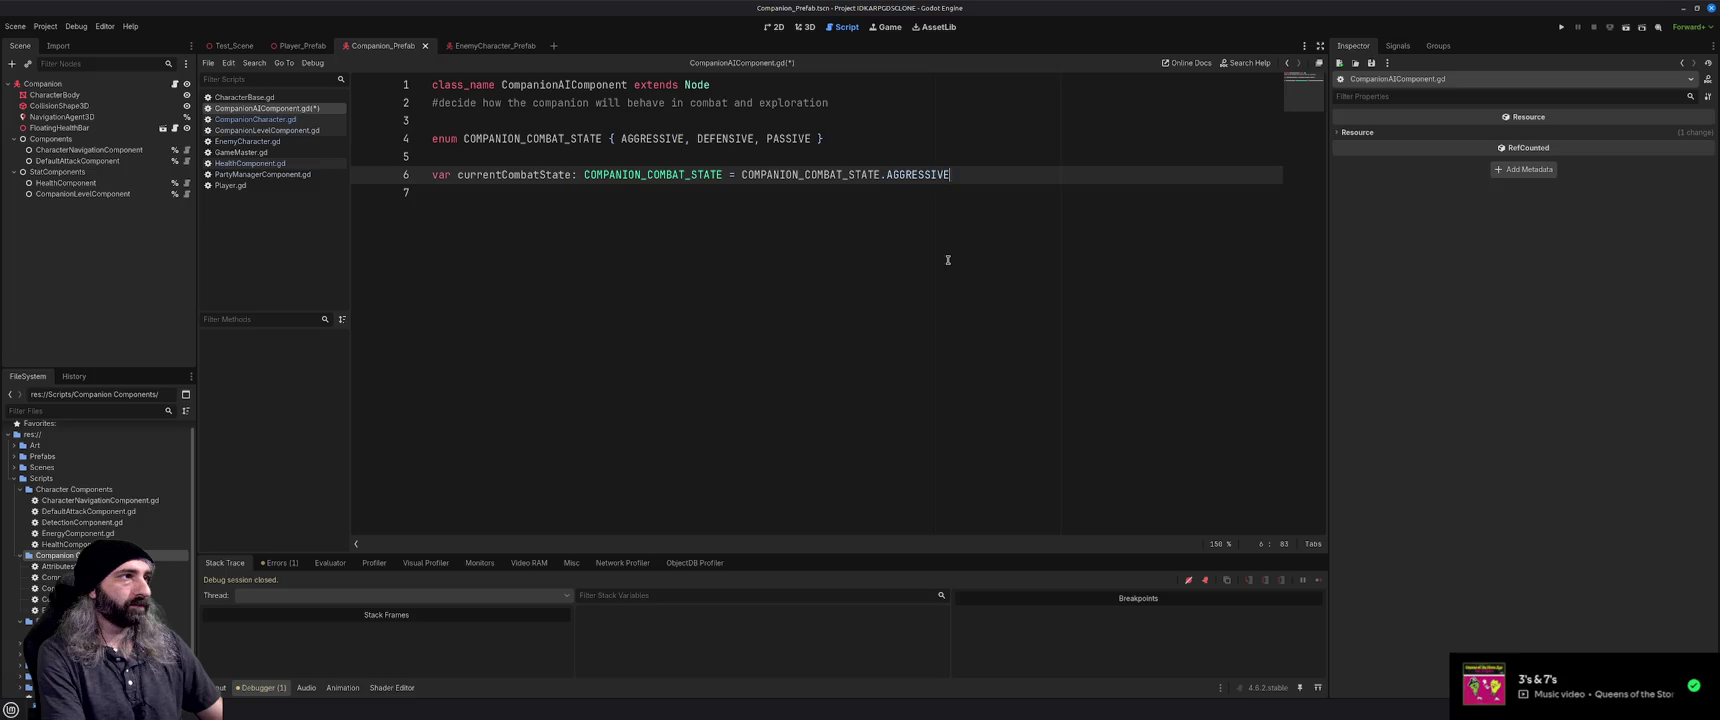
Add an empty line after line 6, consult CompanionCharacter.gd and CharacterBase.gd, then return to CompanionAIComponent.gd
key("Return")
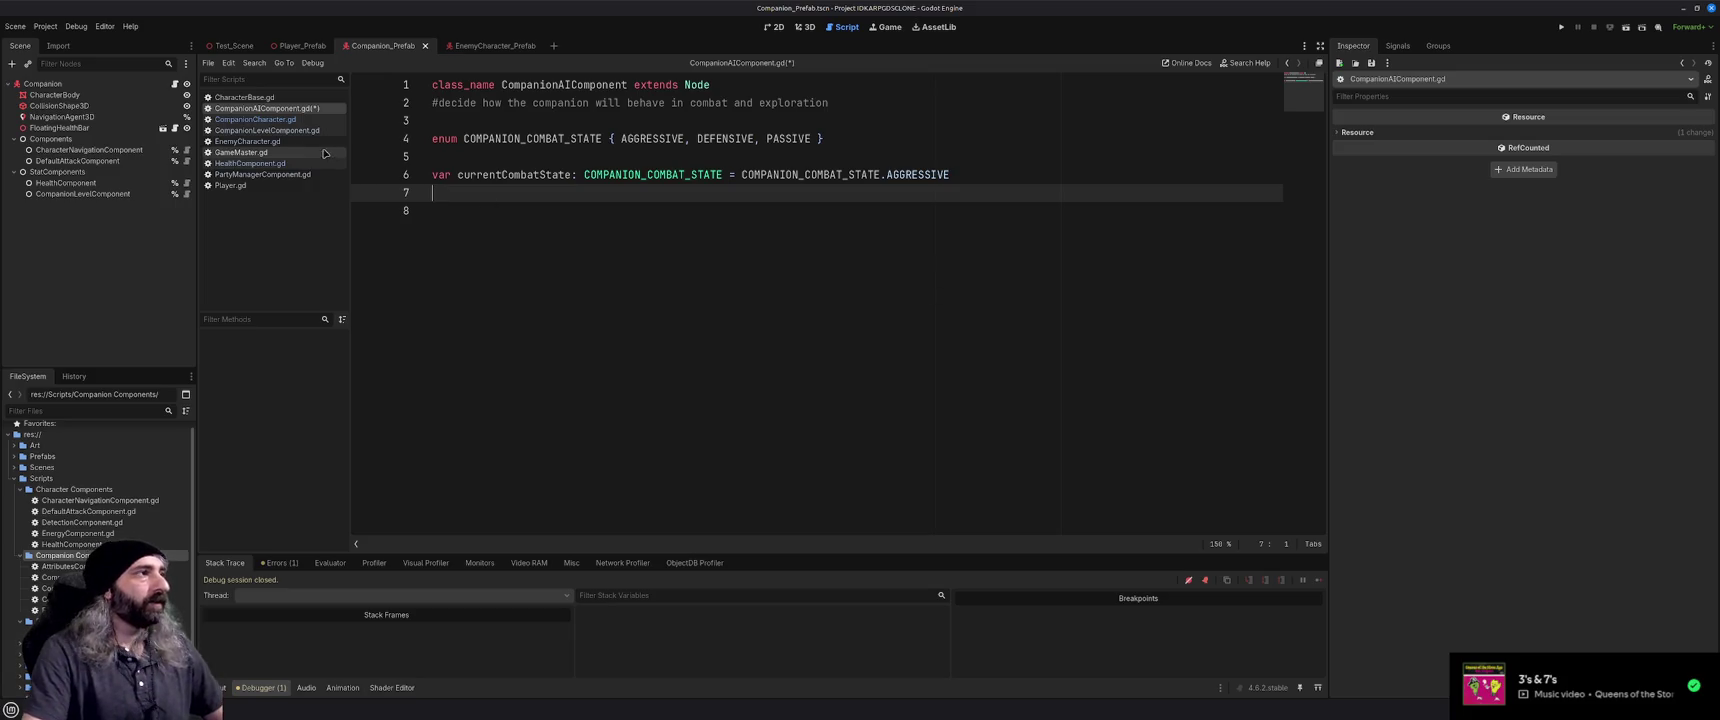
left_click(255, 118)
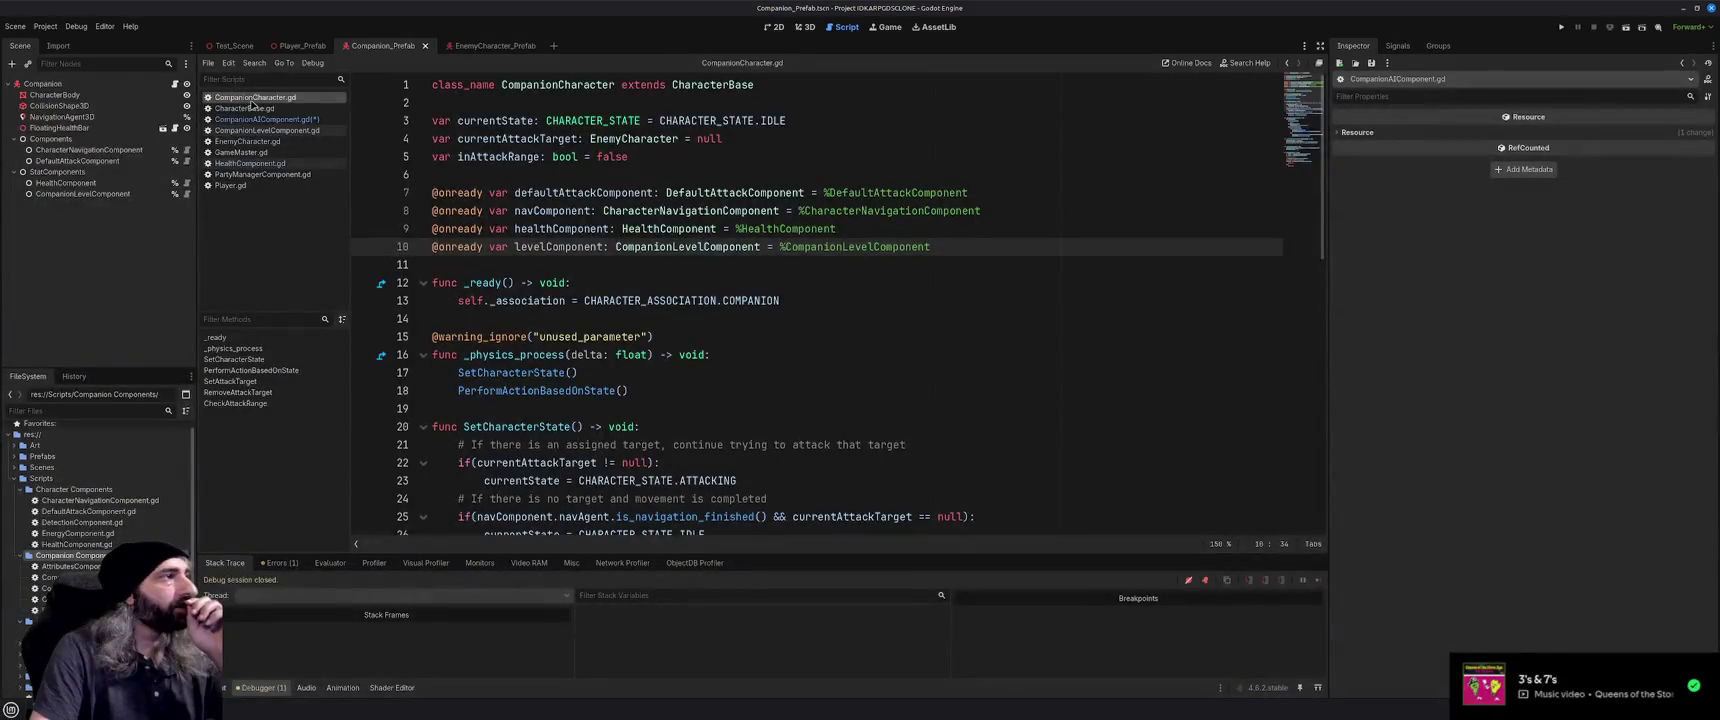
left_click(251, 108)
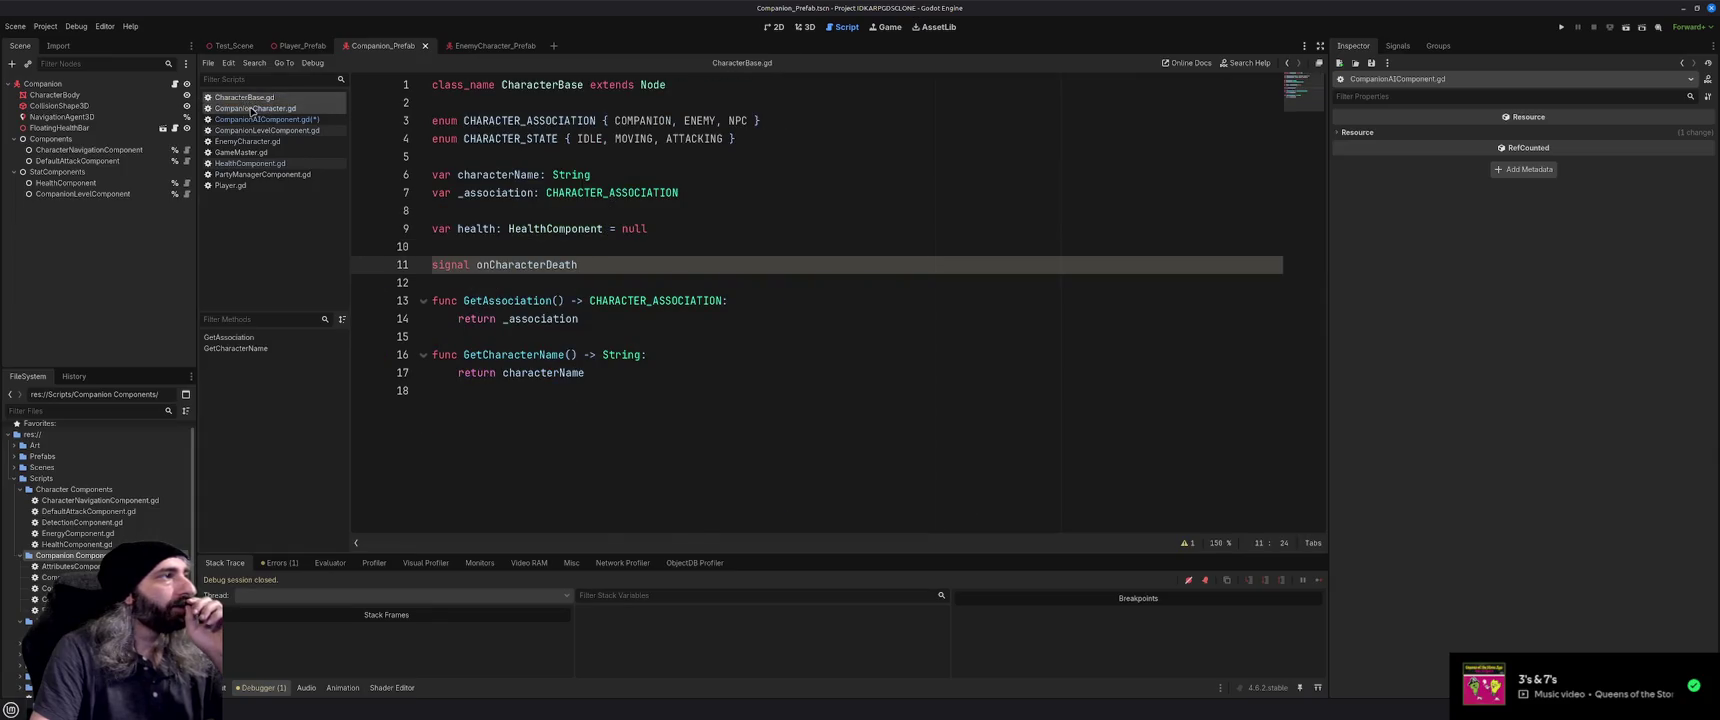
left_click(251, 108)
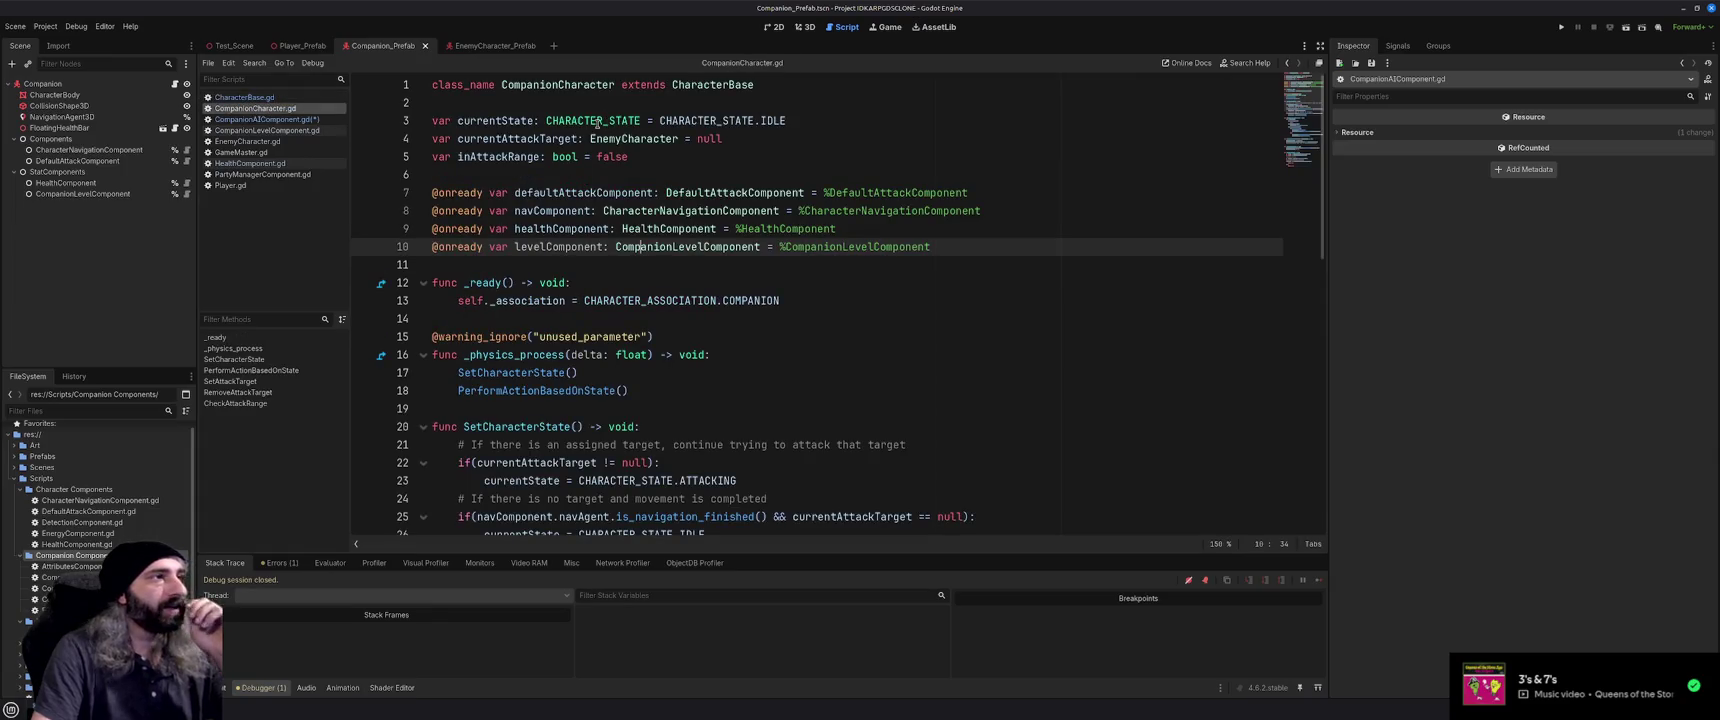
left_click(262, 120)
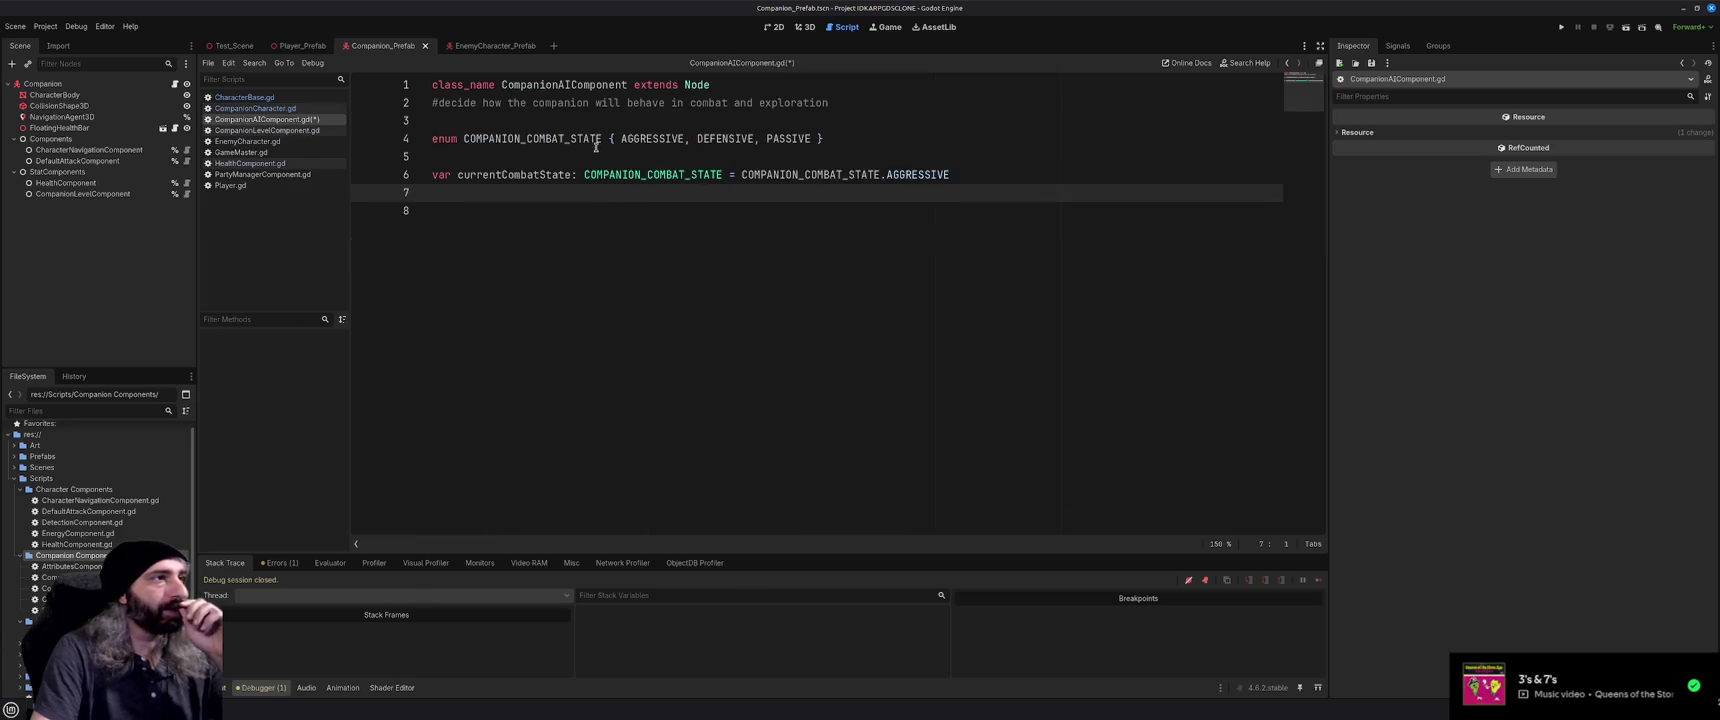
left_click(551, 138)
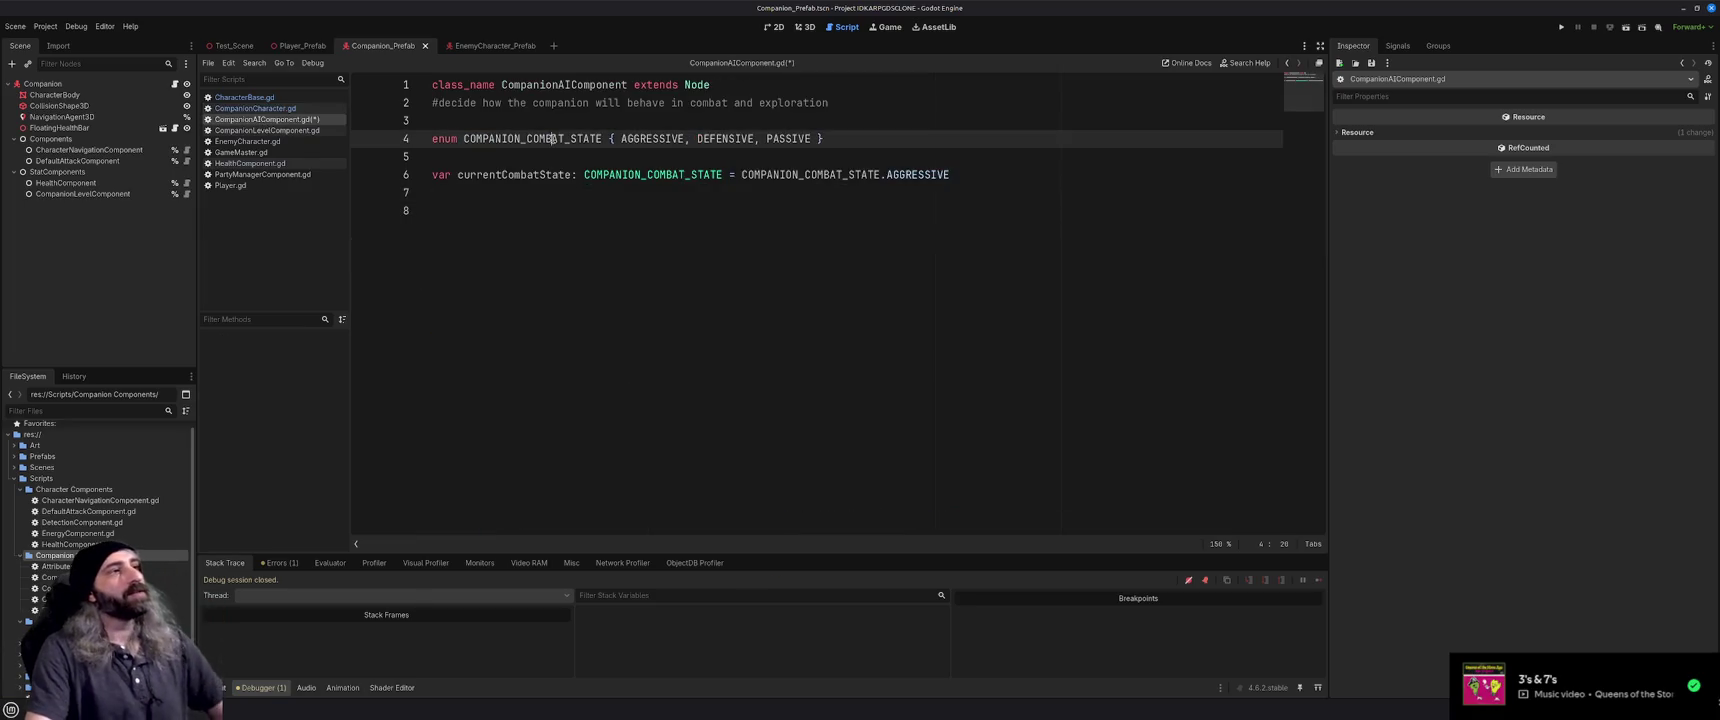
Rename the enum from COMPANION_COMBAT_STATE to COMPANION_TARGETING
left_click_drag(602, 138, 526, 138)
type("Tar")
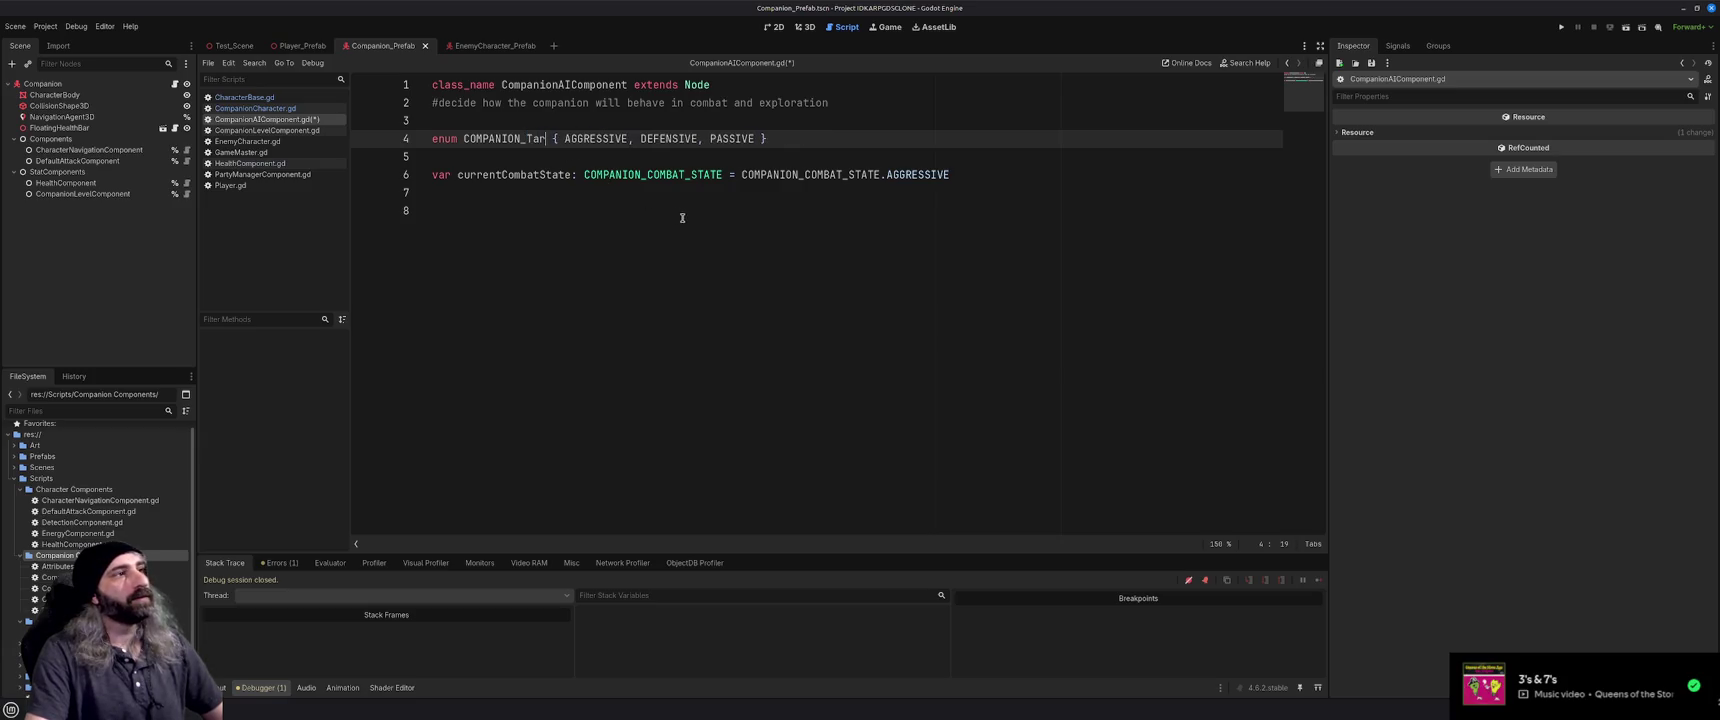
key("BackSpace")
key("BackSpace")
type("ARGETING")
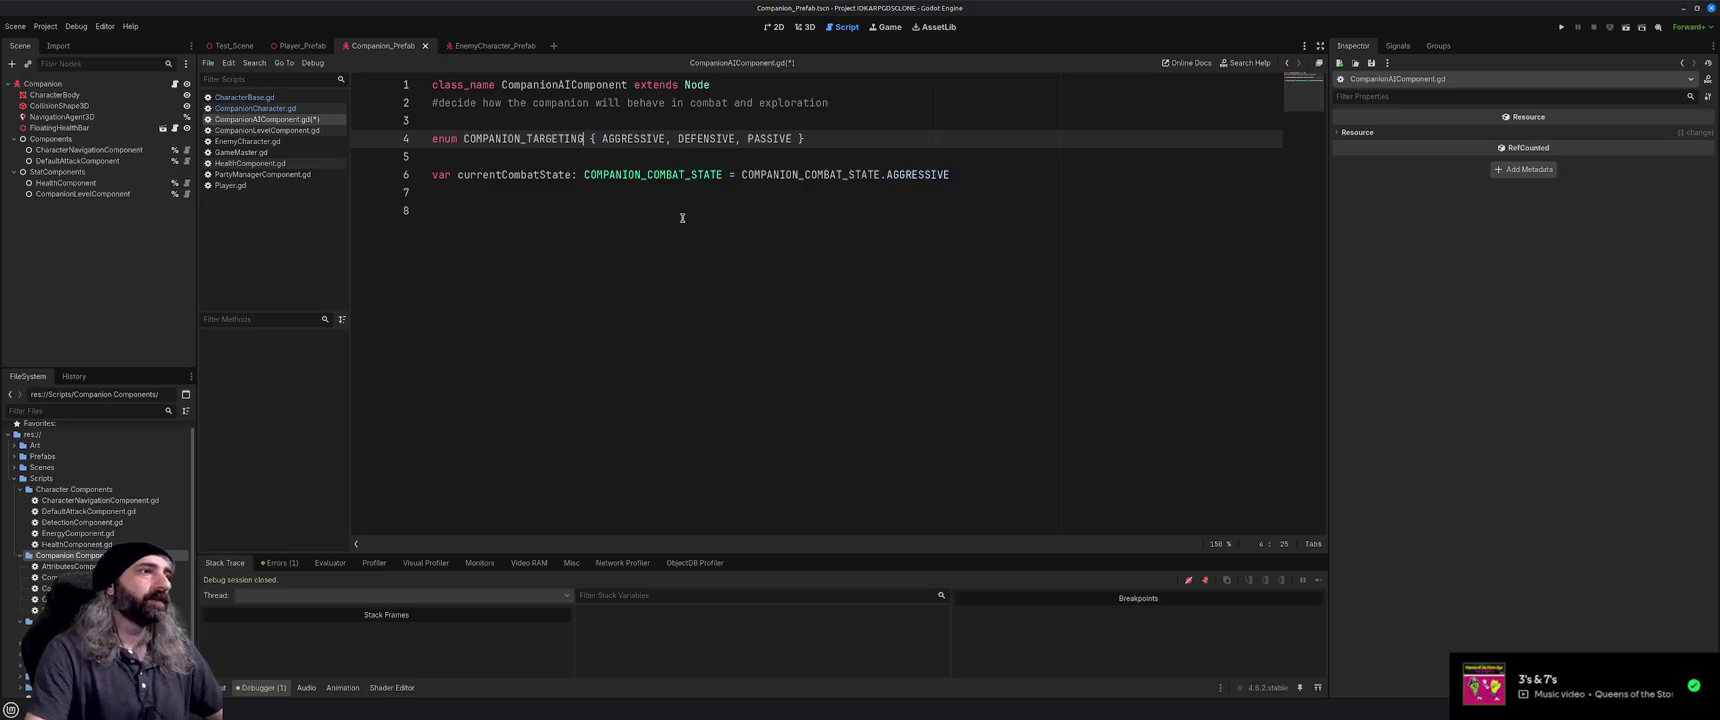
Replace both enum references on line 6 with COMPANION_TARGETING and save the script
double_click(541, 138)
key("ctrl+c")
double_click(644, 174)
key("ctrl+v")
double_click(813, 174)
key("ctrl+v")
key("ctrl+s")
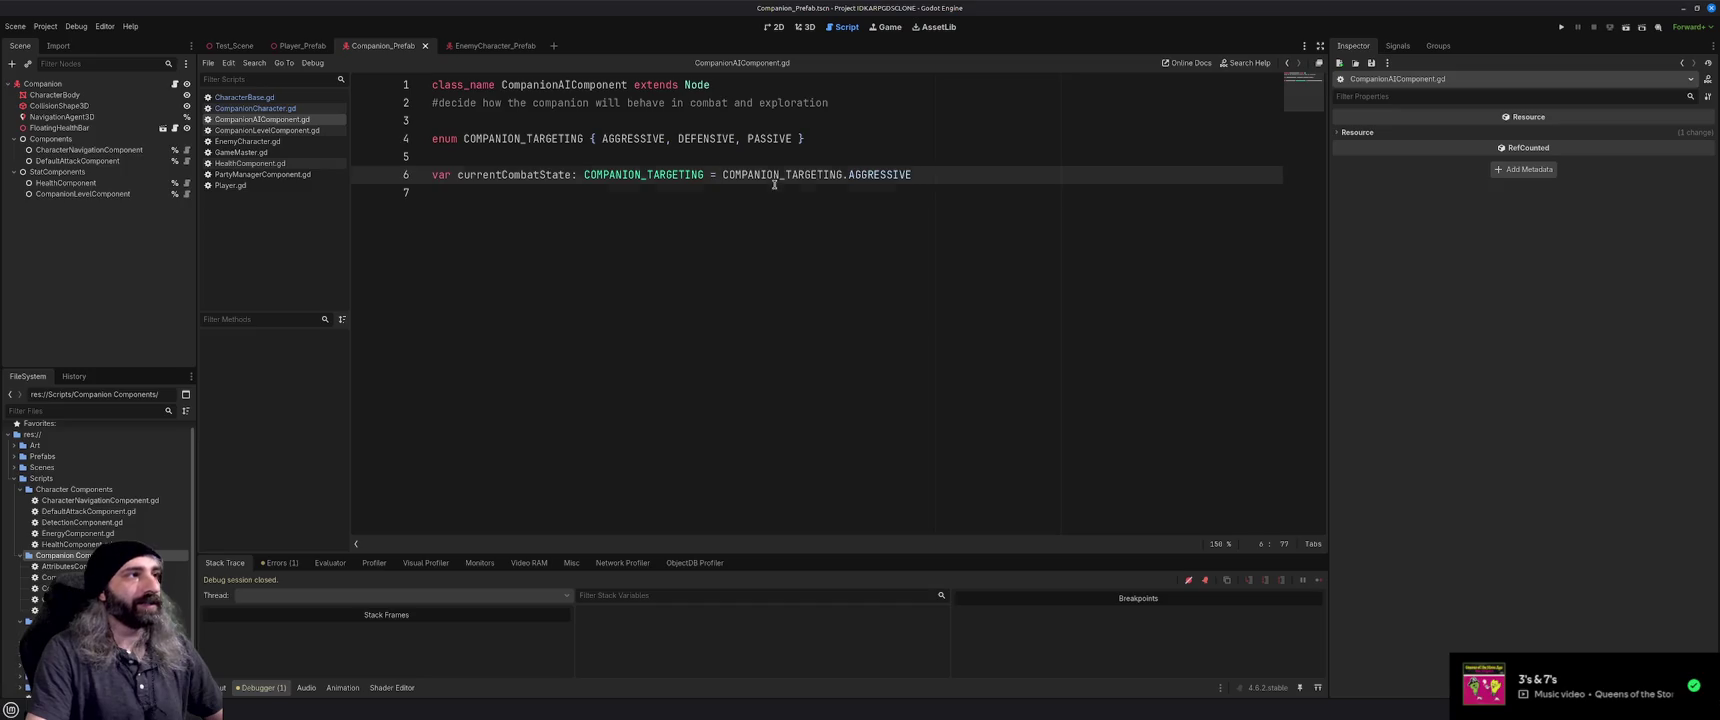
left_click(870, 205)
left_click(960, 178)
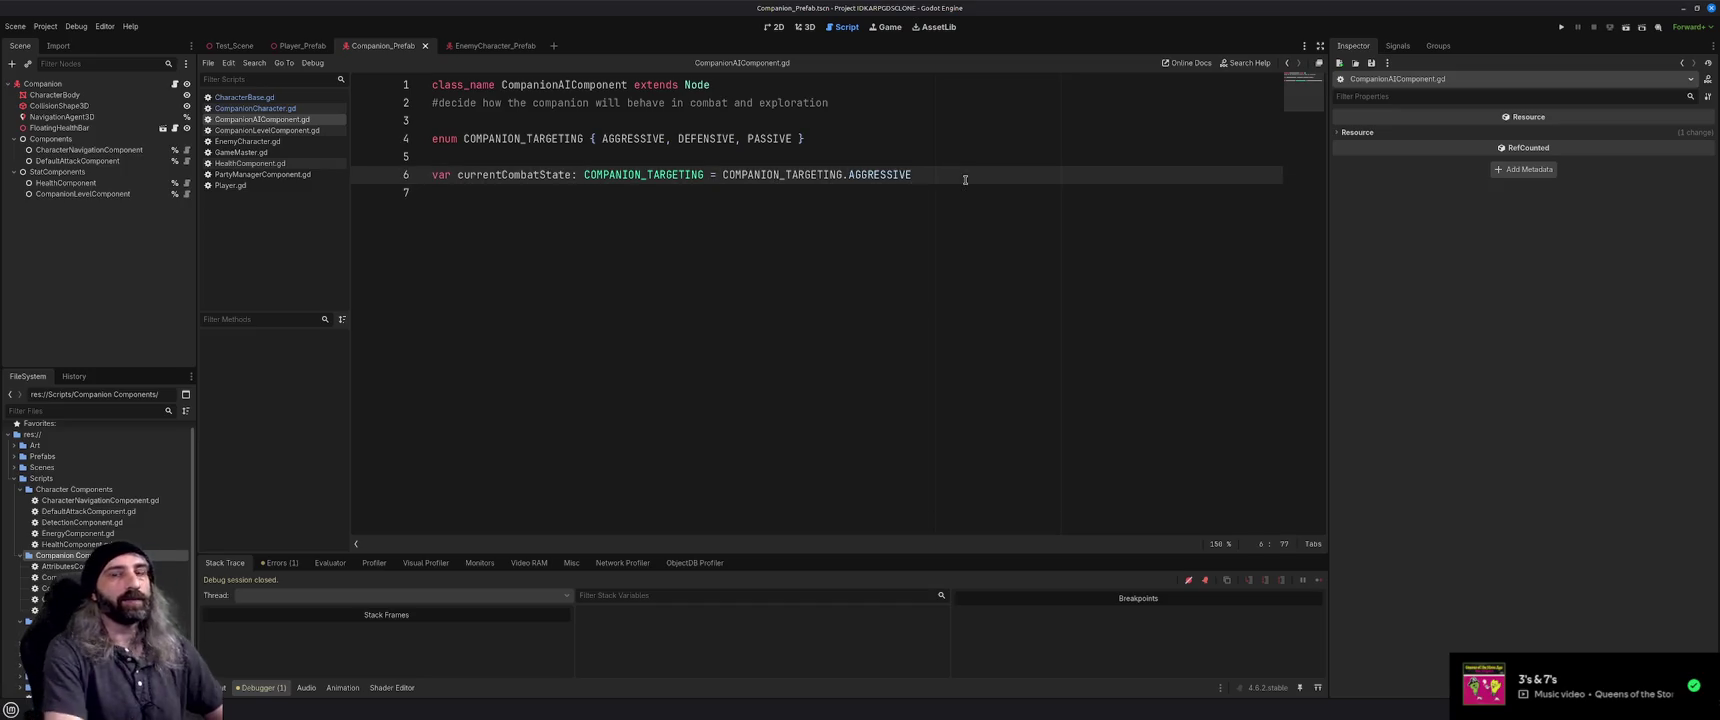
Review the CompanionCharacter and CharacterBase scripts
left_click(278, 108)
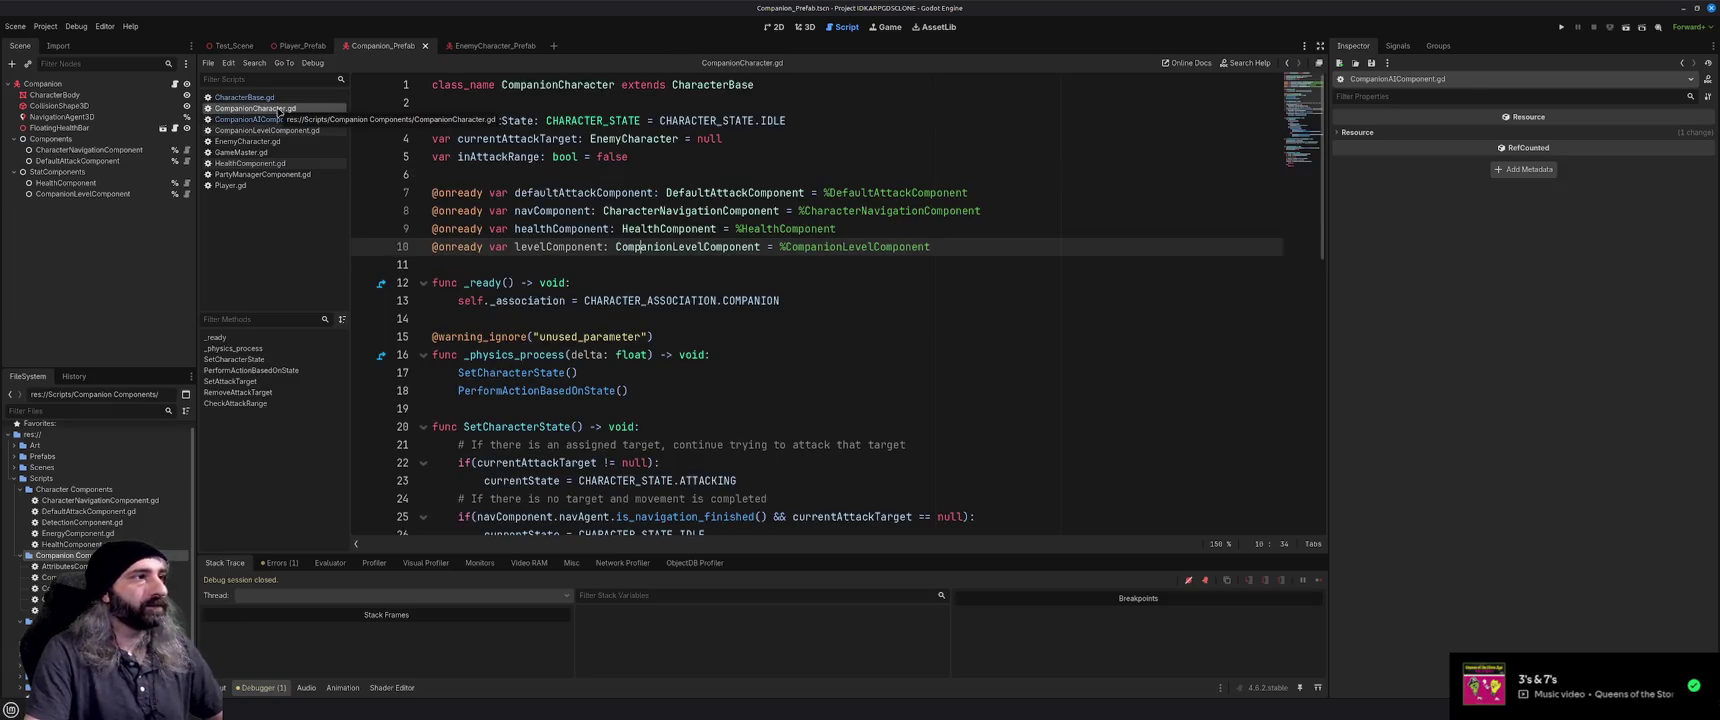
scroll(635, 323, "down", 3)
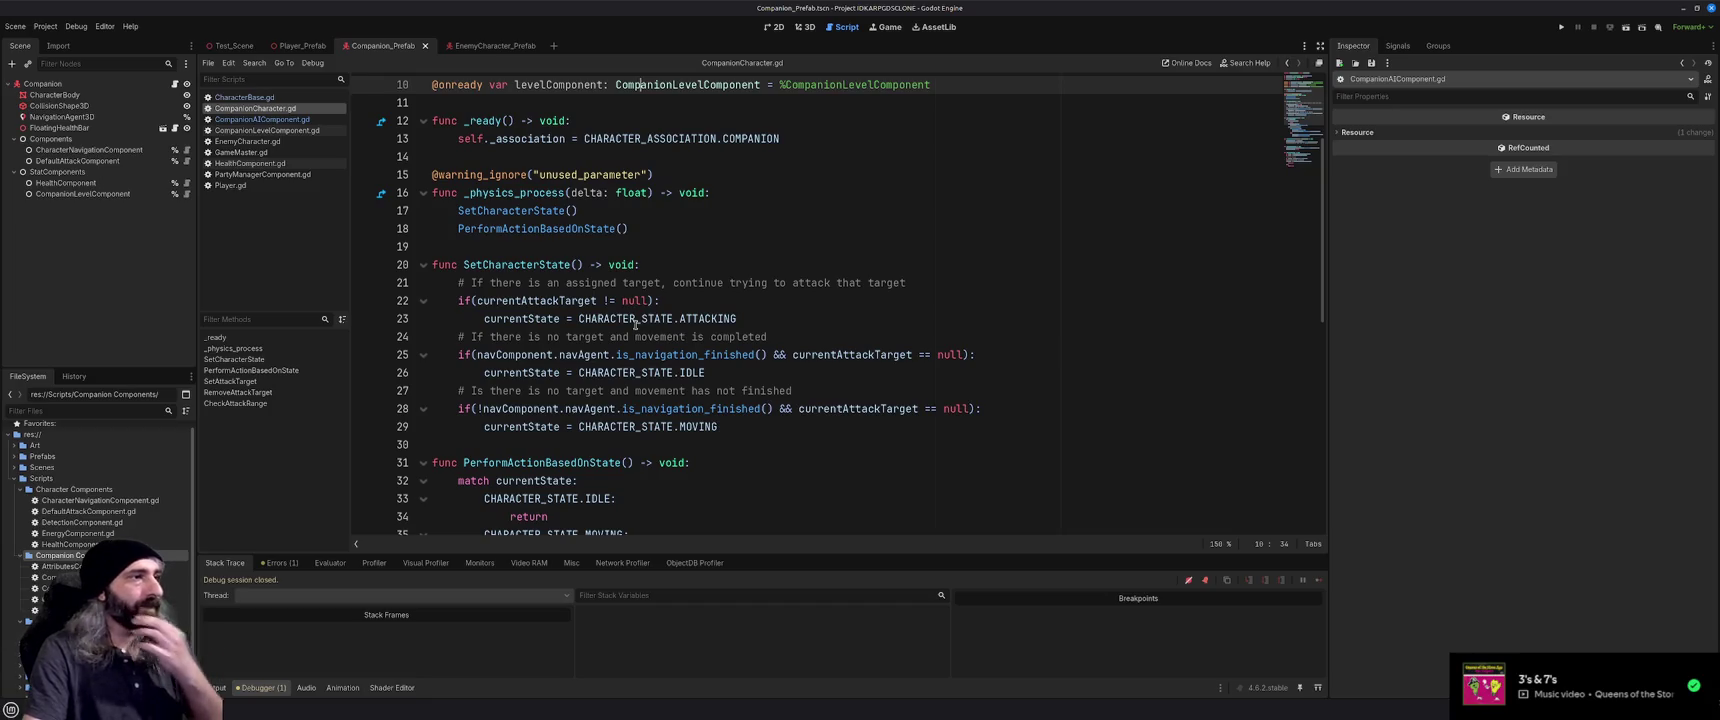
scroll(639, 325, "up", 3)
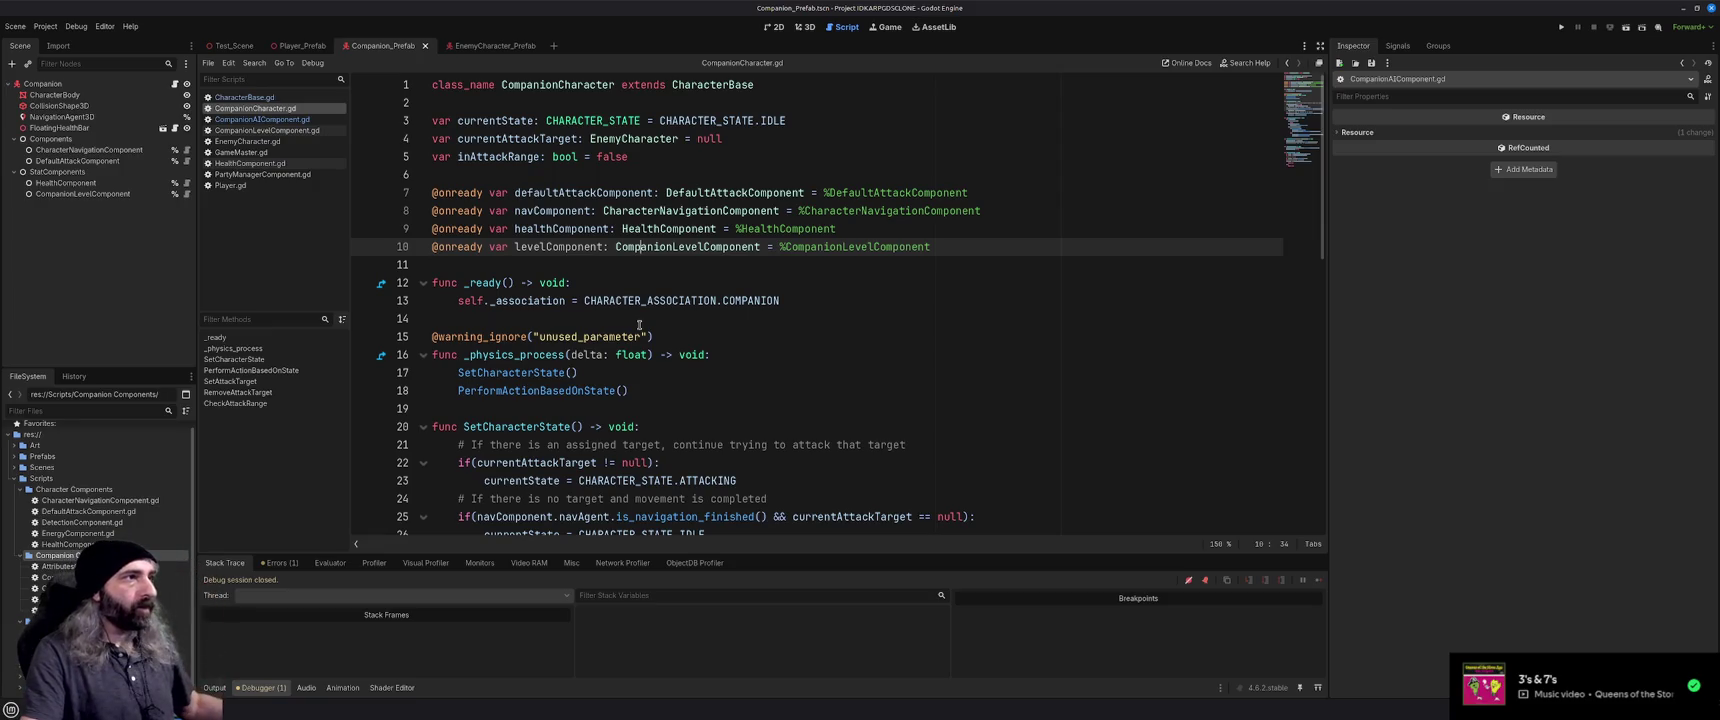
left_click(262, 98)
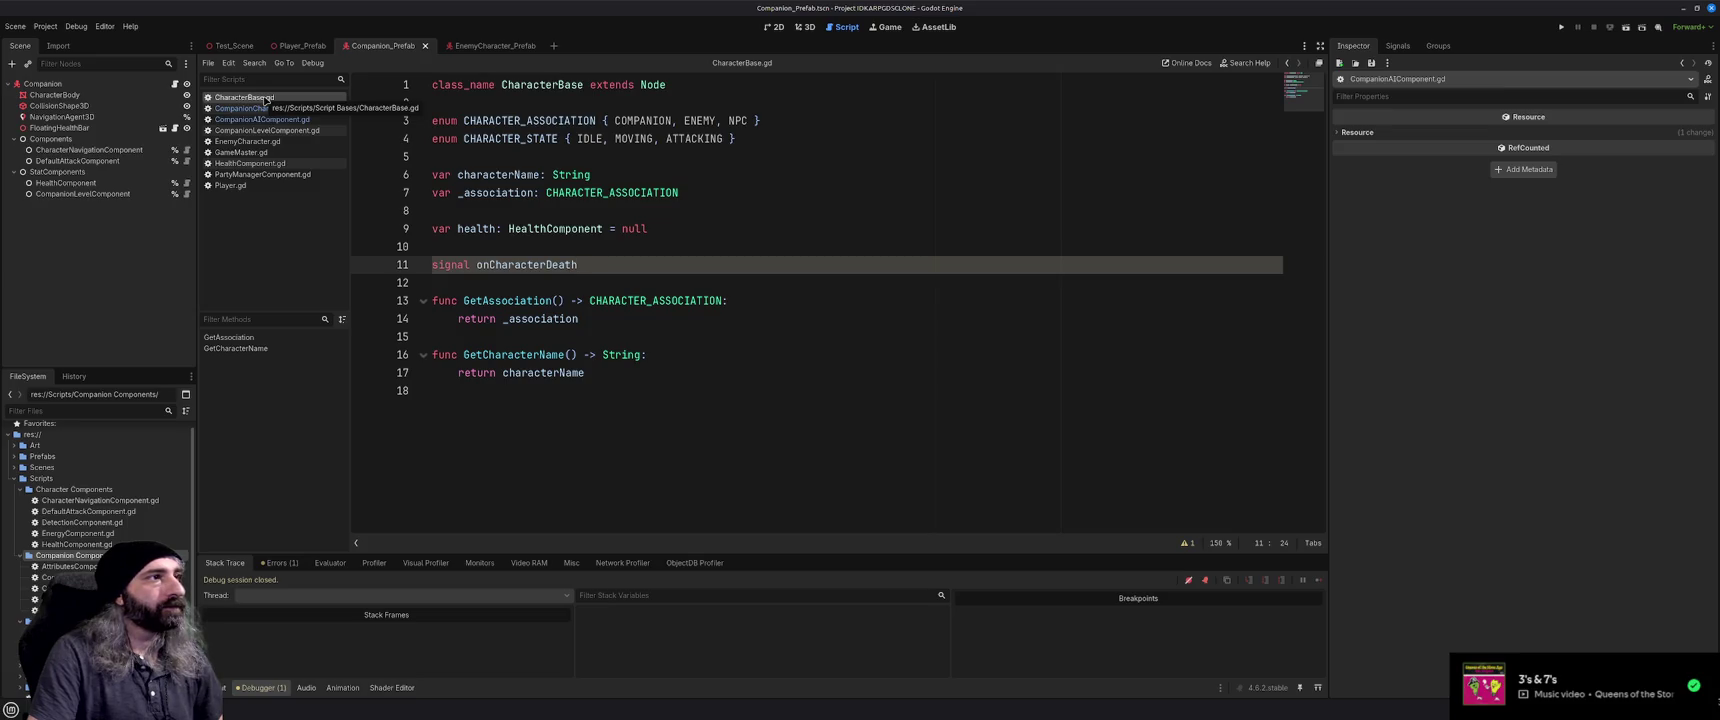
left_click(262, 108)
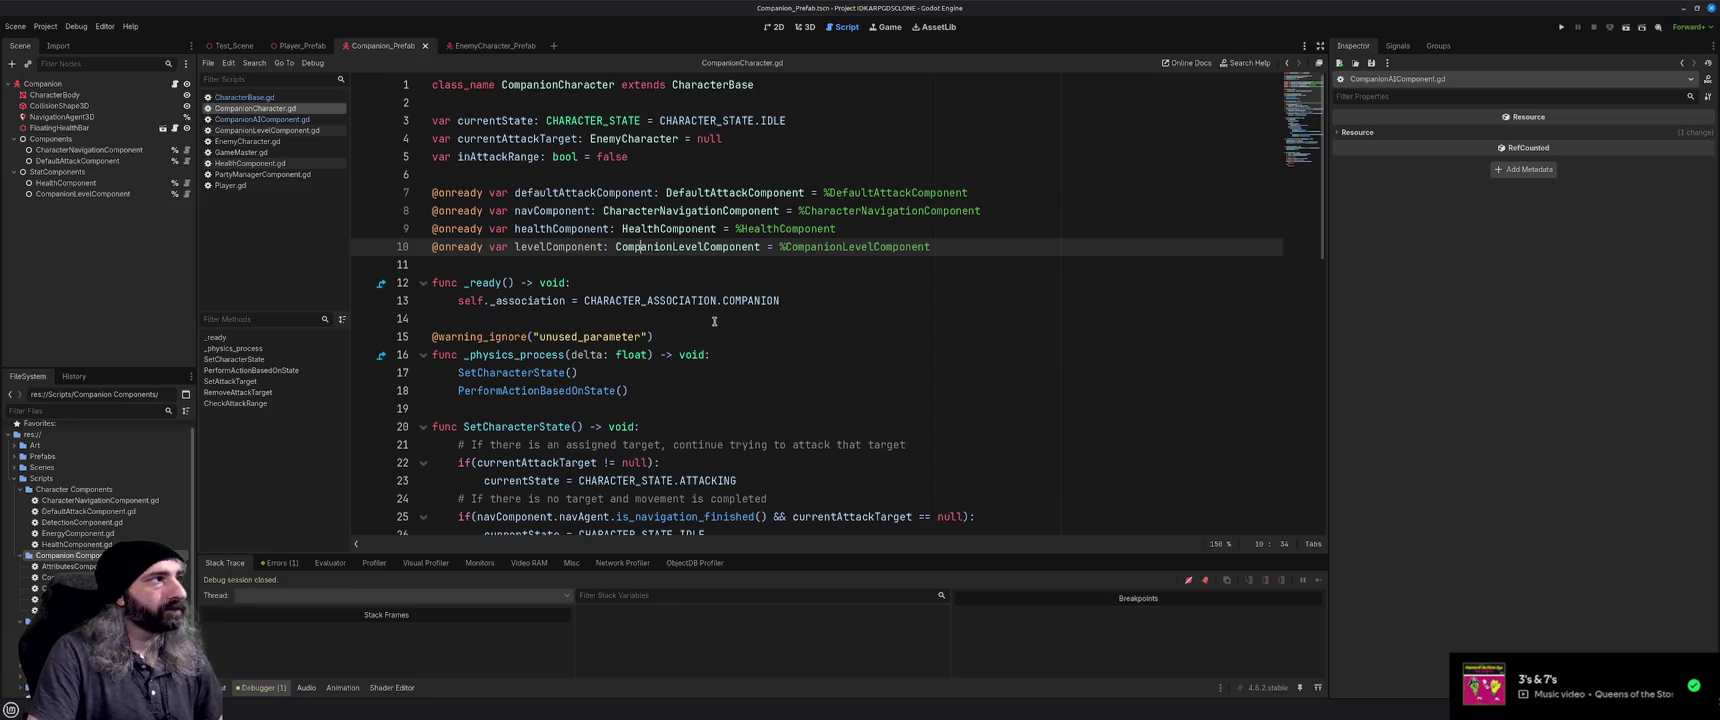
Close CompanionLevelComponent, EnemyCharacter, GameMaster, HealthComponent, PartyManagerComponent and Player scripts, leaving CharacterBase.gd shown
left_click(275, 131)
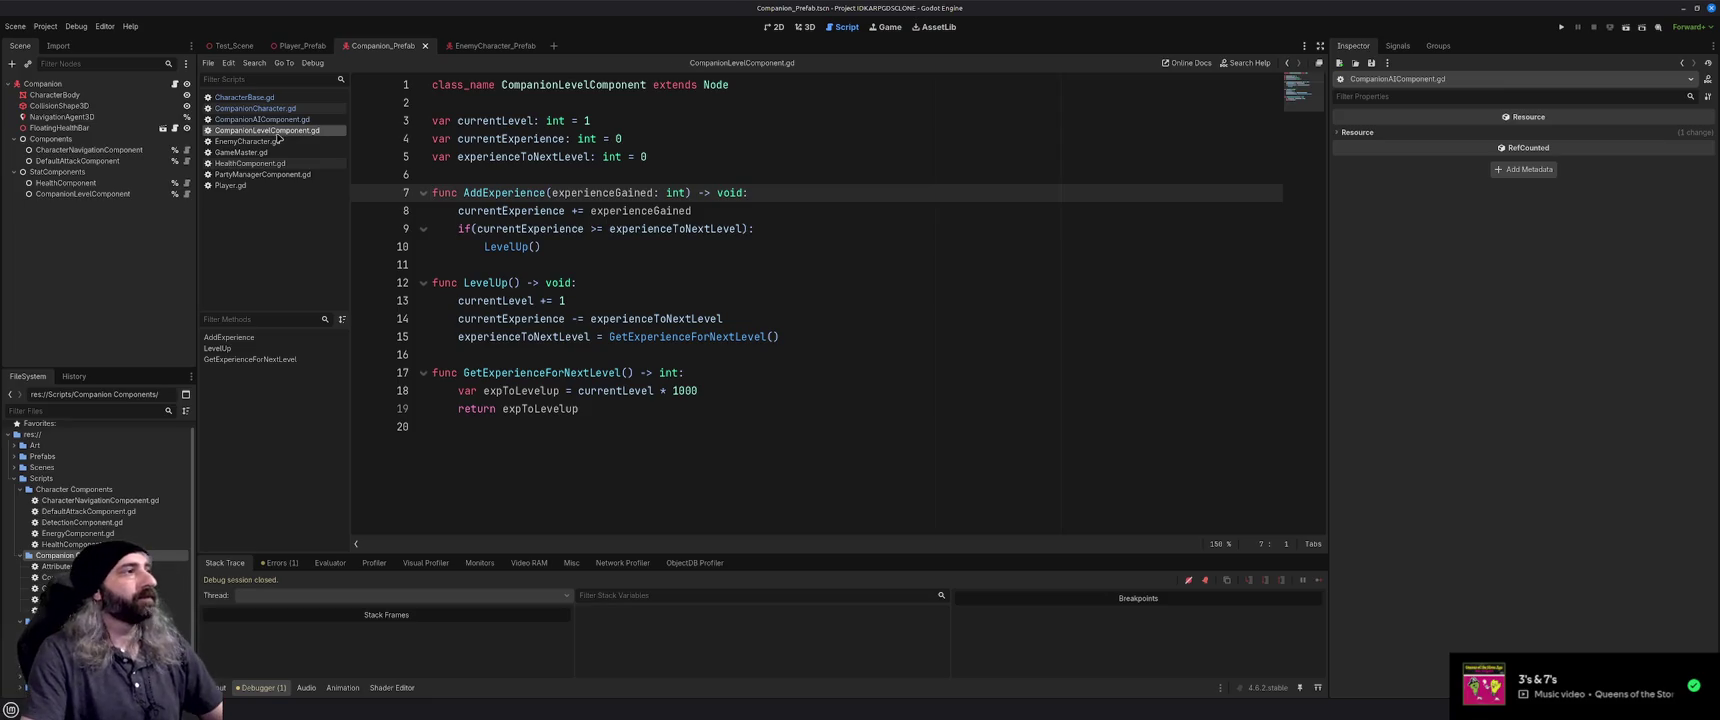
middle_click(277, 132)
middle_click(277, 132)
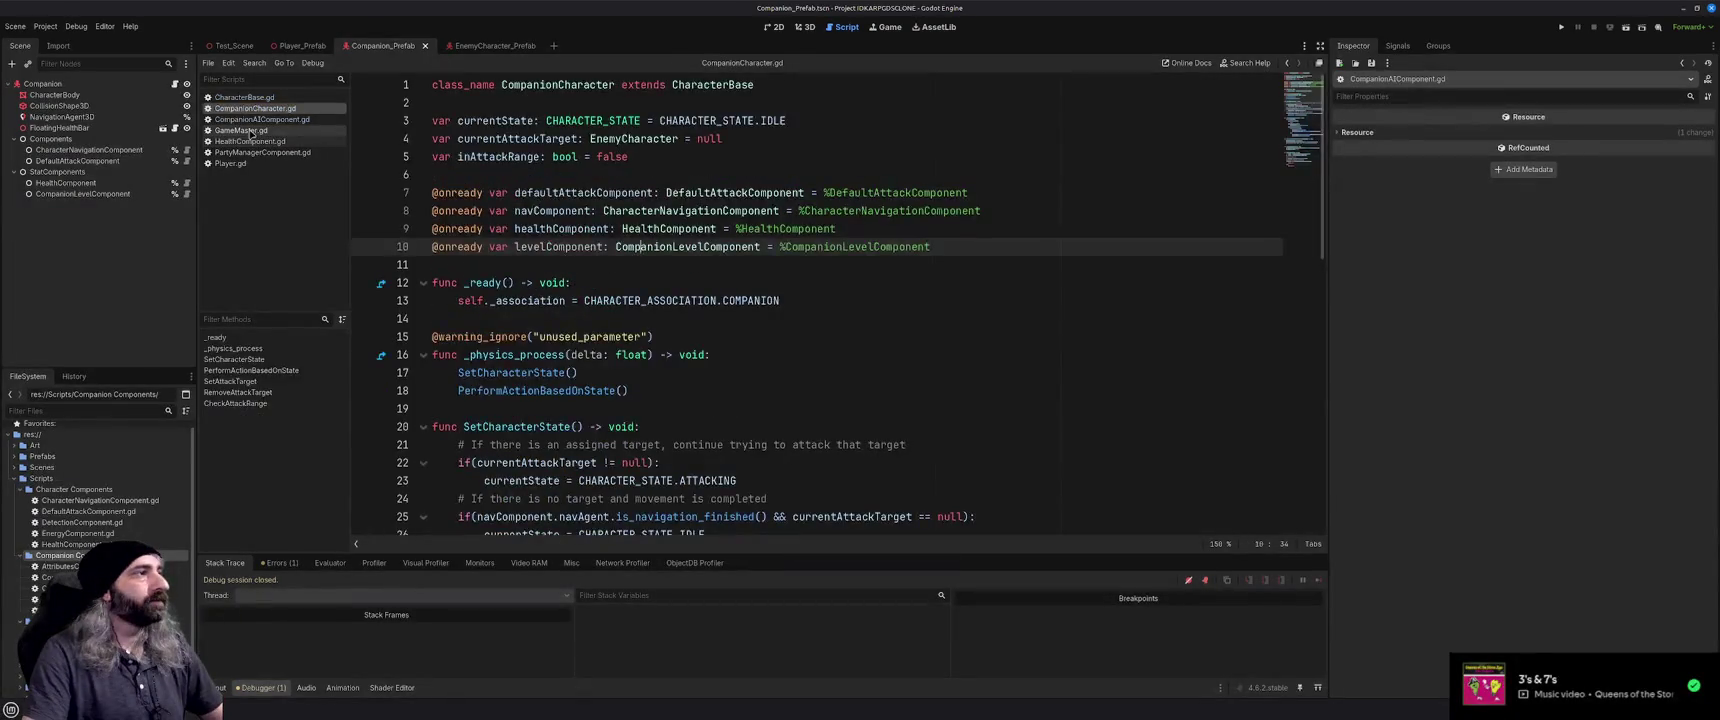
left_click(250, 131)
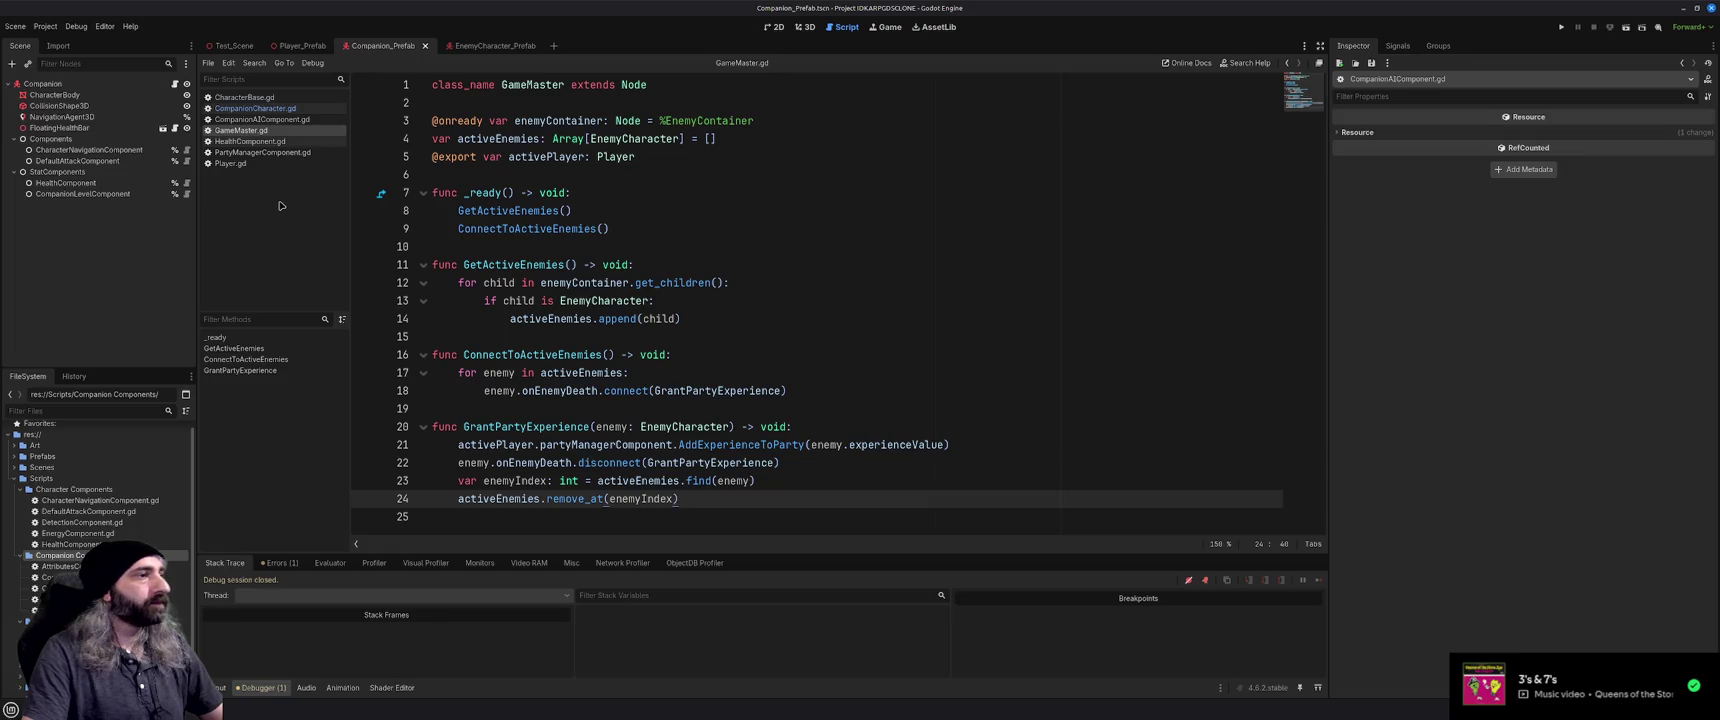
middle_click(248, 130)
middle_click(248, 130)
left_click(248, 130)
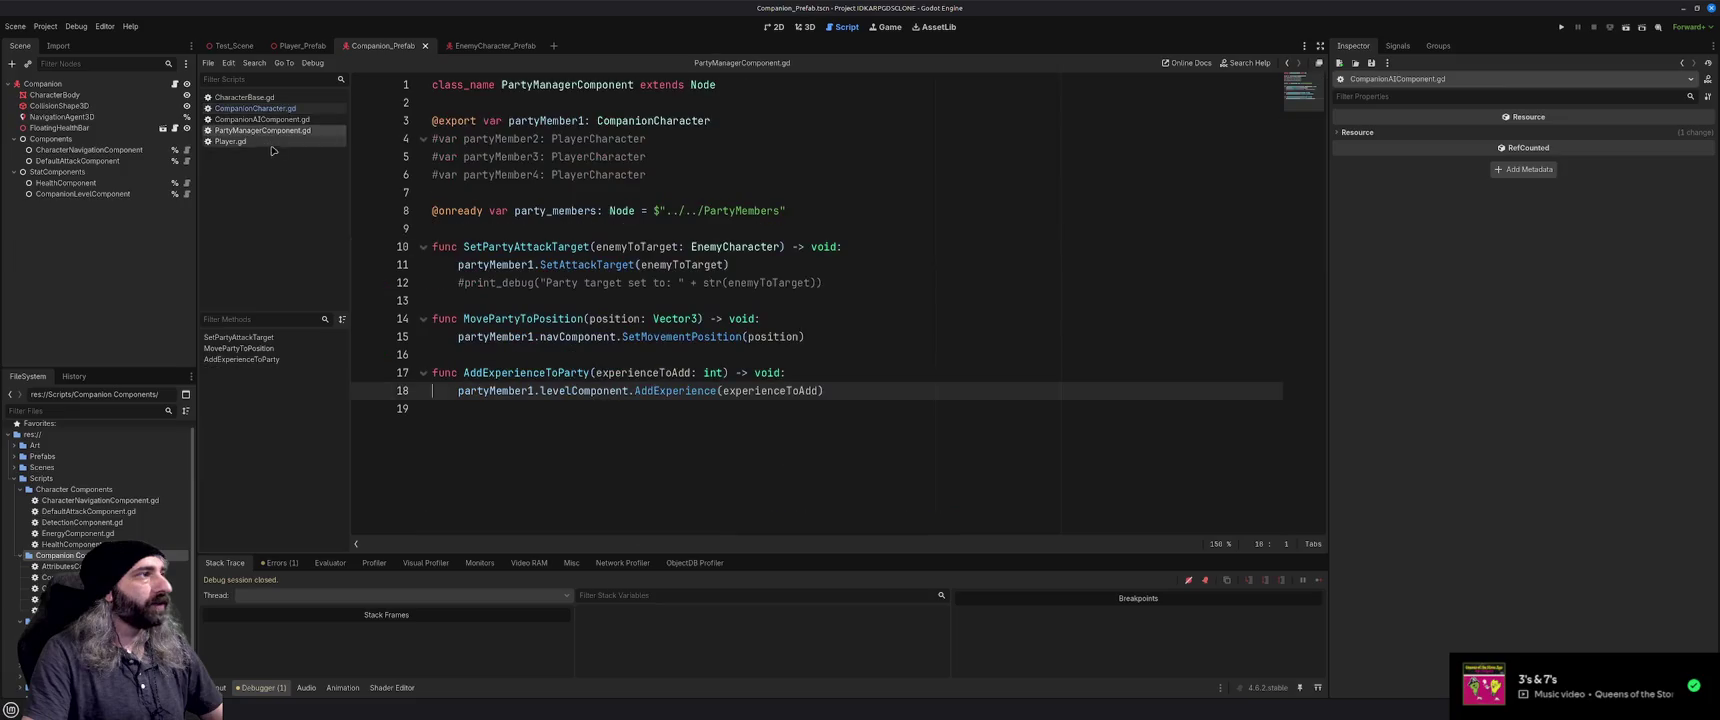
middle_click(248, 130)
left_click(248, 130)
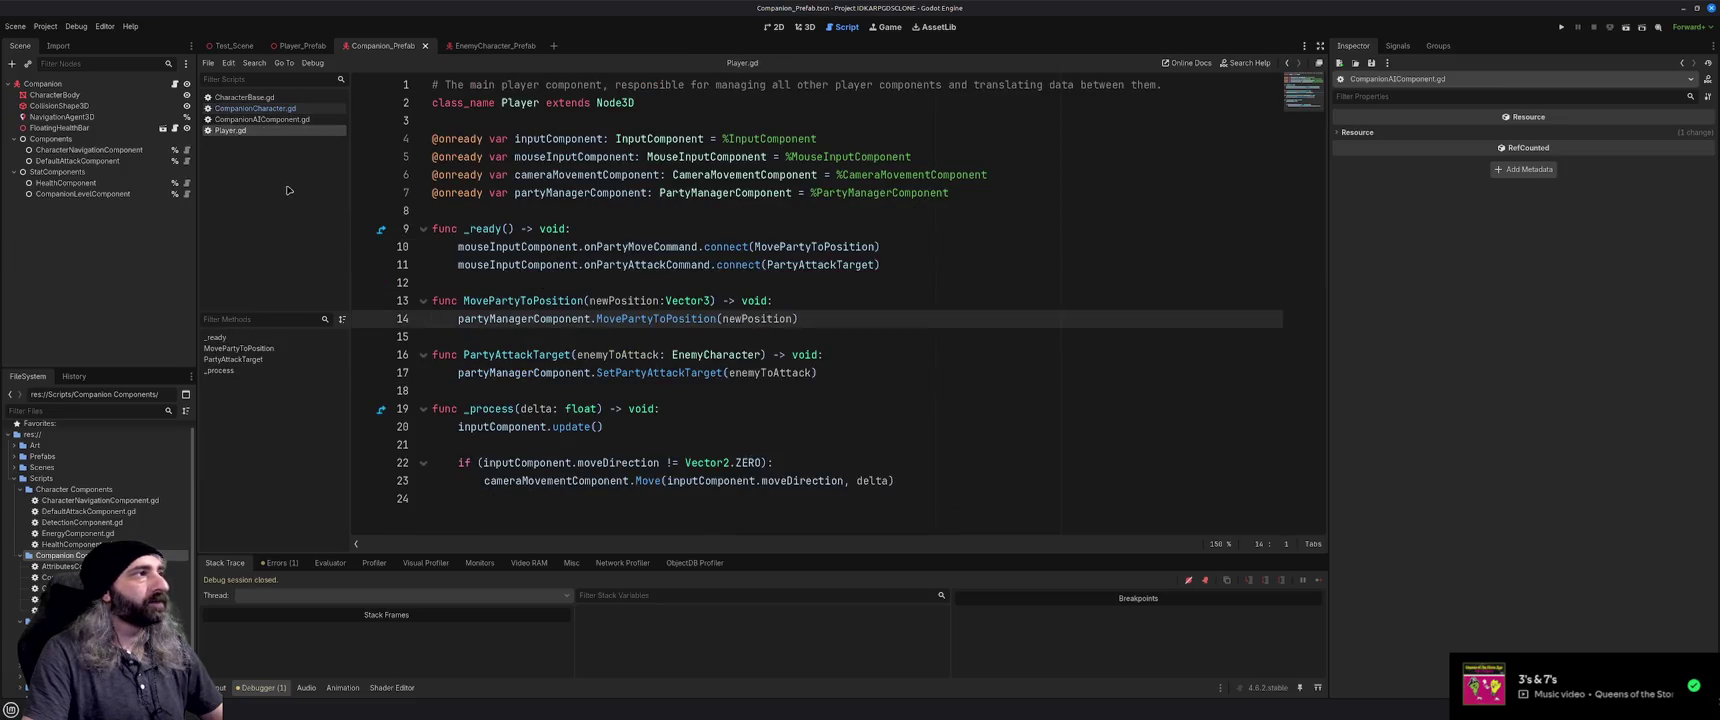
middle_click(248, 130)
left_click(245, 97)
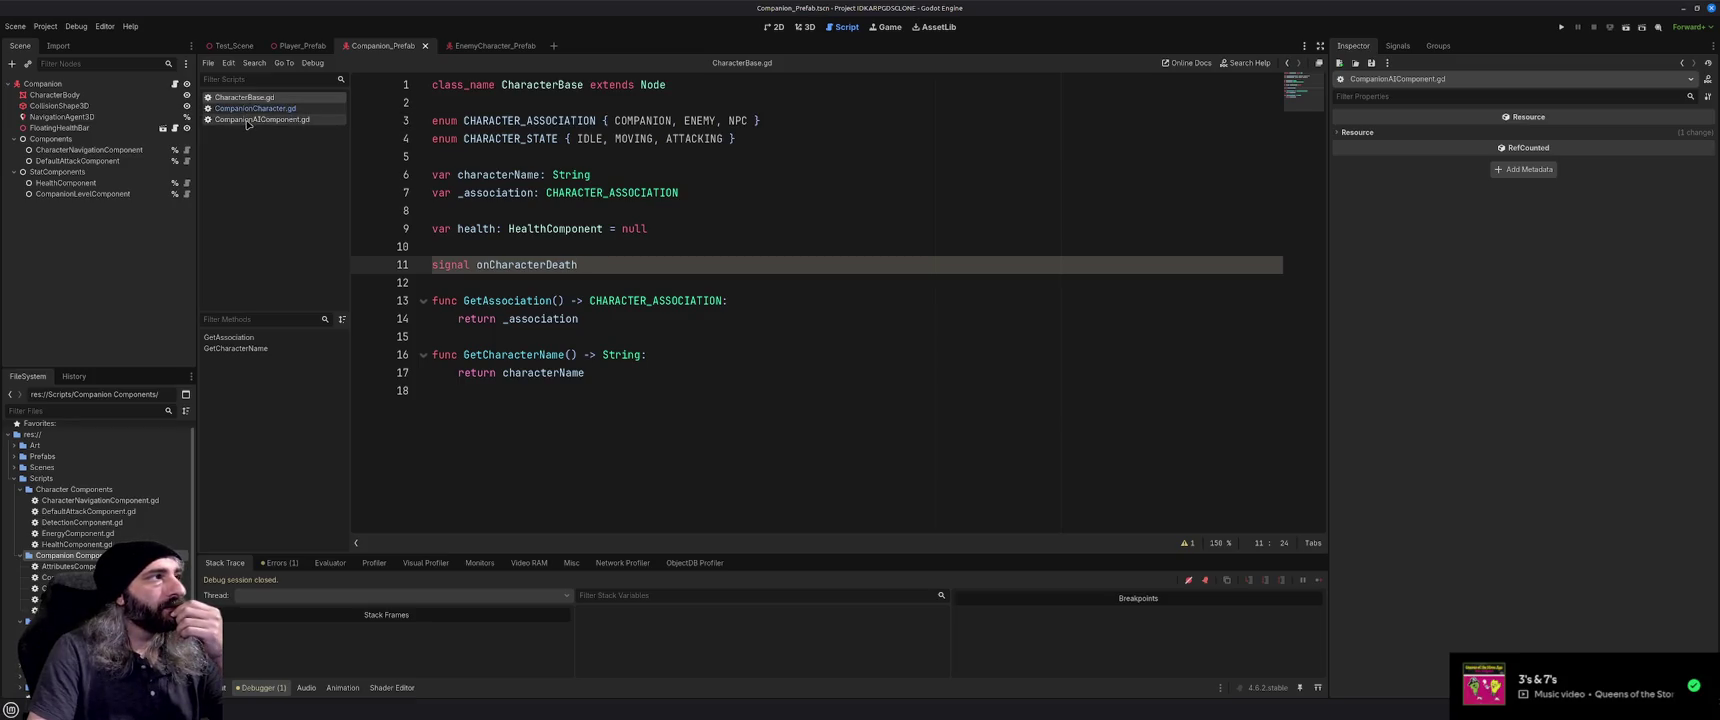
Read through CompanionCharacter.gd's code, then return to CompanionAIComponent.gd
left_click(250, 120)
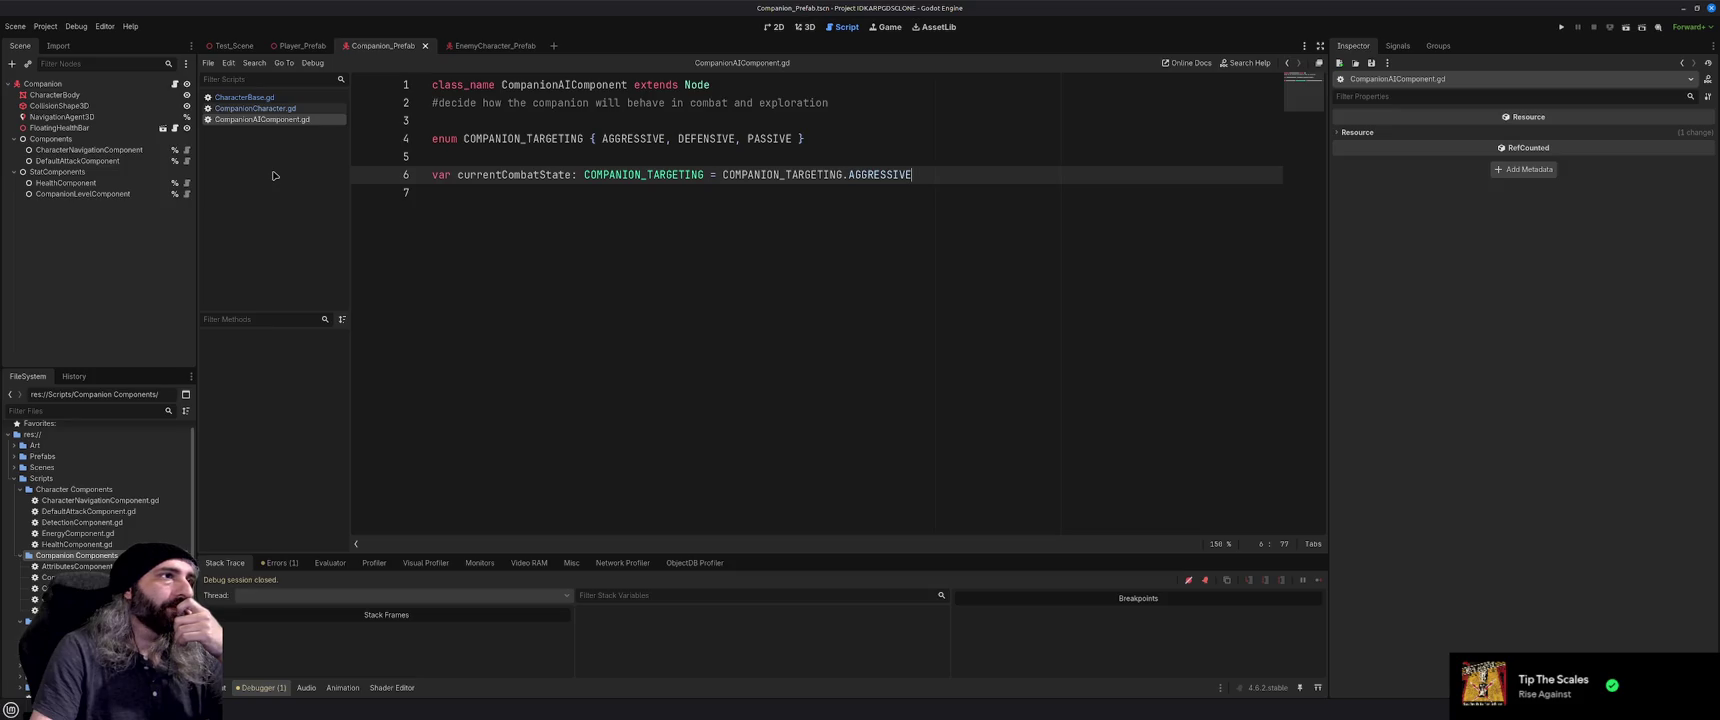
left_click(250, 109)
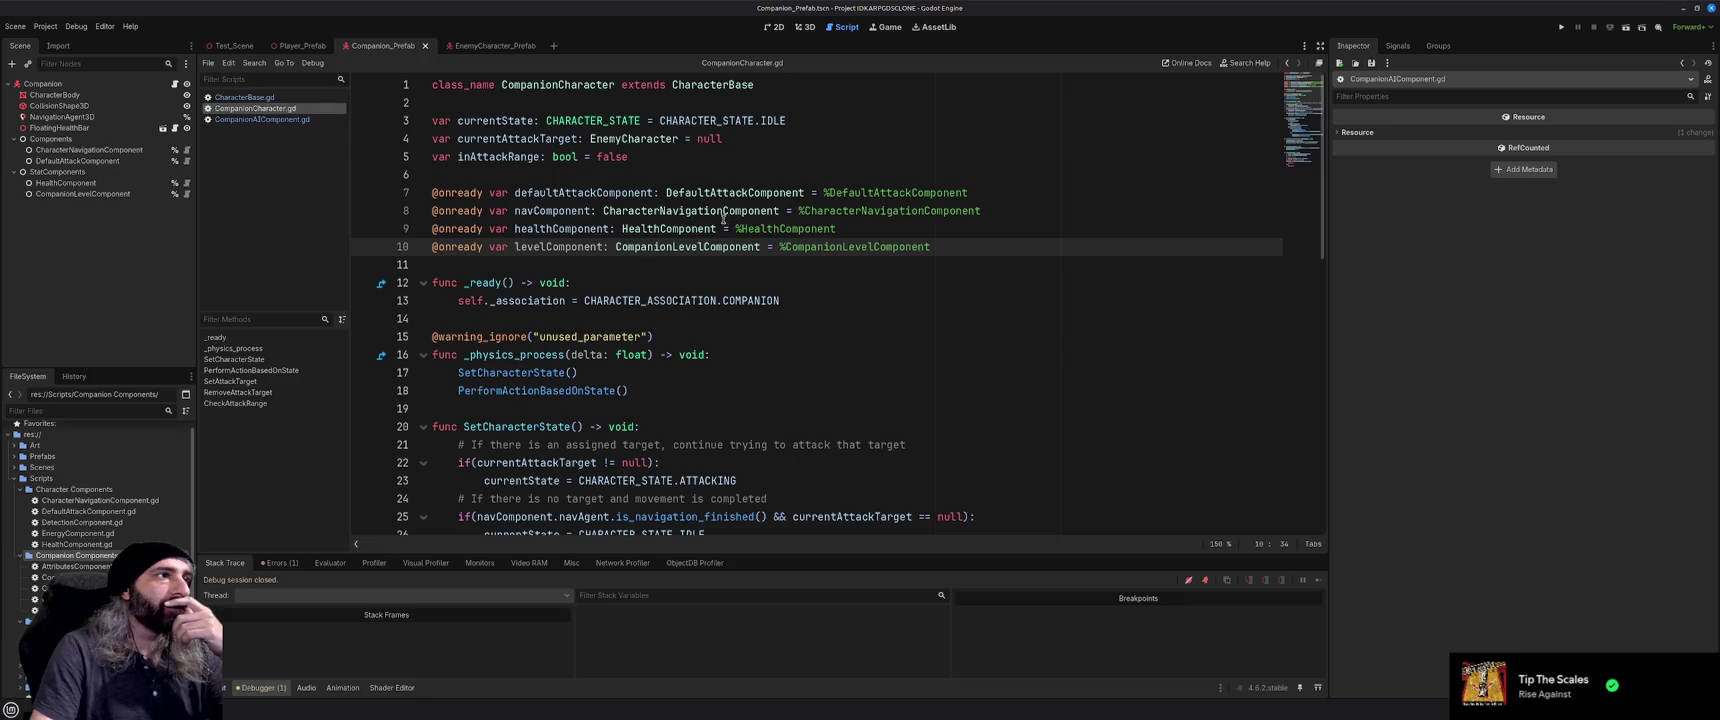
scroll(722, 228, "down", 2)
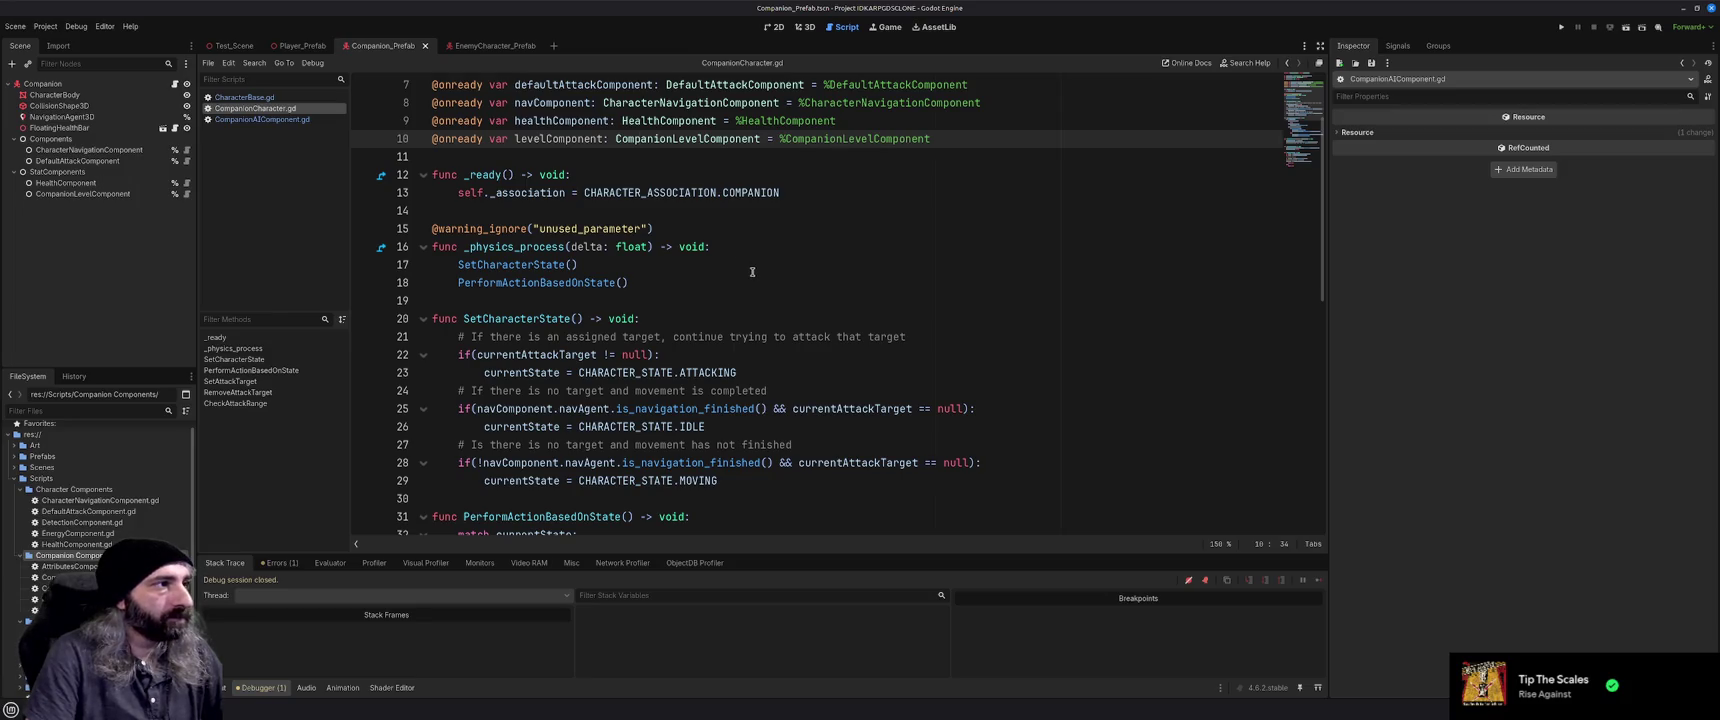
scroll(752, 271, "down", 2)
scroll(752, 271, "down", 3)
scroll(752, 271, "down", 1)
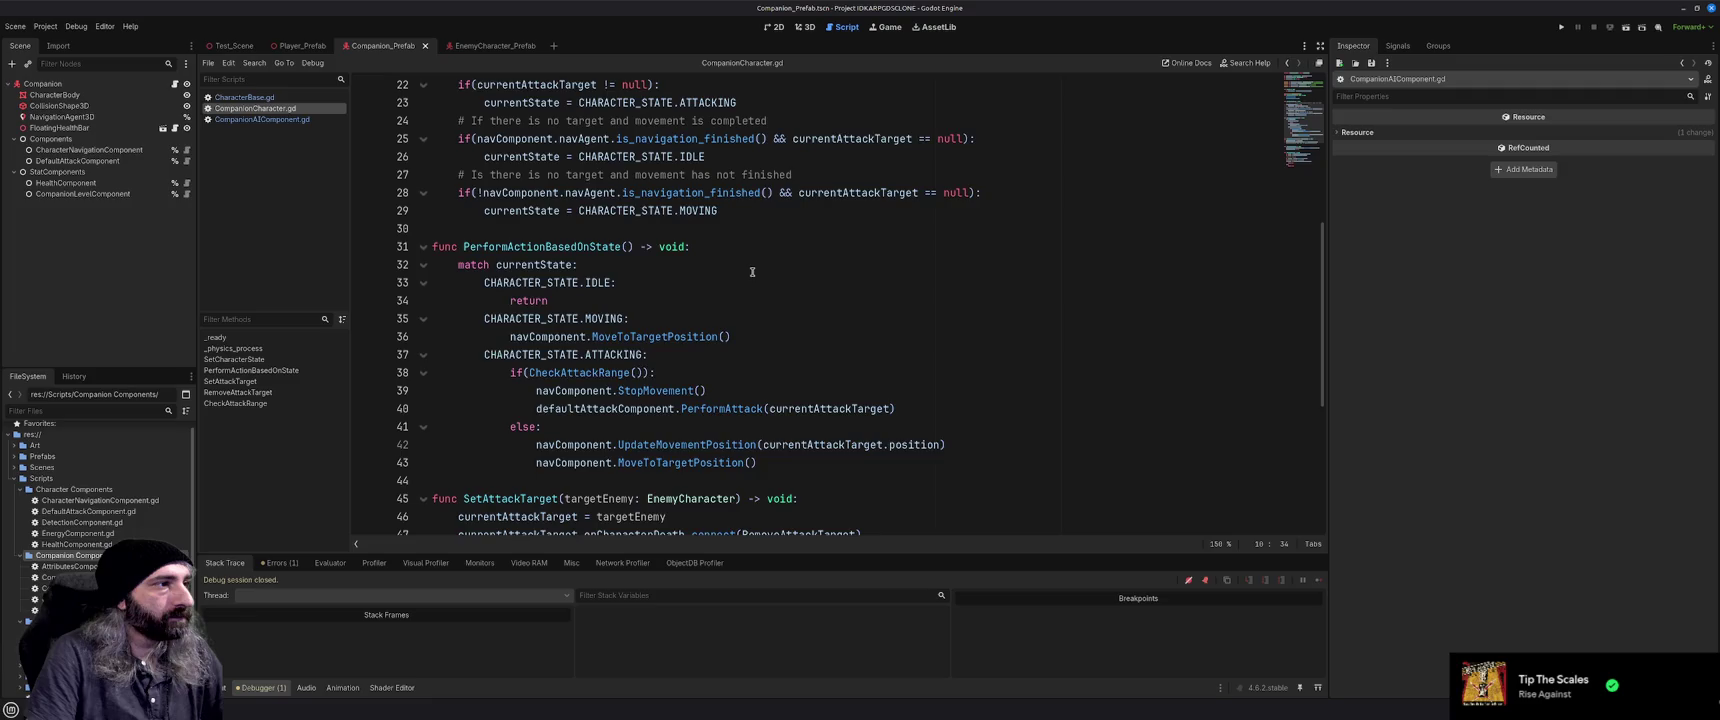
scroll(752, 271, "down", 3)
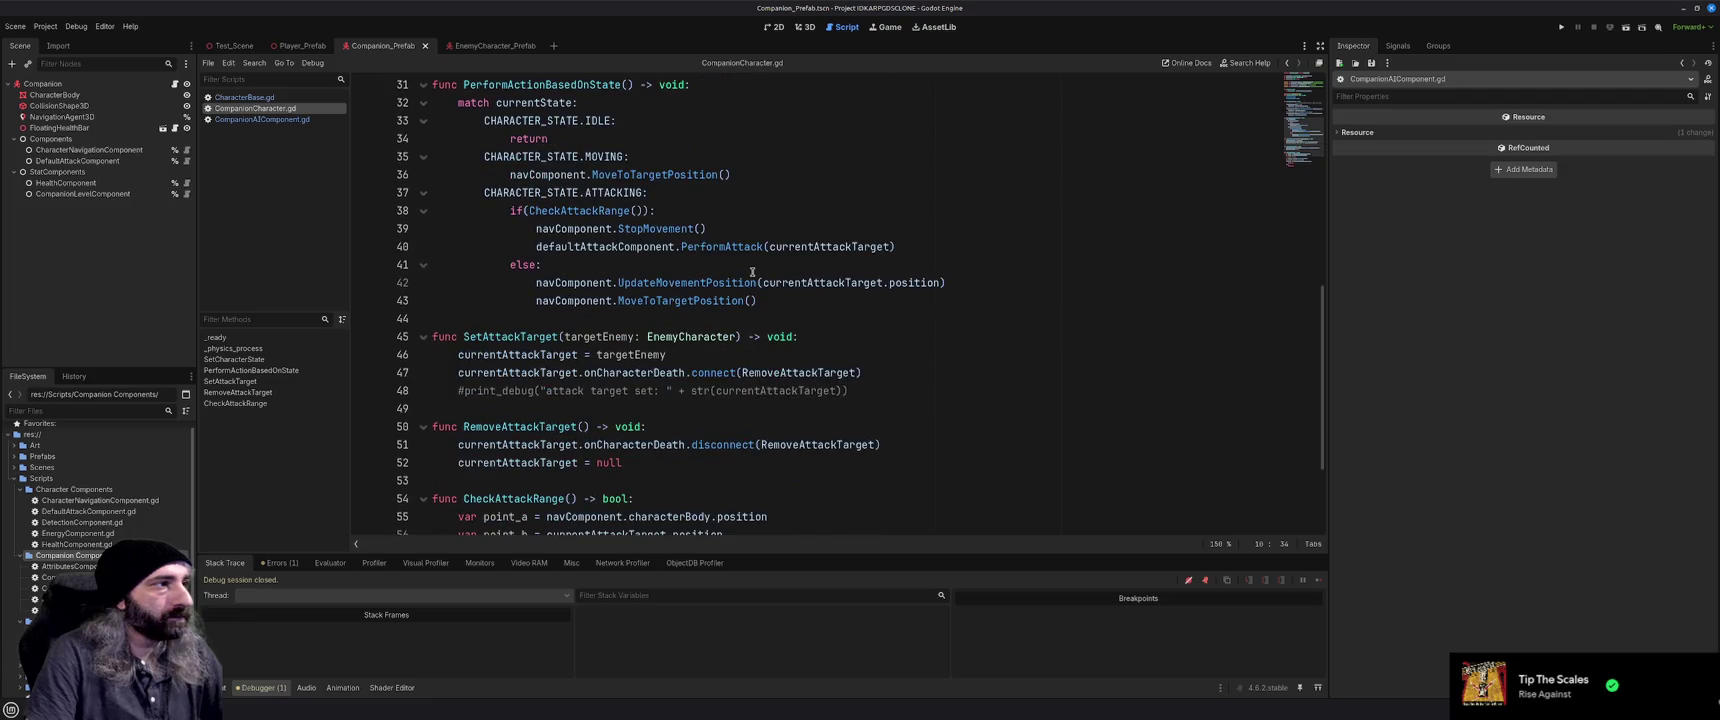
scroll(752, 271, "down", 2)
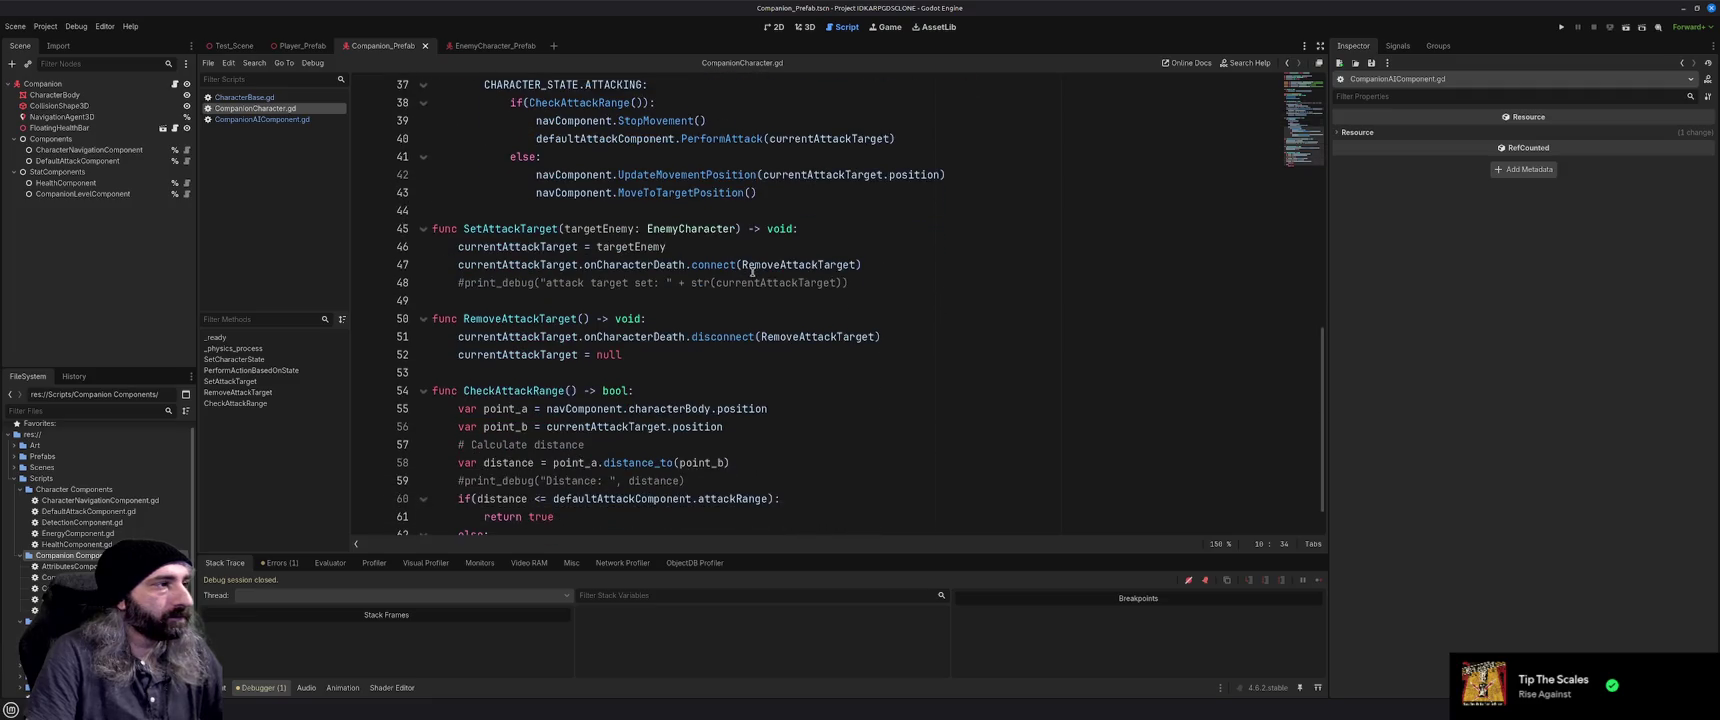
scroll(752, 271, "down", 1)
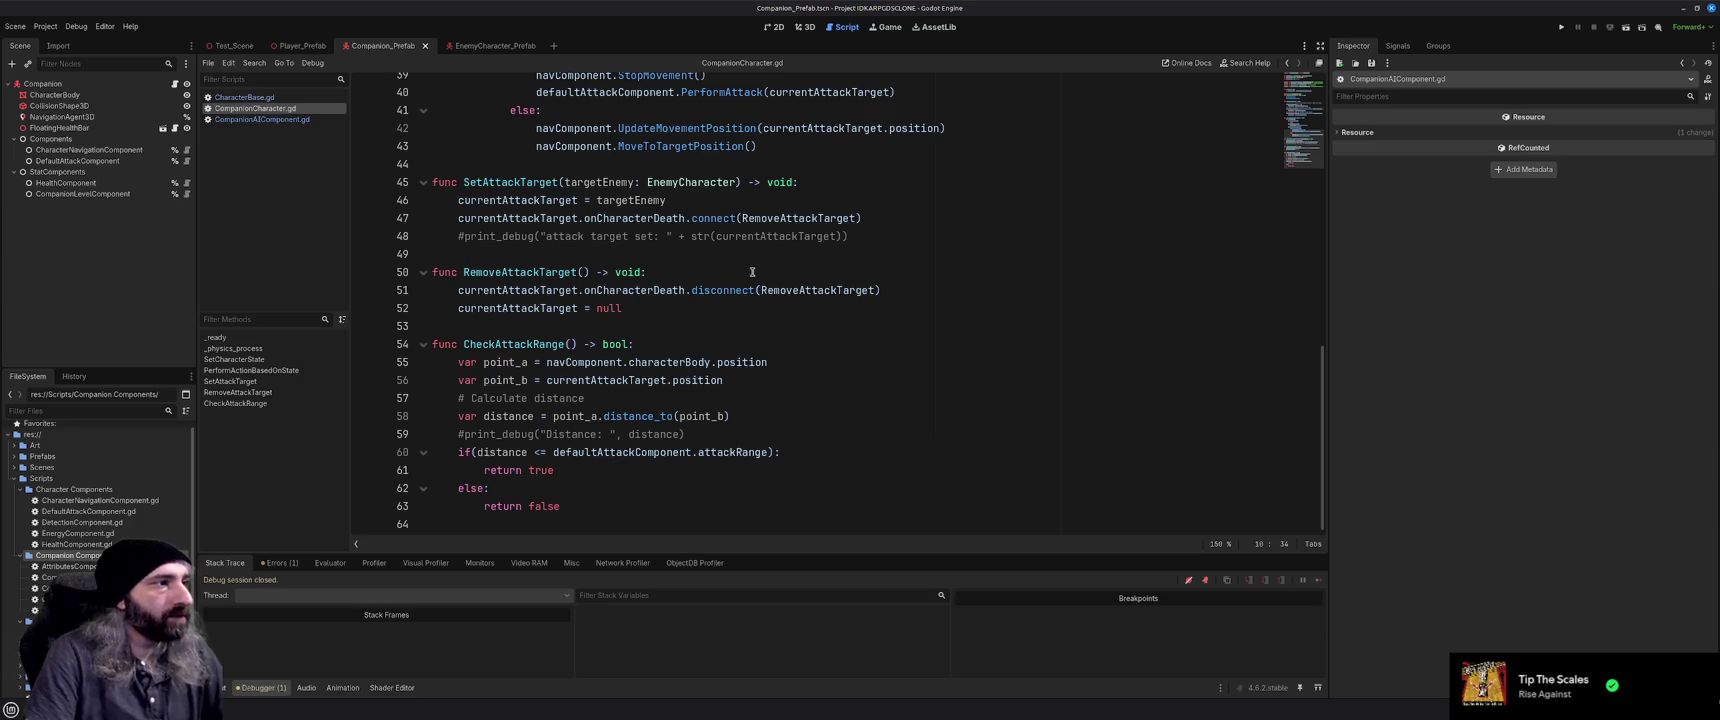
scroll(746, 285, "up", 5)
scroll(746, 285, "up", 8)
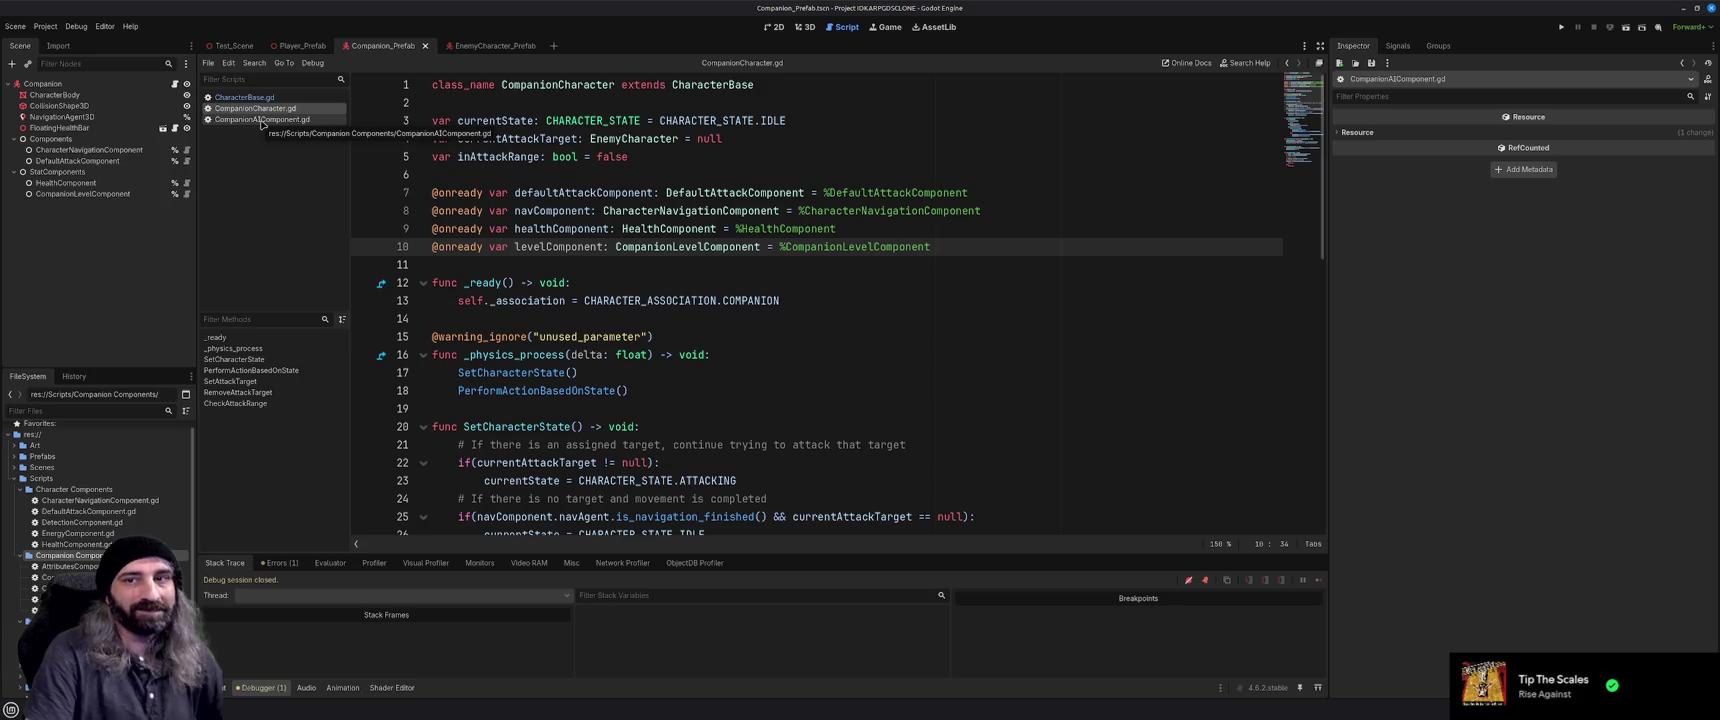
left_click(262, 120)
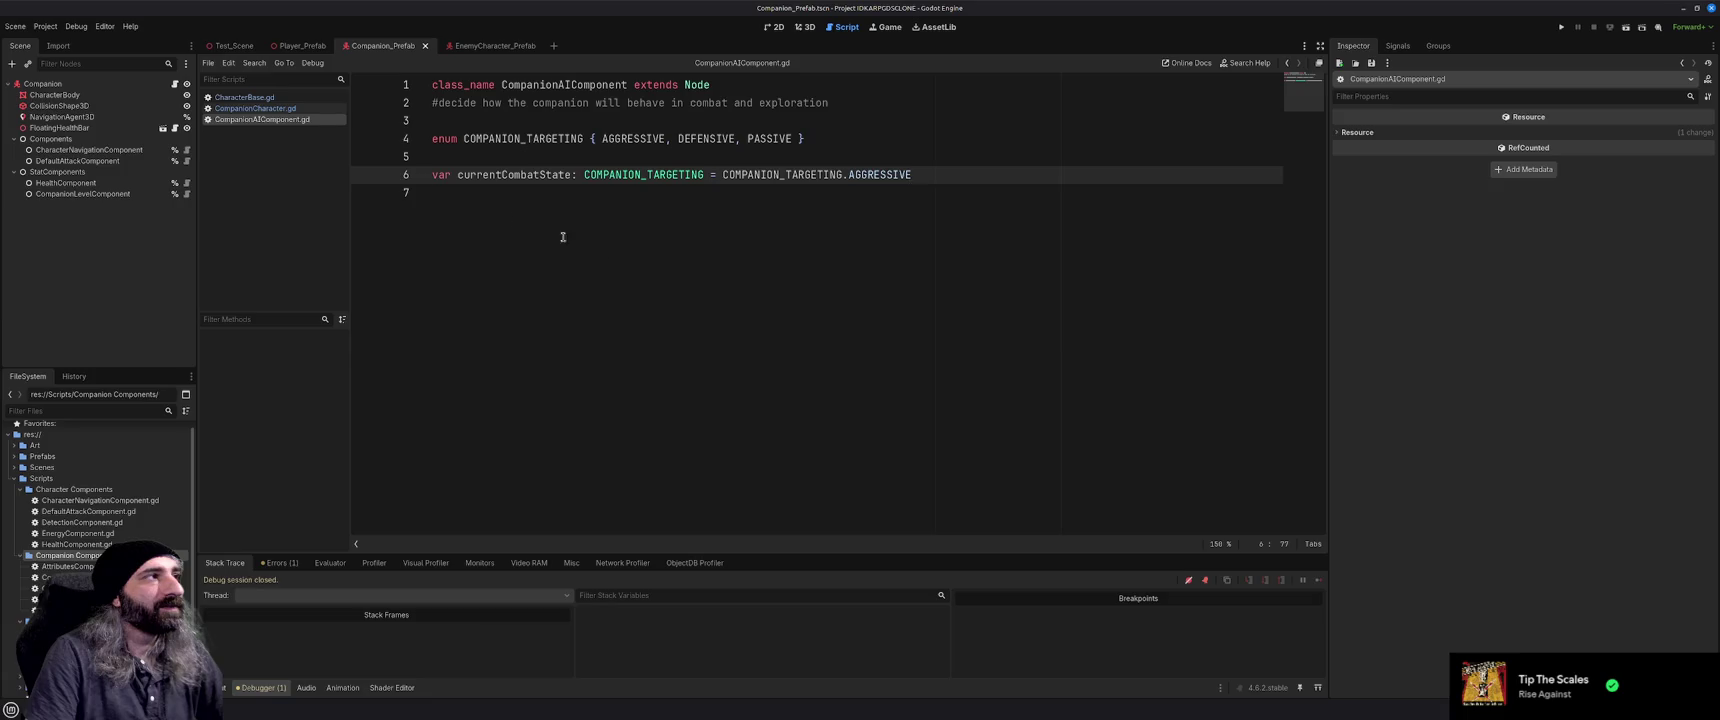
left_click(255, 108)
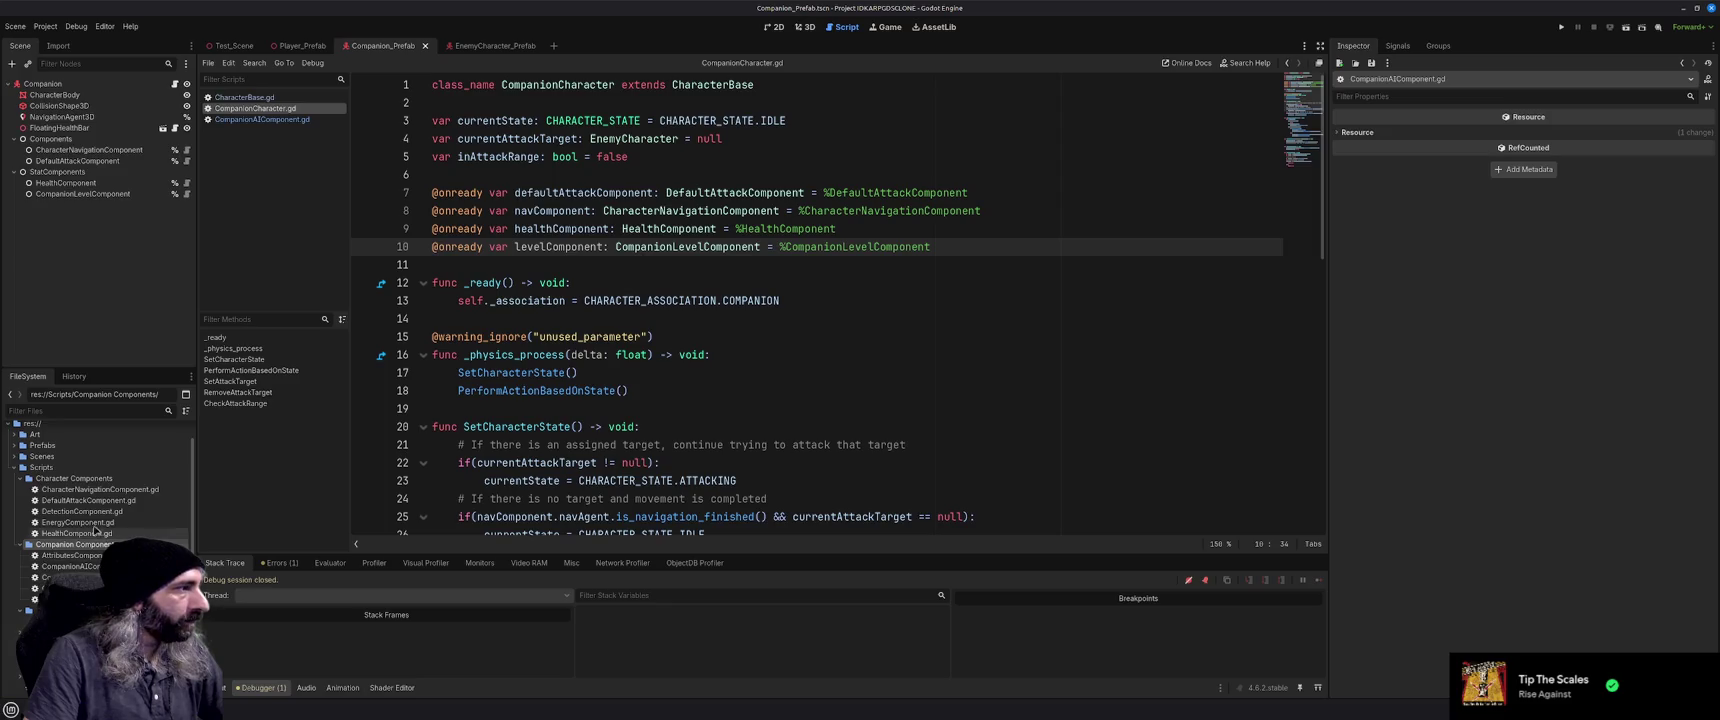
left_click(80, 500)
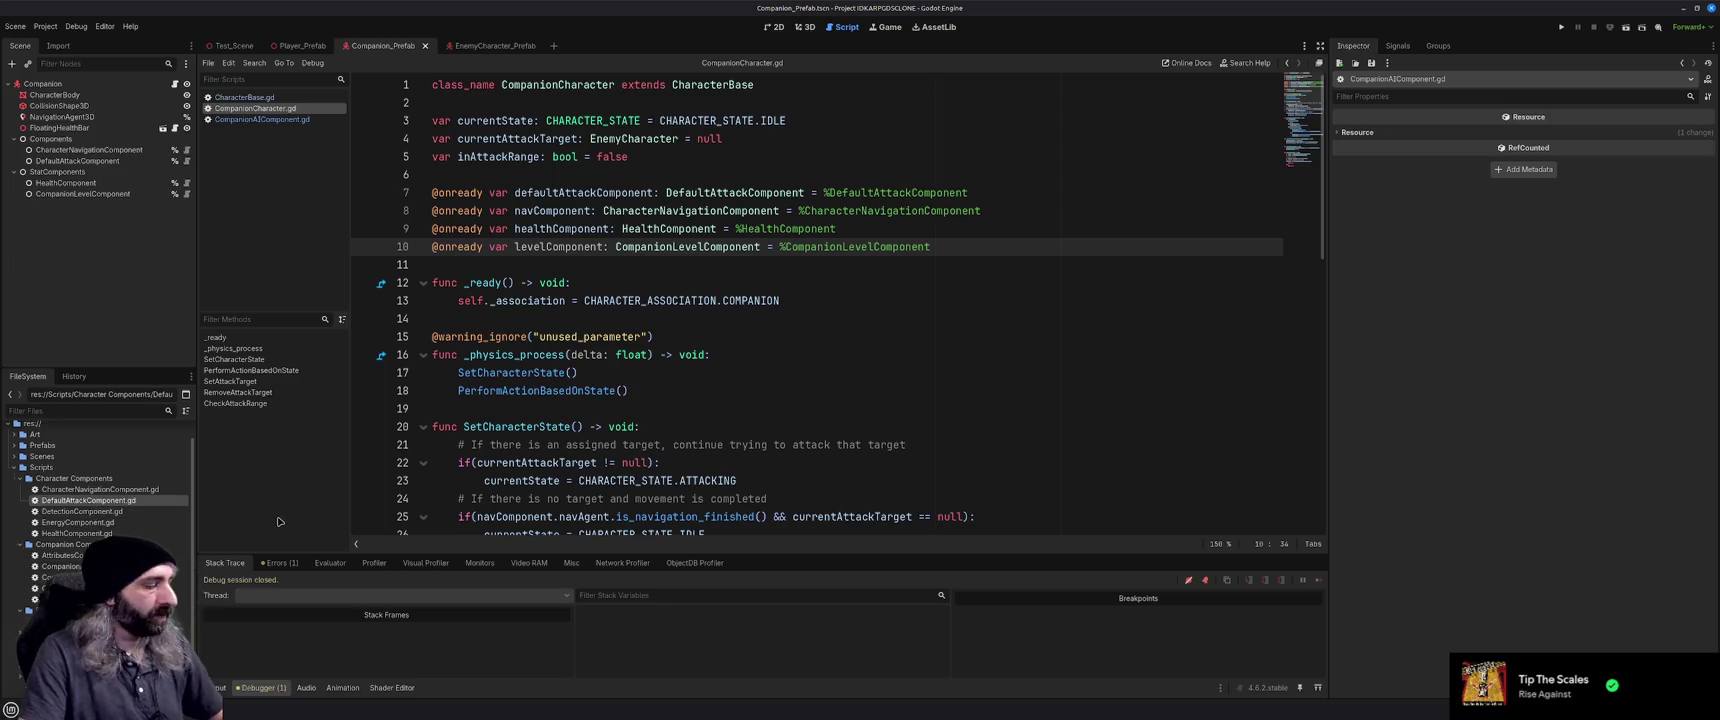
Duplicate DefaultAttackComponent.gd as AttackComponent.gd and open the copy in the script editor
key("ctrl+d")
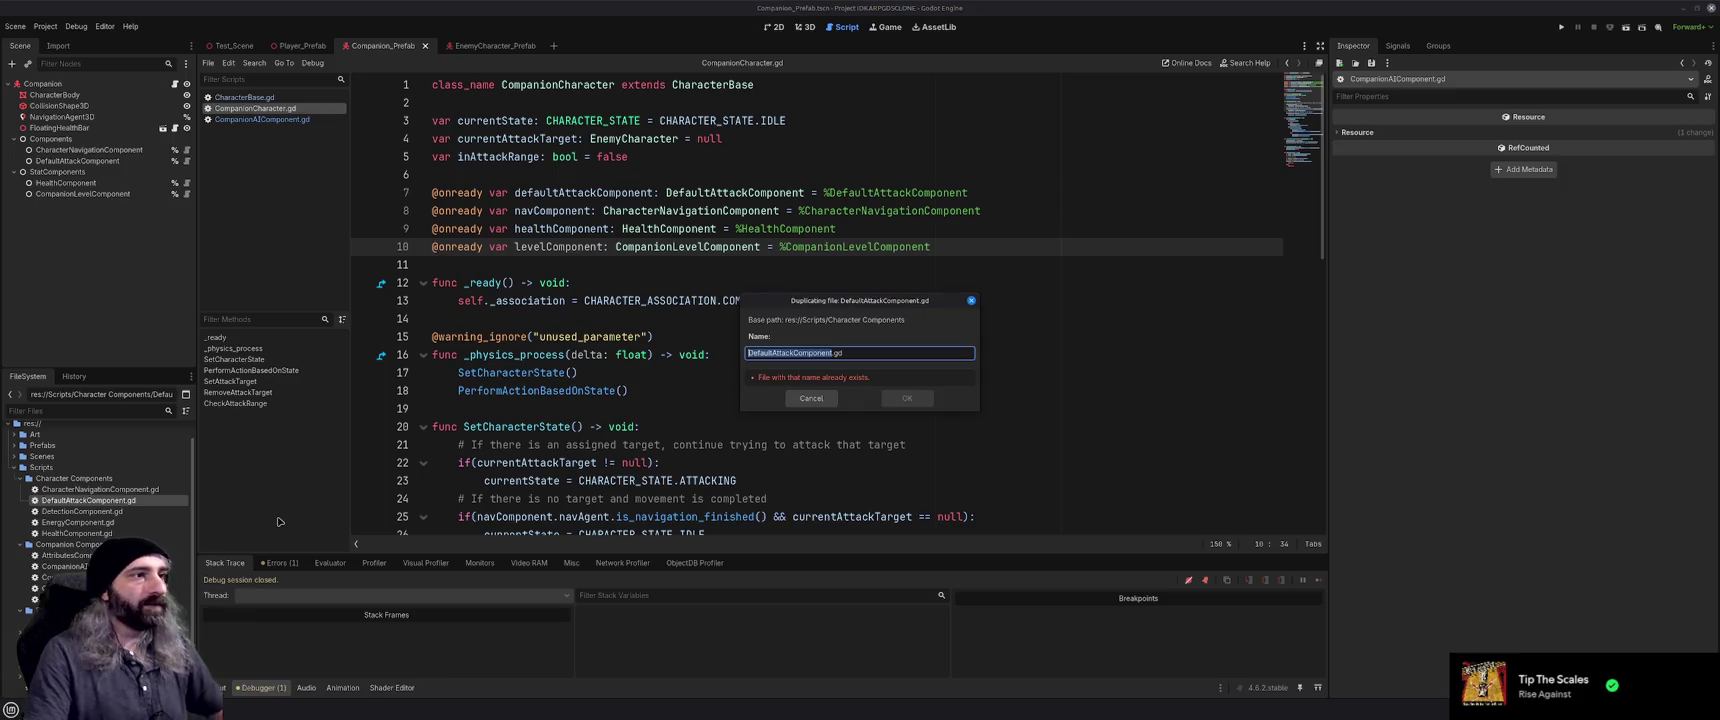
key("Right")
key("Delete")
key("Delete")
key("Delete")
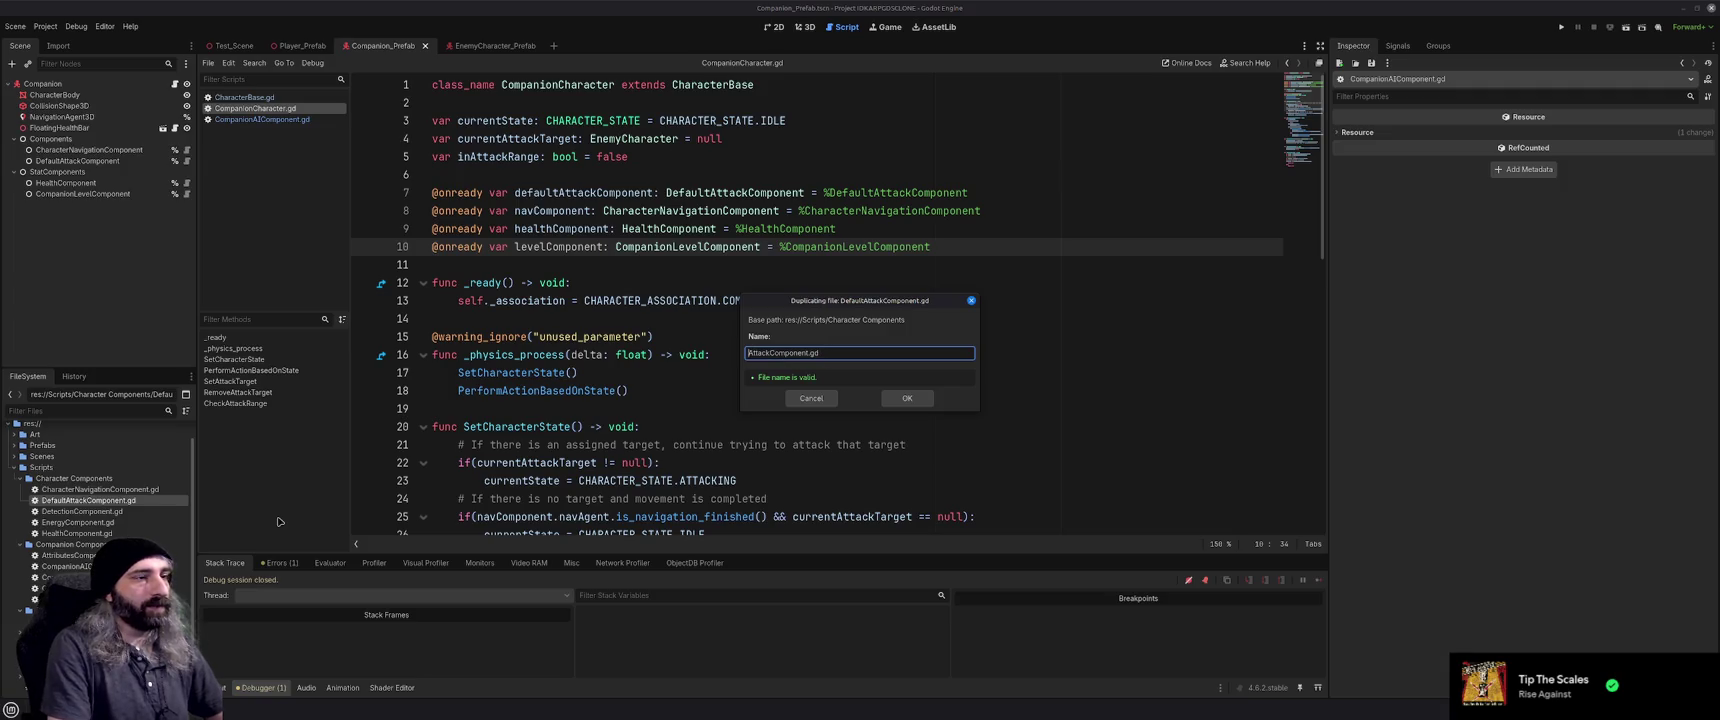
key("Return")
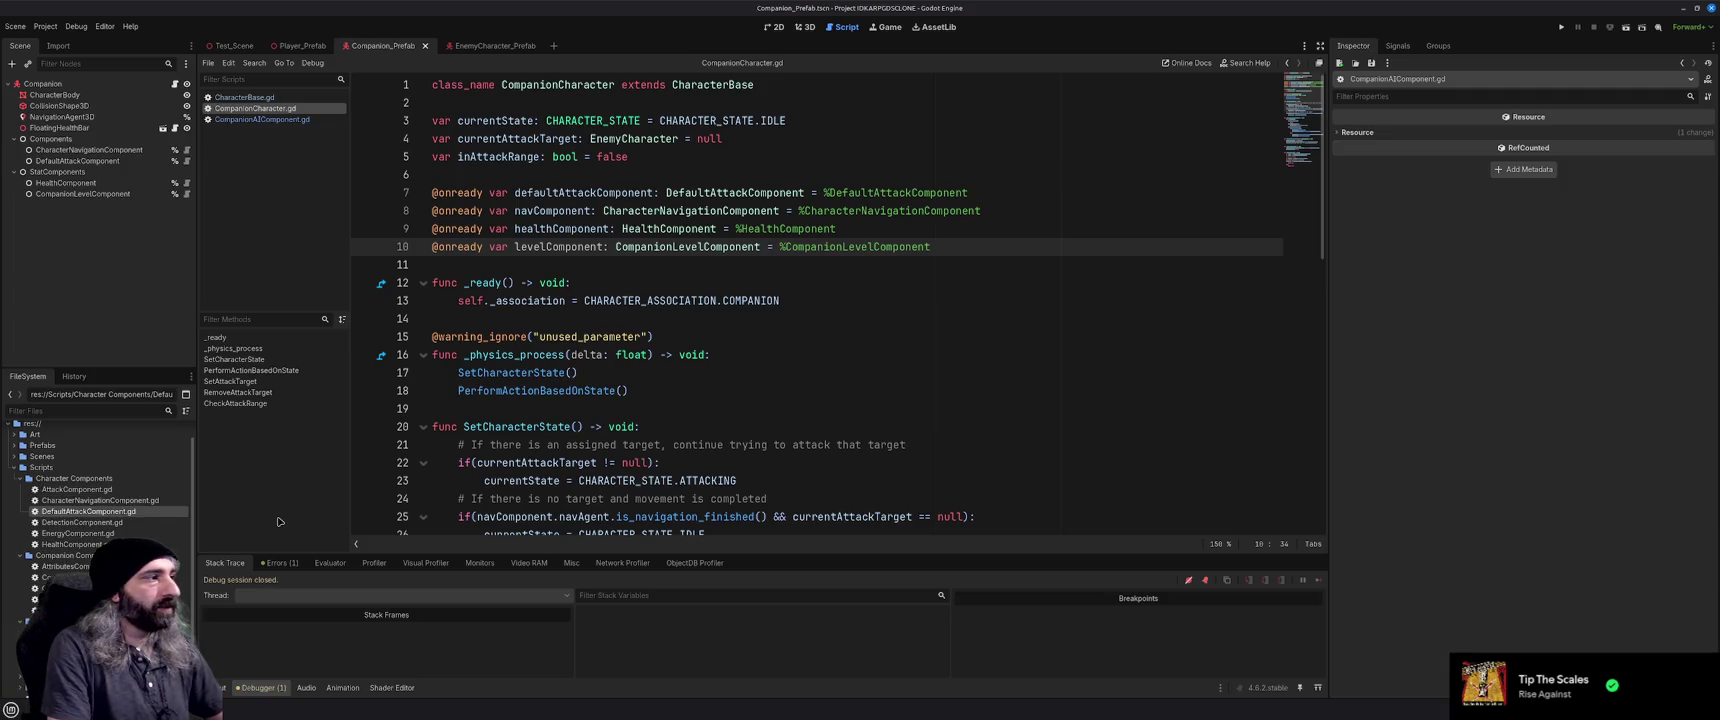
double_click(77, 491)
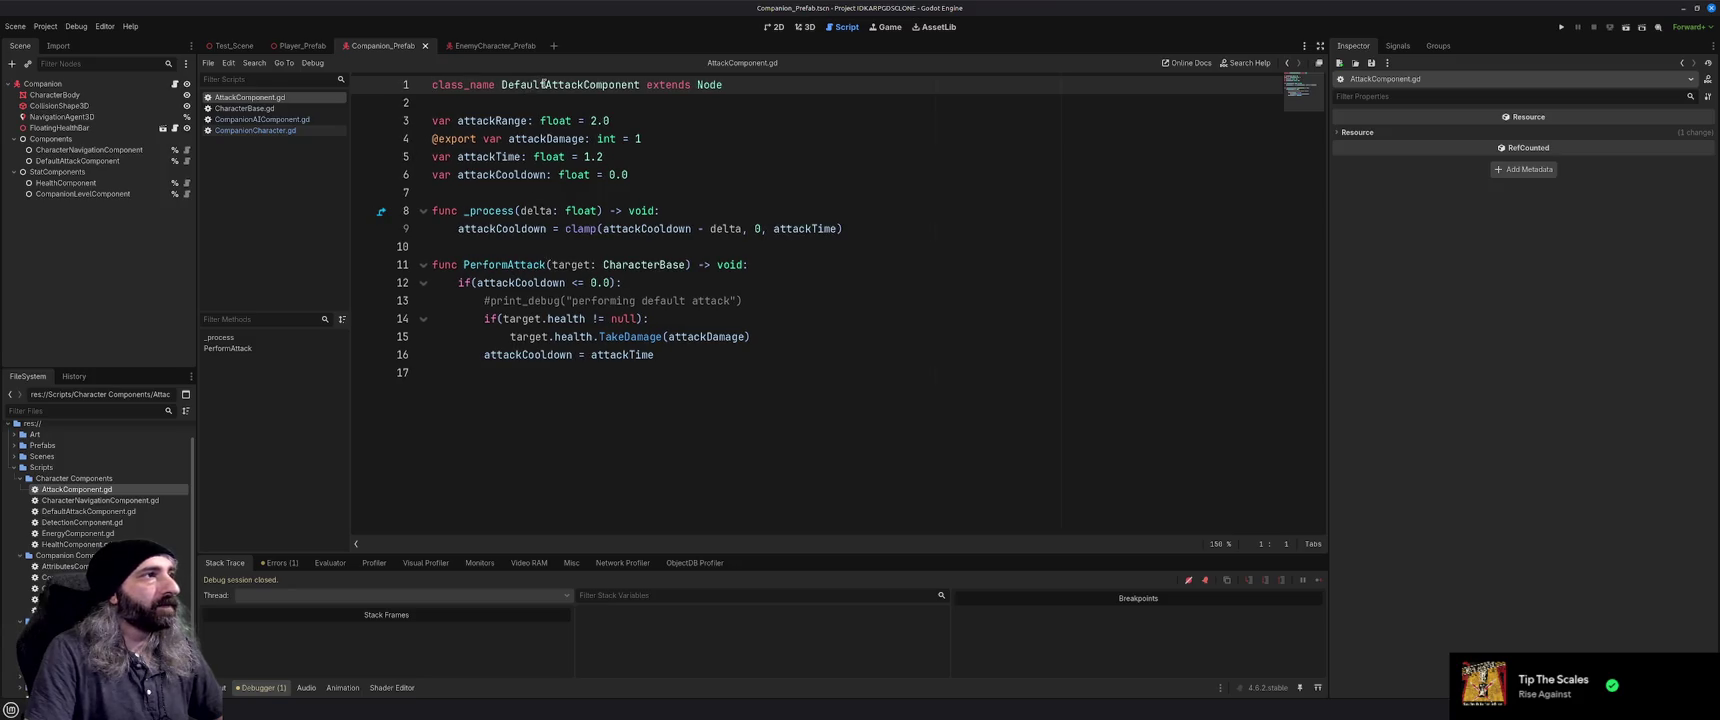
Change the class name from DefaultAttackComponent to AttackComponent and save the script
key("shift+Left")
key("shift+Left")
key("shift+Left")
key("BackSpace")
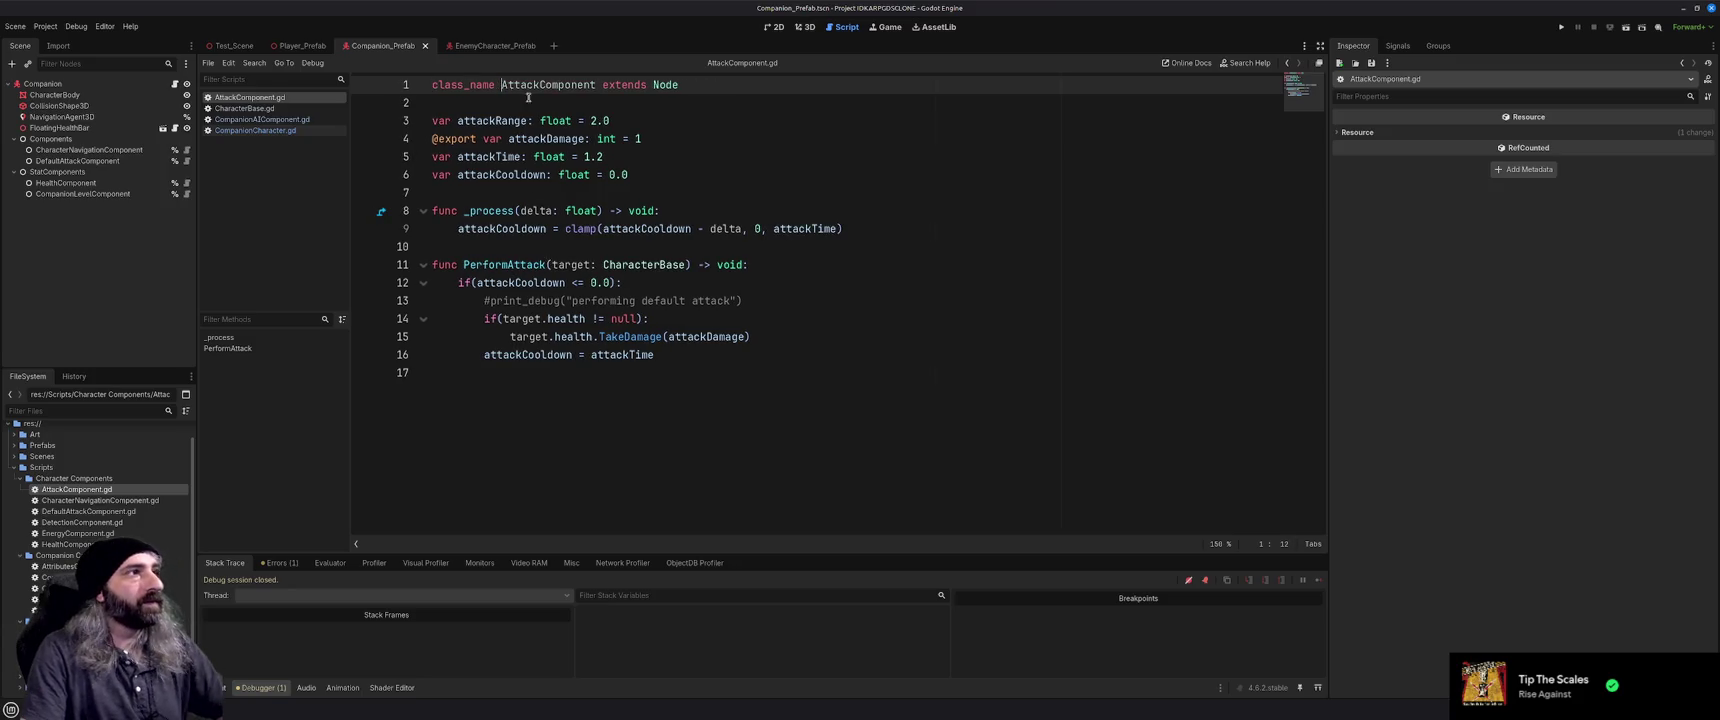
left_click(716, 124)
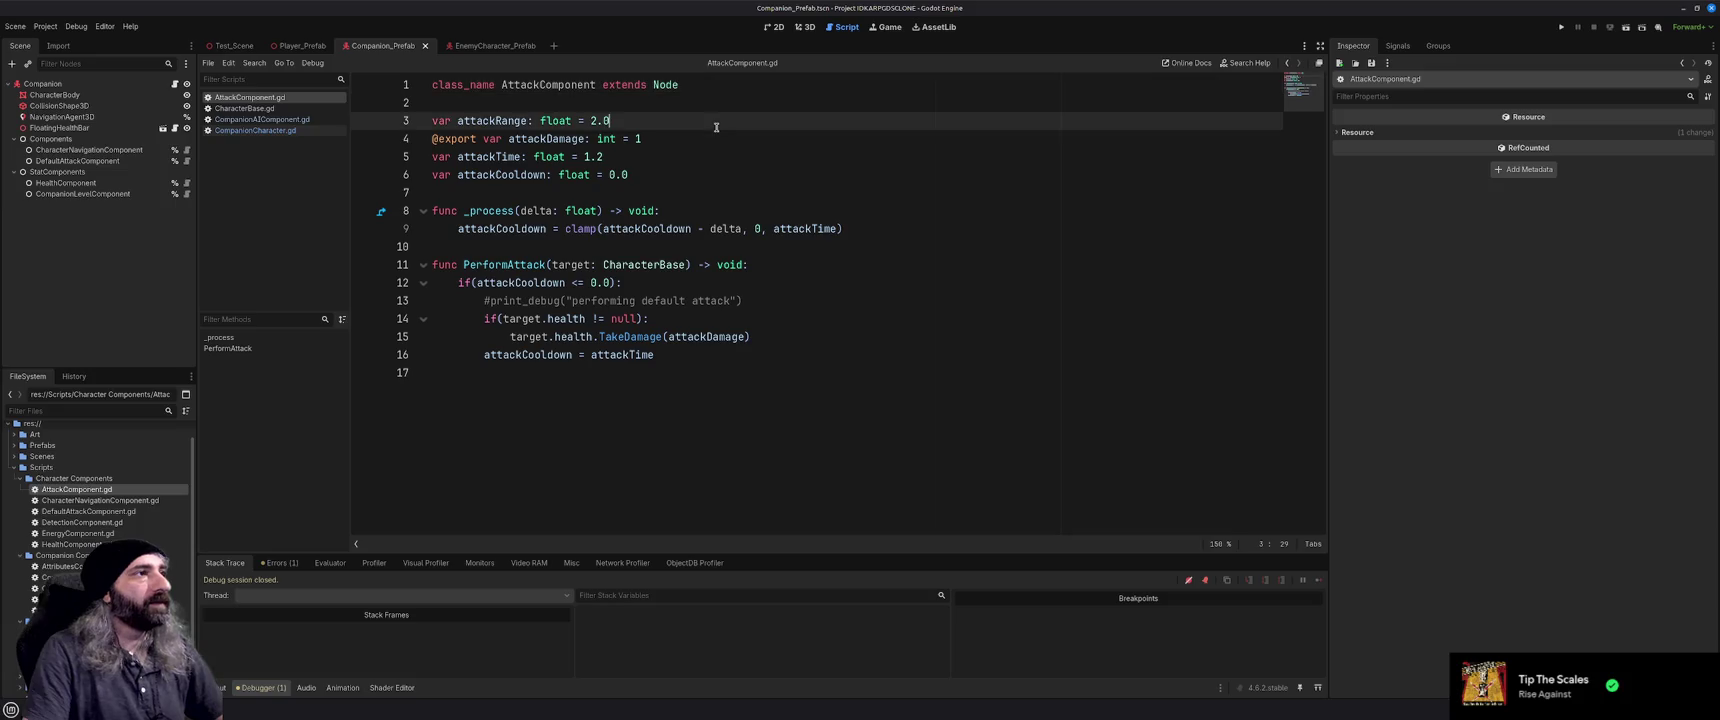
left_click(776, 196)
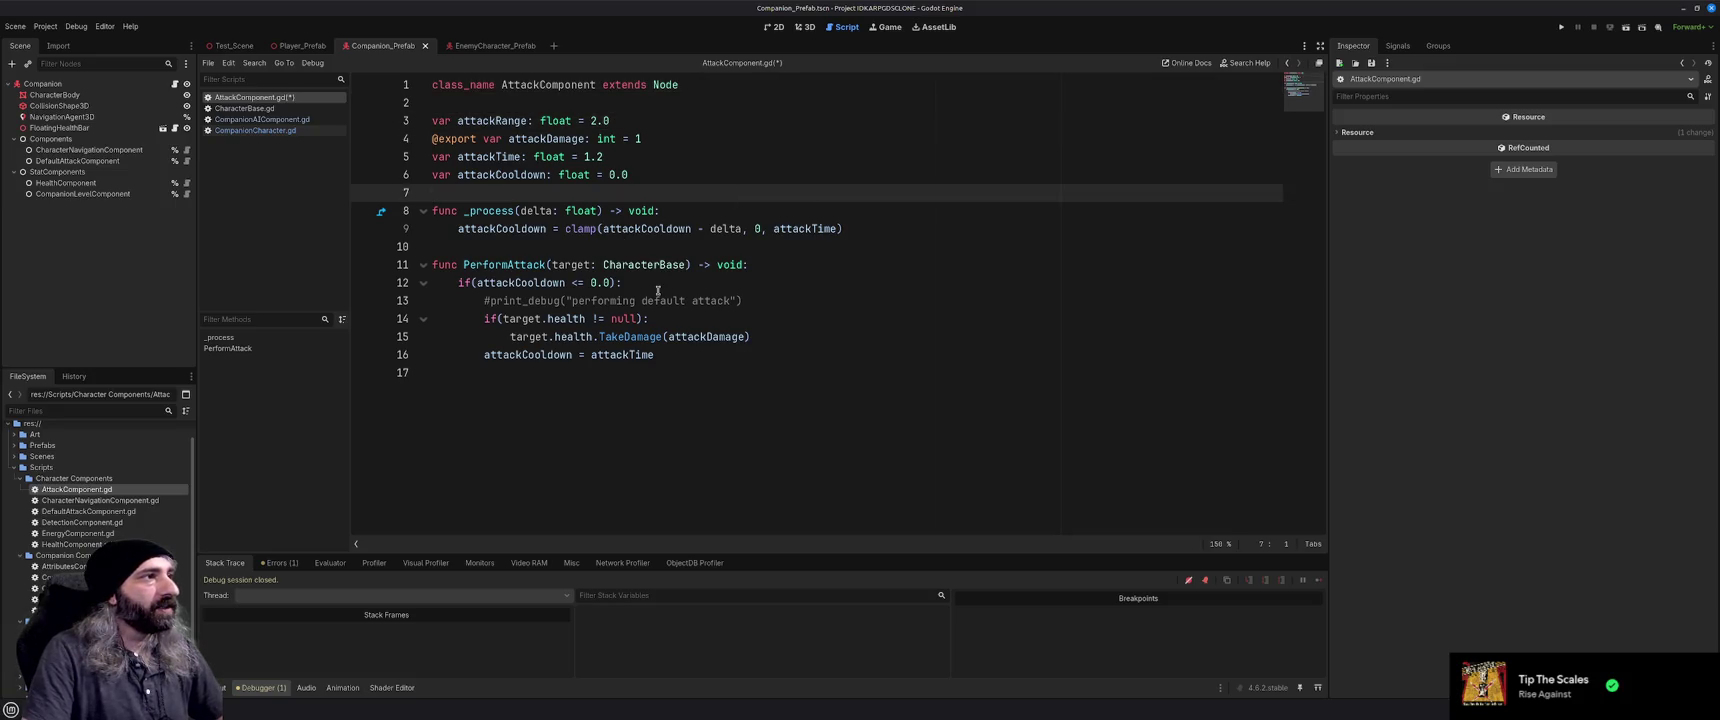
key("ctrl+s")
Select the whole CheckAttackRange function in CompanionCharacter.gd, then return to AttackComponent.gd's last line
left_click(252, 110)
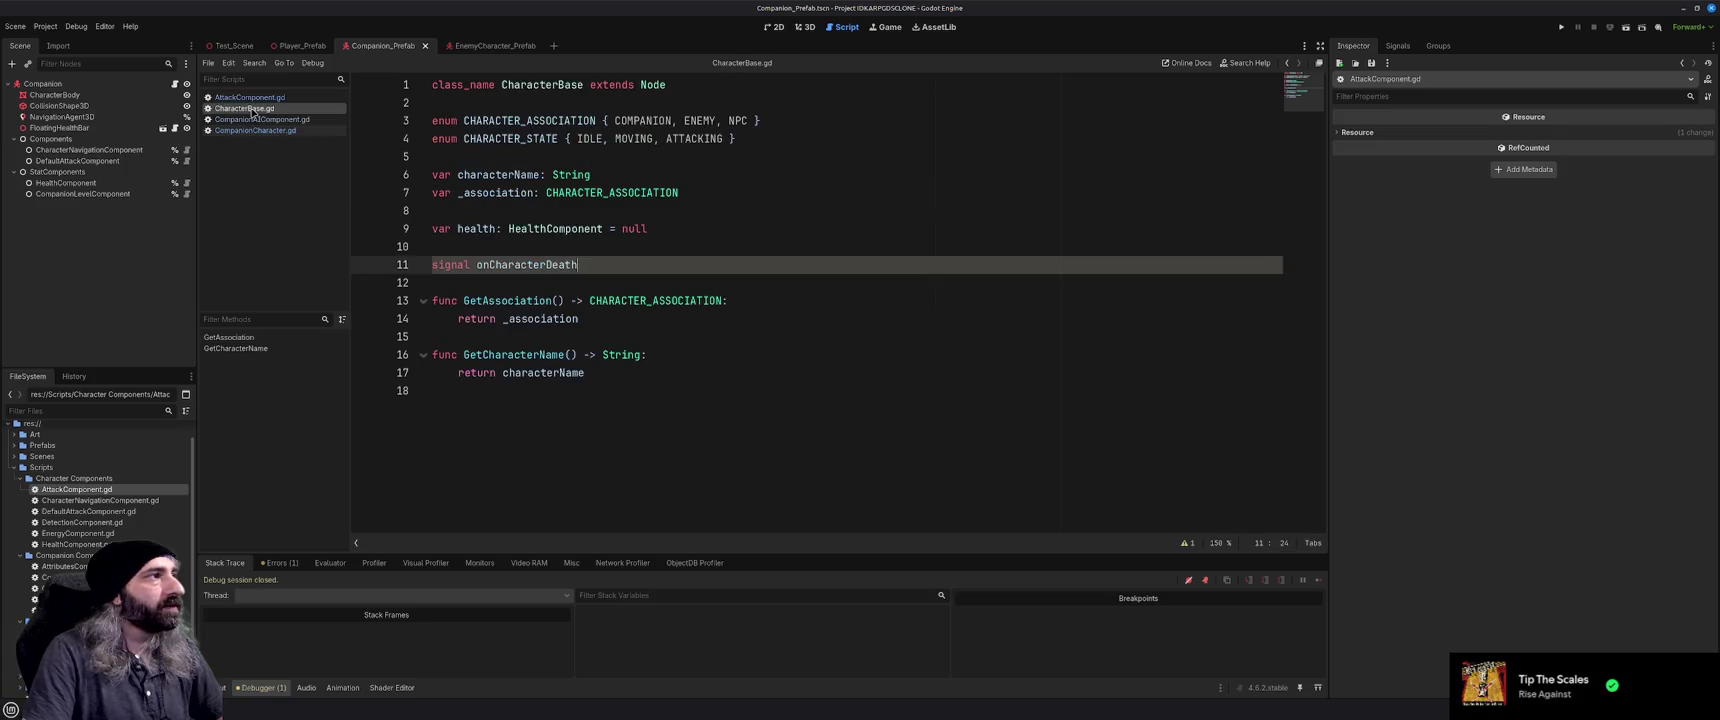
left_click(252, 120)
left_click(255, 131)
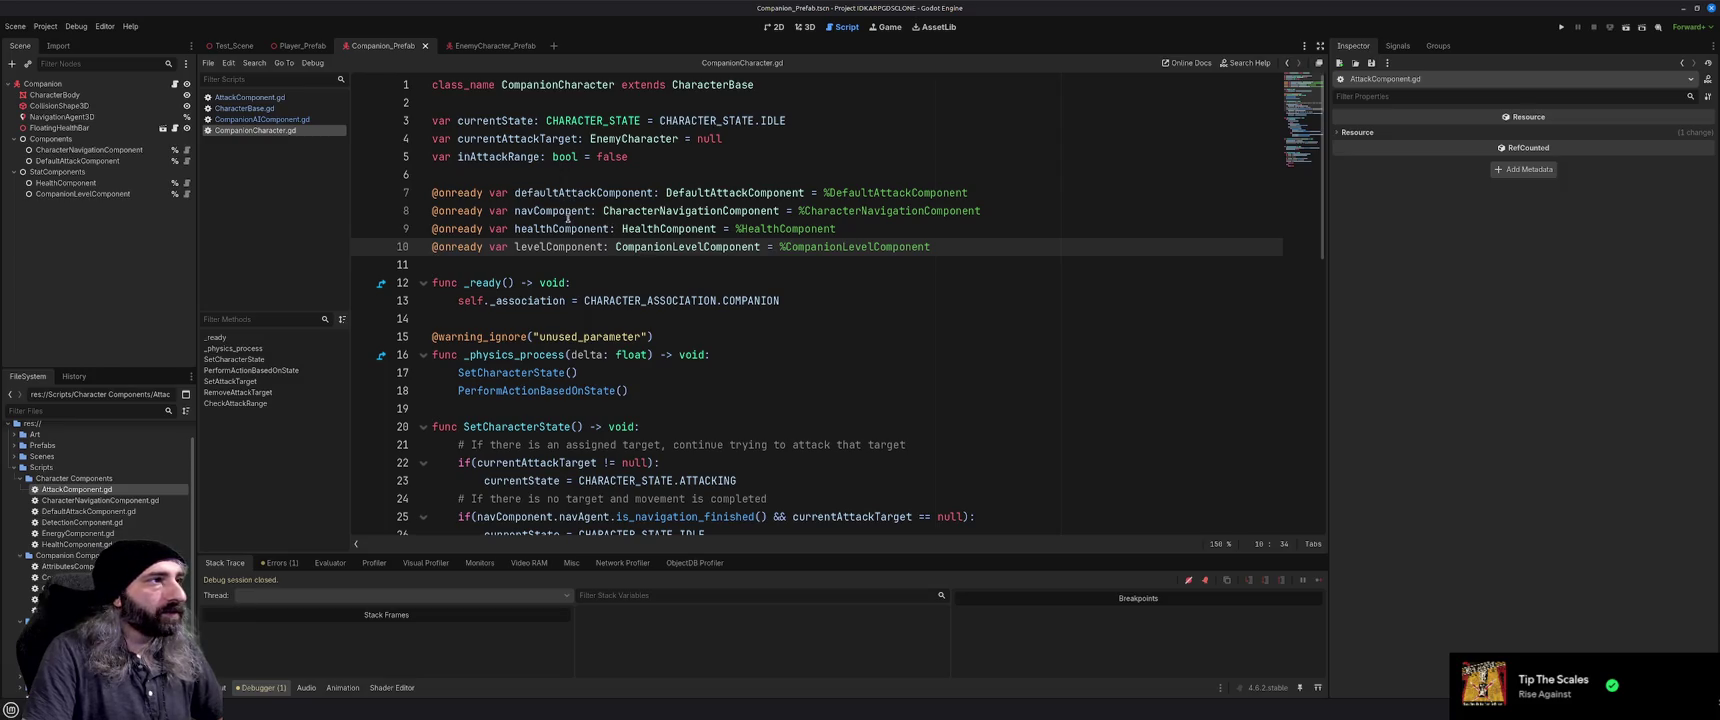
scroll(570, 235, "down", 5)
scroll(571, 240, "down", 8)
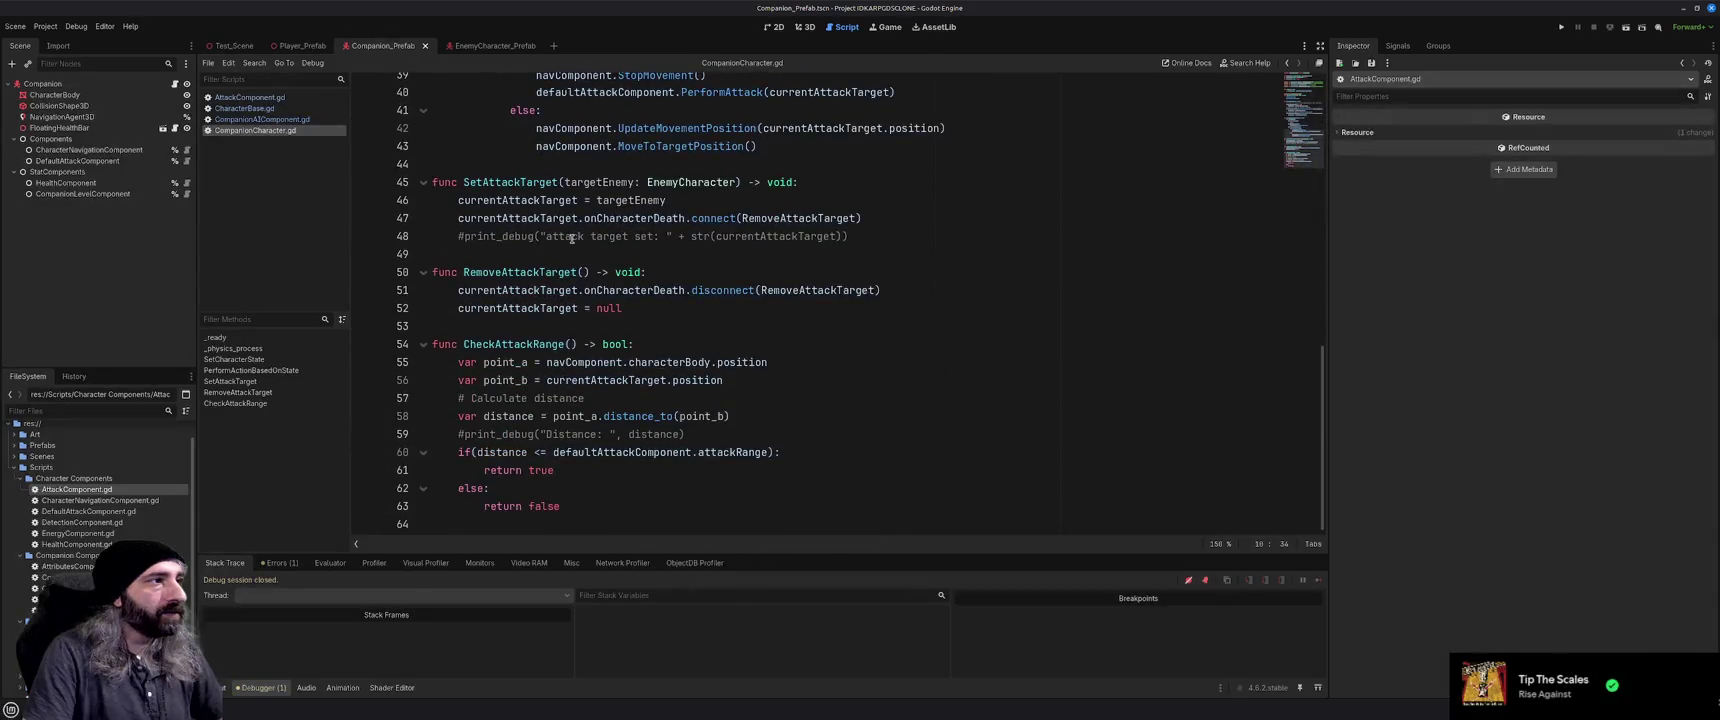
mouse_move(432, 344)
left_mouse_down()
mouse_move(620, 385)
mouse_move(702, 511)
left_mouse_up()
key("ctrl+c")
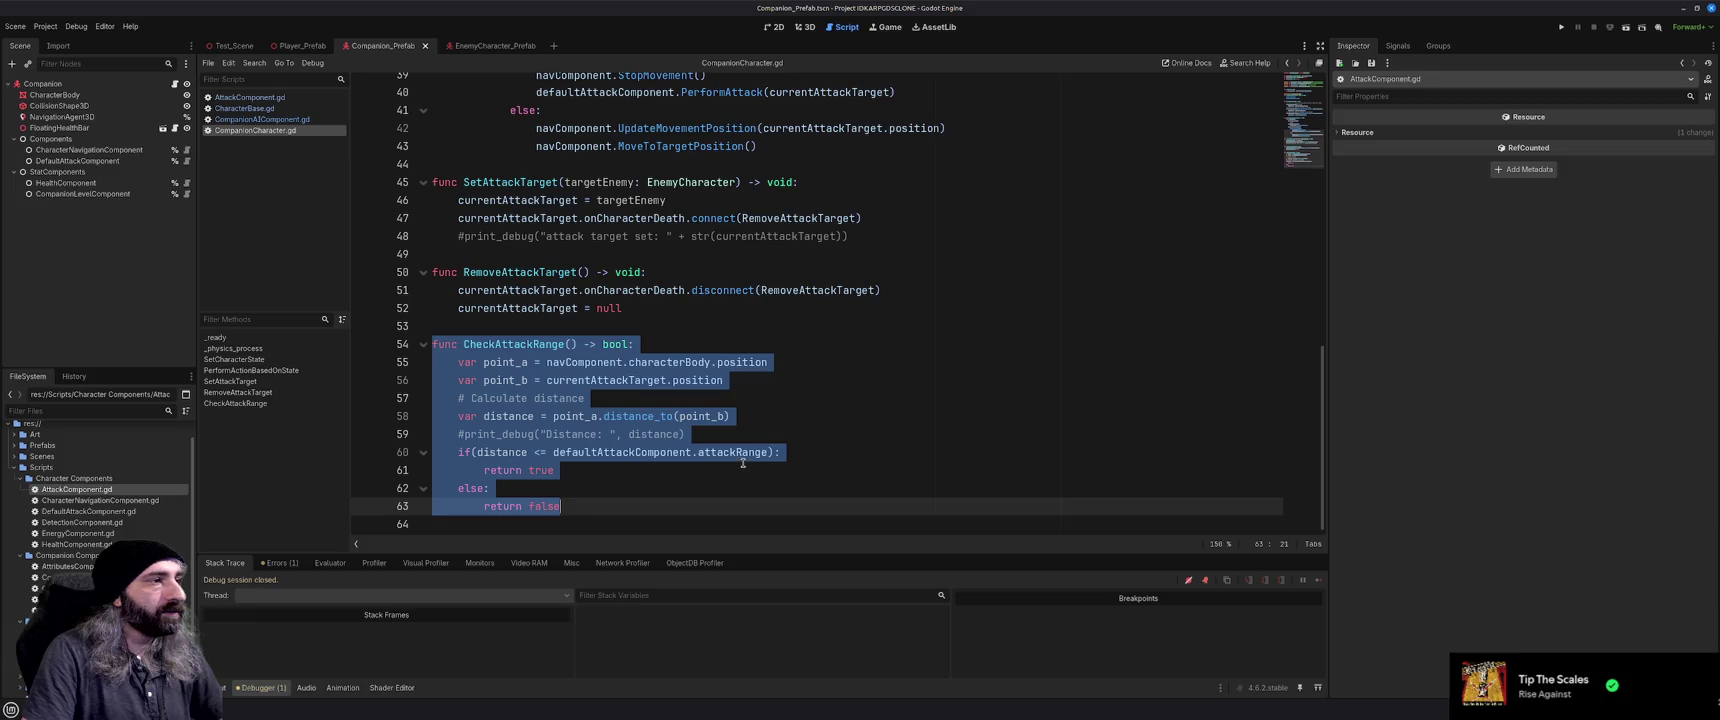
left_click(262, 97)
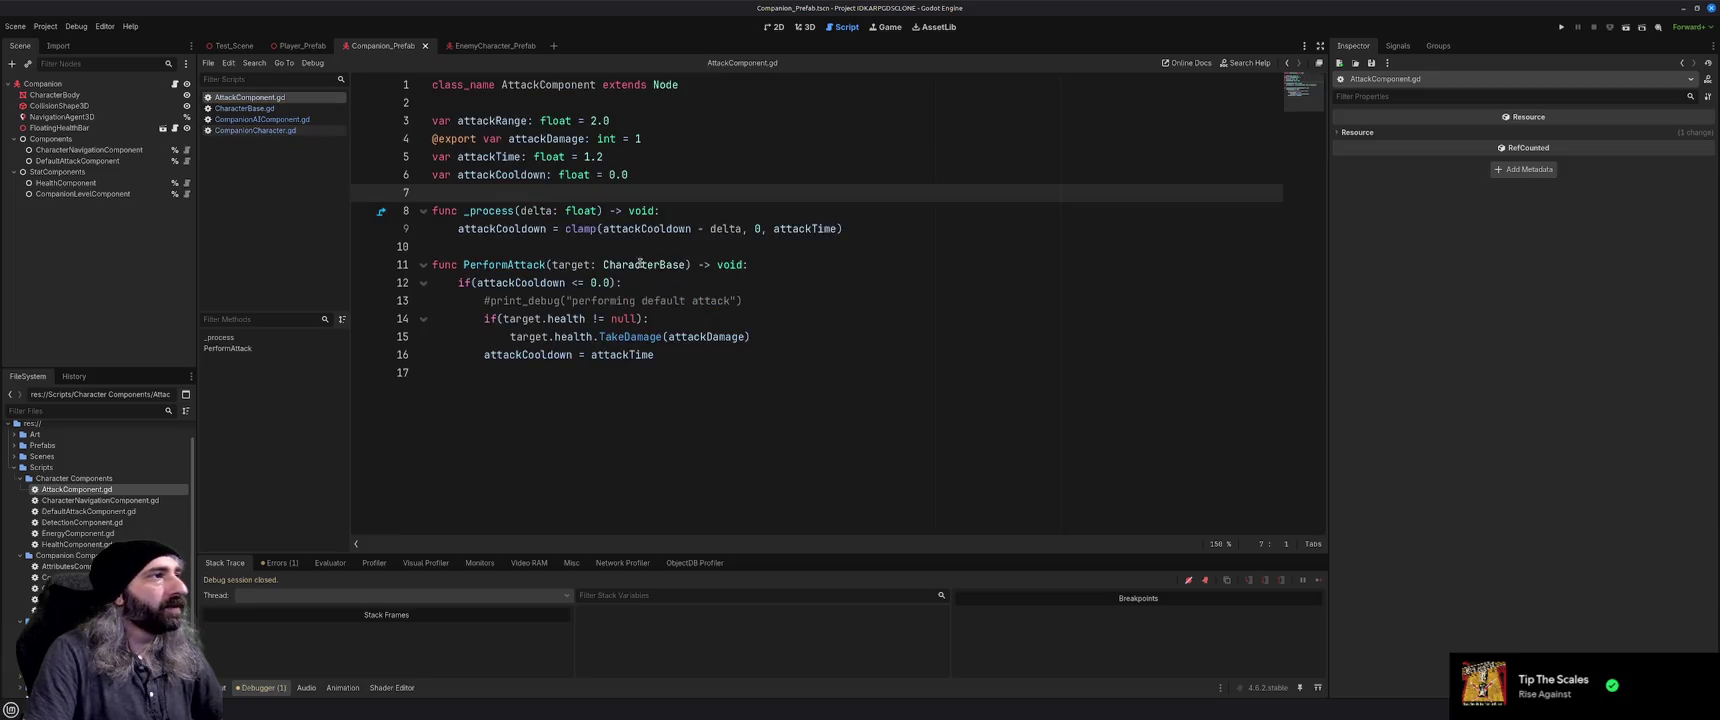
left_click(657, 380)
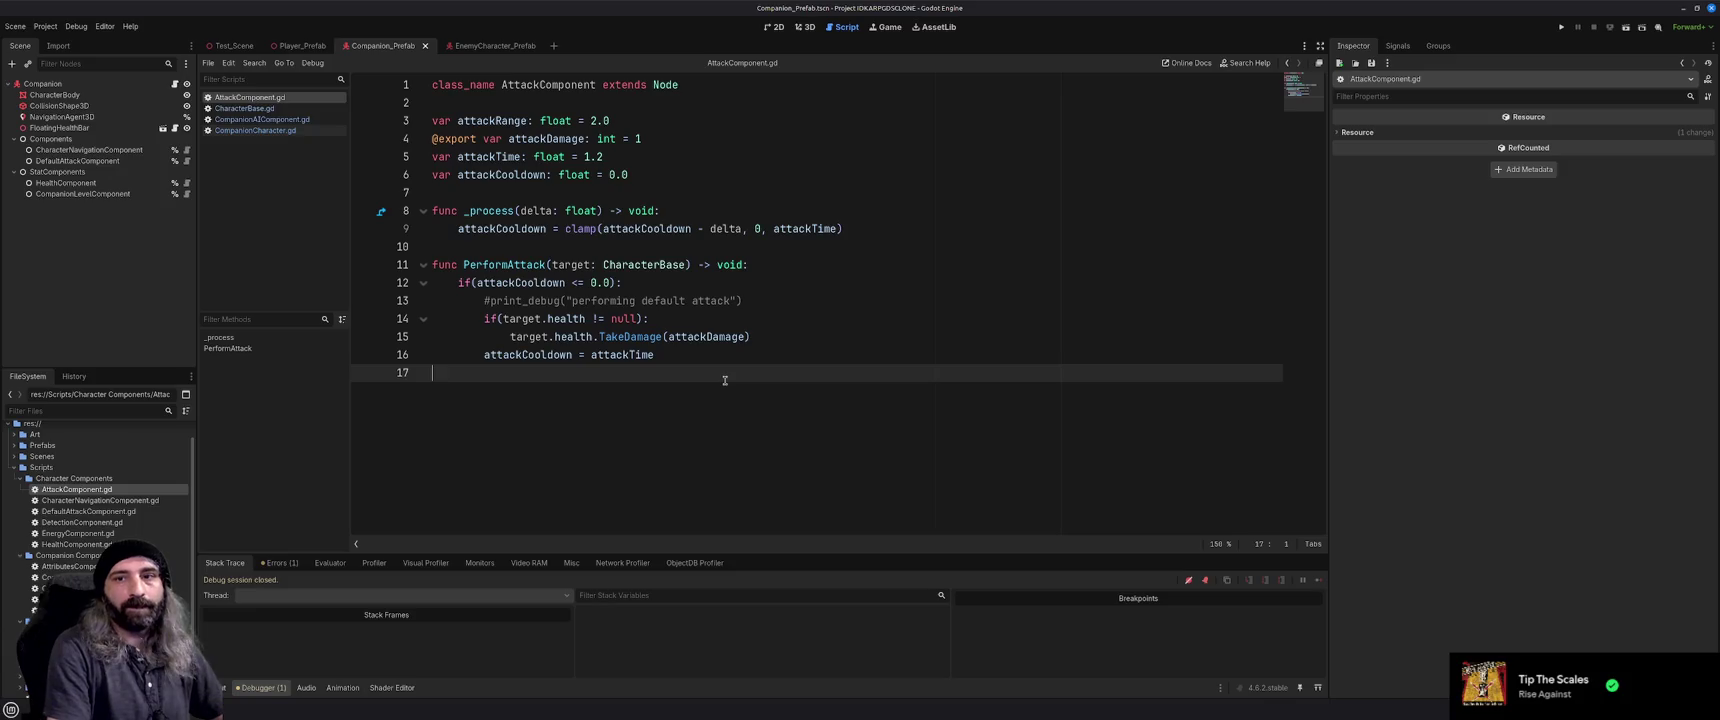
Paste the CheckAttackRange function at the end of AttackComponent.gd, below PerformAttack
key("Return")
key("ctrl+v")
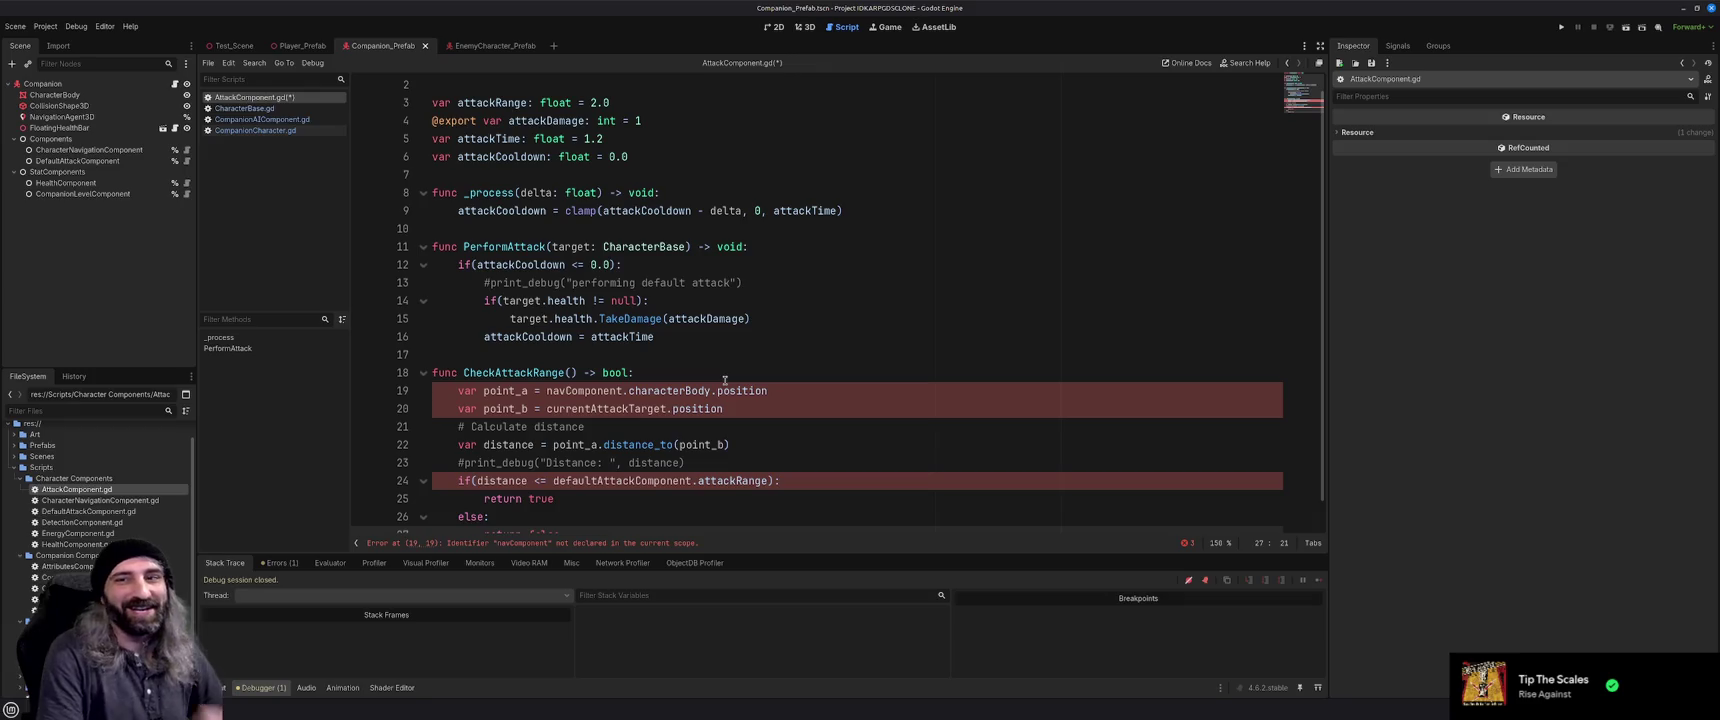
scroll(740, 385, "down", 1)
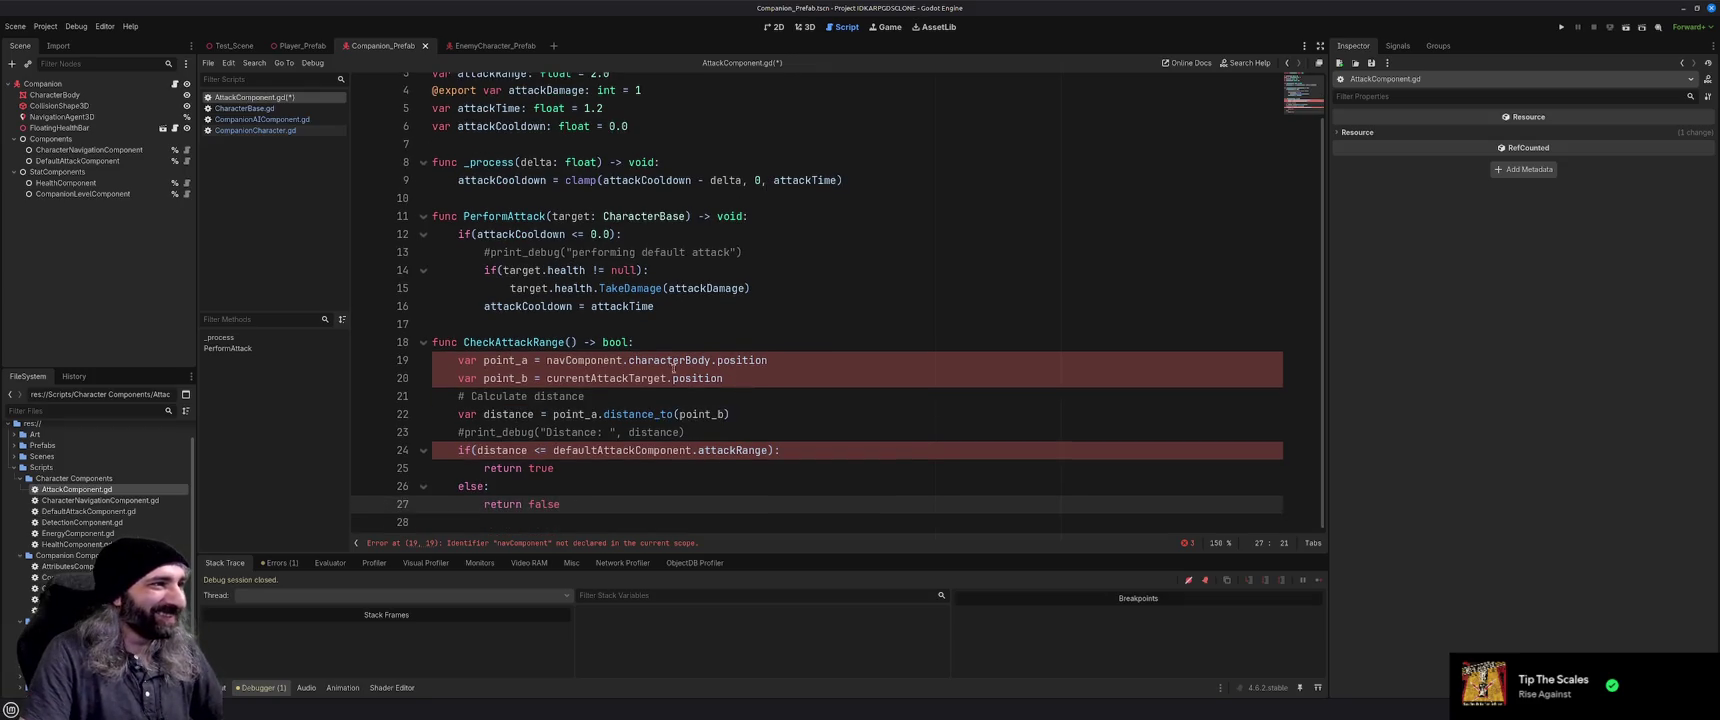
left_click(572, 342)
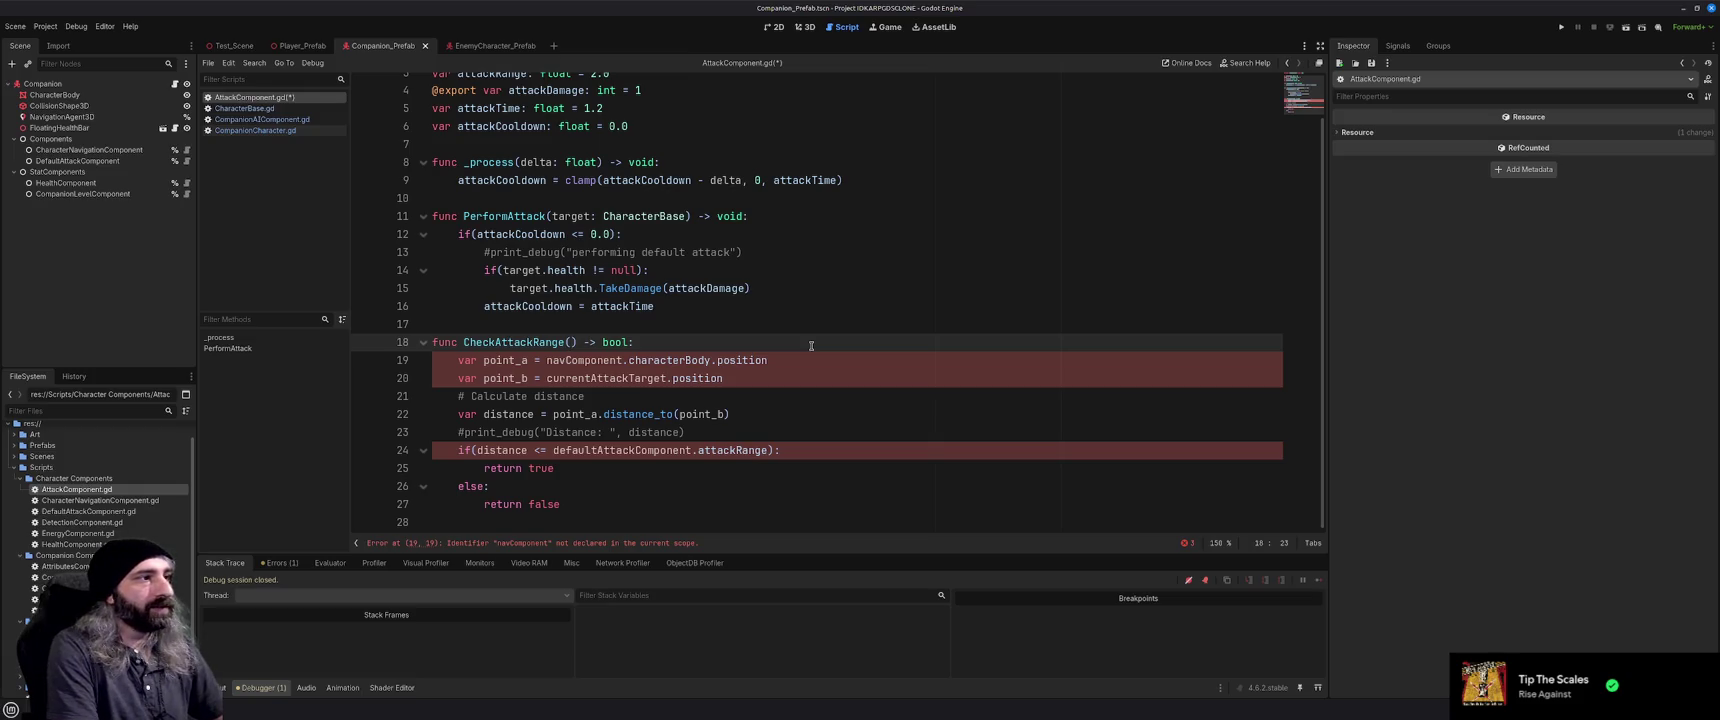
Give CheckAttackRange the parameters characterPosition: Vector3 and targetPosition: Vector3
type("character:")
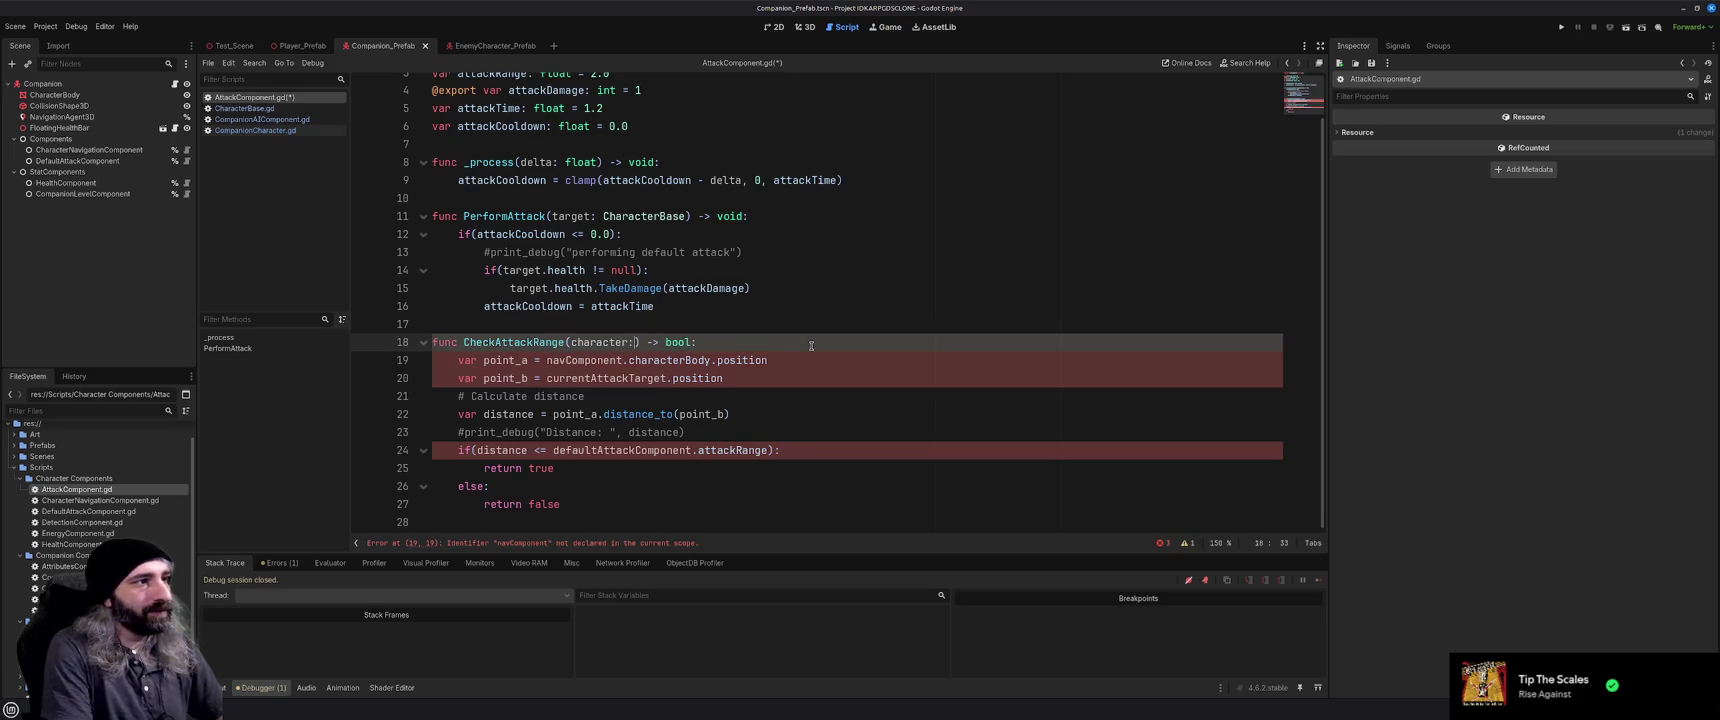
key("BackSpace")
type("Position: ")
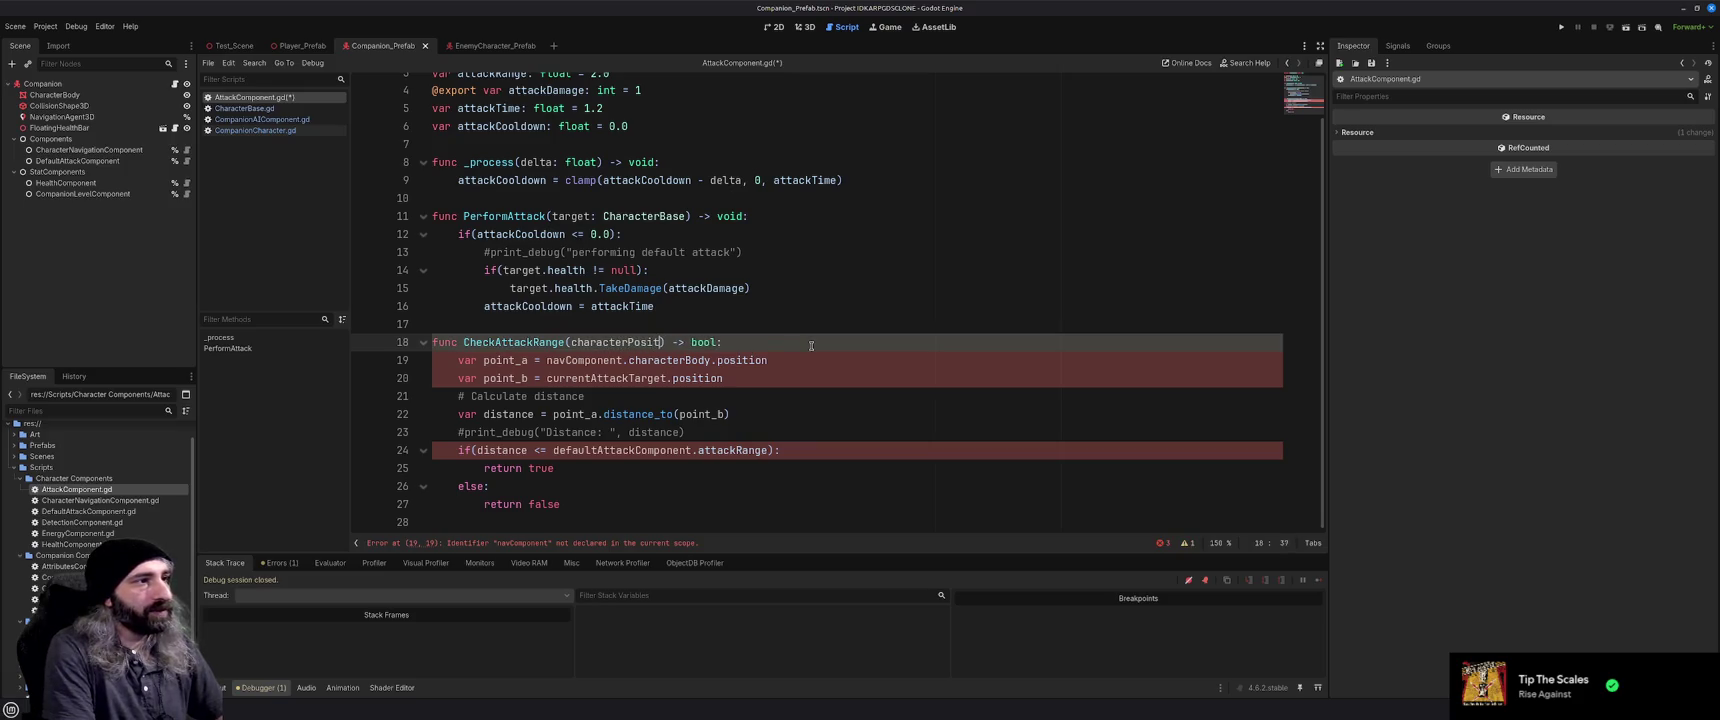
type("Vector3")
type(", ")
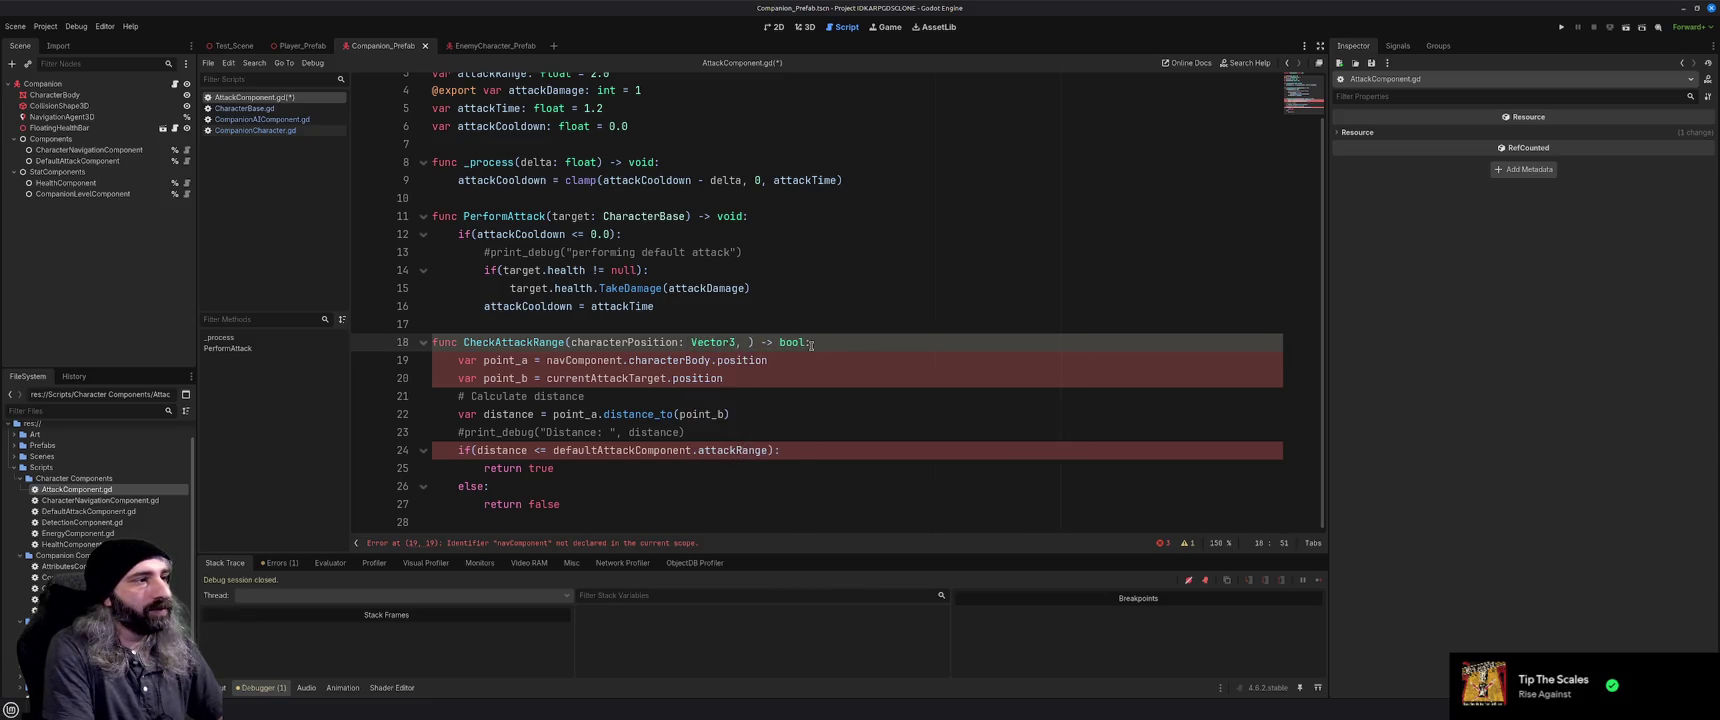
type("targetPostiion")
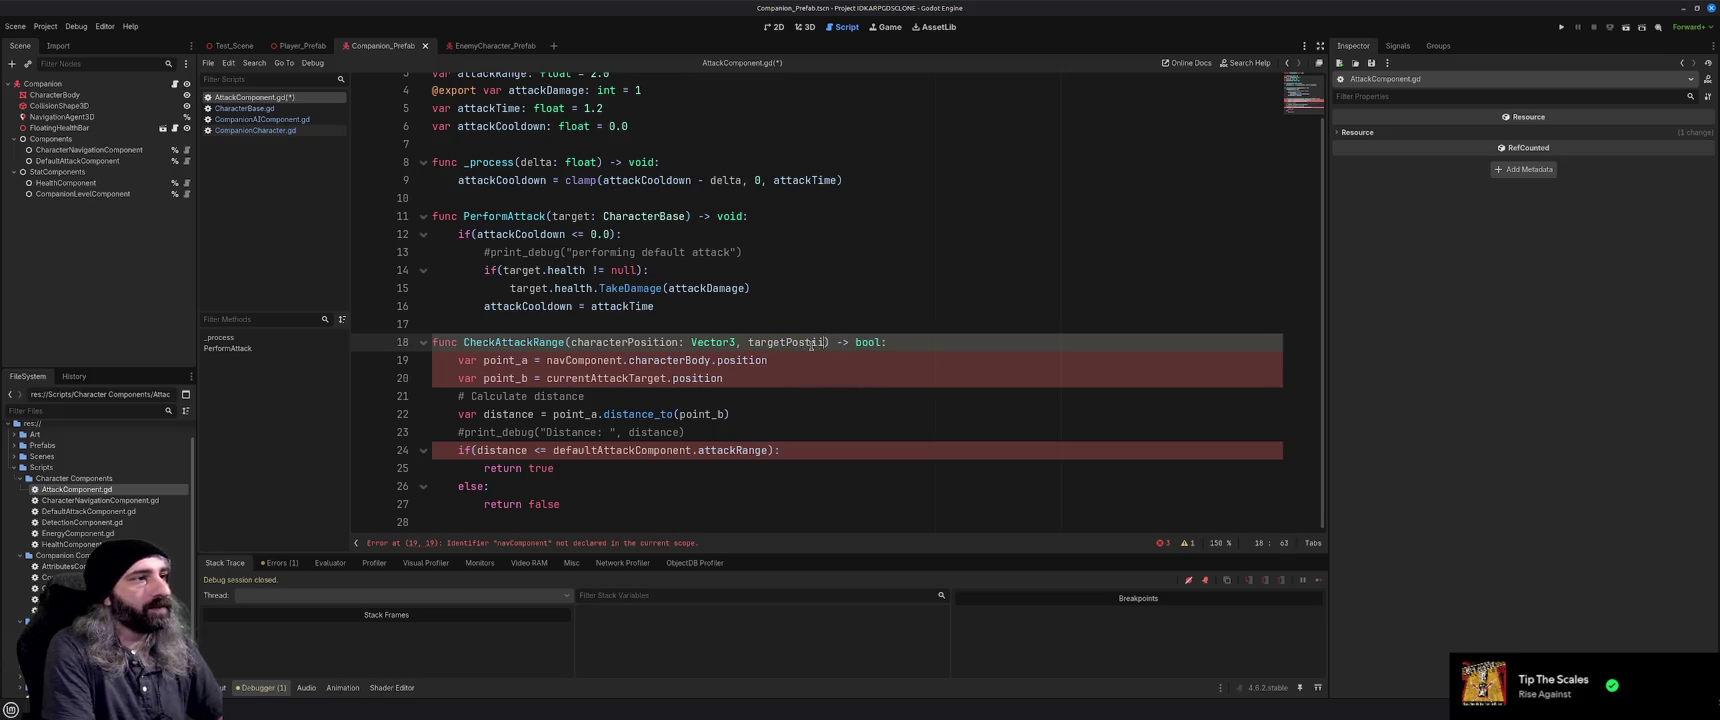
type(": Vector")
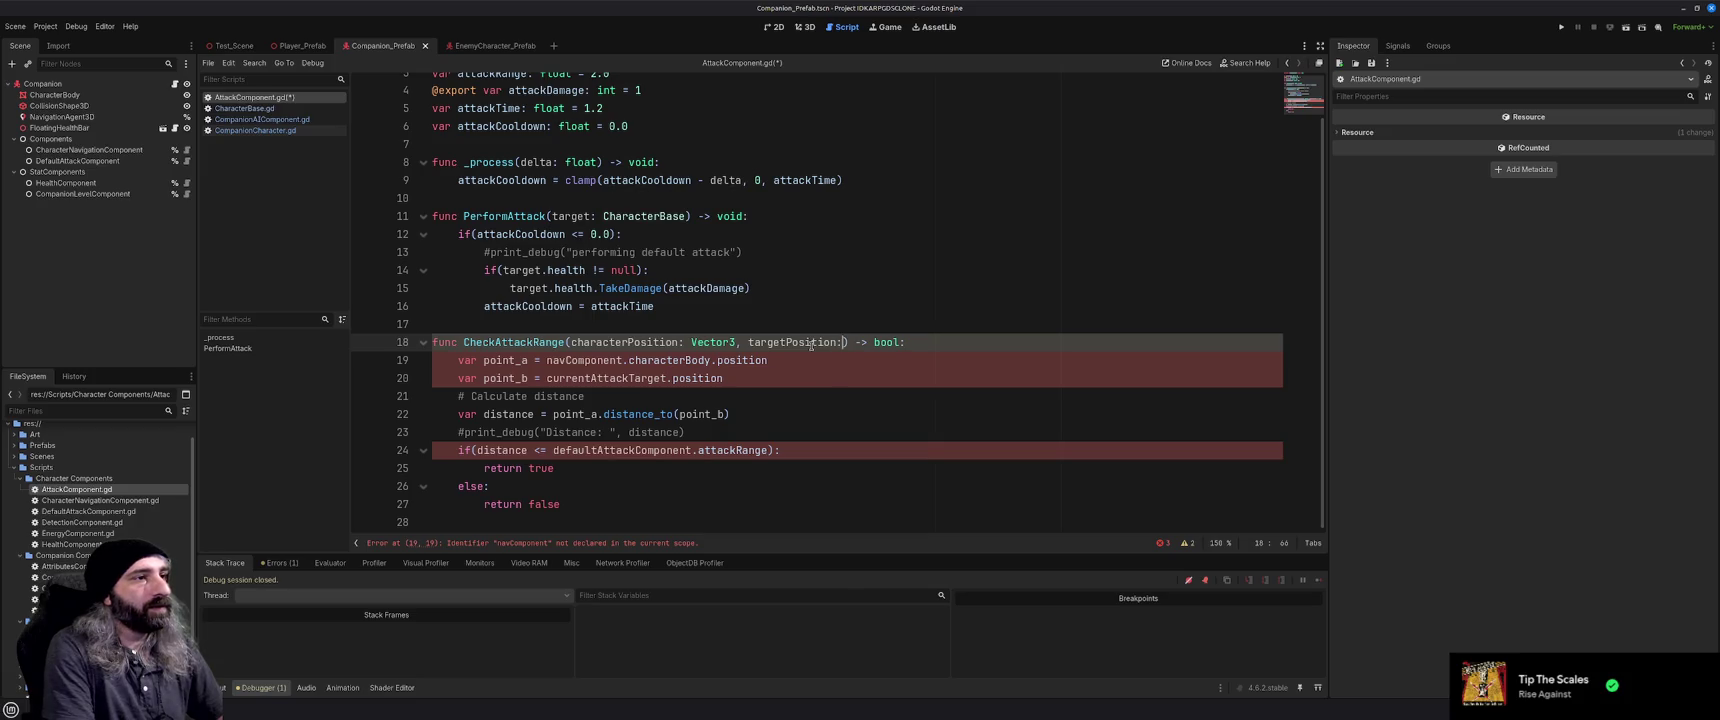
type("3")
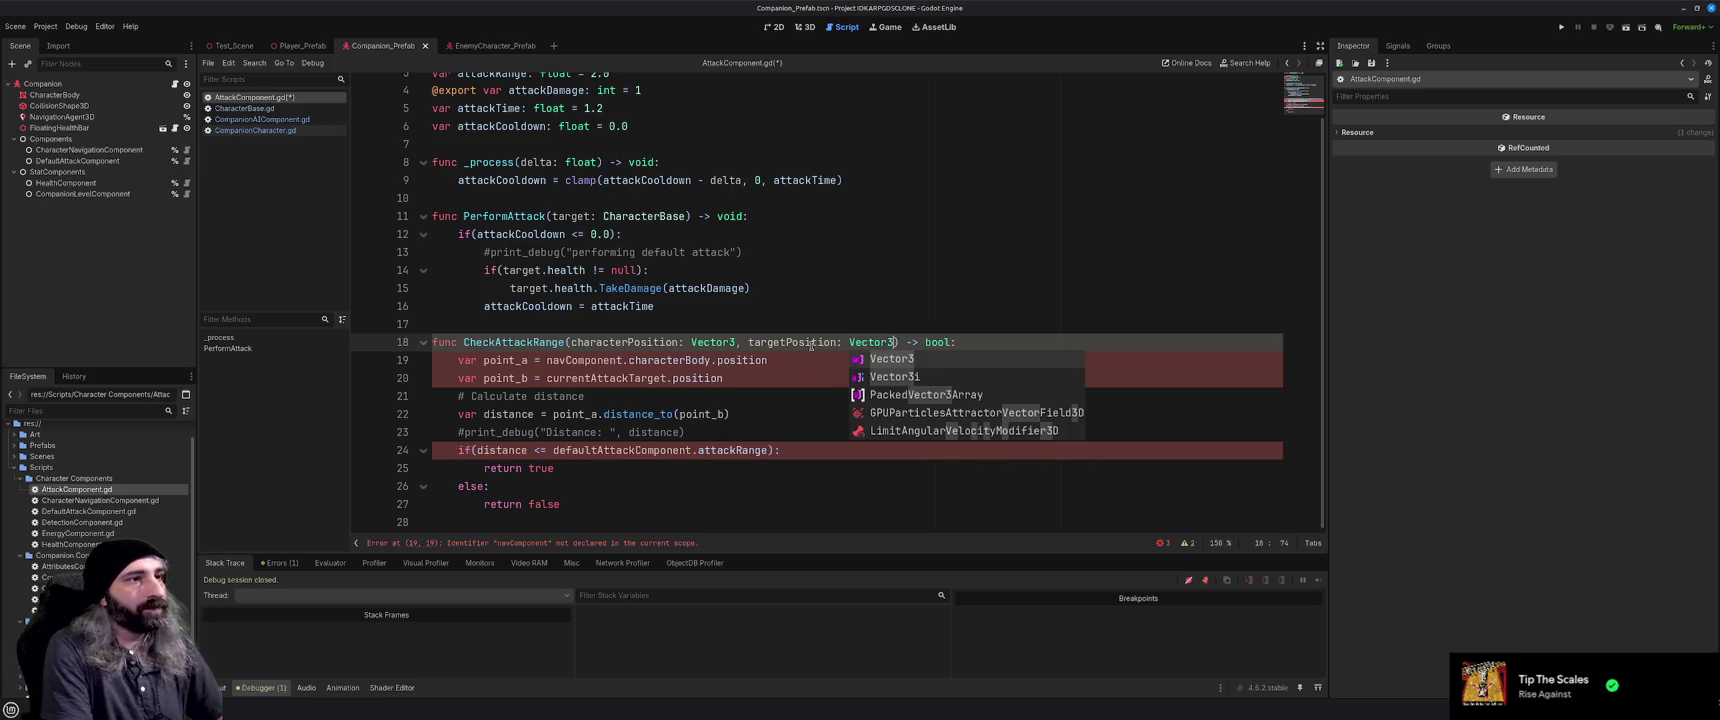
key("Escape")
Replace the old position expressions on lines 19–20 with characterPosition and targetPosition, then save
double_click(643, 342)
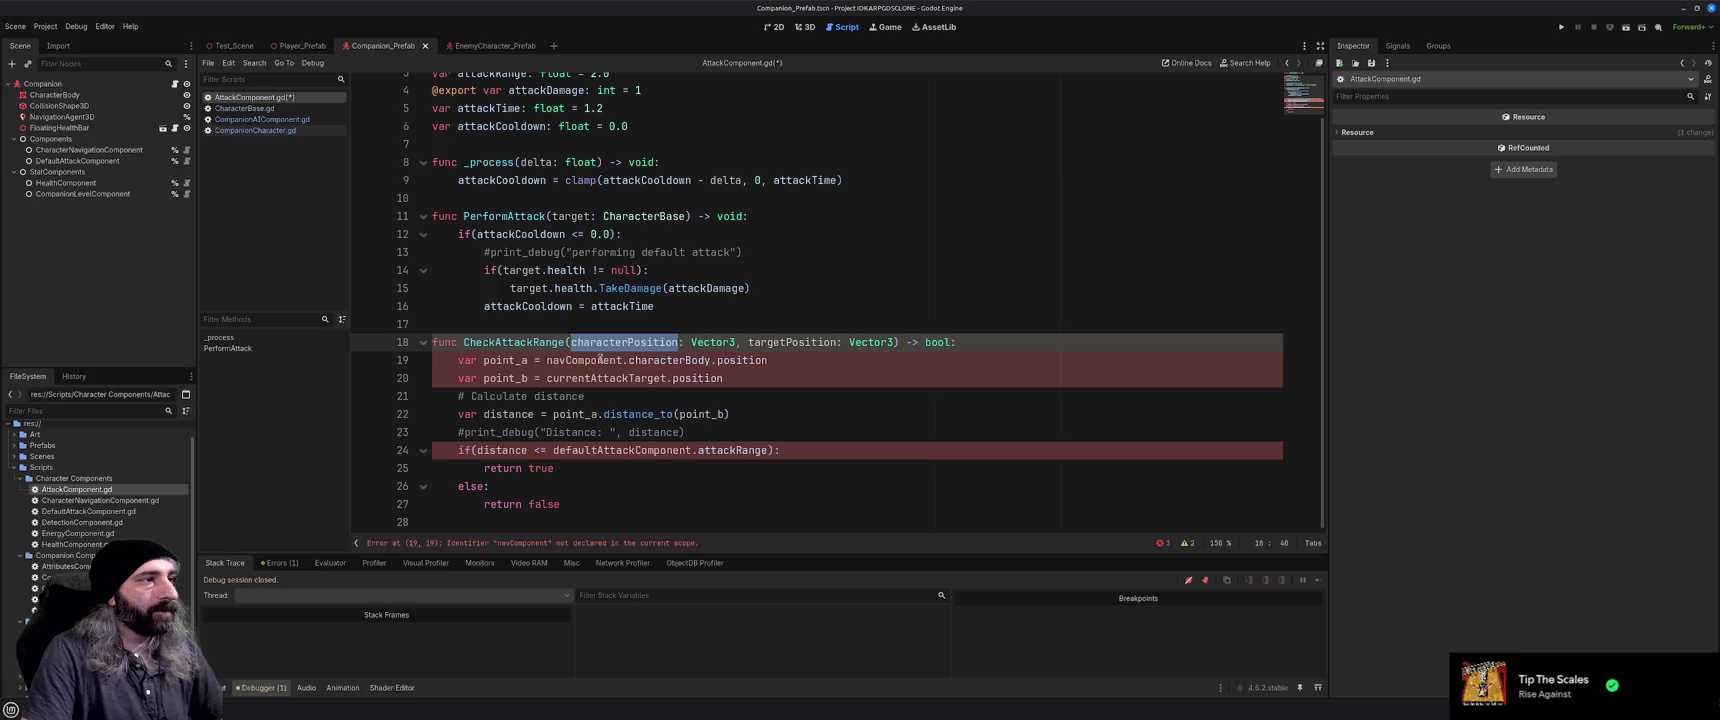
key("ctrl+c")
left_click_drag(548, 360, 769, 360)
key("ctrl+v")
double_click(781, 342)
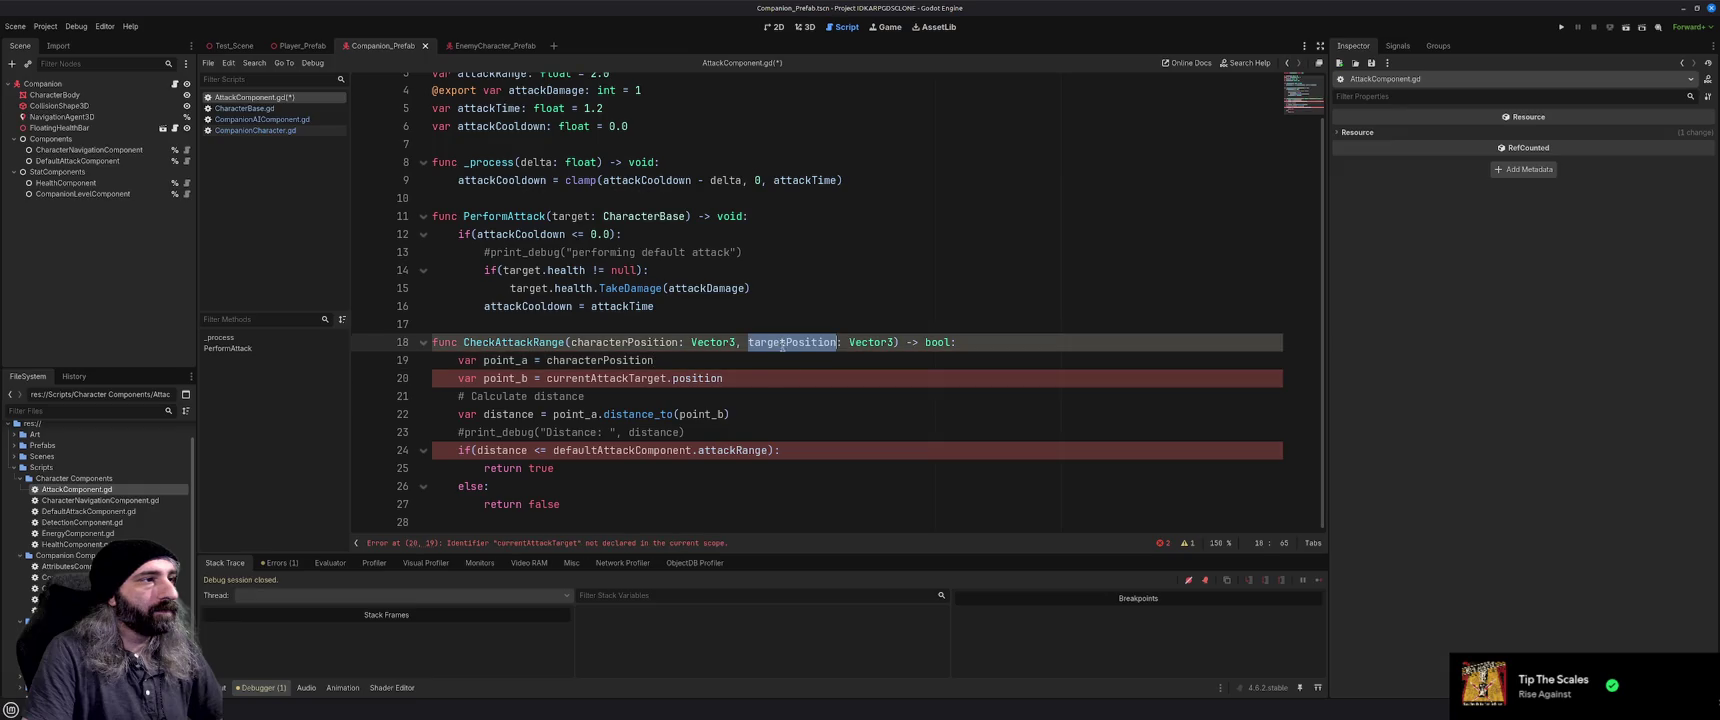
key("ctrl+c")
left_click_drag(547, 378, 725, 378)
key("ctrl+v")
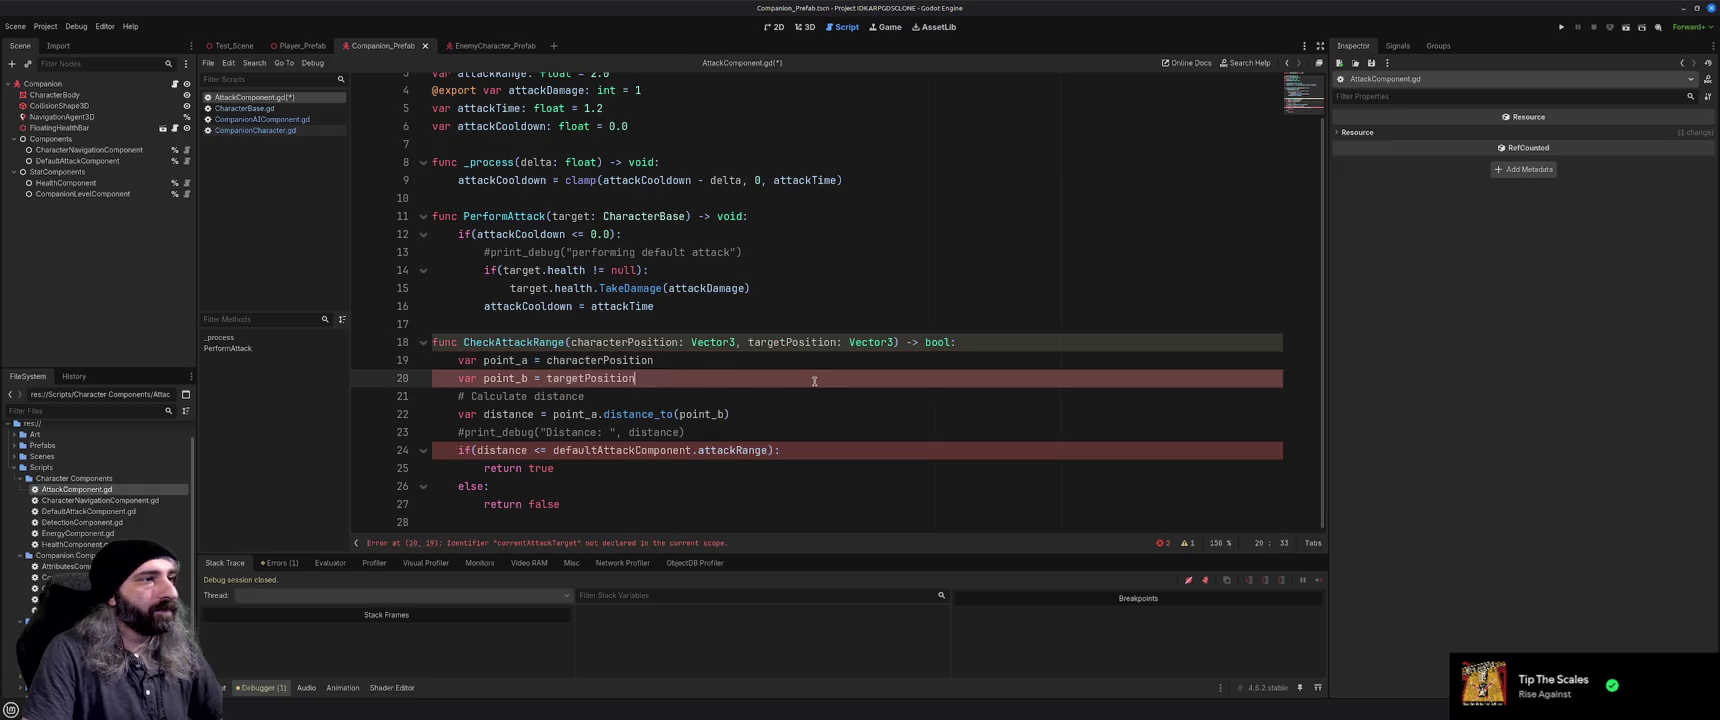
key("ctrl+s")
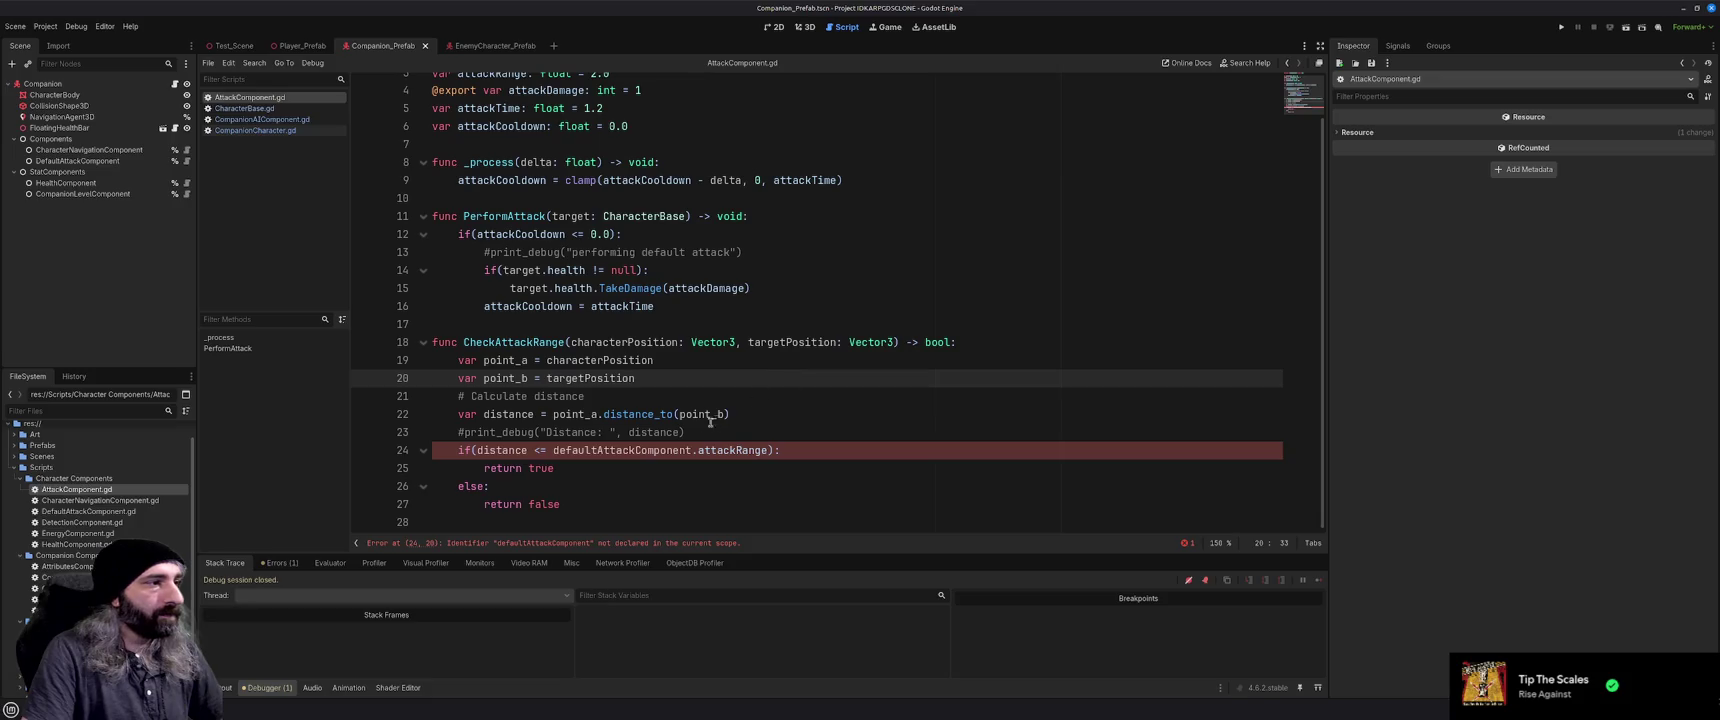
Remove the defaultAttackComponent prefix from attackRange on line 24 and save
double_click(684, 450)
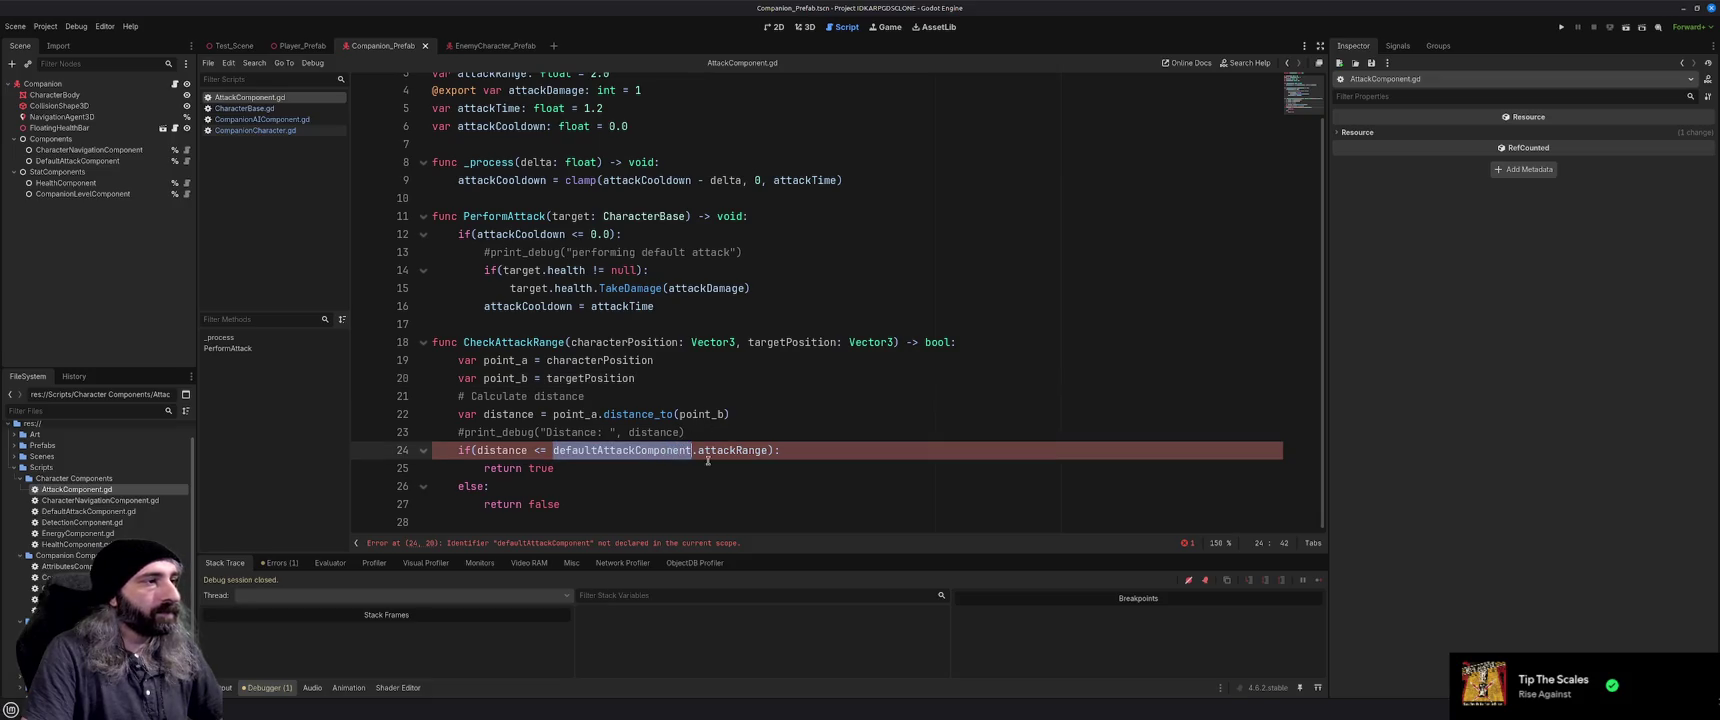
key("Delete")
key("Delete")
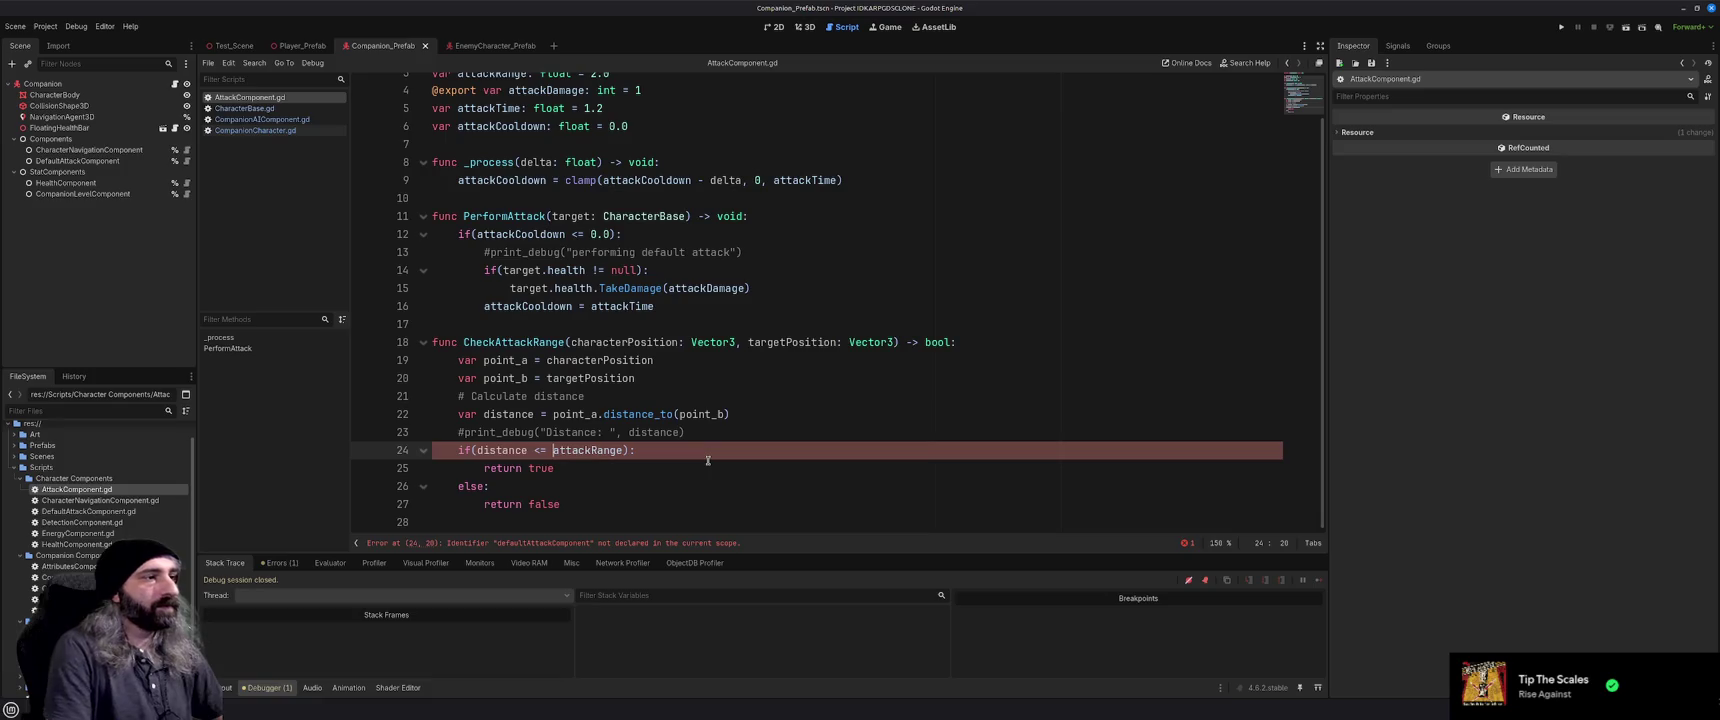
left_click(708, 461)
key("ctrl+s")
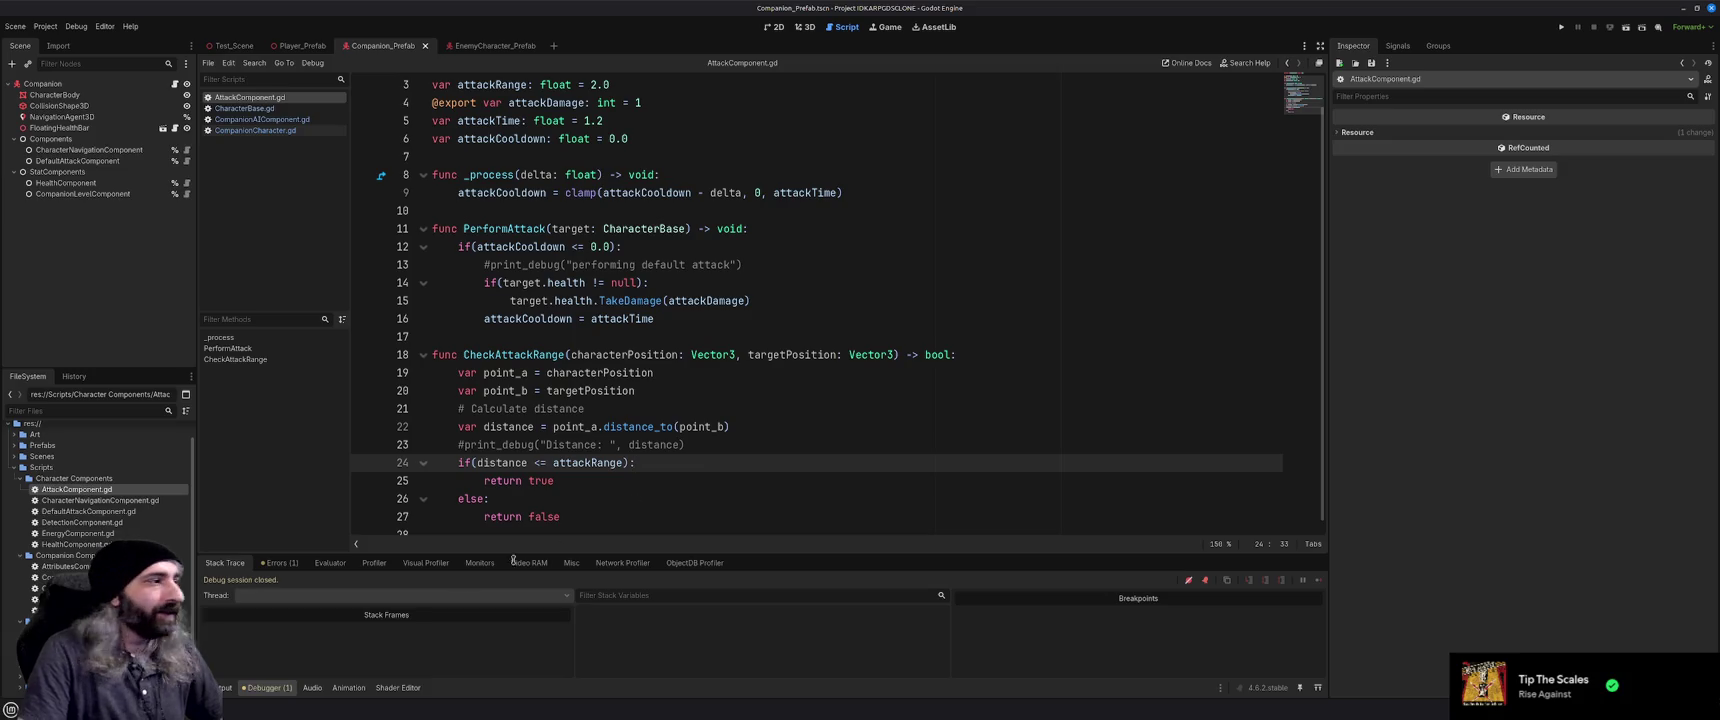
Switch to the web browser and open a new empty tab
key("alt+Tab")
left_click(1643, 12)
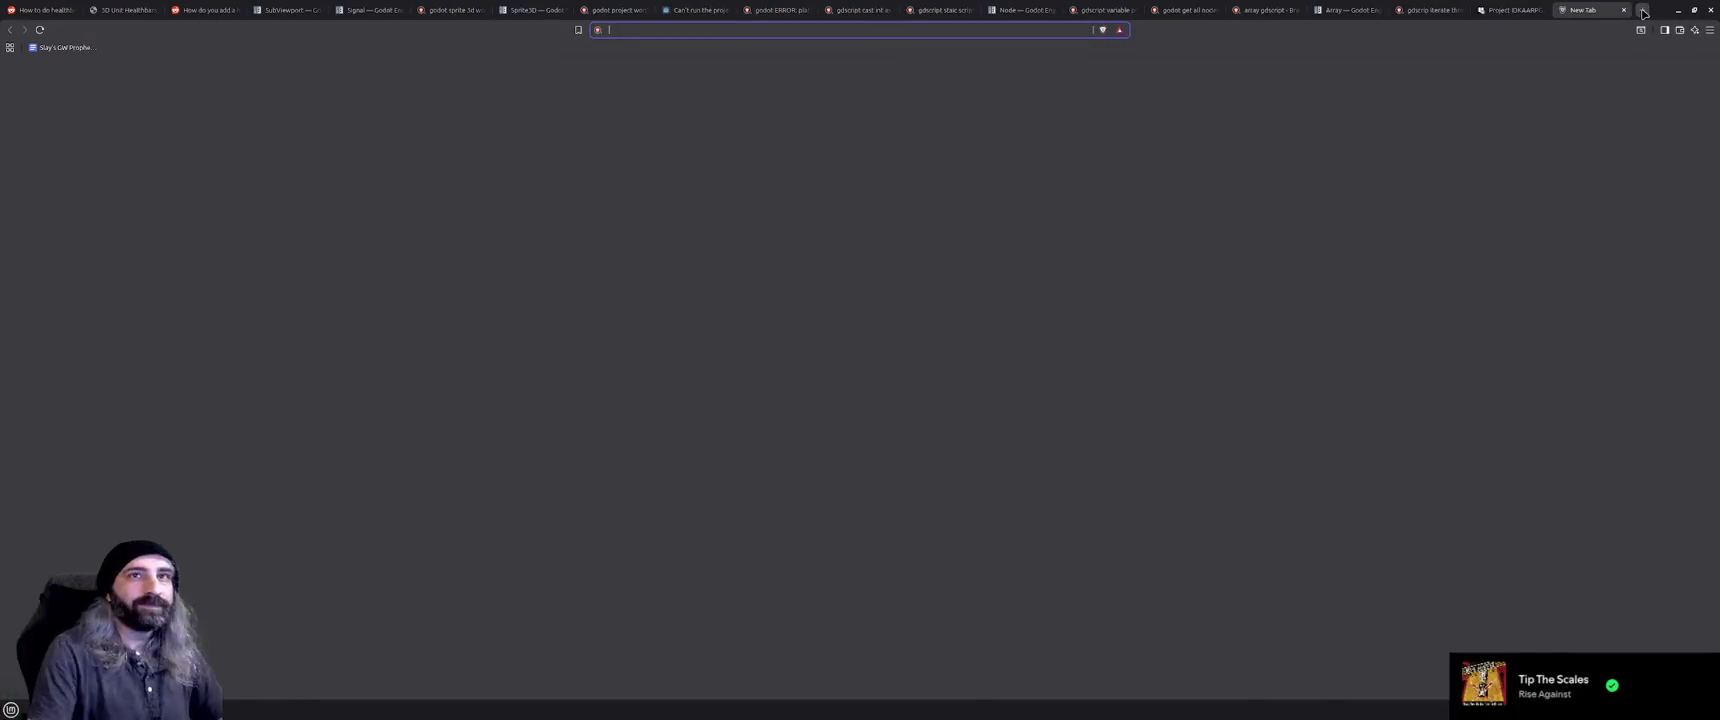
Search 'portable ac' and preview several image results, including Dreo and Black+Decker units
type("portable ac")
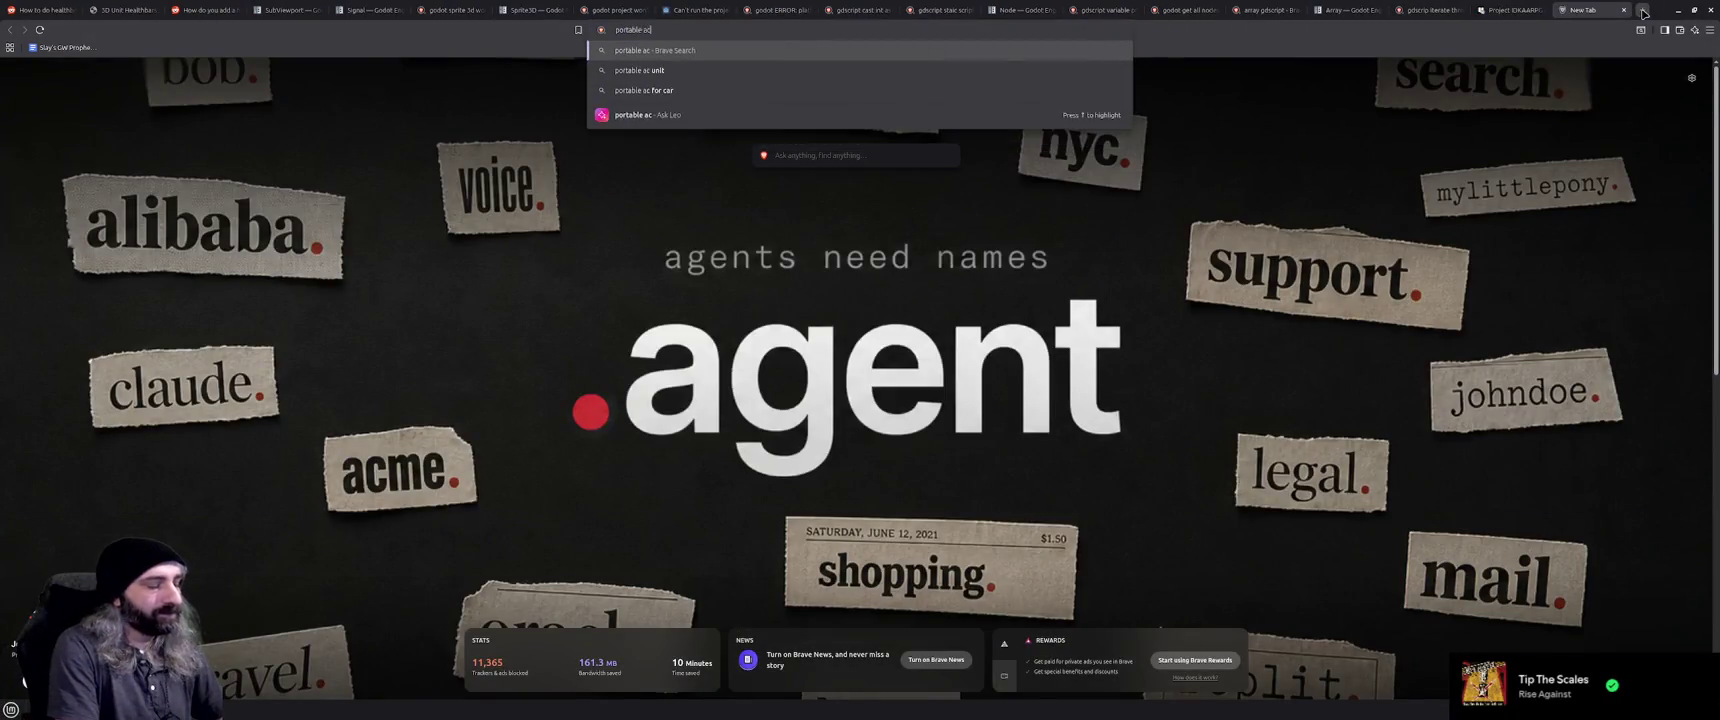
key("Return")
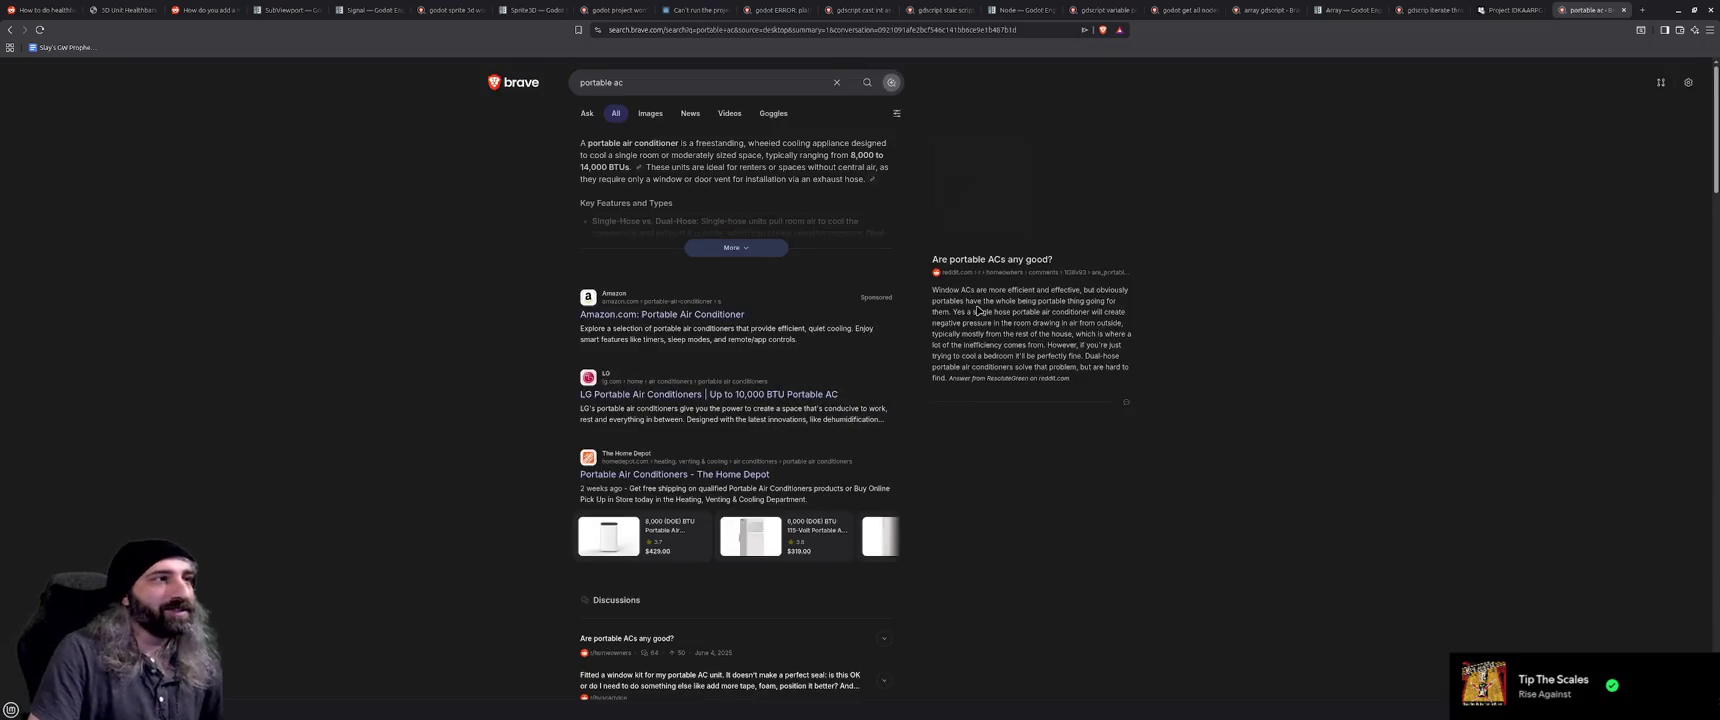
left_click(648, 117)
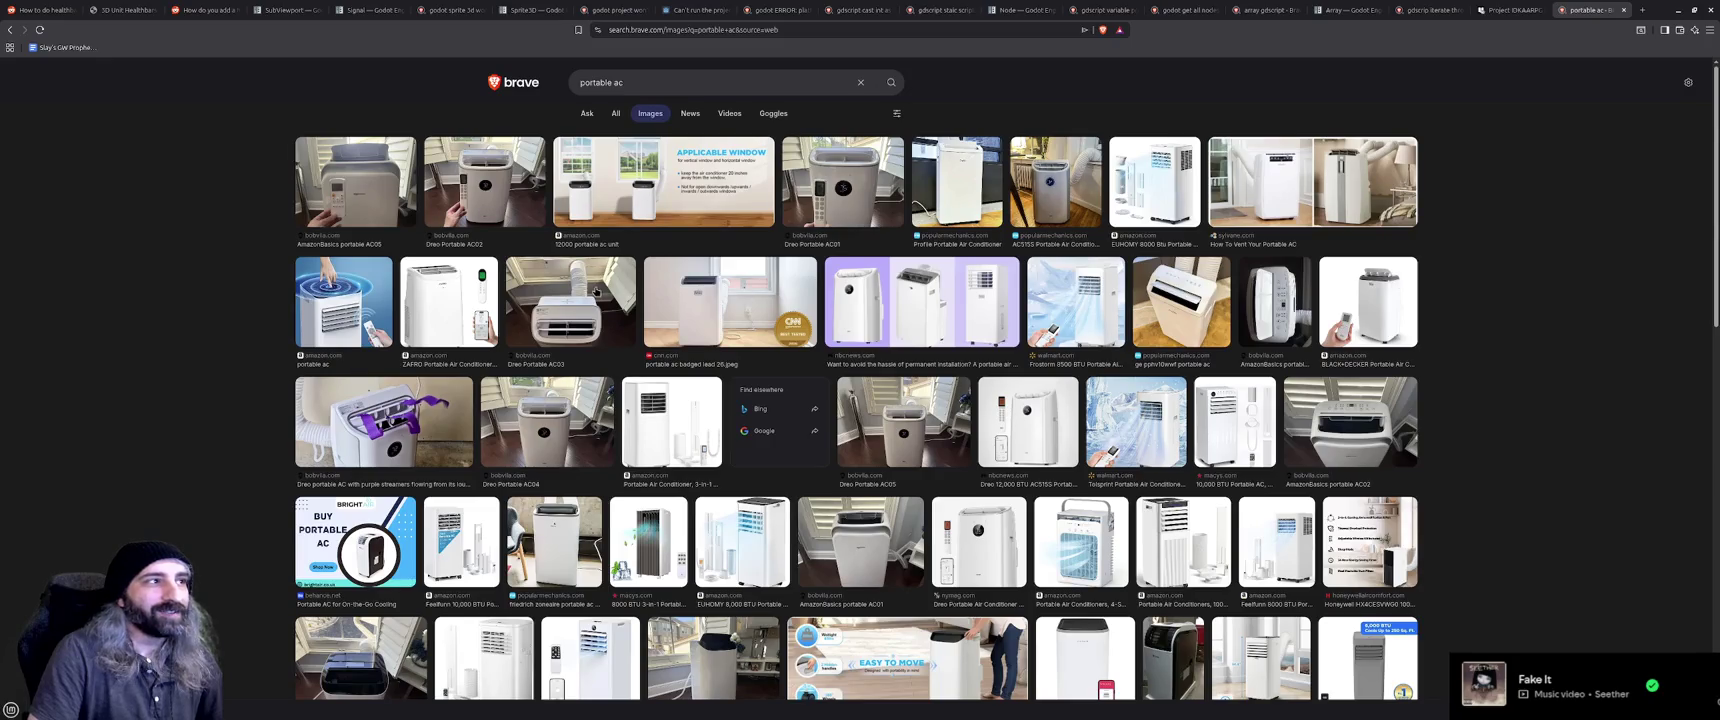
left_click(595, 291)
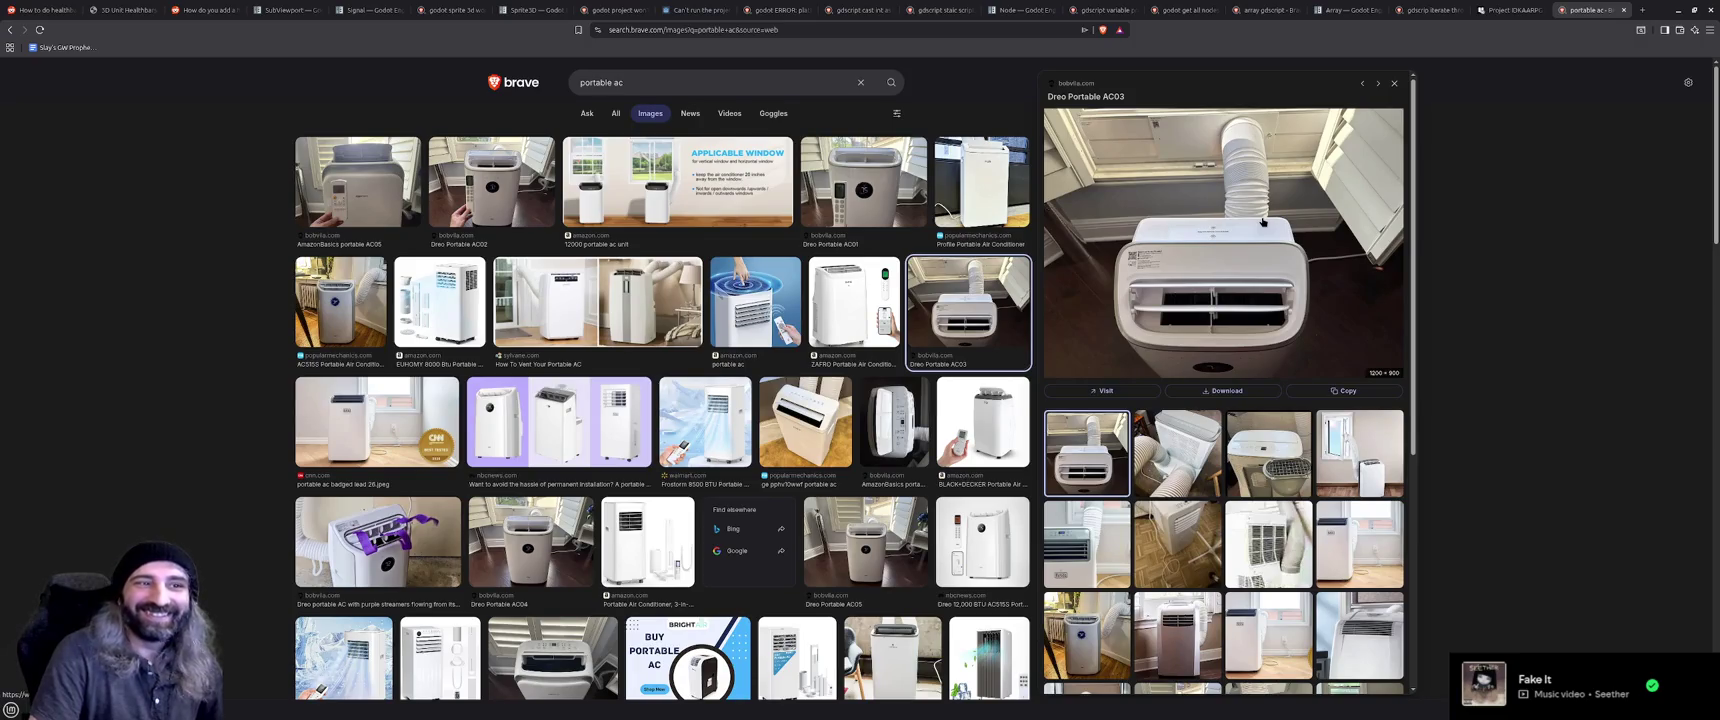
left_click(1360, 534)
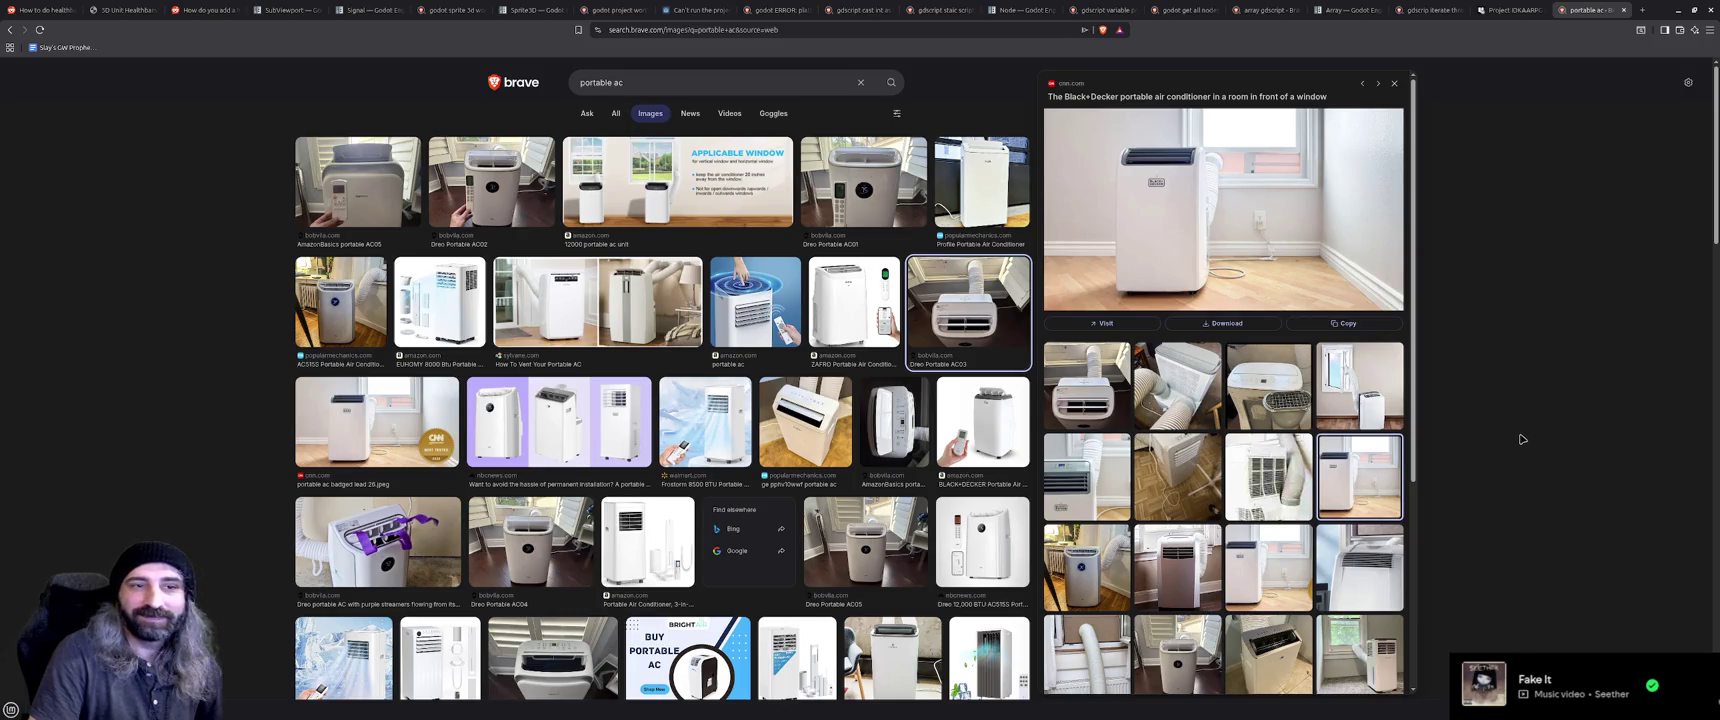
key("Down")
key("Down")
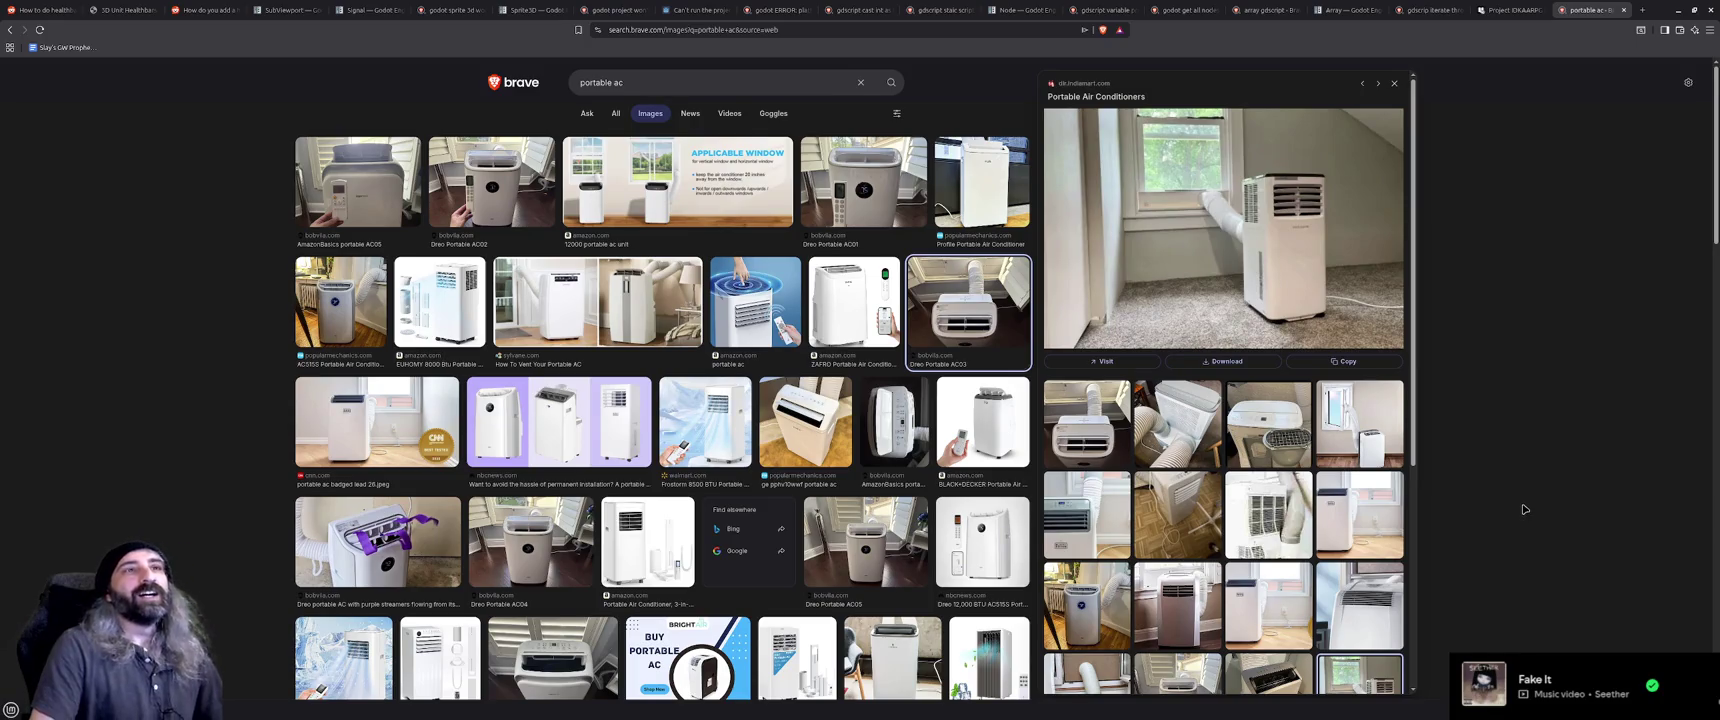
left_click(1384, 432)
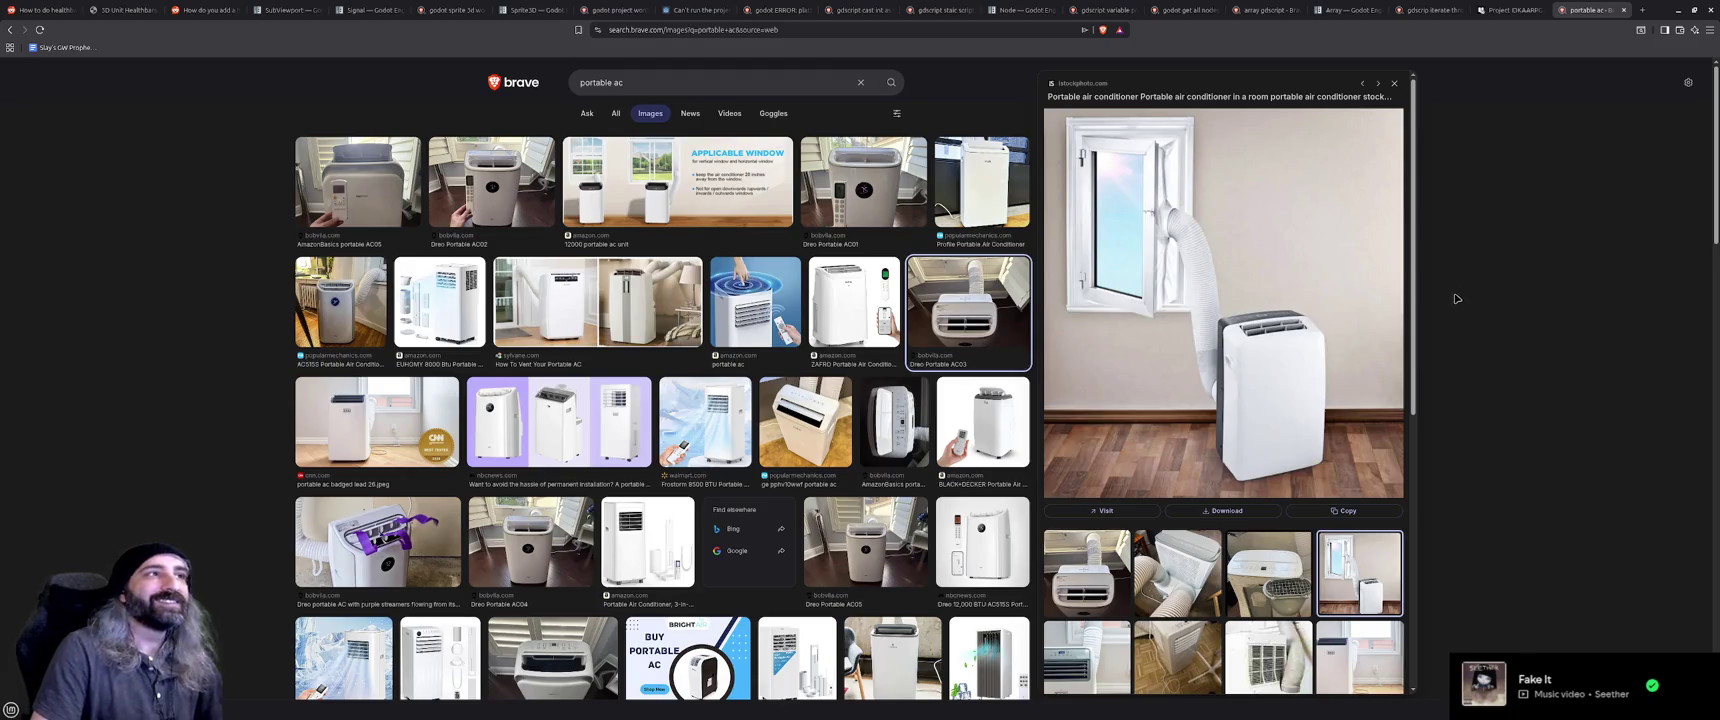
Switch to the project board tab, minimize the browser, and return to the Godot script
left_click(1591, 7)
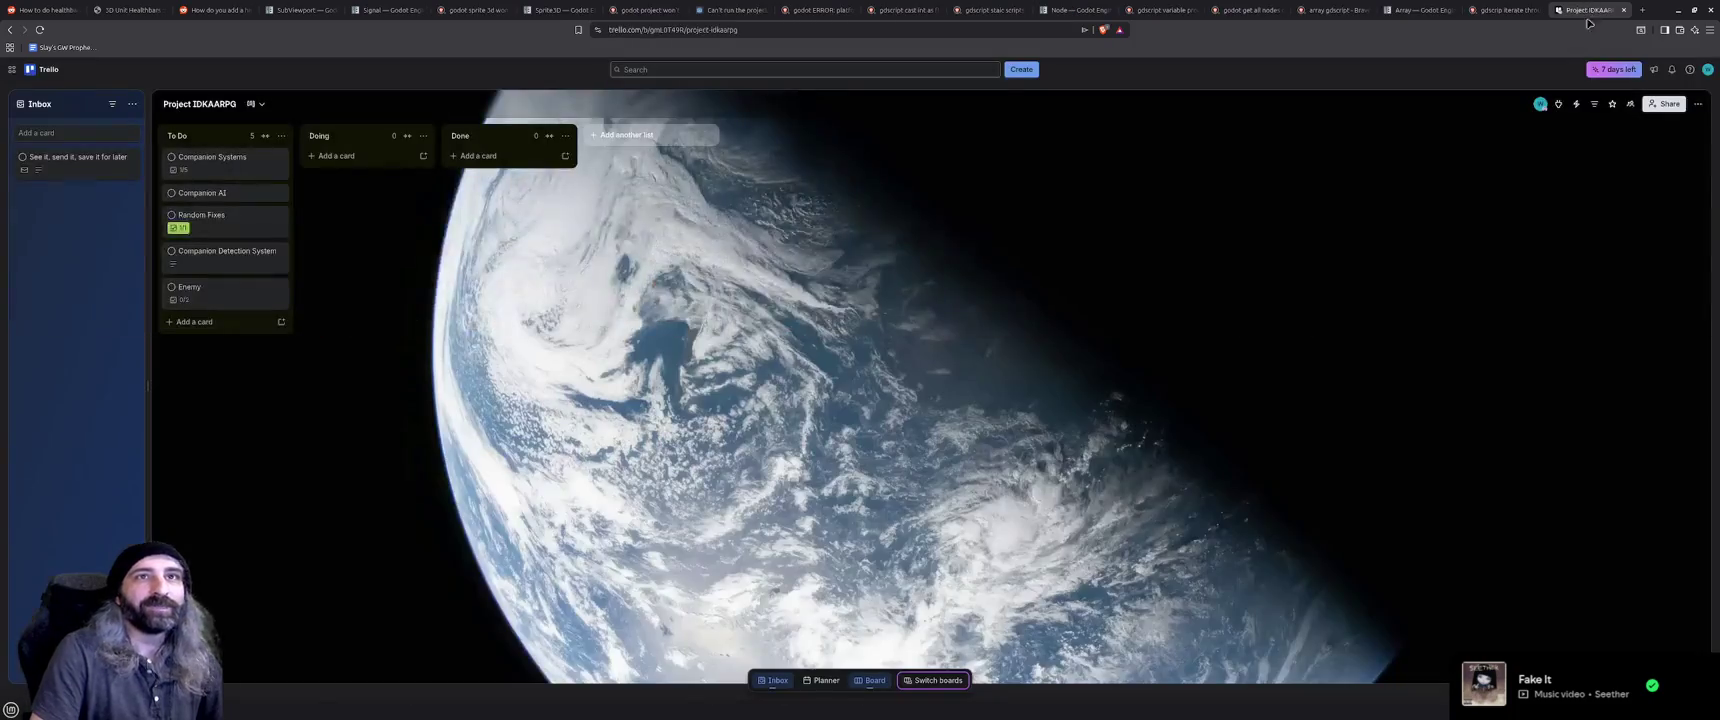
left_click(1681, 8)
left_click(740, 427)
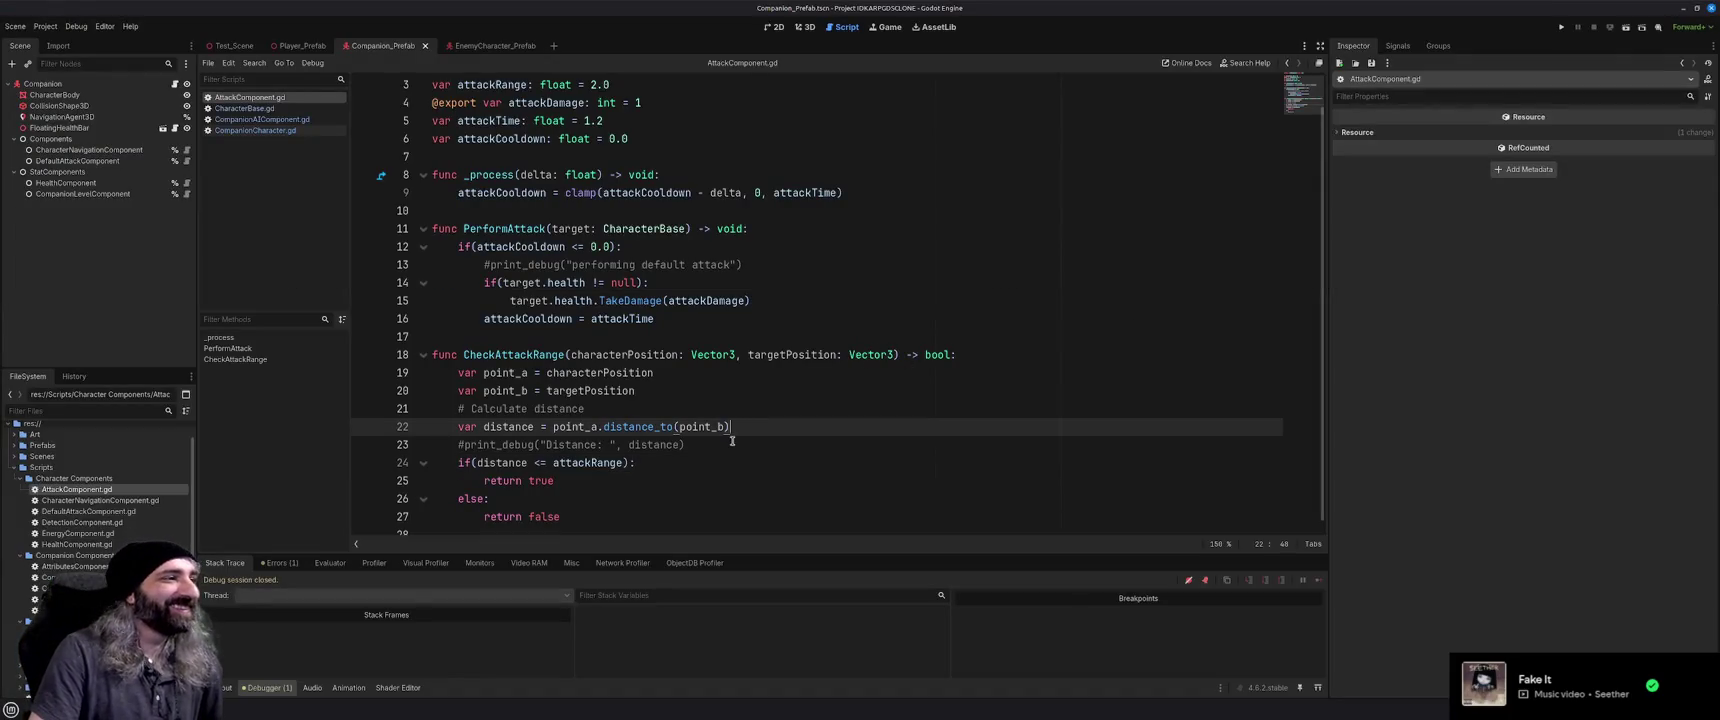
Select and cut the whole CheckAttackRange function from the bottom of AttackComponent.gd
left_click(732, 441)
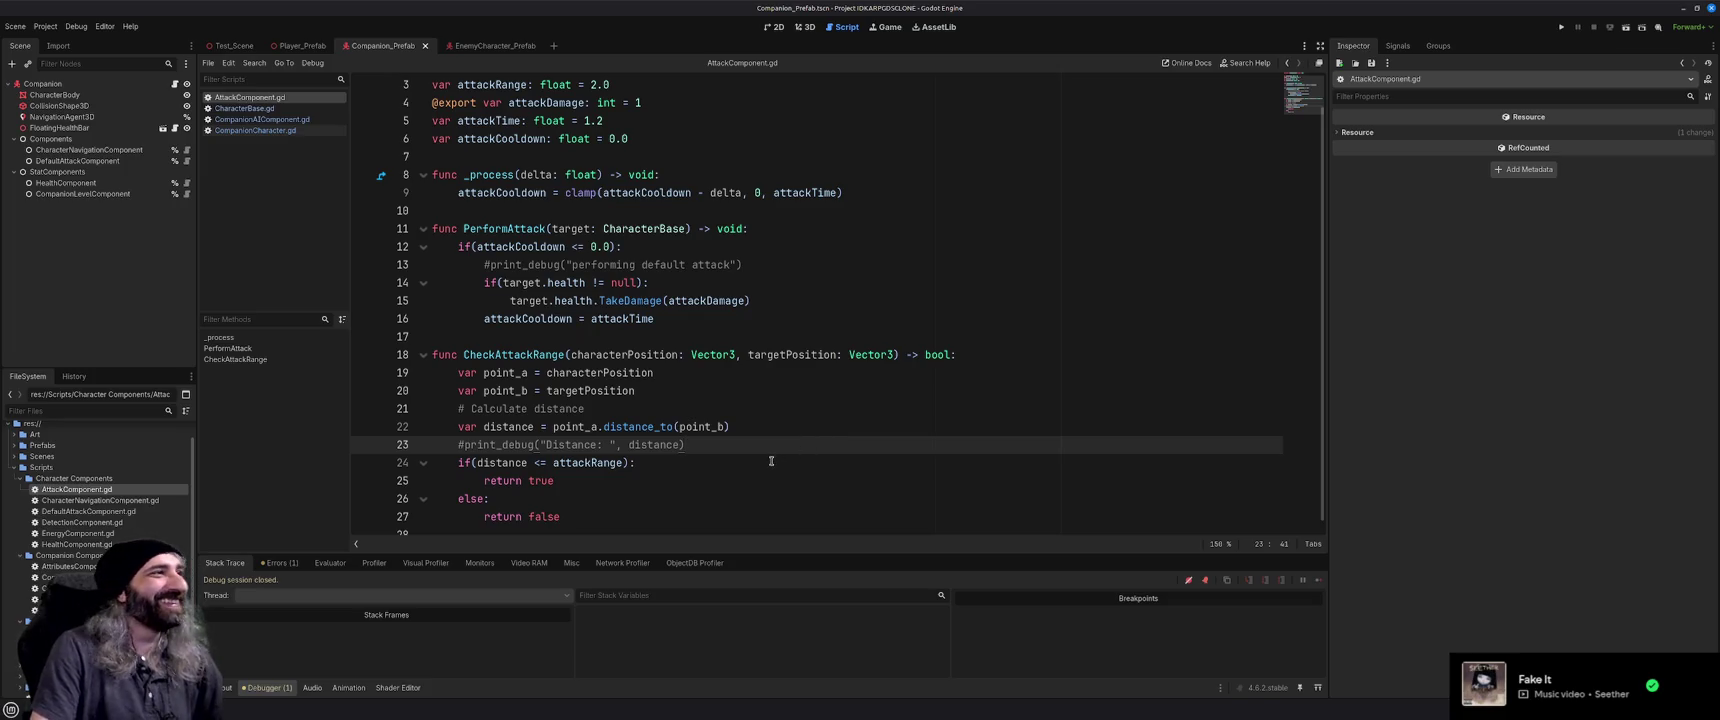
left_click(786, 427)
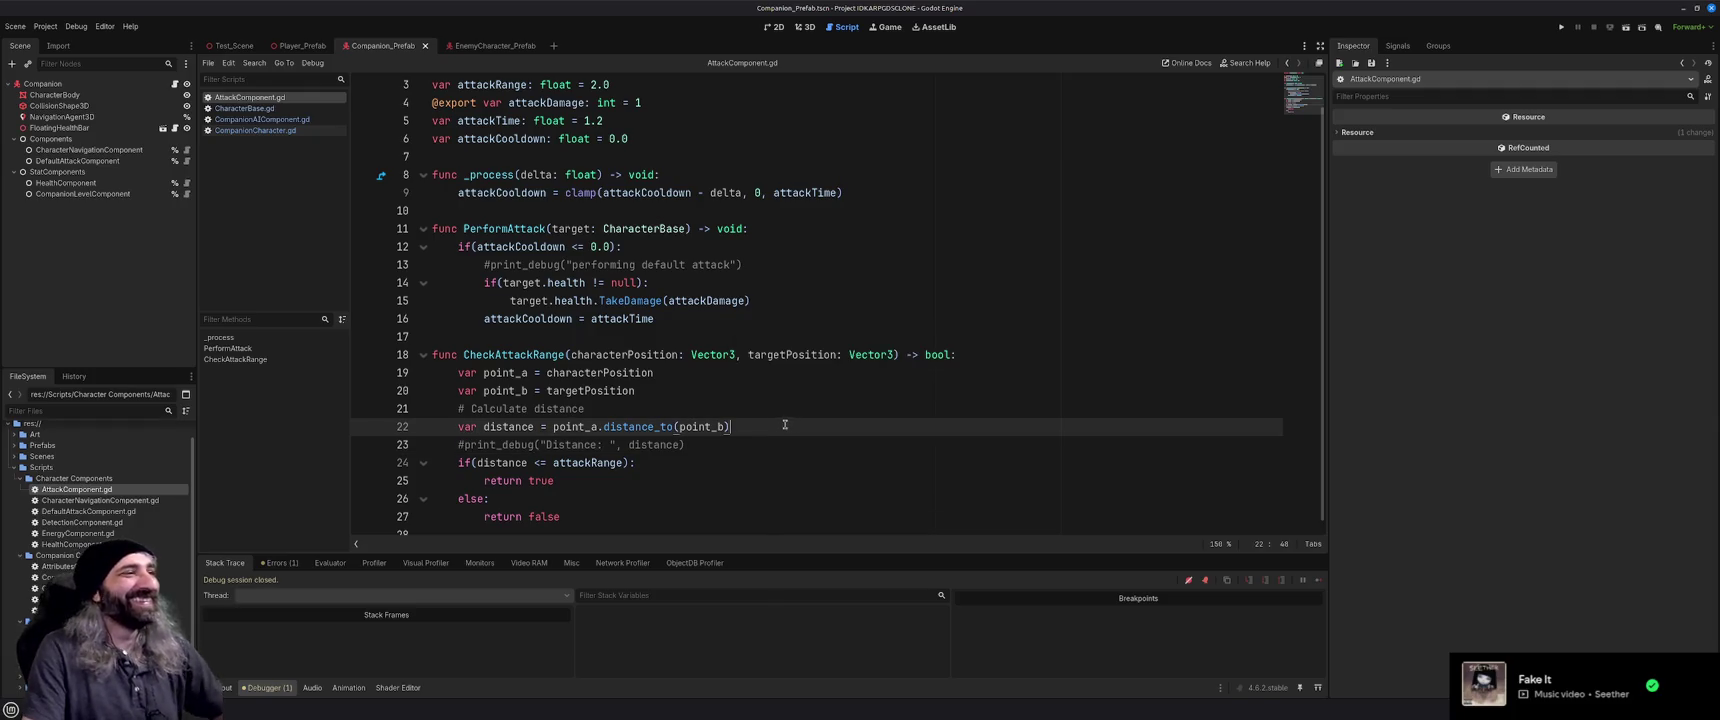
scroll(778, 423, "up", 1)
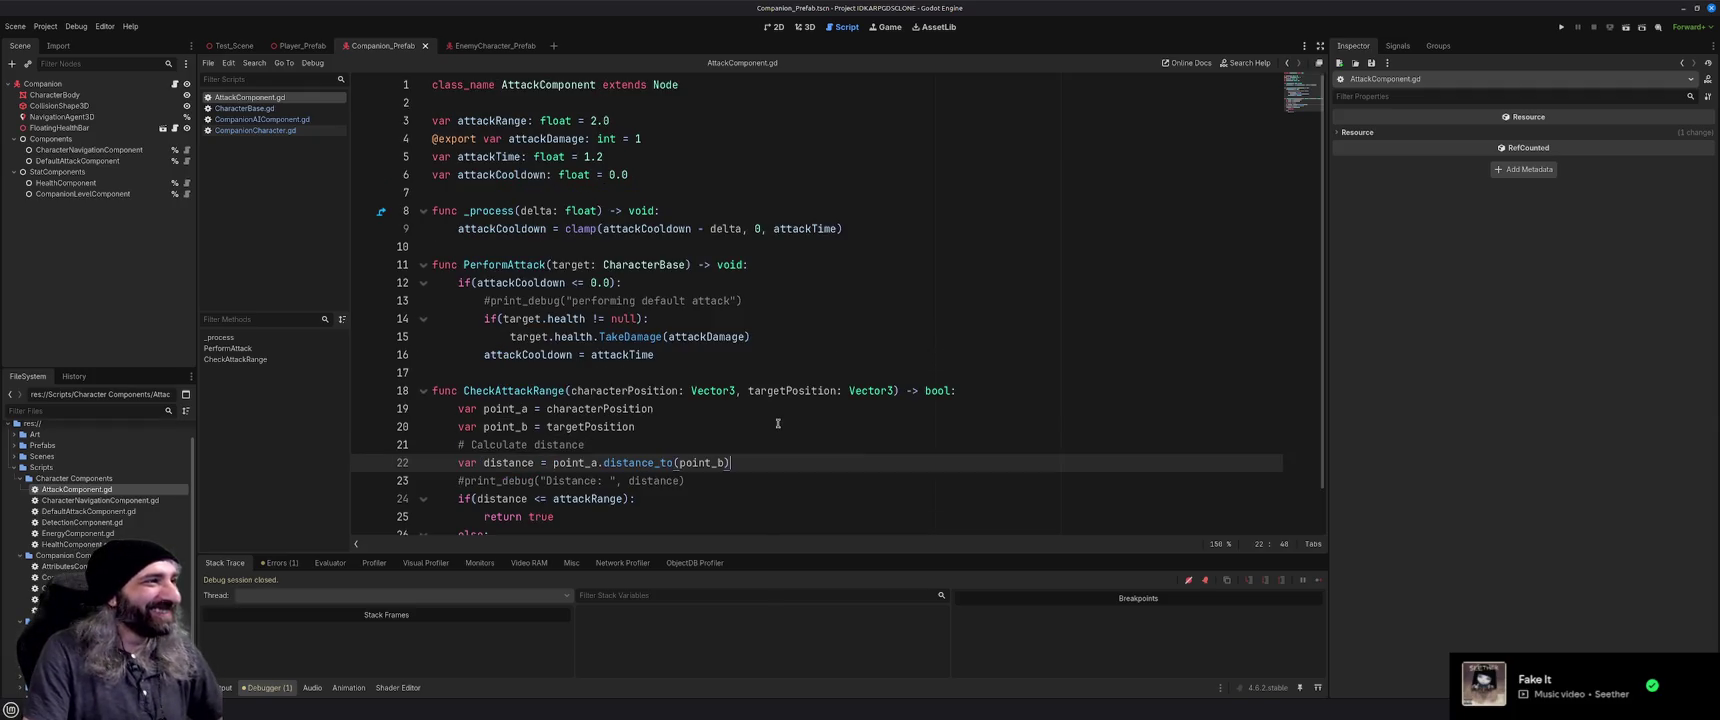
scroll(778, 423, "down", 1)
left_click_drag(560, 505, 425, 344)
key("ctrl+c")
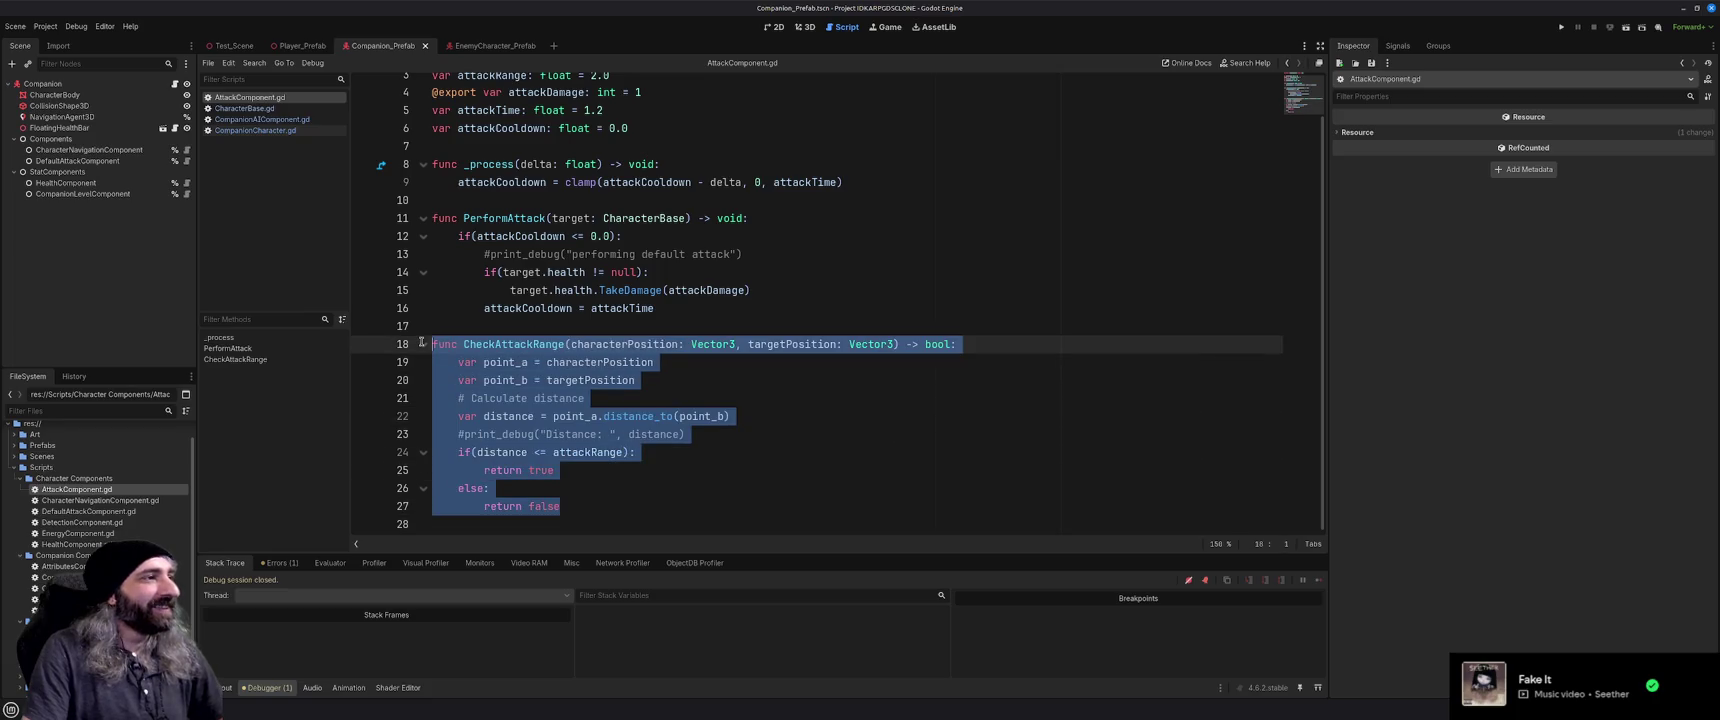
key("BackSpace")
Paste CheckAttackRange into new blank lines above PerformAttack and save the script
left_click(477, 231)
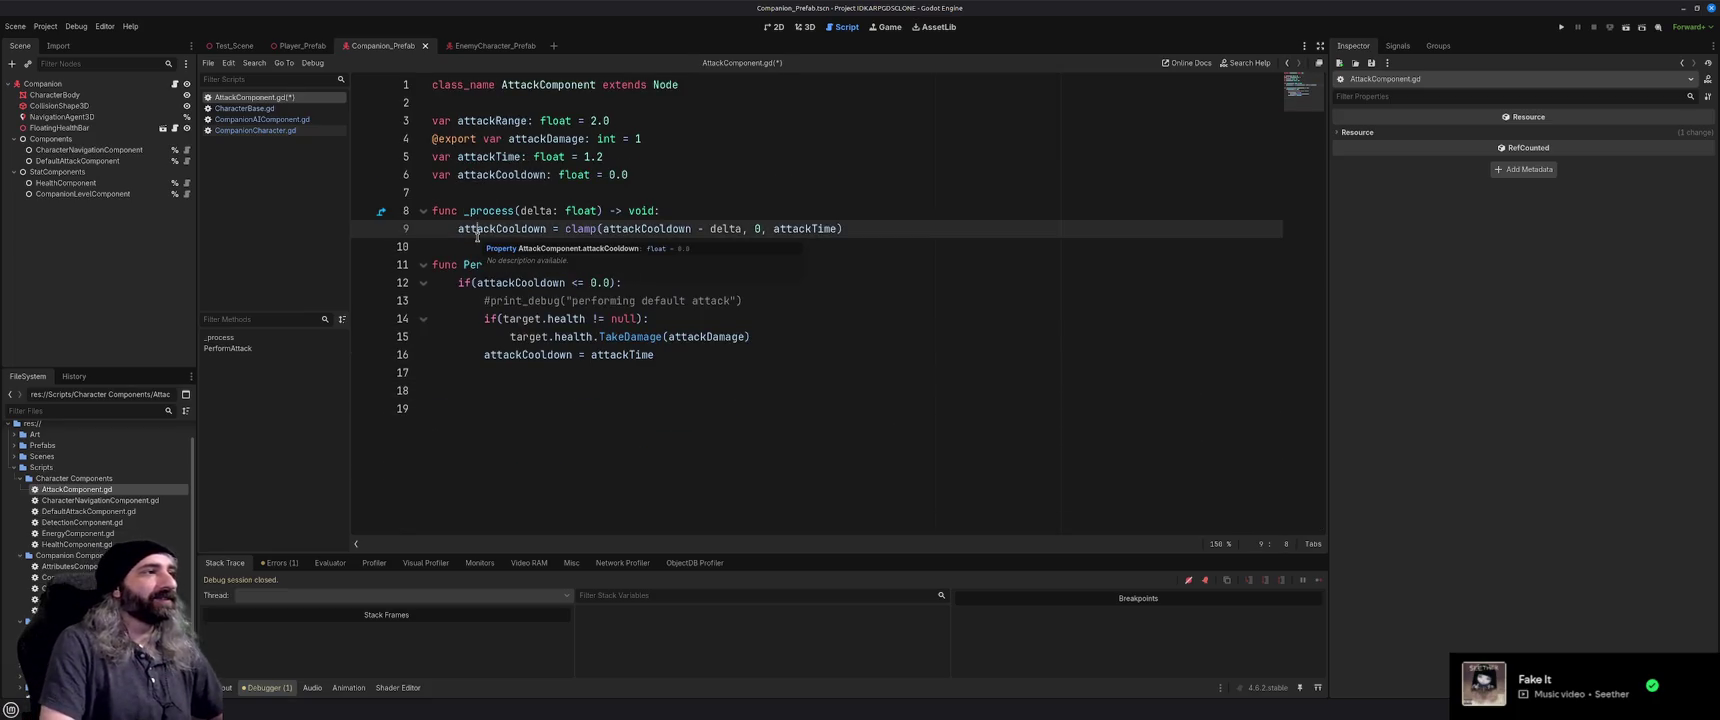
key("Down")
key("Down")
key("Up")
key("Return")
key("Return")
key("Up")
key("Up")
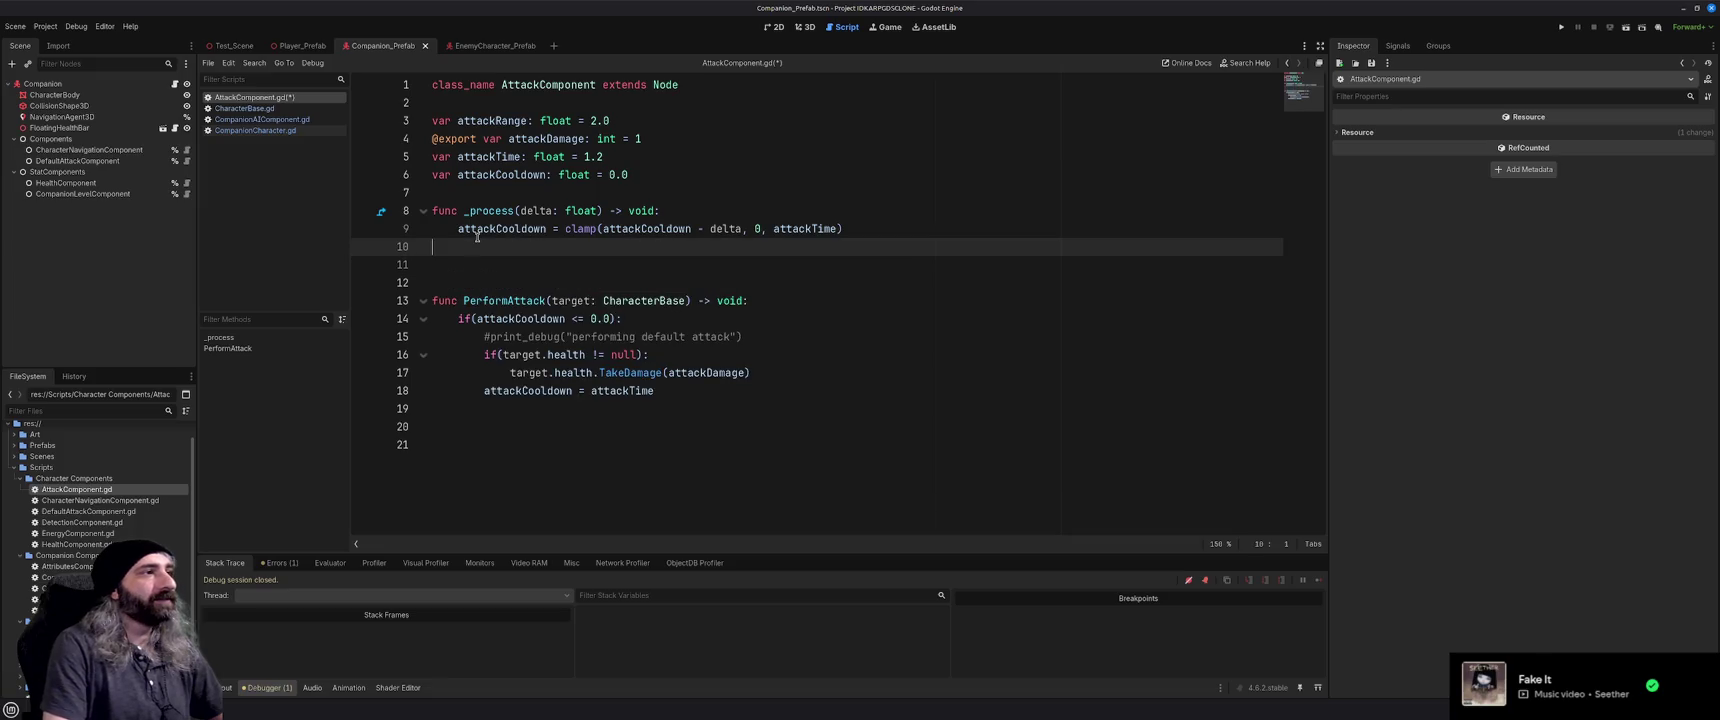
key("Down")
key("Down")
key("Up")
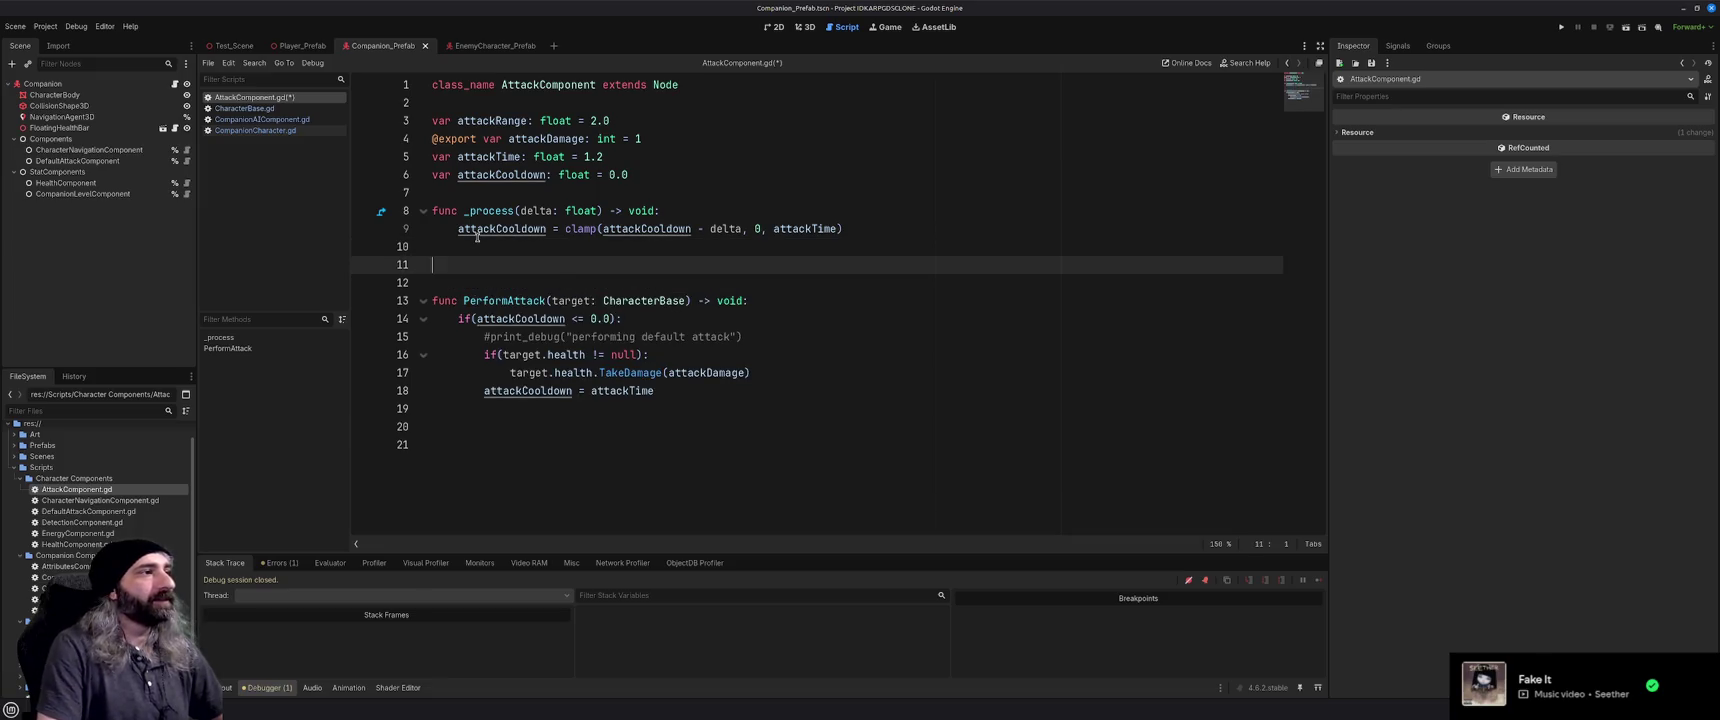
key("ctrl+v")
key("ctrl+s")
Check the end of AttackComponent.gd, then go back to CompanionCharacter.gd
scroll(660, 420, "down", 1)
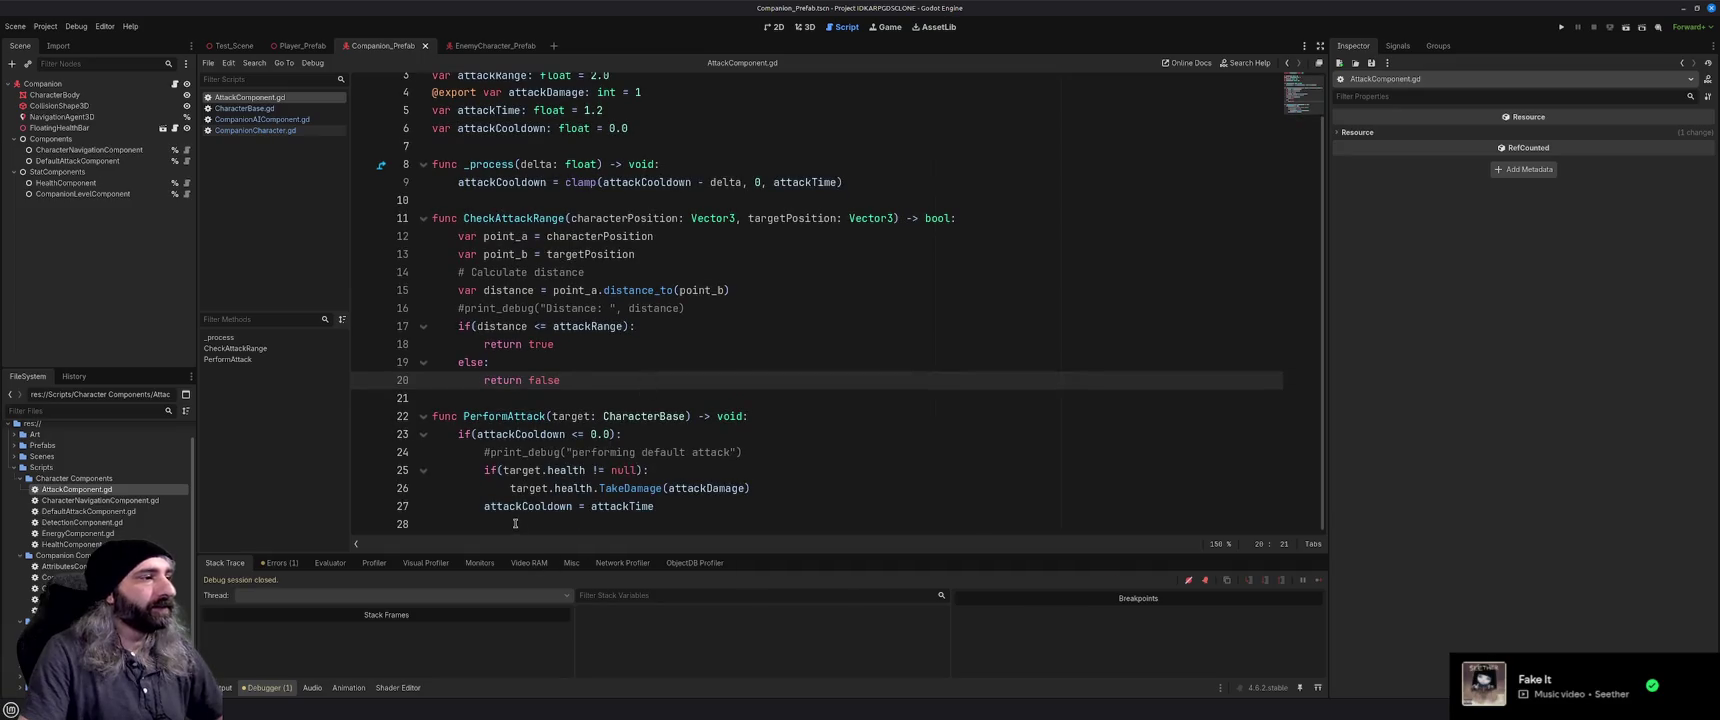
key("ctrl+End")
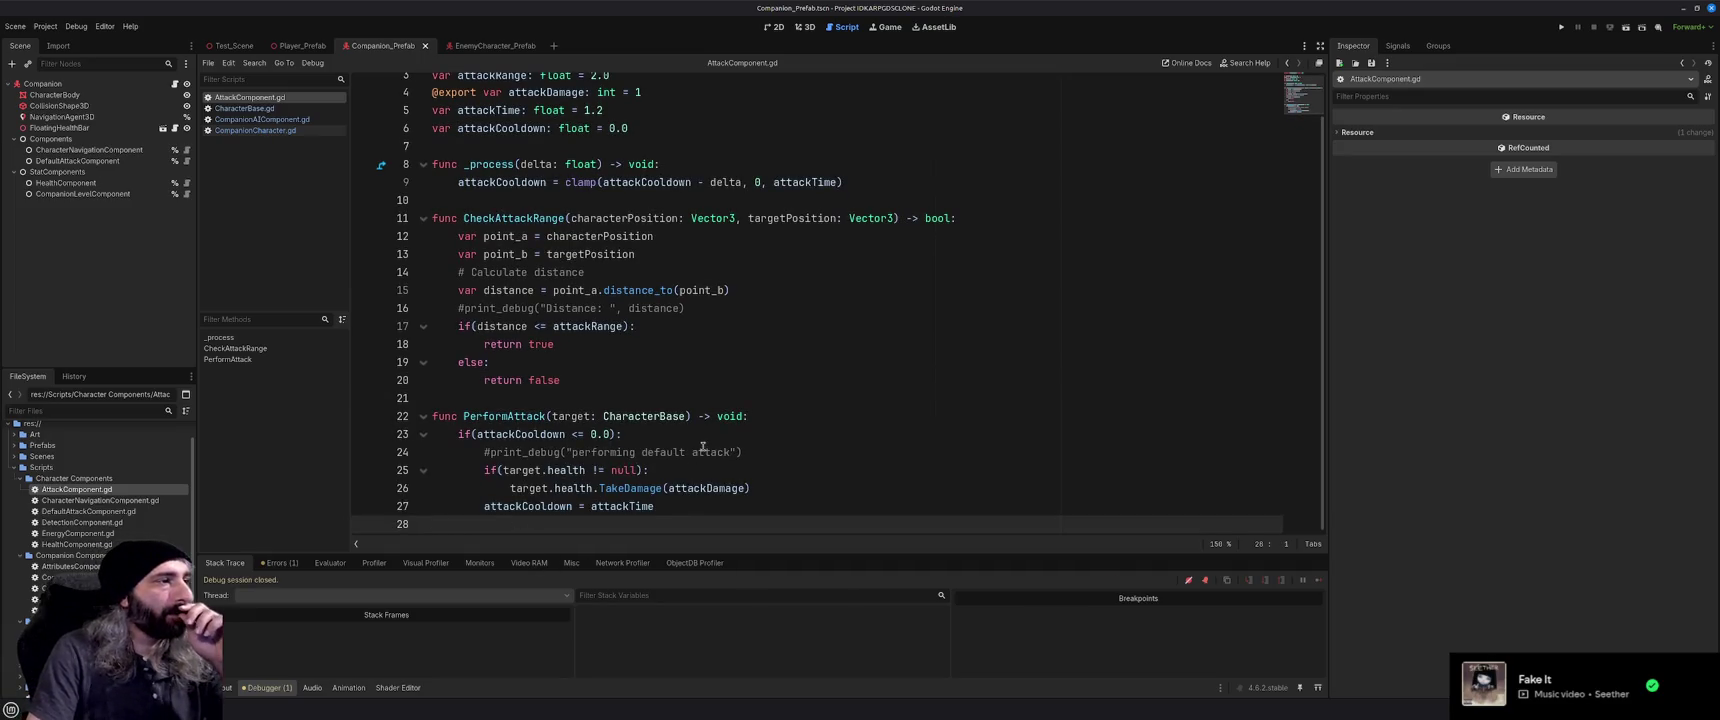
scroll(702, 444, "up", 1)
key("alt+Left")
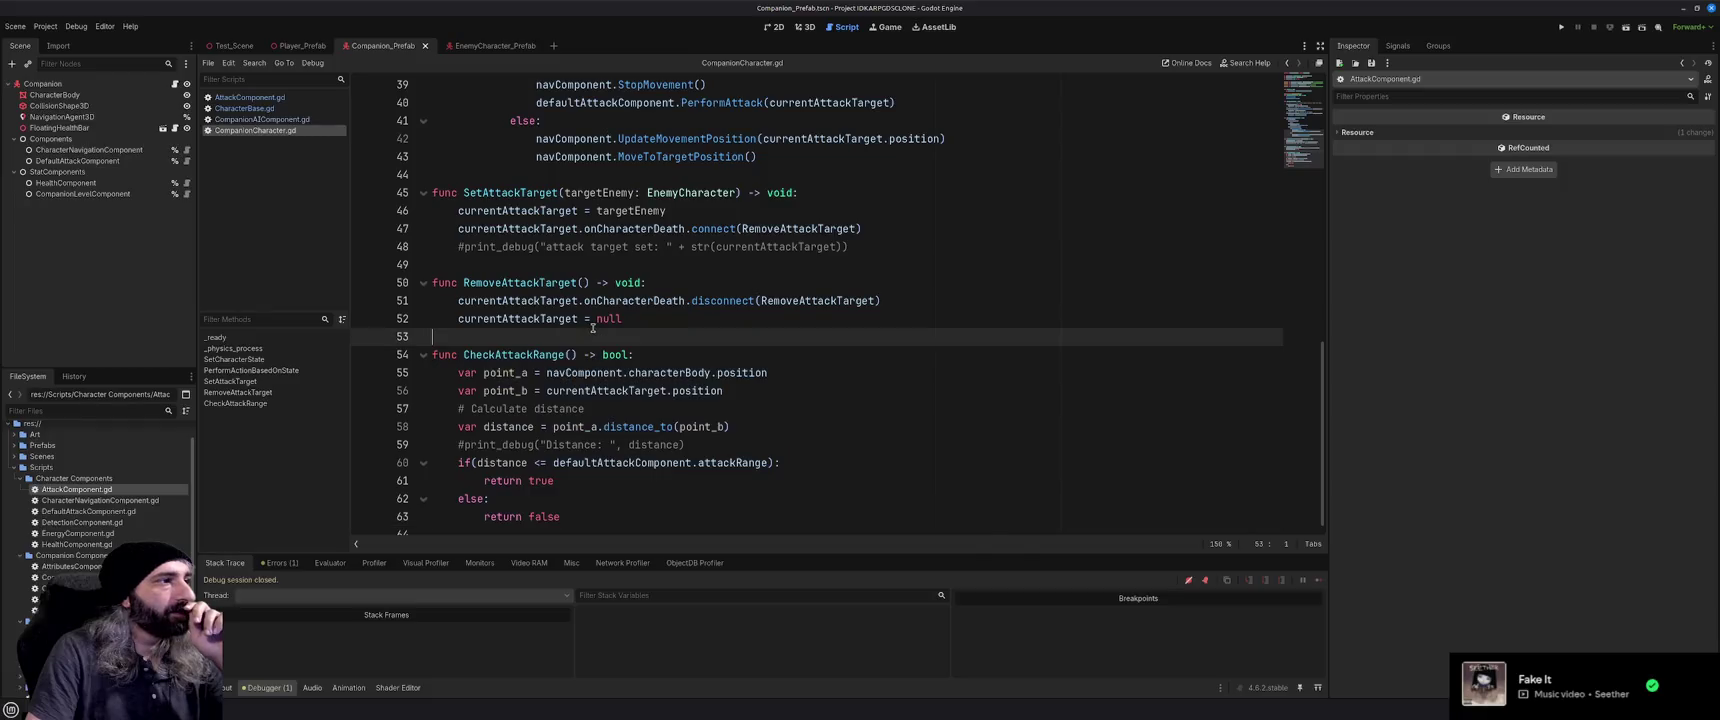
Comment out CompanionCharacter.gd's own CheckAttackRange function with Ctrl+K
left_click_drag(563, 516, 417, 352)
key("ctrl+k")
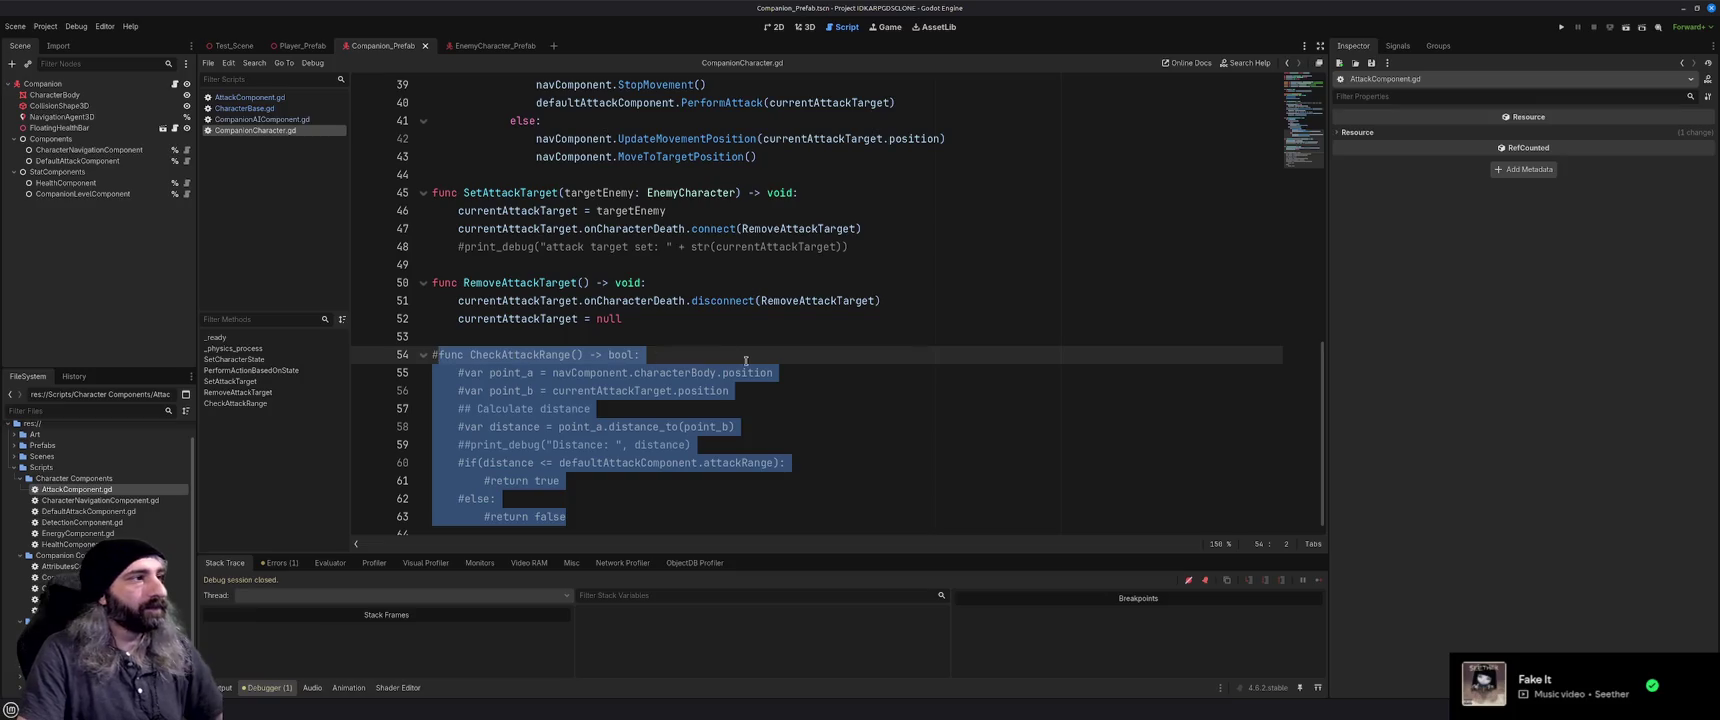
scroll(745, 361, "up", 6)
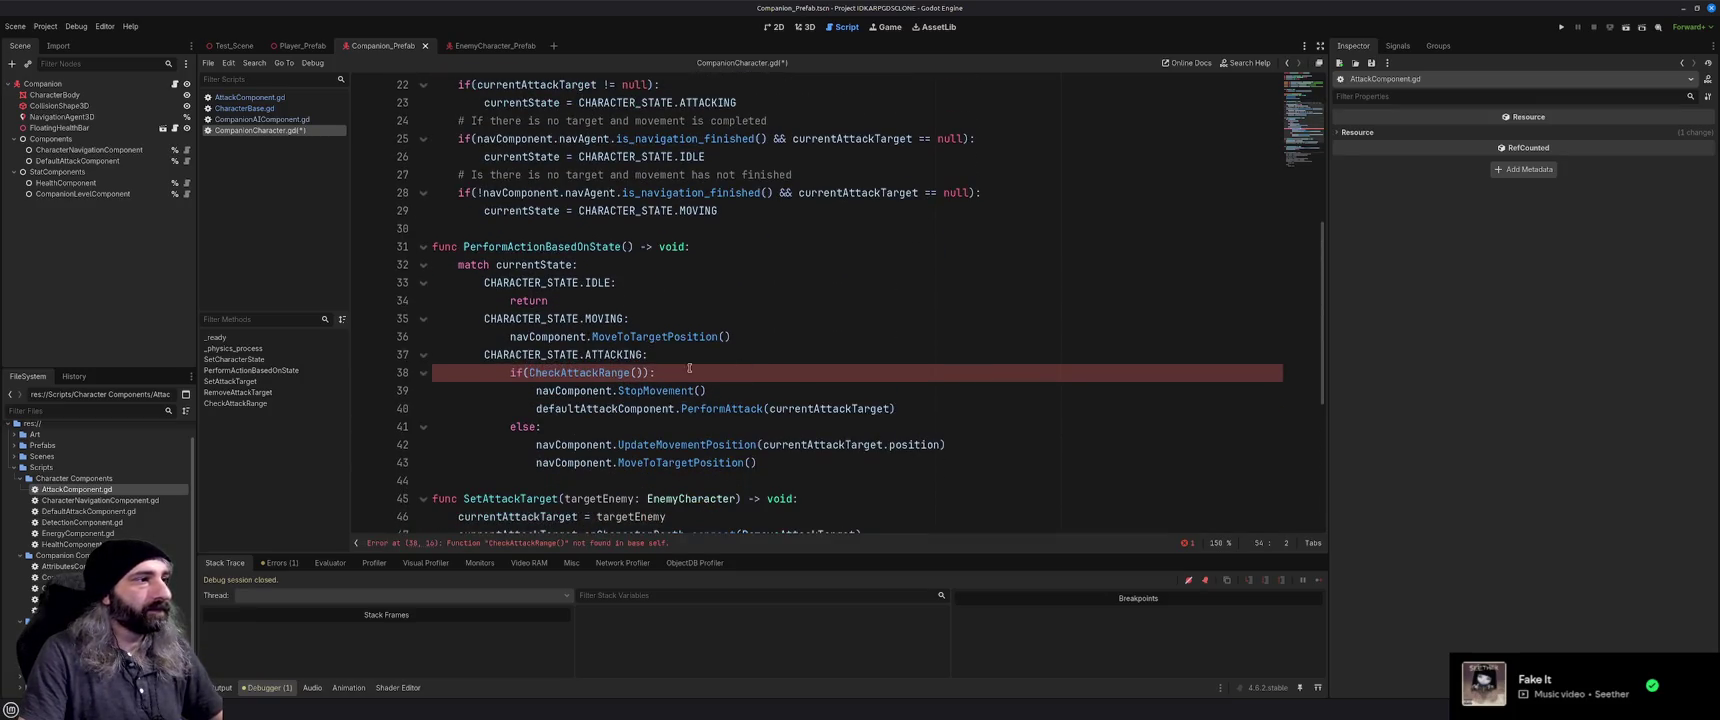
left_click(529, 372)
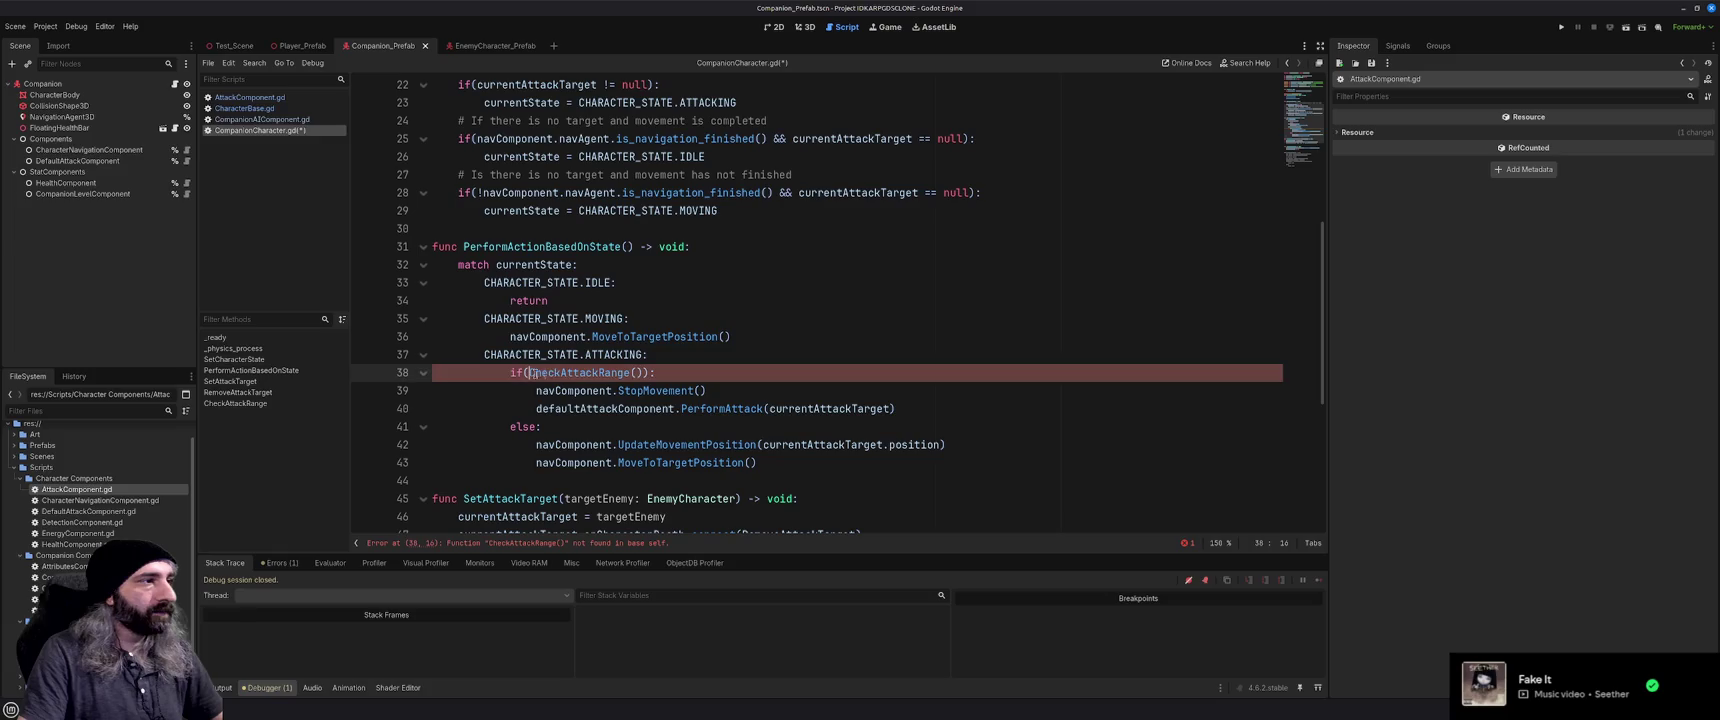
scroll(597, 373, "up", 7)
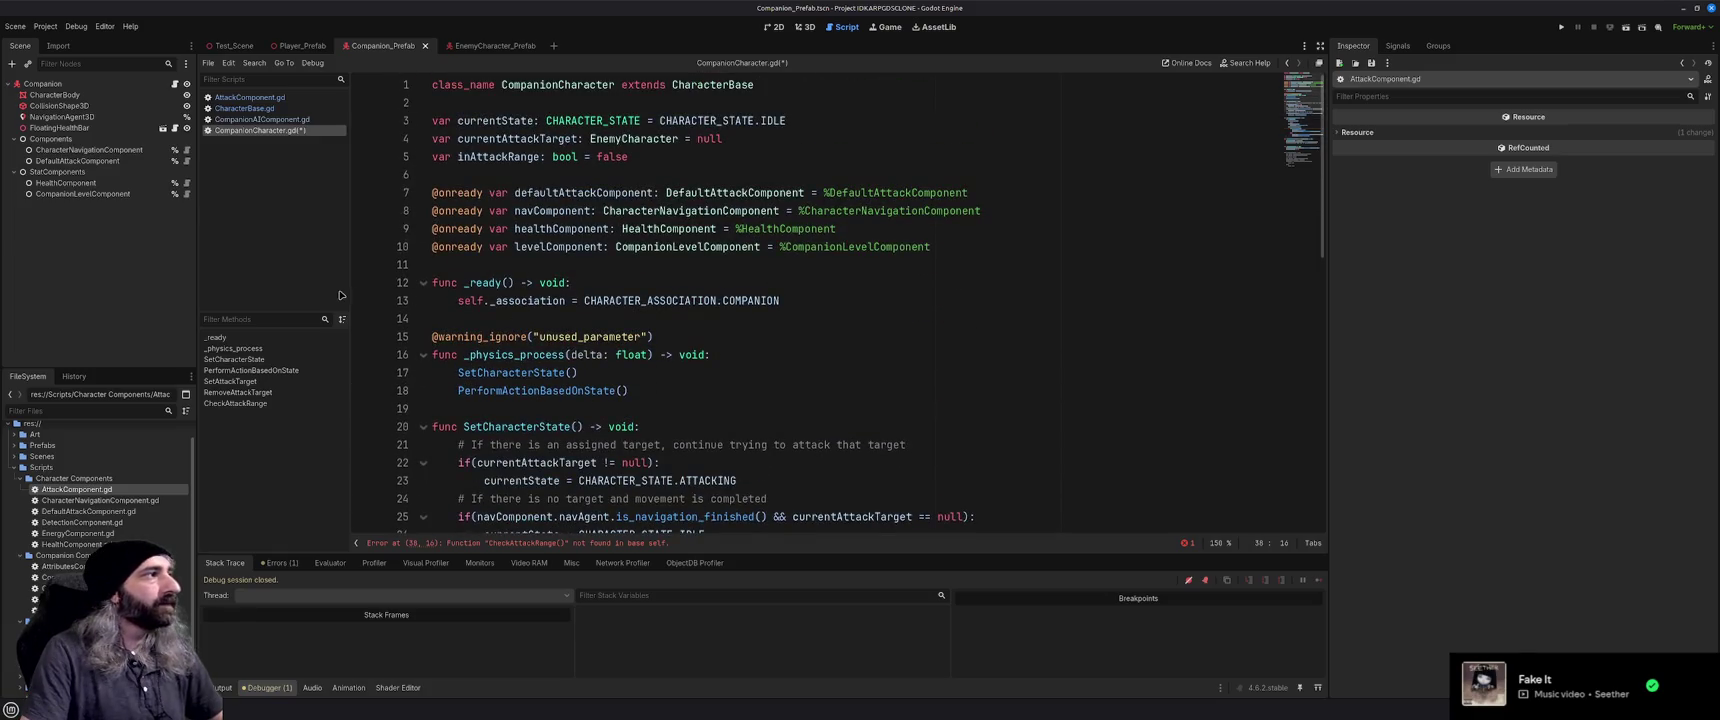
Add an AttackComponent child node under the Components node
left_click(67, 141)
key("ctrl+a")
type("attack")
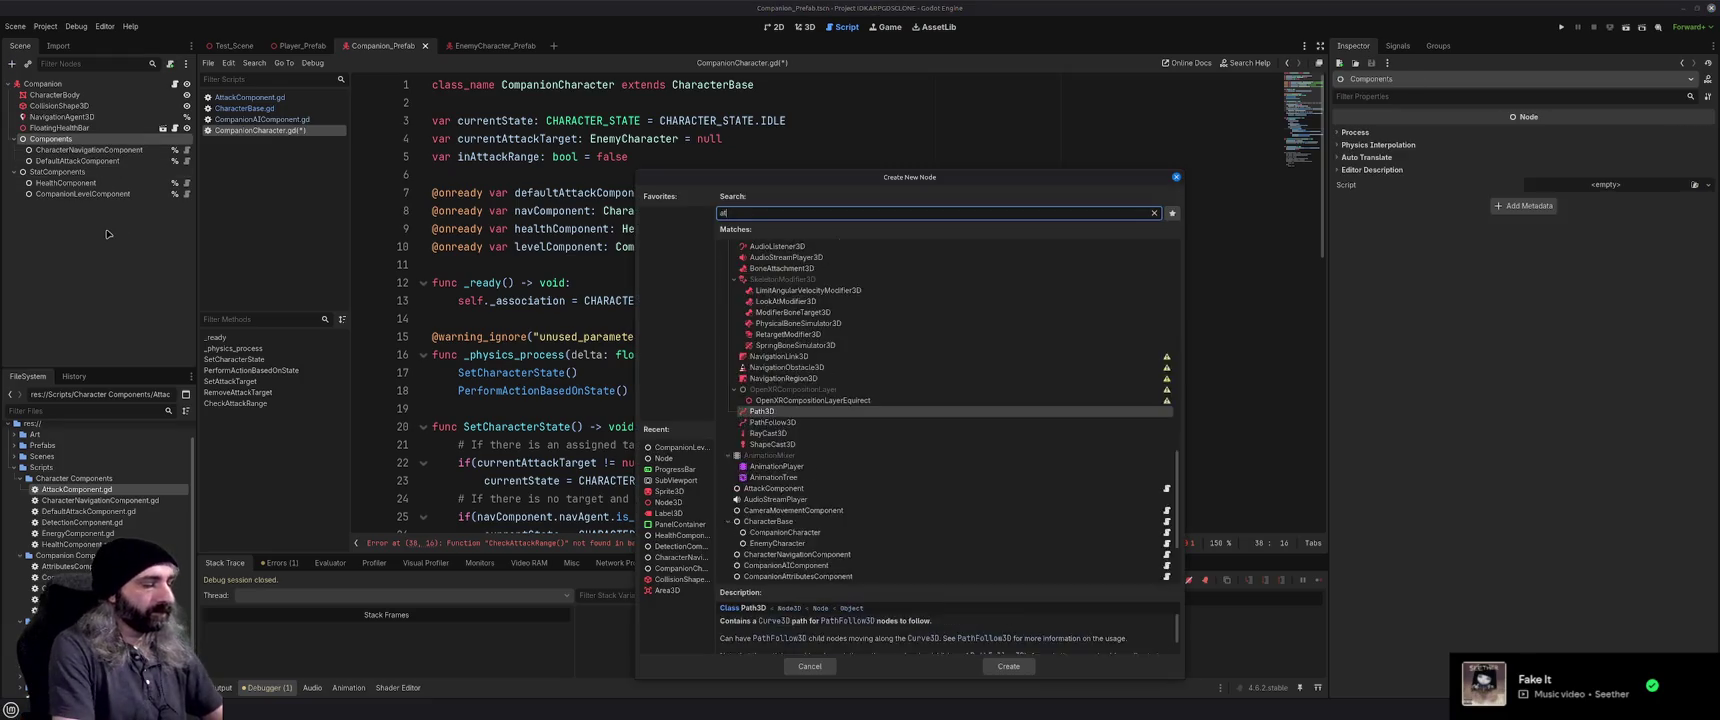
key("Return")
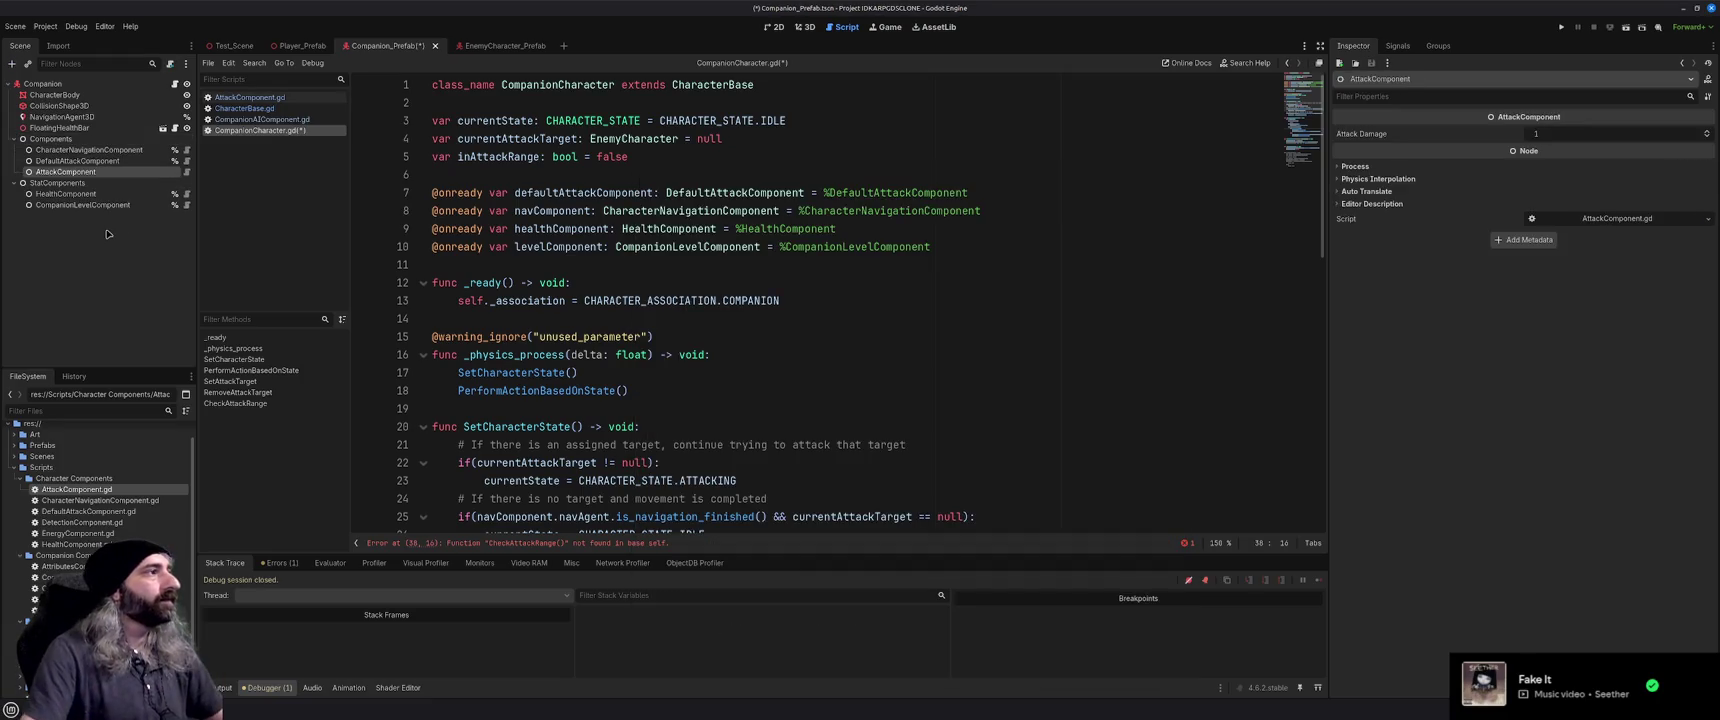
right_click(139, 172)
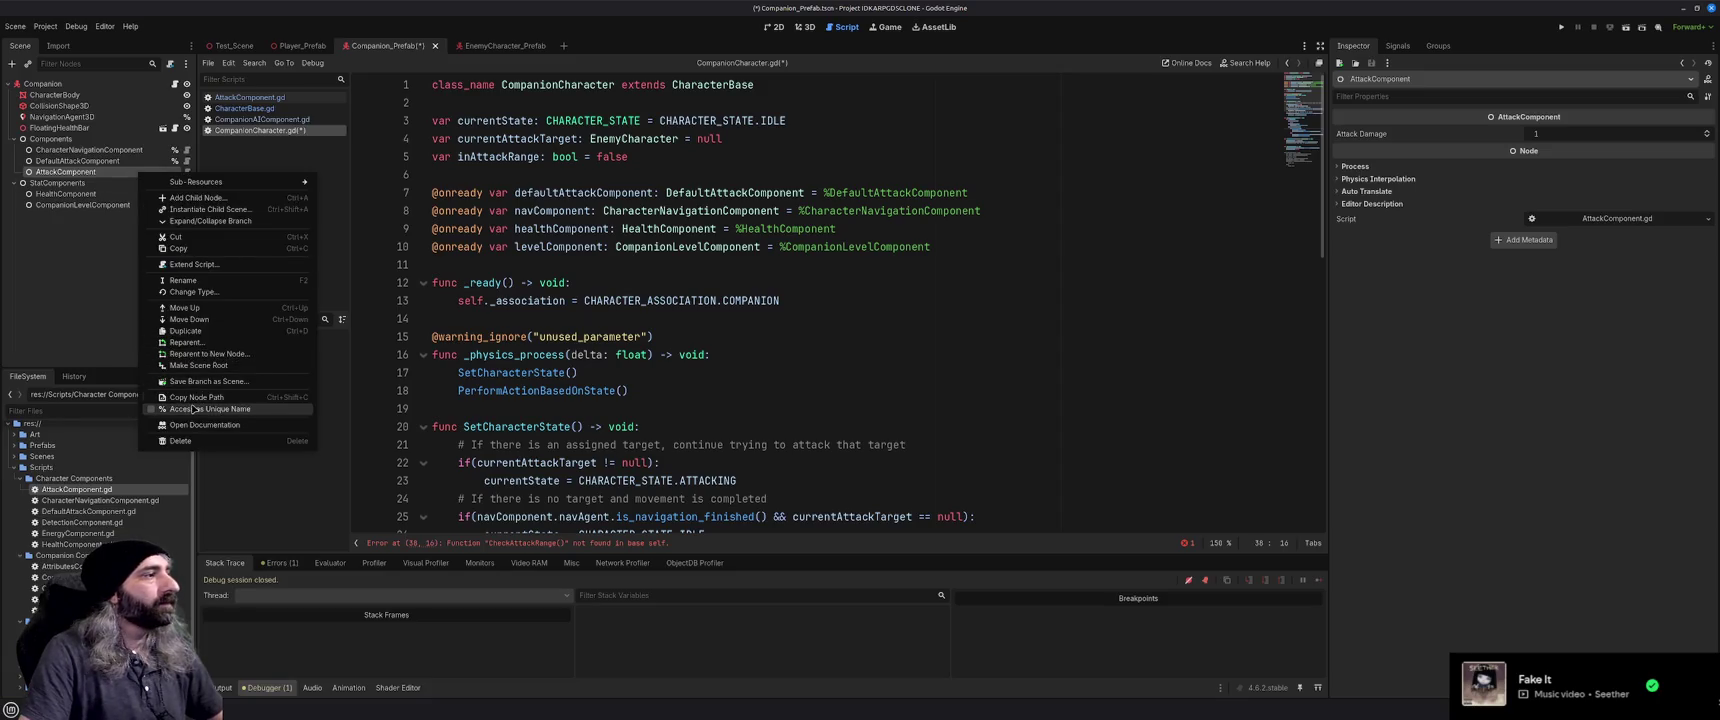
left_click(194, 409)
mouse_move(94, 176)
left_mouse_down()
mouse_move(700, 229)
mouse_move(716, 172)
left_mouse_up()
Tidy the blank lines around the new attack_component declaration
left_click(718, 162)
key("Return")
key("Down")
key("Down")
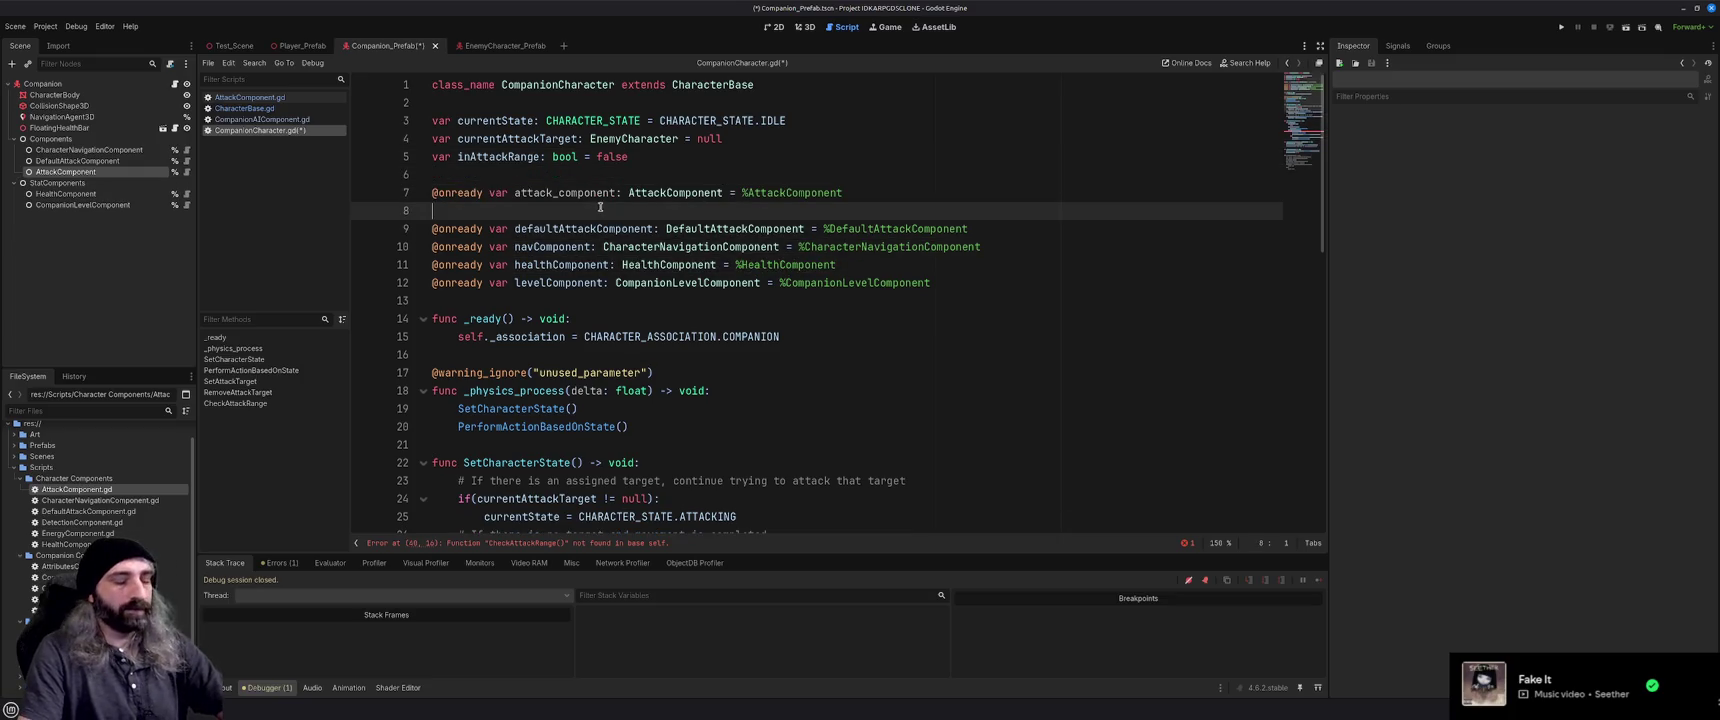
key("BackSpace")
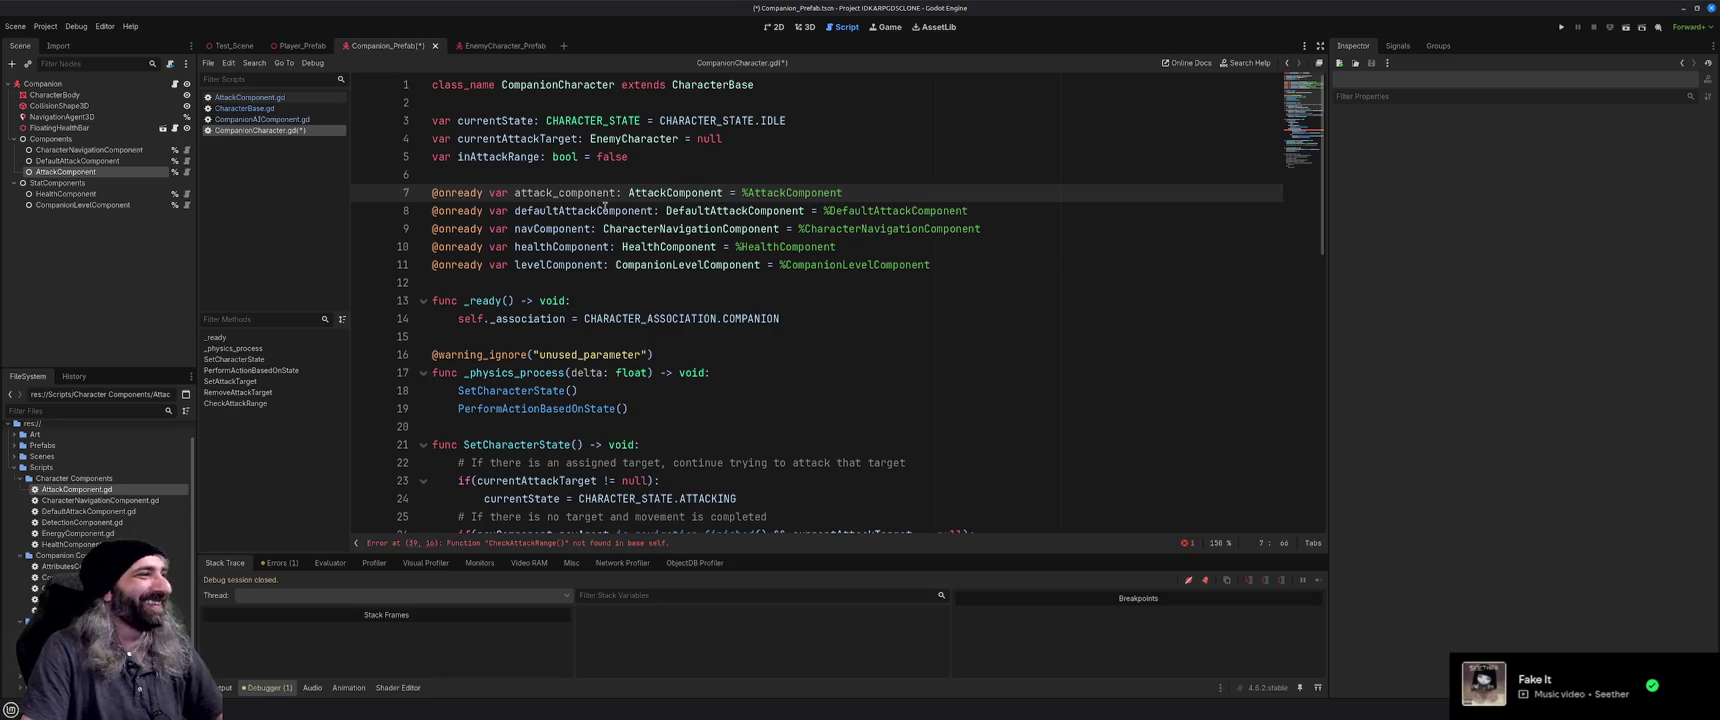
Save, then rename the attack_component variable to attackComponent
key("ctrl+s")
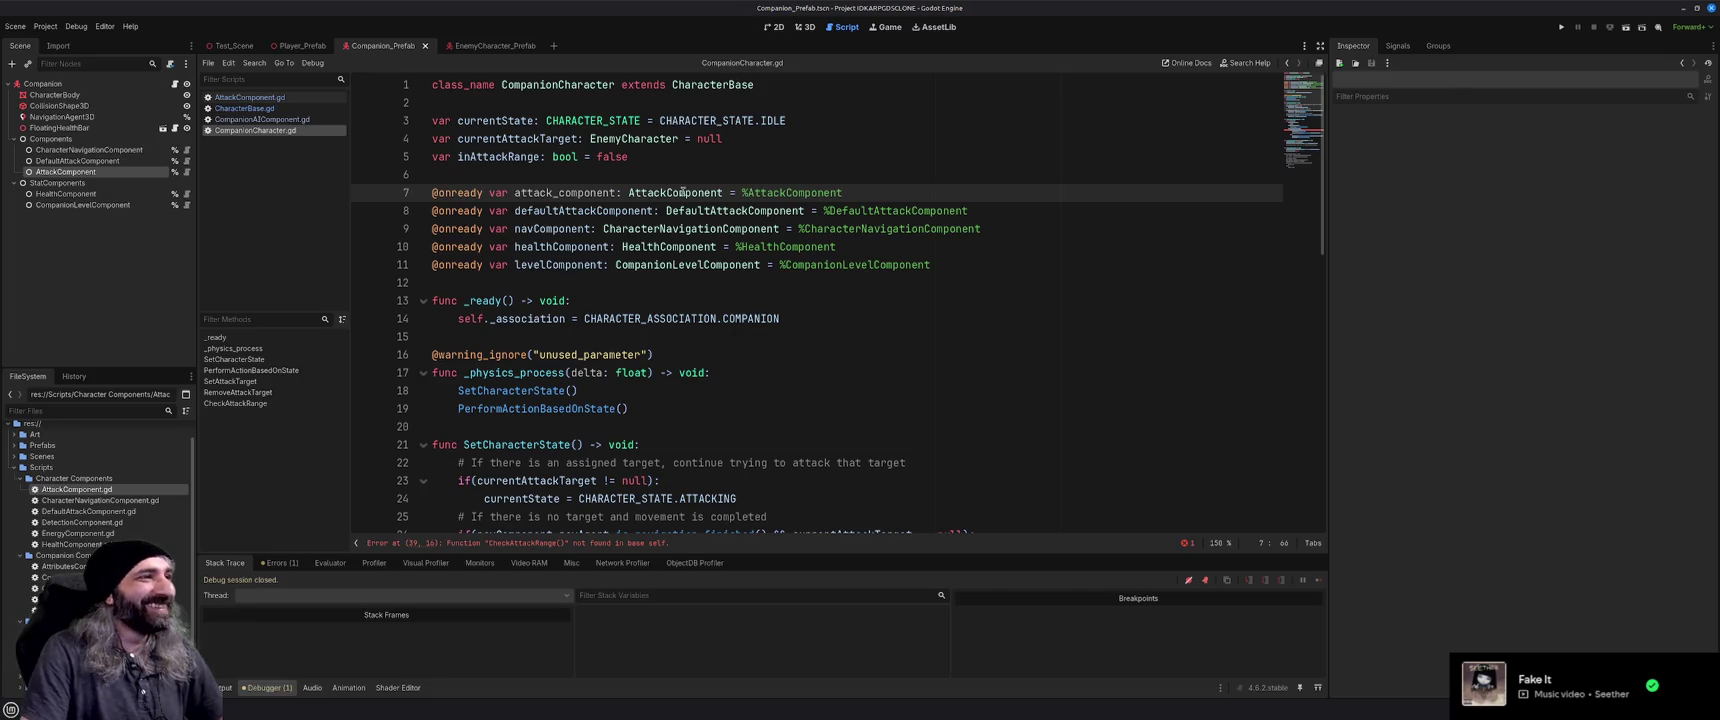
double_click(563, 192)
type("attackComponen")
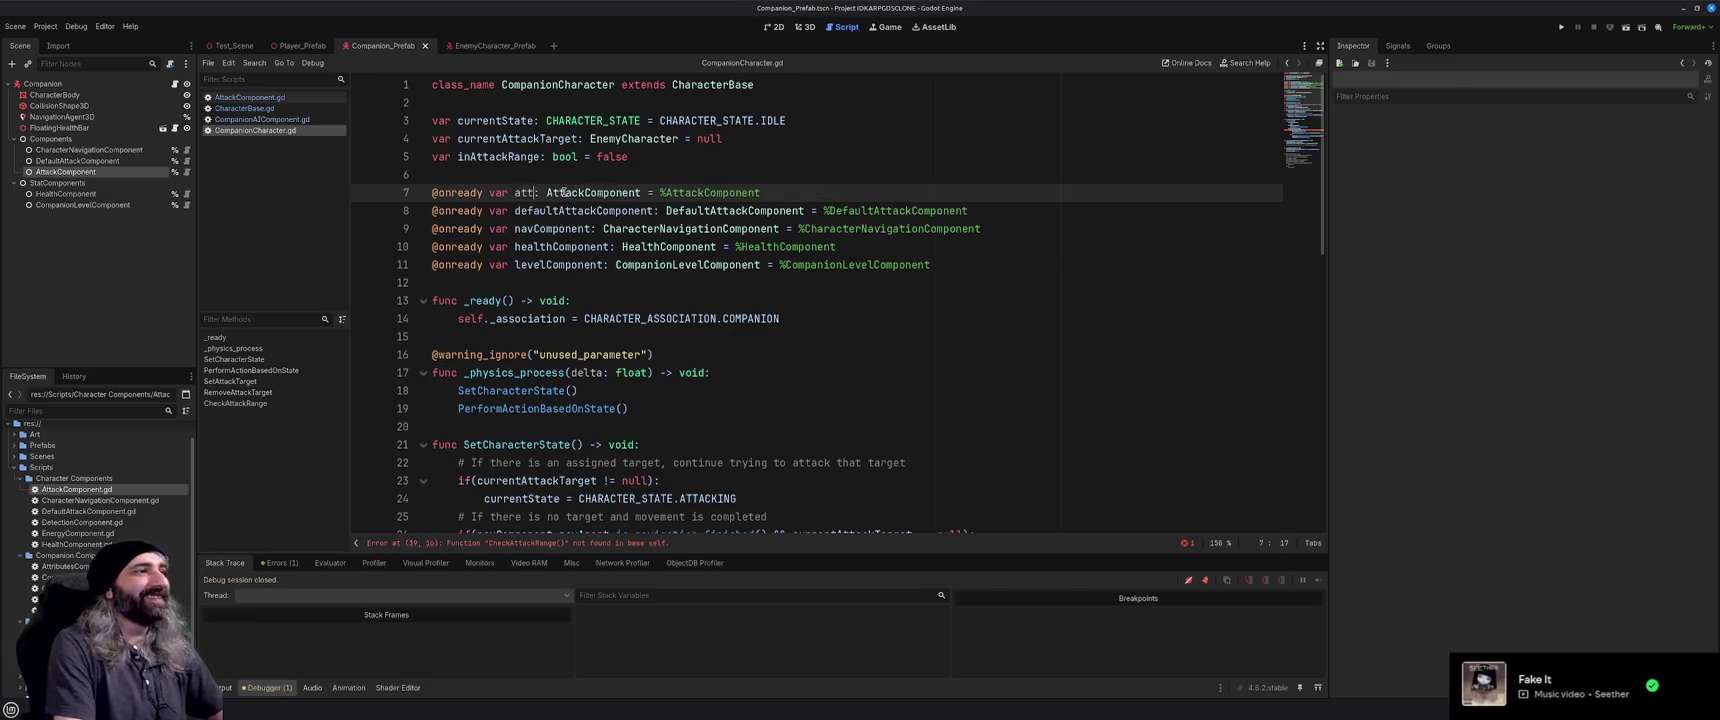
type("t")
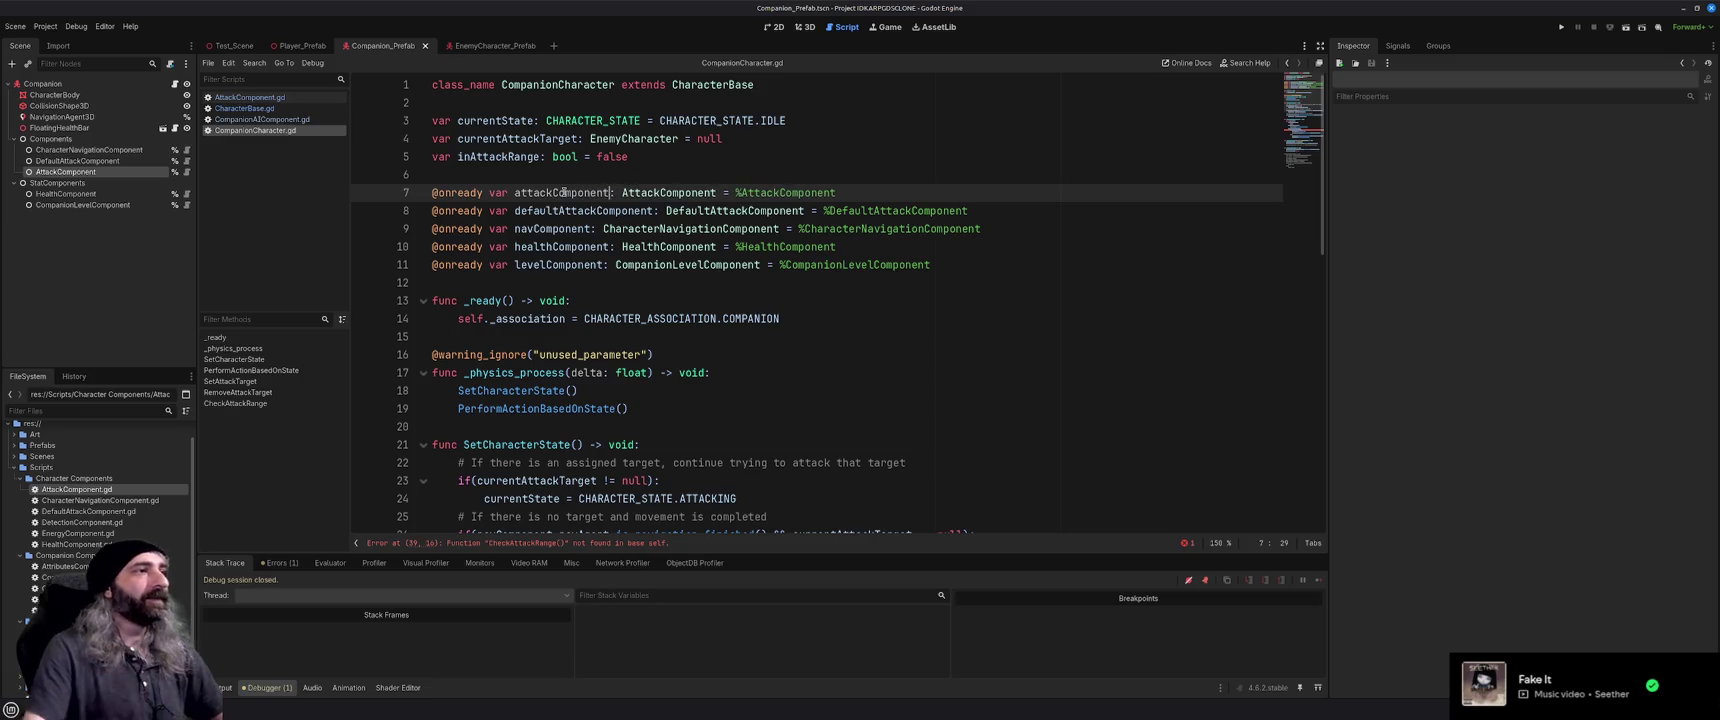
key("Down")
key("Down")
left_click(563, 192)
Change line 39 to call attackComponent.CheckAttackRange(), then view AttackComponent.gd
double_click(563, 192)
key("ctrl+c")
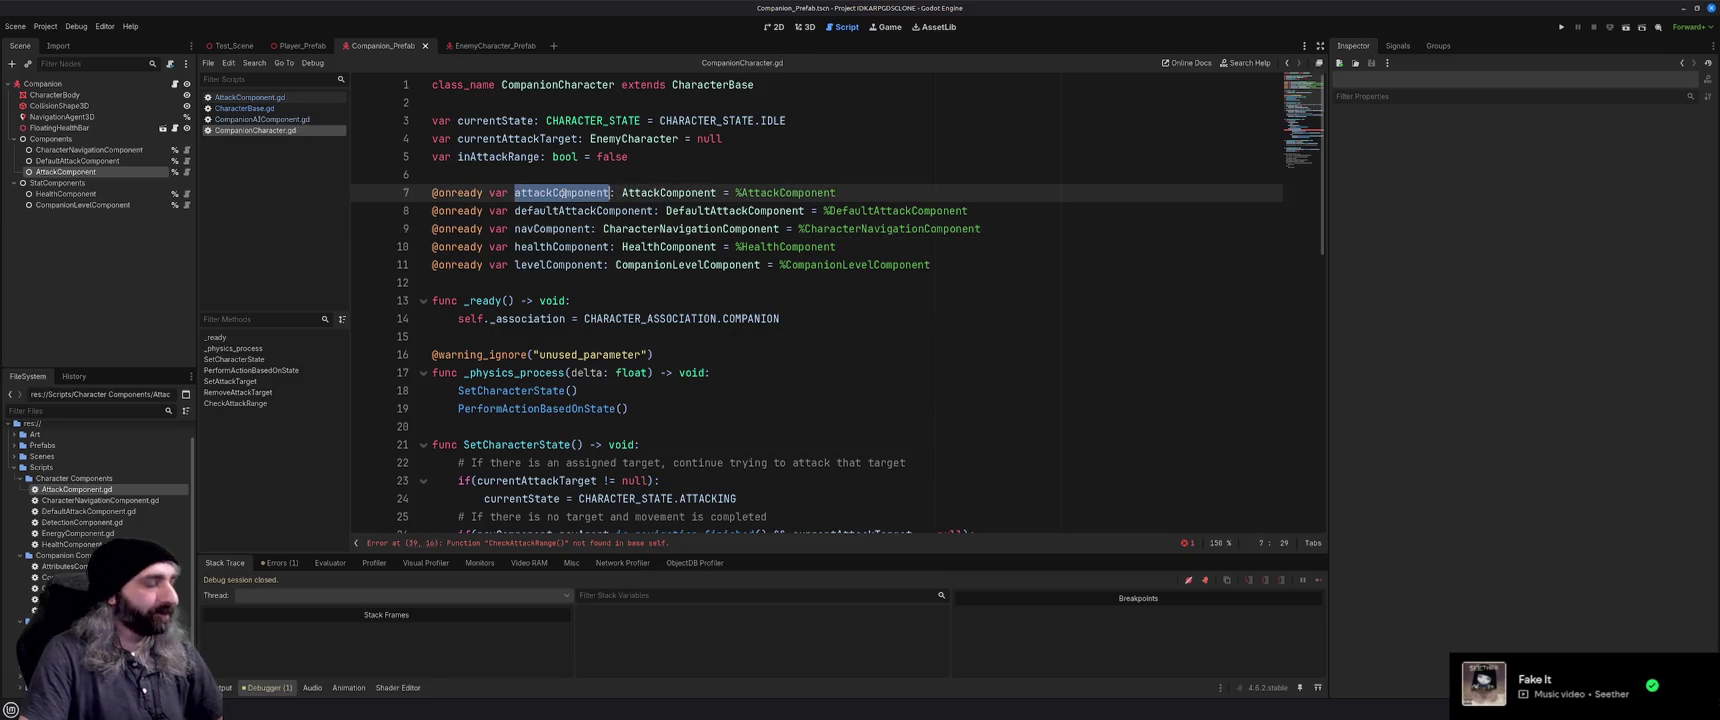
scroll(621, 285, "down", 10)
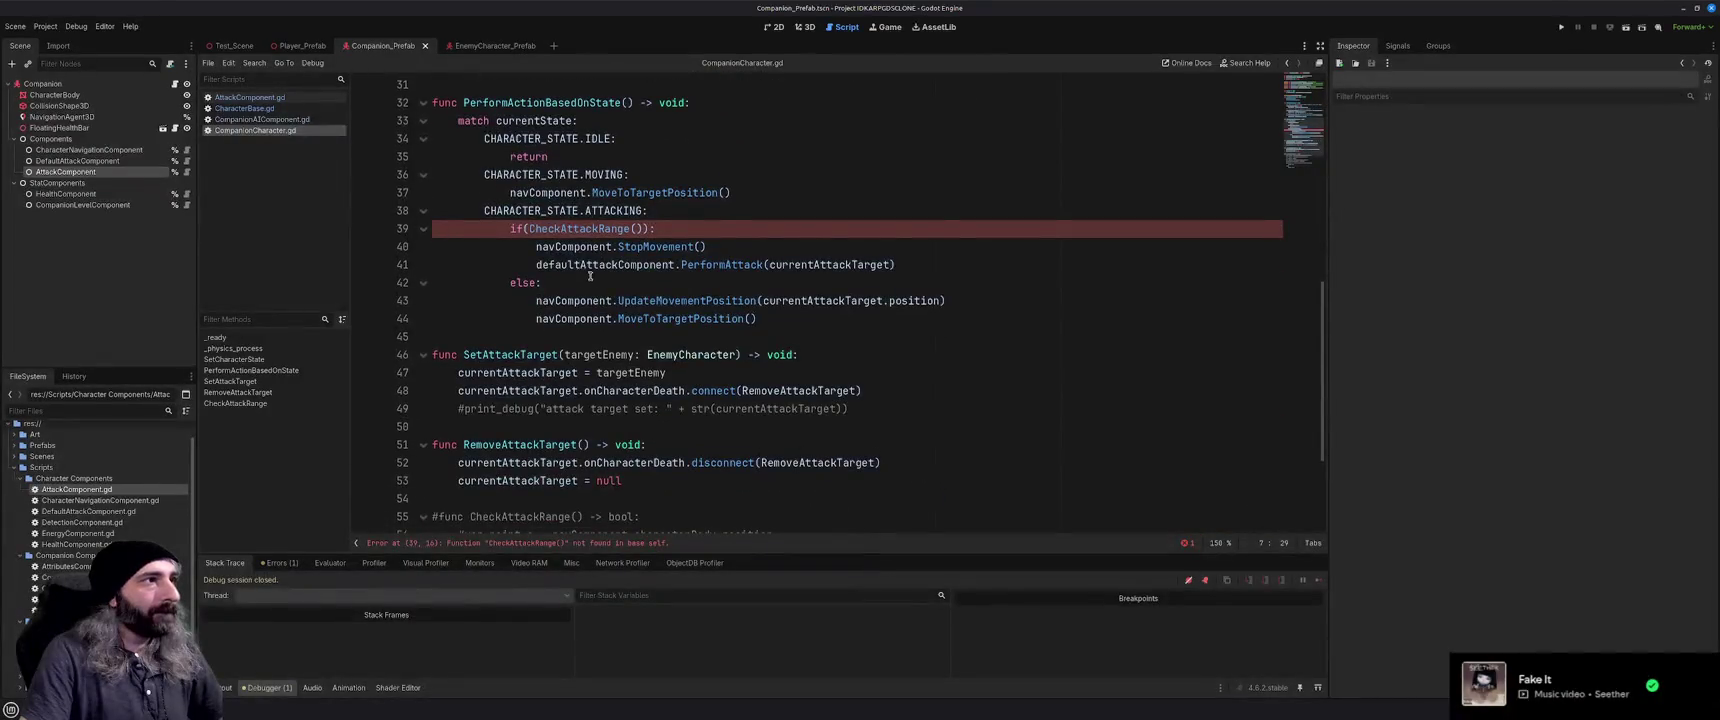
left_click(585, 229)
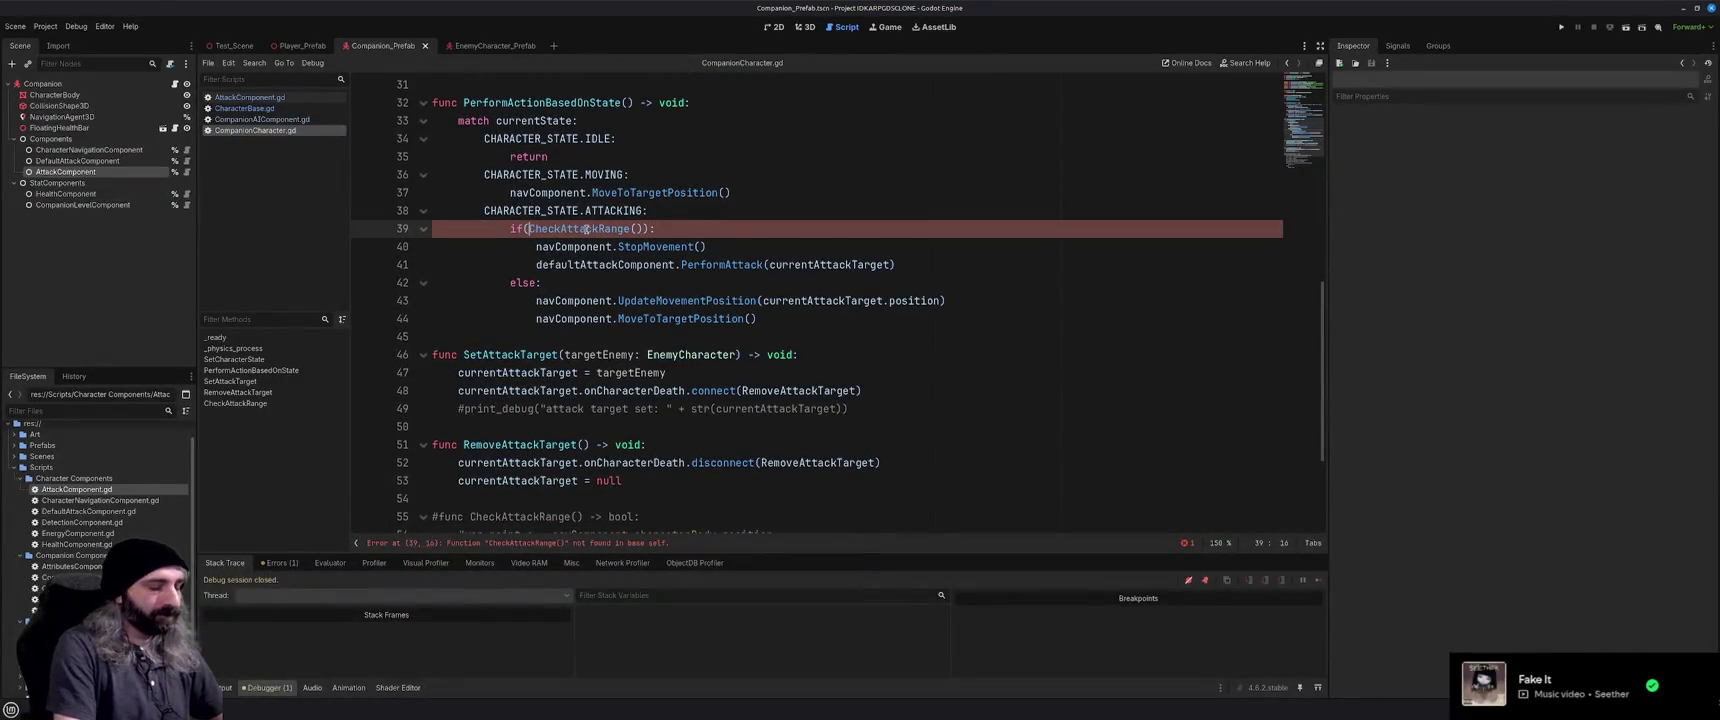
key("ctrl+v")
type(".")
left_click(822, 229)
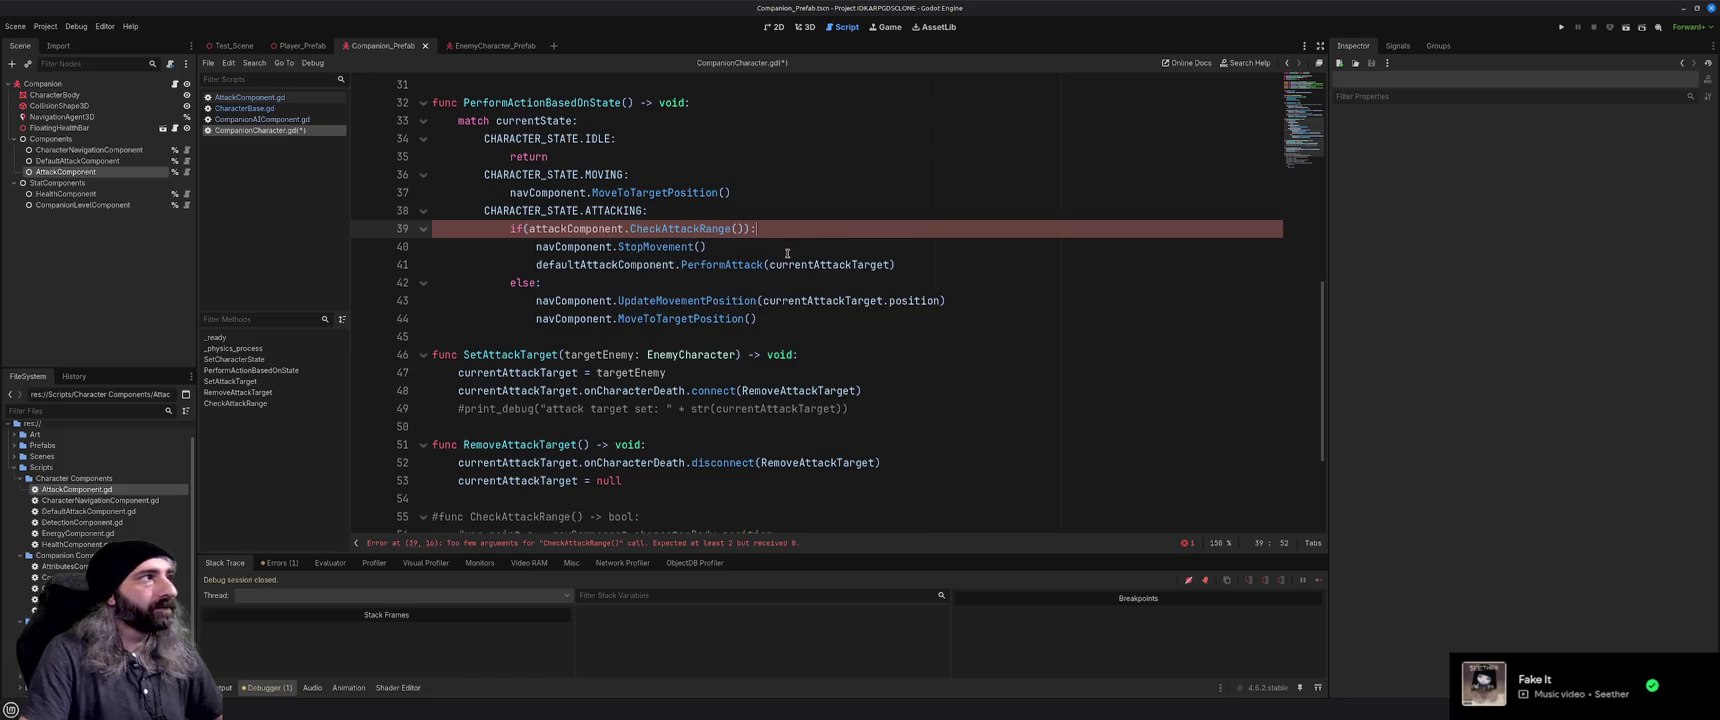
left_click(249, 97)
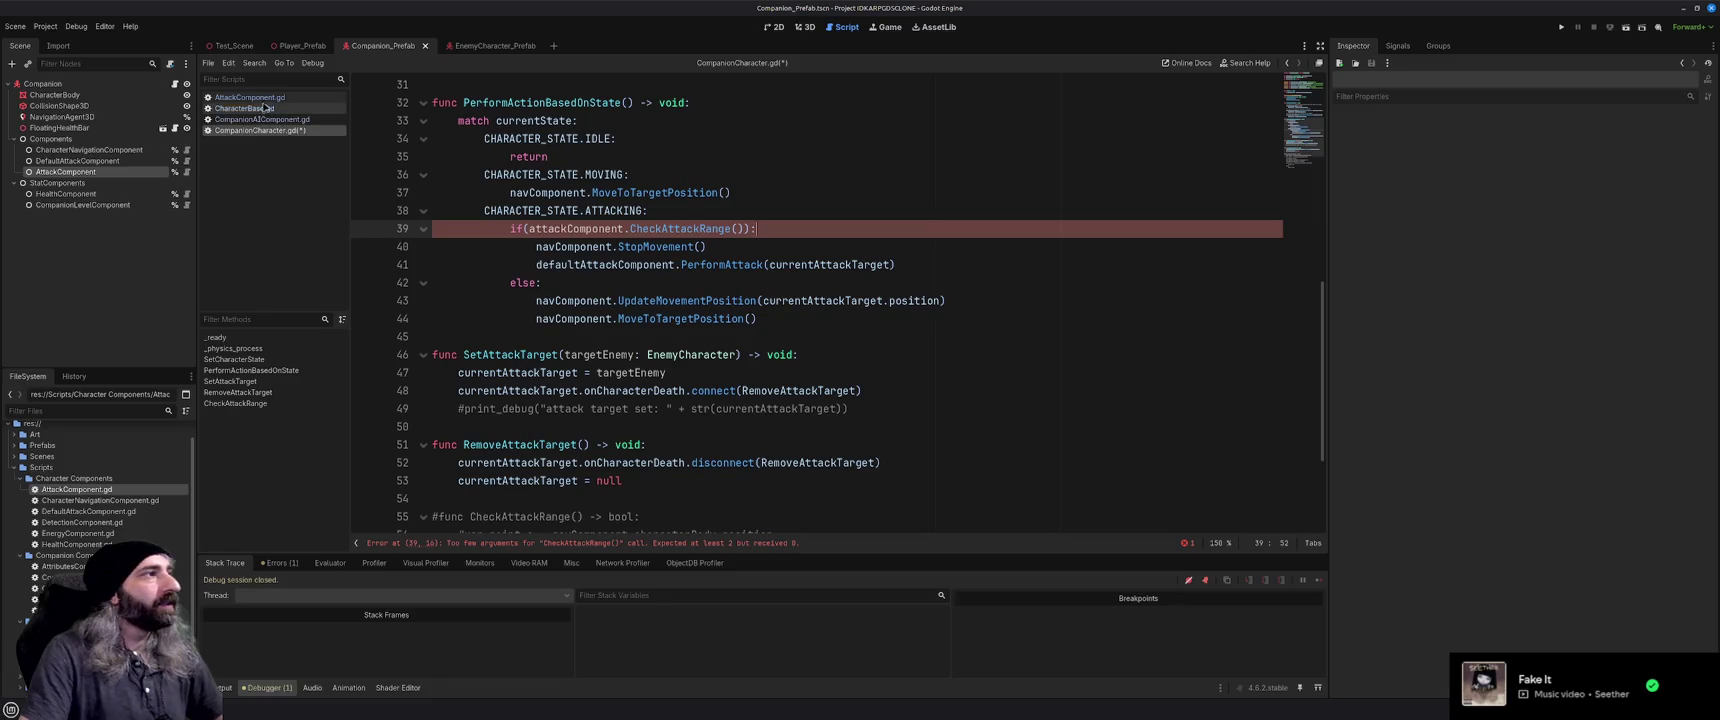
scroll(637, 420, "down", 1)
scroll(637, 420, "up", 1)
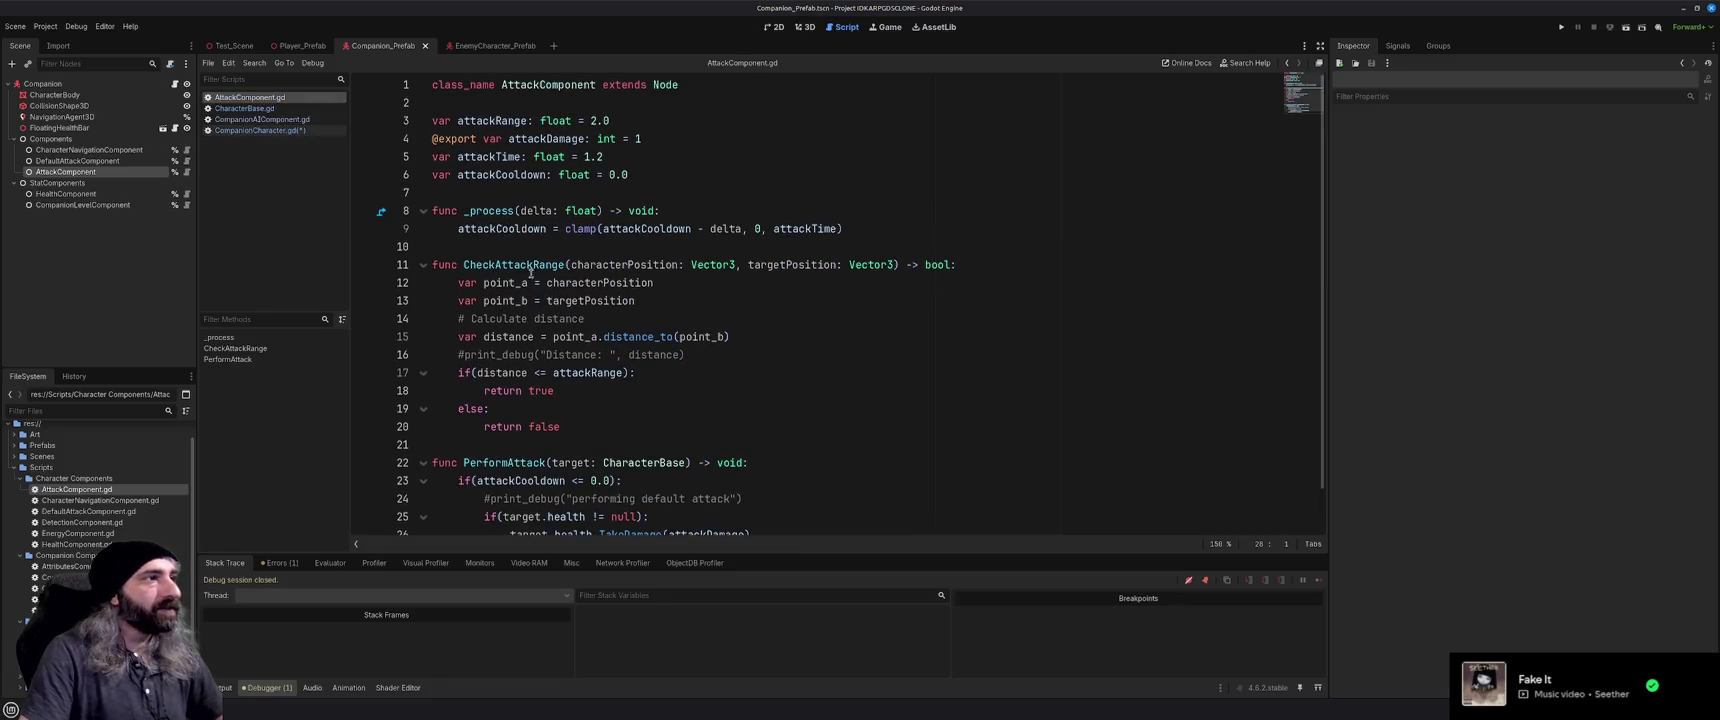
Rename CheckAttackRange on line 11 to IsInAttackRange, then return to CompanionCharacter.gd
double_click(523, 264)
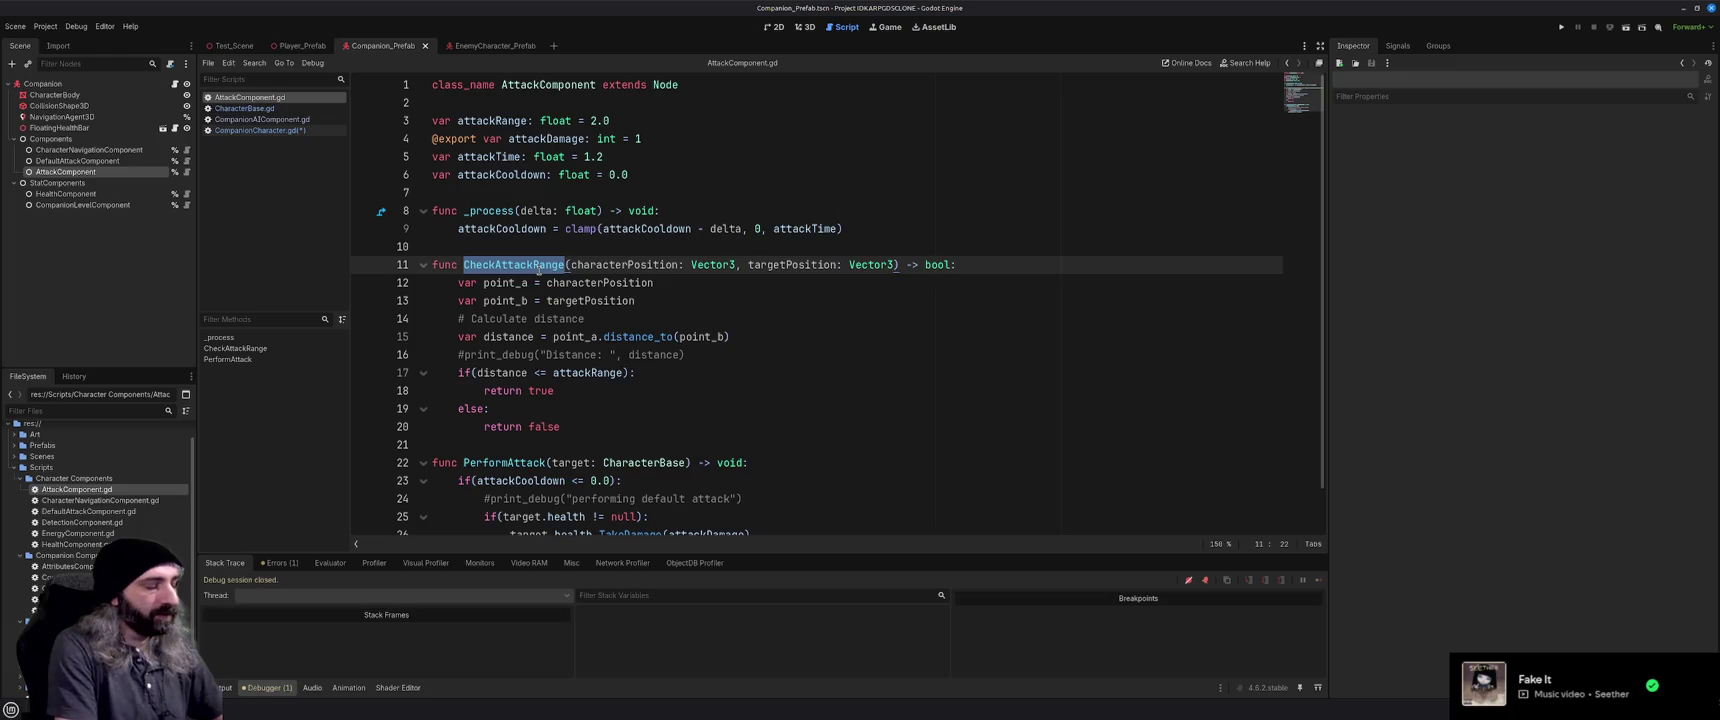
type("IsInAttack")
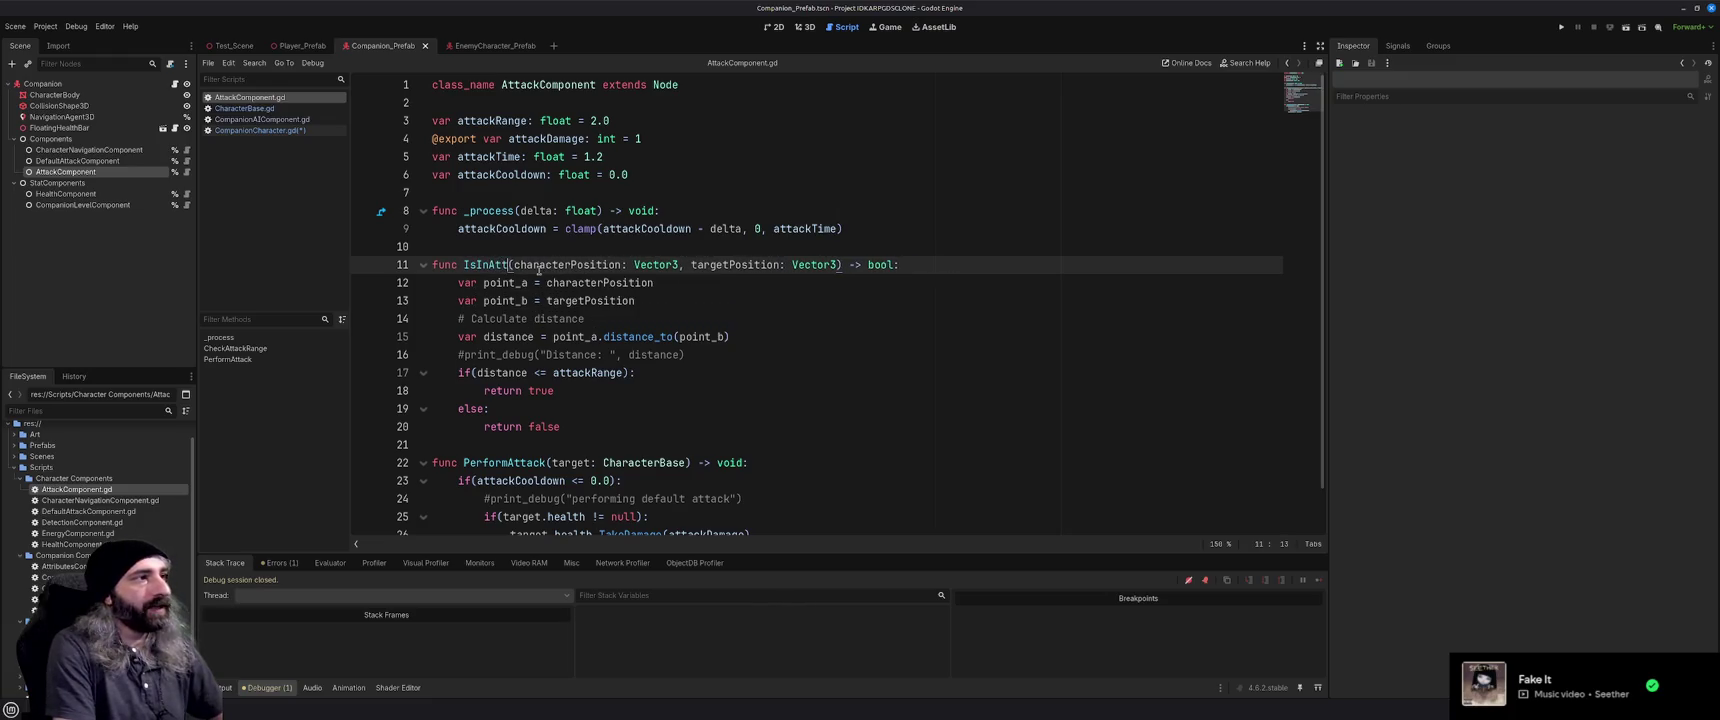
type("Range")
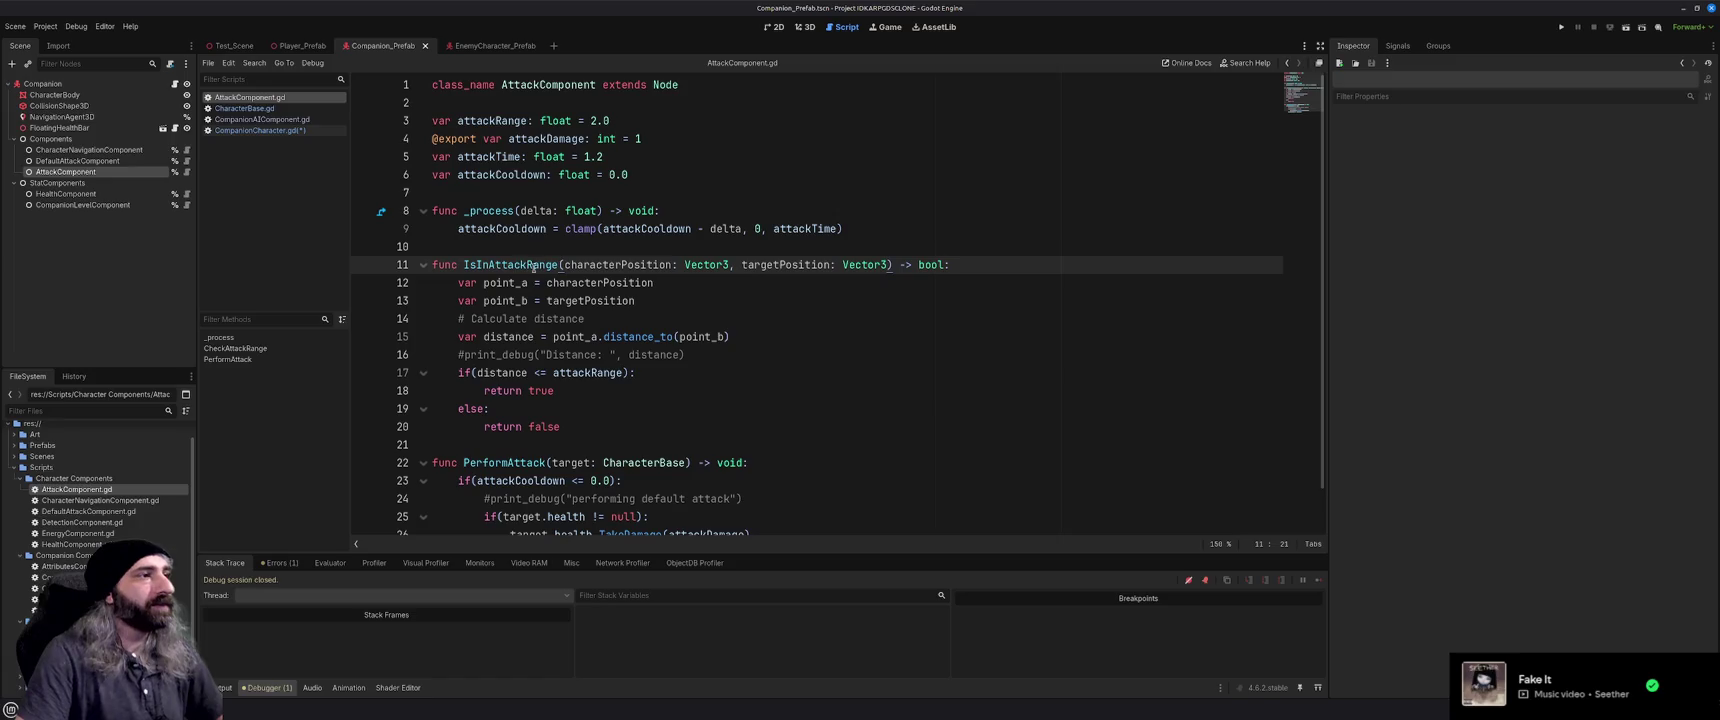
double_click(519, 264)
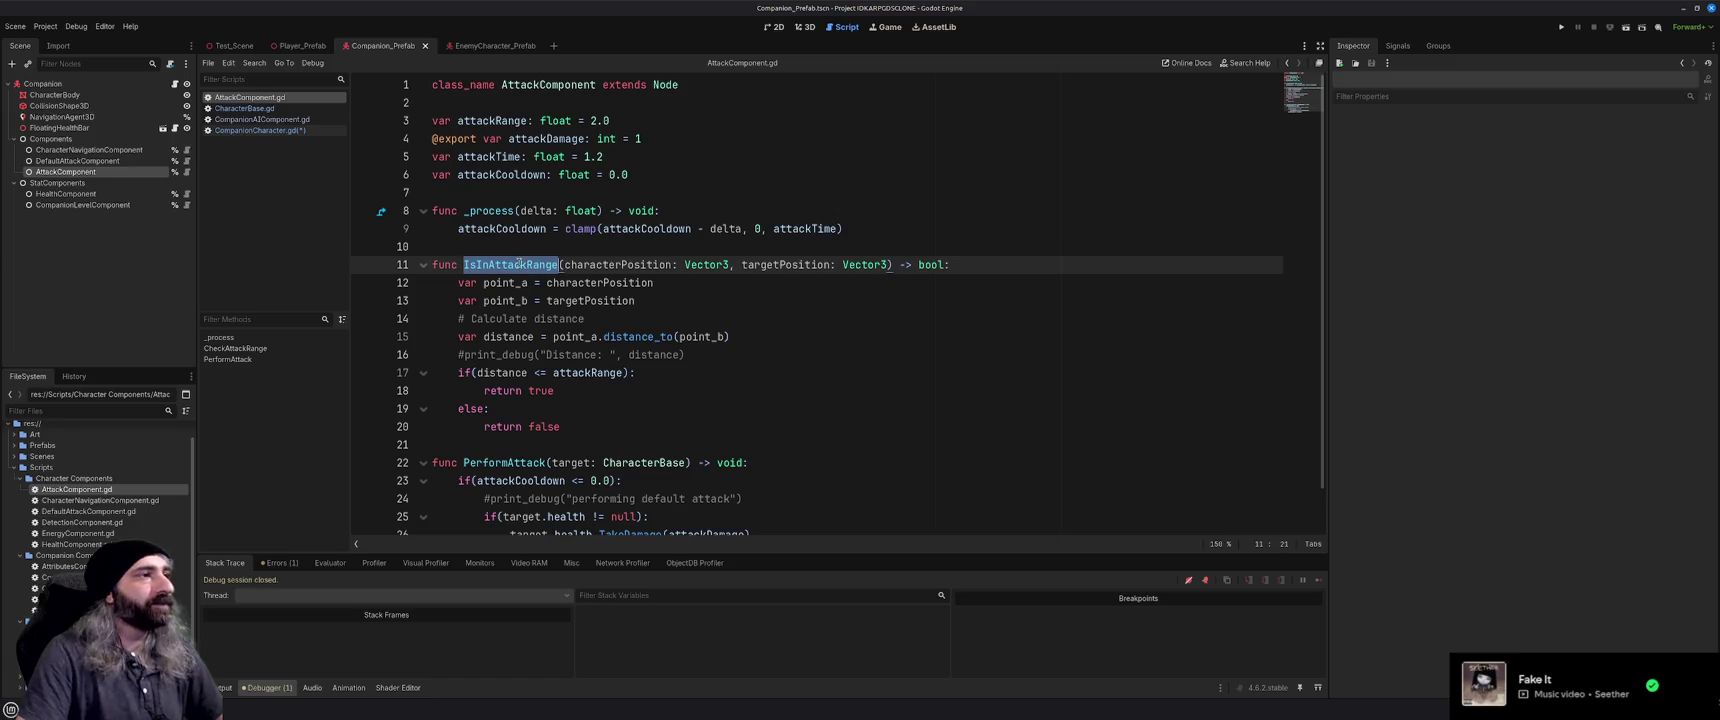
left_click(283, 131)
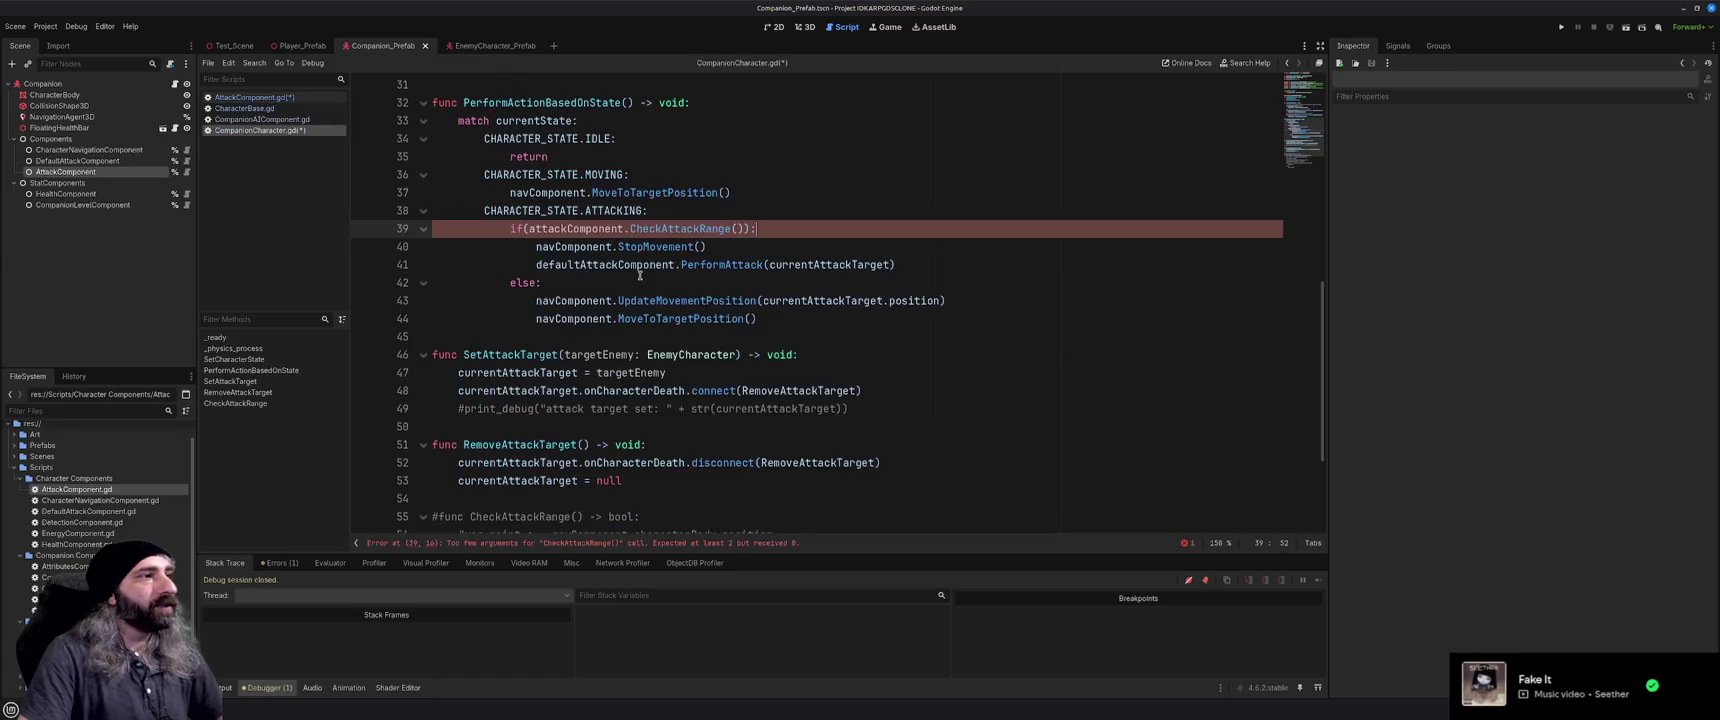
Replace the CheckAttackRange call on line 39 with an empty IsInAttackRange() call
scroll(640, 276, "up", 2)
scroll(640, 276, "up", 2)
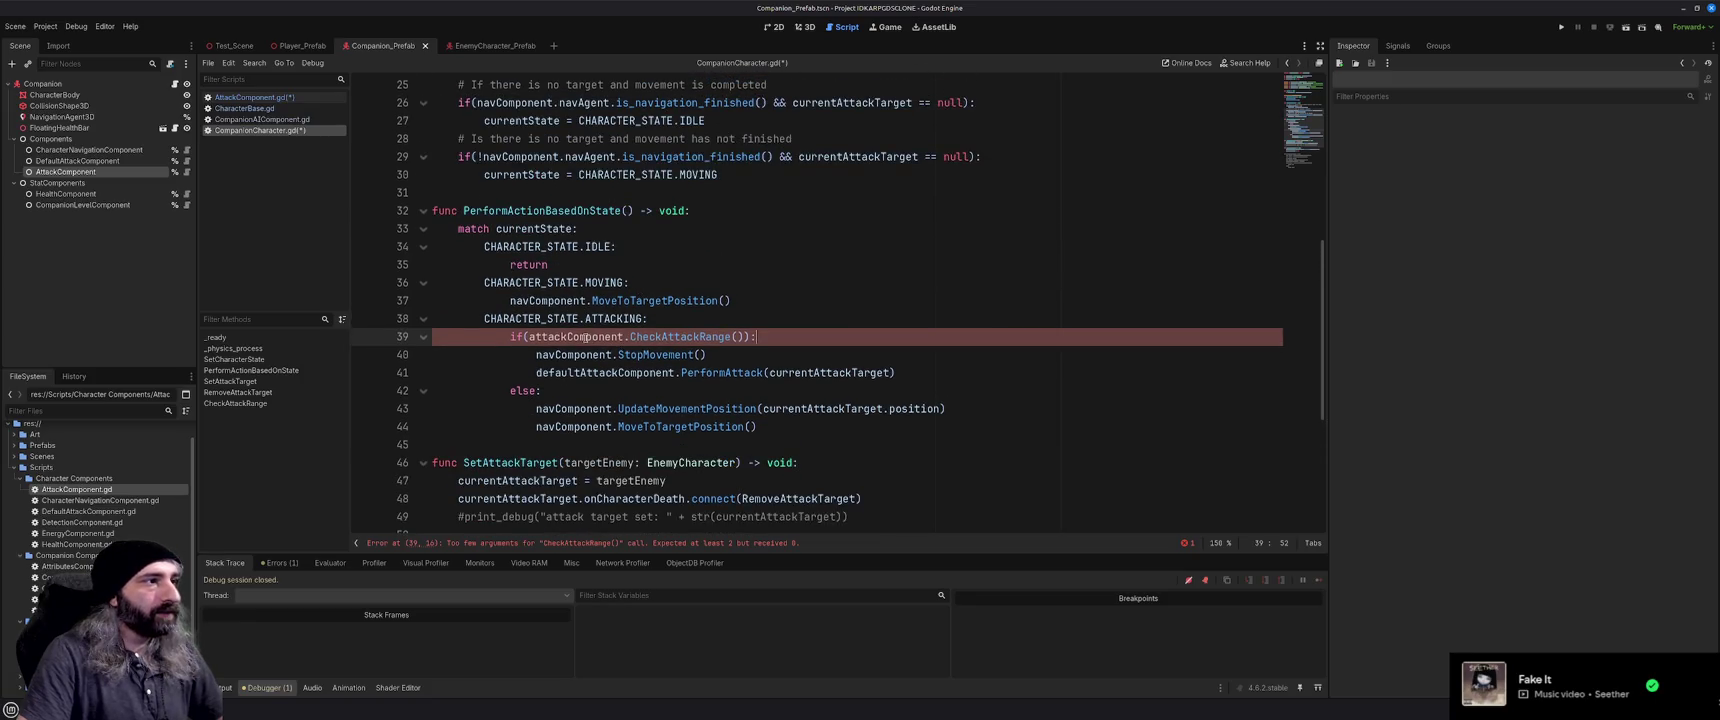
double_click(674, 338)
type("ISI")
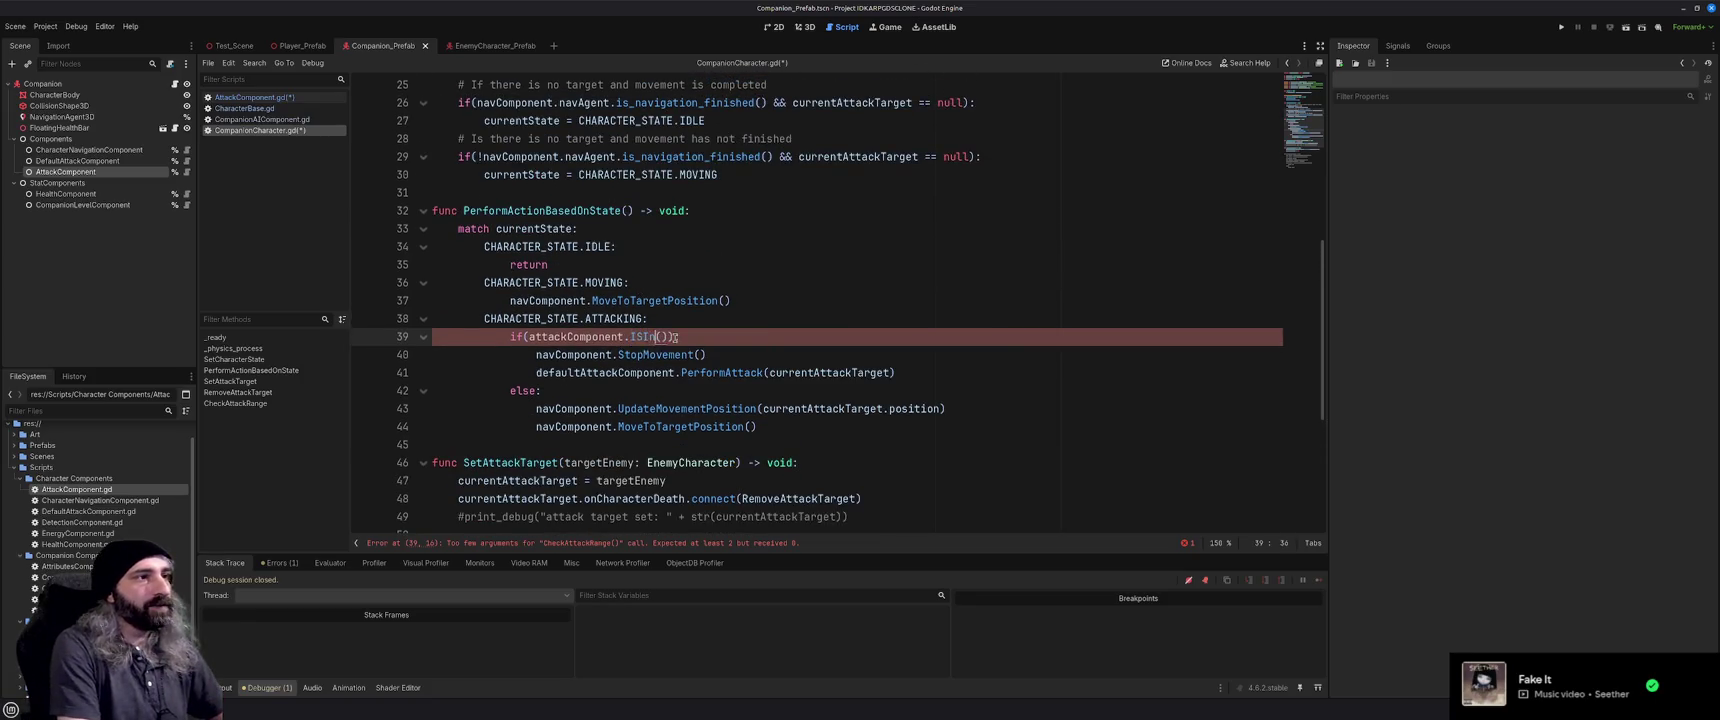
key("BackSpace")
key("BackSpace")
type("s")
type("InAttackRange")
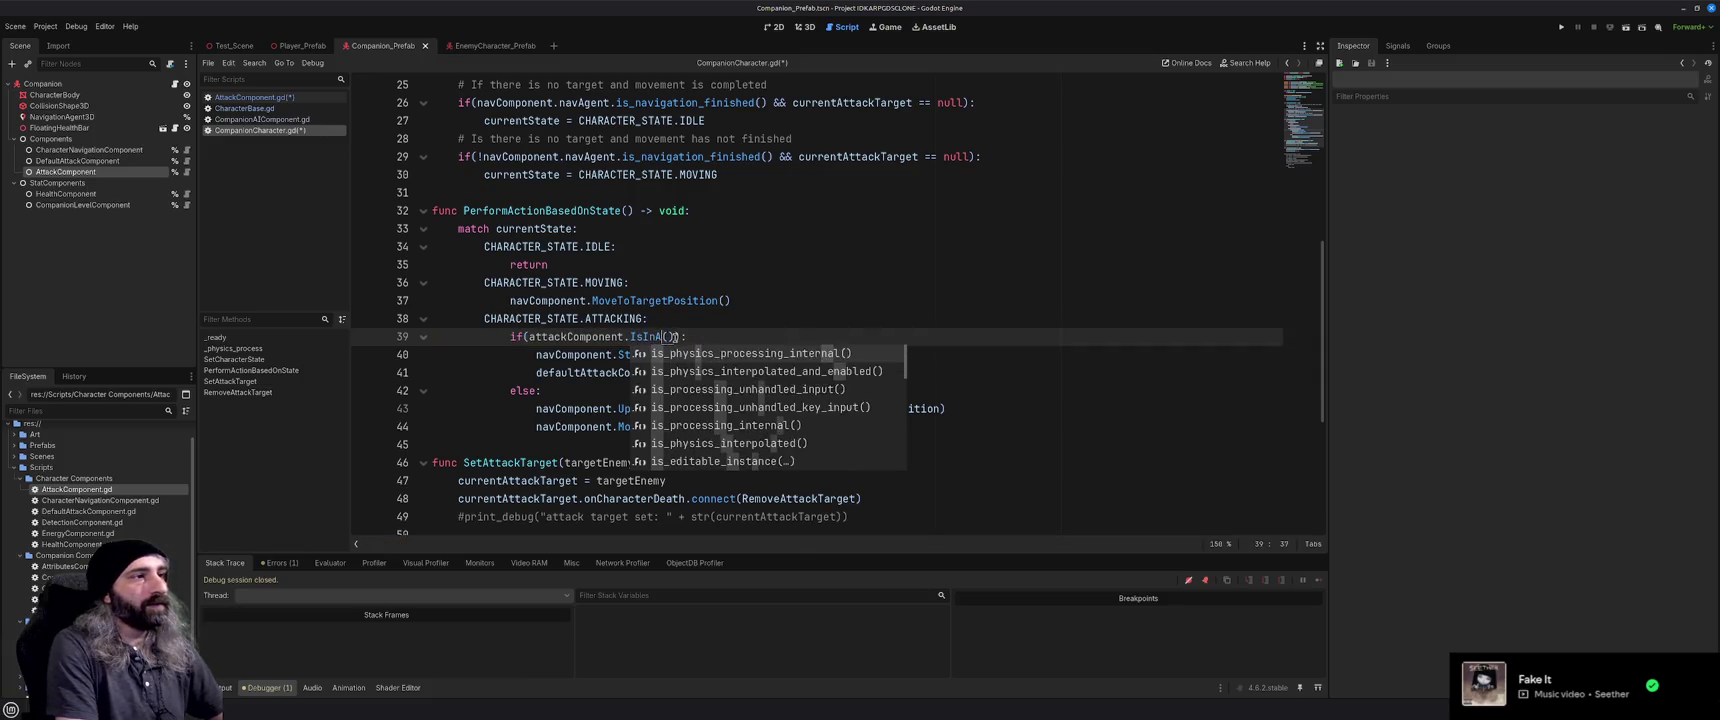
key("Right")
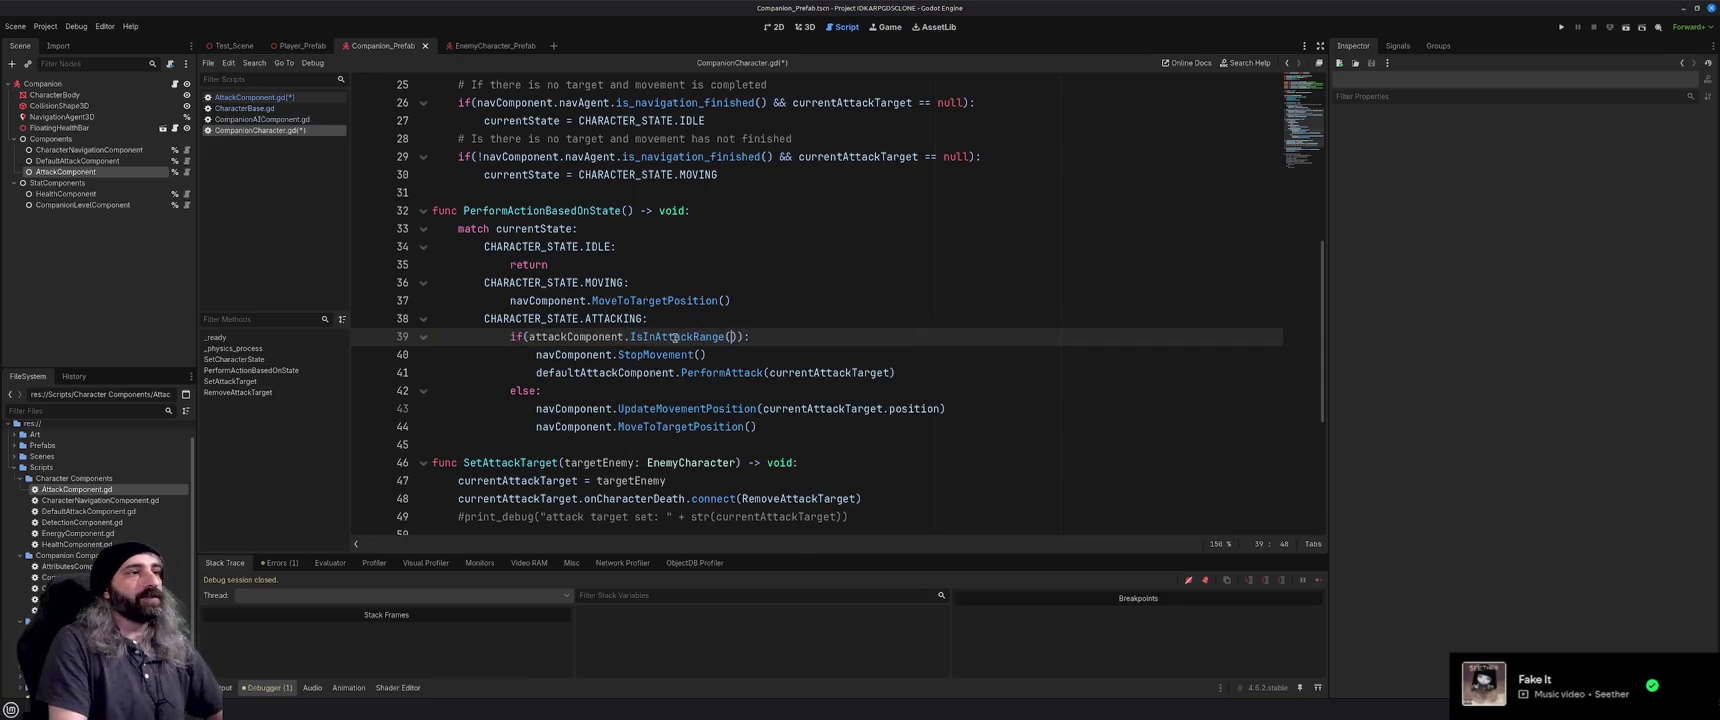
type("self.po")
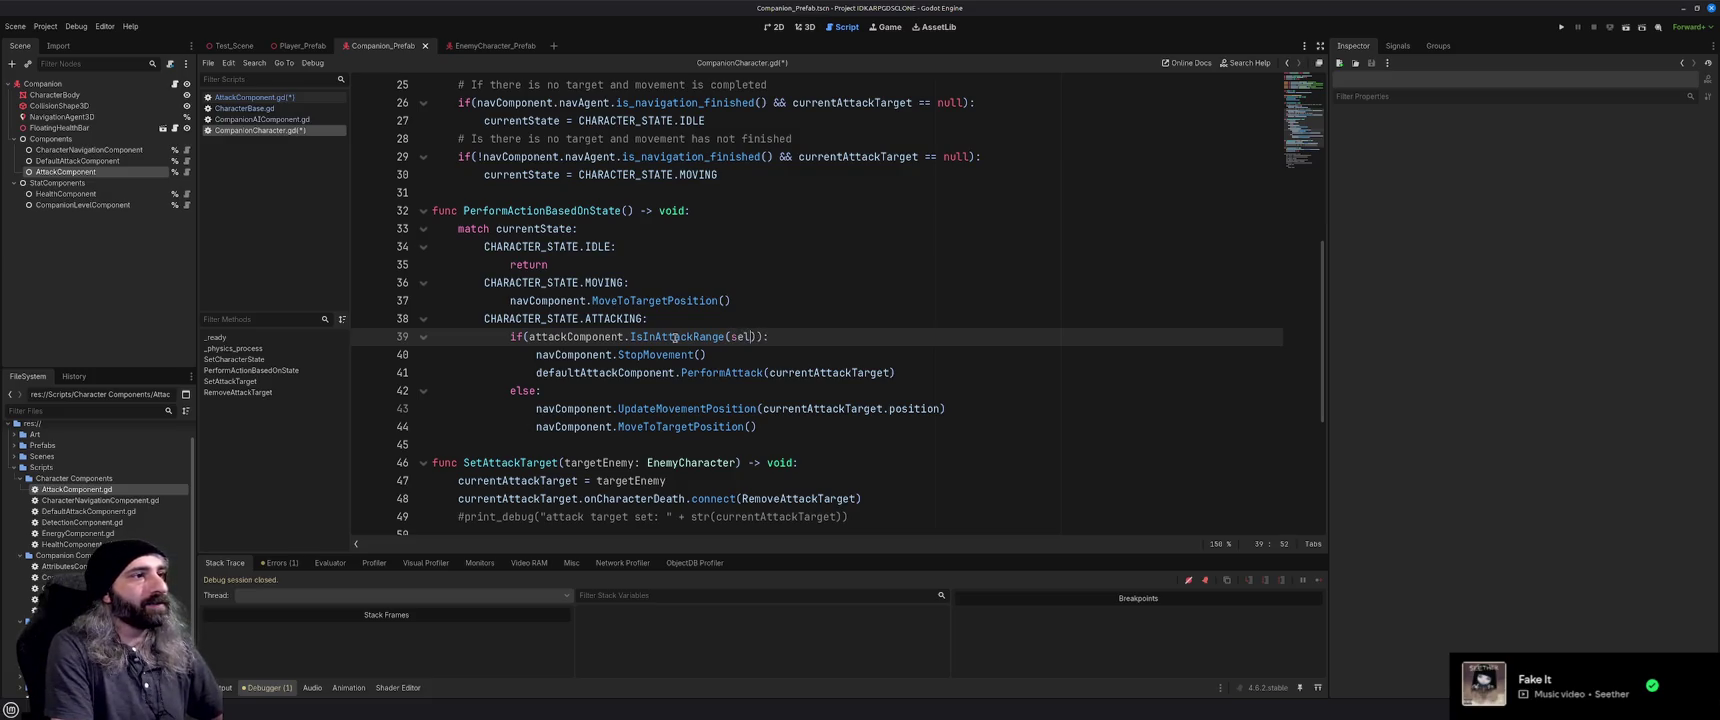
type("siti")
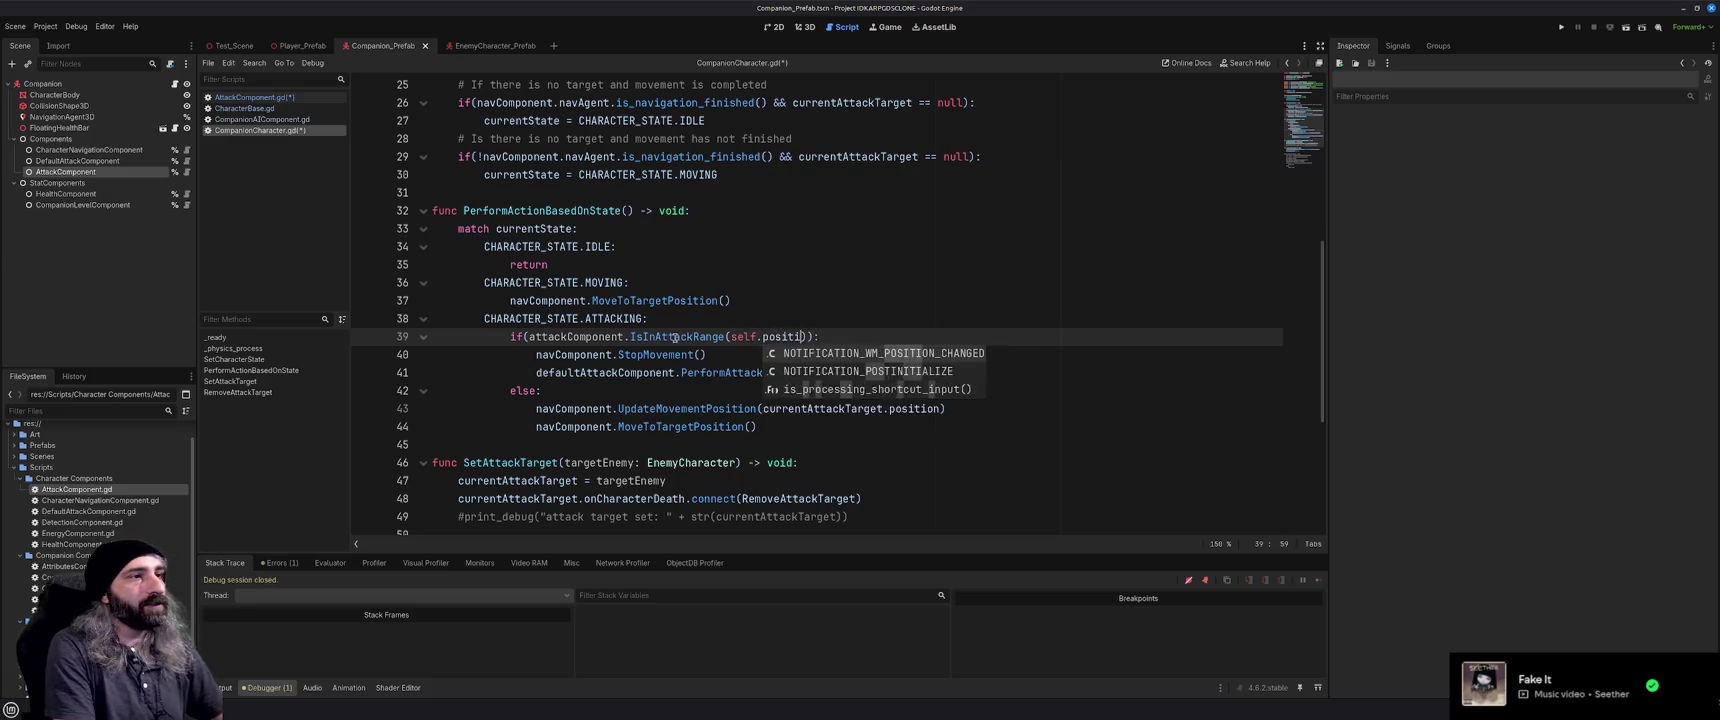
key("BackSpace")
key("BackSpace")
key("BackSpace")
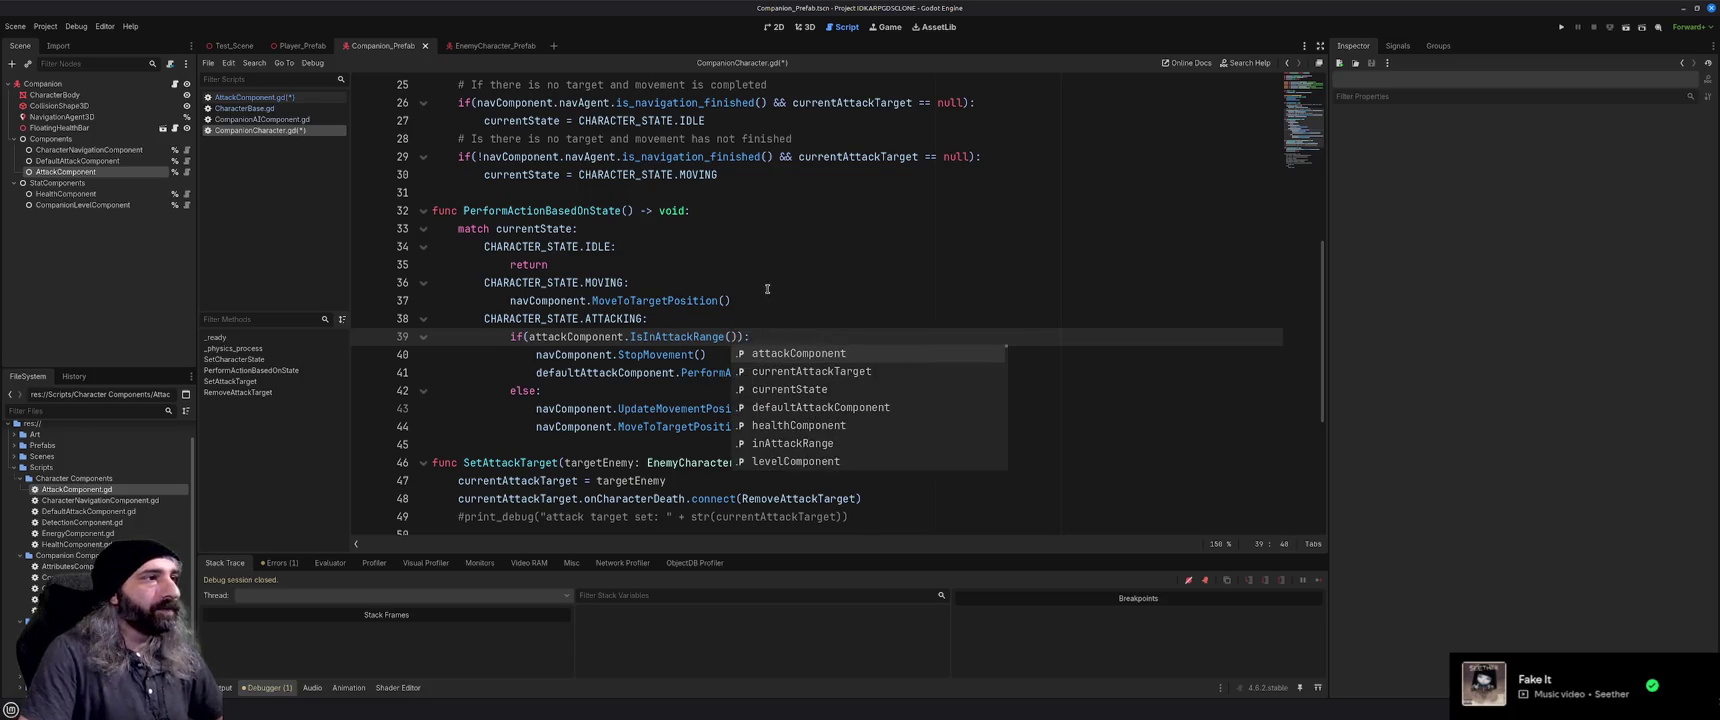
Check IsInAttackRange's parameters in AttackComponent.gd, then place the caret inside the empty call in CompanionCharacter.gd
left_click(765, 300)
scroll(763, 308, "down", 5)
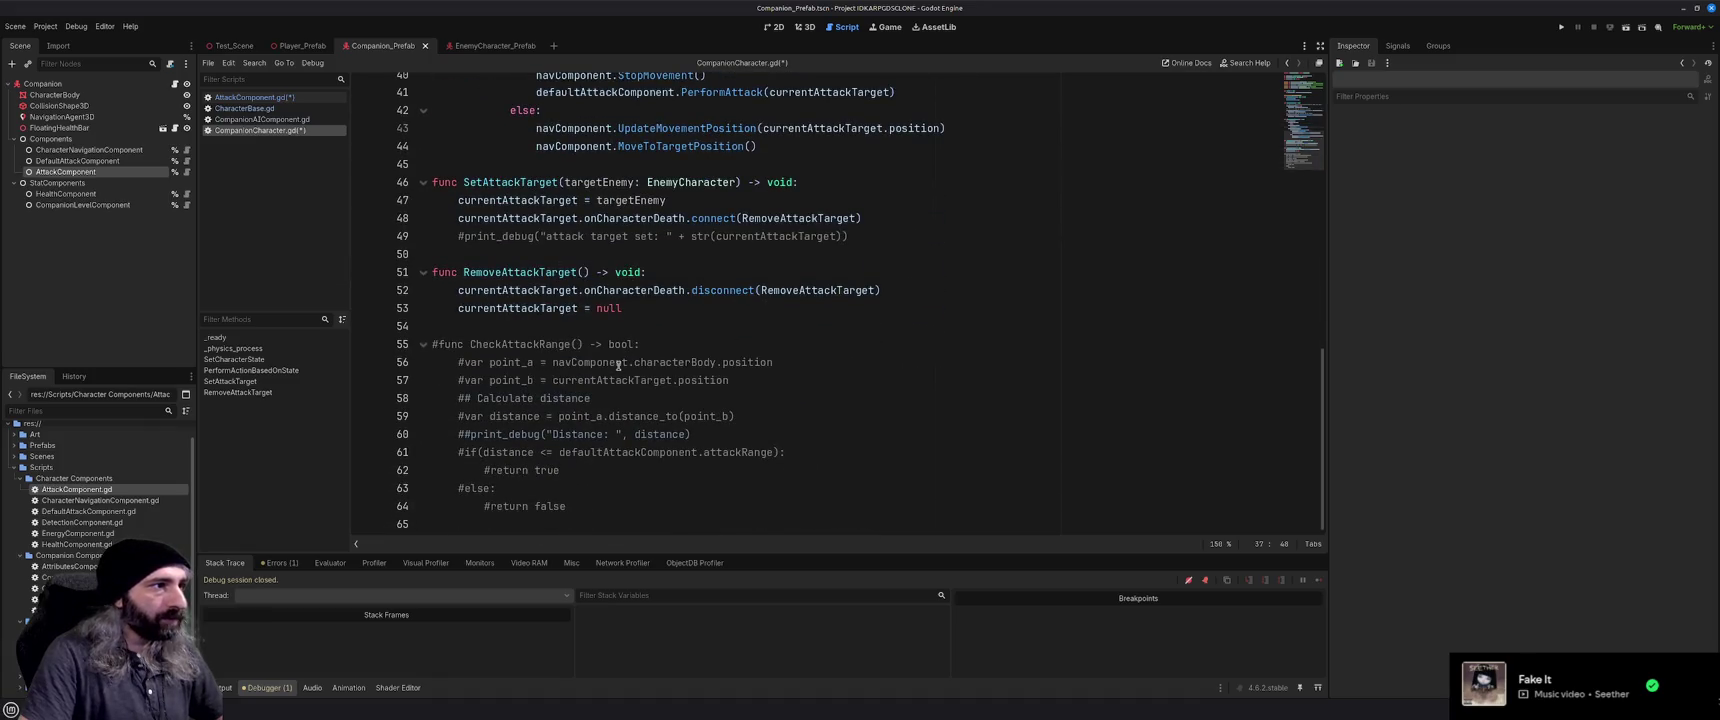
scroll(683, 366, "up", 5)
left_click(726, 290)
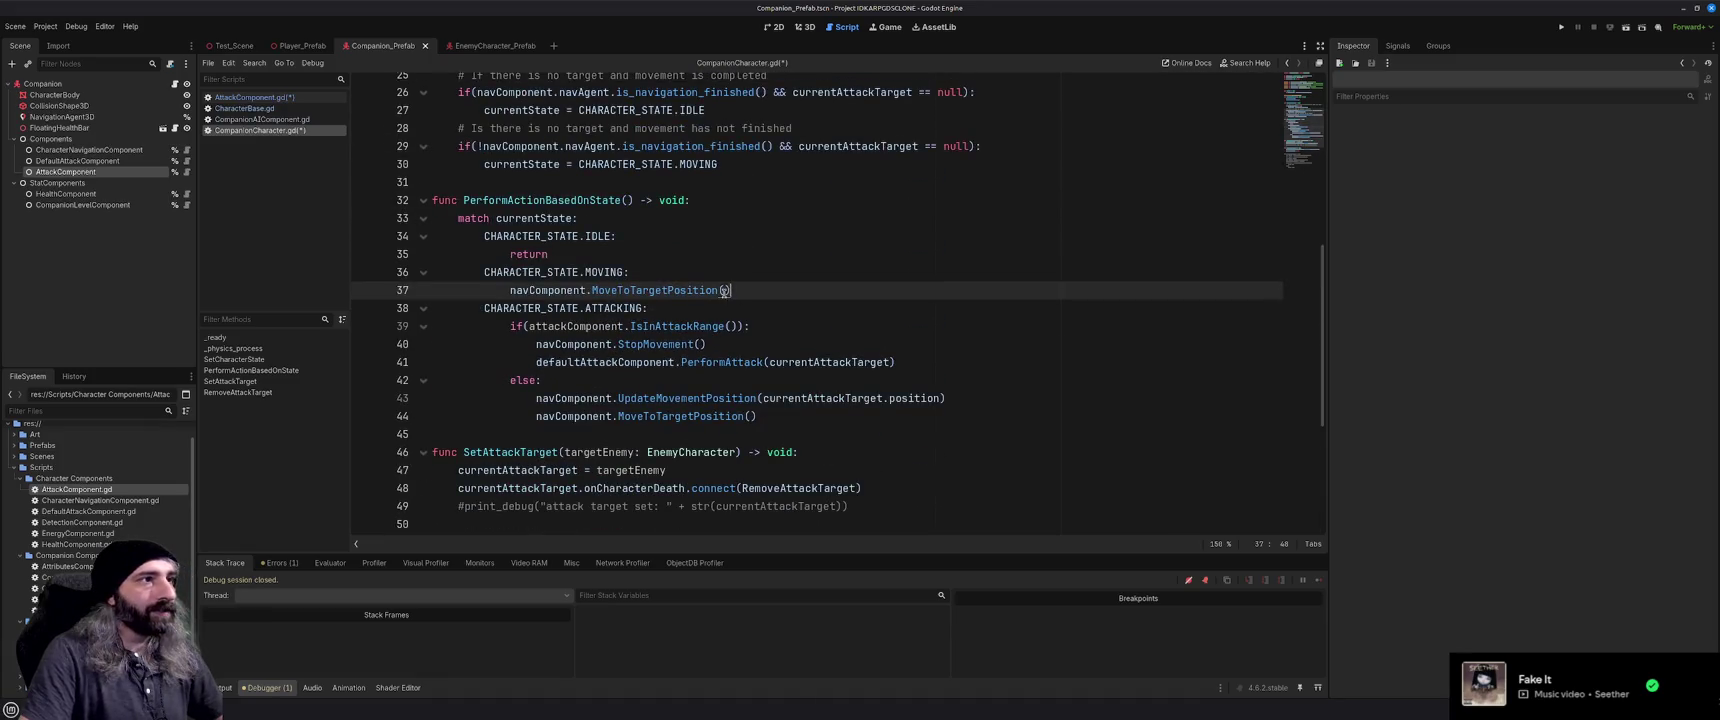
left_click(742, 327)
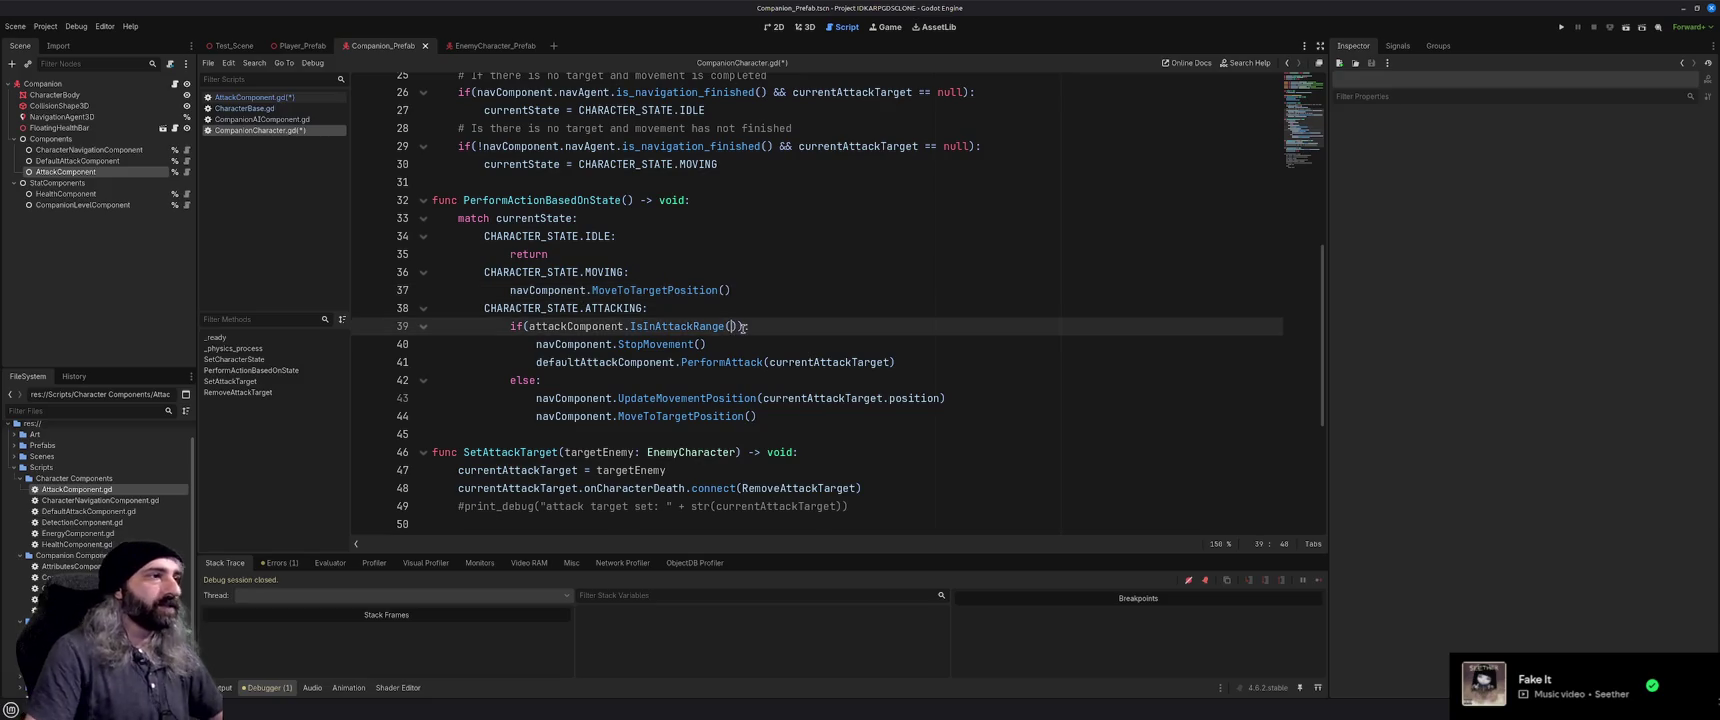
left_click(791, 344)
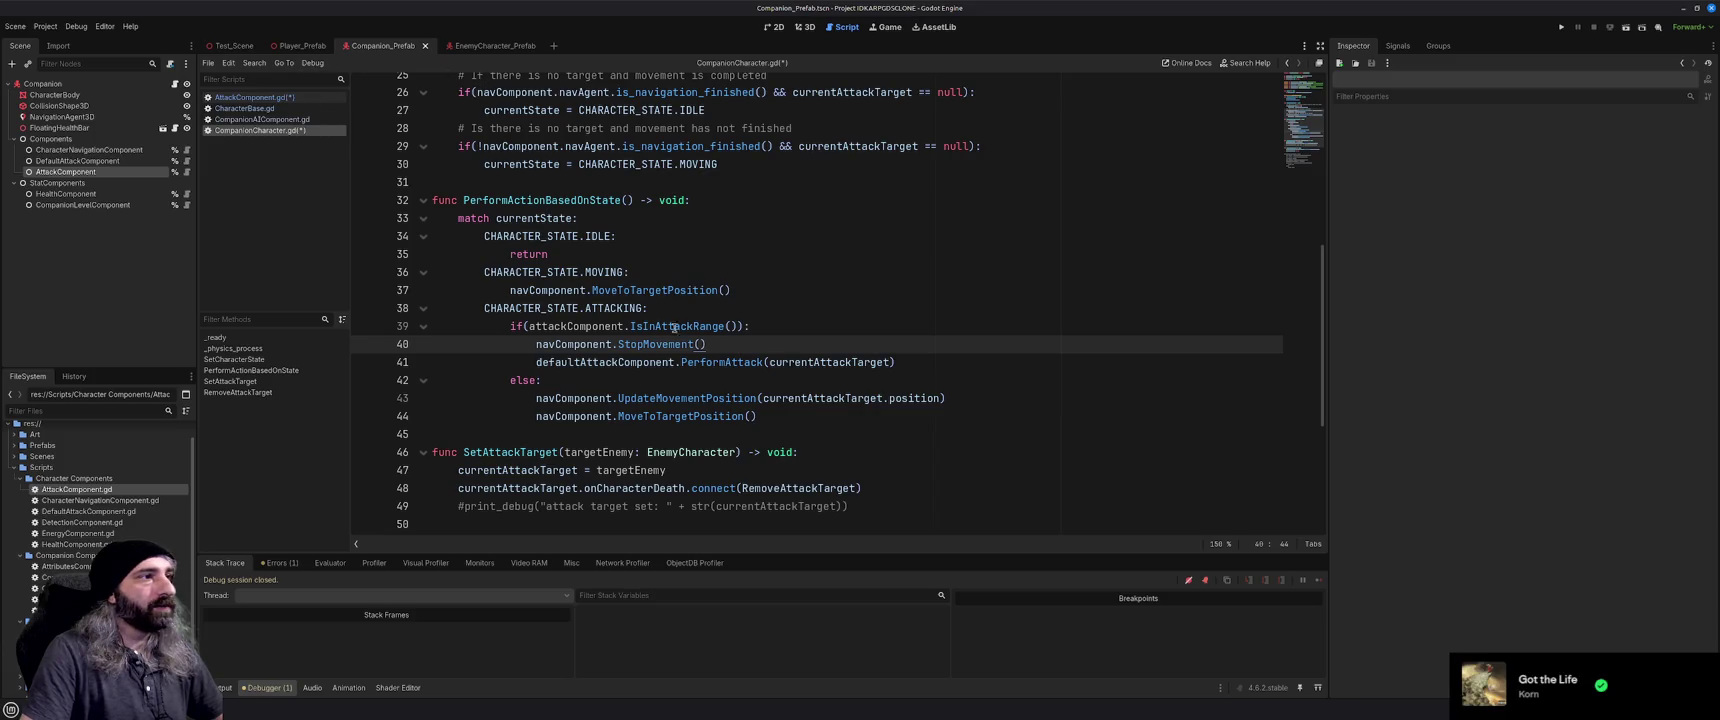
left_click(258, 98)
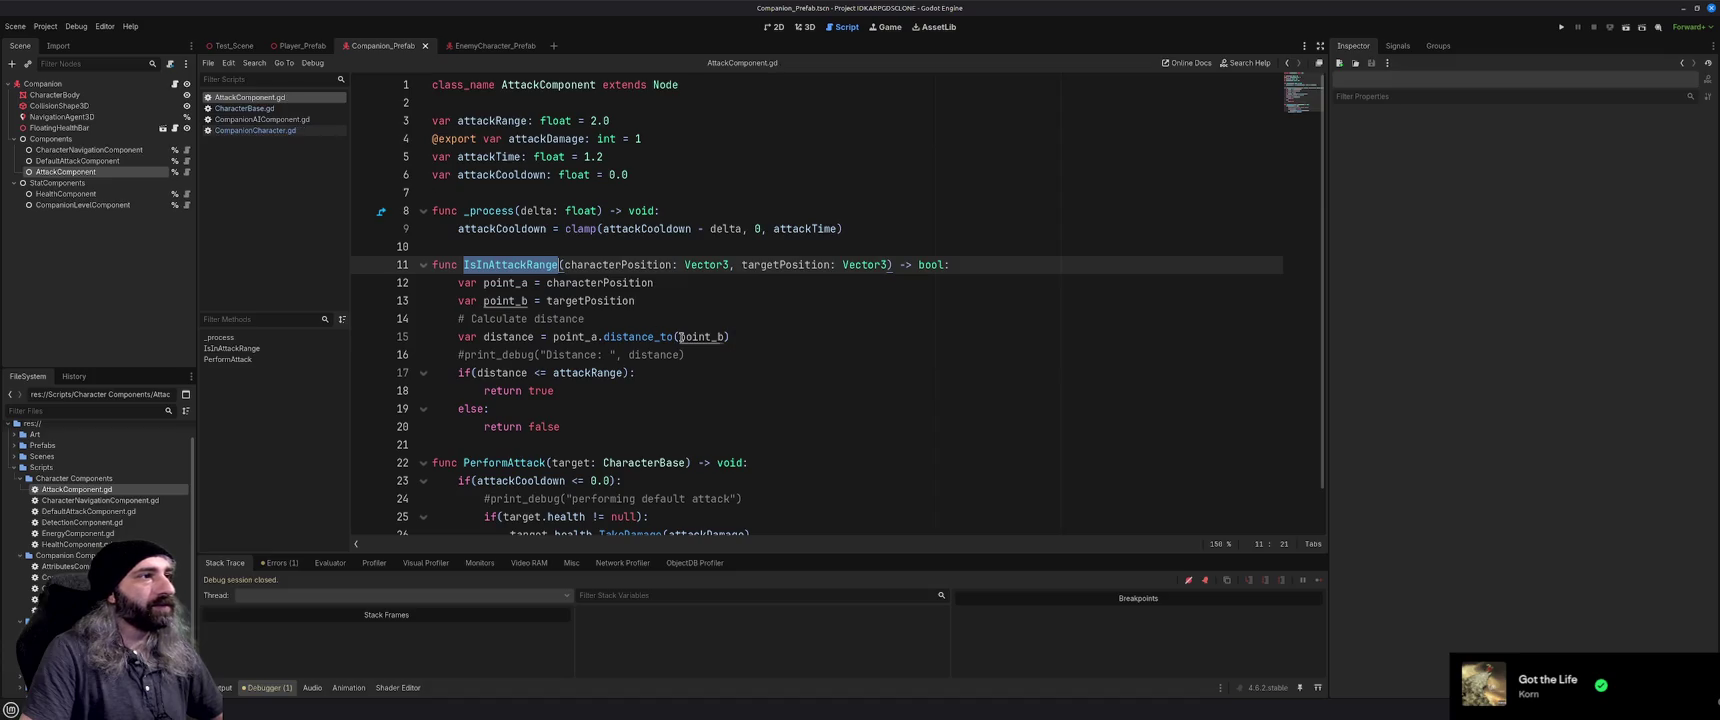
left_click(258, 130)
left_click(784, 374)
left_click(784, 394)
left_click(729, 337)
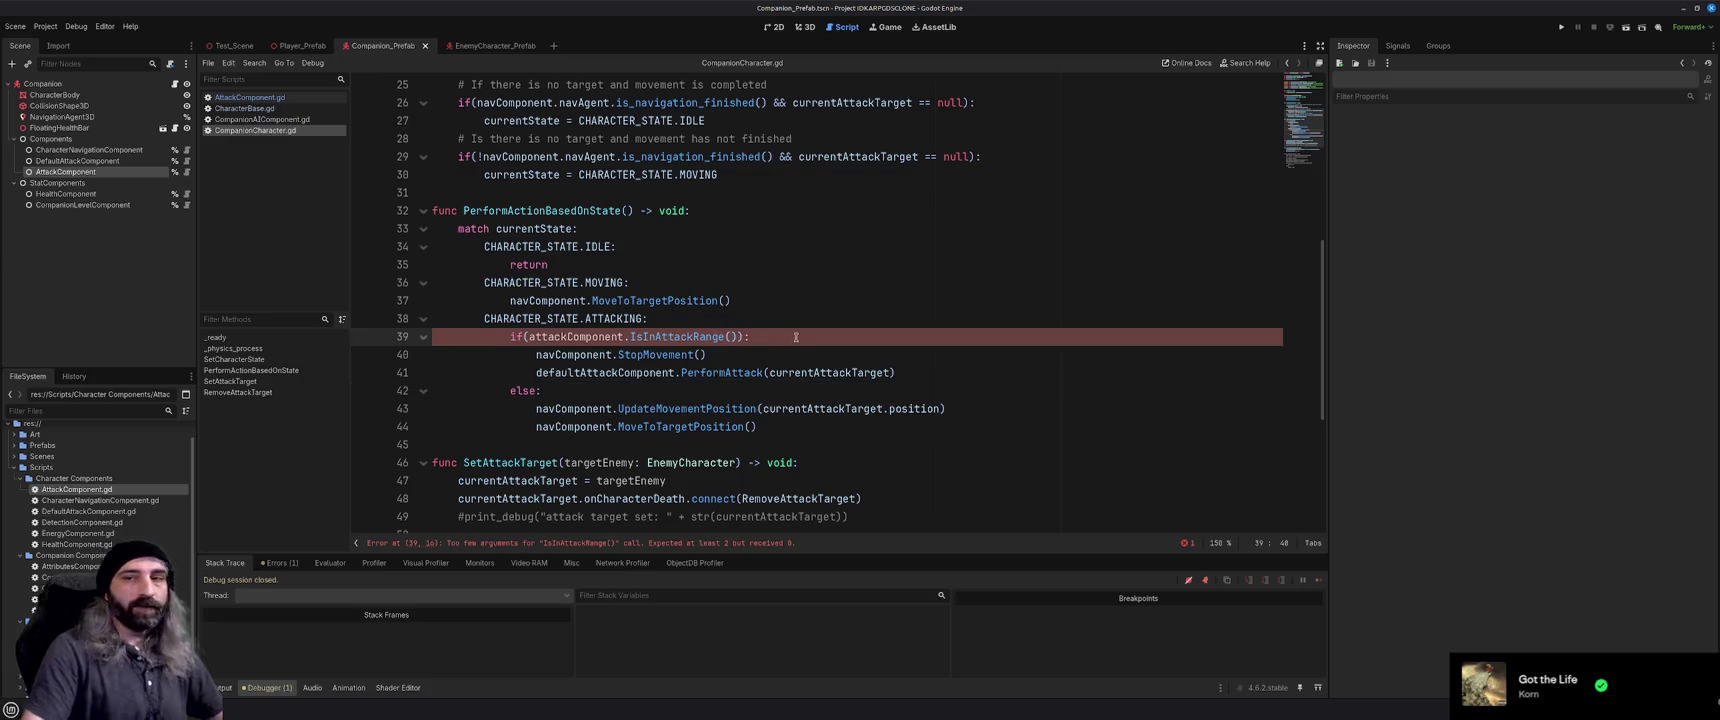
Pass navComponent.characterBody.position as the first IsInAttackRange argument
type("nacCom")
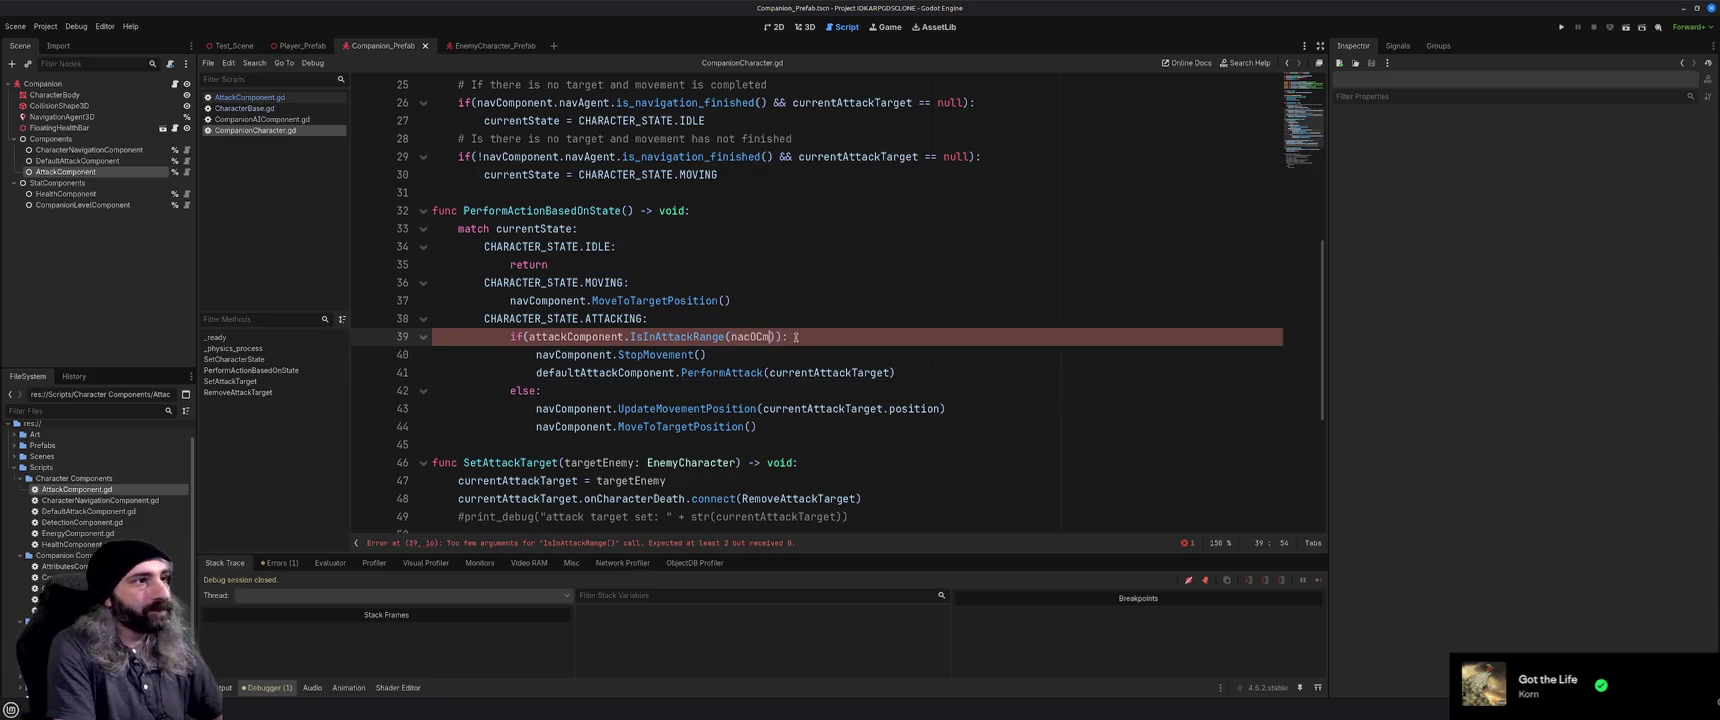
key("BackSpace")
key("BackSpace")
type("vCo")
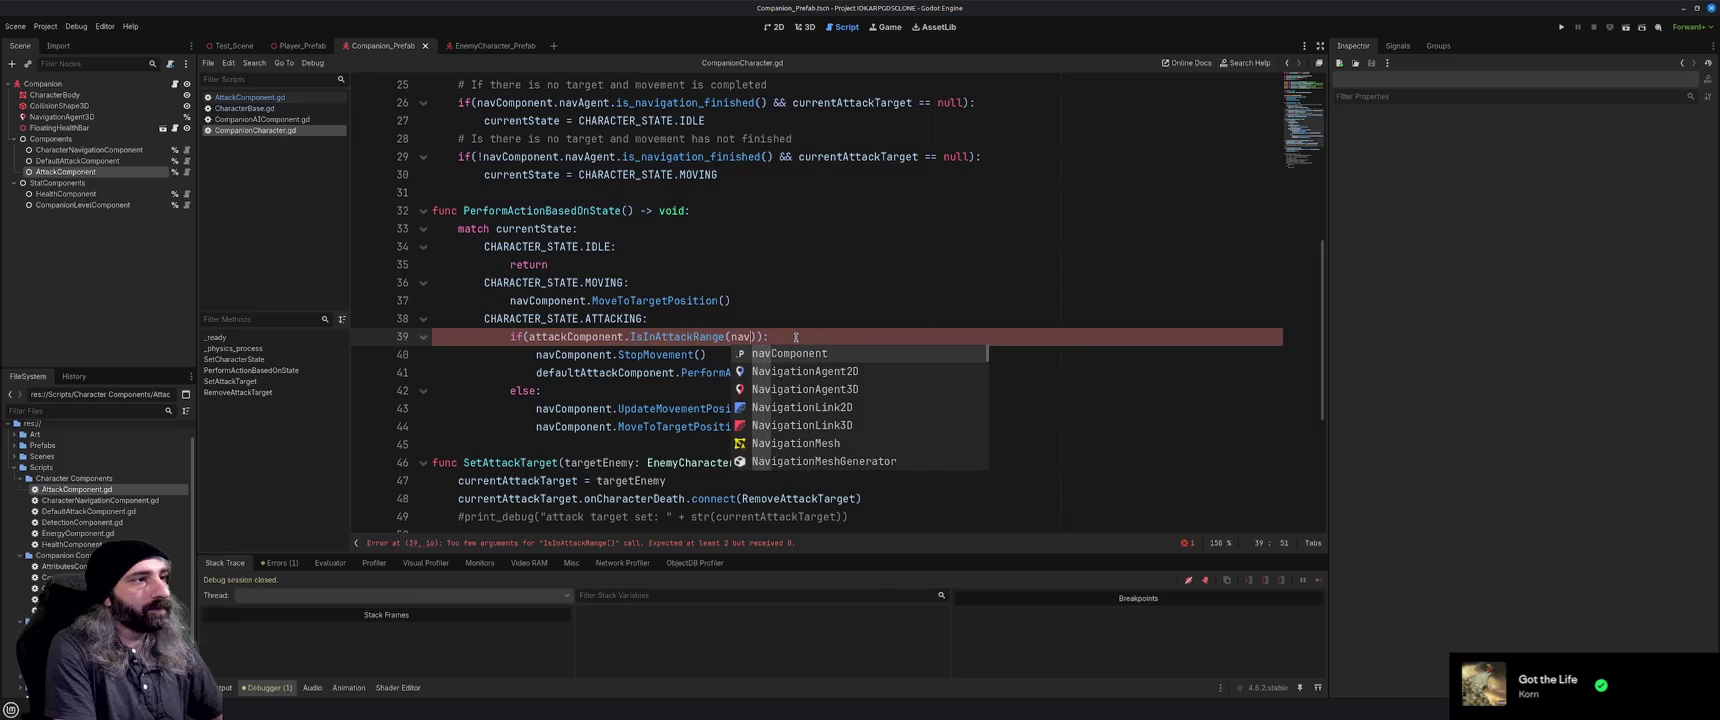
key("Return")
type(".")
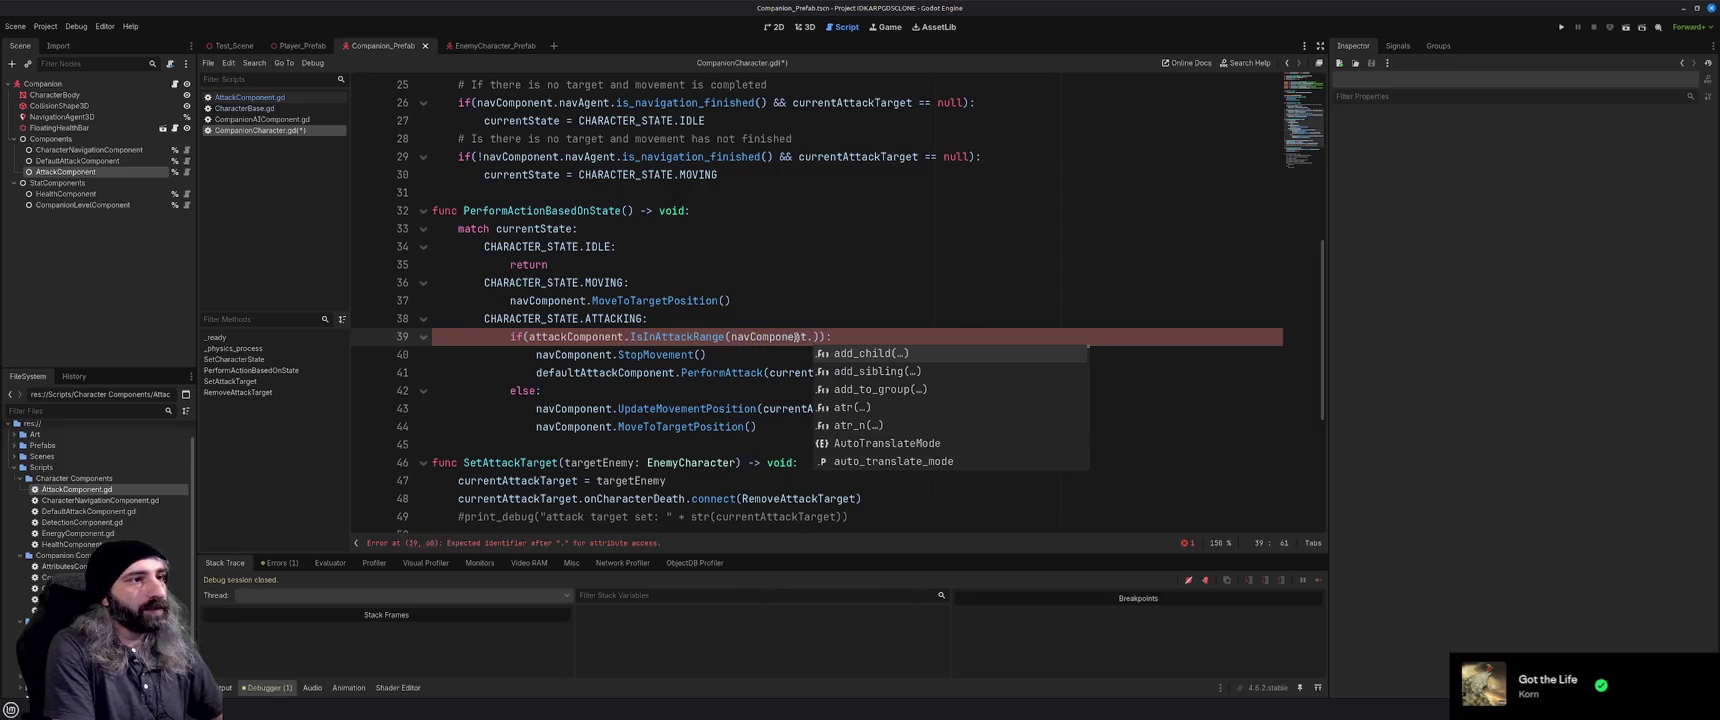
scroll(685, 372, "down", 5)
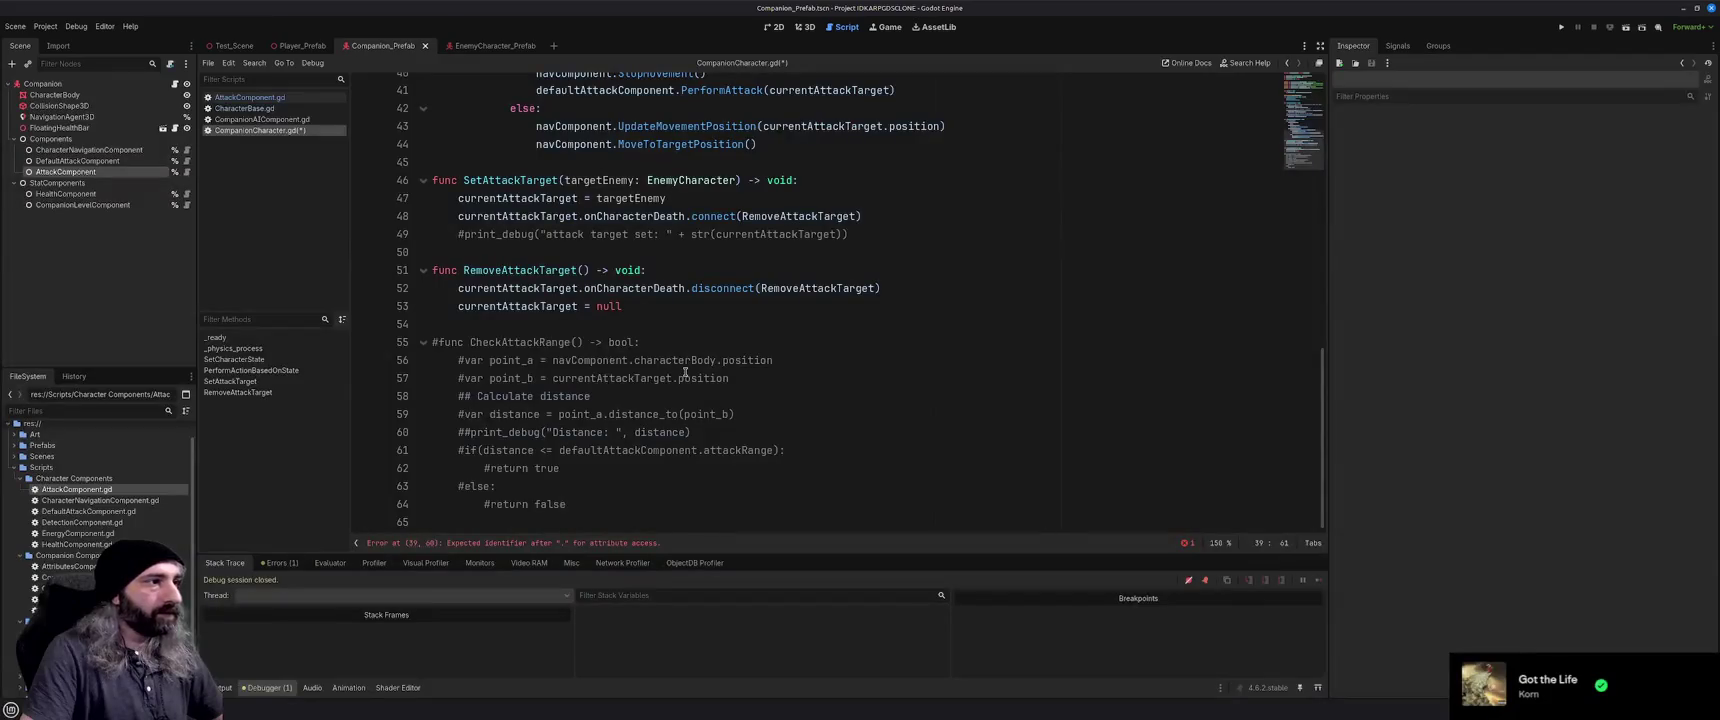
scroll(685, 372, "up", 5)
type("characterBody.position")
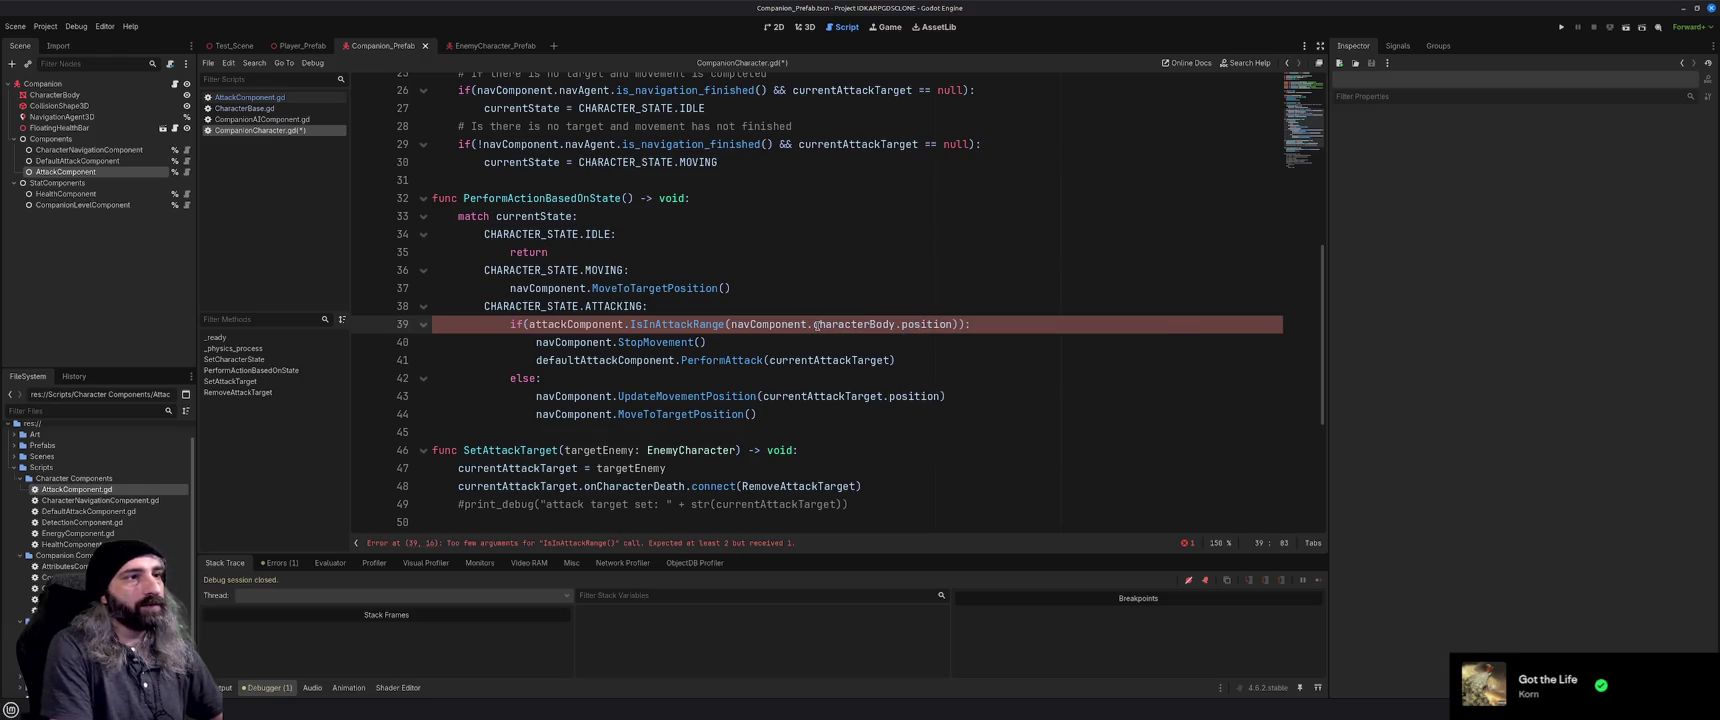
type(",")
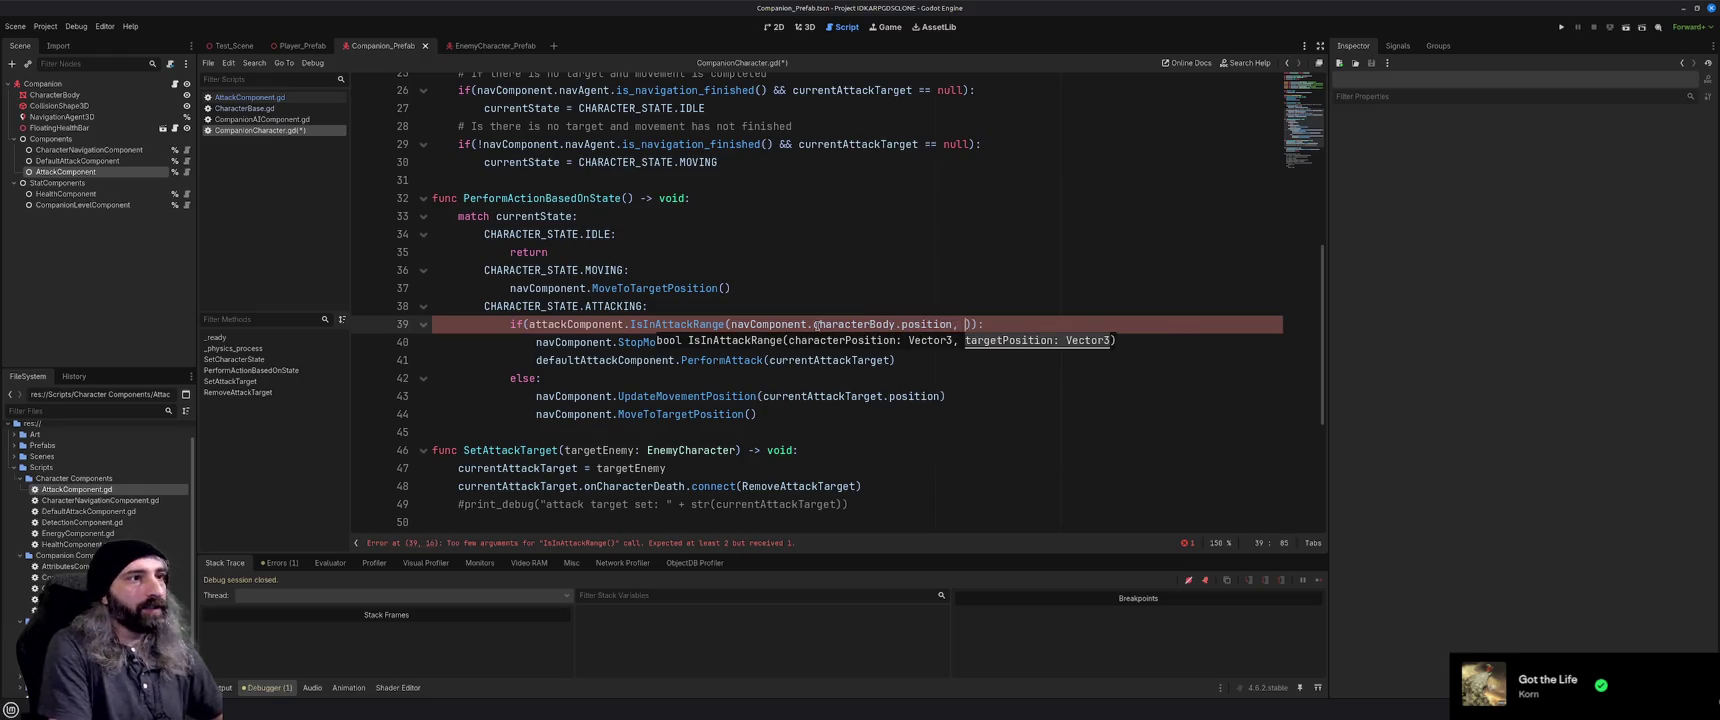
scroll(770, 380, "down", 5)
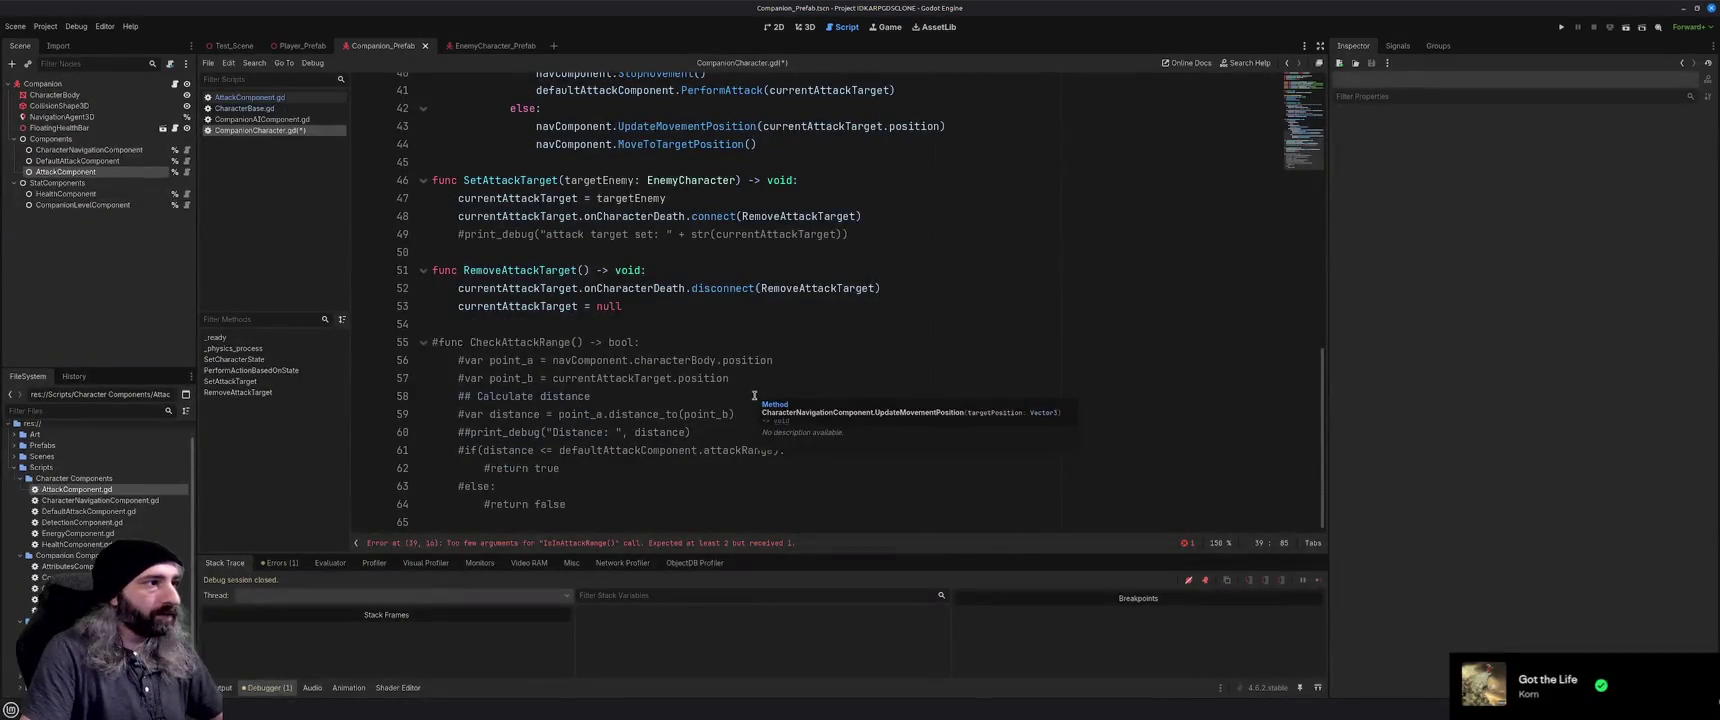
scroll(759, 393, "up", 4)
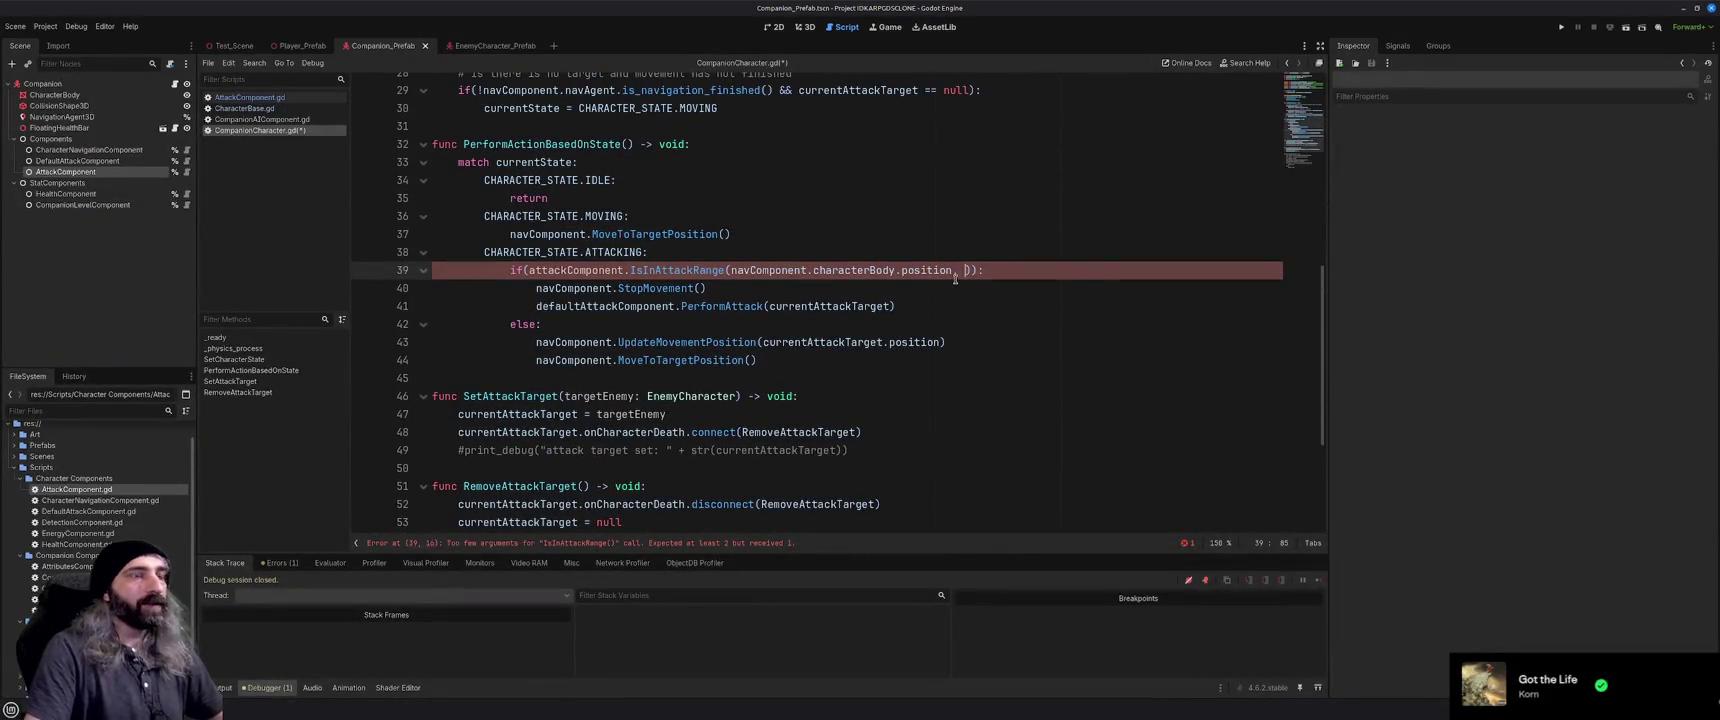
Add currentAttackTarget.position as the second argument and save CompanionCharacter.gd
type("current")
key("Return")
type(".position")
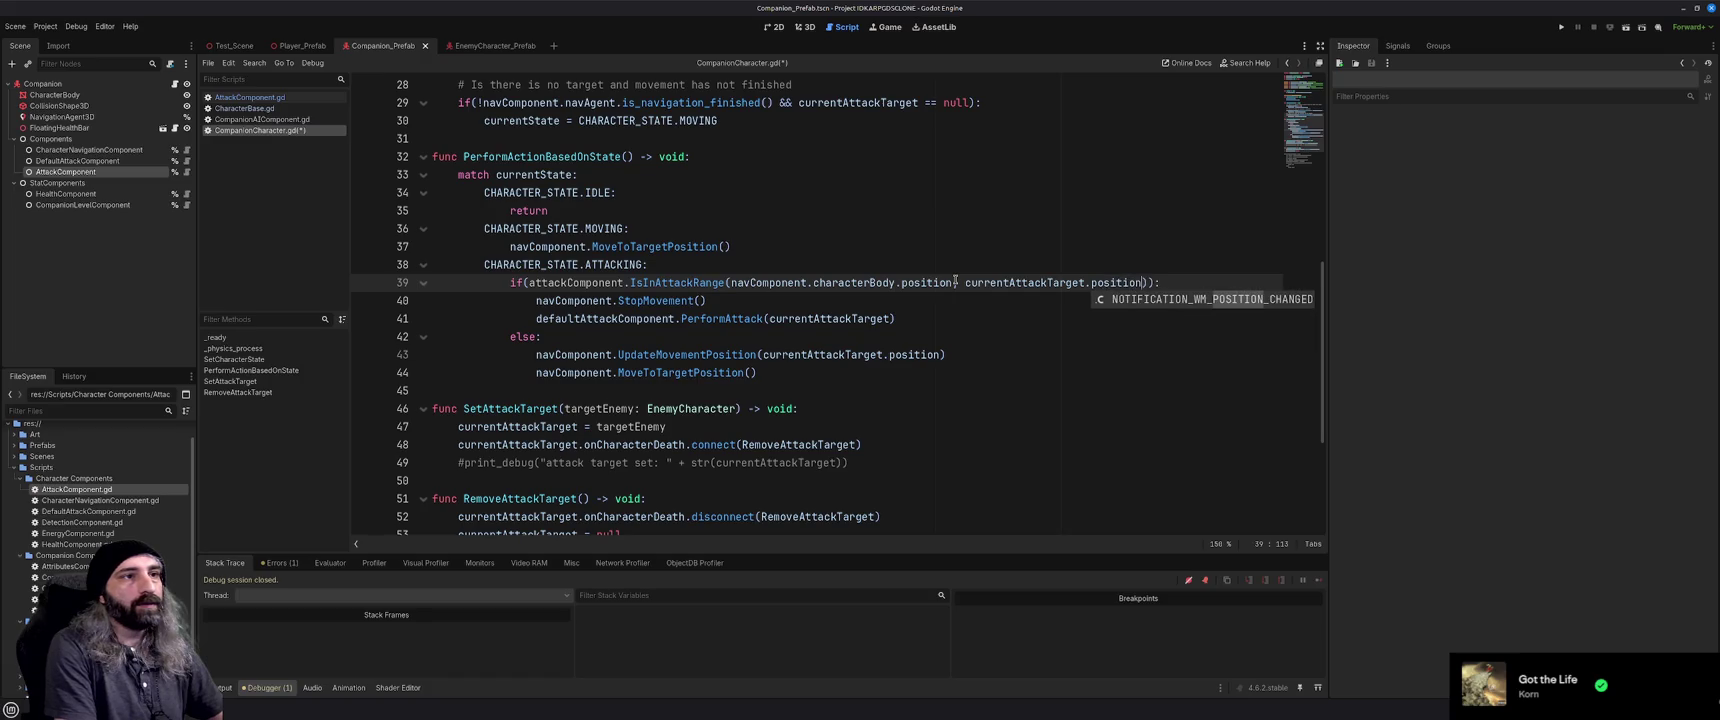
scroll(815, 440, "down", 4)
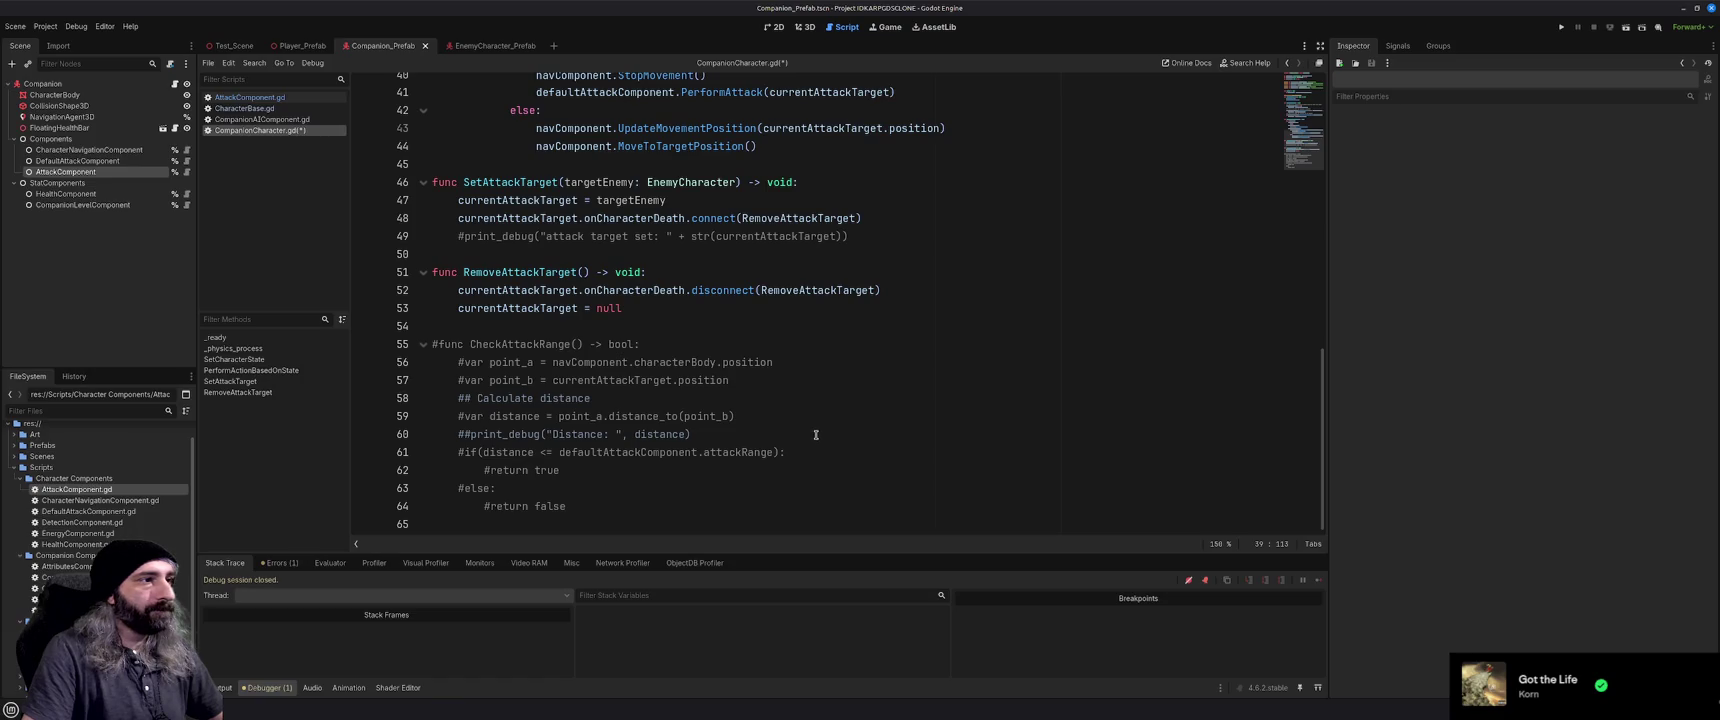
scroll(815, 435, "up", 8)
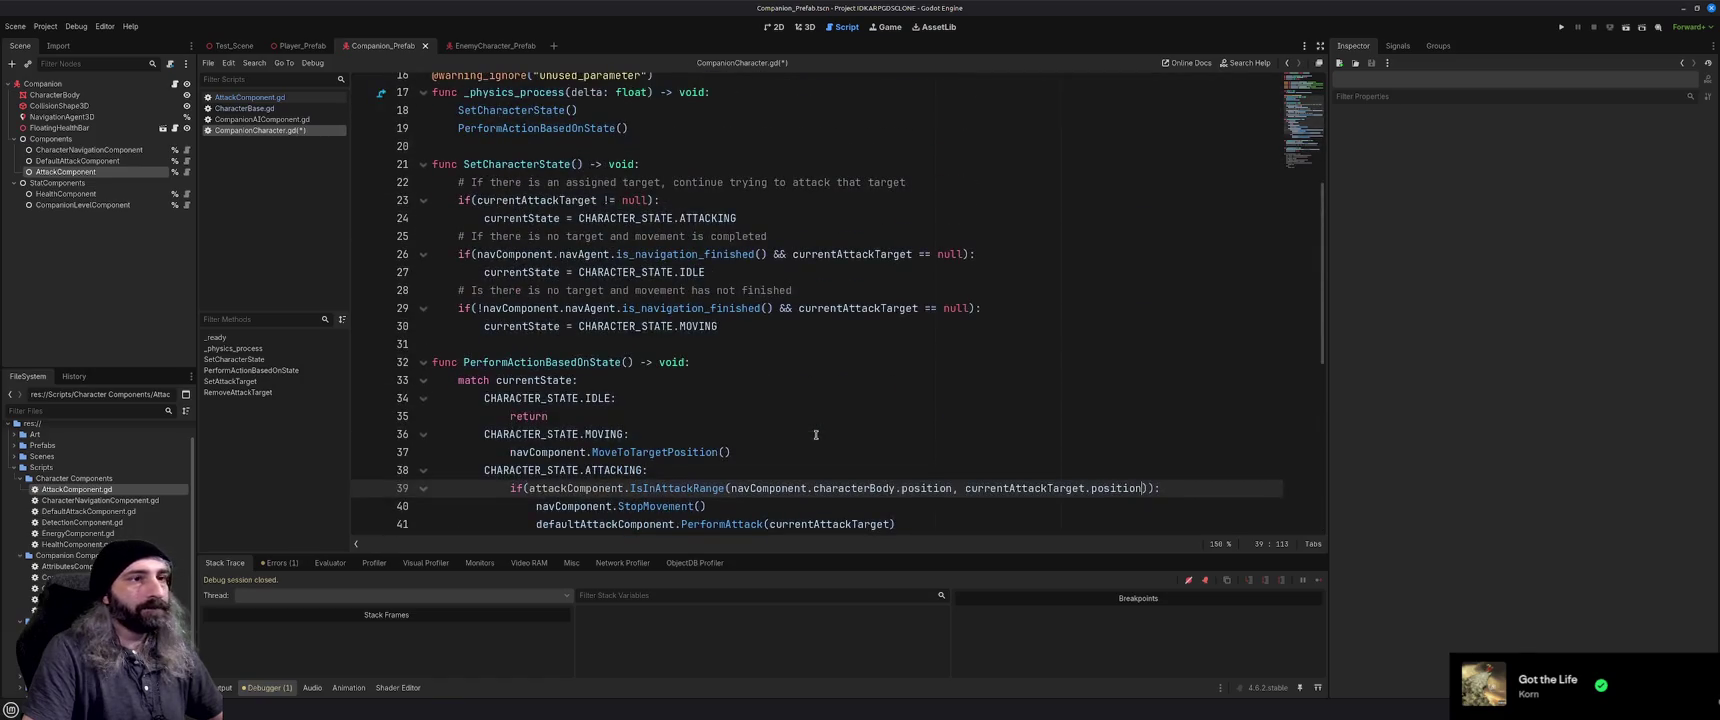
key("End")
key("ctrl+s")
scroll(870, 428, "up", 5)
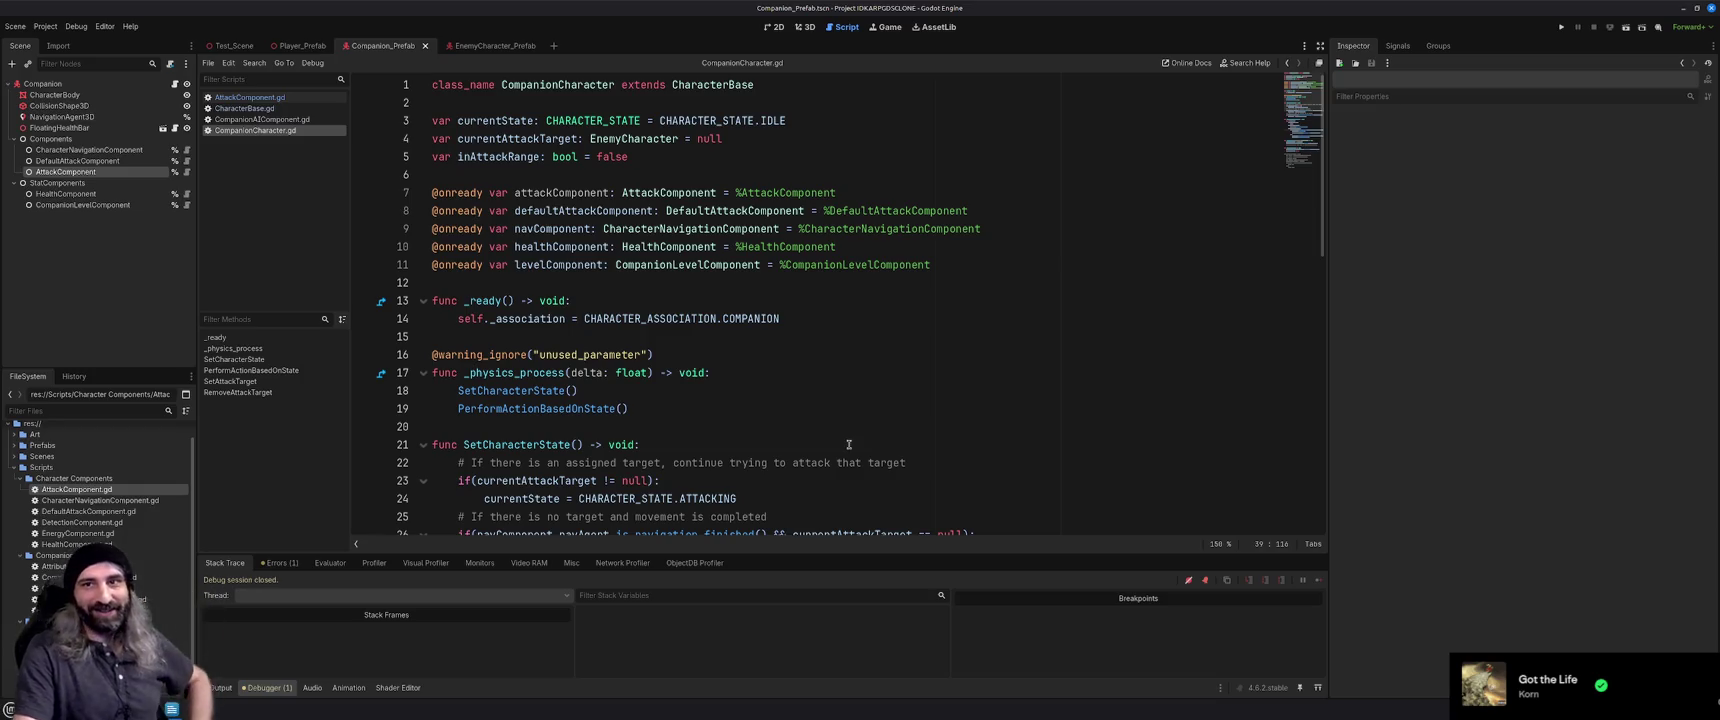
Review the CompanionCharacter.gd component declarations, then run the game with F5
scroll(848, 450, "down", 3)
scroll(848, 450, "down", 5)
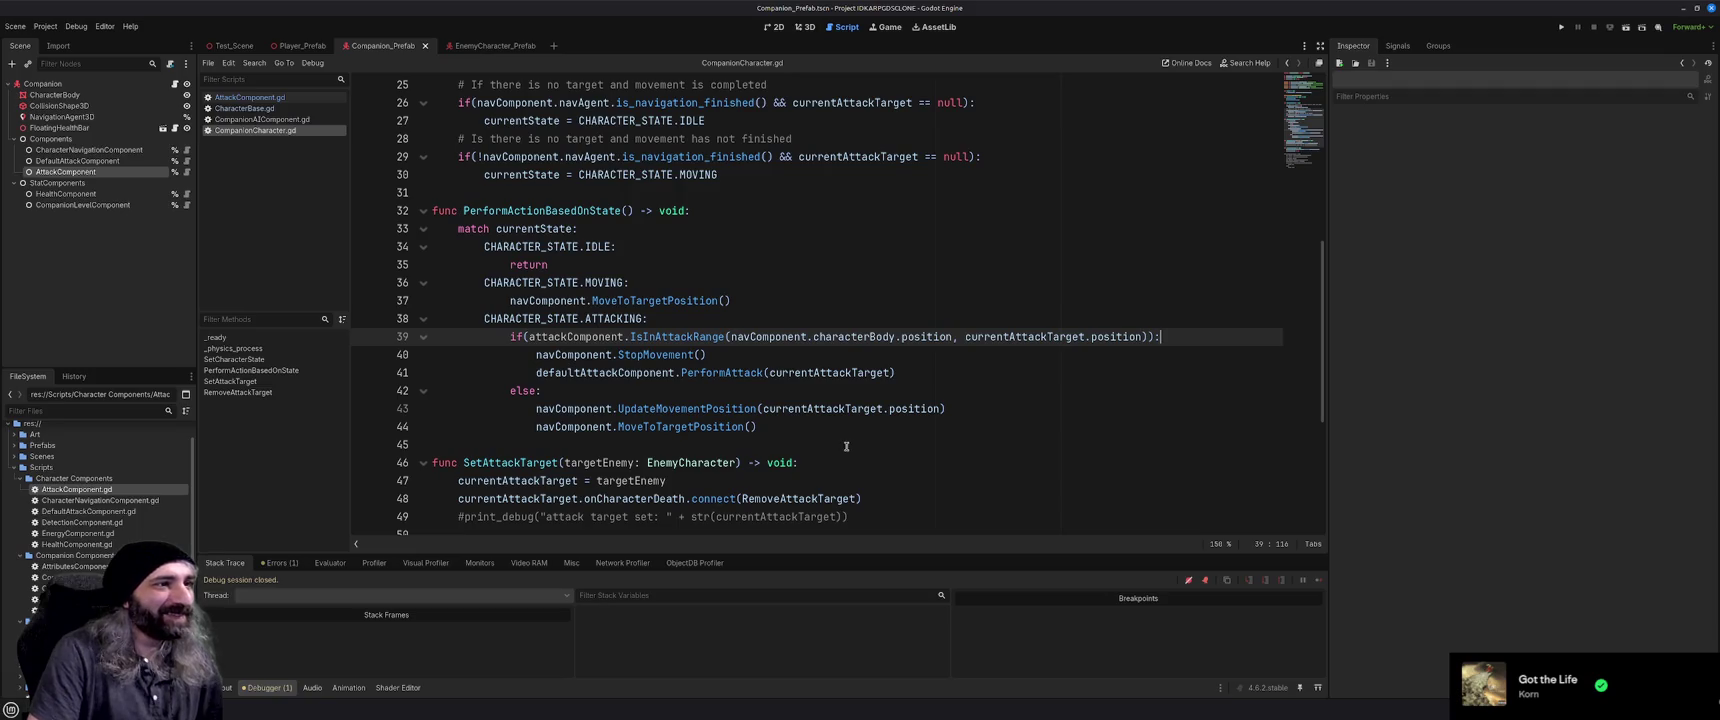
scroll(892, 433, "down", 2)
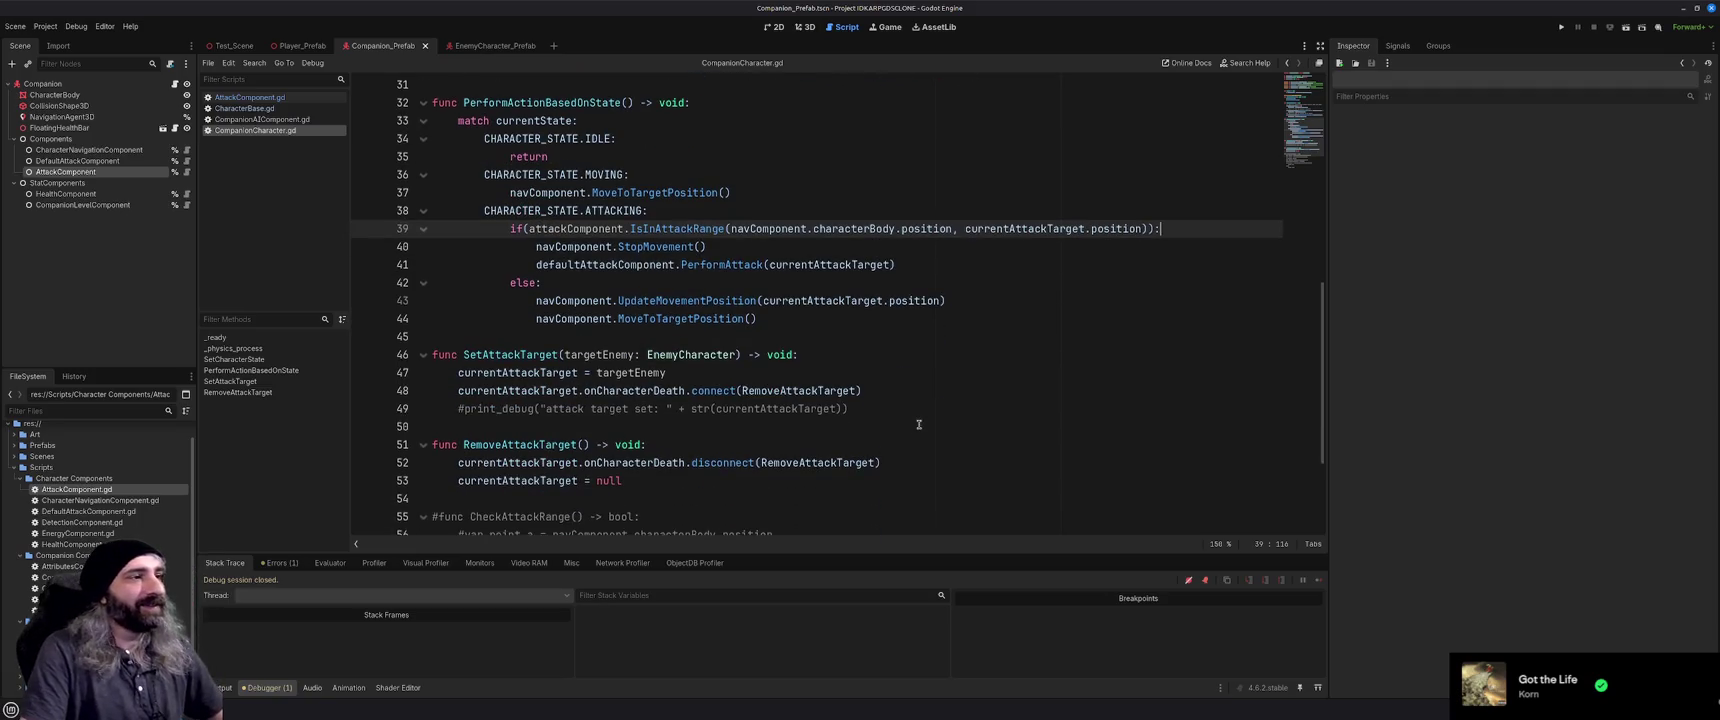
scroll(918, 424, "down", 3)
scroll(918, 424, "up", 11)
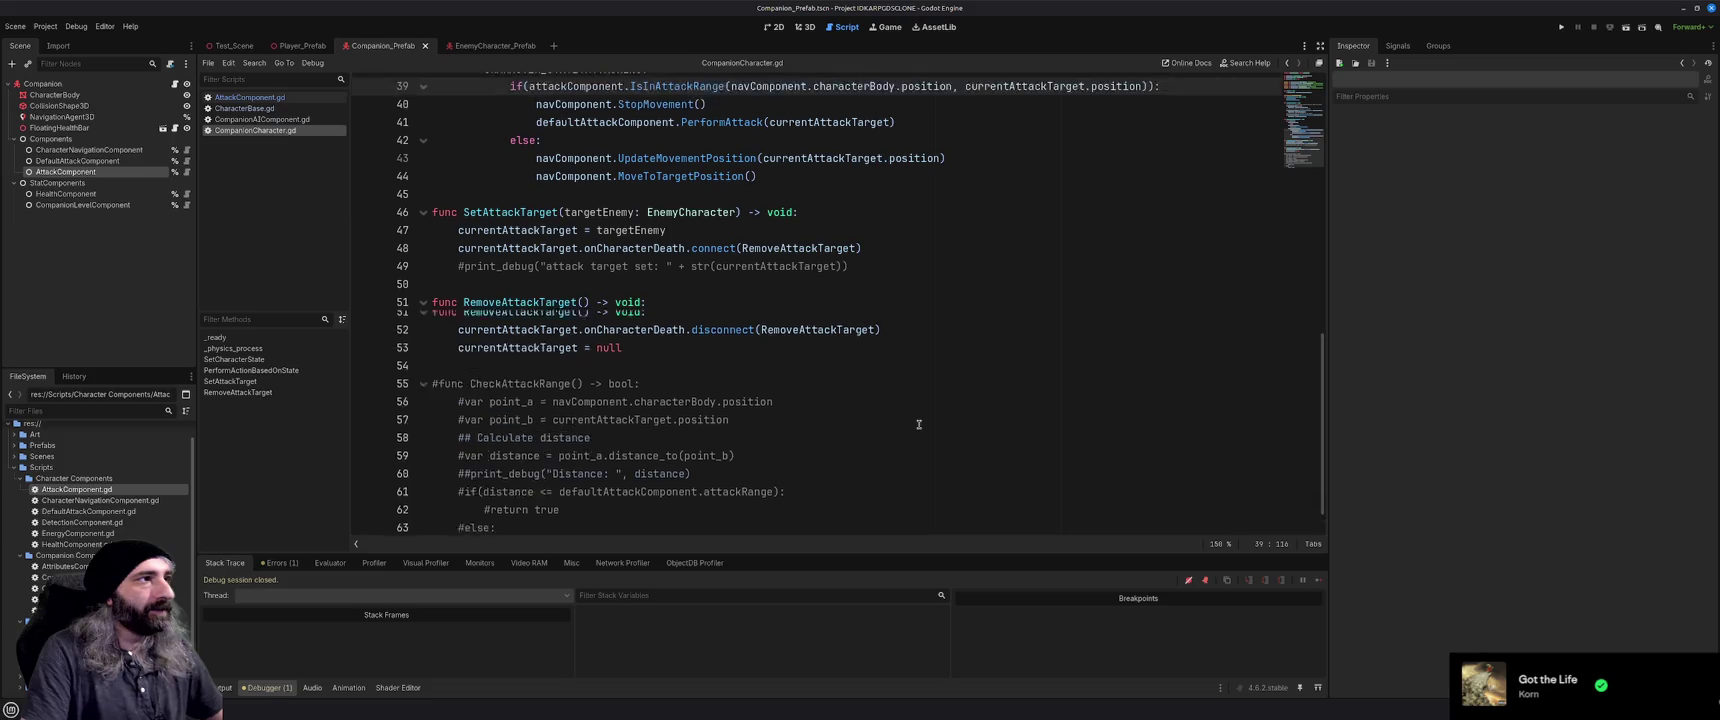
scroll(918, 424, "up", 2)
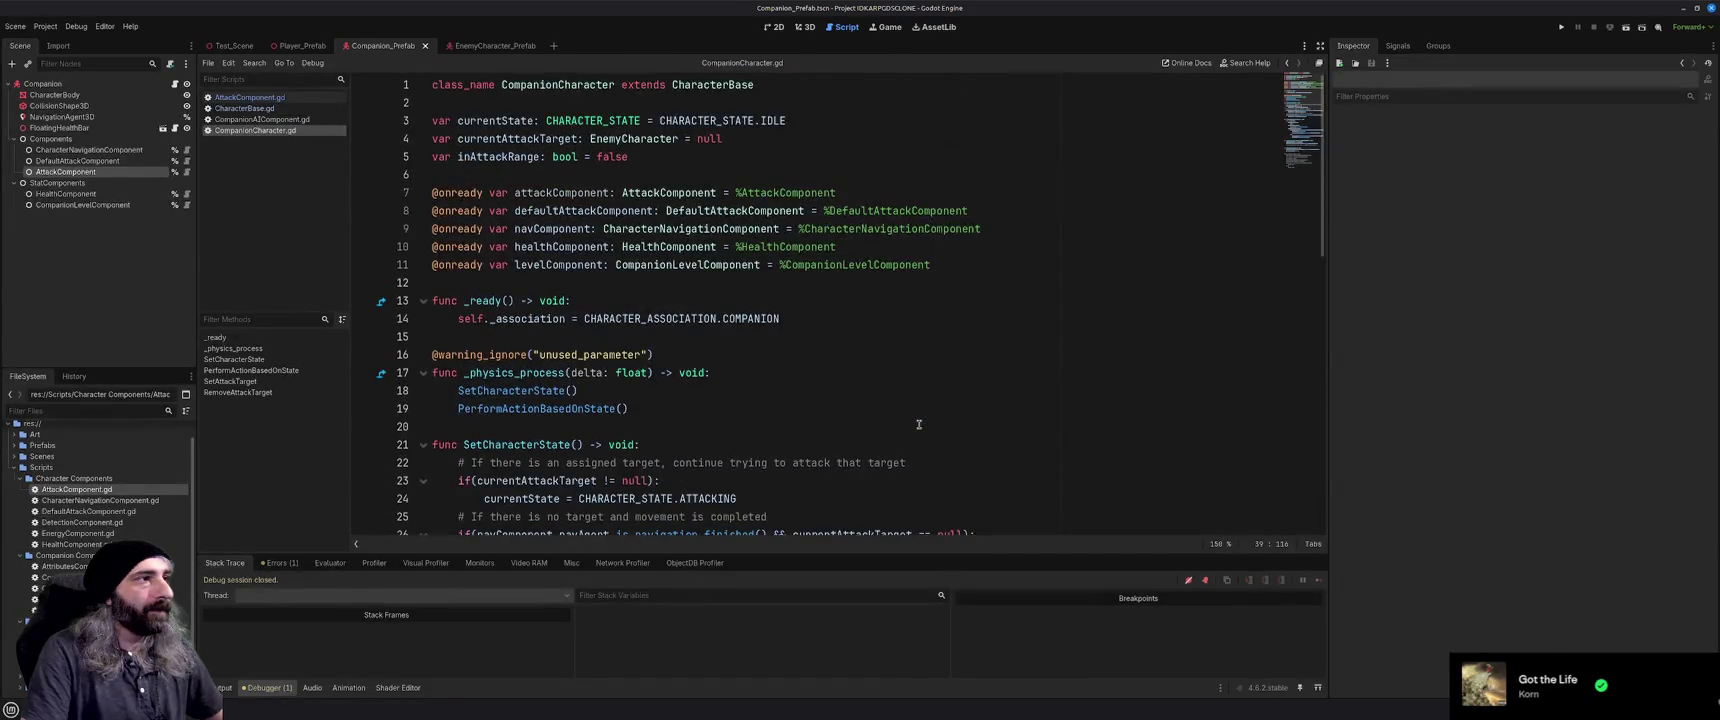
left_click(906, 368)
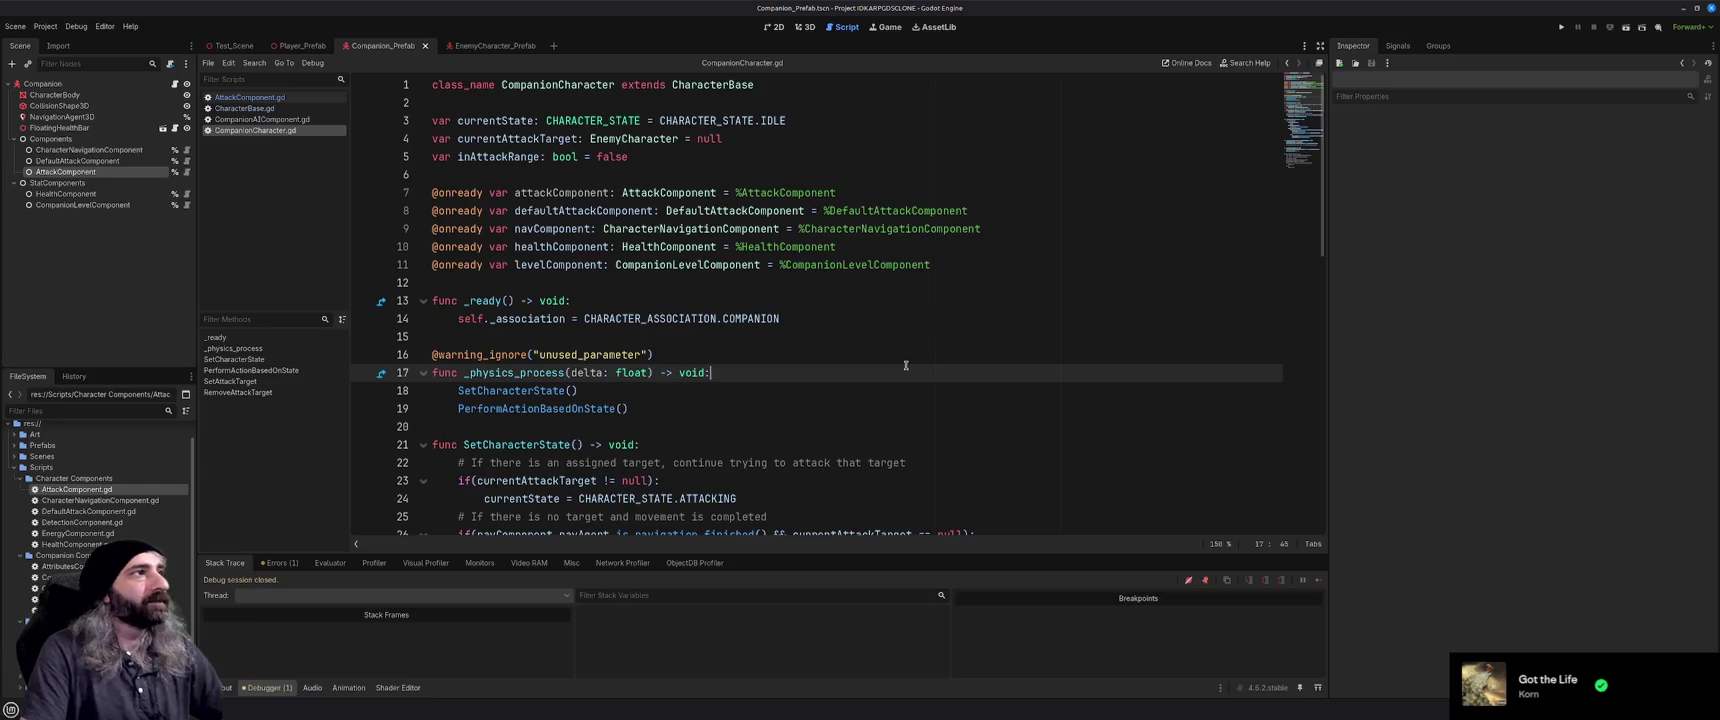
key("F5")
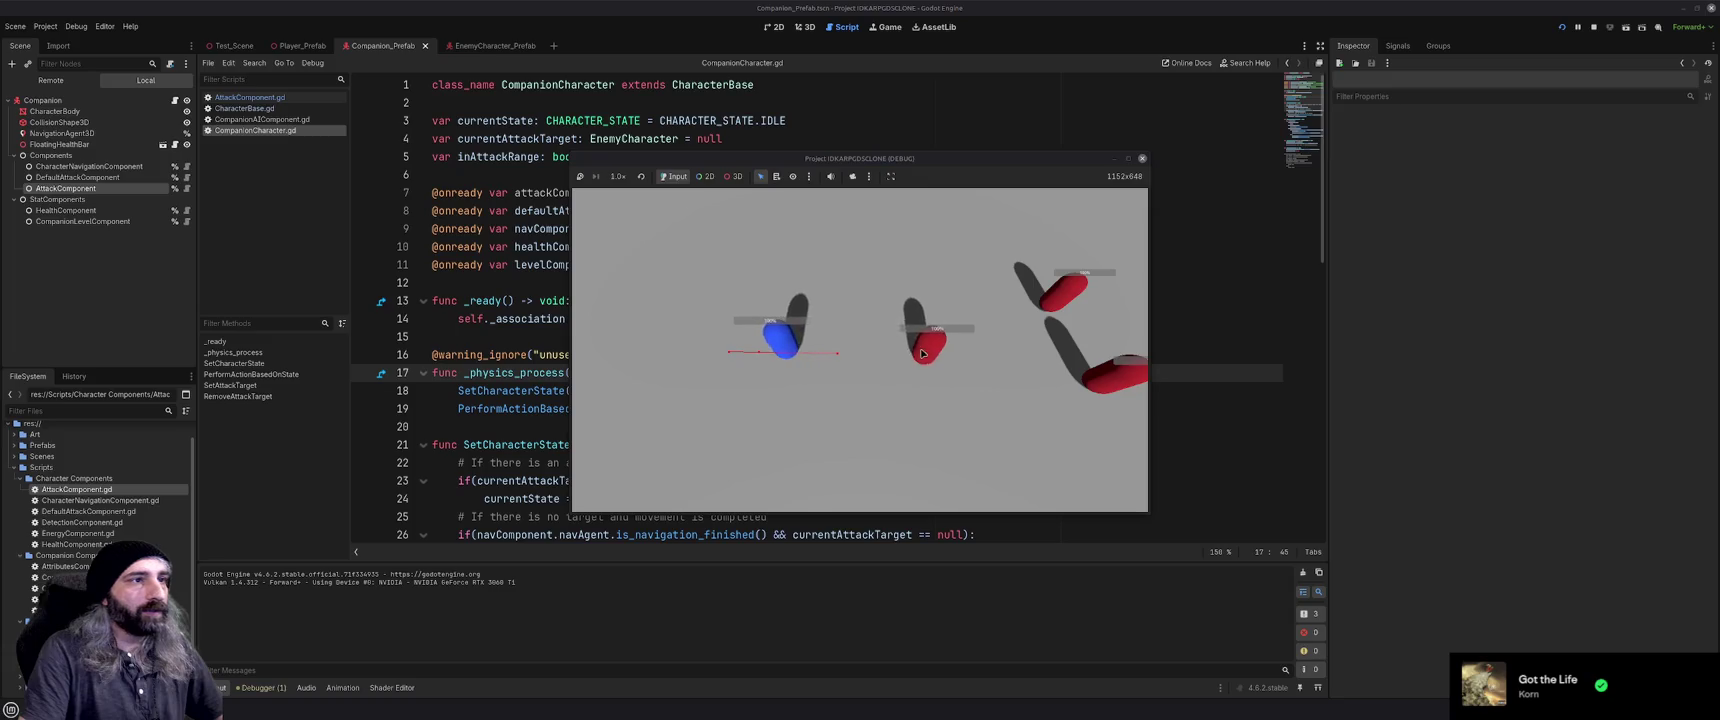
Stop the game and comment out the defaultAttackComponent declaration on line 8
left_click(1142, 158)
scroll(813, 358, "down", 13)
scroll(813, 358, "up", 13)
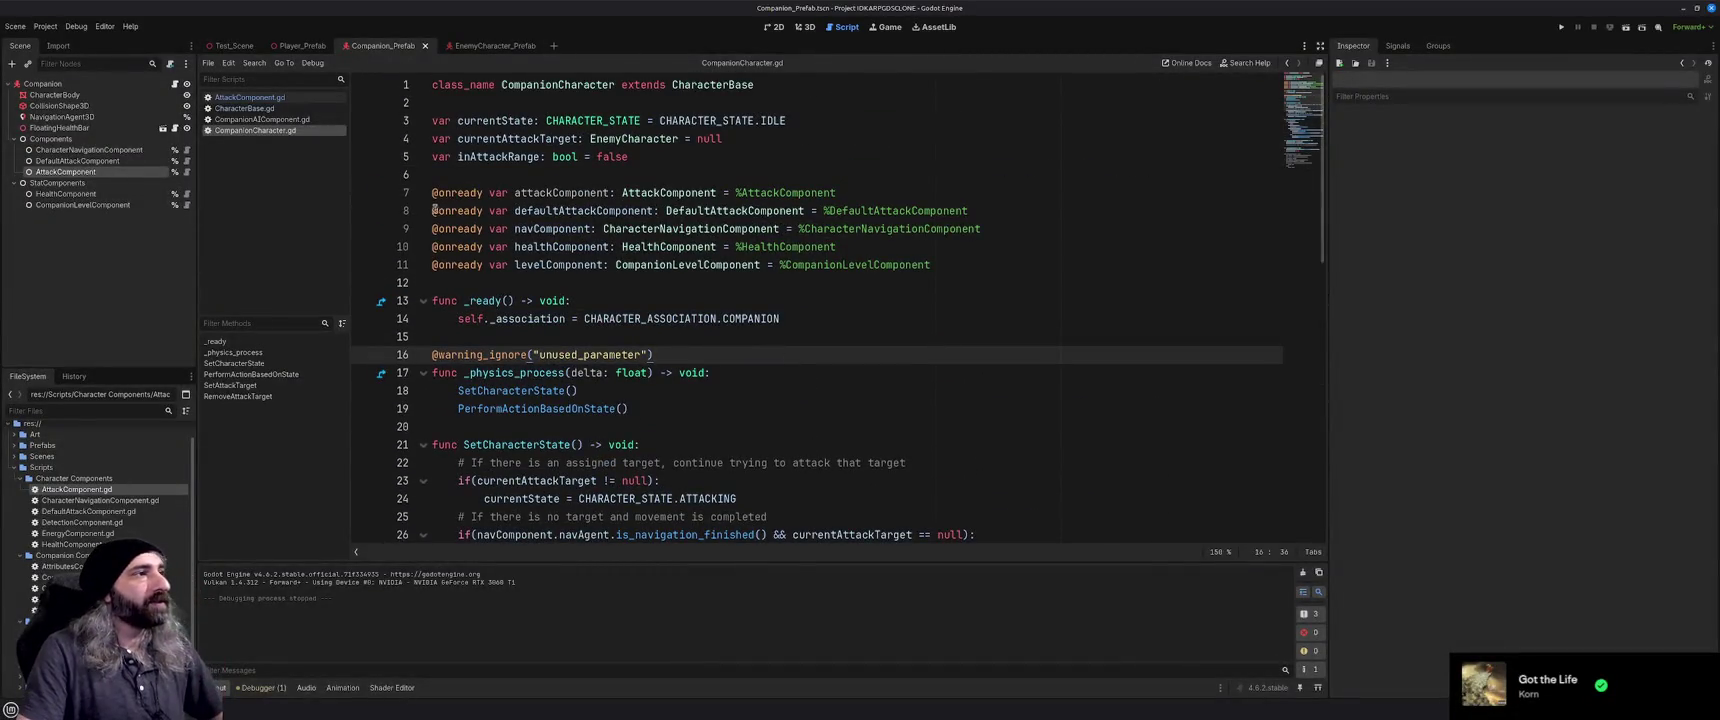
left_click(433, 210)
type("#")
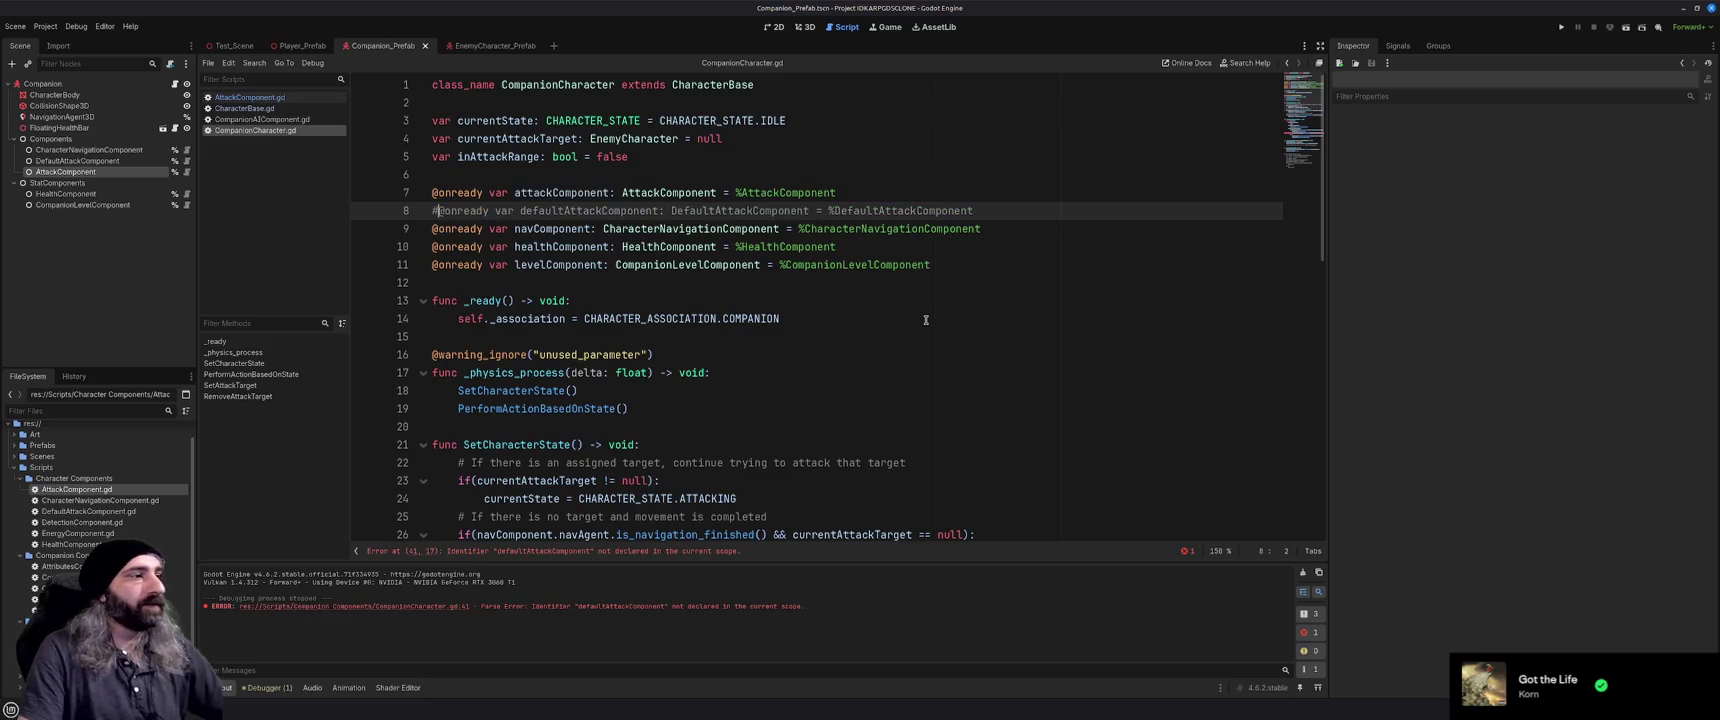
Change line 41 to call attackComponent.PerformAttack(currentAttackTarget) and save the script
scroll(915, 325, "down", 7)
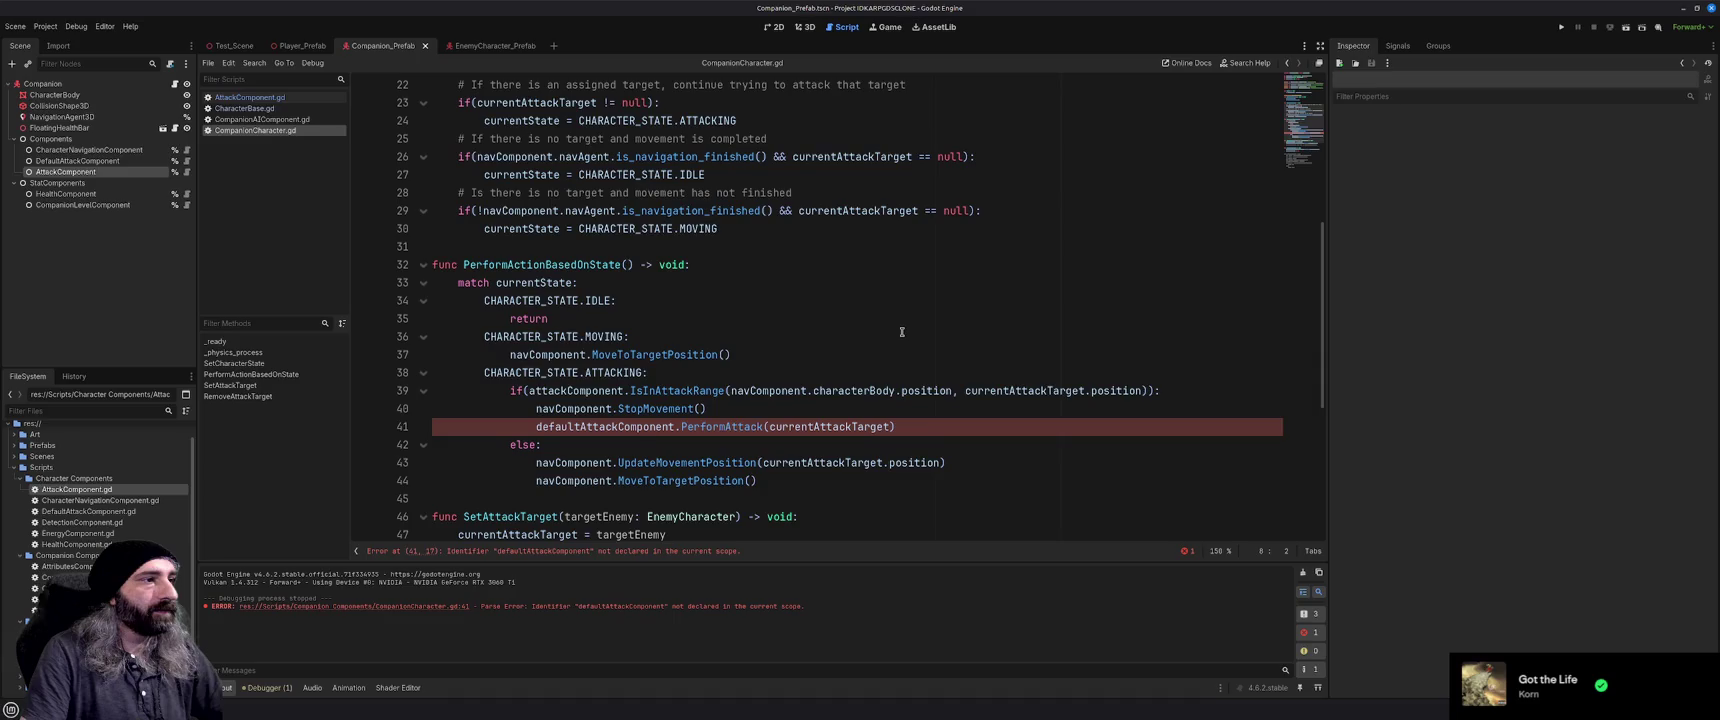
double_click(593, 429)
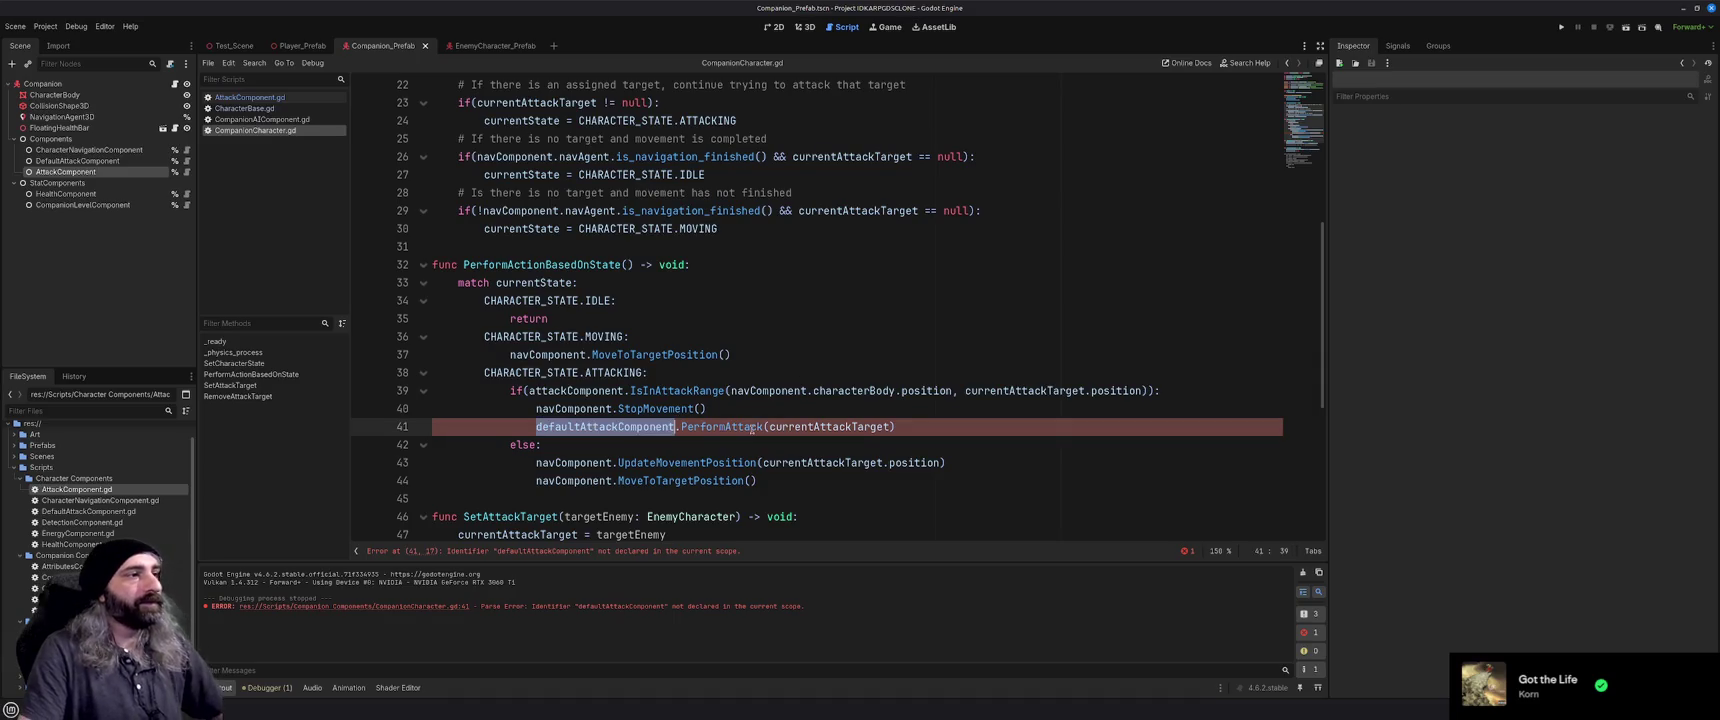
type("attack")
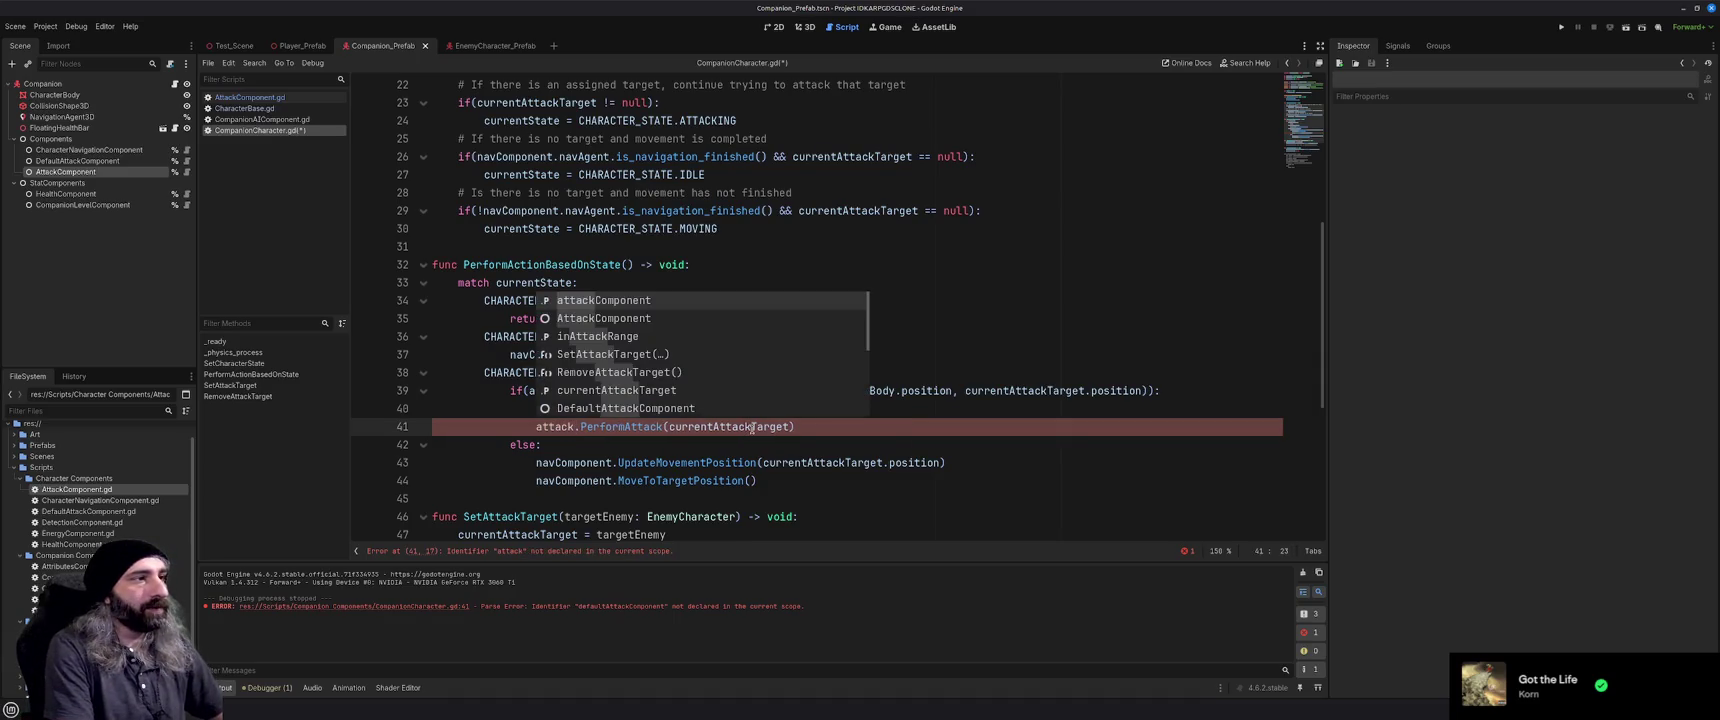
key("Return")
left_click(900, 429)
key("ctrl+s")
Run the game again, stop it, and bring up AttackComponent.gd
key("F5")
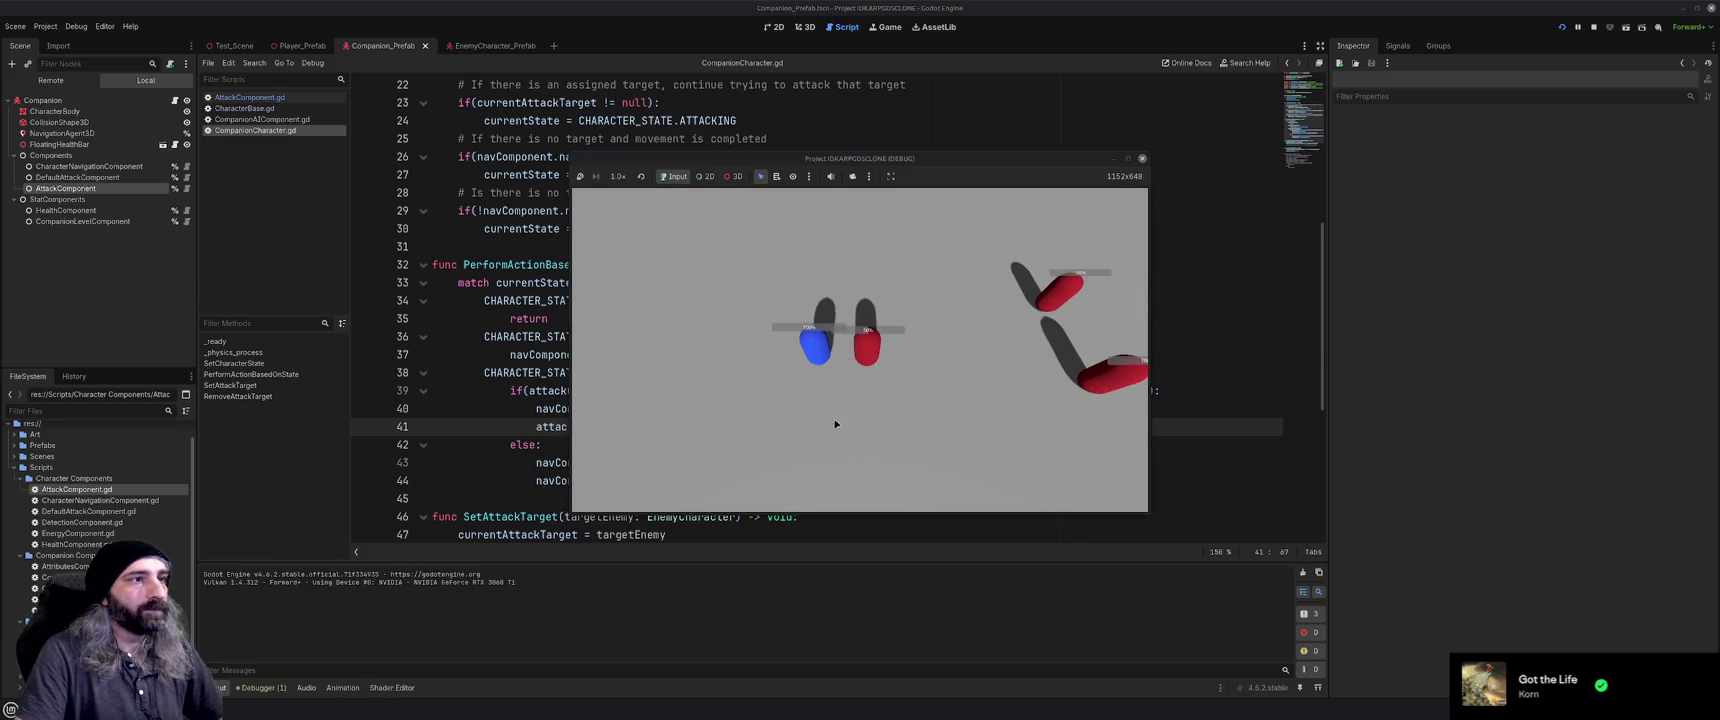
left_click(1142, 158)
left_click(1037, 211)
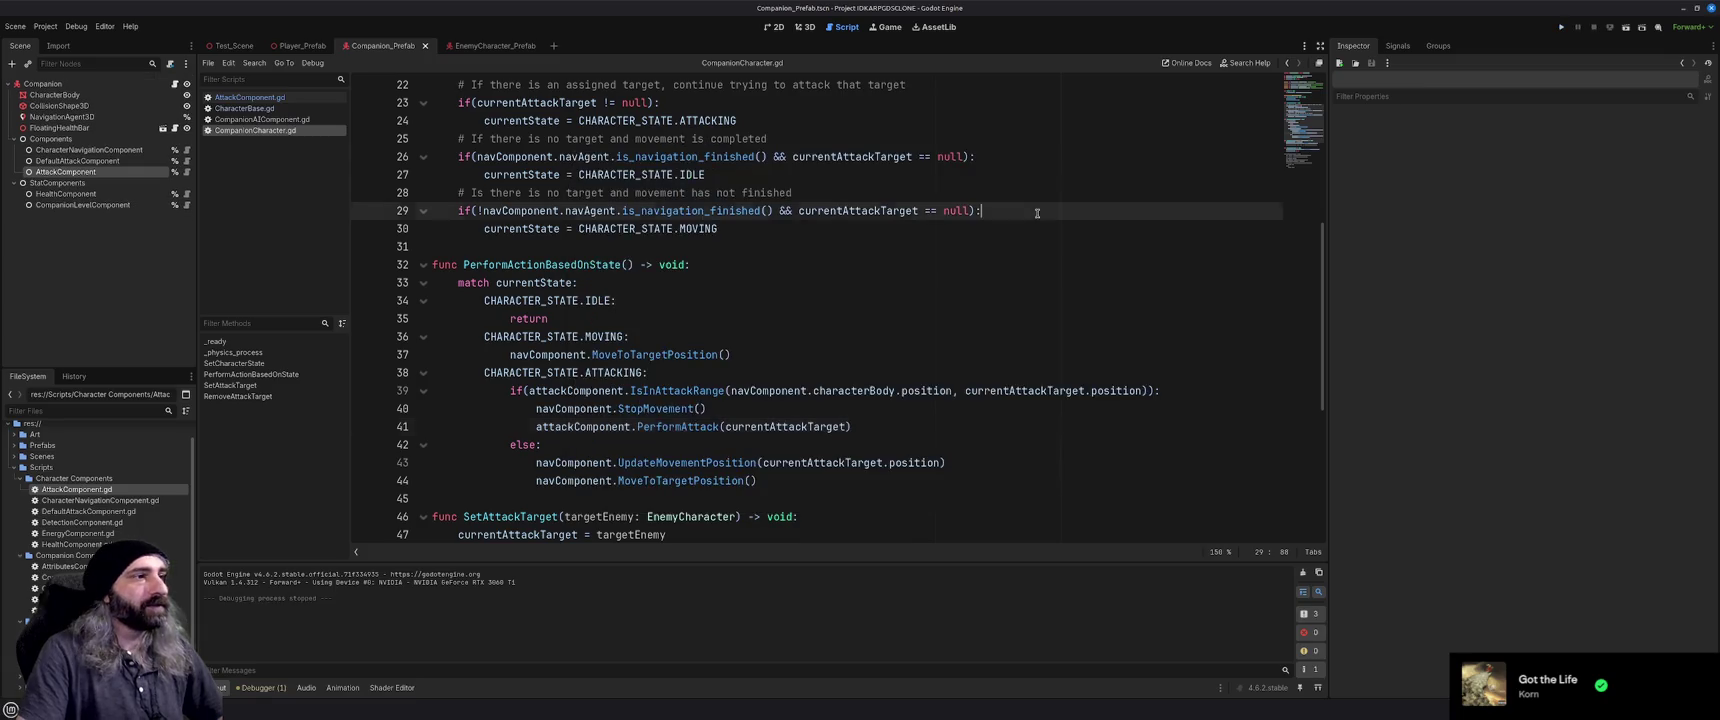
scroll(870, 360, "up", 7)
scroll(870, 360, "down", 13)
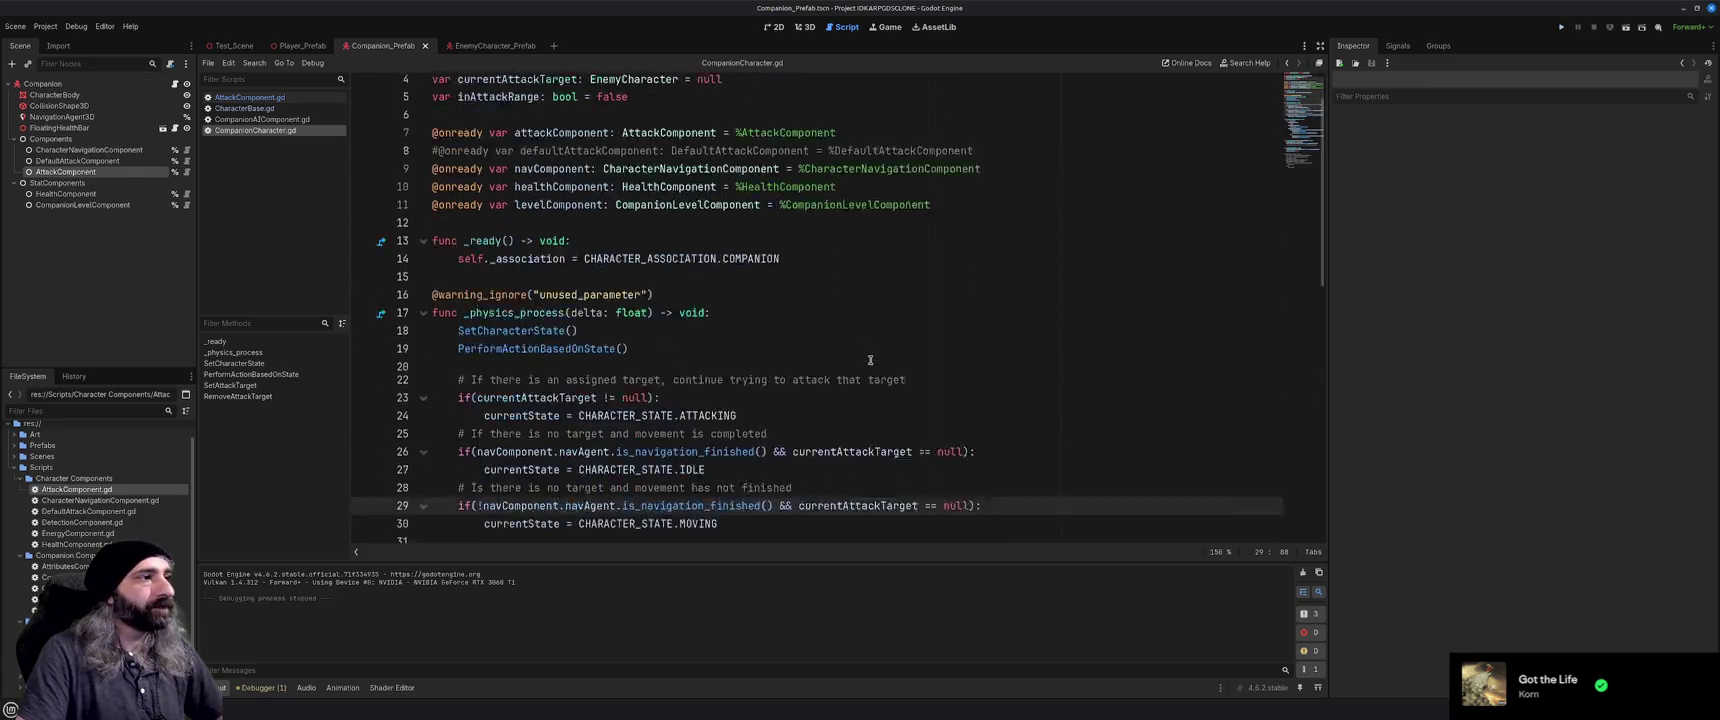
scroll(870, 360, "up", 13)
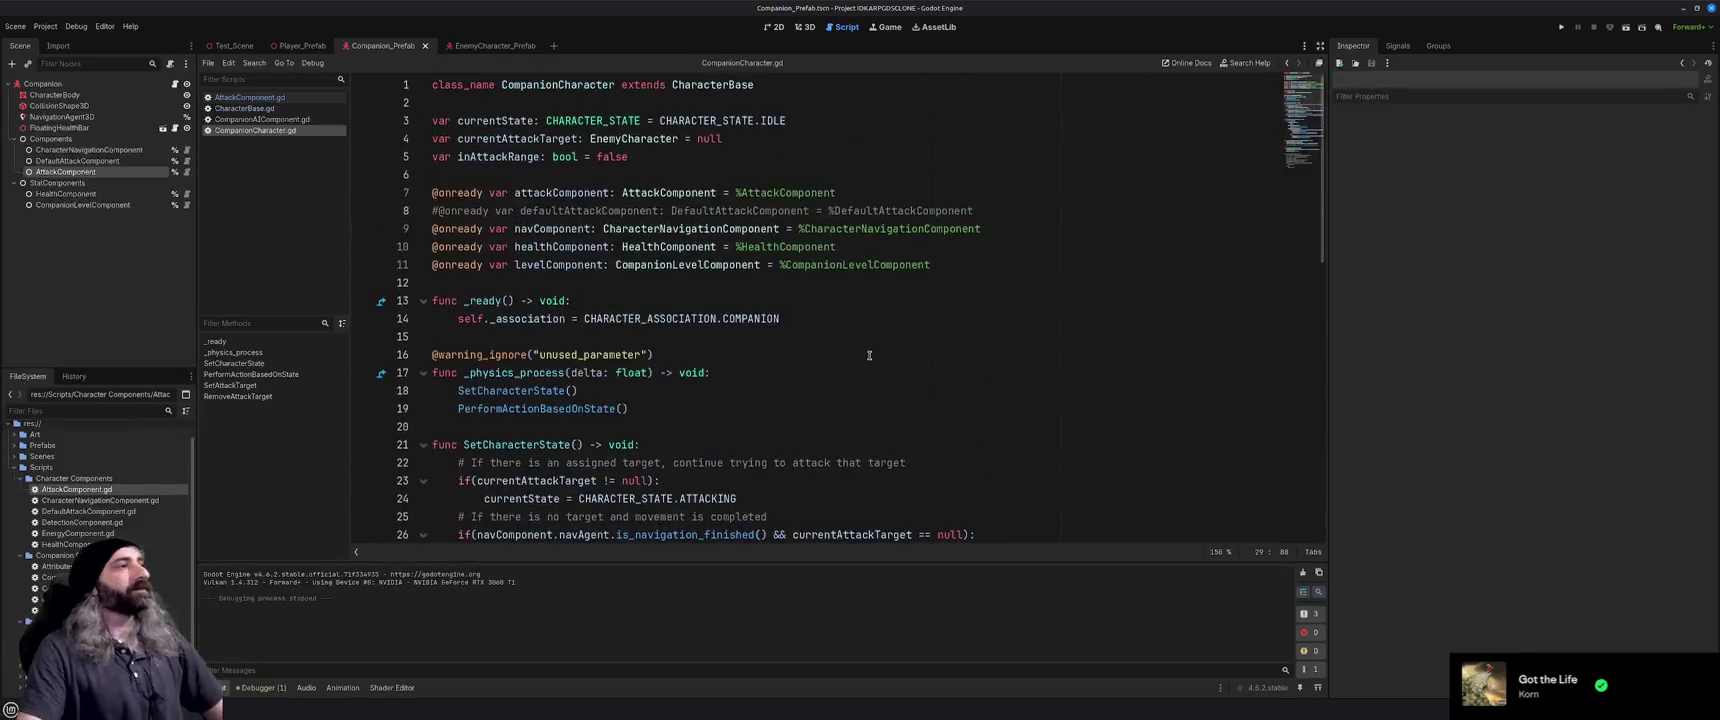
left_click(250, 97)
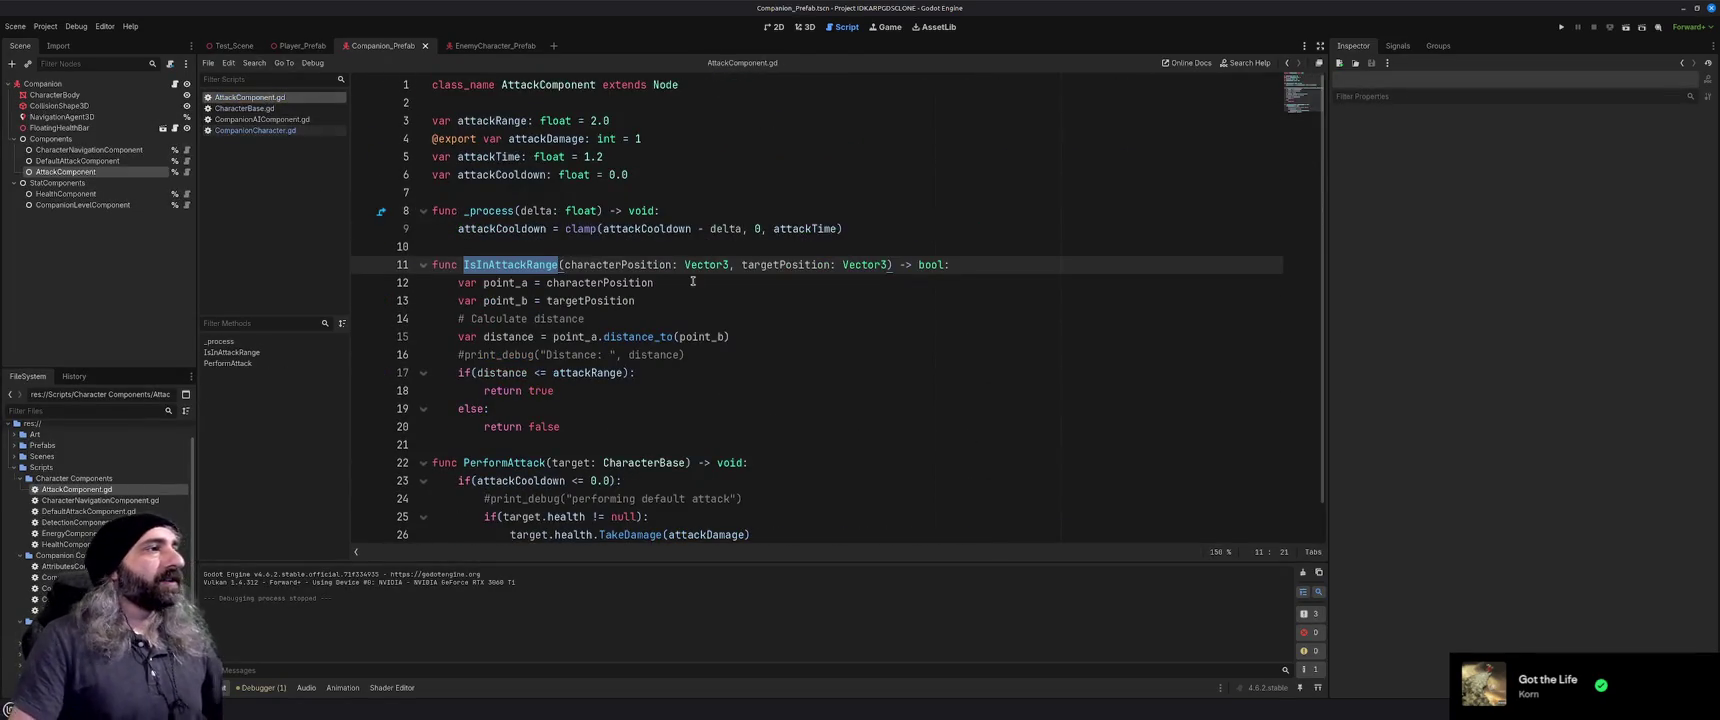
Review AttackComponent.gd, then return to CompanionCharacter.gd and put the caret at the end of line 8
left_click(664, 250)
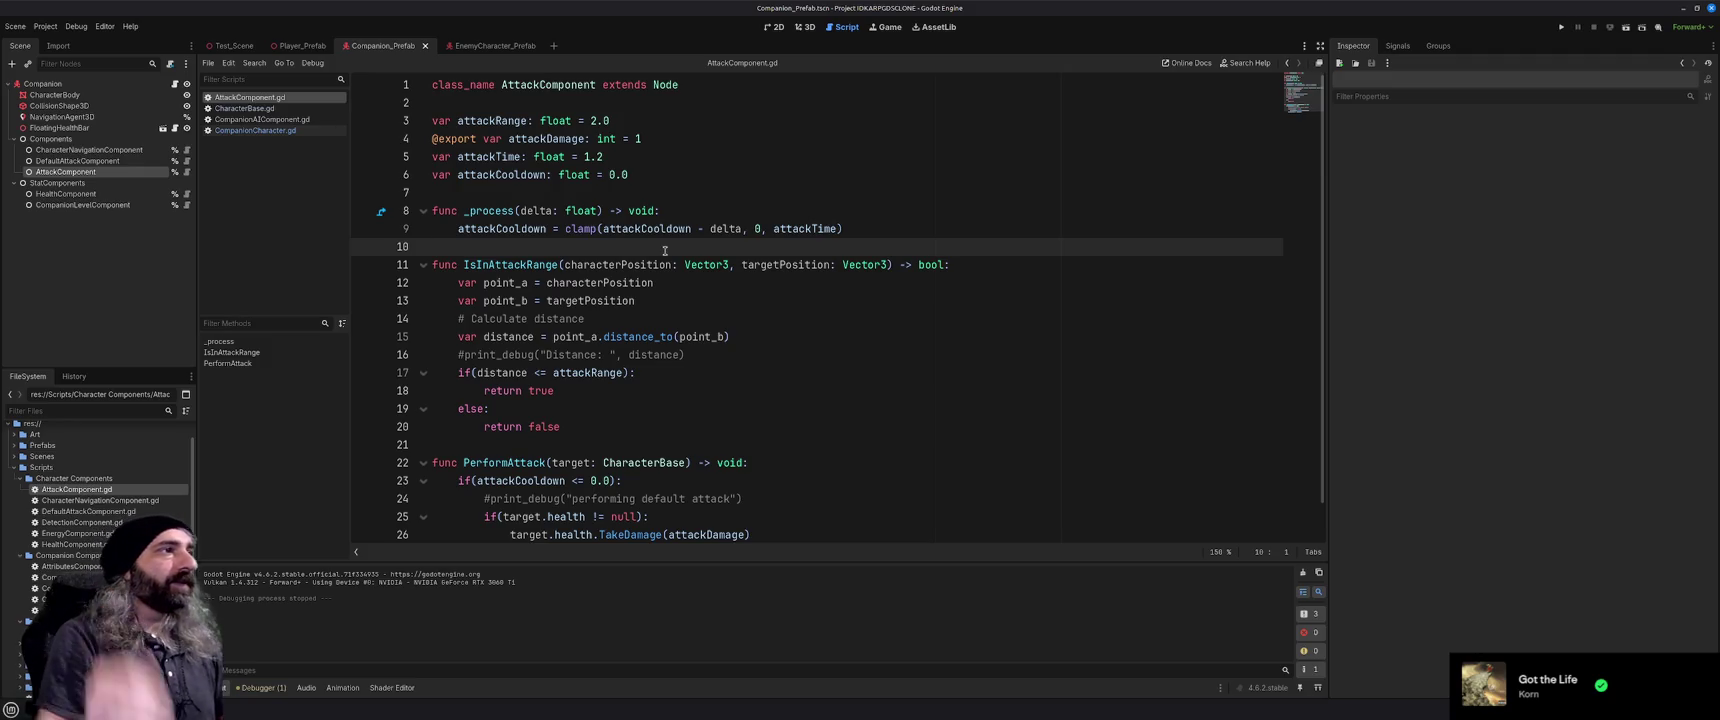
left_click(552, 195)
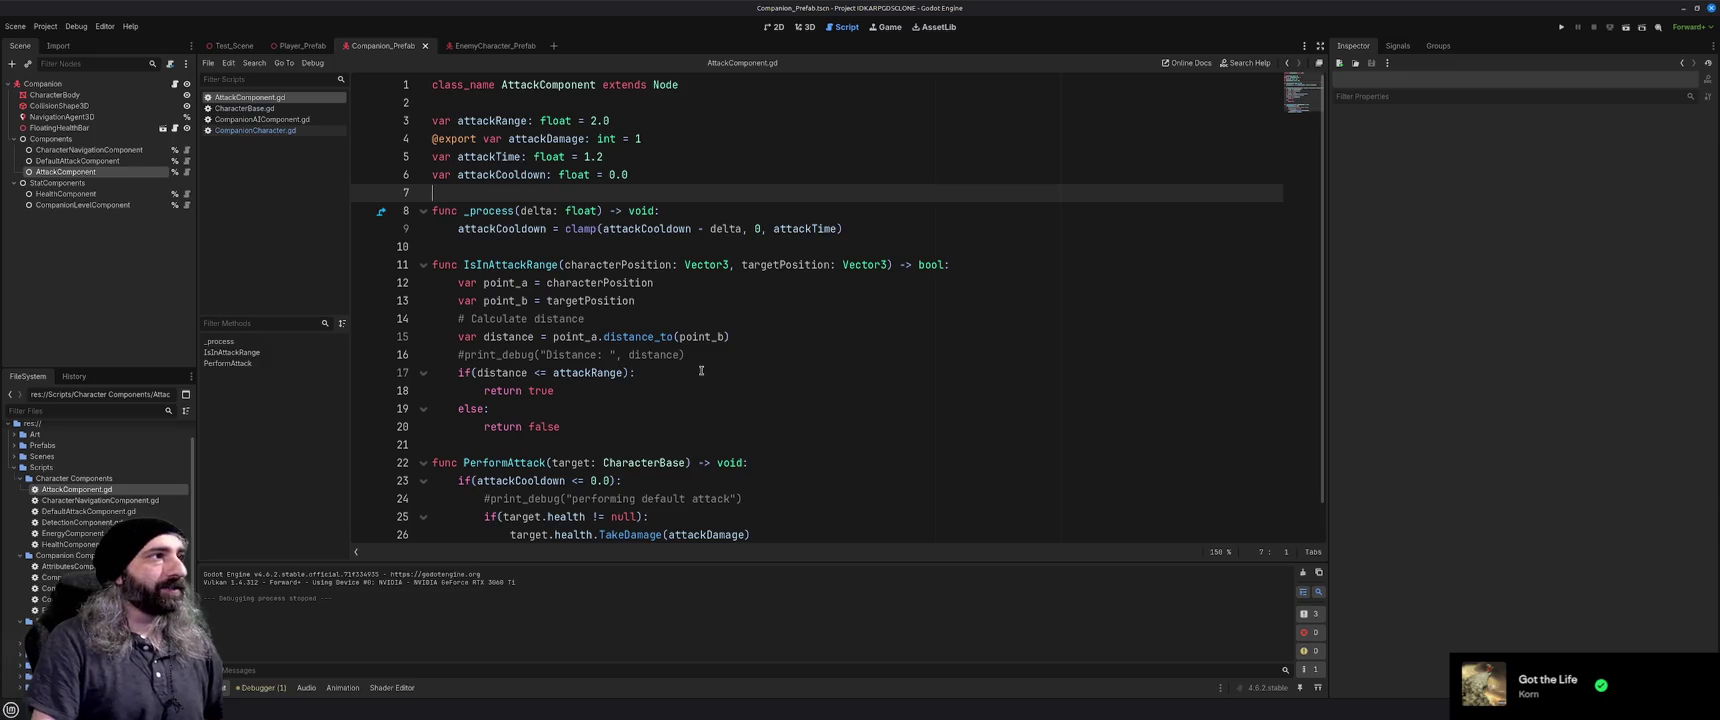
left_click(255, 130)
scroll(687, 340, "down", 1)
scroll(687, 340, "down", 1)
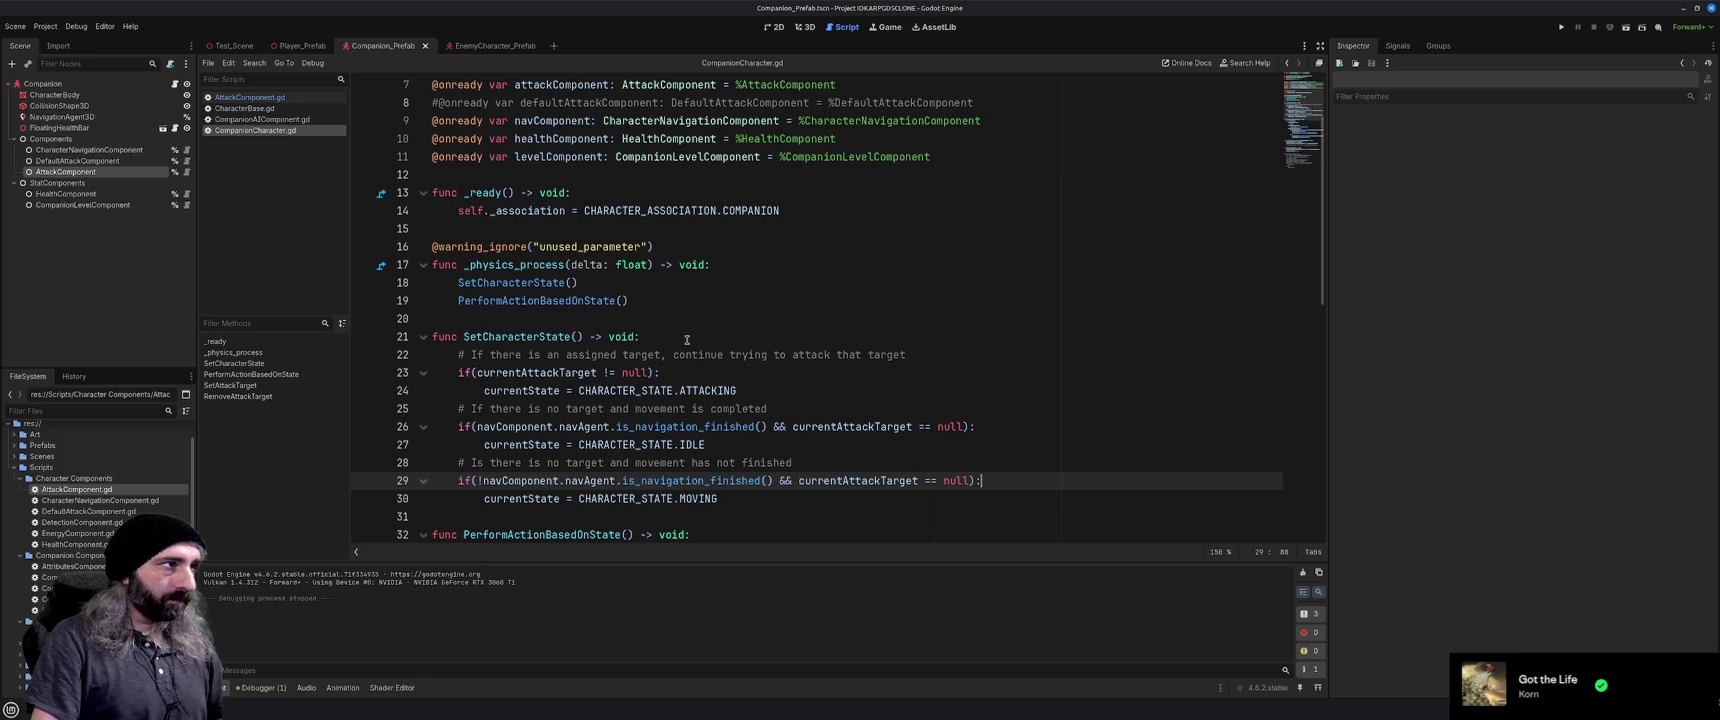
scroll(687, 340, "down", 5)
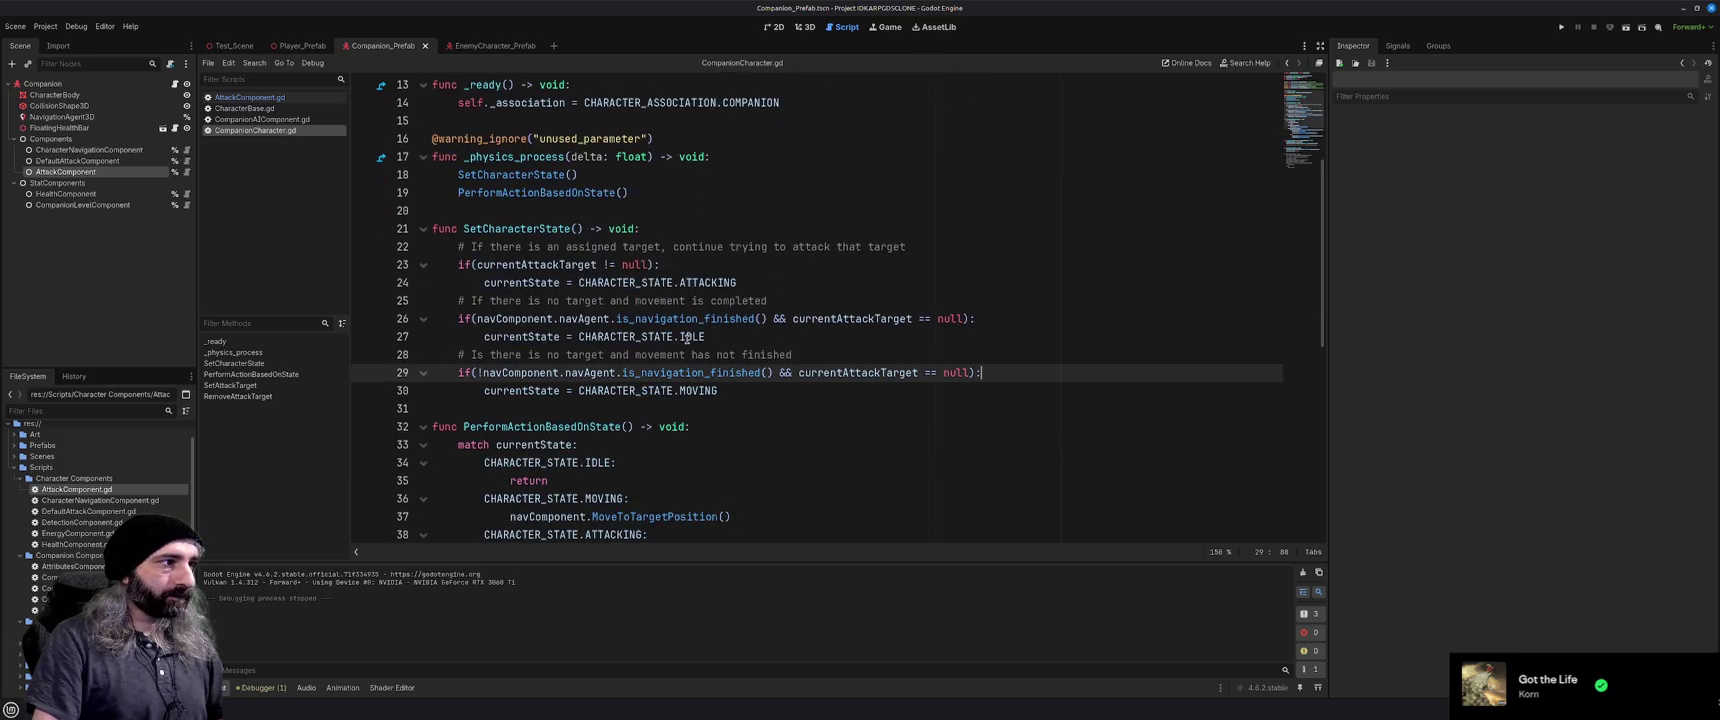
scroll(687, 340, "down", 3)
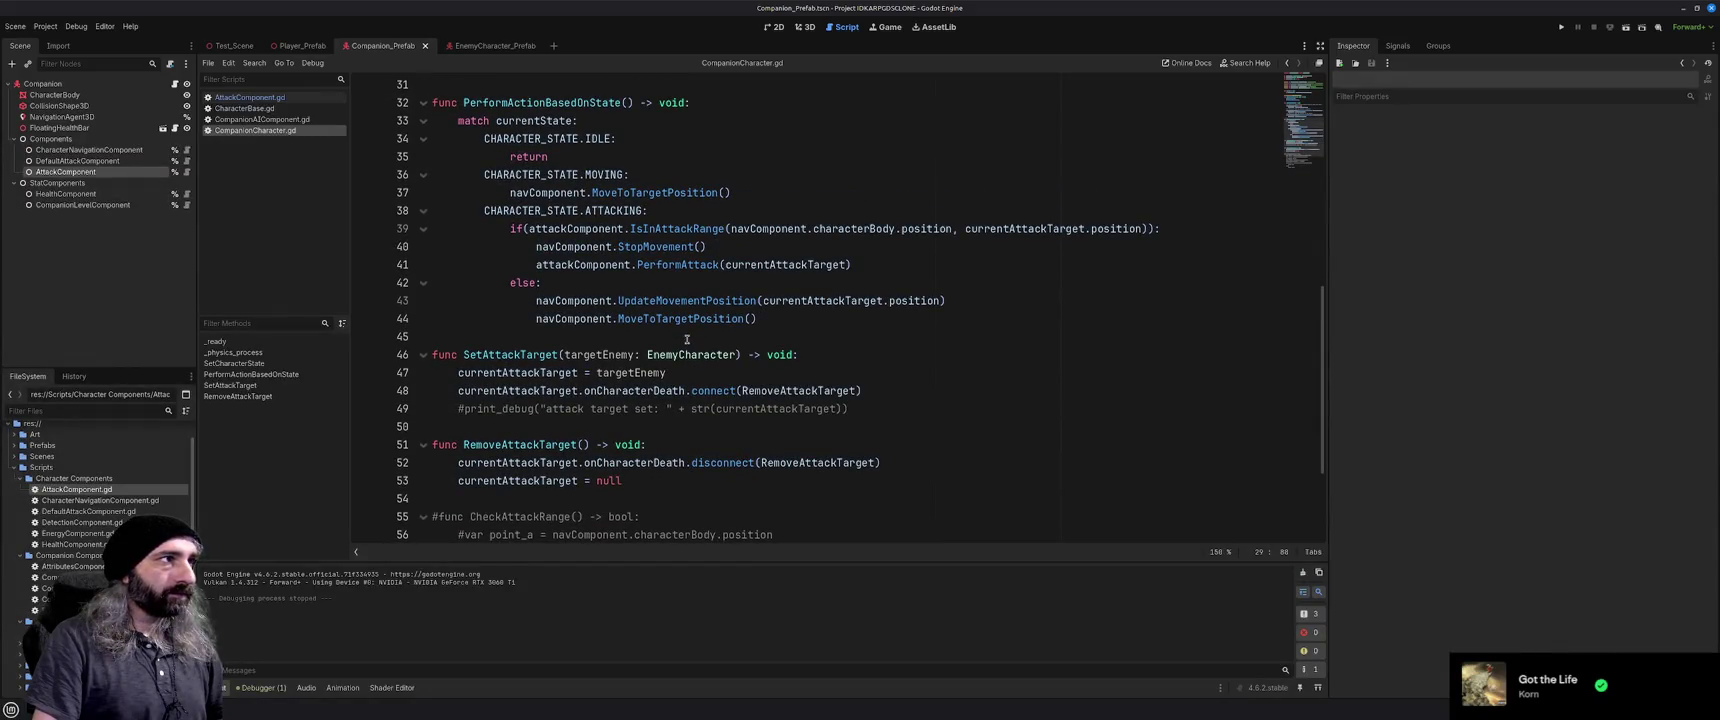
scroll(687, 340, "up", 10)
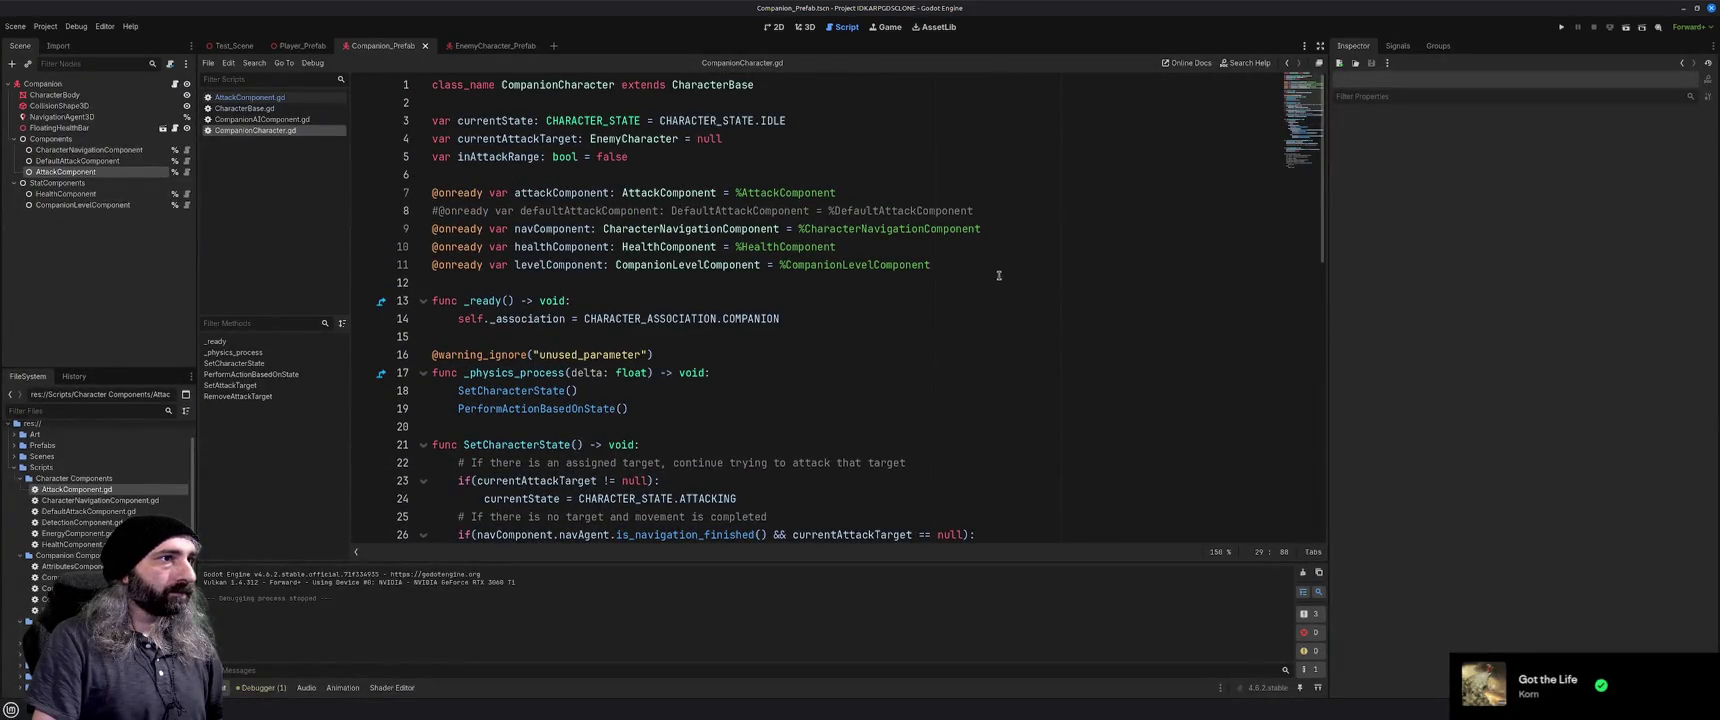
left_click(1000, 214)
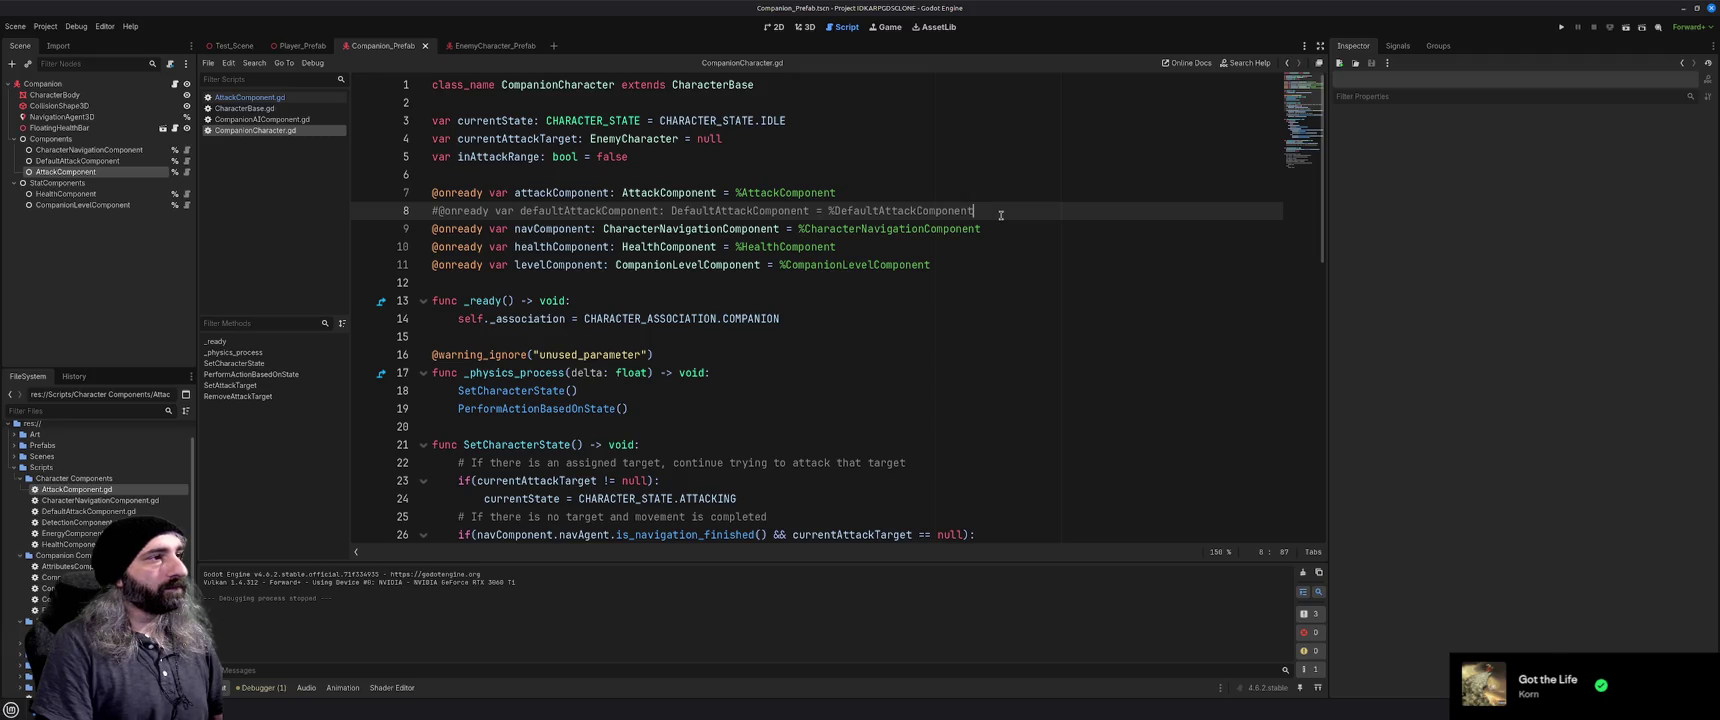
Delete the commented defaultAttackComponent line and the commented-out CheckAttackRange function
key("shift+Home")
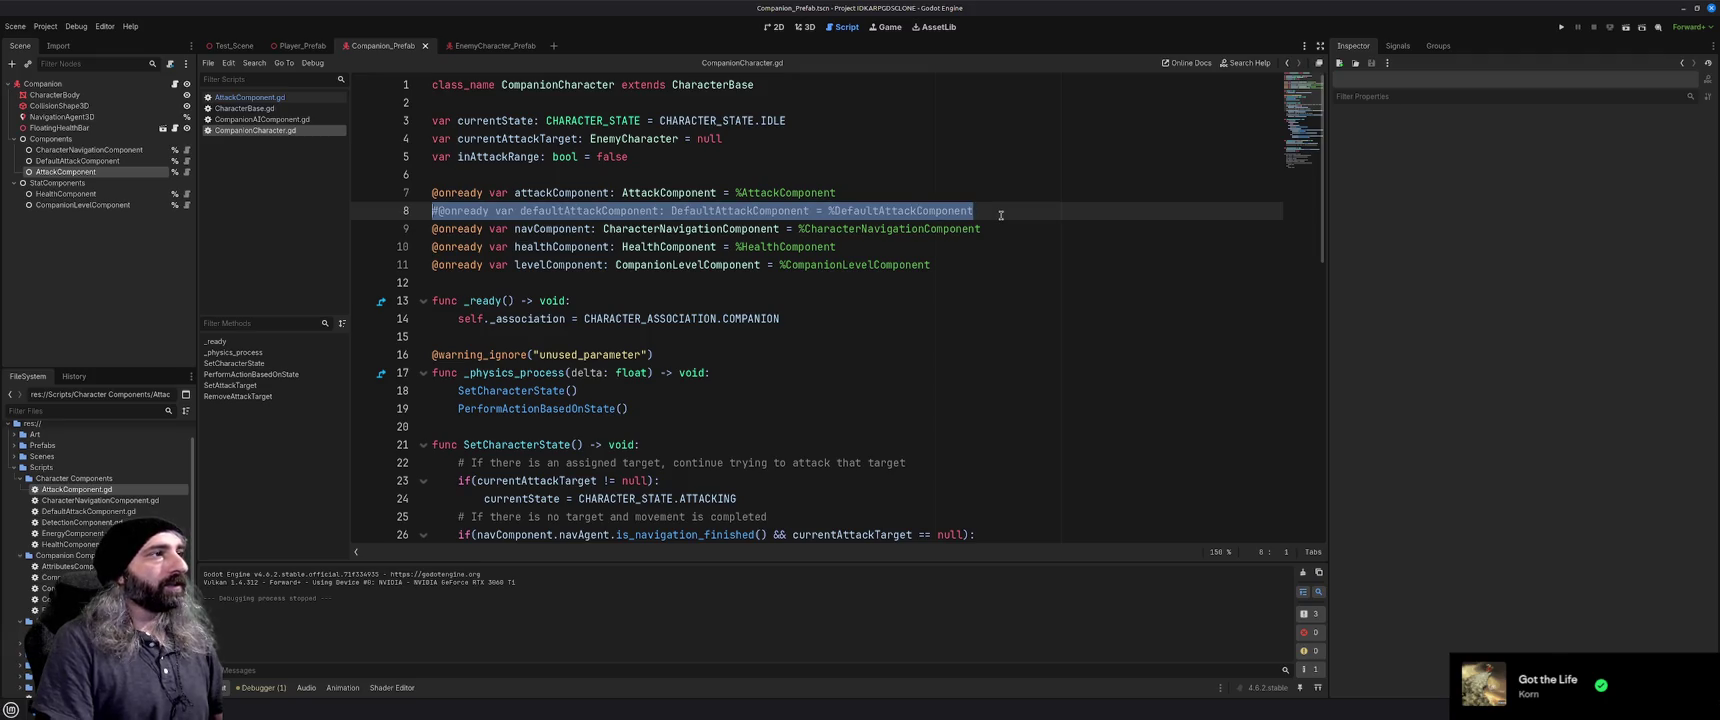
key("BackSpace")
key("BackSpace")
scroll(1000, 215, "down", 13)
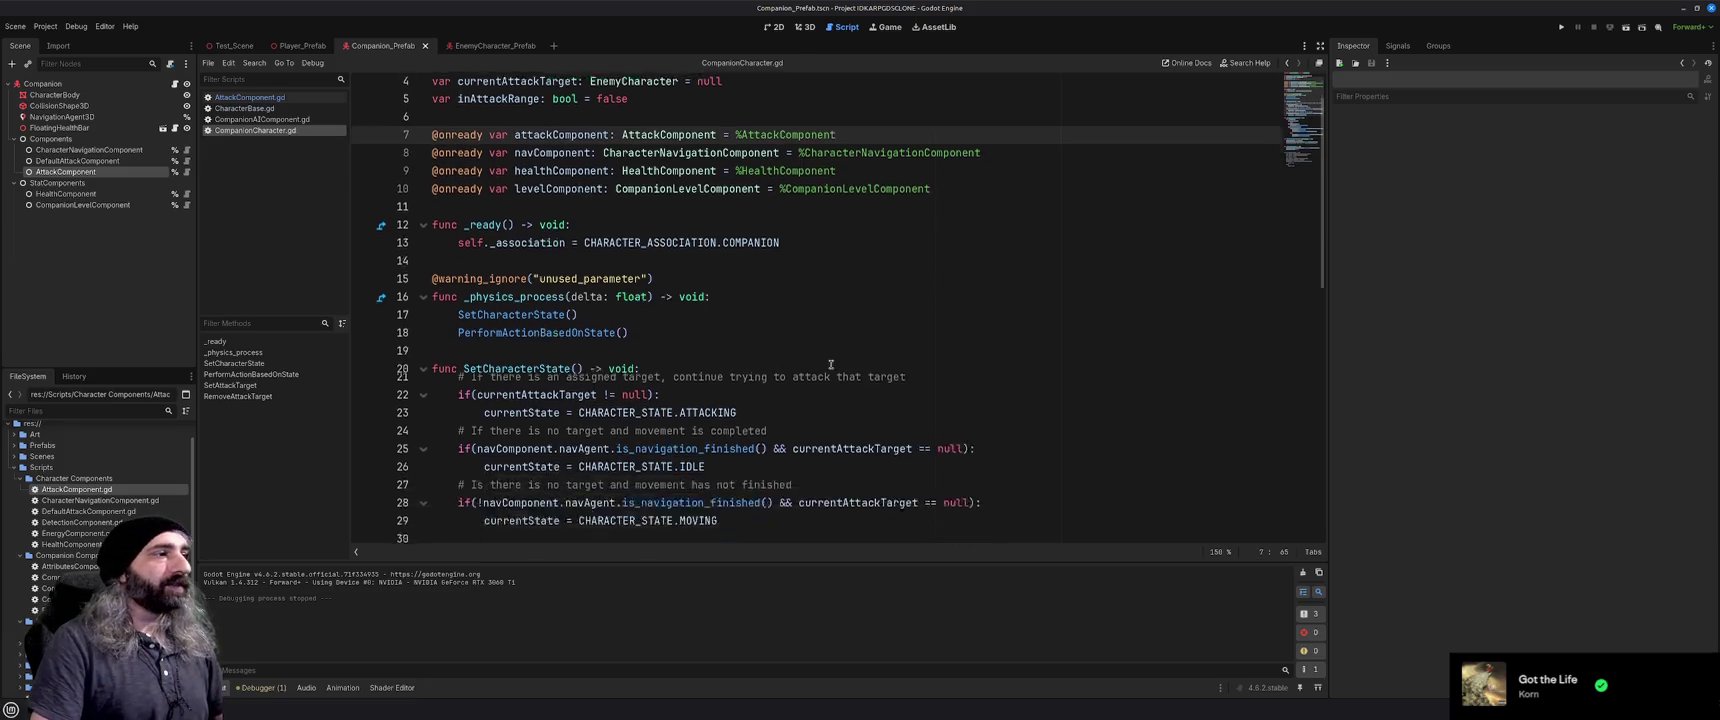
left_click_drag(610, 522, 432, 444)
left_click_drag(397, 393, 375, 360)
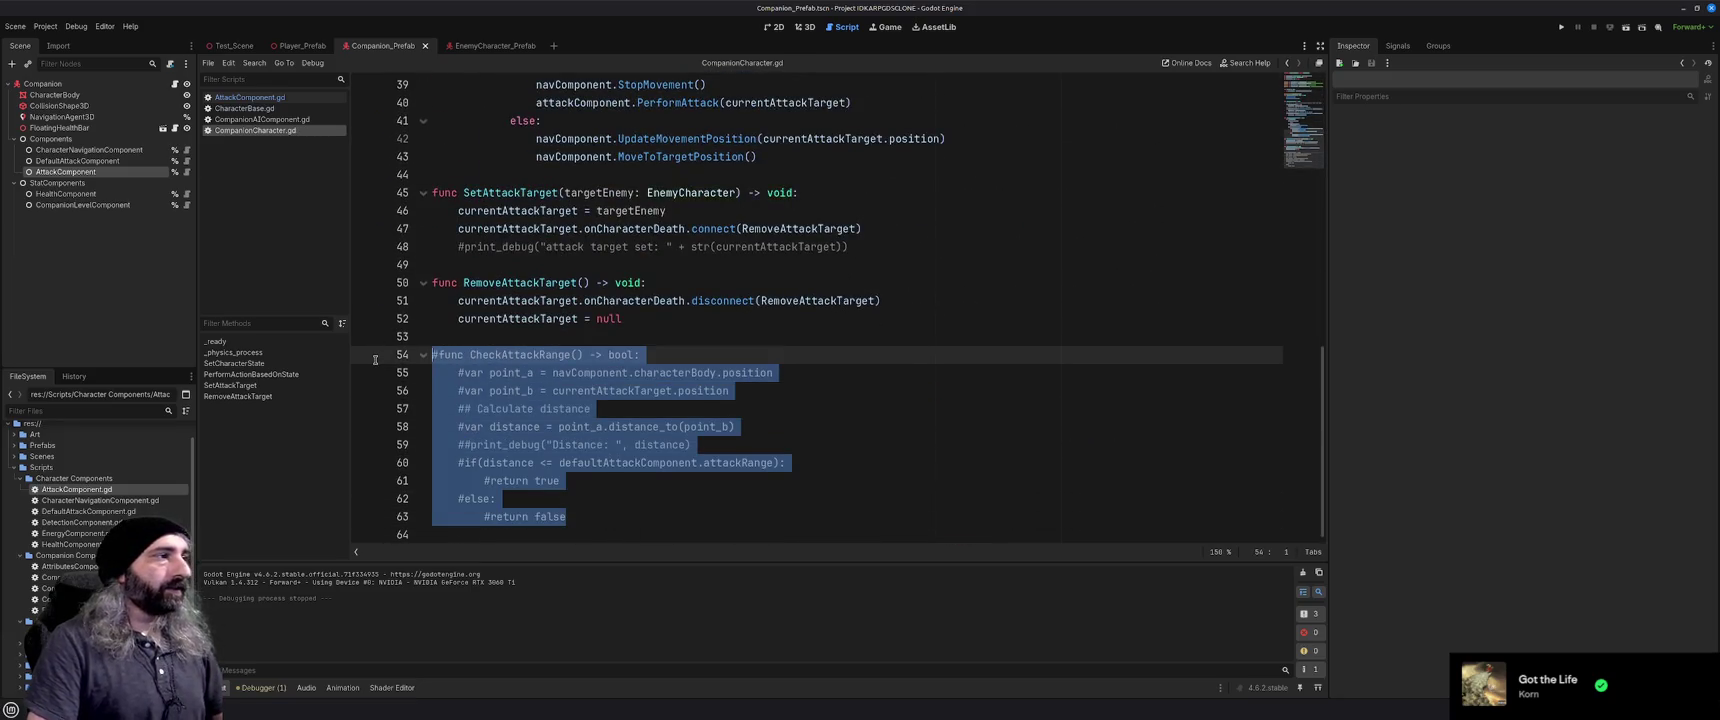
key("BackSpace")
key("BackSpace")
key("BackSpace")
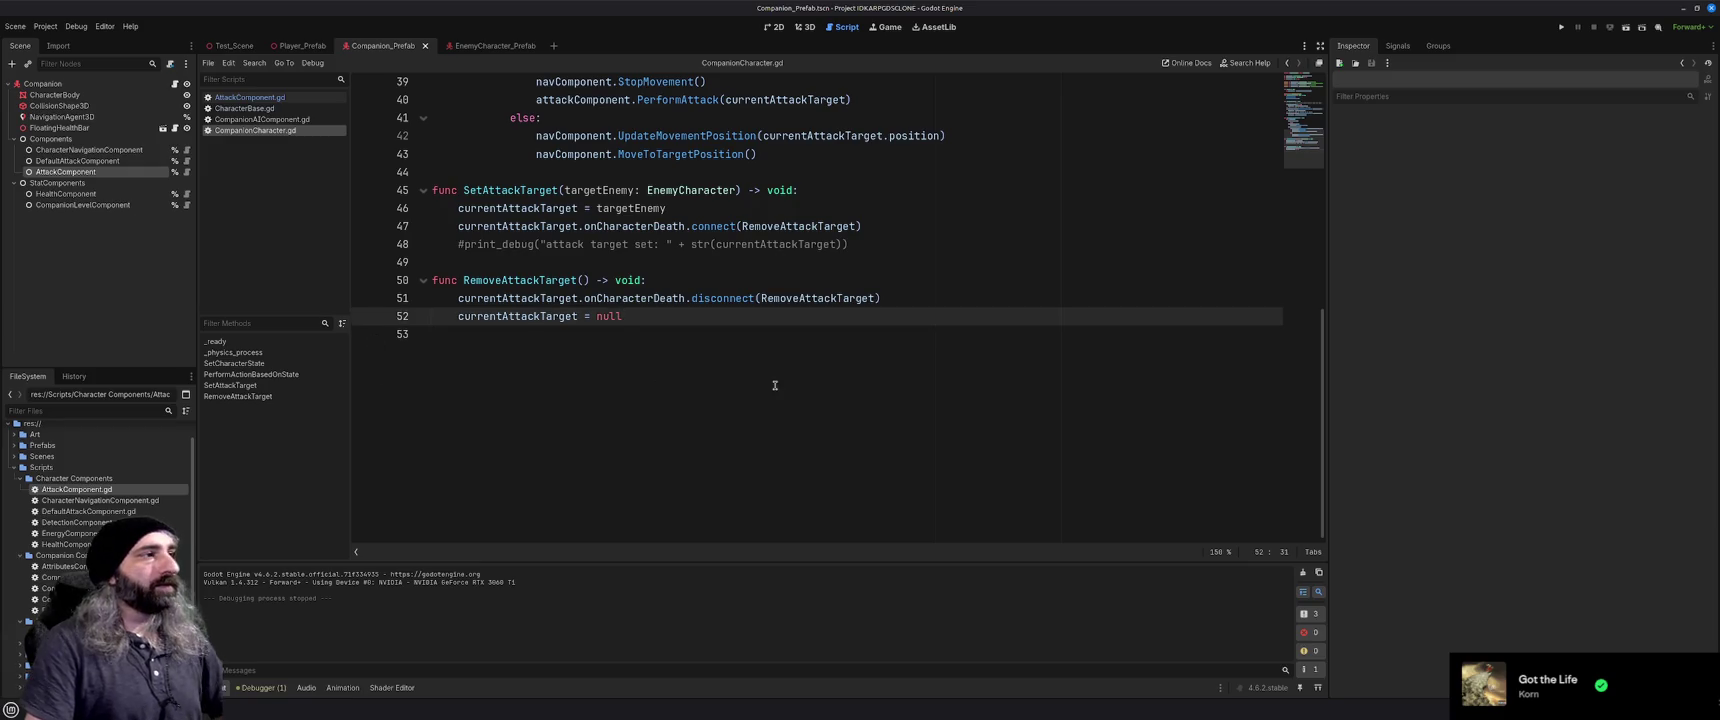
Review the cleaned-up script and place the caret on the attackComponent declaration line
scroll(771, 388, "up", 4)
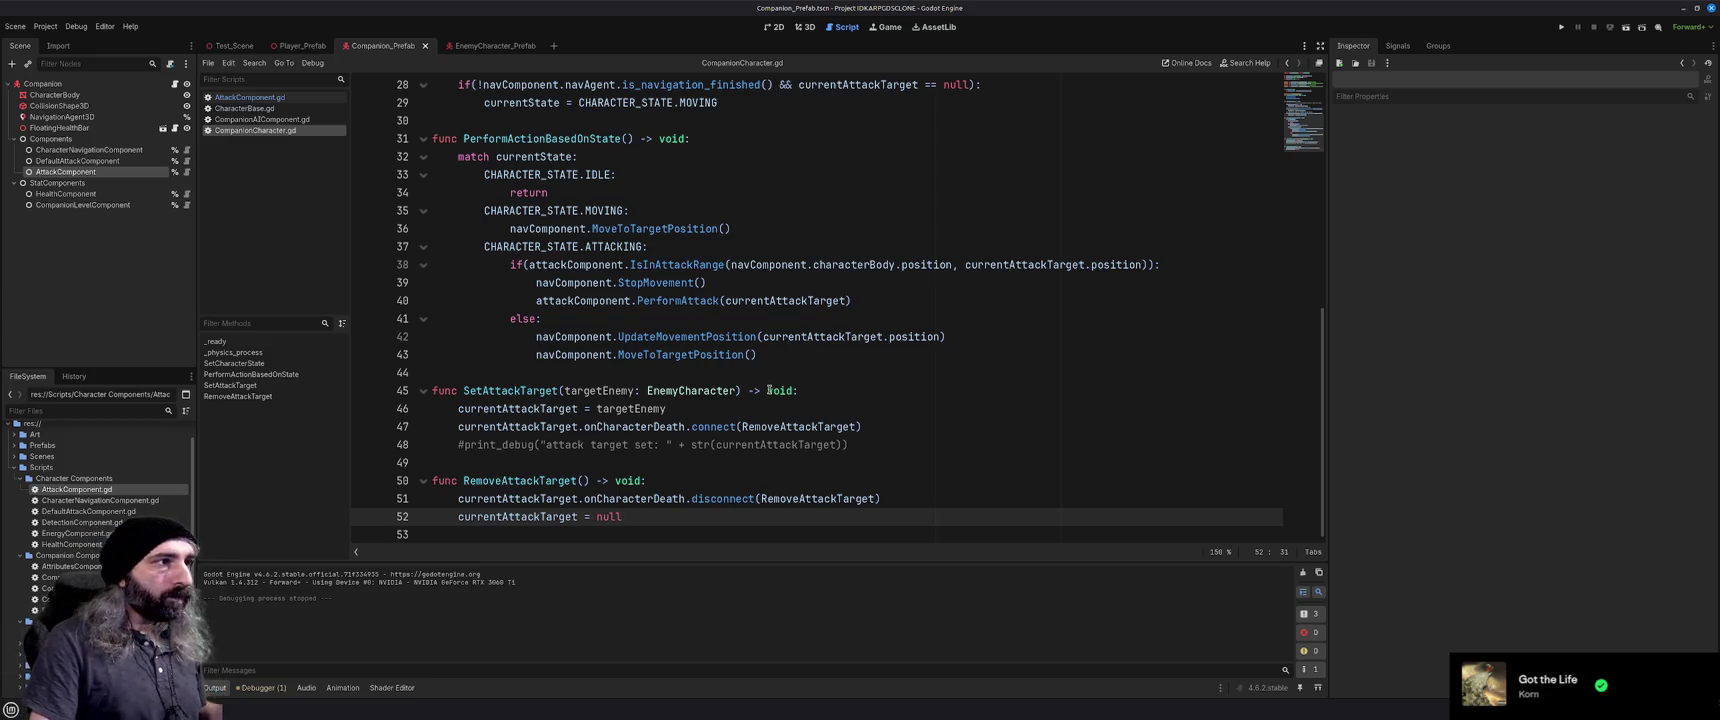
scroll(770, 390, "up", 9)
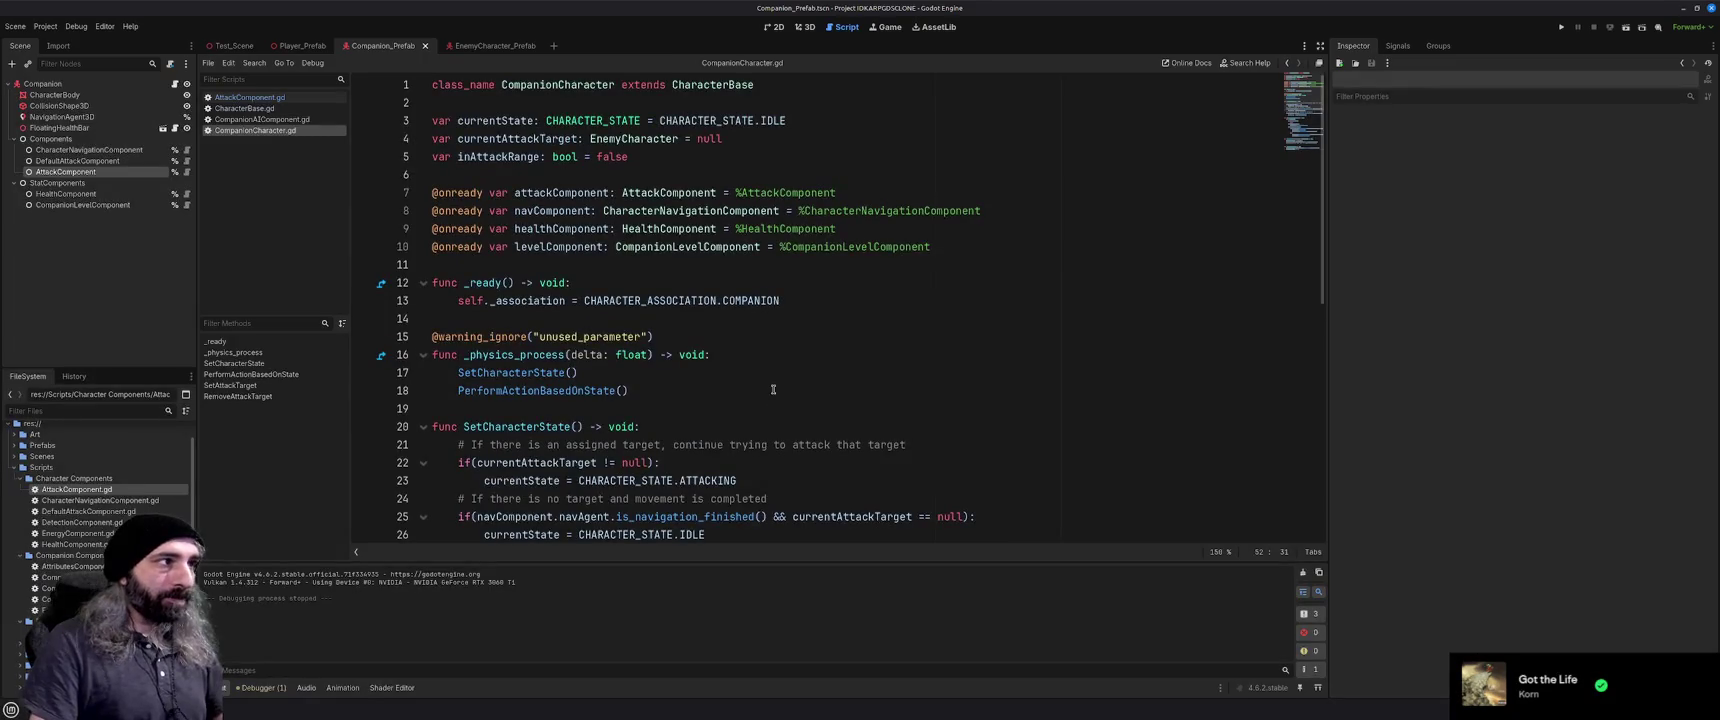
scroll(773, 389, "down", 3)
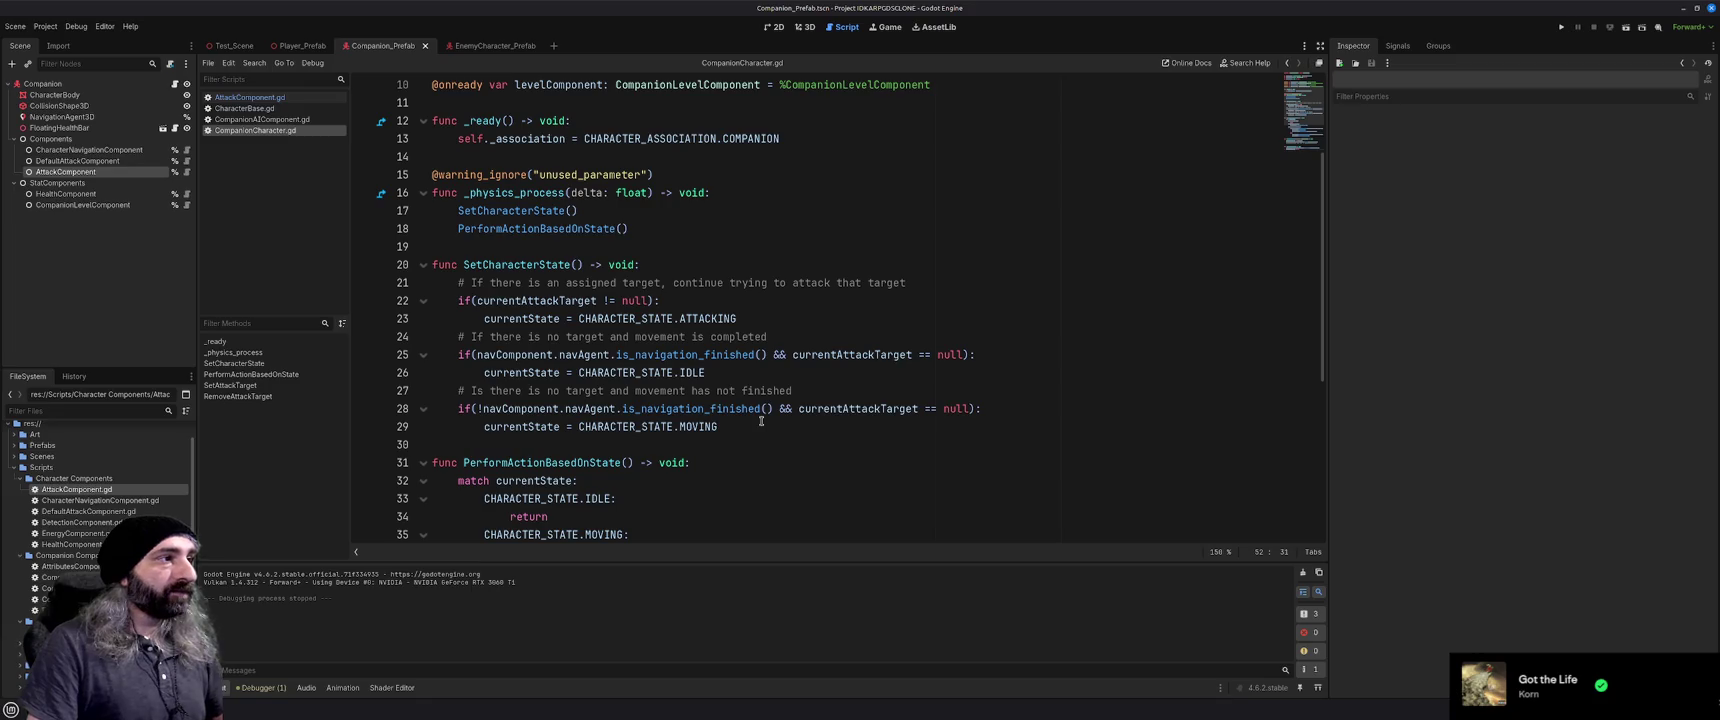
scroll(761, 420, "down", 4)
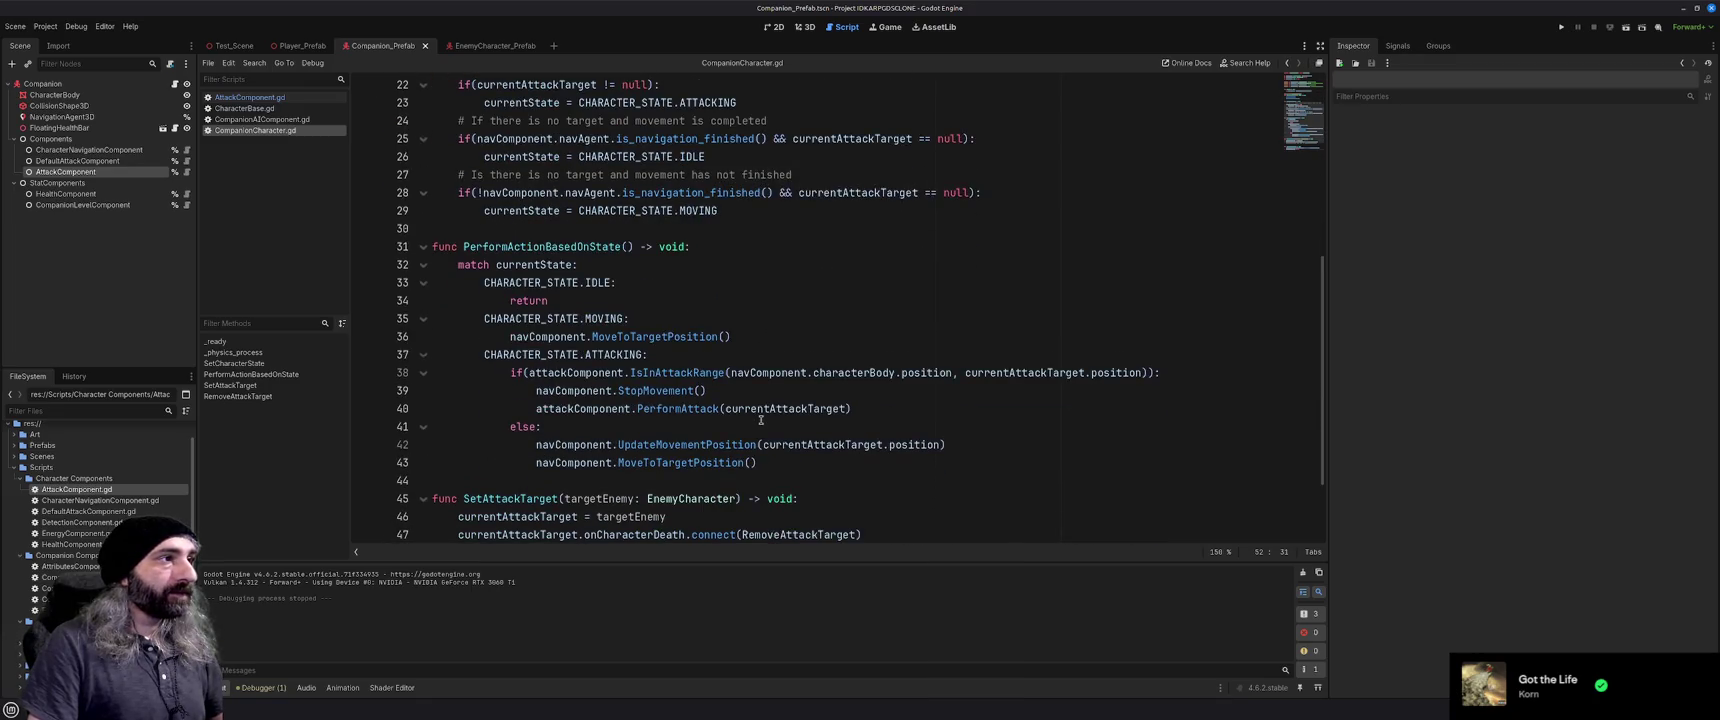
scroll(761, 420, "down", 1)
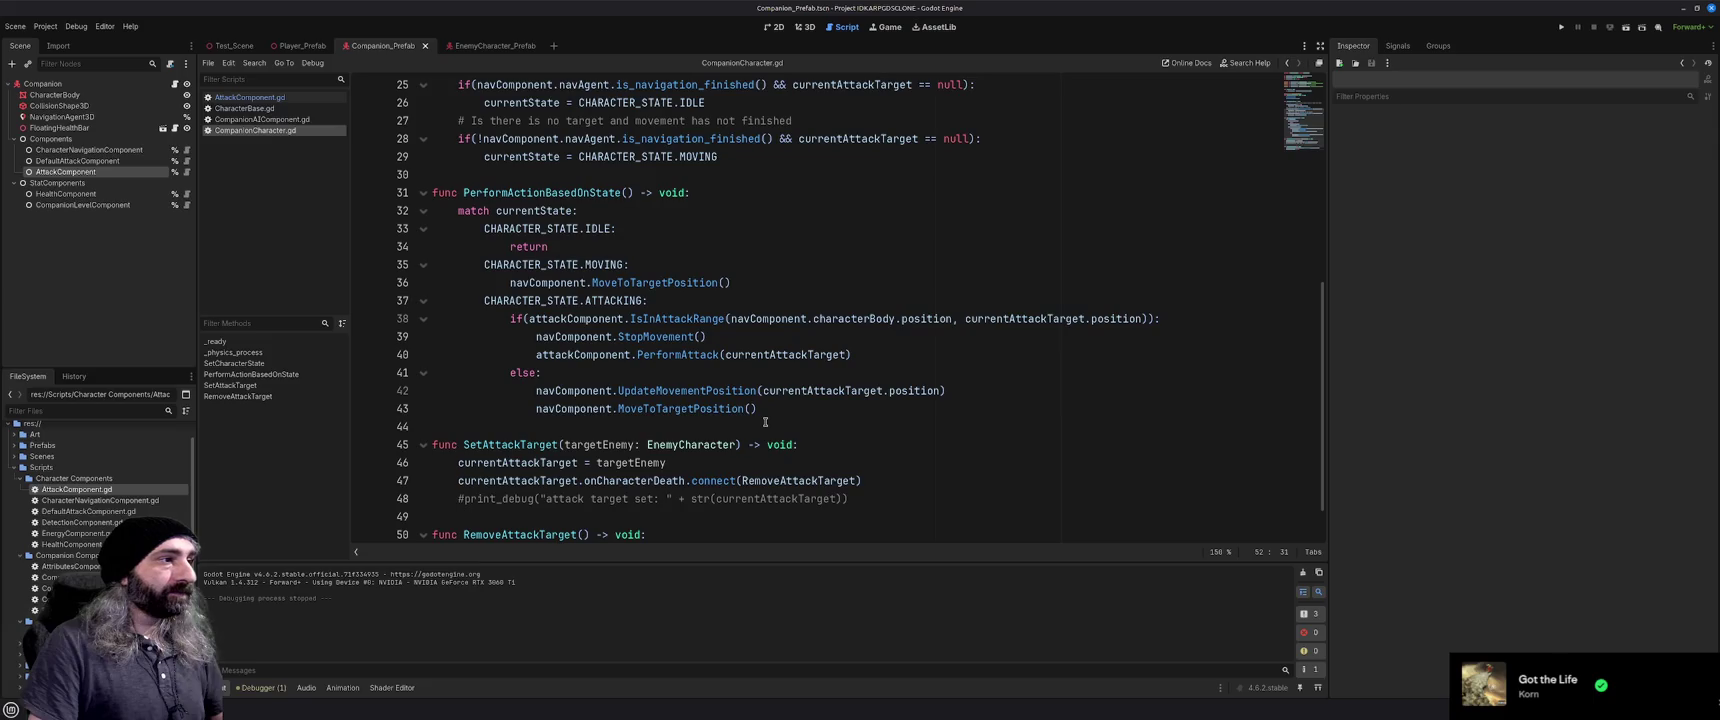
scroll(765, 421, "down", 1)
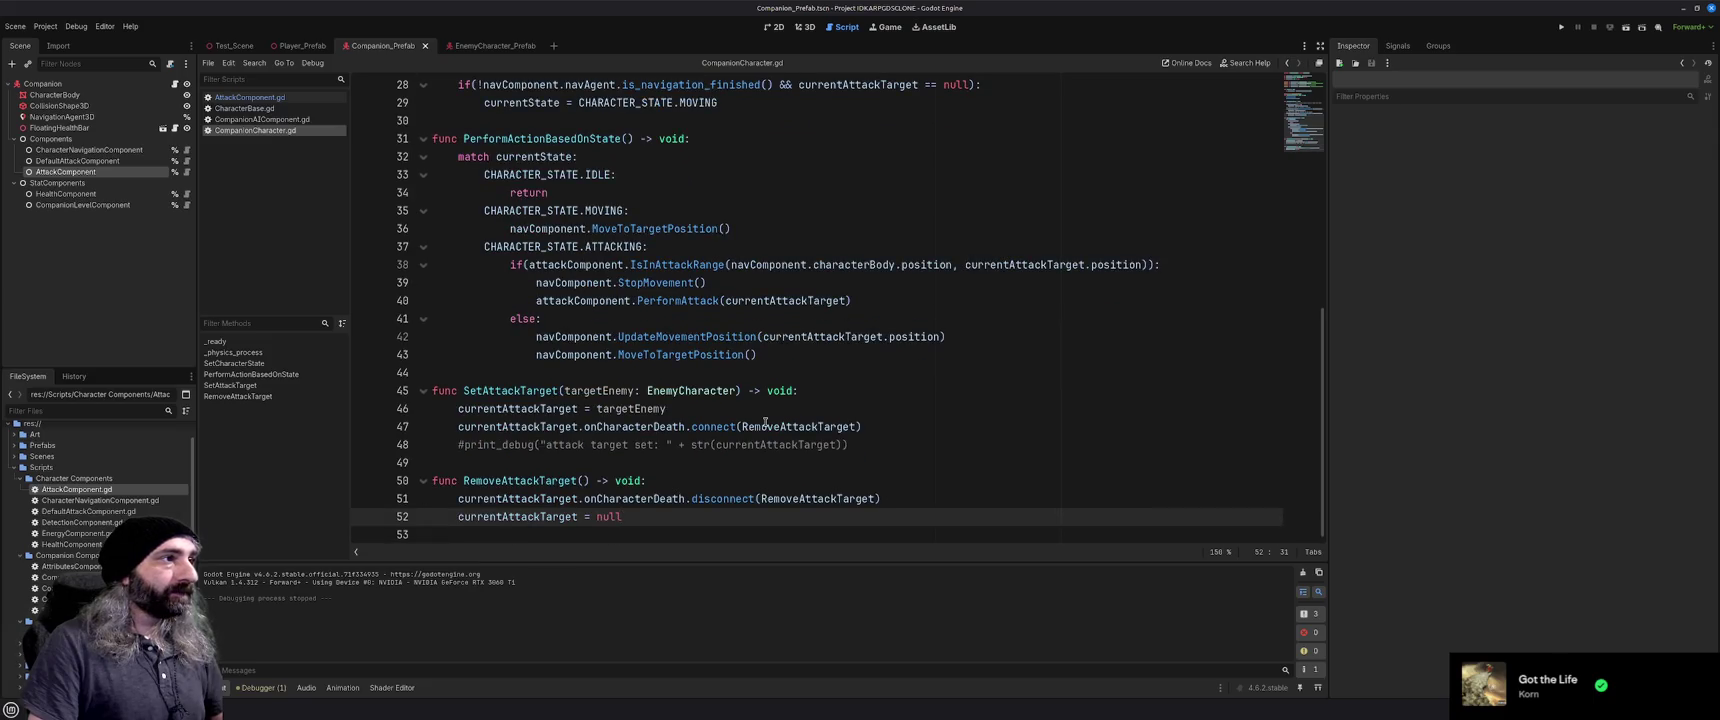
scroll(765, 421, "up", 9)
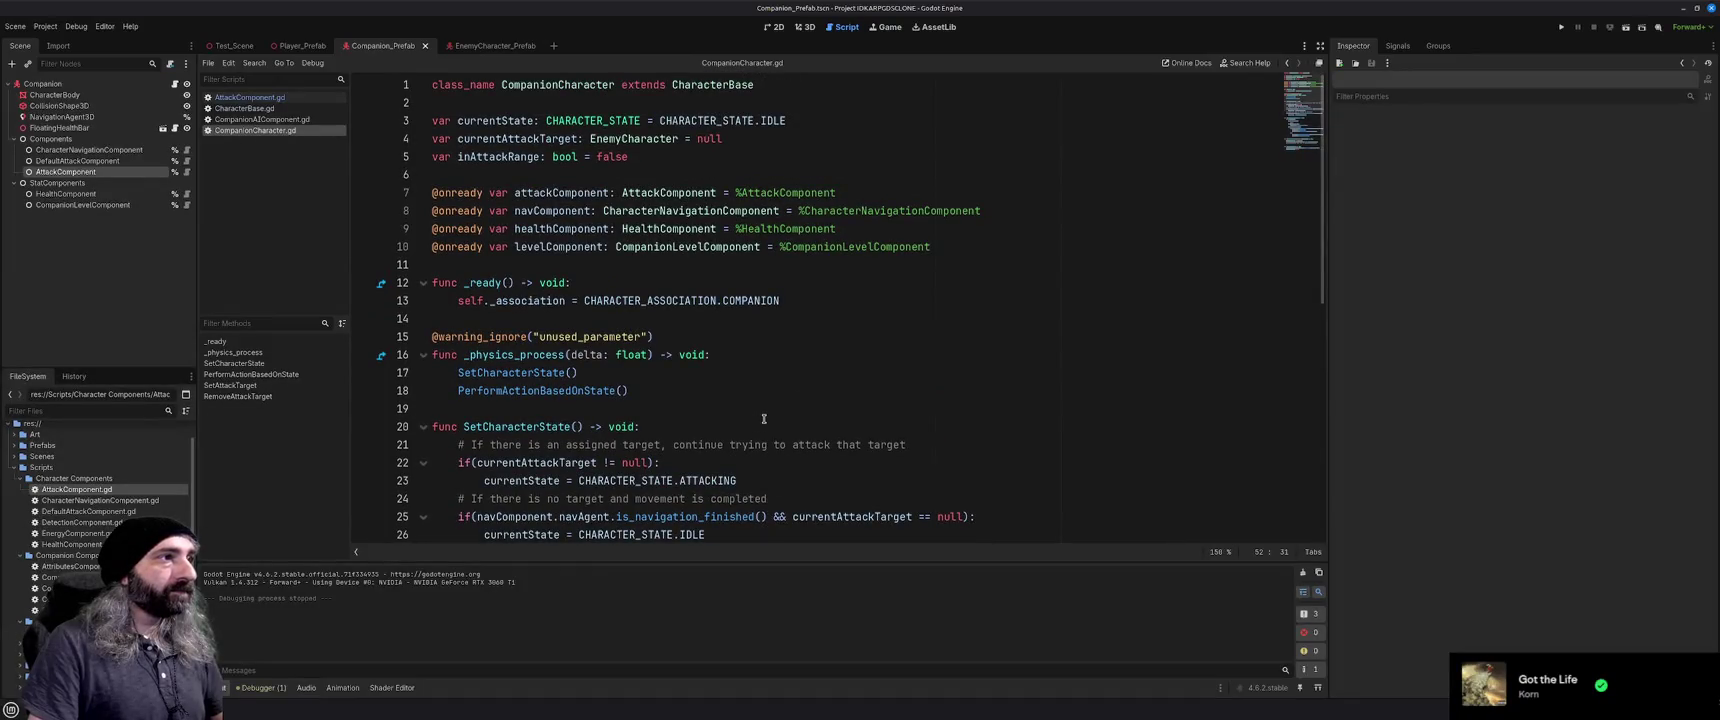
left_click(835, 192)
Move the attackComponent declaration below navComponent, remove the leftover blank line, and save
key("shift+Home")
key("ctrl+c")
key("BackSpace")
left_click(1013, 210)
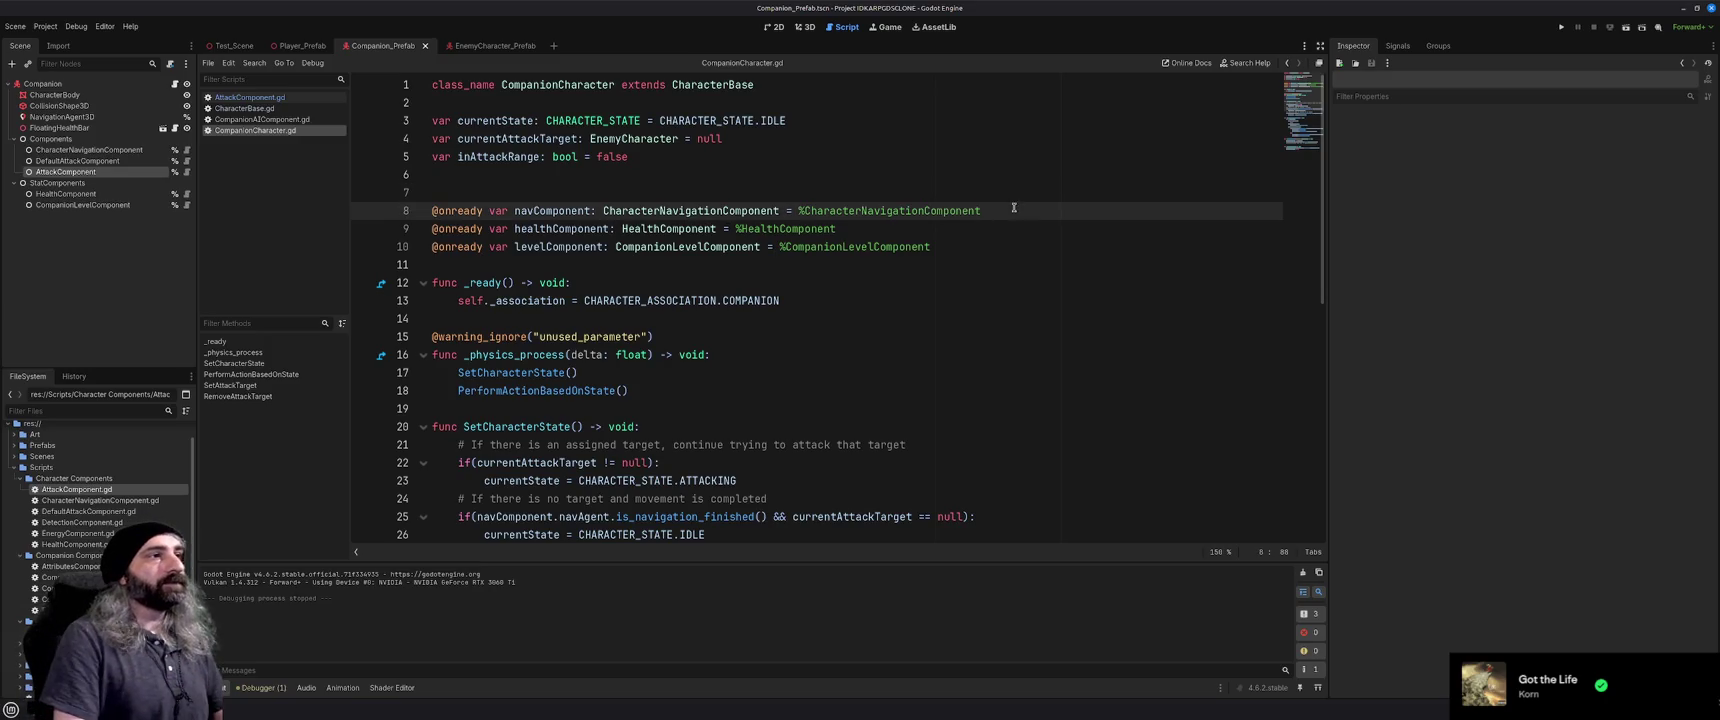
key("Return")
key("ctrl+v")
left_click(797, 192)
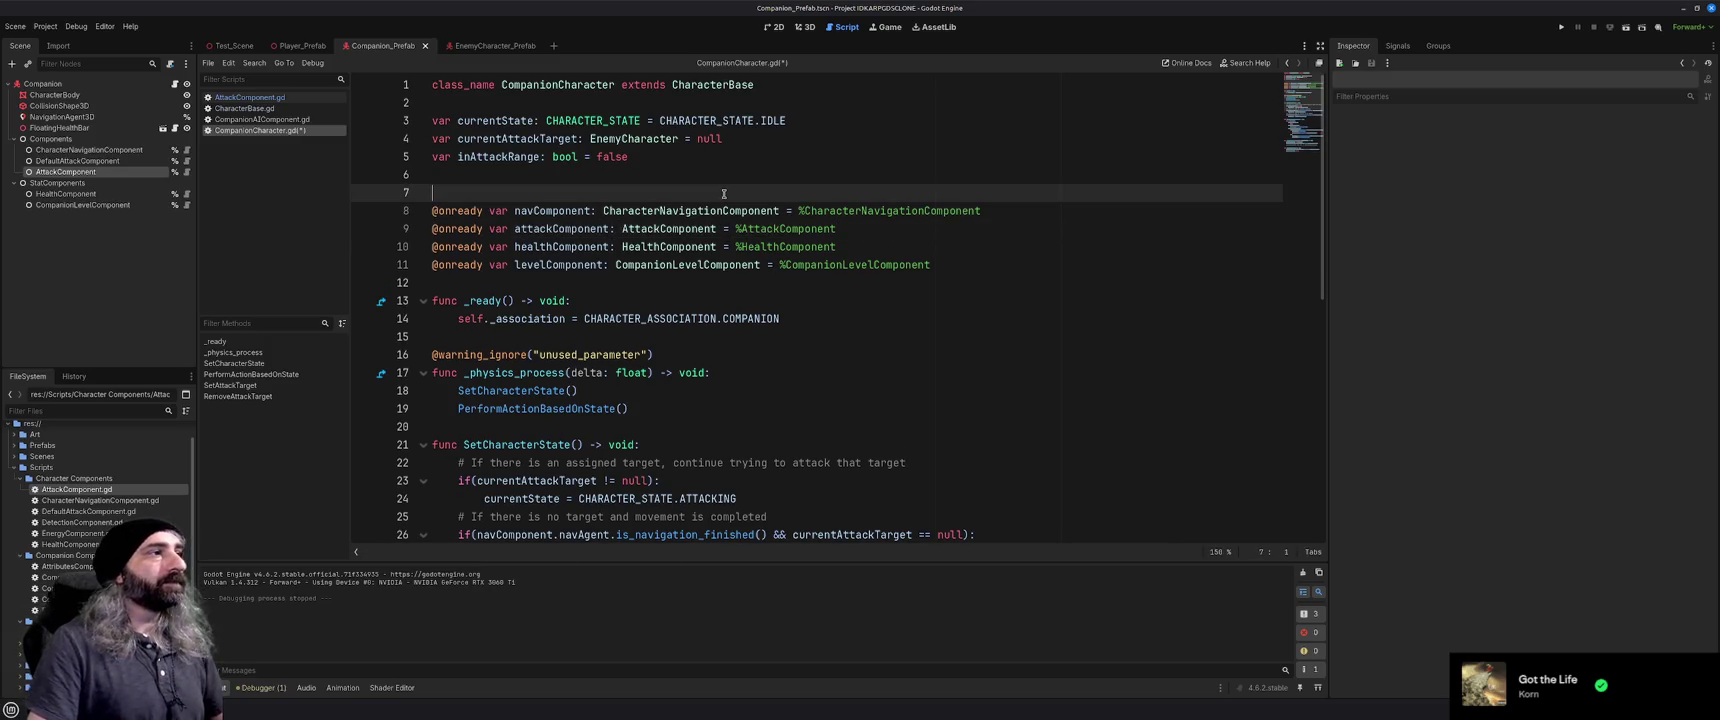
key("BackSpace")
key("ctrl+s")
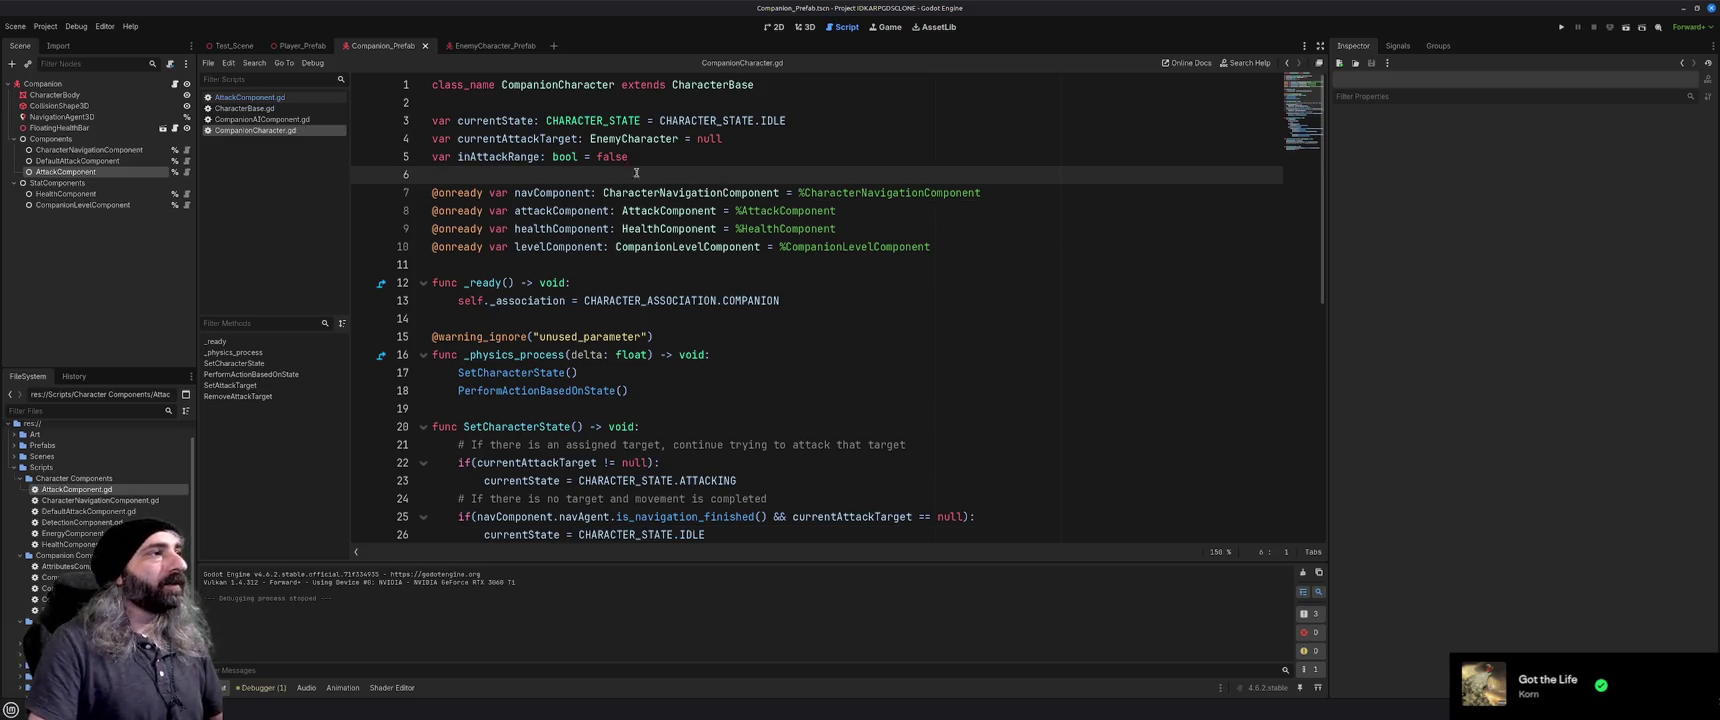
Delete the commented-out inAttackRange variable line, save, and review the script
double_click(498, 157)
scroll(688, 320, "down", 5)
scroll(688, 320, "up", 5)
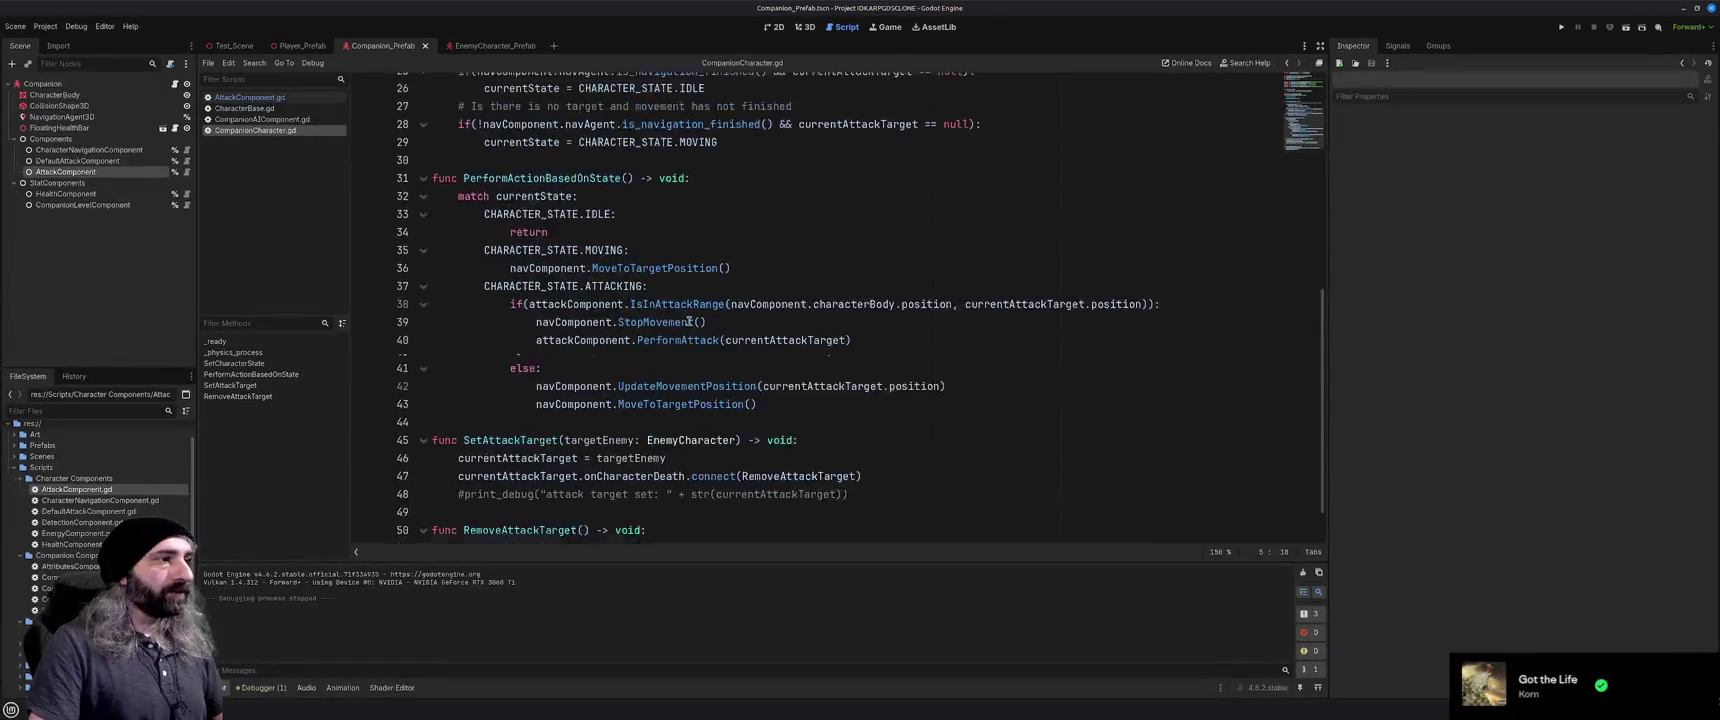
left_click(650, 157)
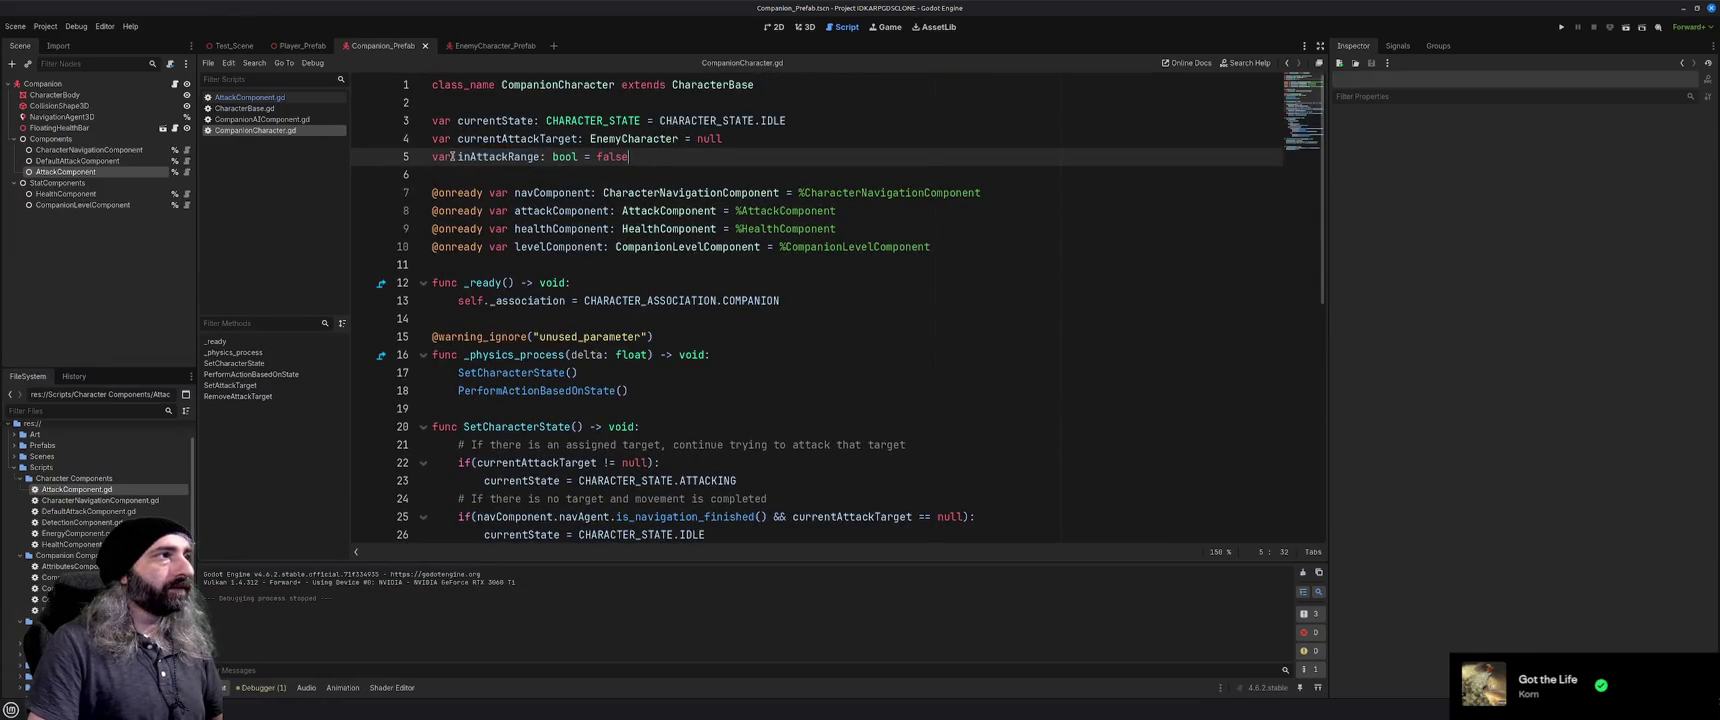
scroll(834, 296, "down", 9)
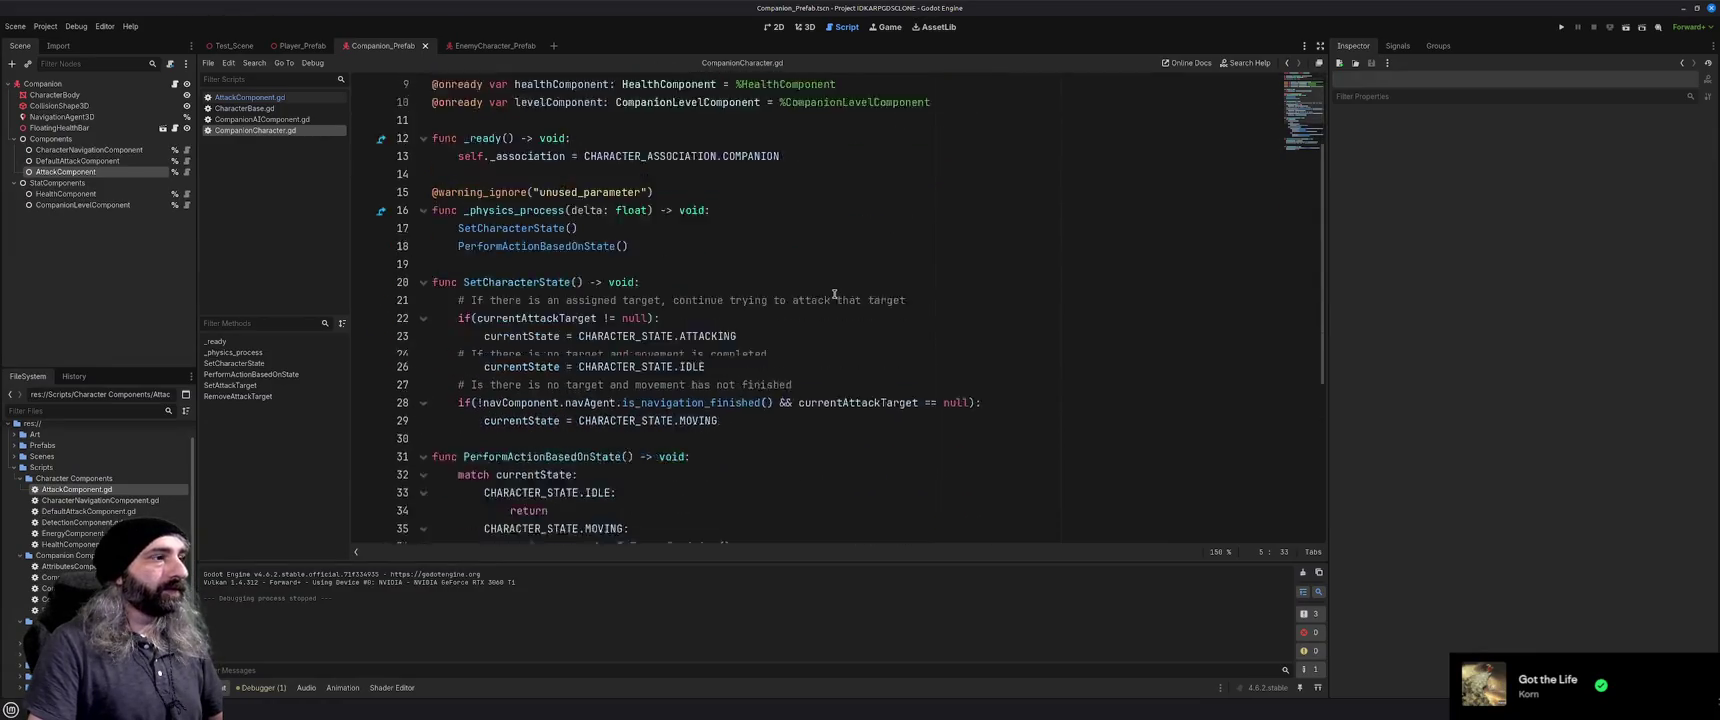
scroll(834, 296, "up", 9)
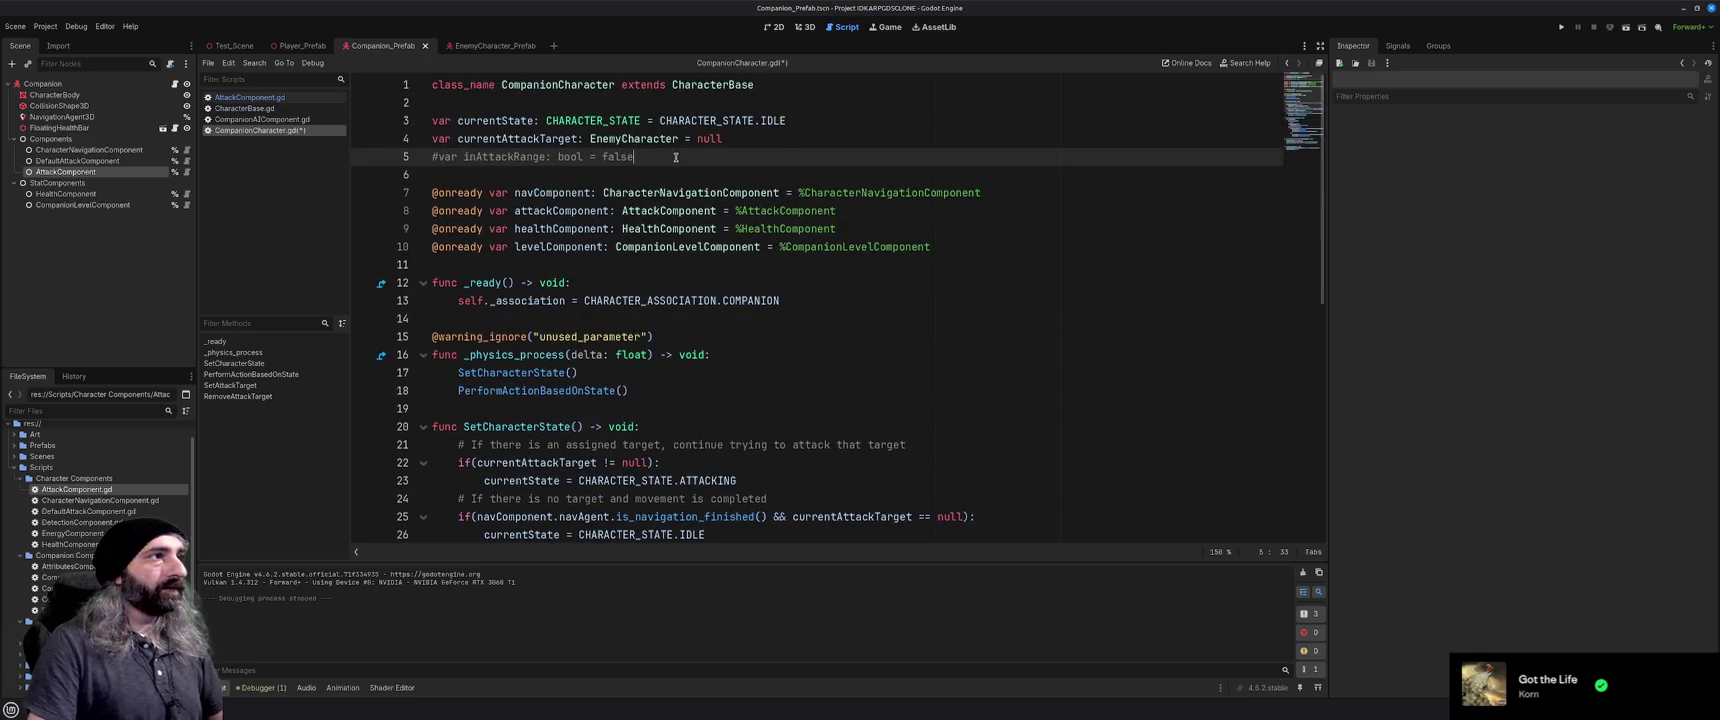
key("shift+Home")
key("BackSpace")
key("BackSpace")
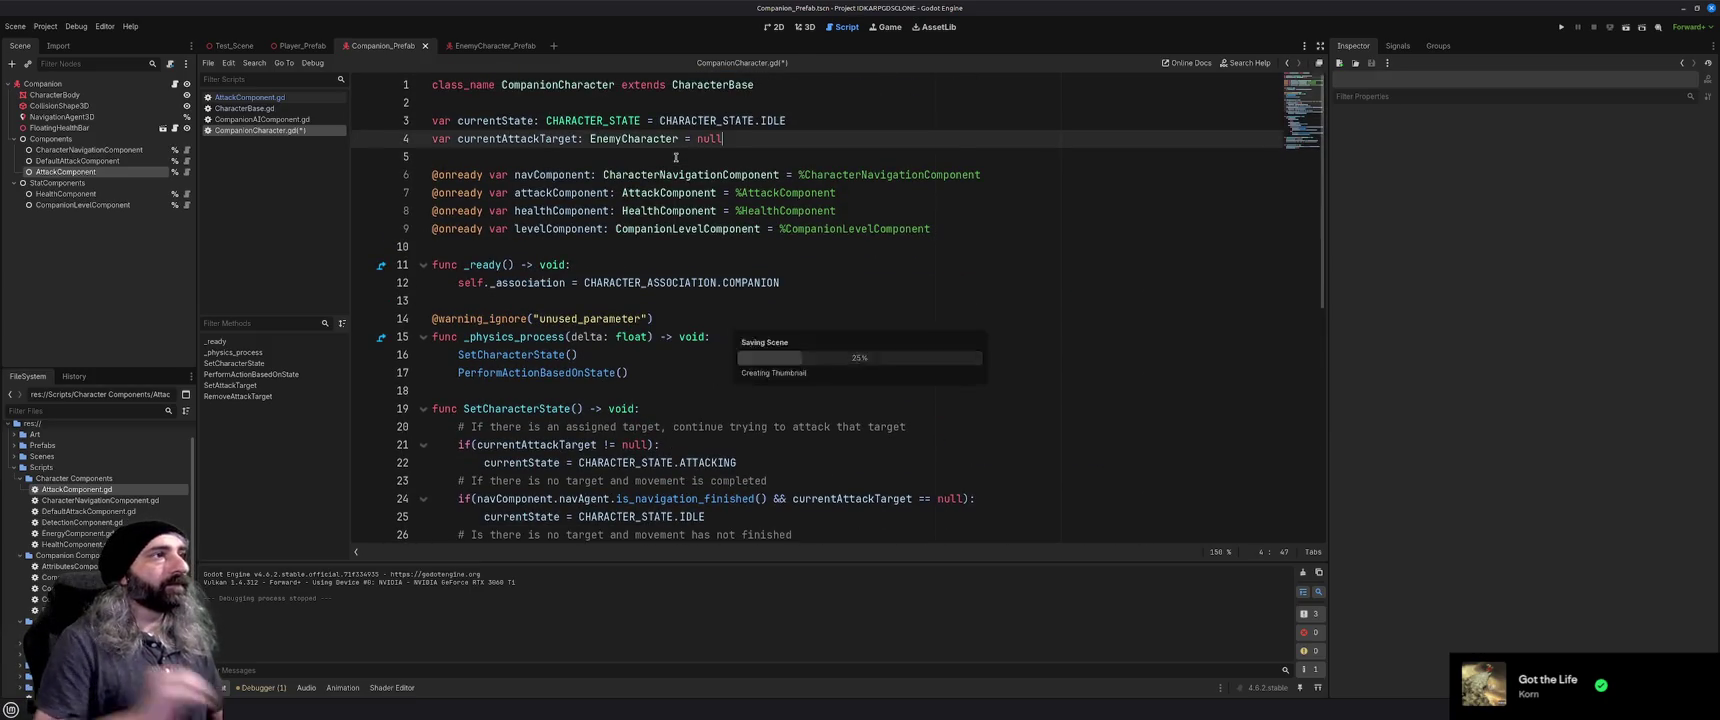
key("ctrl+s")
scroll(736, 347, "down", 3)
scroll(736, 347, "down", 6)
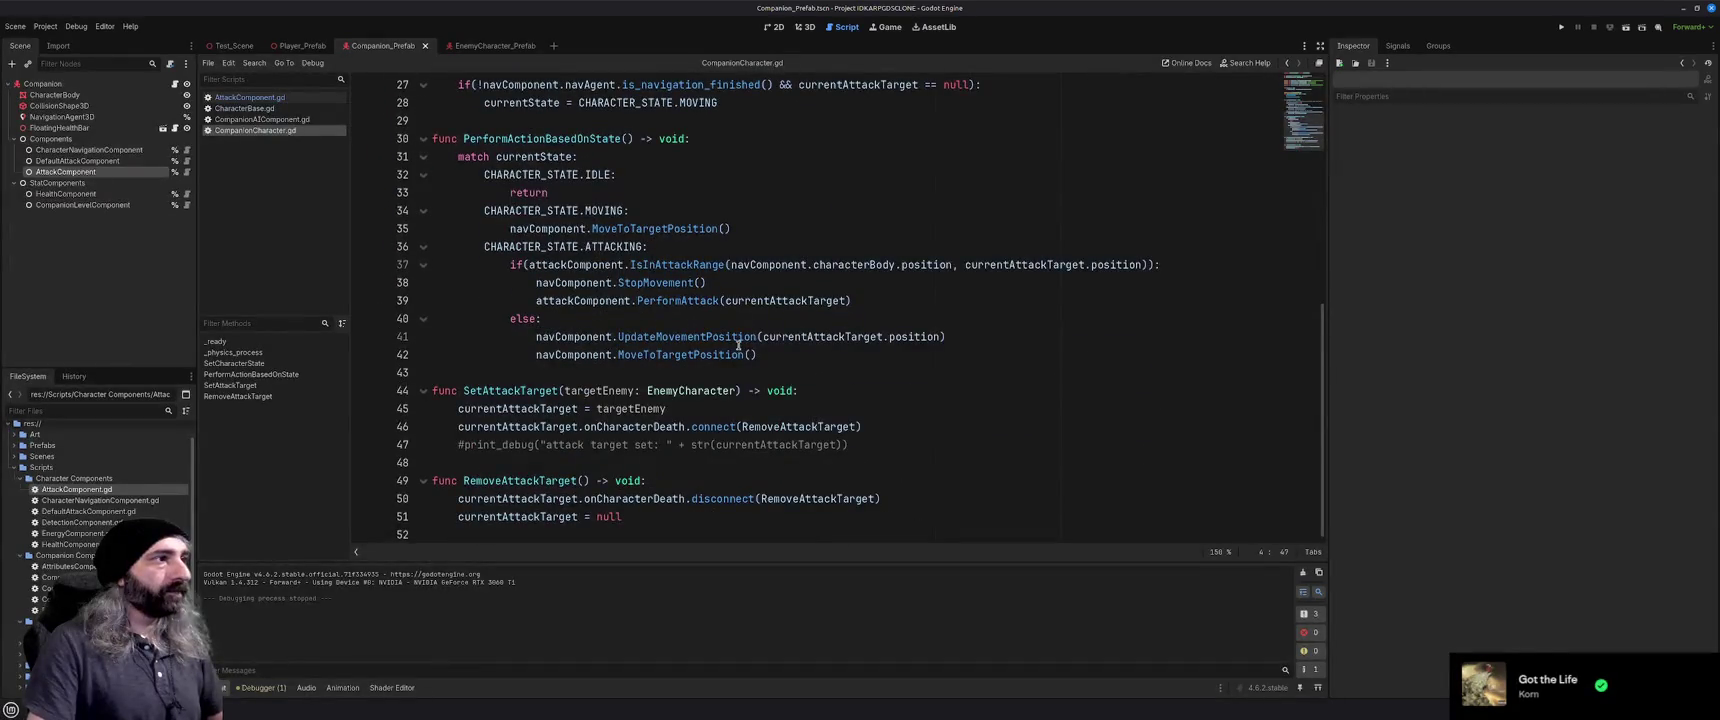
scroll(738, 346, "up", 9)
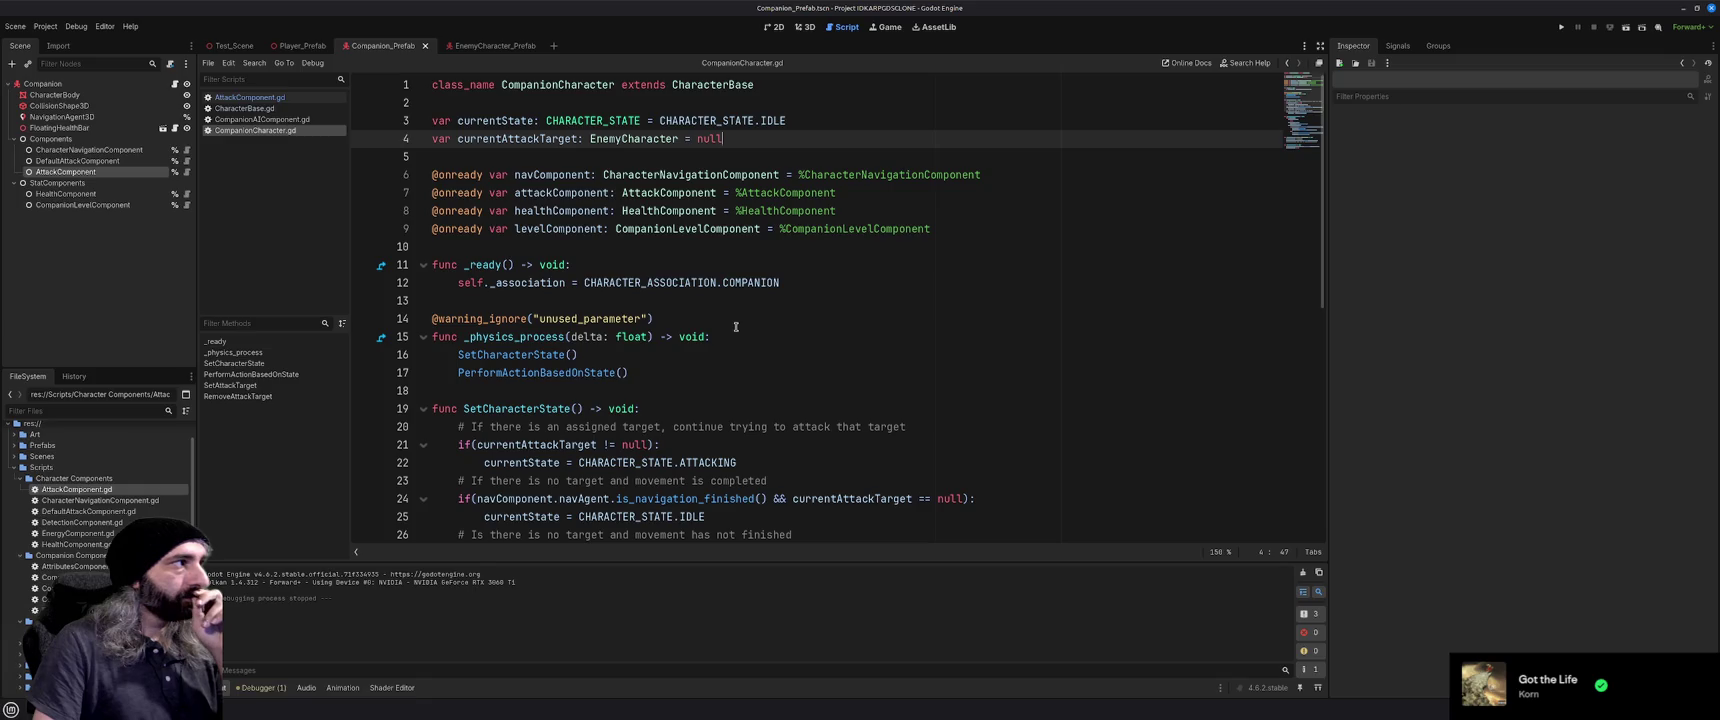
left_click(95, 162)
Delete DefaultAttackComponent from the Companion prefab, save the scene, and review AttackComponent.gd
key("Delete")
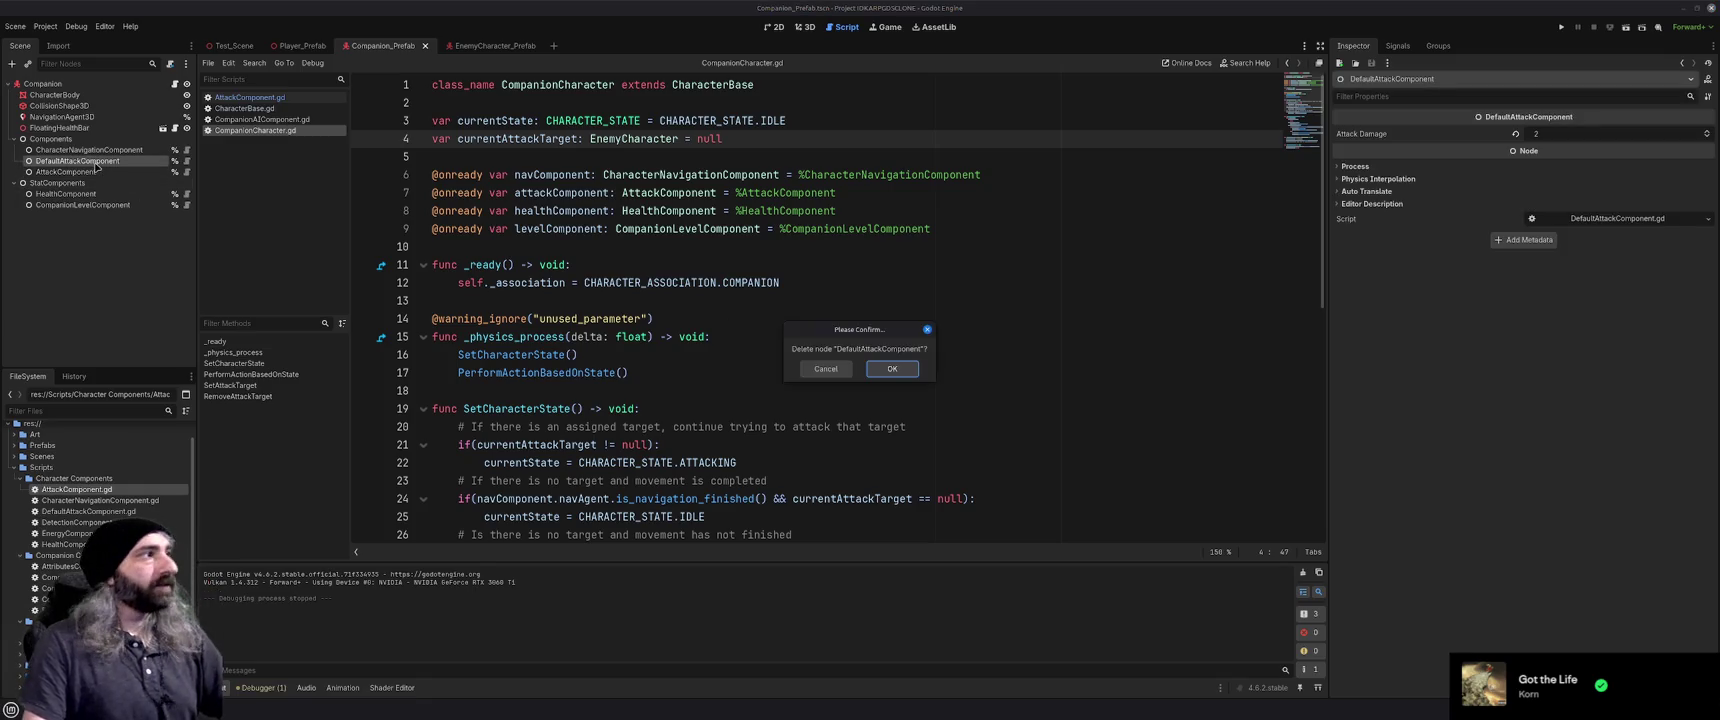
left_click(872, 367)
key("ctrl+s")
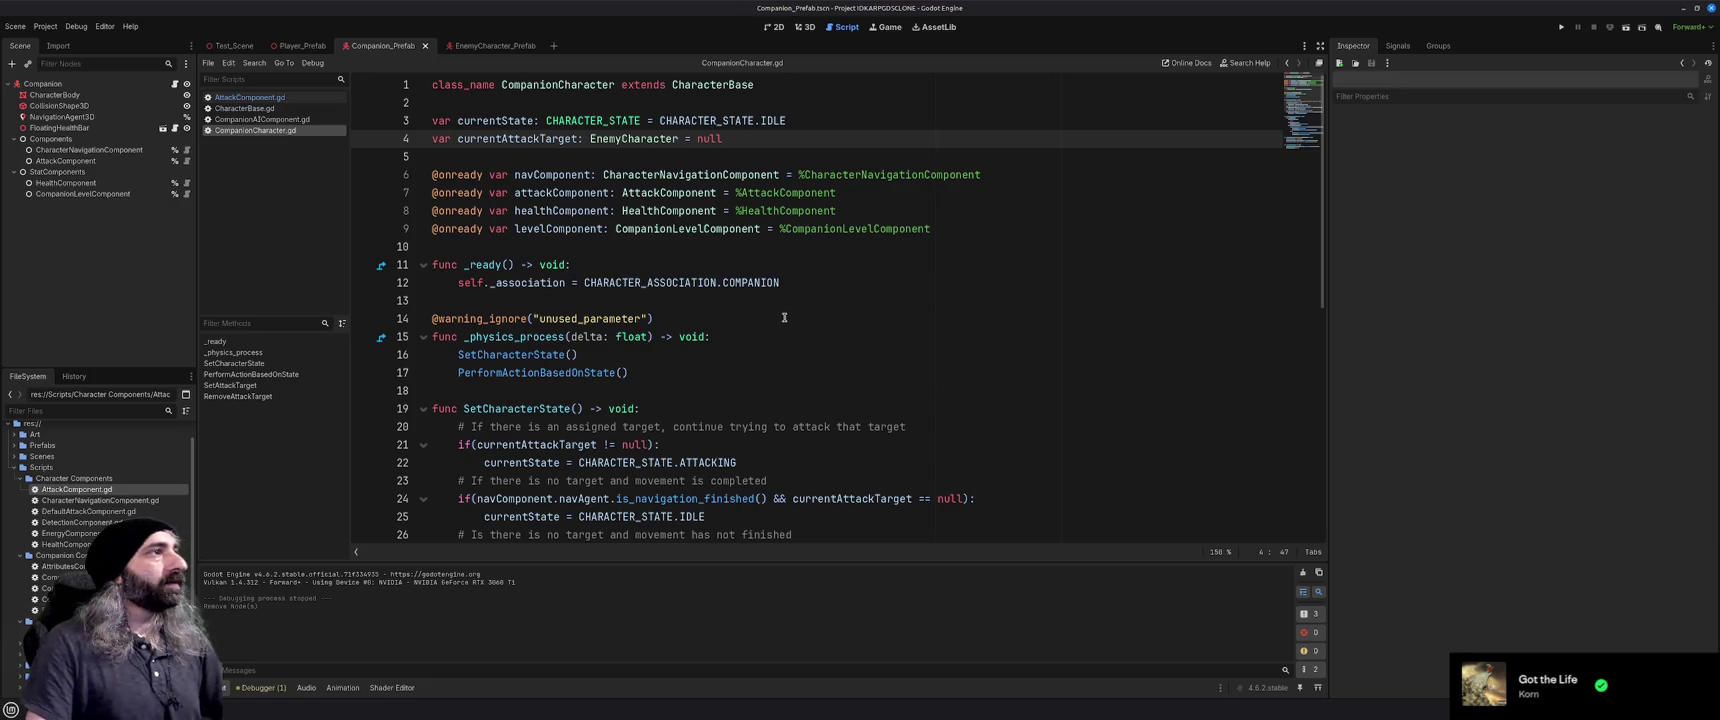
left_click(250, 97)
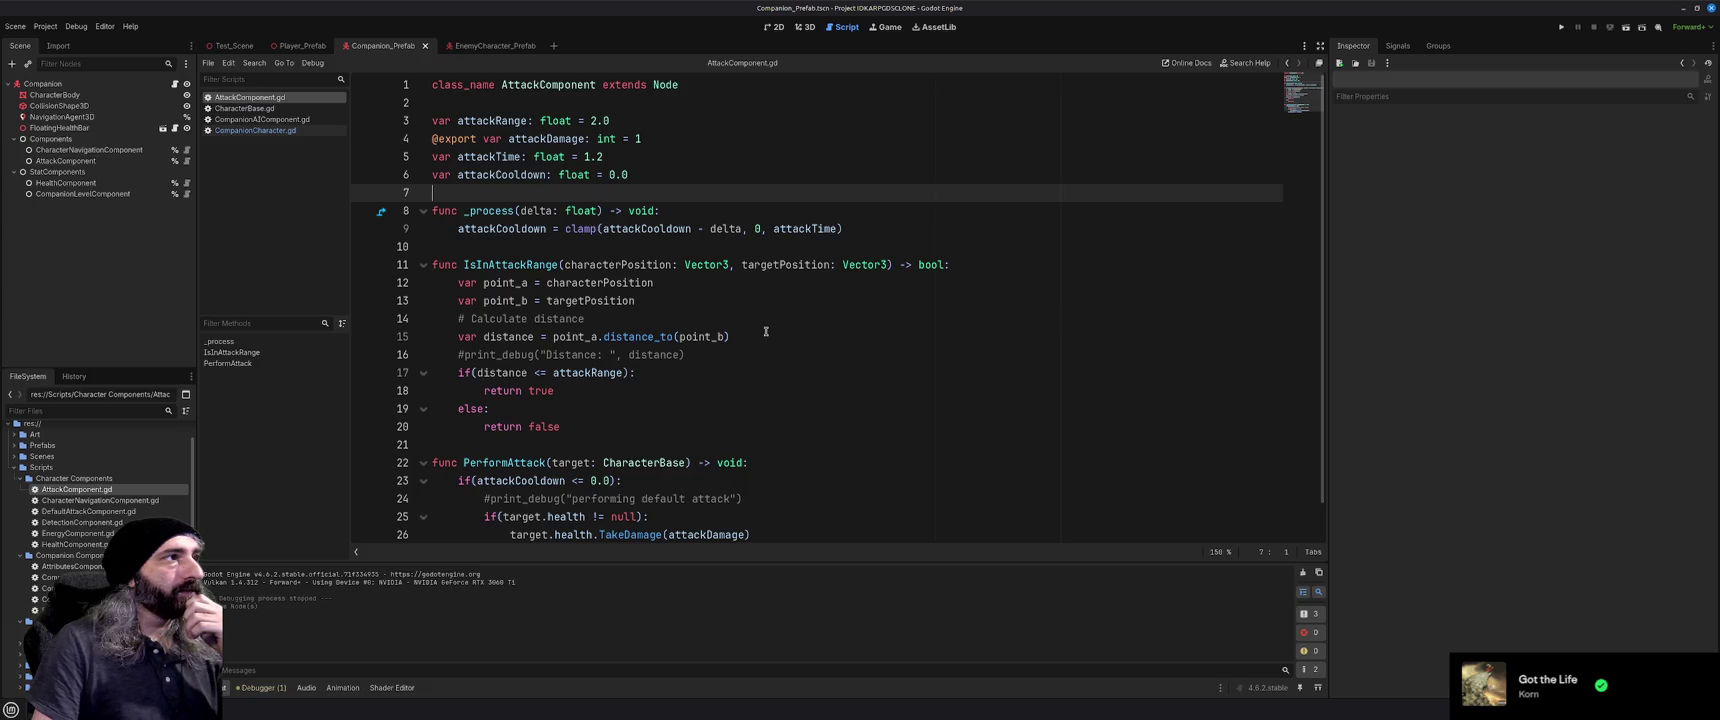
scroll(766, 331, "down", 1)
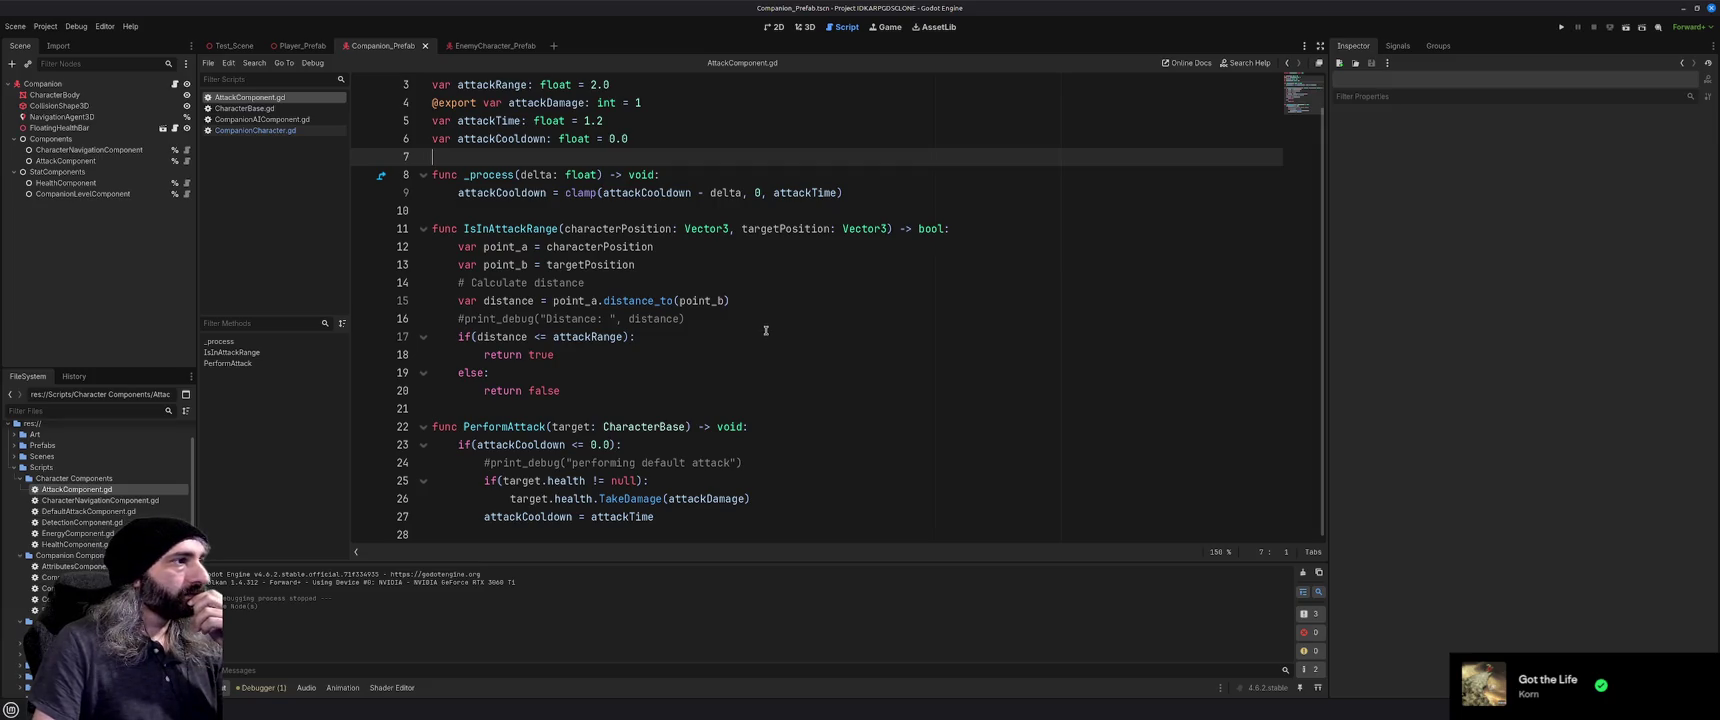
scroll(766, 331, "up", 1)
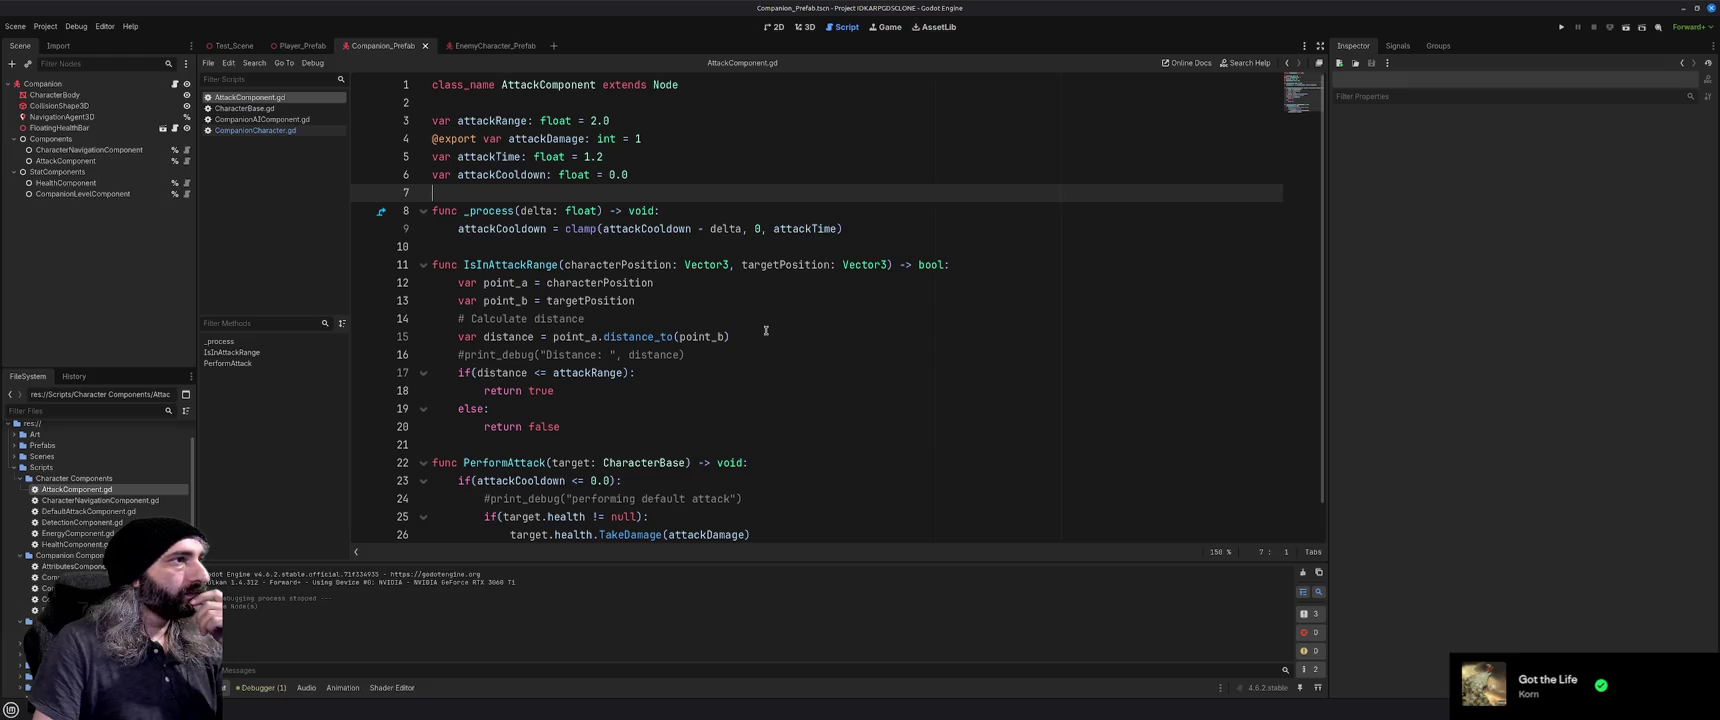
Remove the DefaultAttackComponent node from the EnemyCharacter prefab
left_click(494, 47)
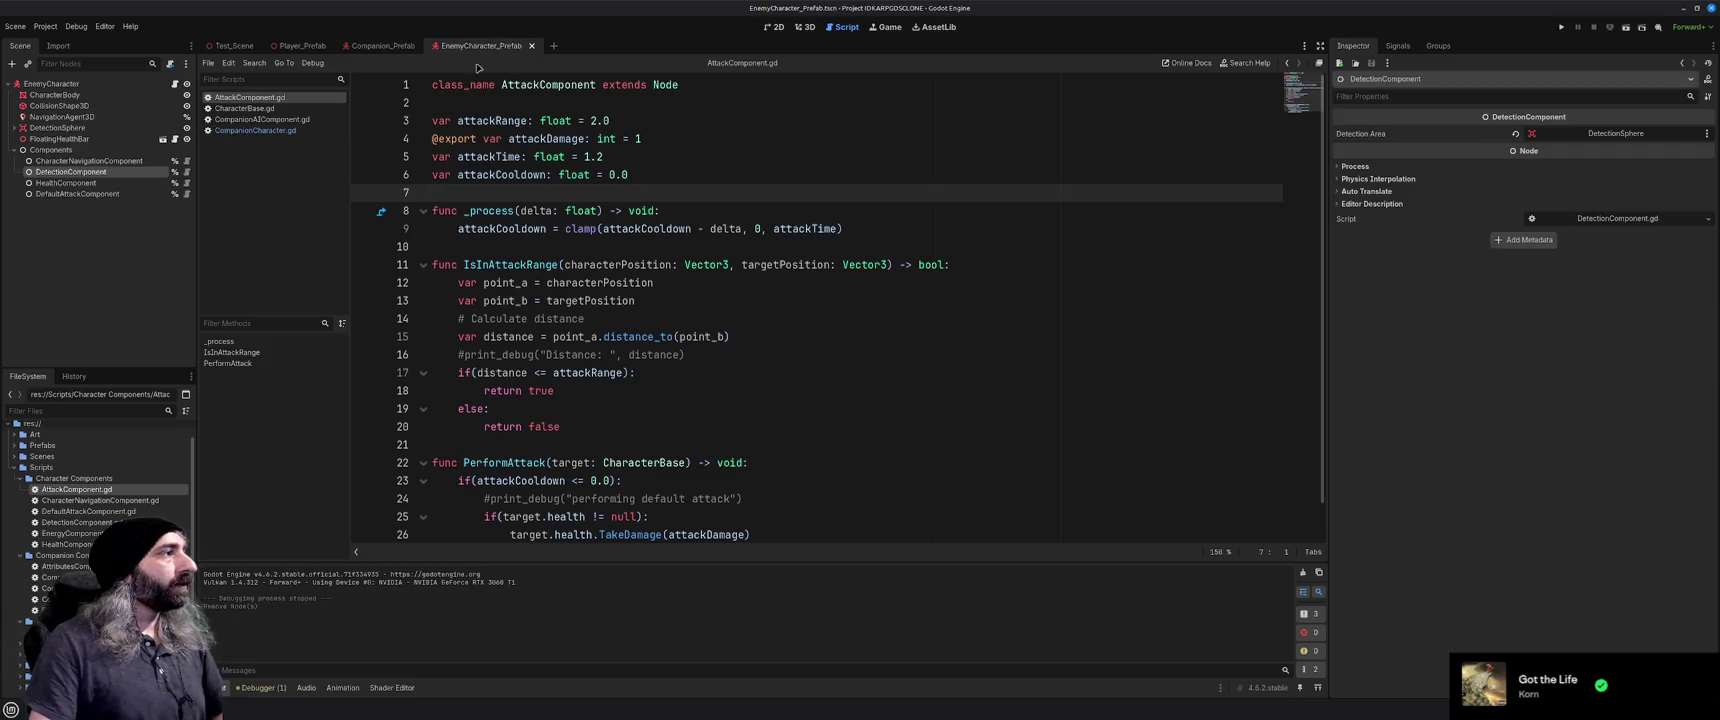
left_click(125, 230)
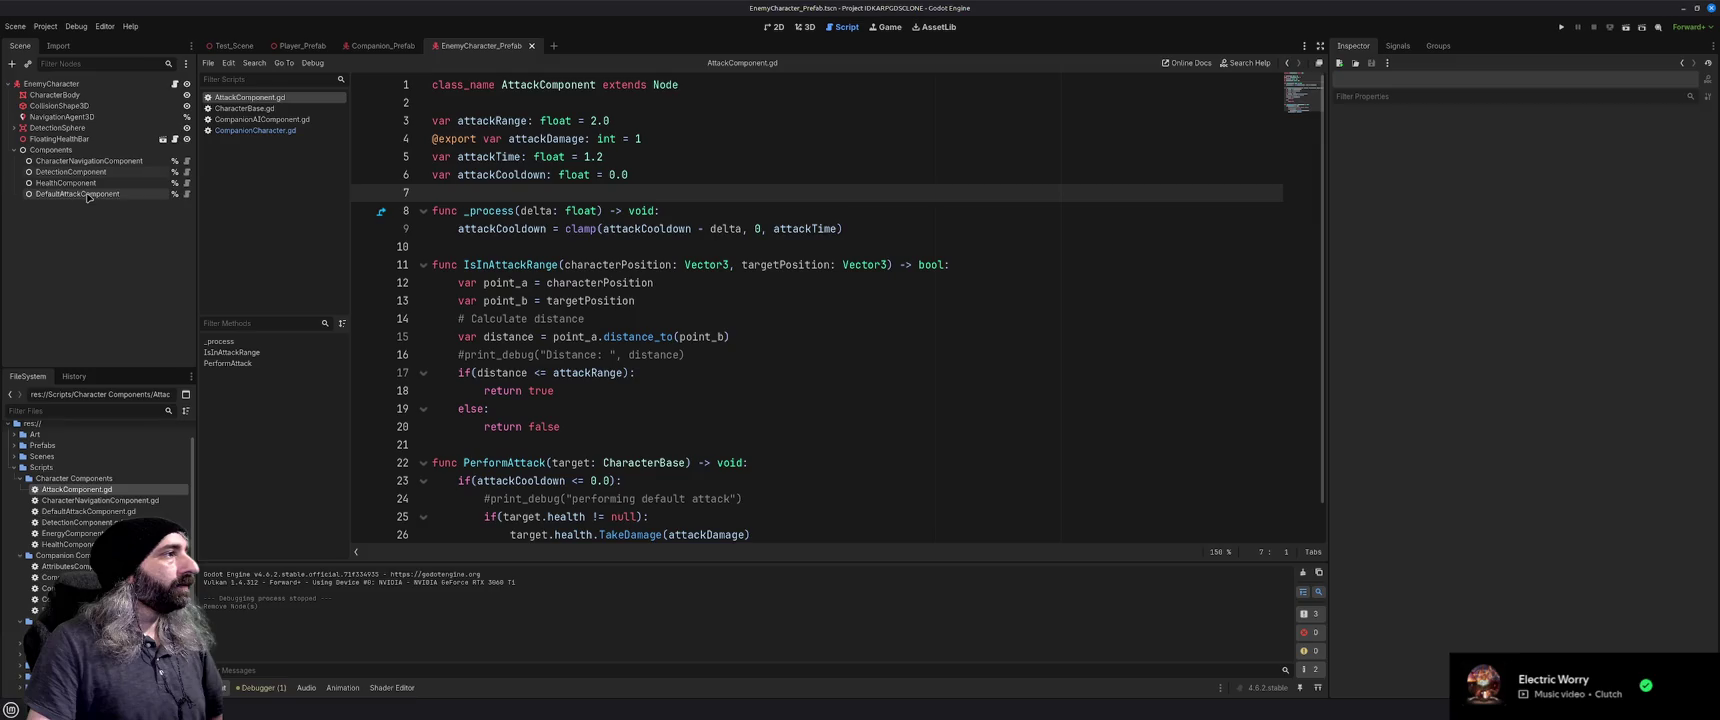
left_click(87, 194)
key("Delete")
key("Return")
Add an AttackComponent under Components, save, and set its Attack Damage to 2
left_click(55, 150)
key("ctrl+a")
type("att")
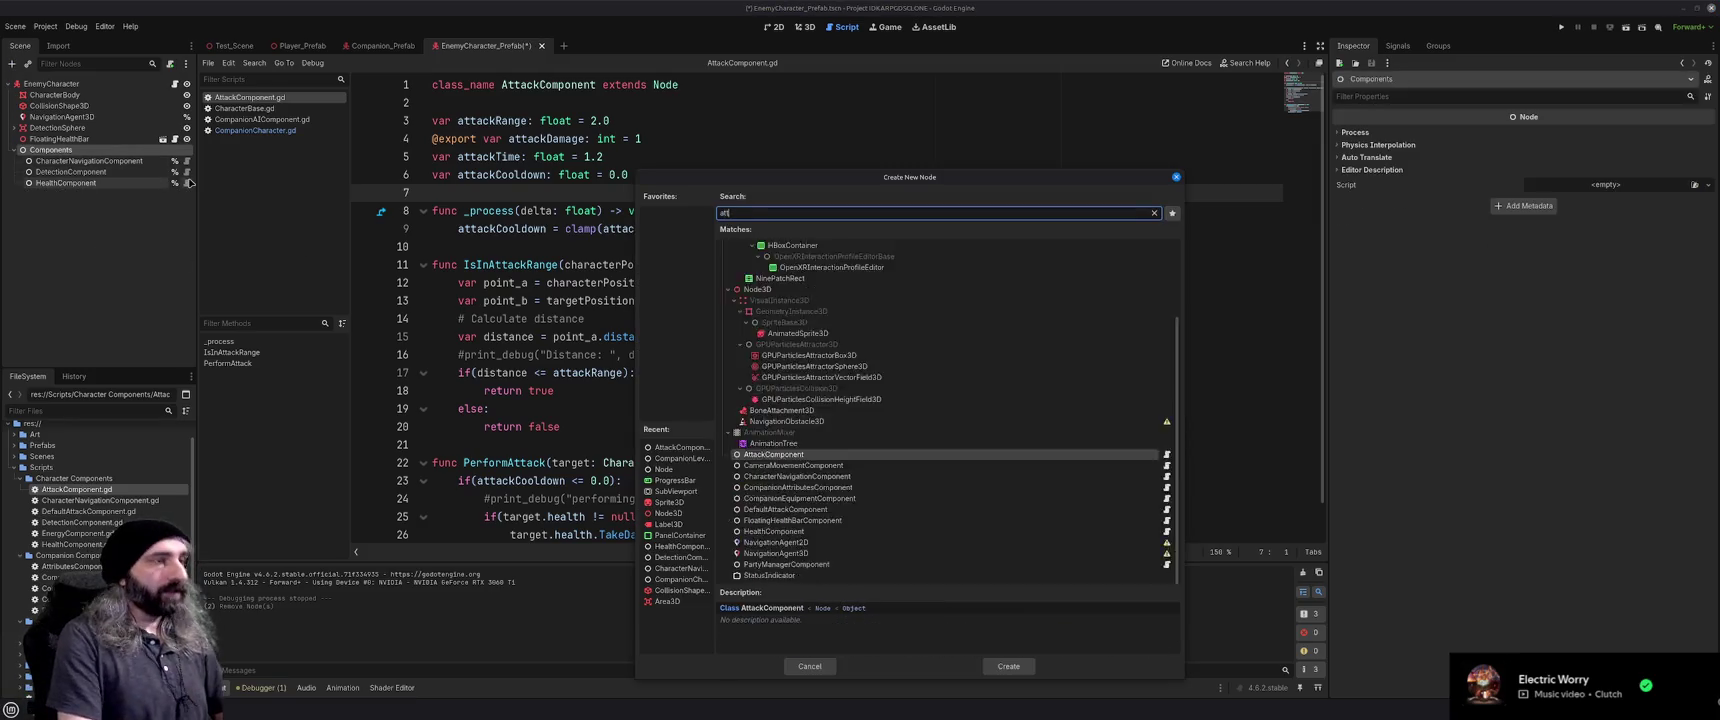
key("Return")
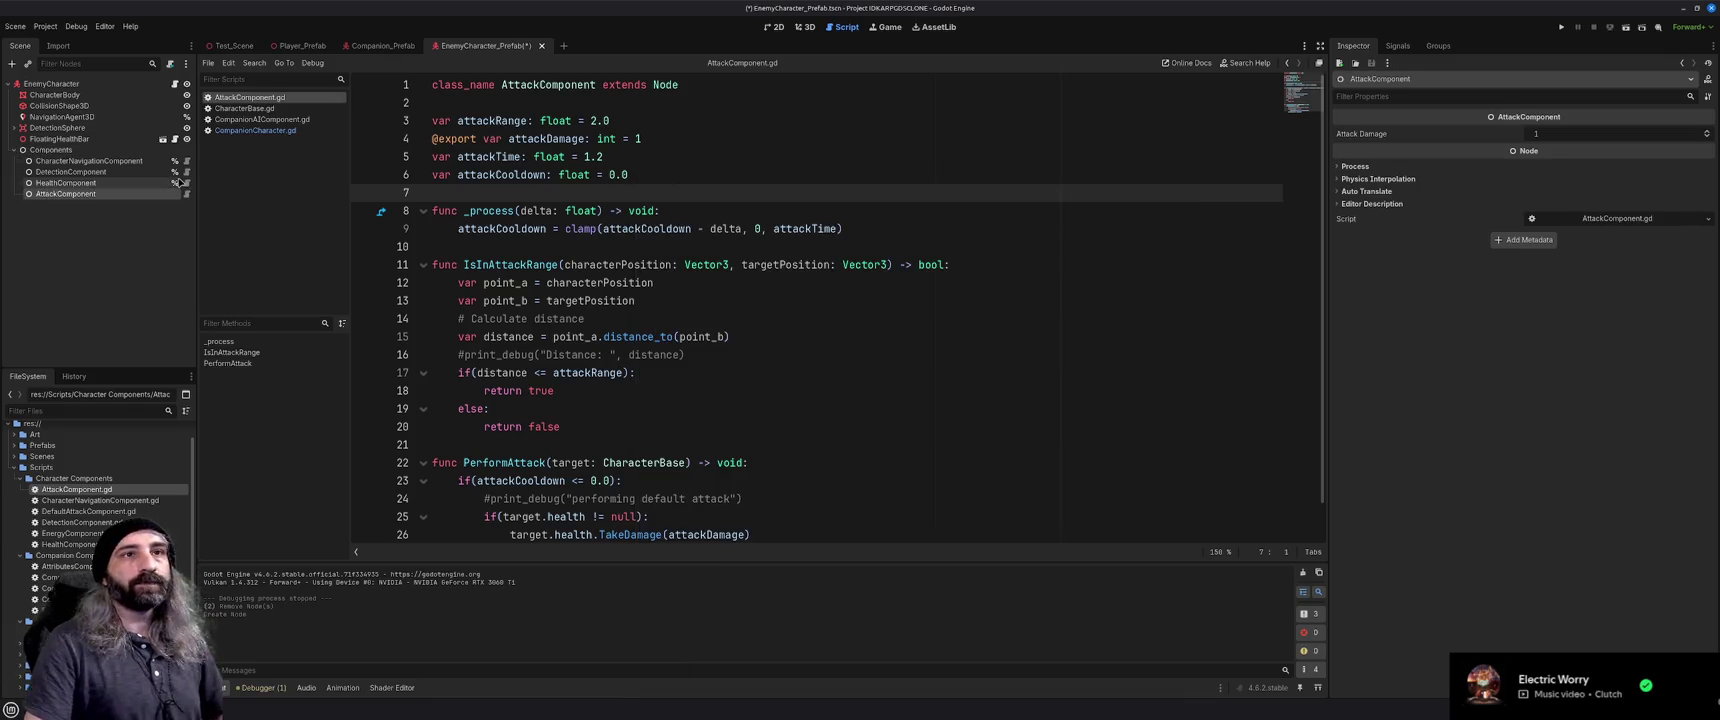
left_click(123, 238)
key("ctrl+s")
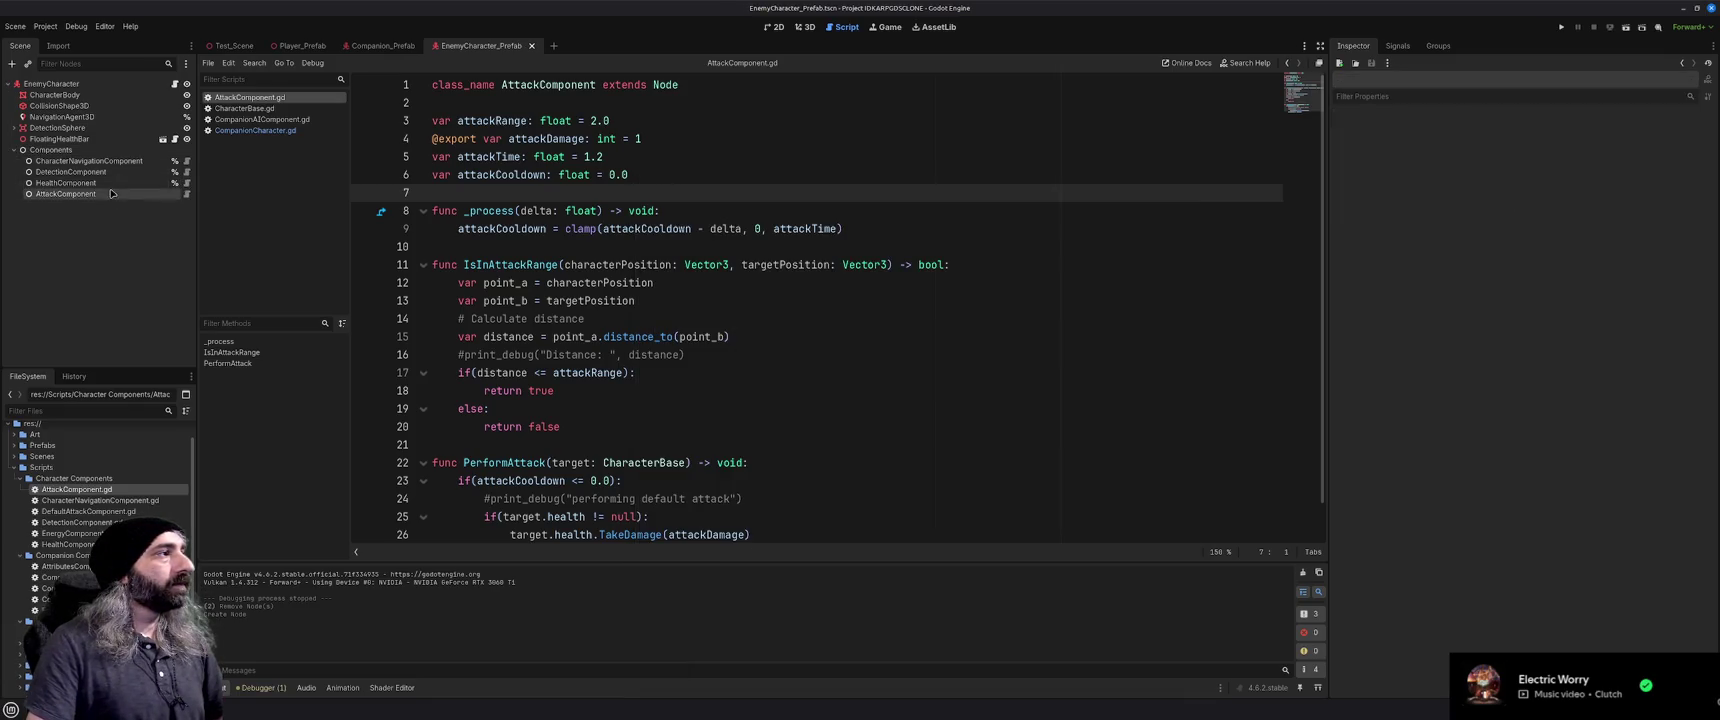
left_click(112, 194)
left_click_drag(1590, 134, 1612, 134)
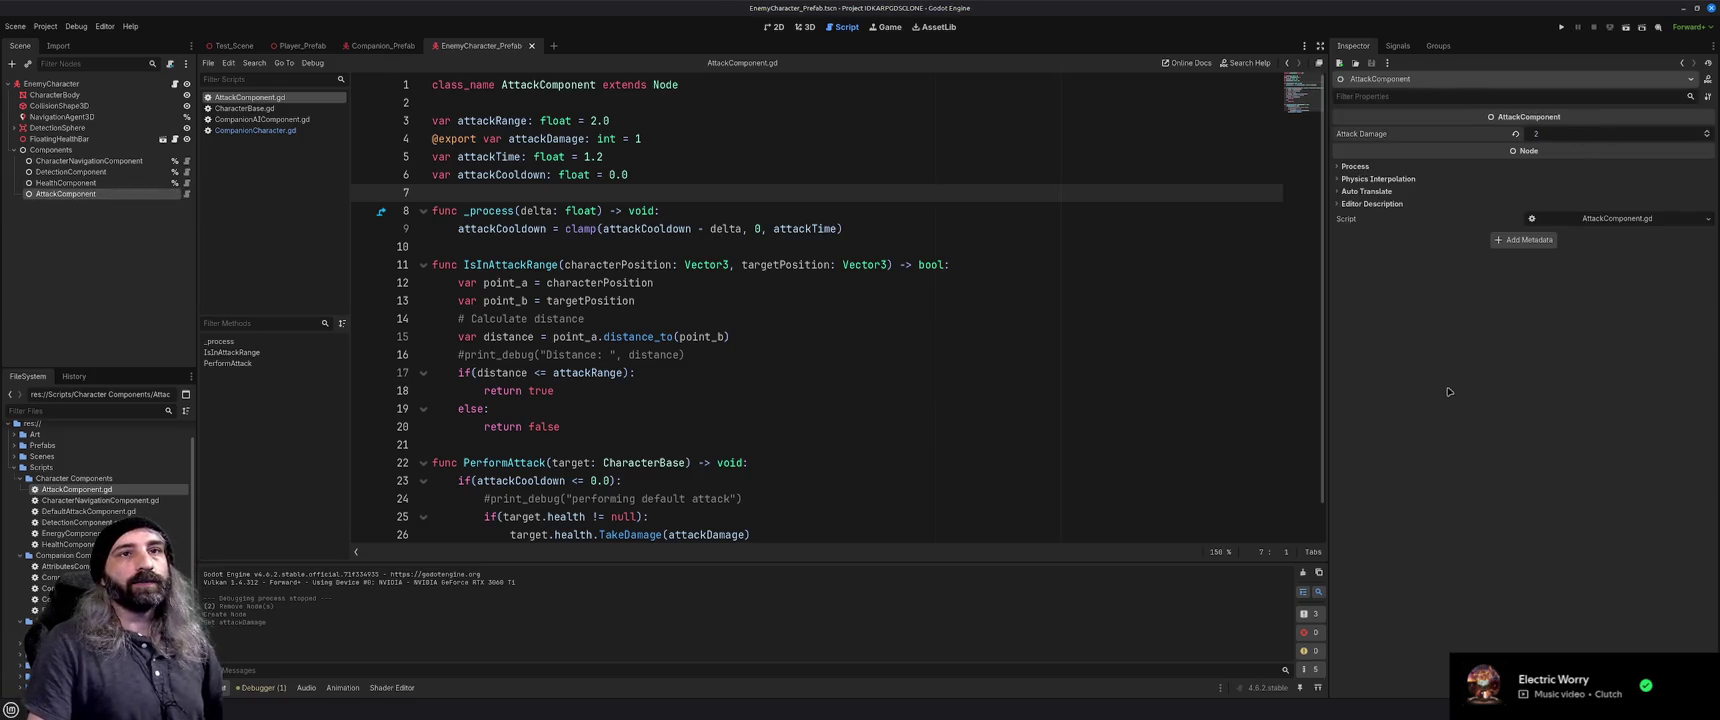
Check the DetectionComponent and CharacterNavigationComponent nodes, then run the game to test
left_click(80, 173)
left_click(80, 163)
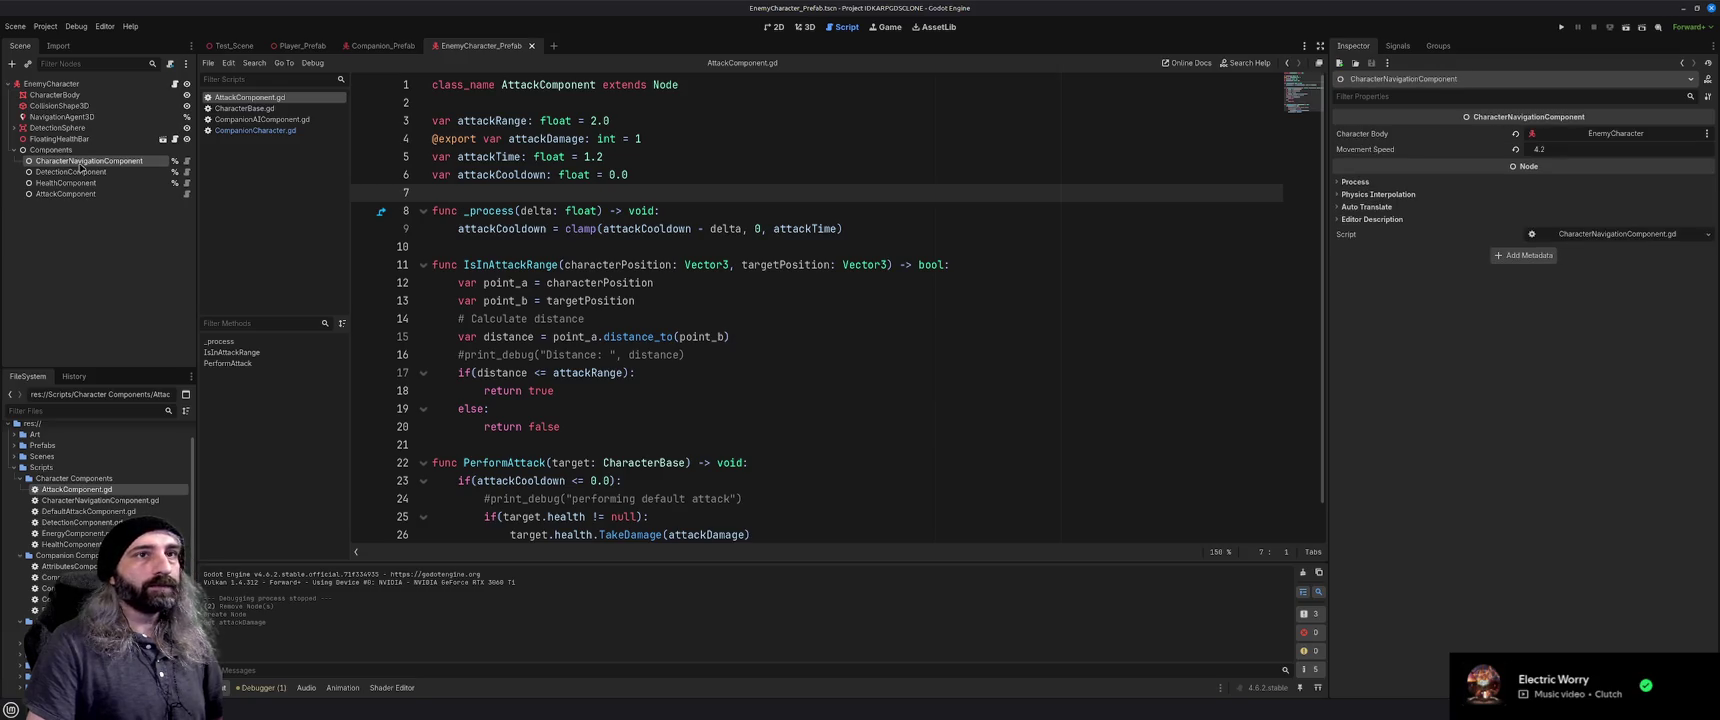
left_click(613, 250)
scroll(650, 330, "down", 1)
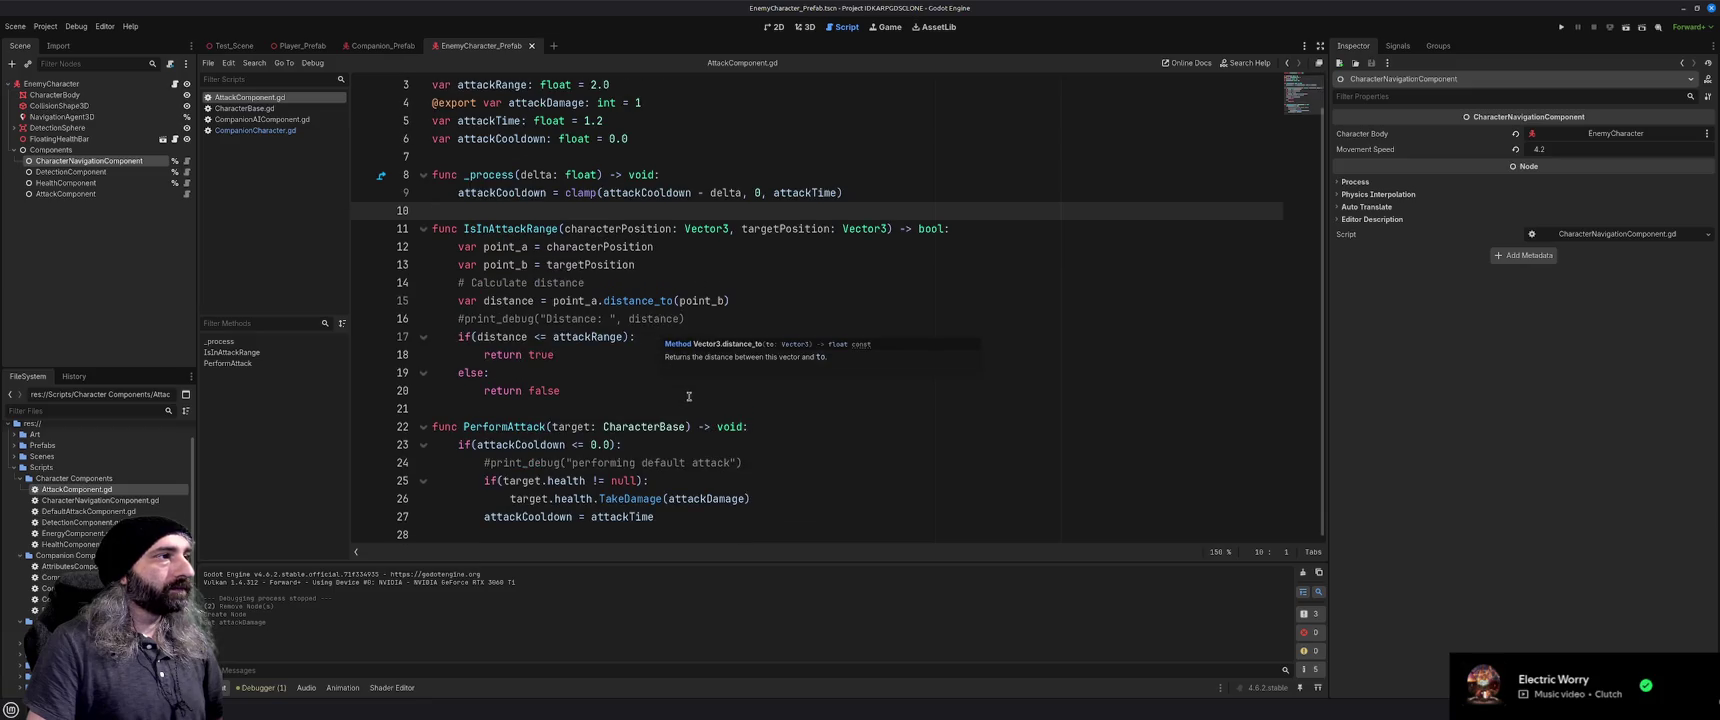
key("F5")
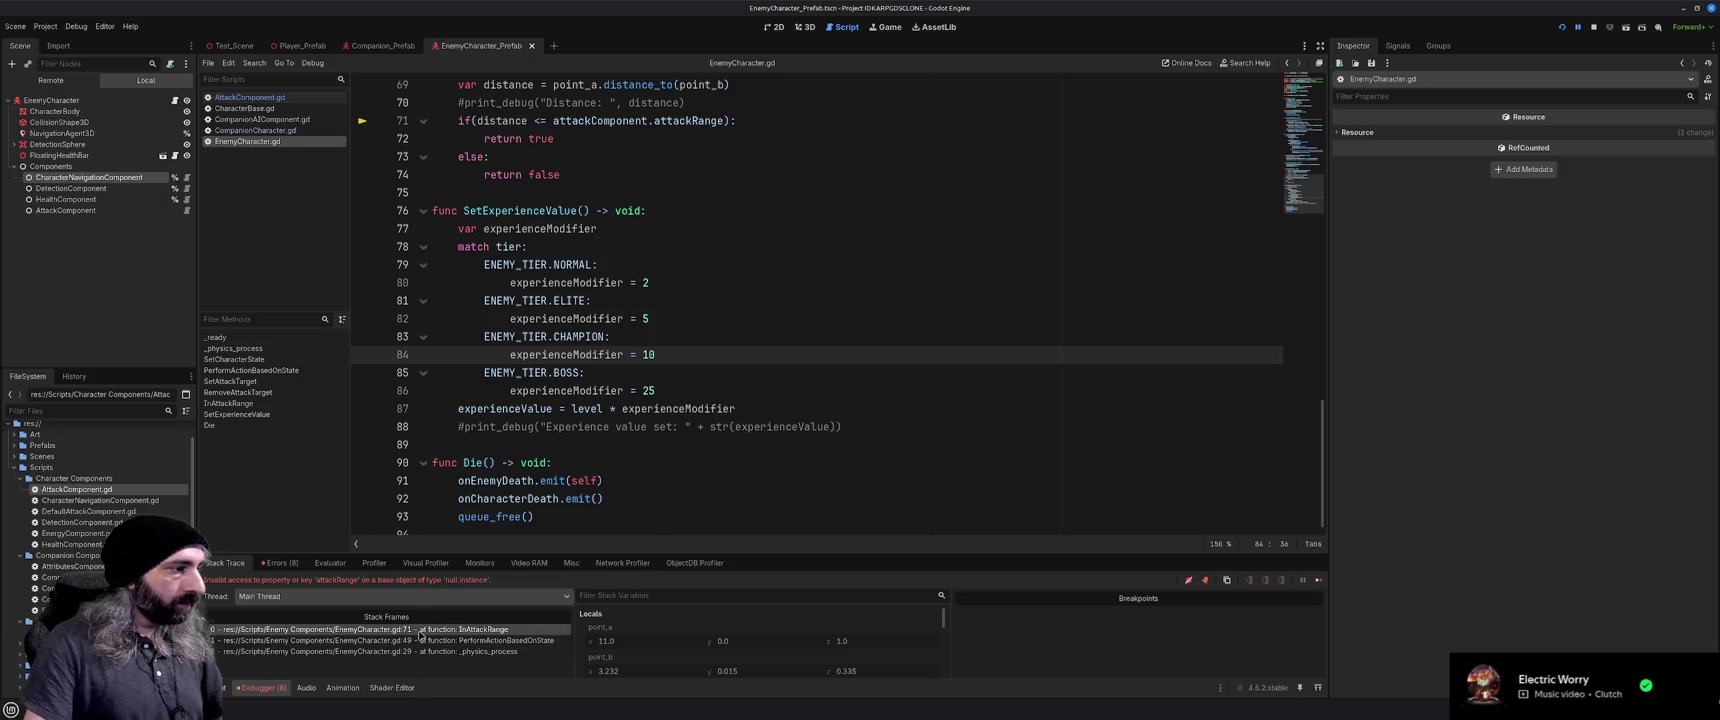
Jump from the Debugger's top stack frame to the failing line in EnemyCharacter.gd
left_click(420, 630)
scroll(733, 403, "up", 15)
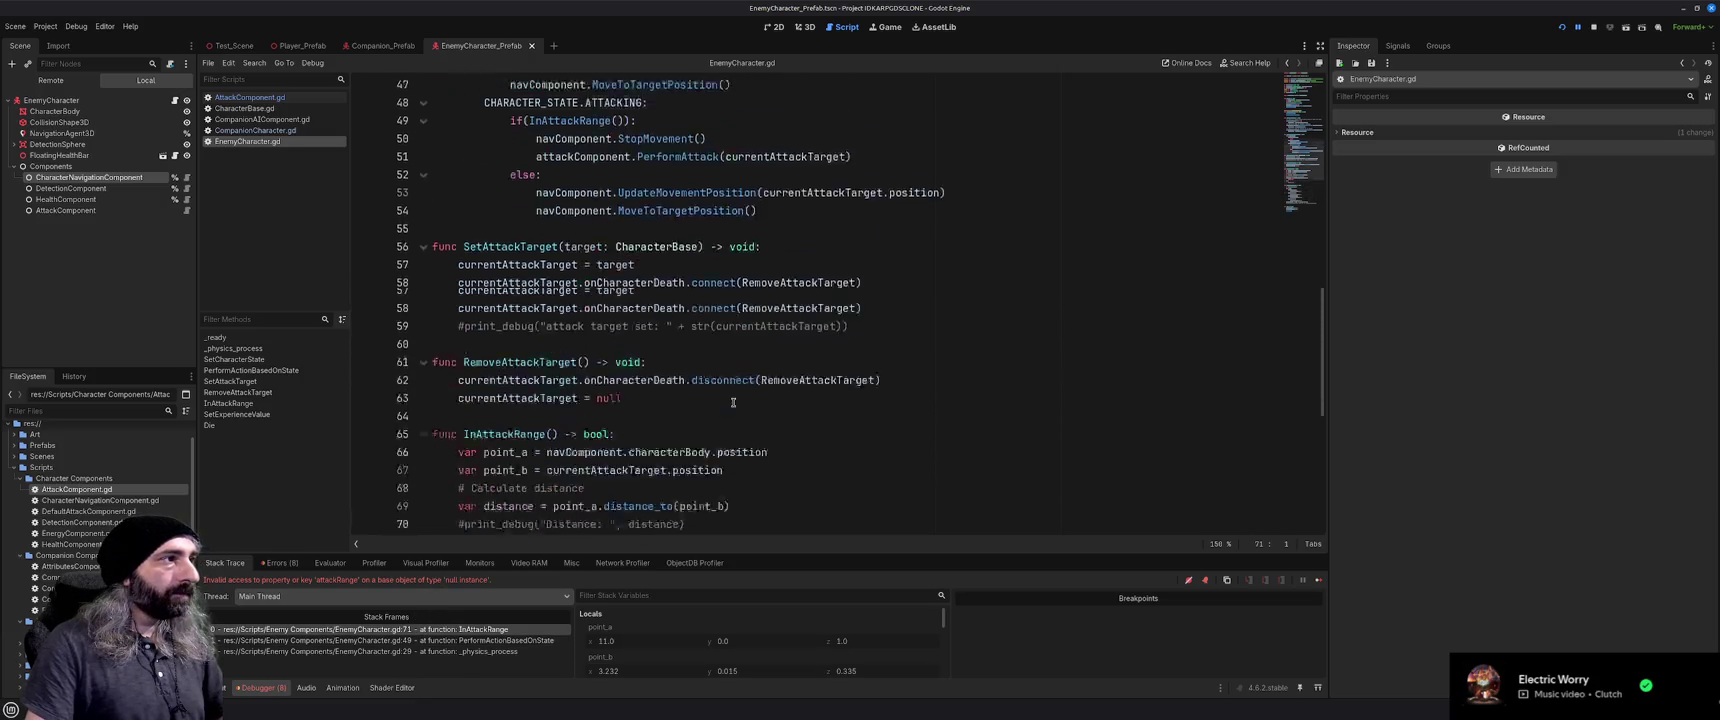
scroll(733, 403, "up", 5)
scroll(733, 403, "down", 7)
scroll(733, 403, "down", 3)
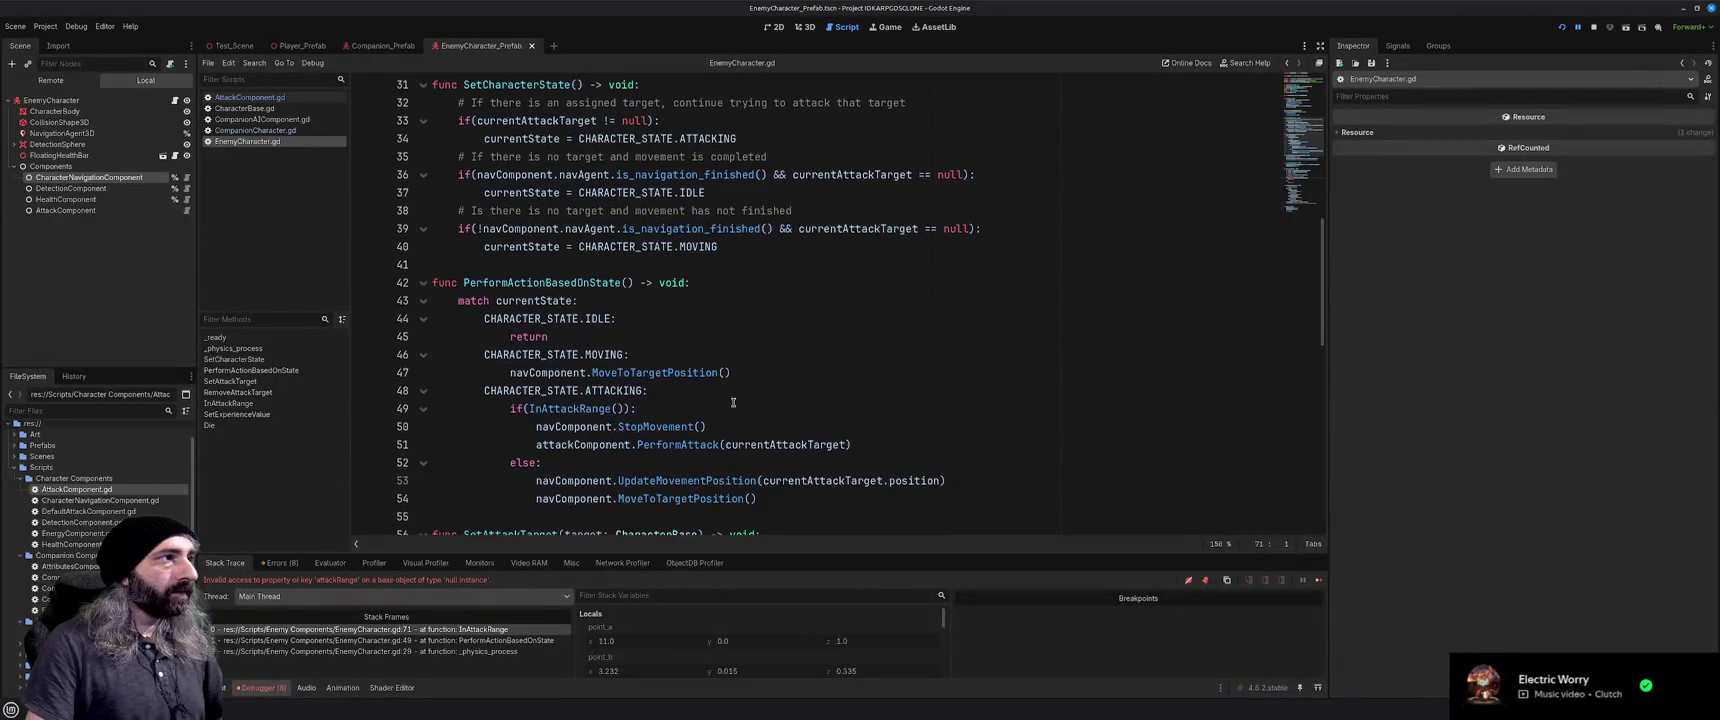
key("XF86AudioLowerVolume")
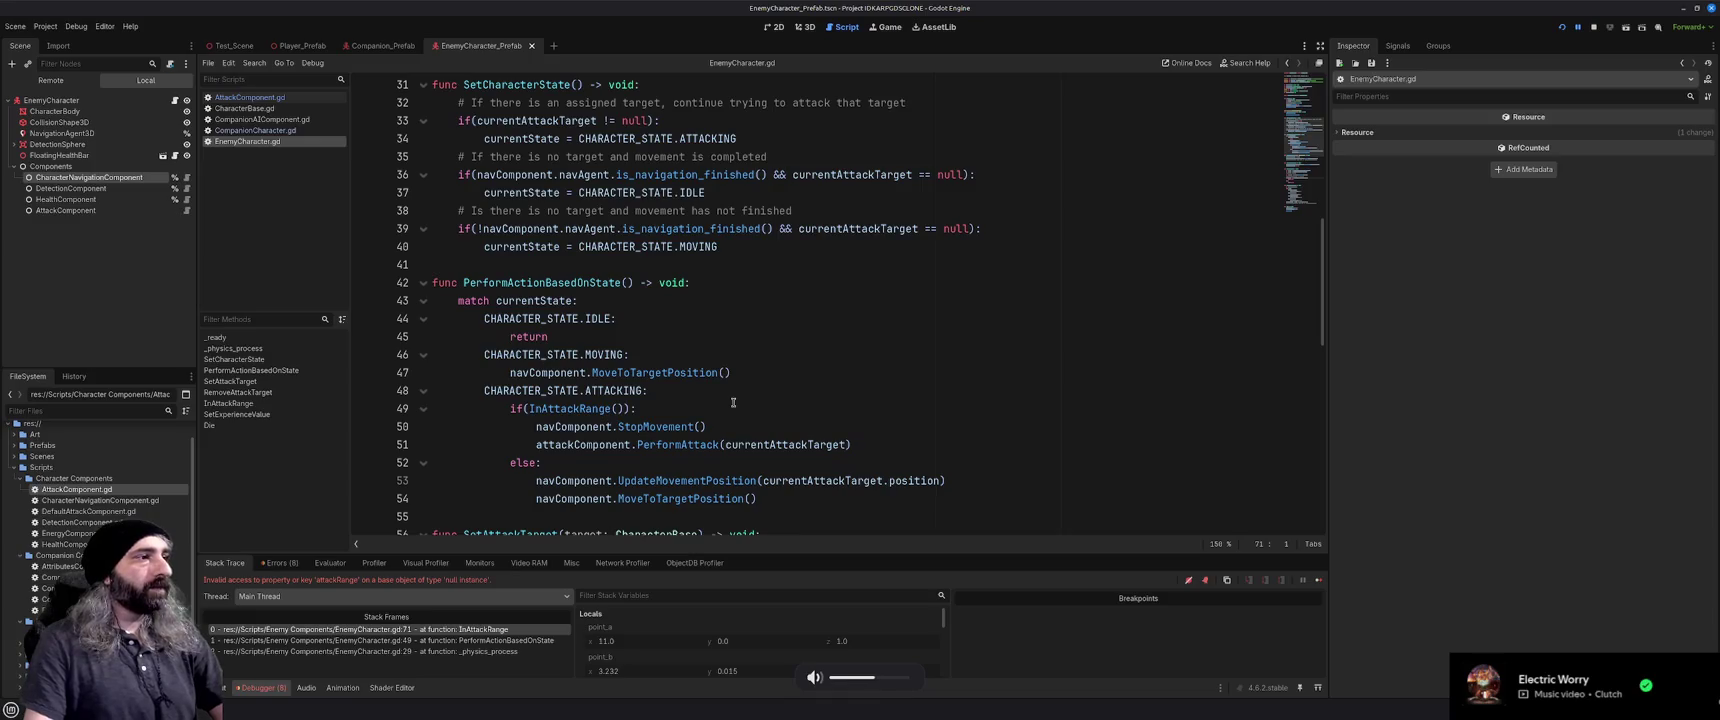
scroll(733, 403, "down", 1)
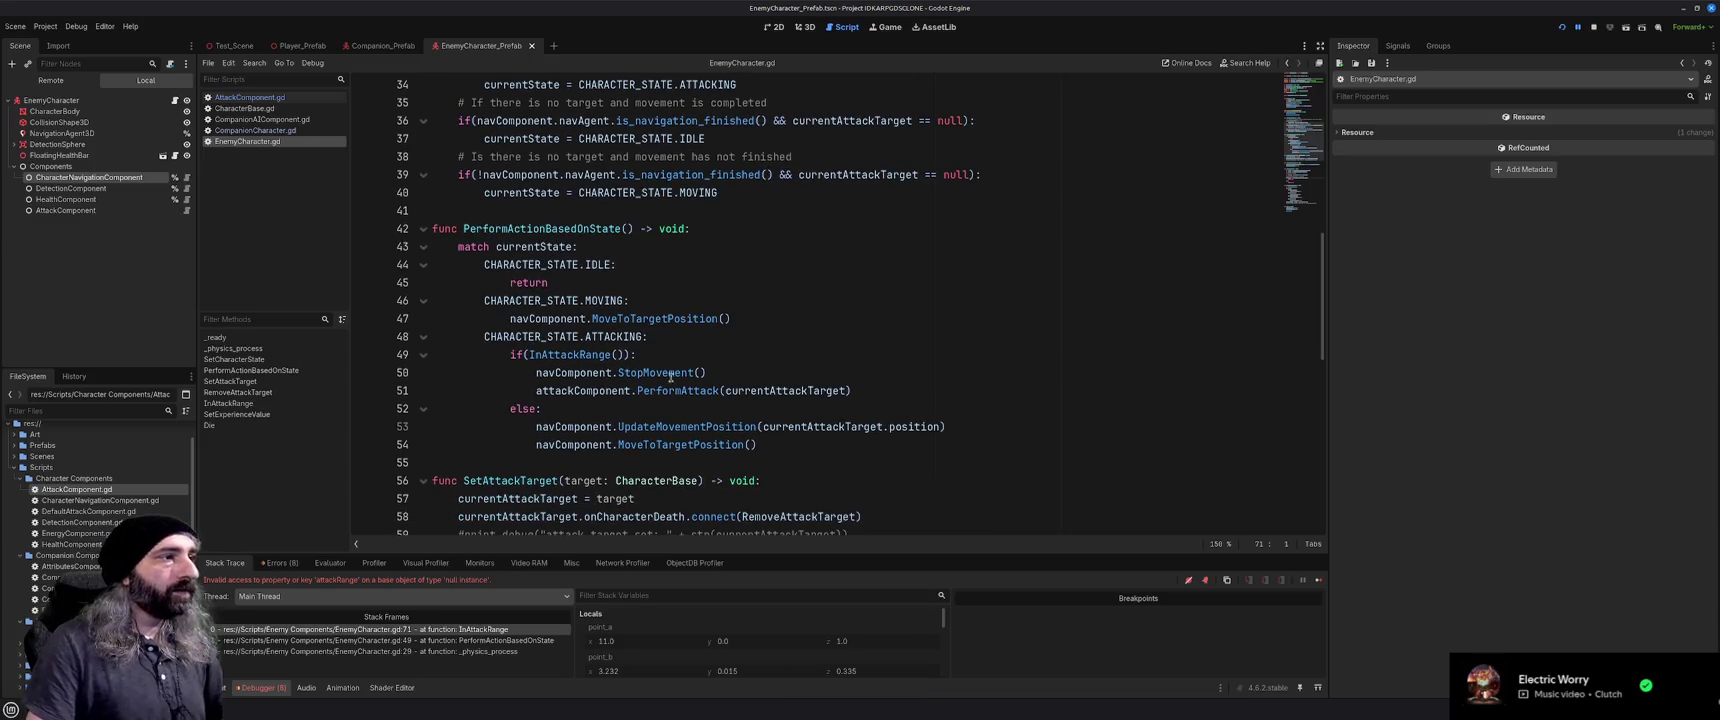
Replace the InAttackRange() call on line 49 with attackComponent.IsInAttackRange()
double_click(571, 355)
type("IsIn")
type("Attack")
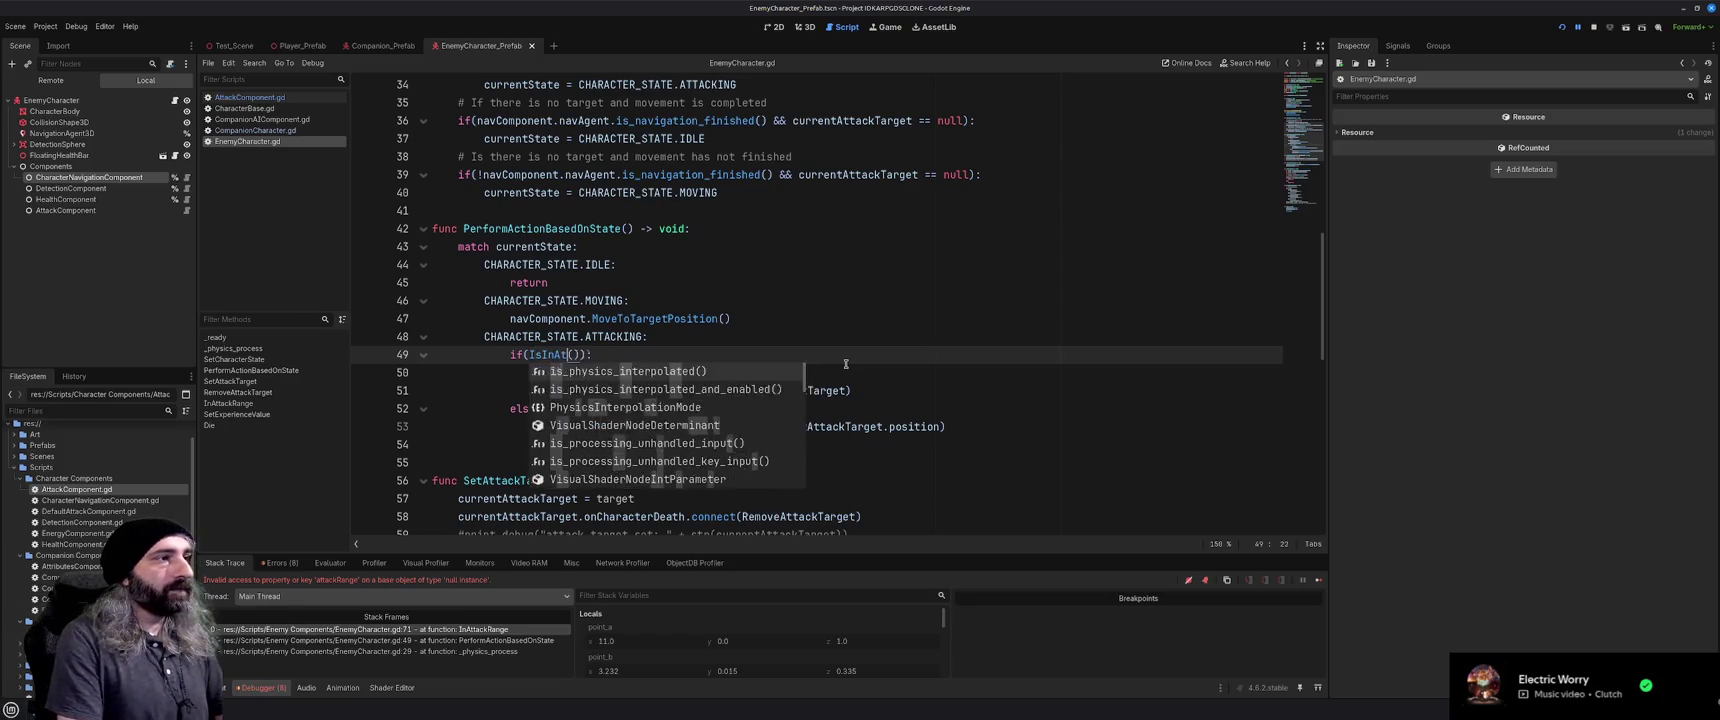
key("BackSpace")
key("BackSpace")
key("BackSpace")
type("at")
key("Return")
type(".Is")
type("InAtta")
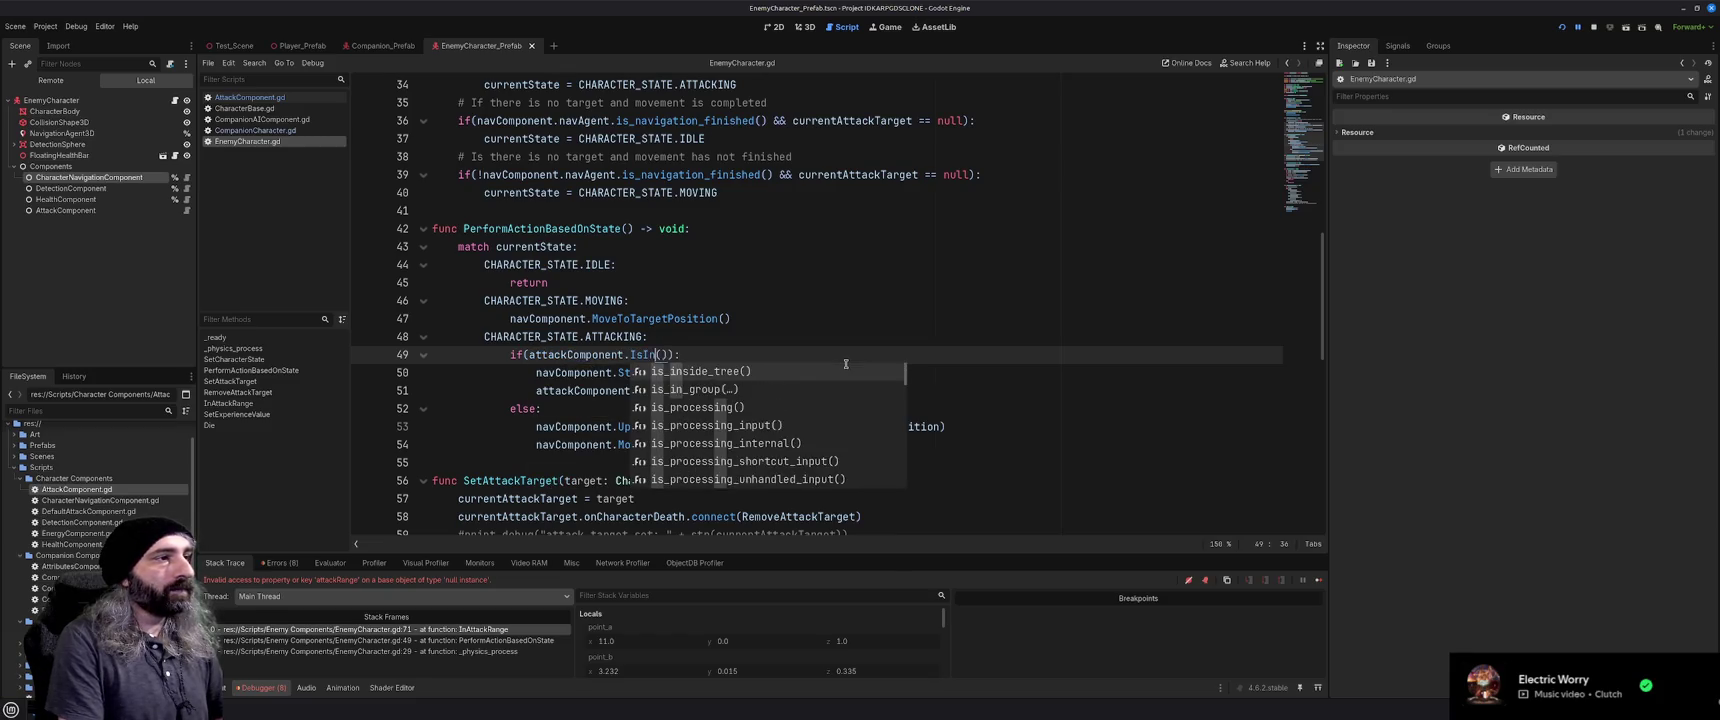
type("ckRange")
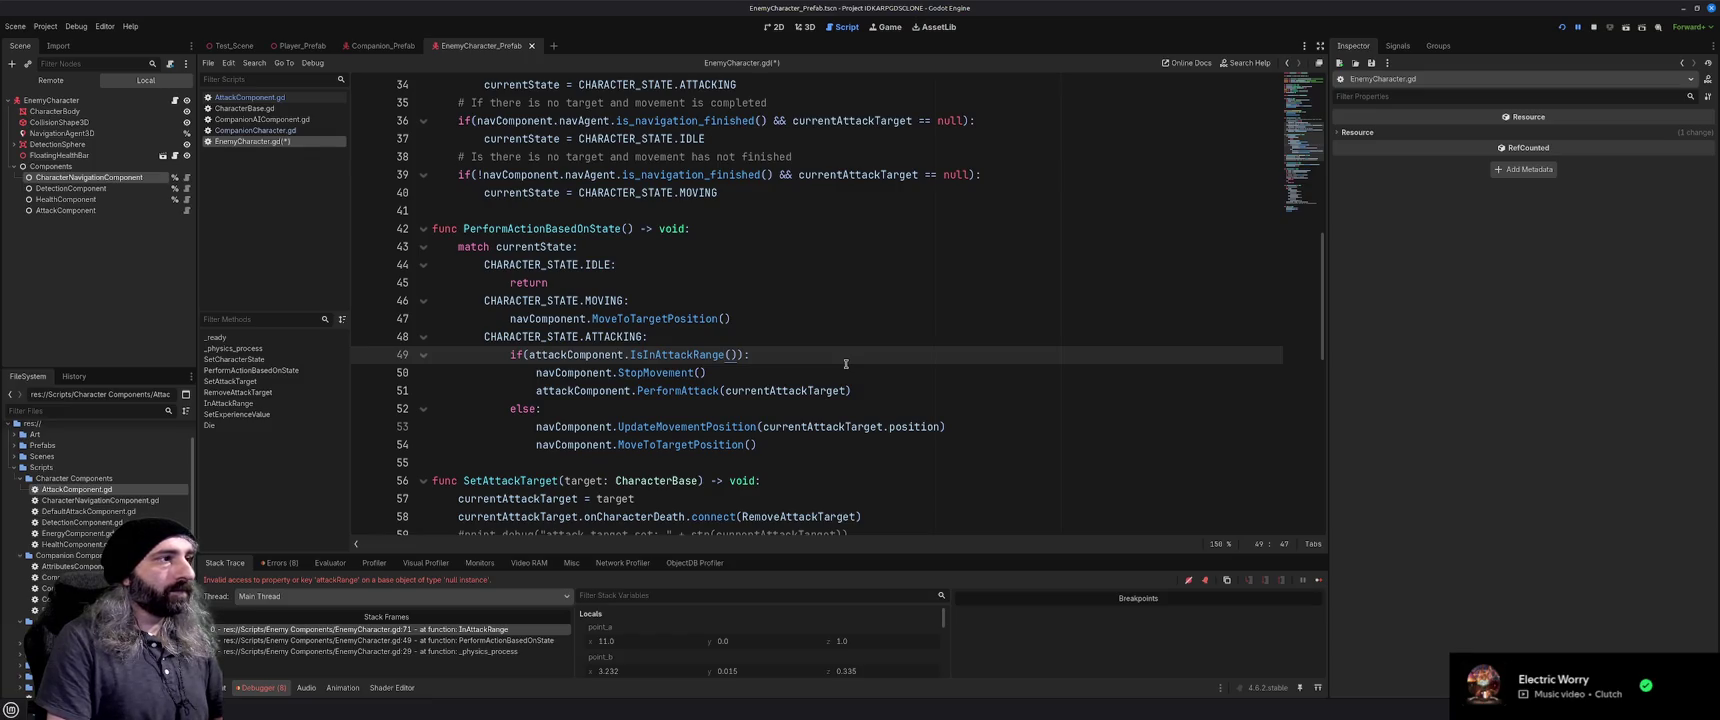
scroll(874, 285, "up", 10)
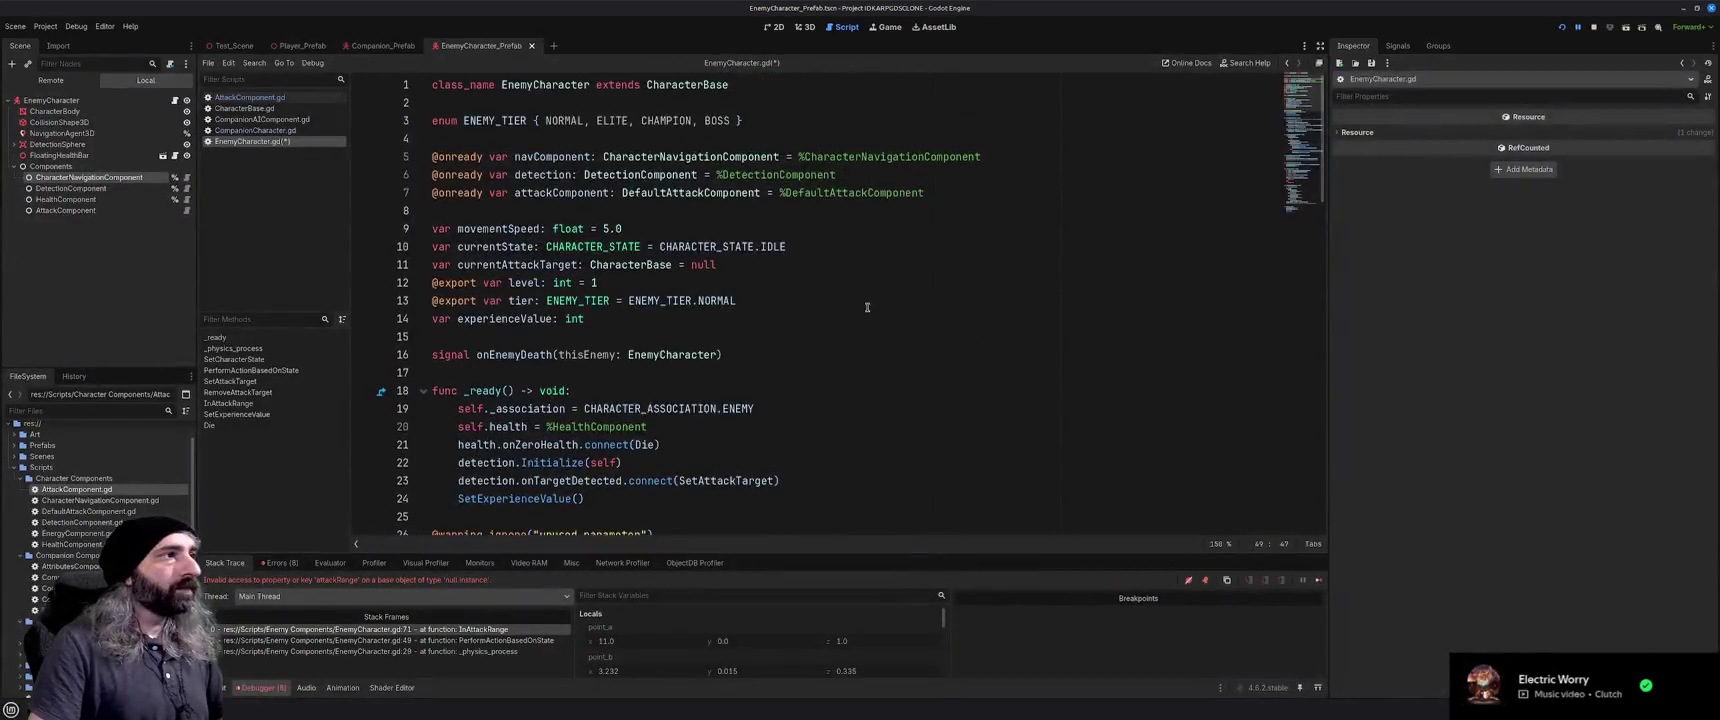
Cut the old DefaultAttackComponent declaration from line 7
double_click(692, 194)
left_click_drag(933, 192, 428, 196)
key("ctrl+x")
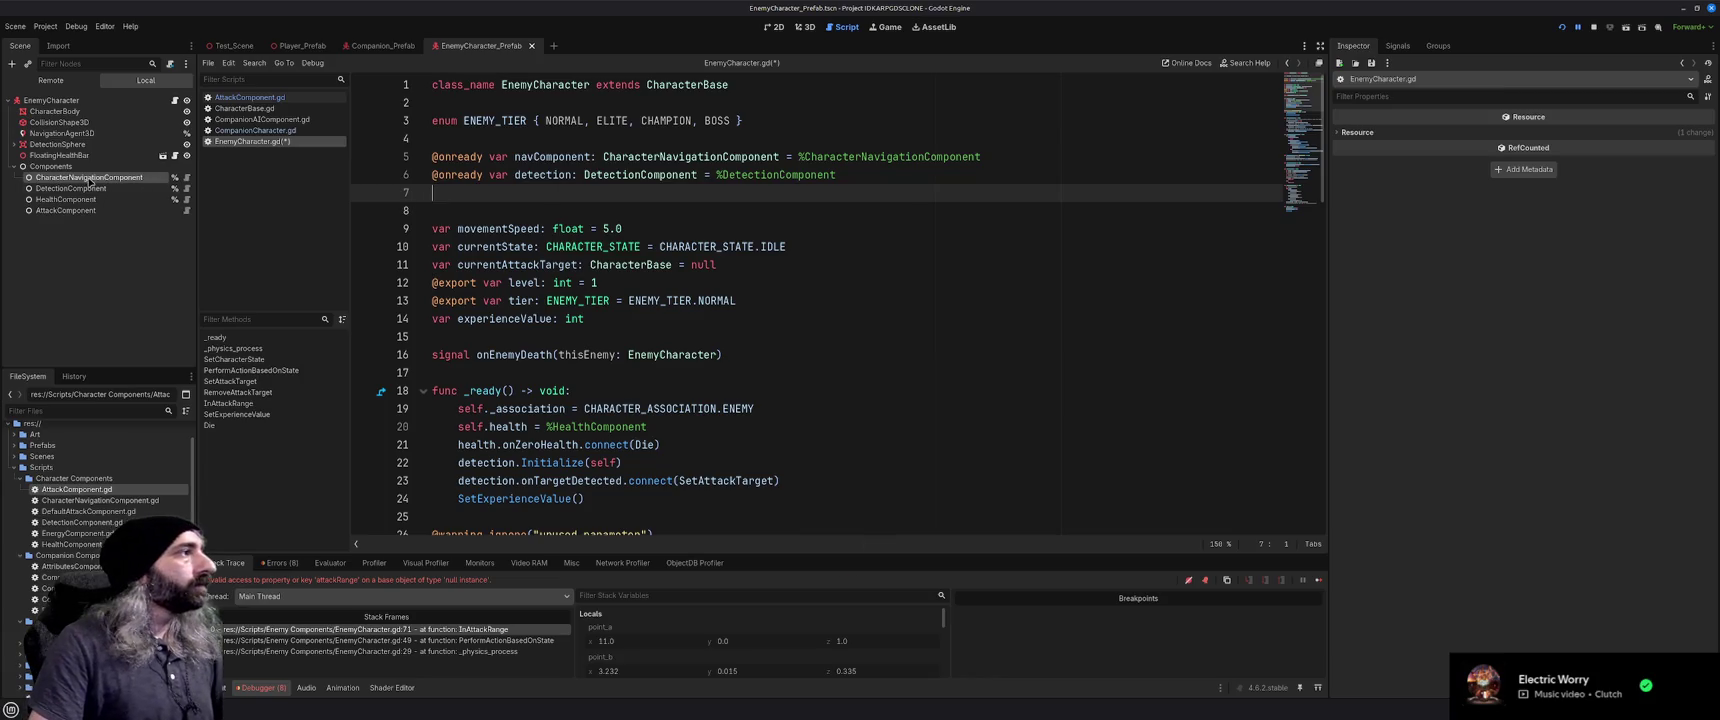
Make AttackComponent a unique name and declare it on line 7 as attackComponent
right_click(85, 210)
left_click(150, 451)
left_click_drag(68, 211, 590, 194)
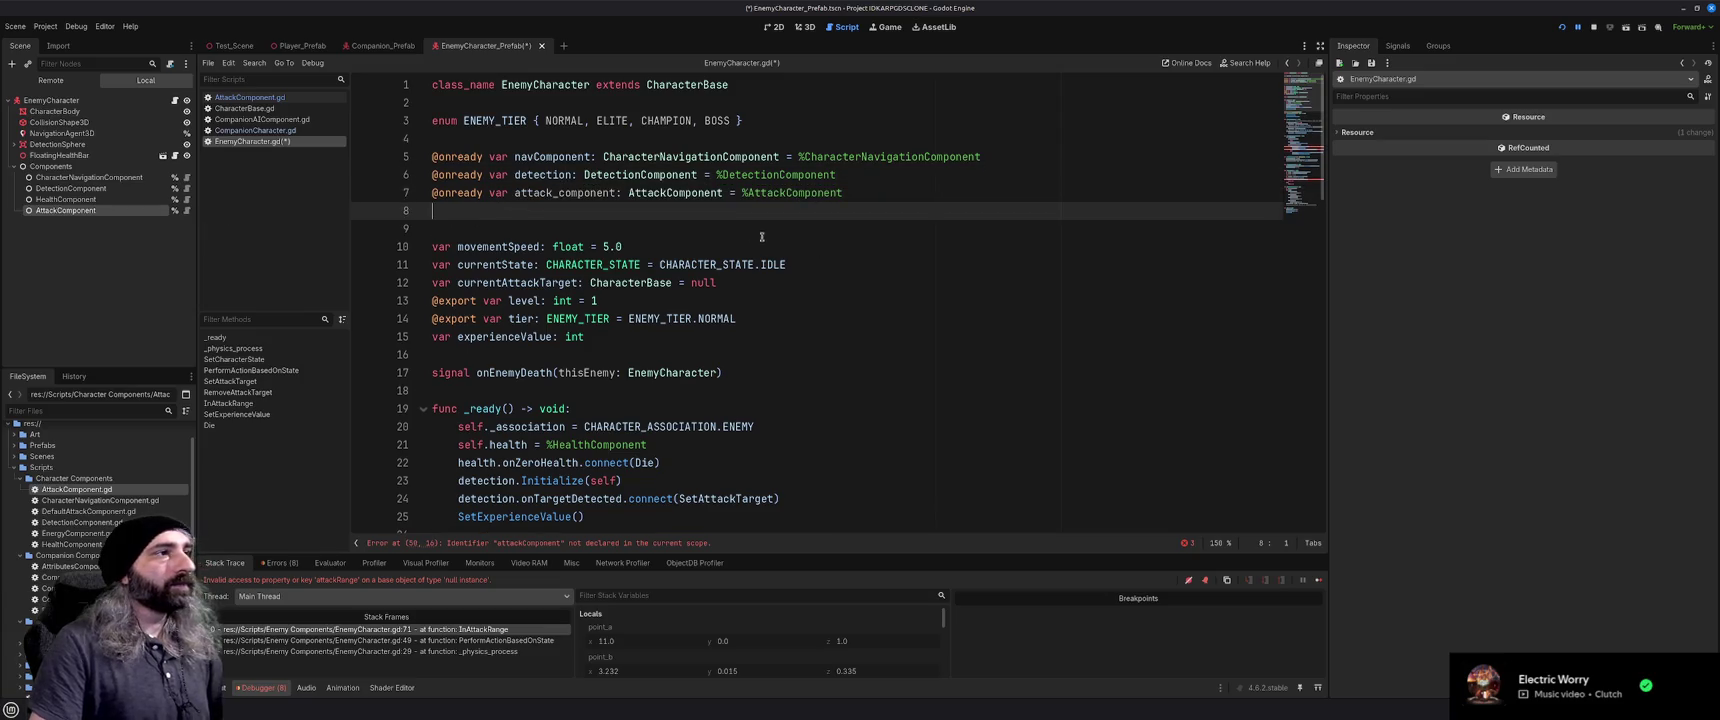
double_click(565, 193)
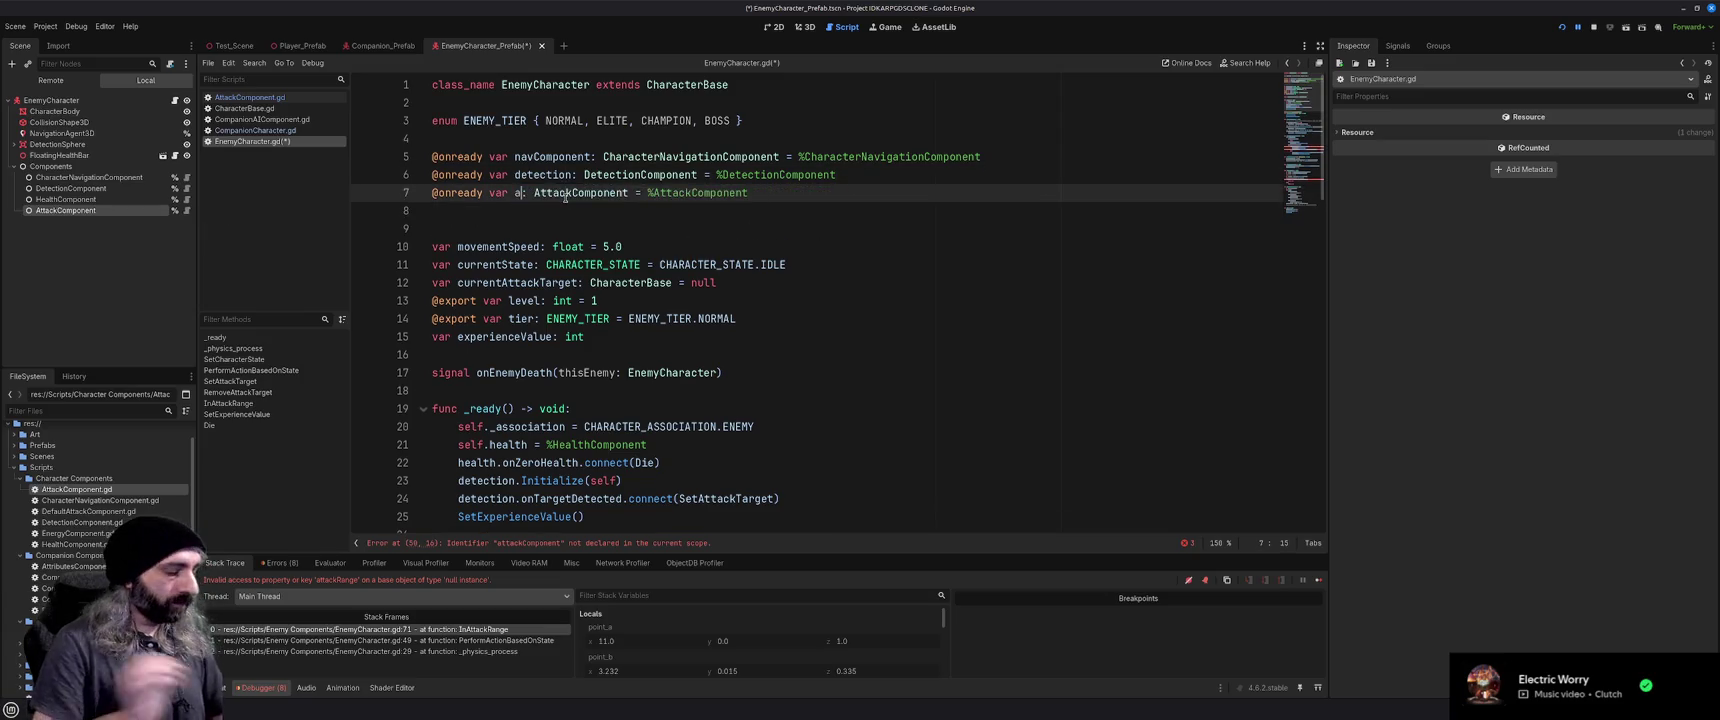
type("attackComponent")
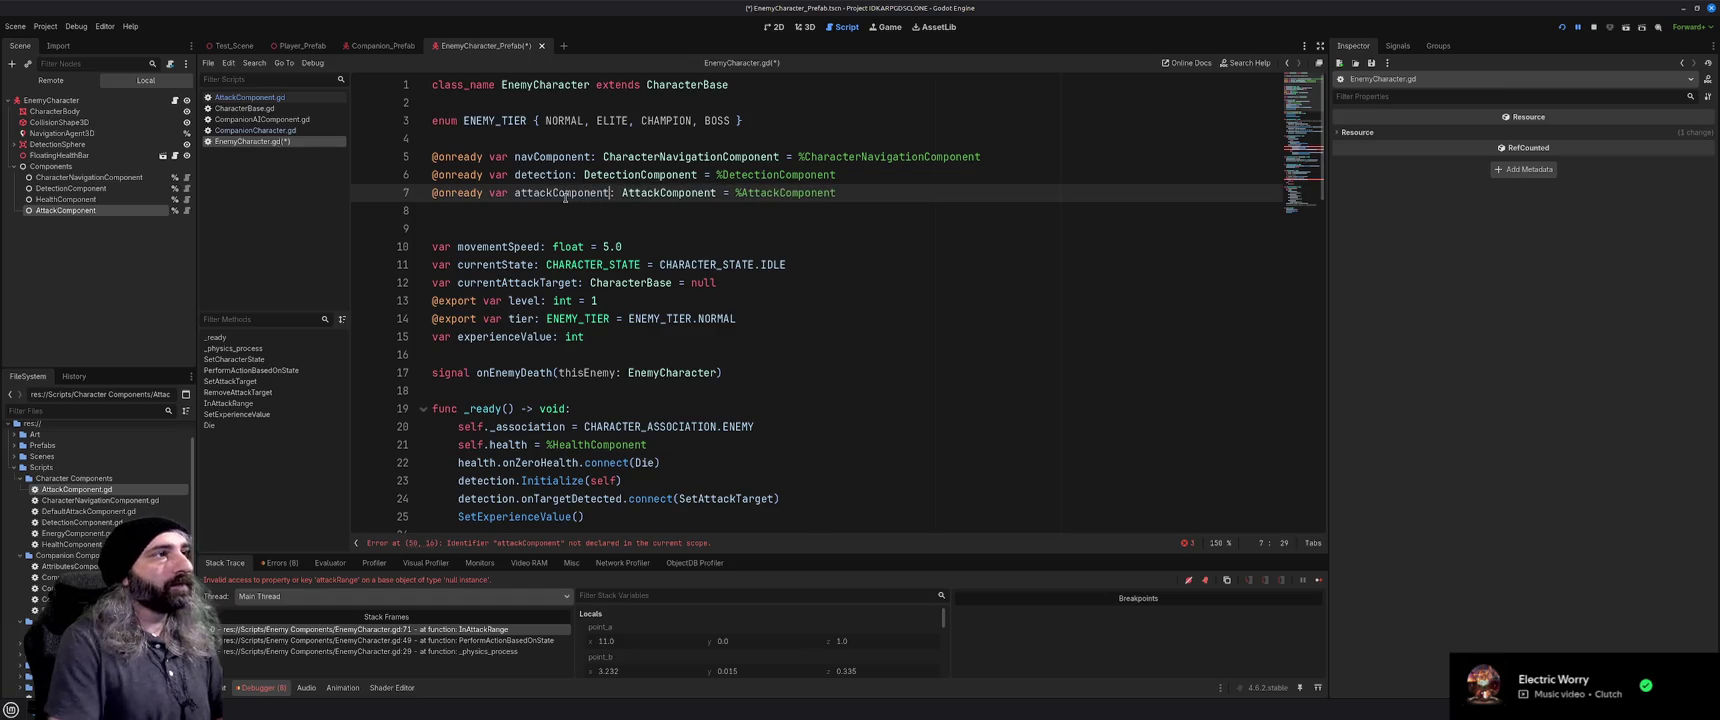
scroll(590, 350, "down", 10)
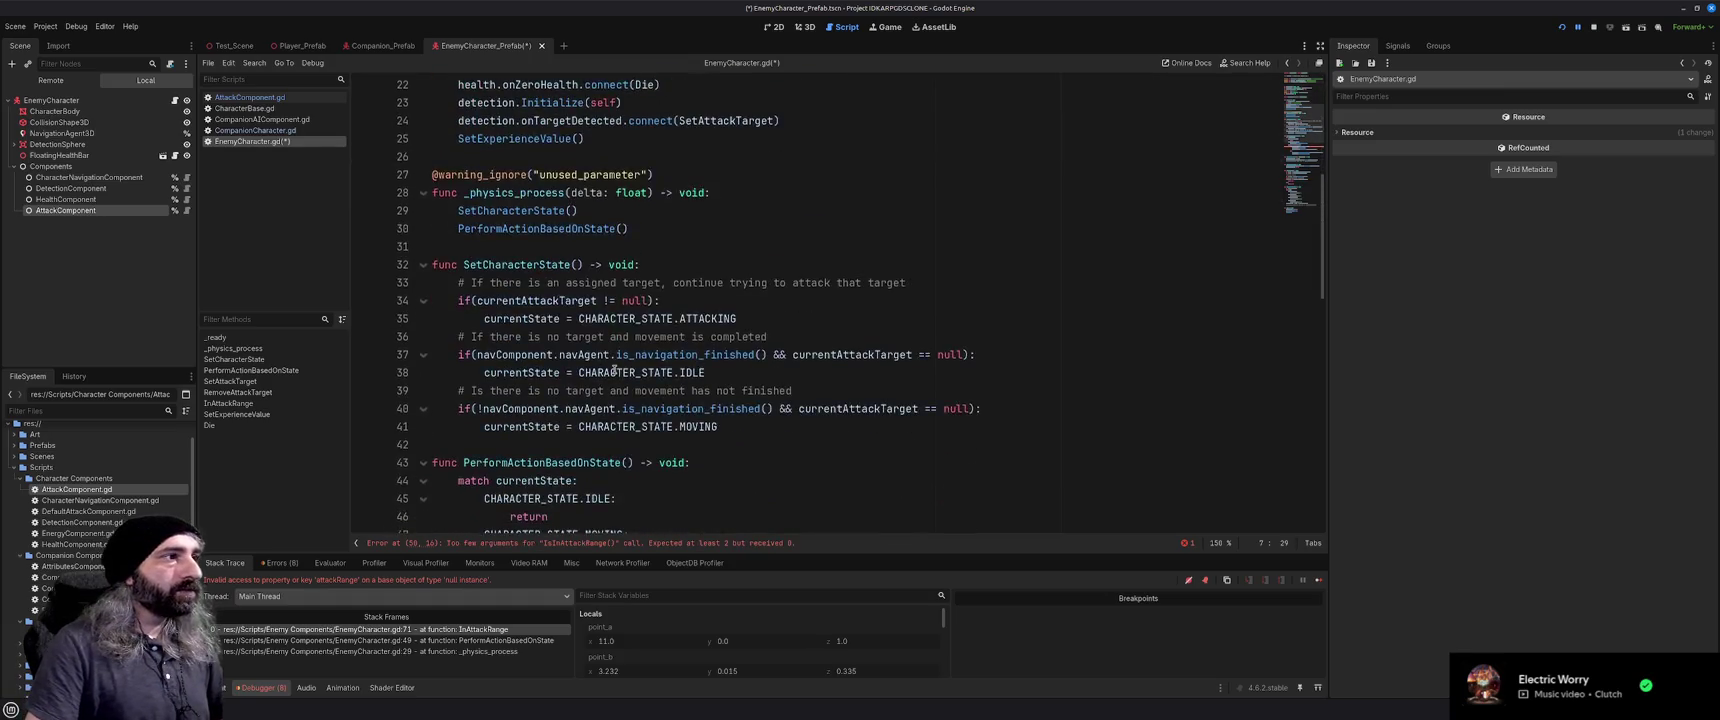
Pass navComponent.characterBody.position as the first IsInAttackRange argument on line 50
left_click(729, 427)
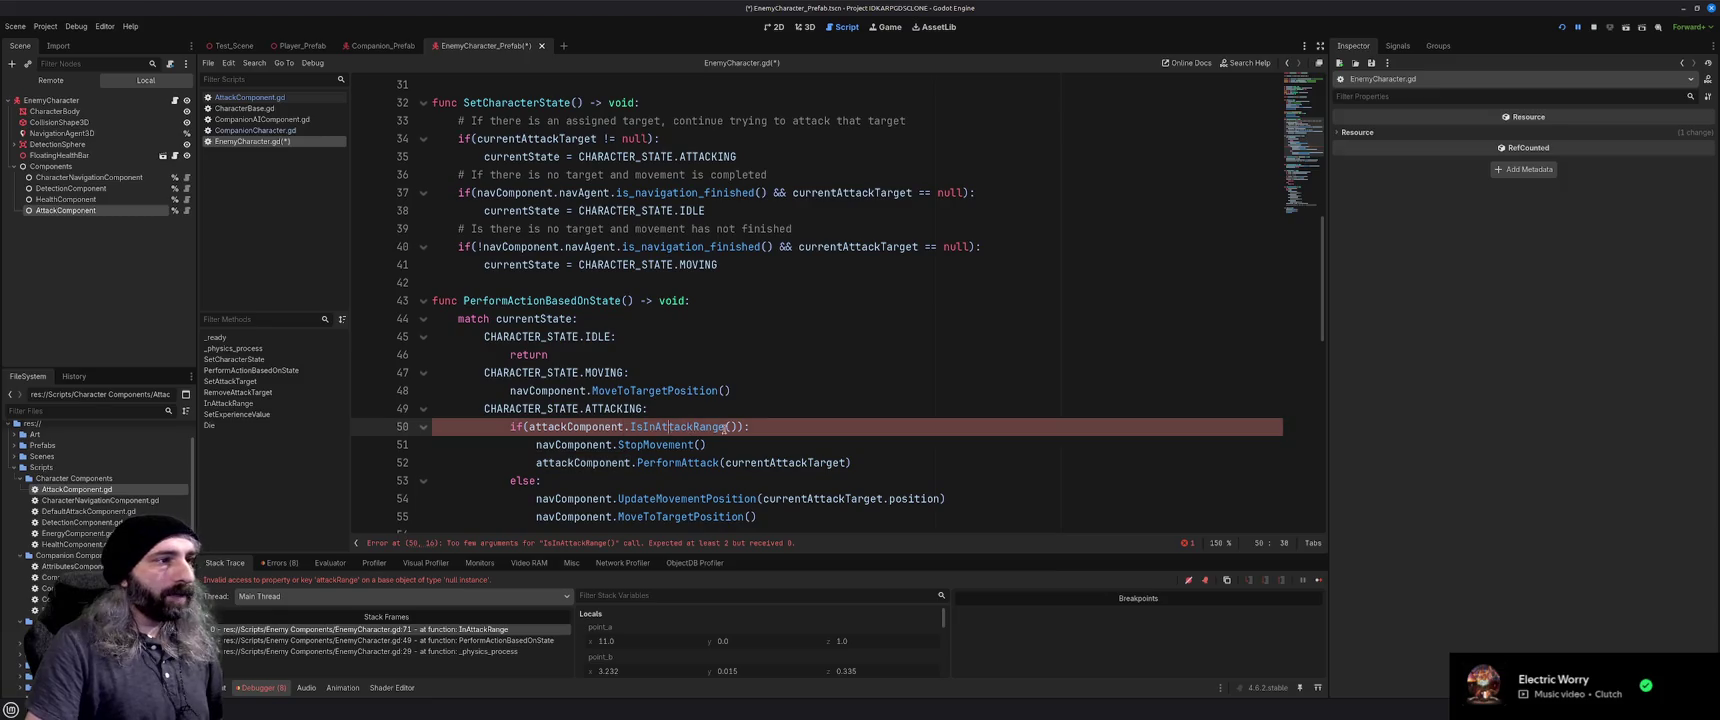
scroll(827, 427, "down", 1)
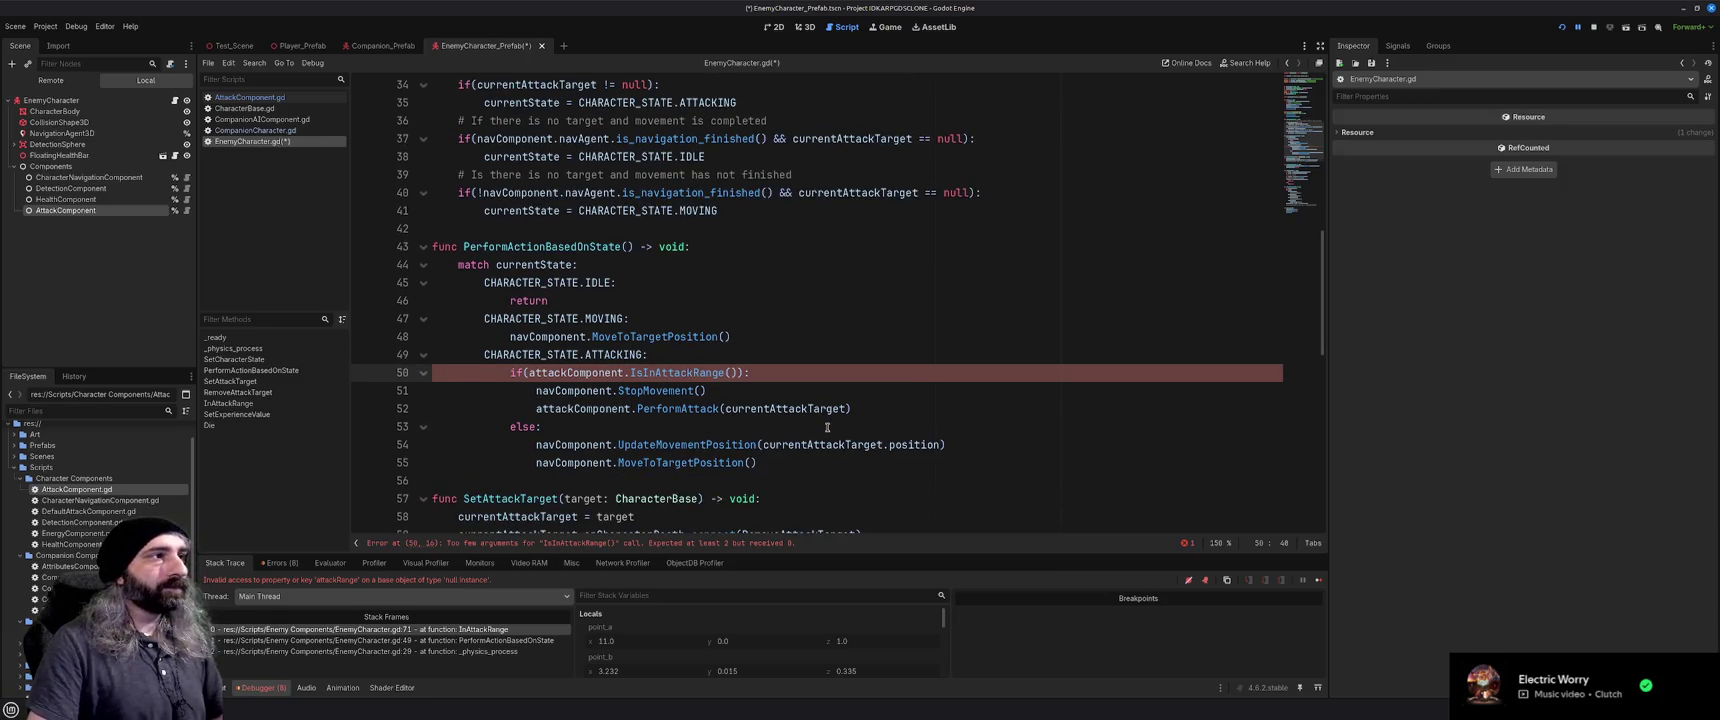
scroll(827, 427, "up", 2)
type("navCompo")
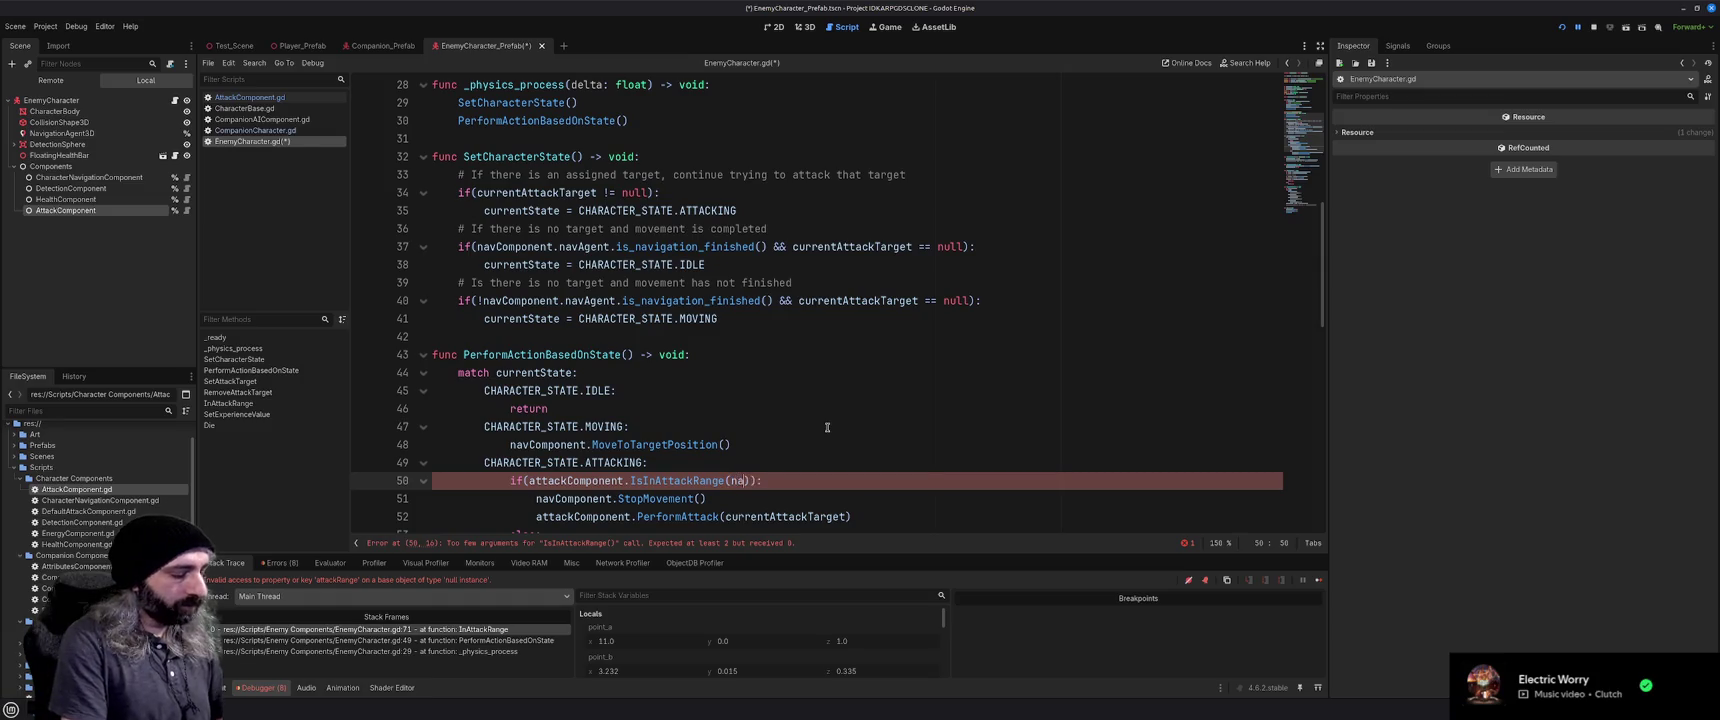
key("Return")
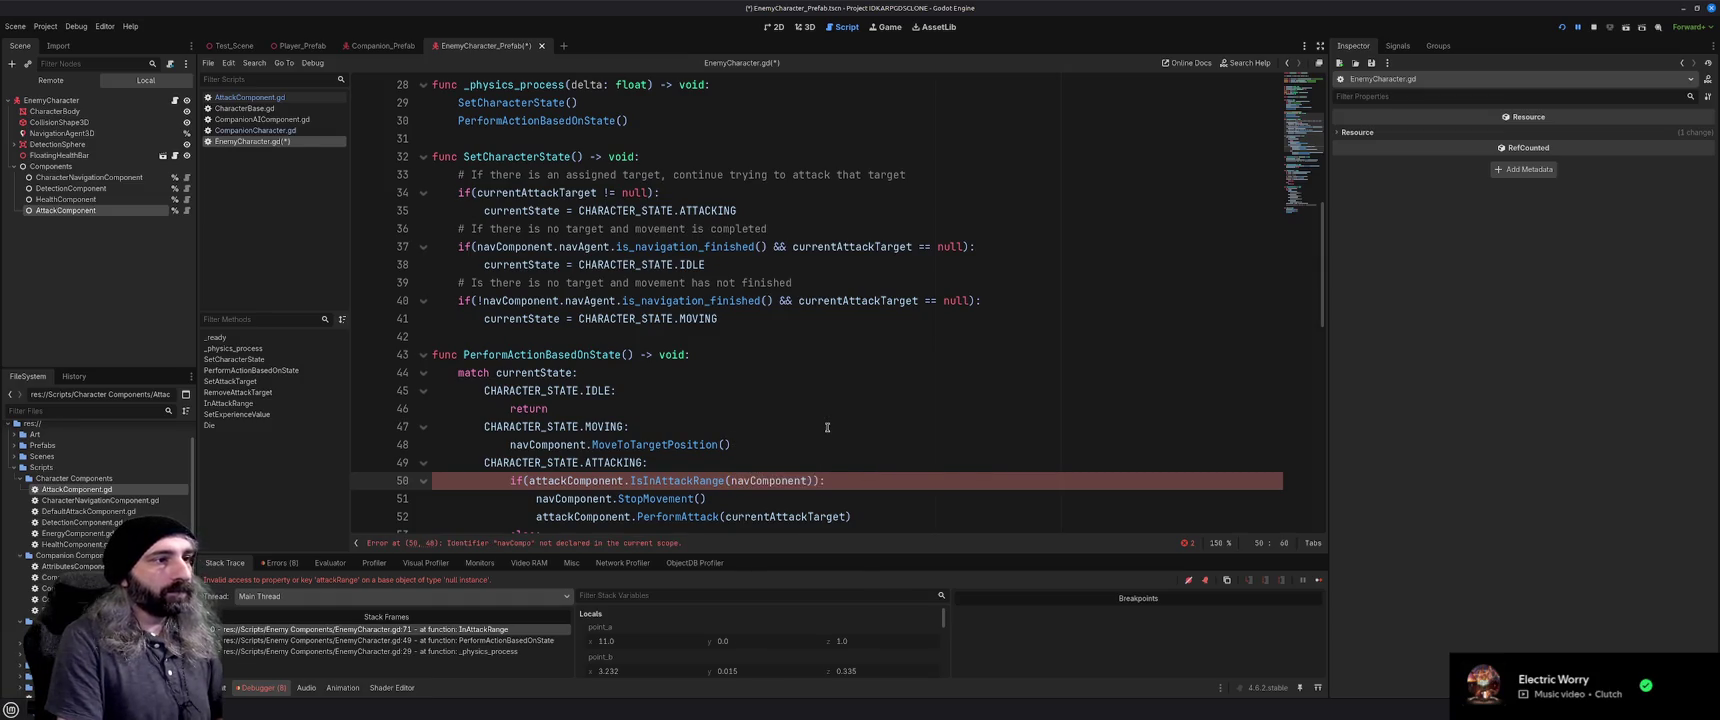
type(".")
type("characterBody.po")
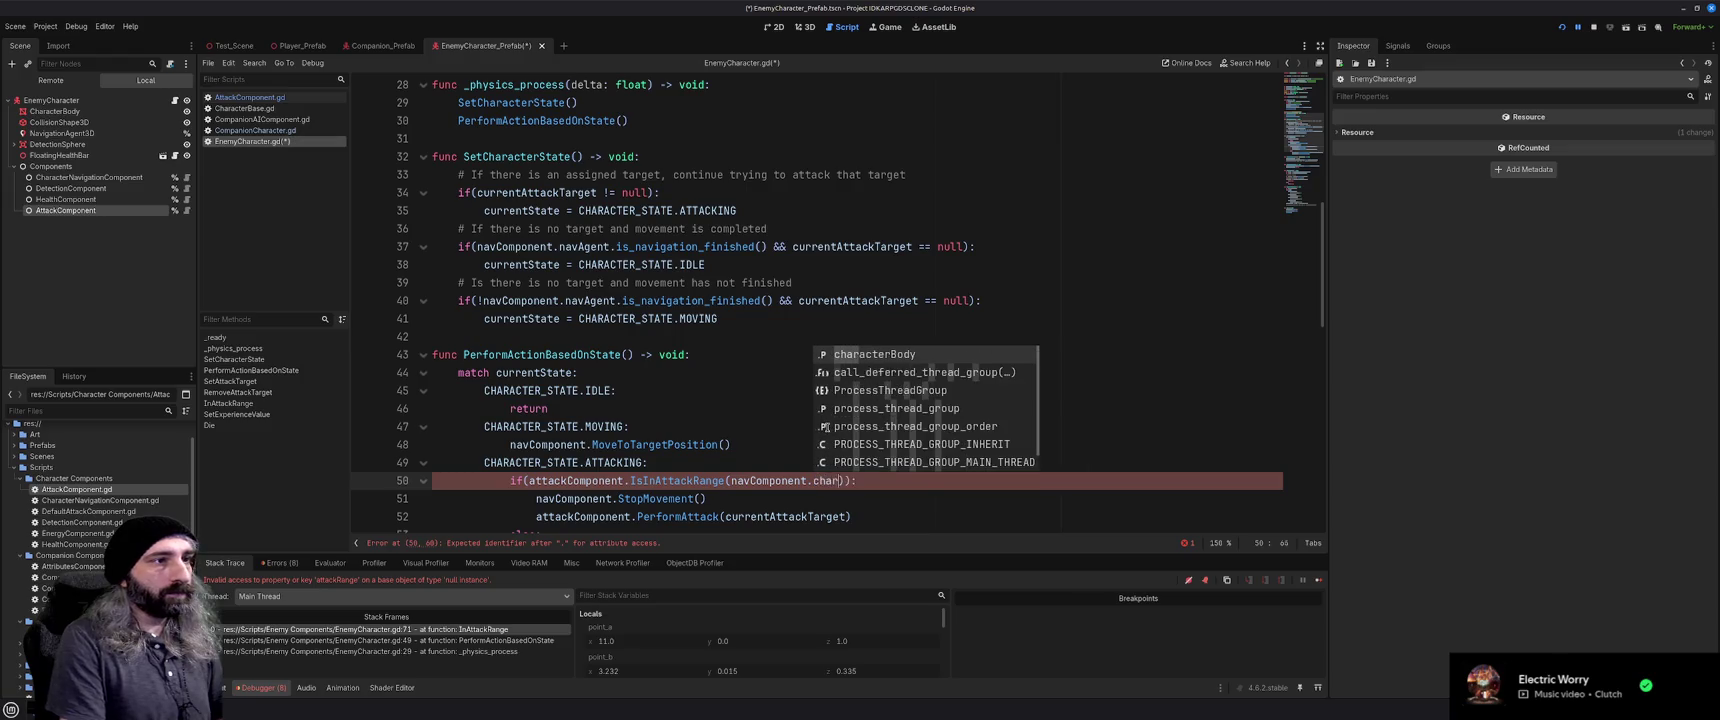
key("Return")
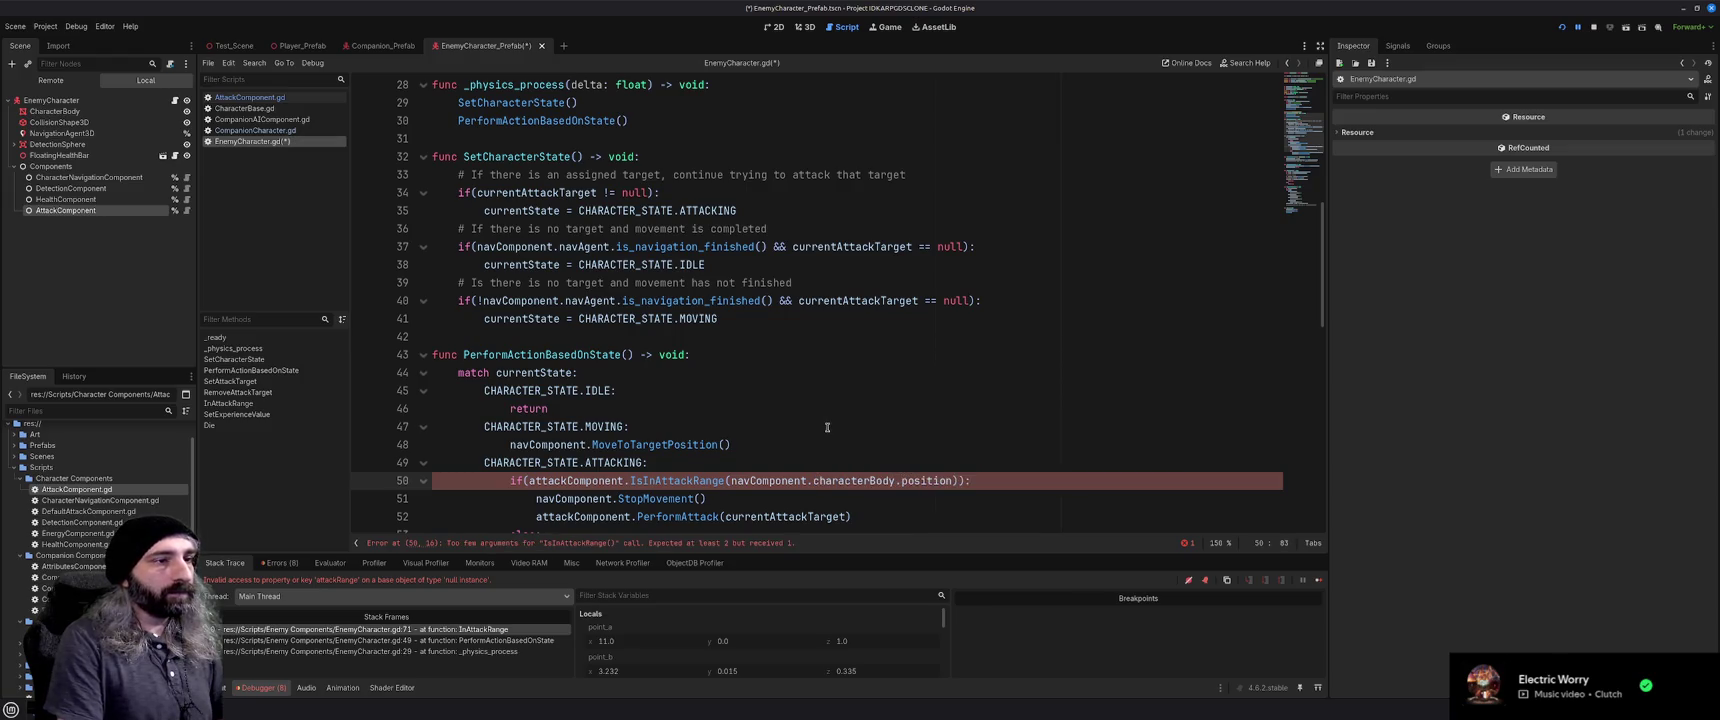
Add currentAttackTarget.position as the second argument and save the script
type(", targ")
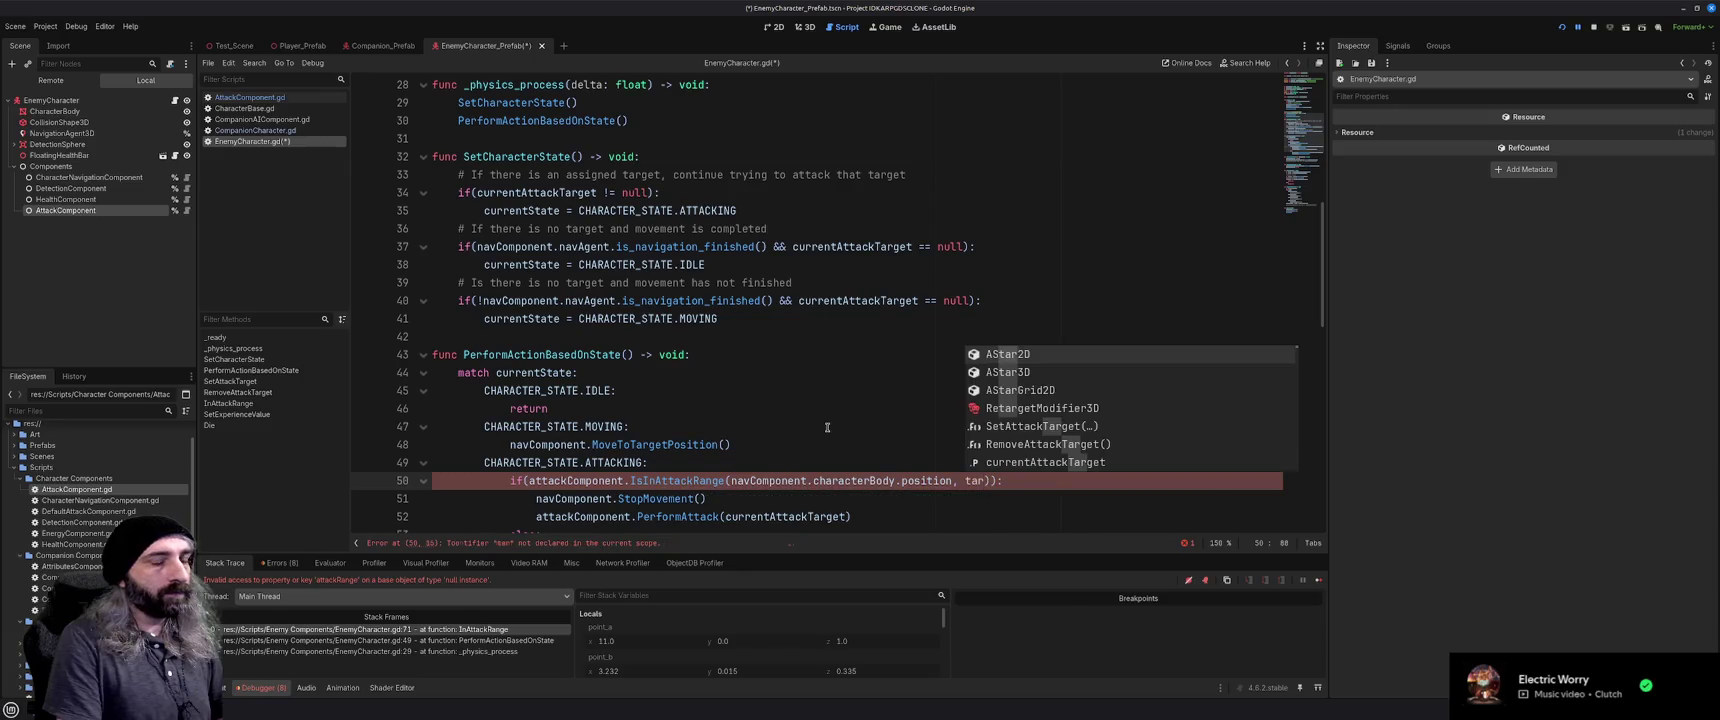
key("BackSpace")
key("BackSpace")
key("BackSpace")
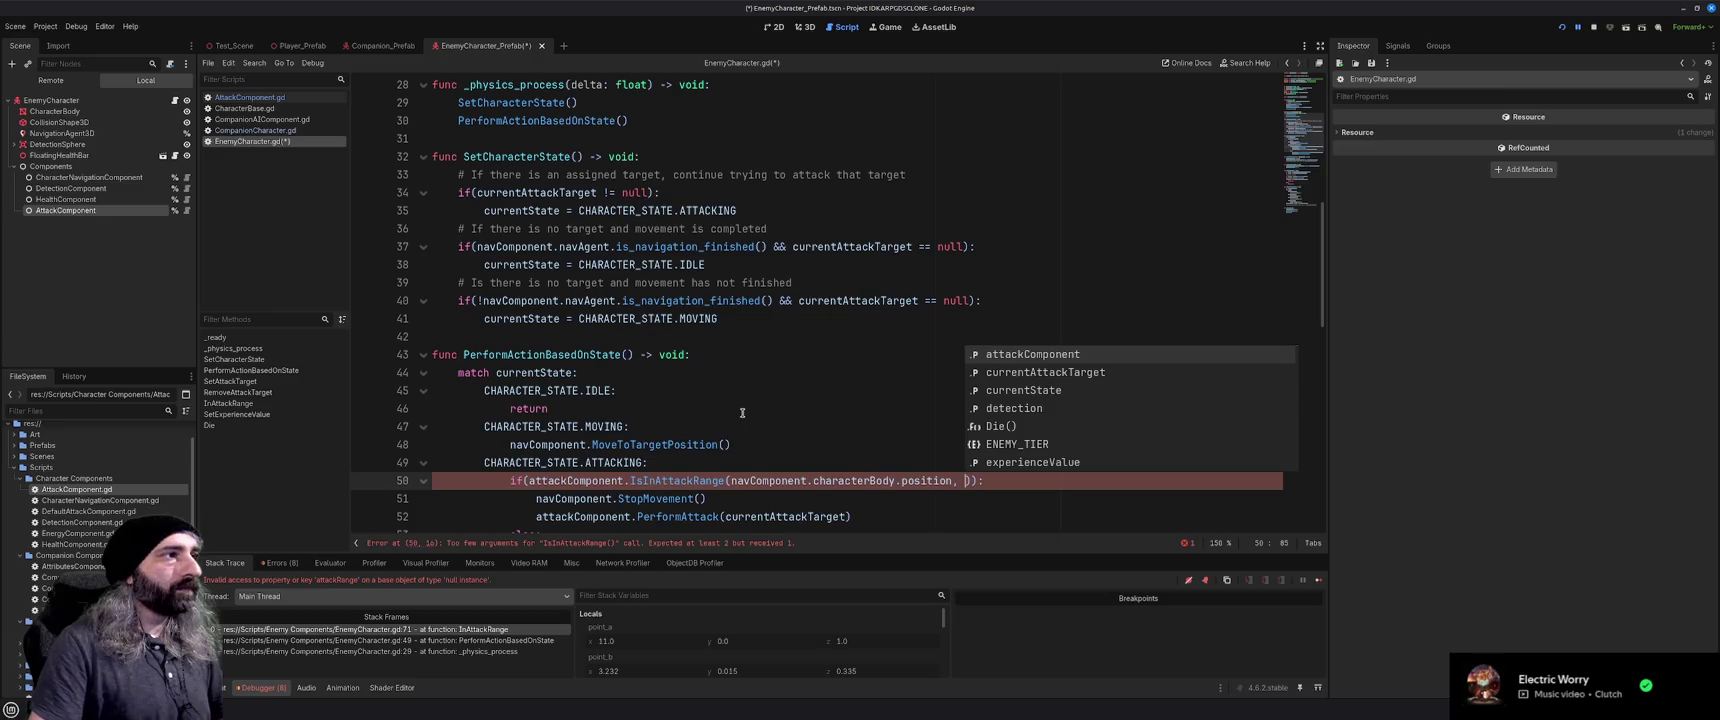
type("curren")
key("Return")
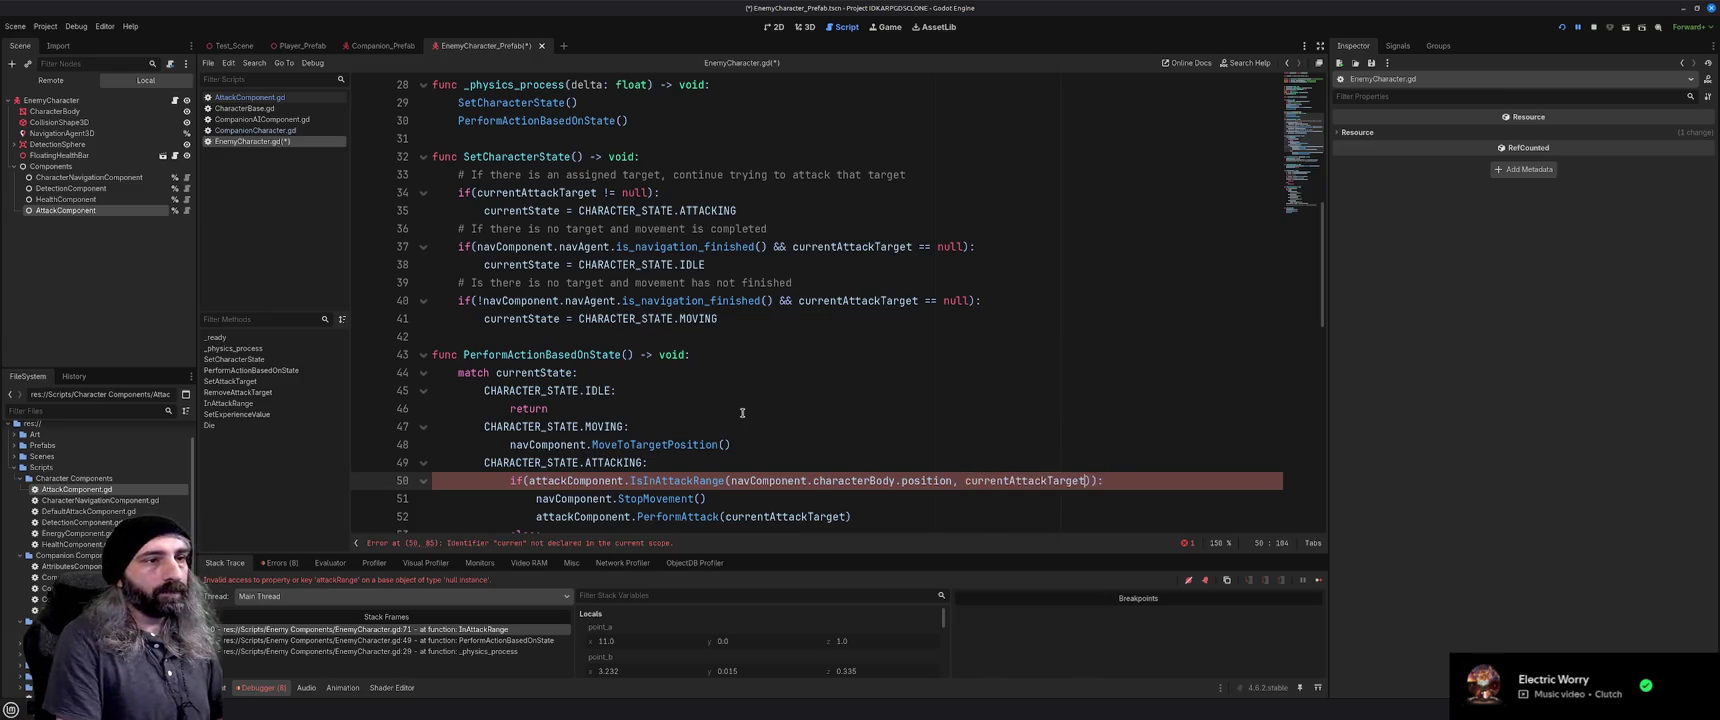
type(".position)")
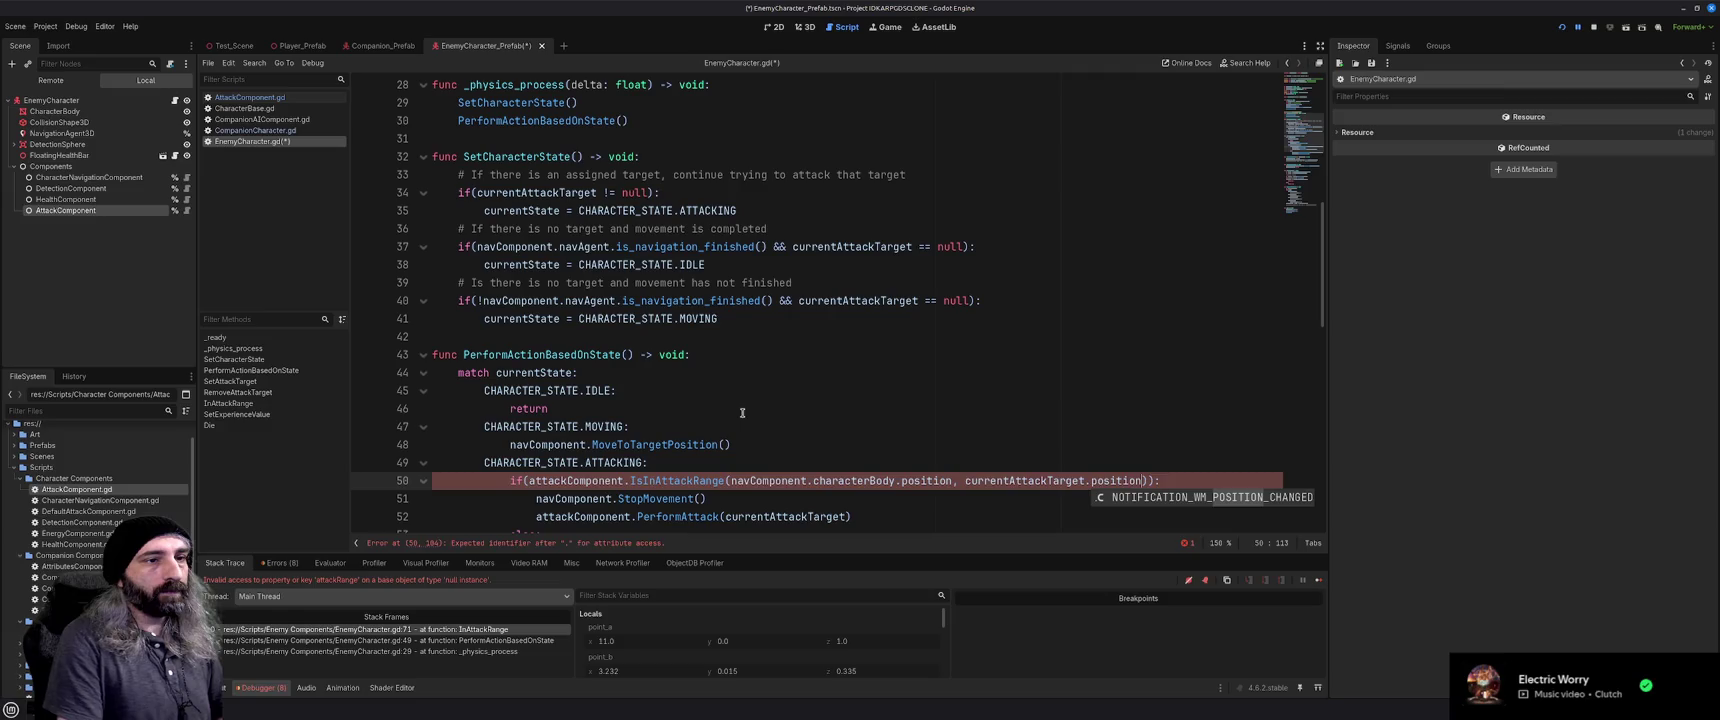
key("End")
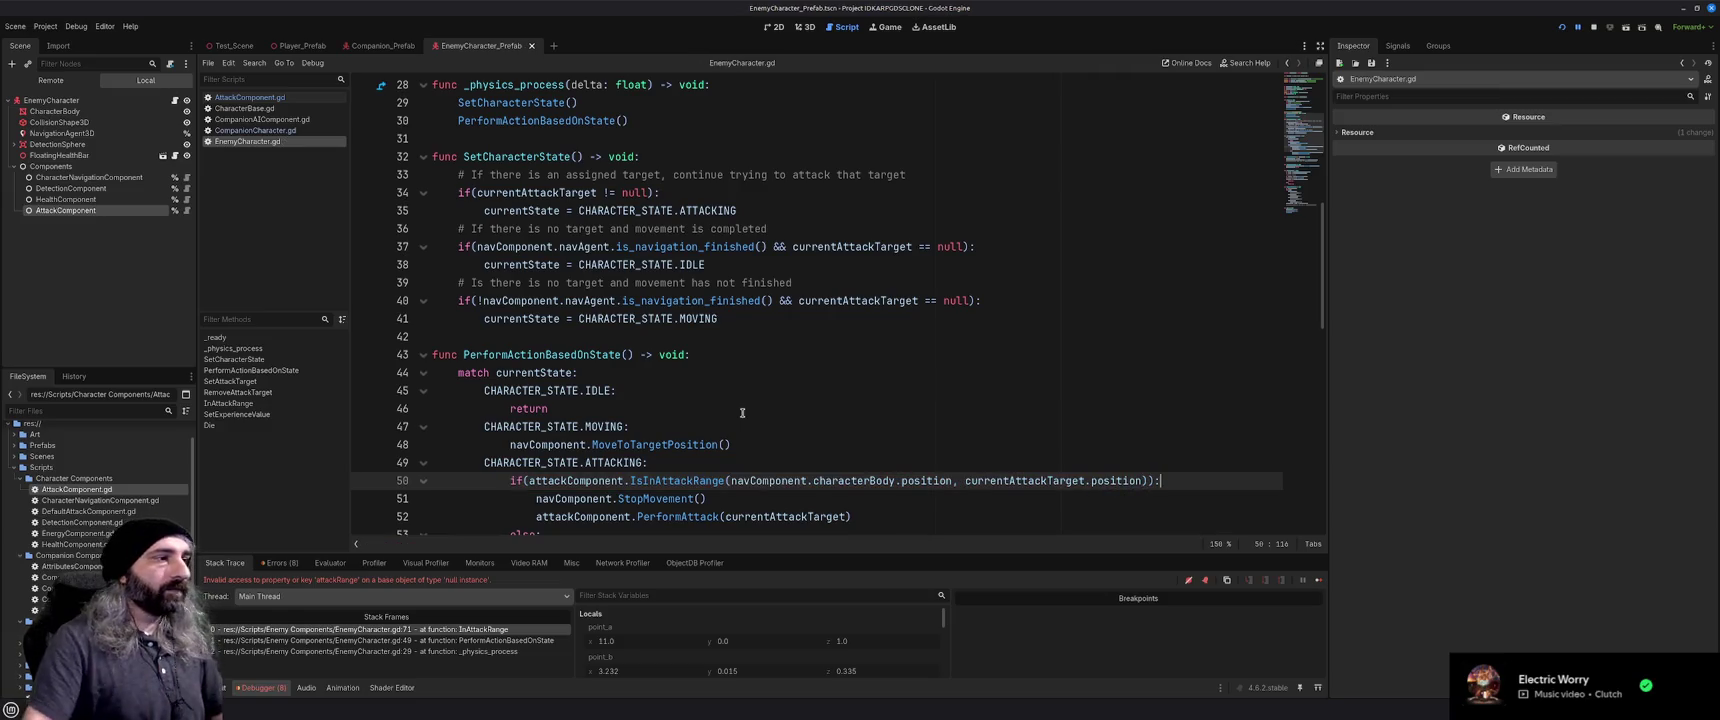
key("ctrl+s")
scroll(744, 412, "down", 2)
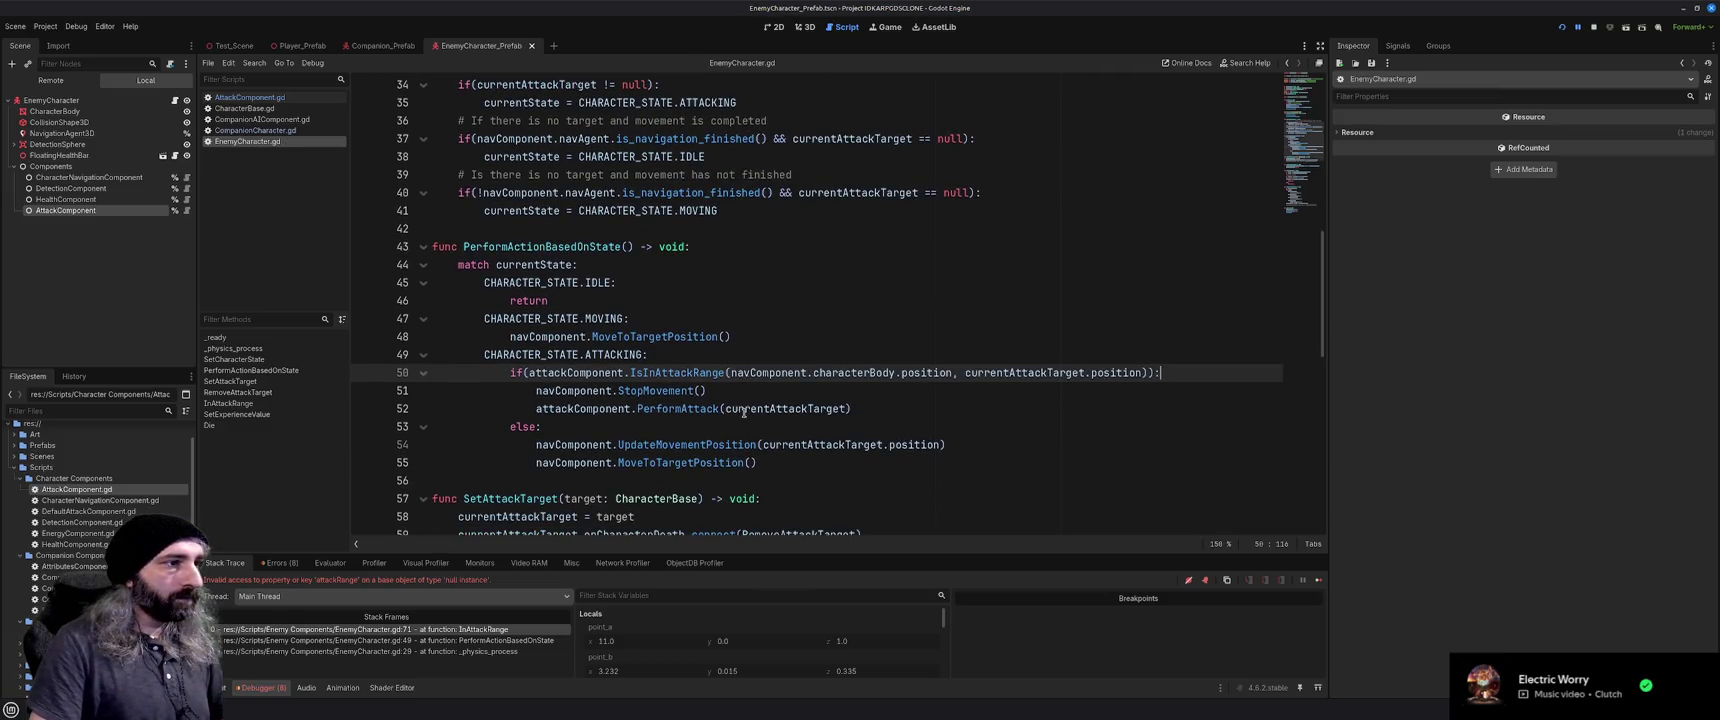
scroll(744, 412, "down", 3)
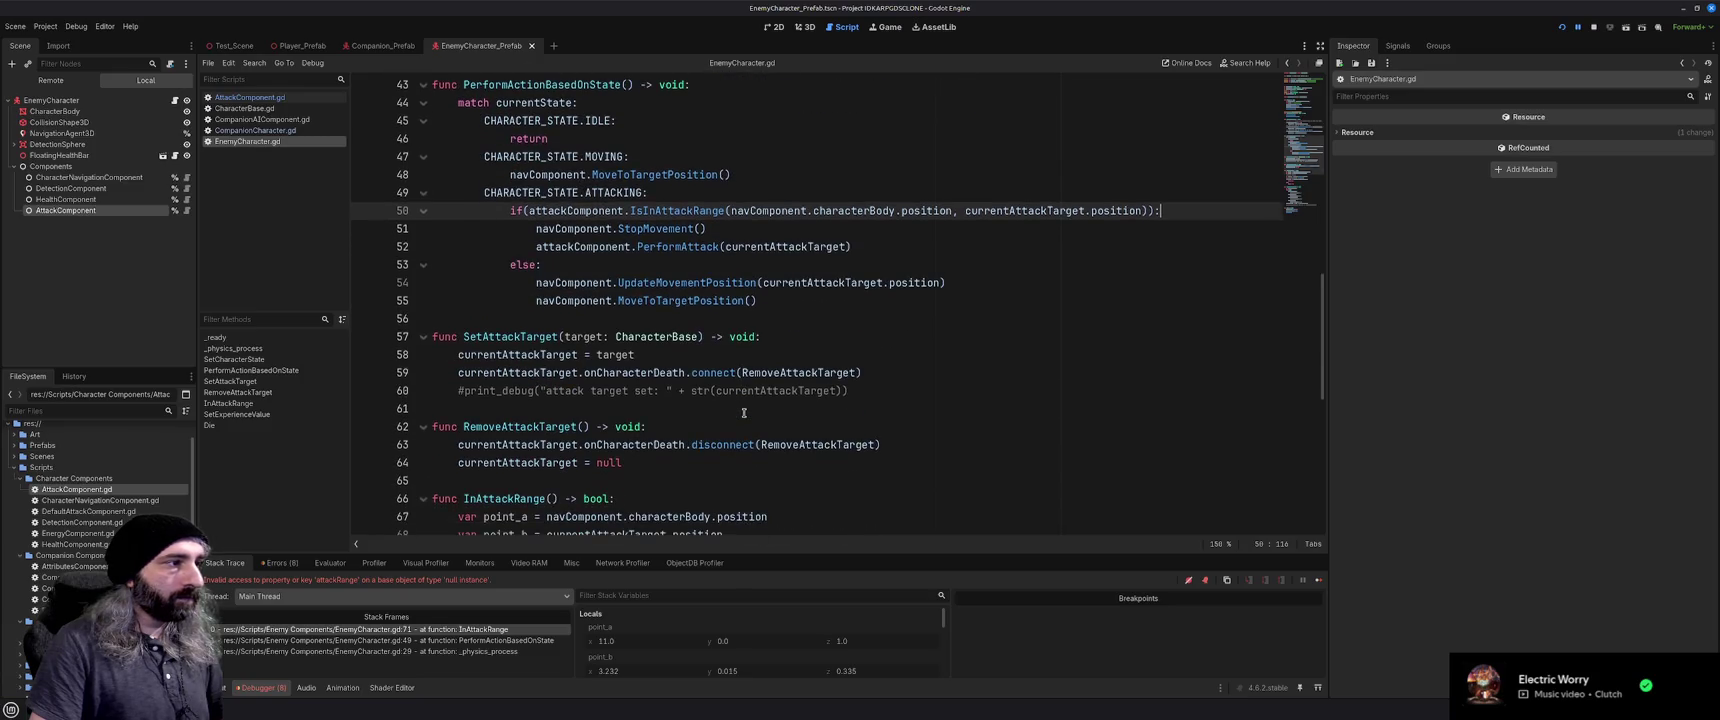
Comment out the old InAttackRange function and save EnemyCharacter.gd
scroll(744, 412, "down", 9)
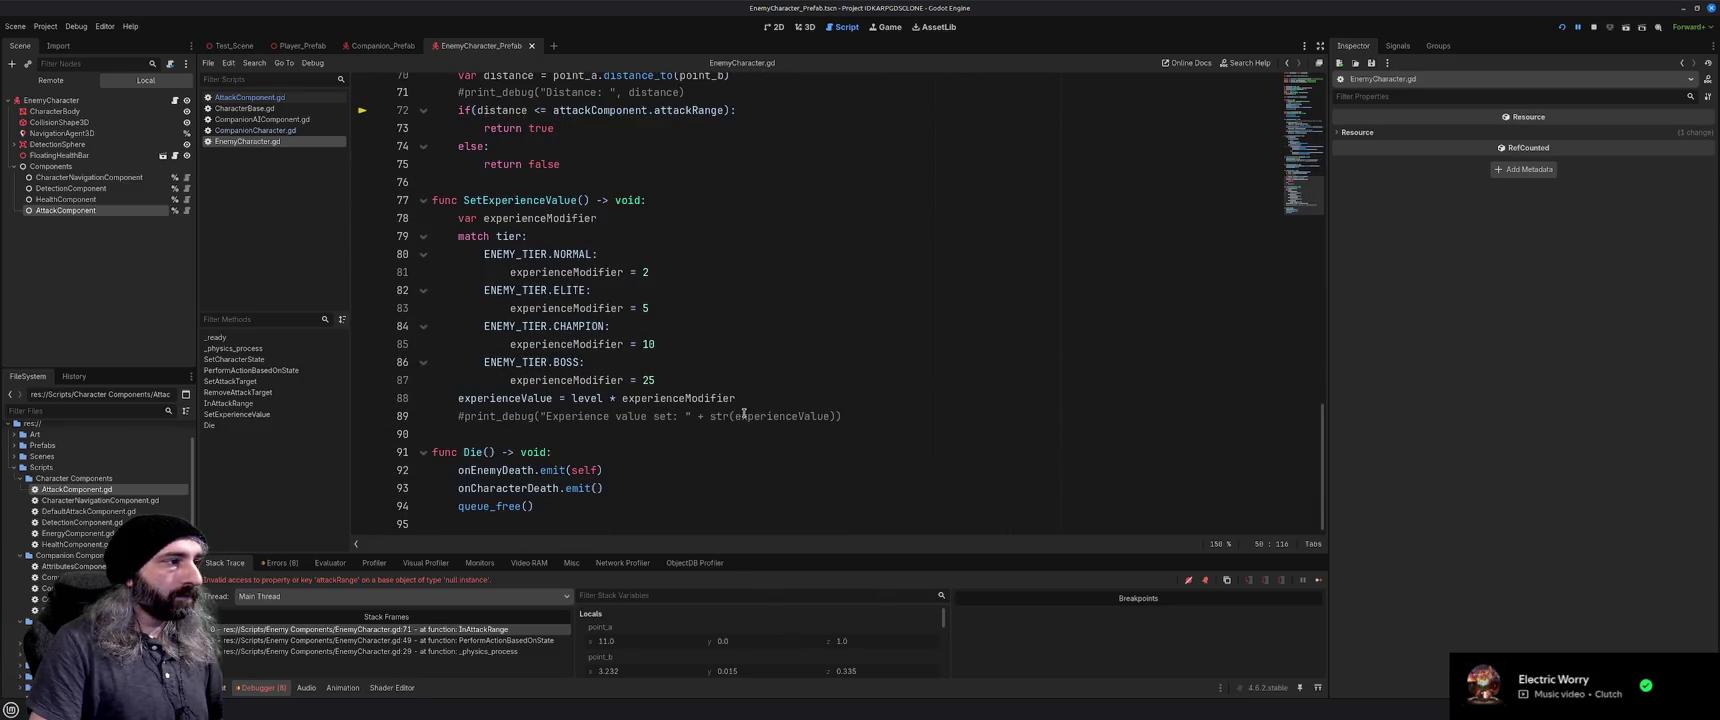
scroll(744, 412, "up", 4)
scroll(744, 412, "up", 1)
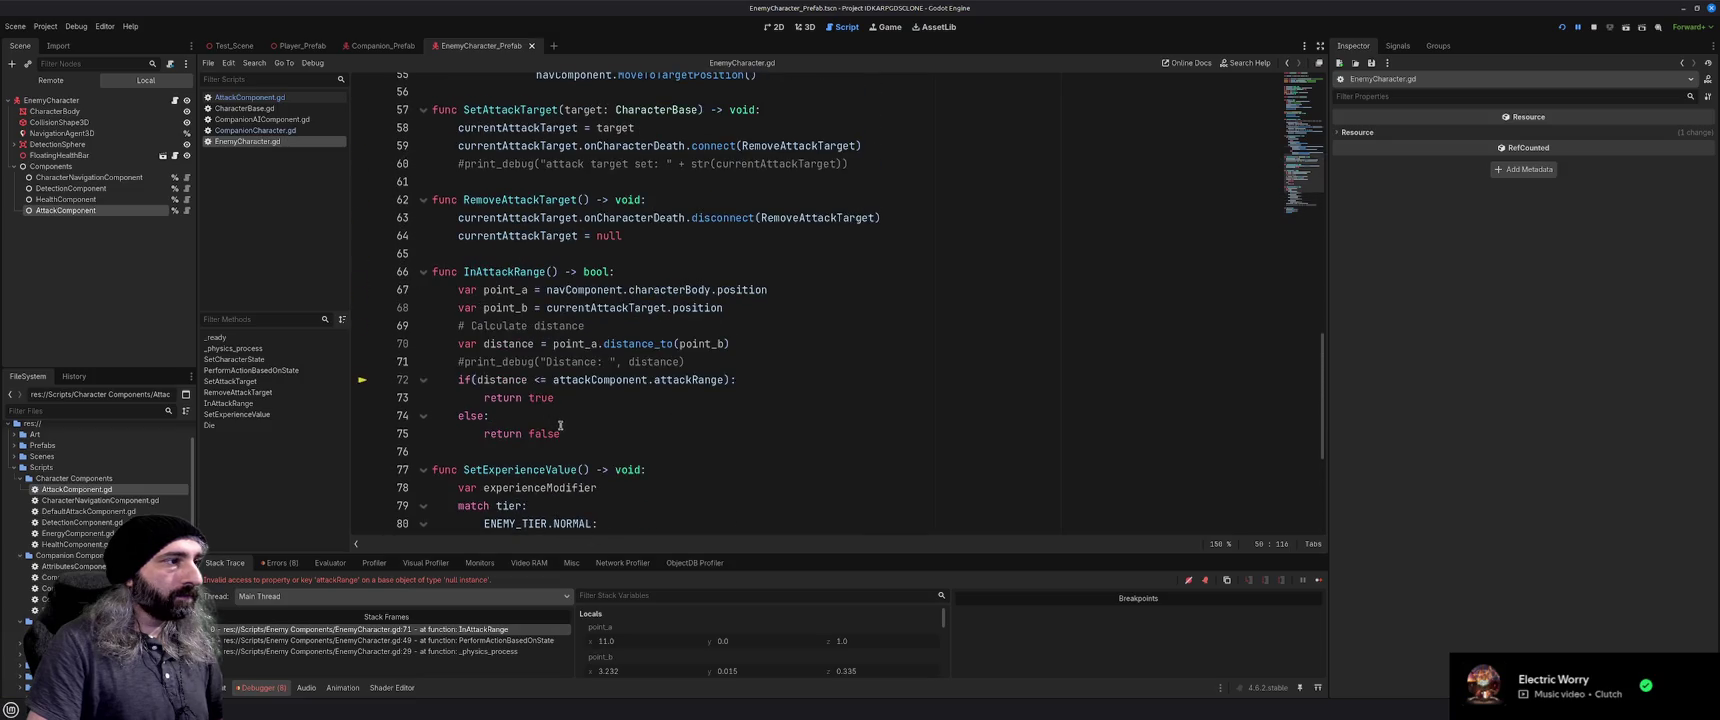
mouse_move(562, 433)
left_mouse_down()
mouse_move(490, 397)
mouse_move(425, 272)
left_mouse_up()
key("ctrl+k")
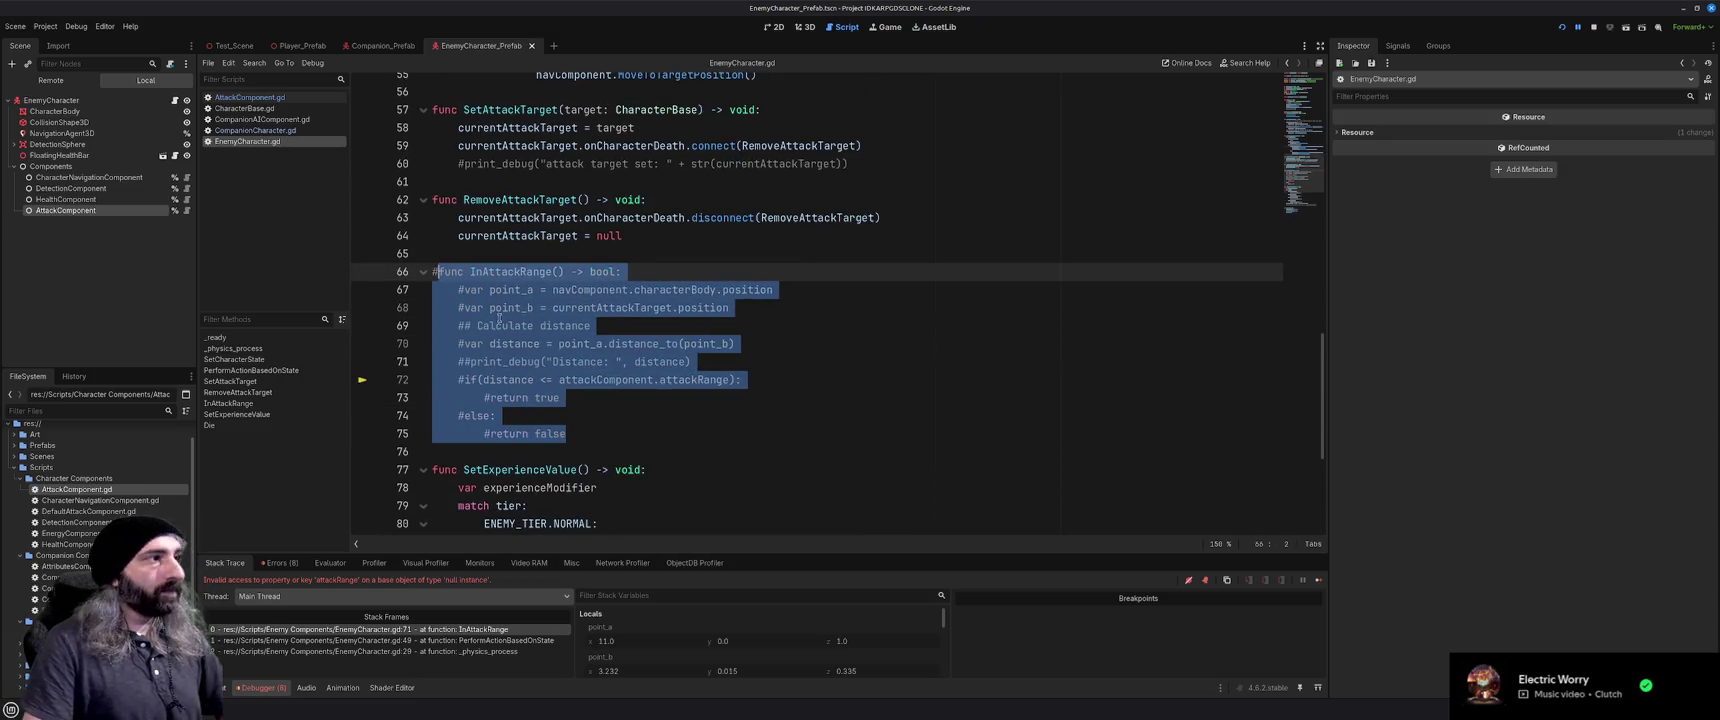
scroll(521, 410, "up", 3)
key("ctrl+s")
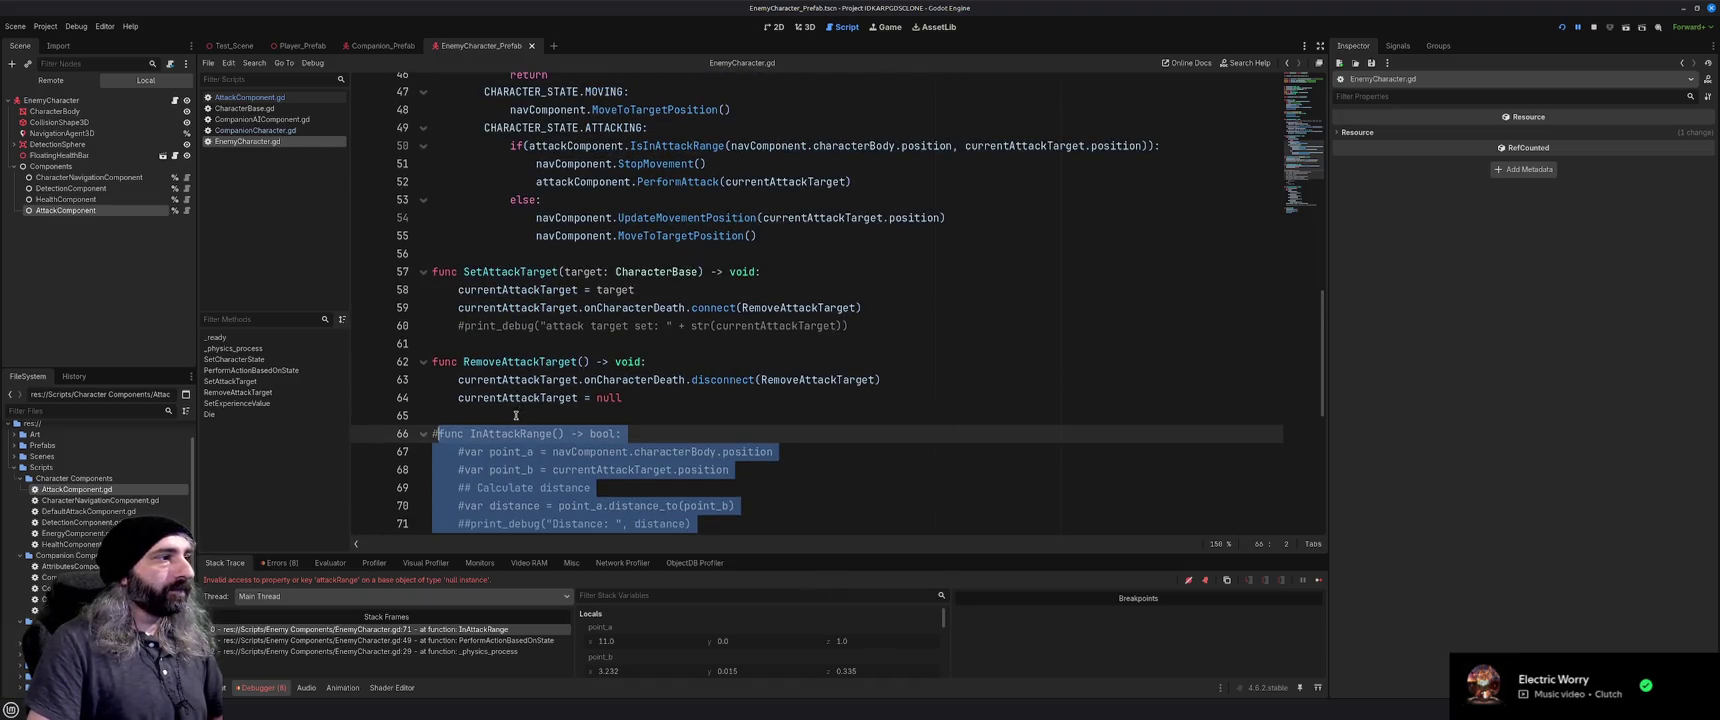
left_click(519, 414)
Stop the running game with F8
scroll(634, 431, "up", 3)
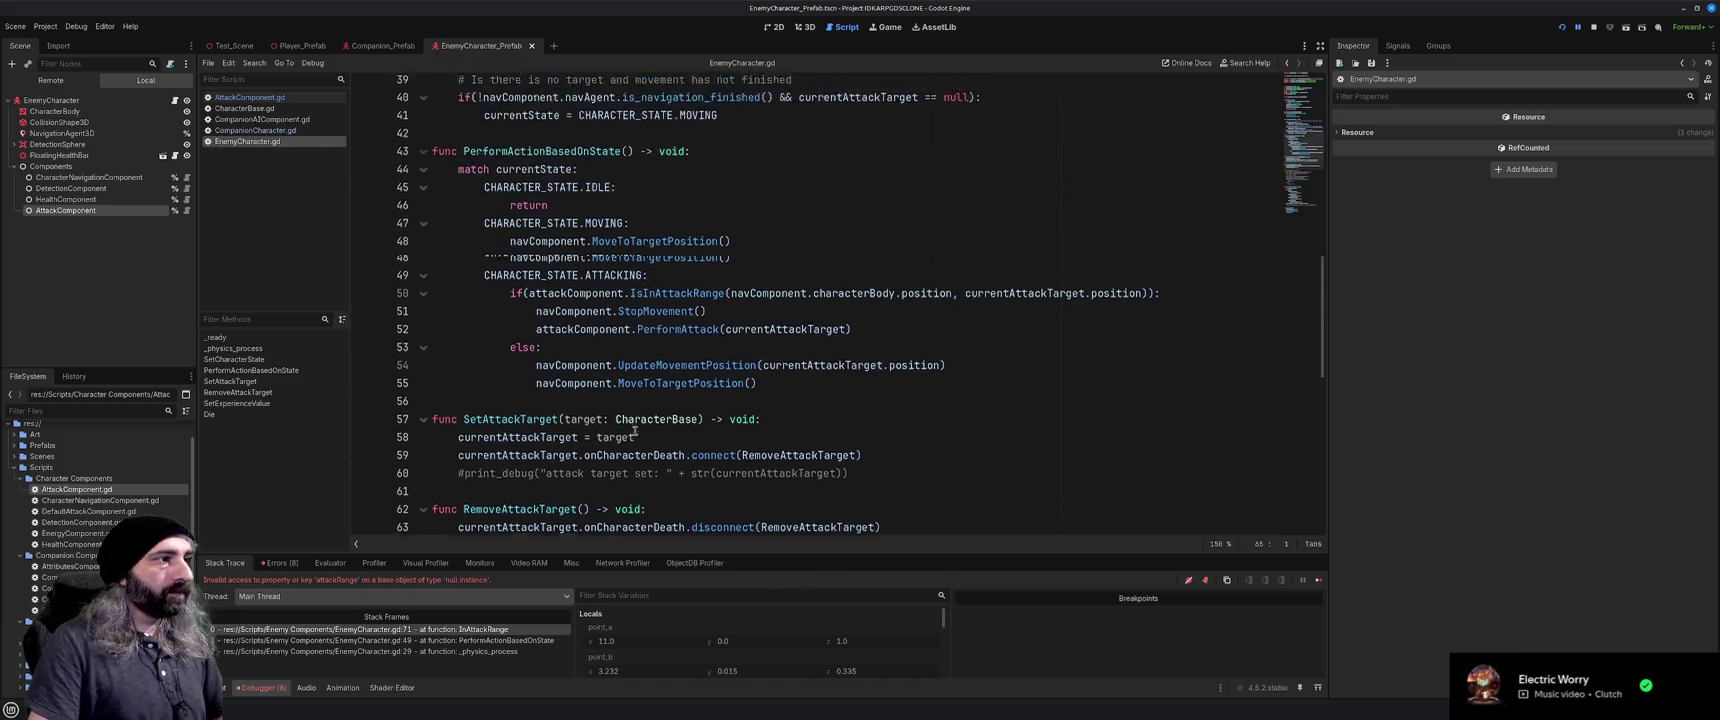
scroll(634, 431, "up", 2)
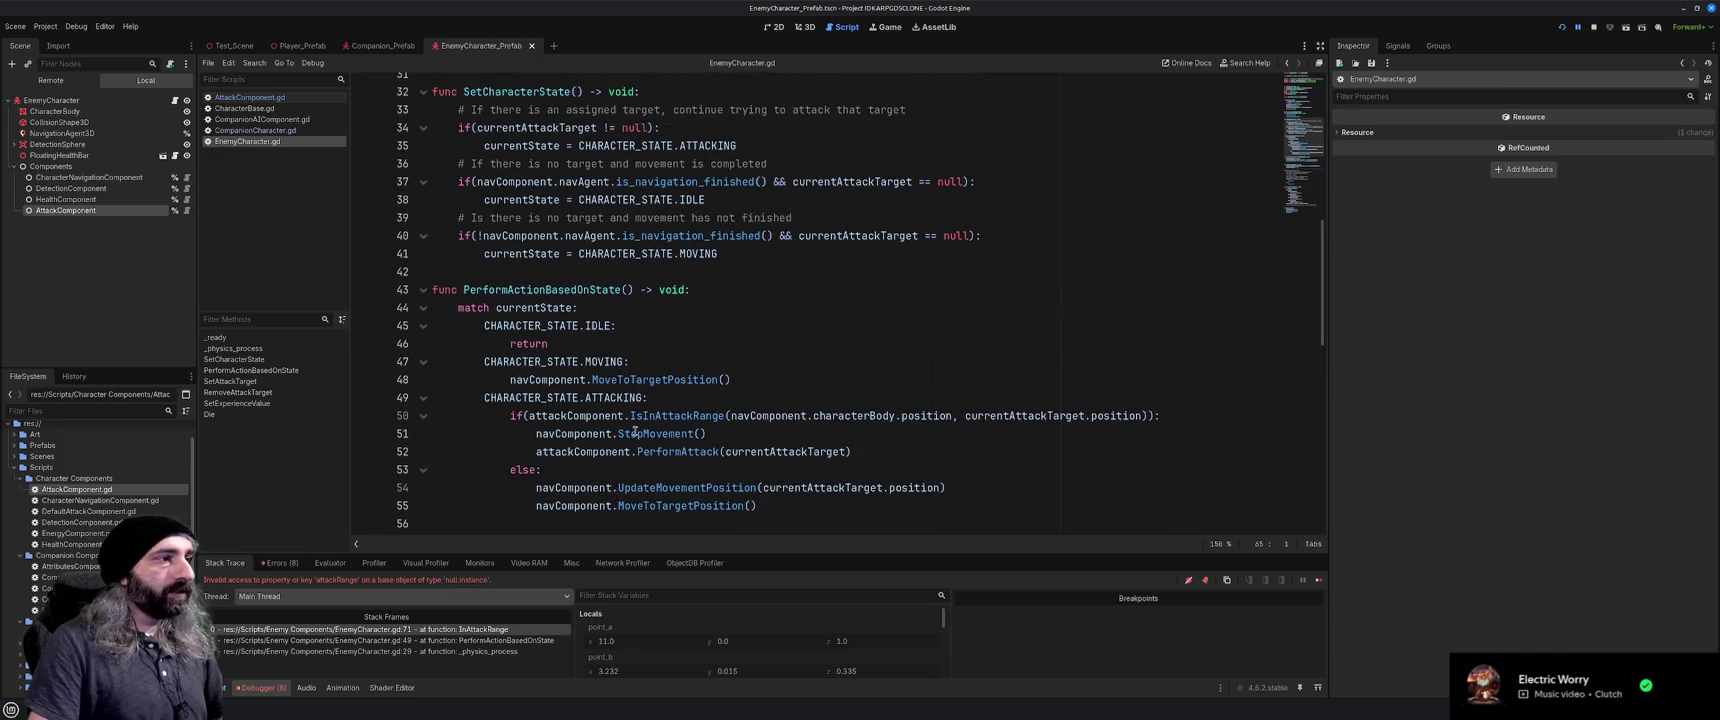
mouse_move(634, 431)
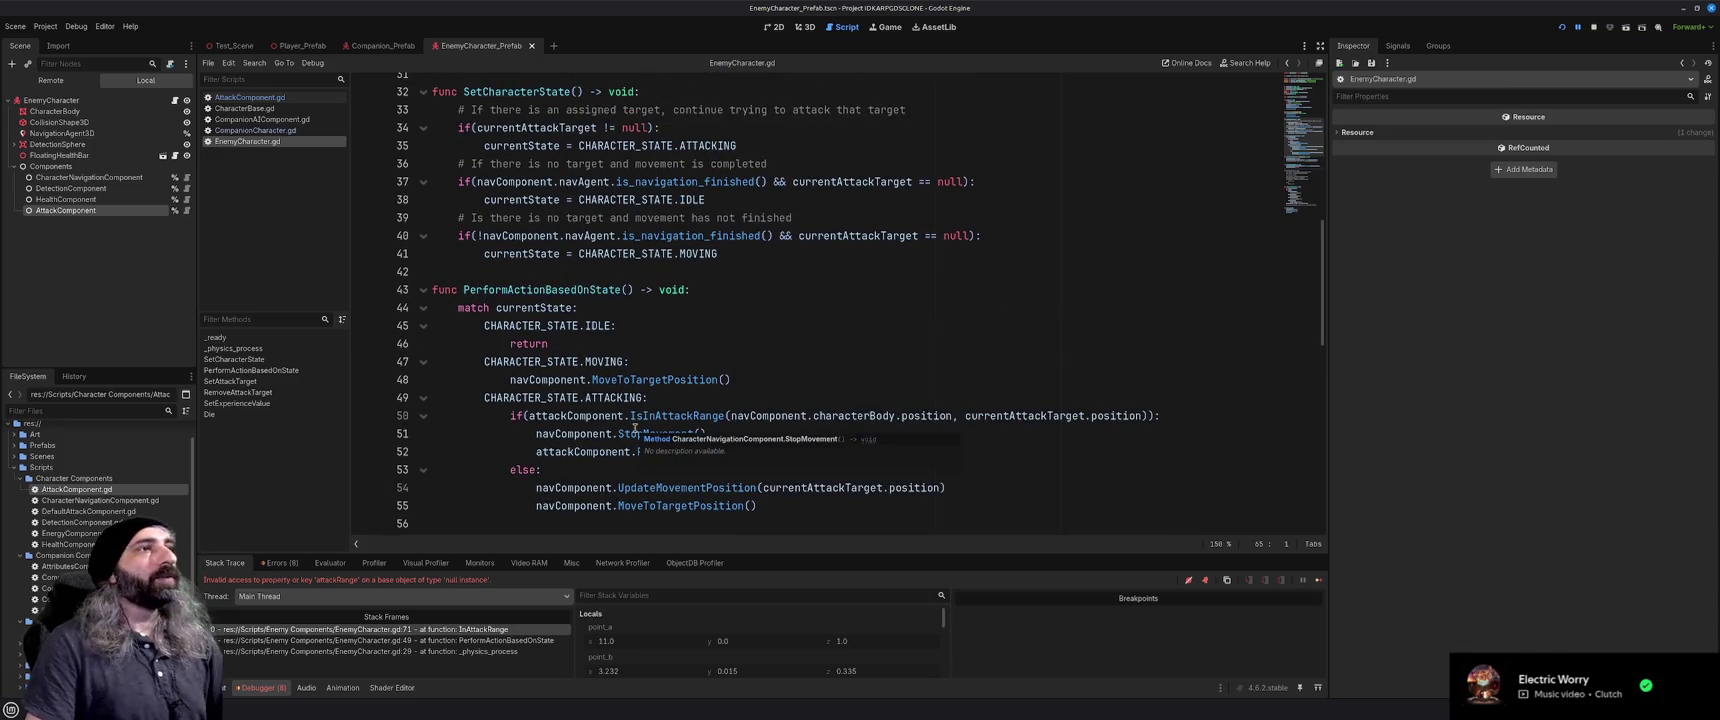
scroll(650, 425, "up", 10)
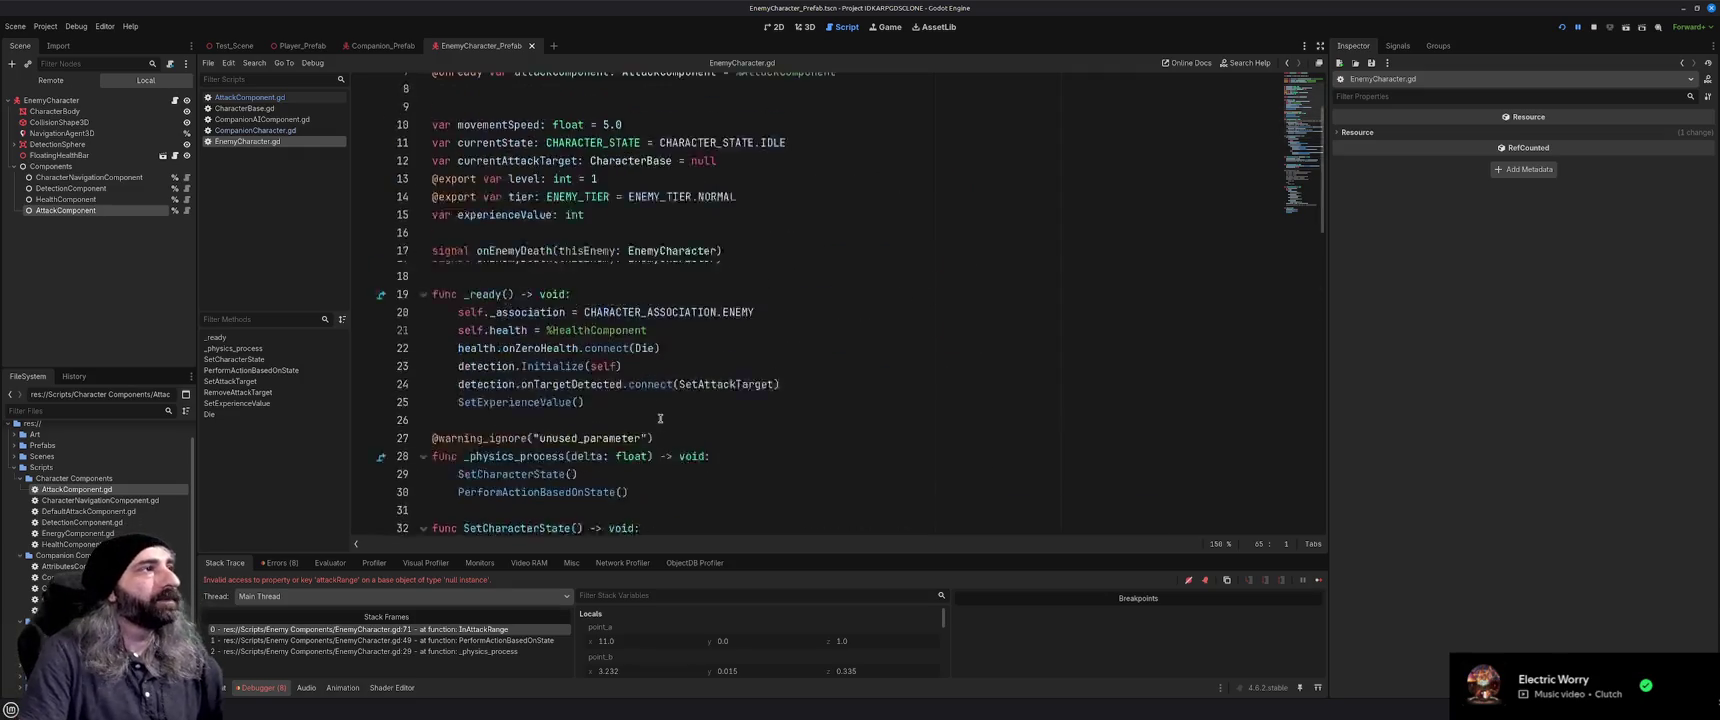
key("F8")
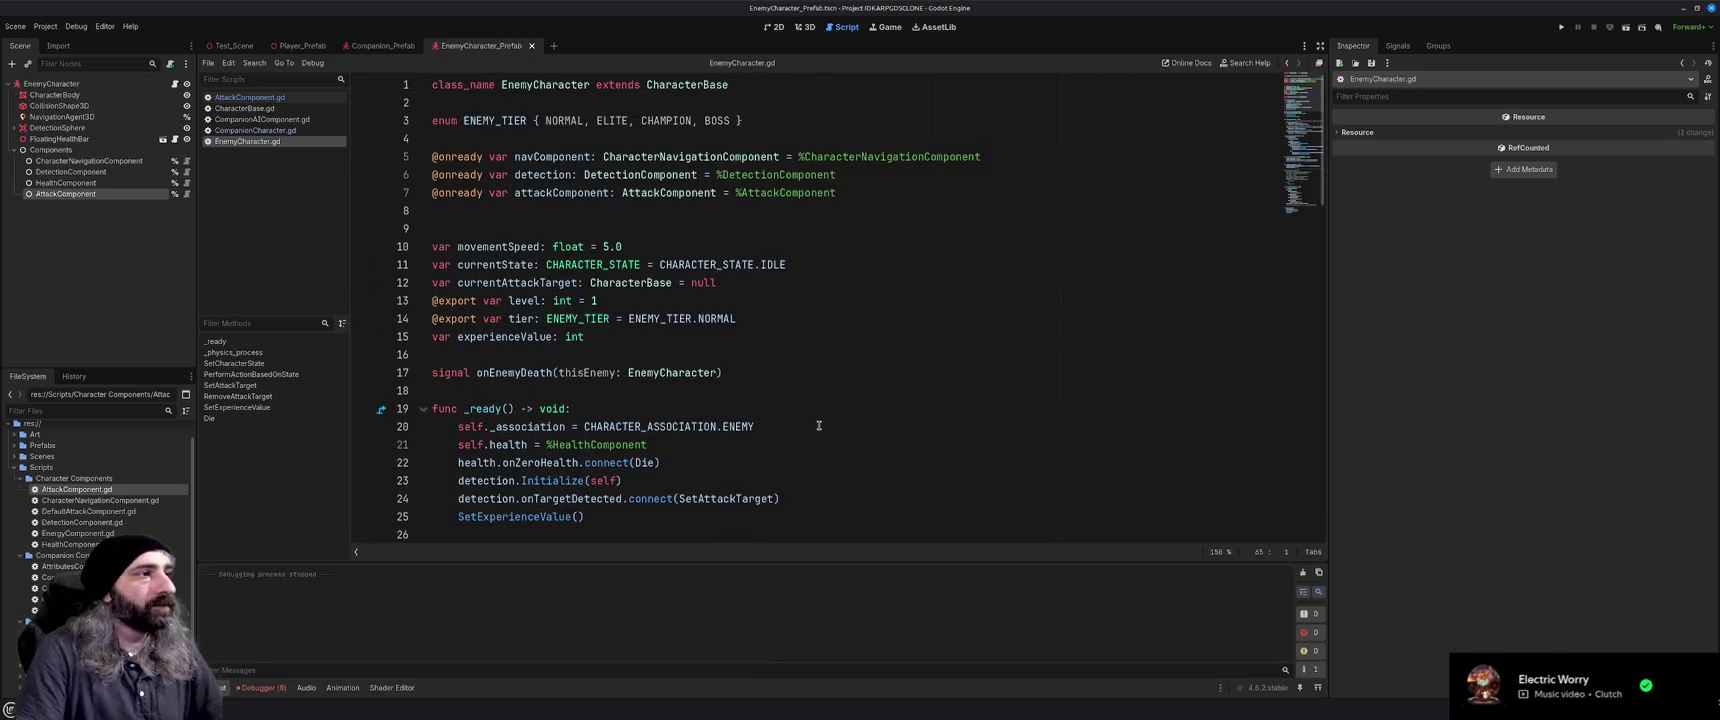
Test-run the game, then confirm the enemy HealthComponent's Override Base Health of 20
key("F5")
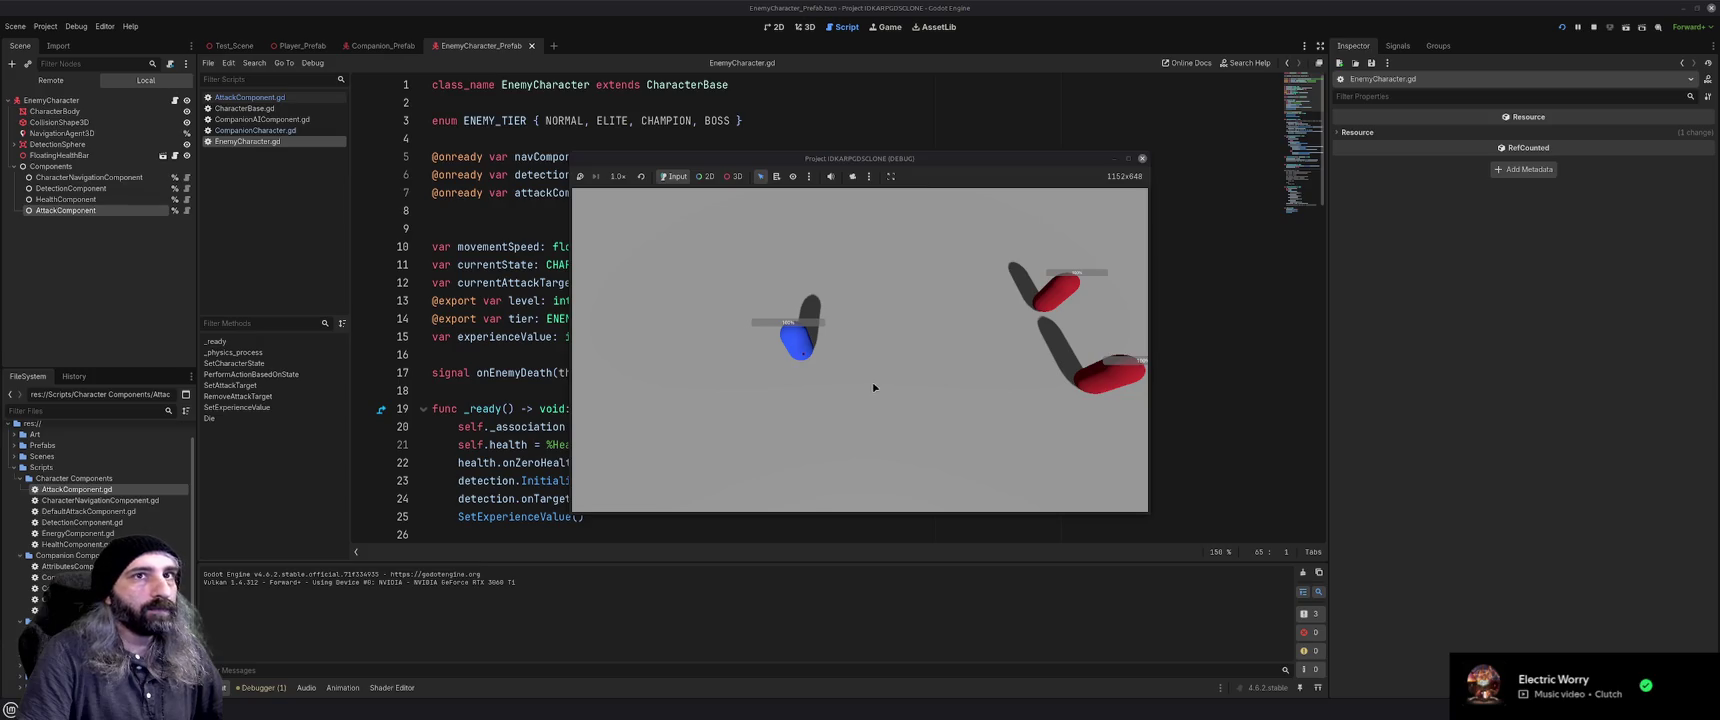
left_click(1143, 160)
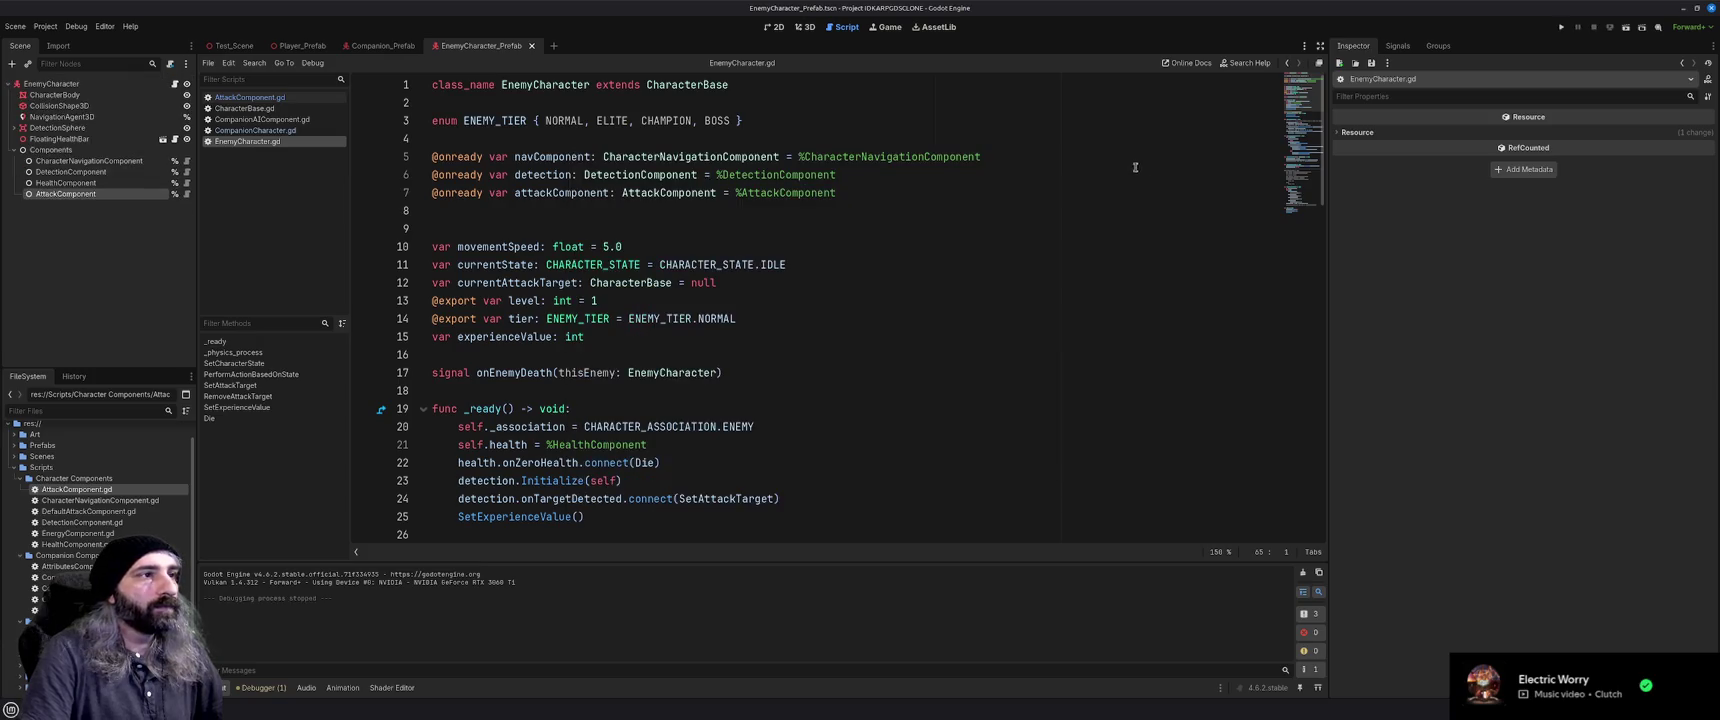
left_click(99, 85)
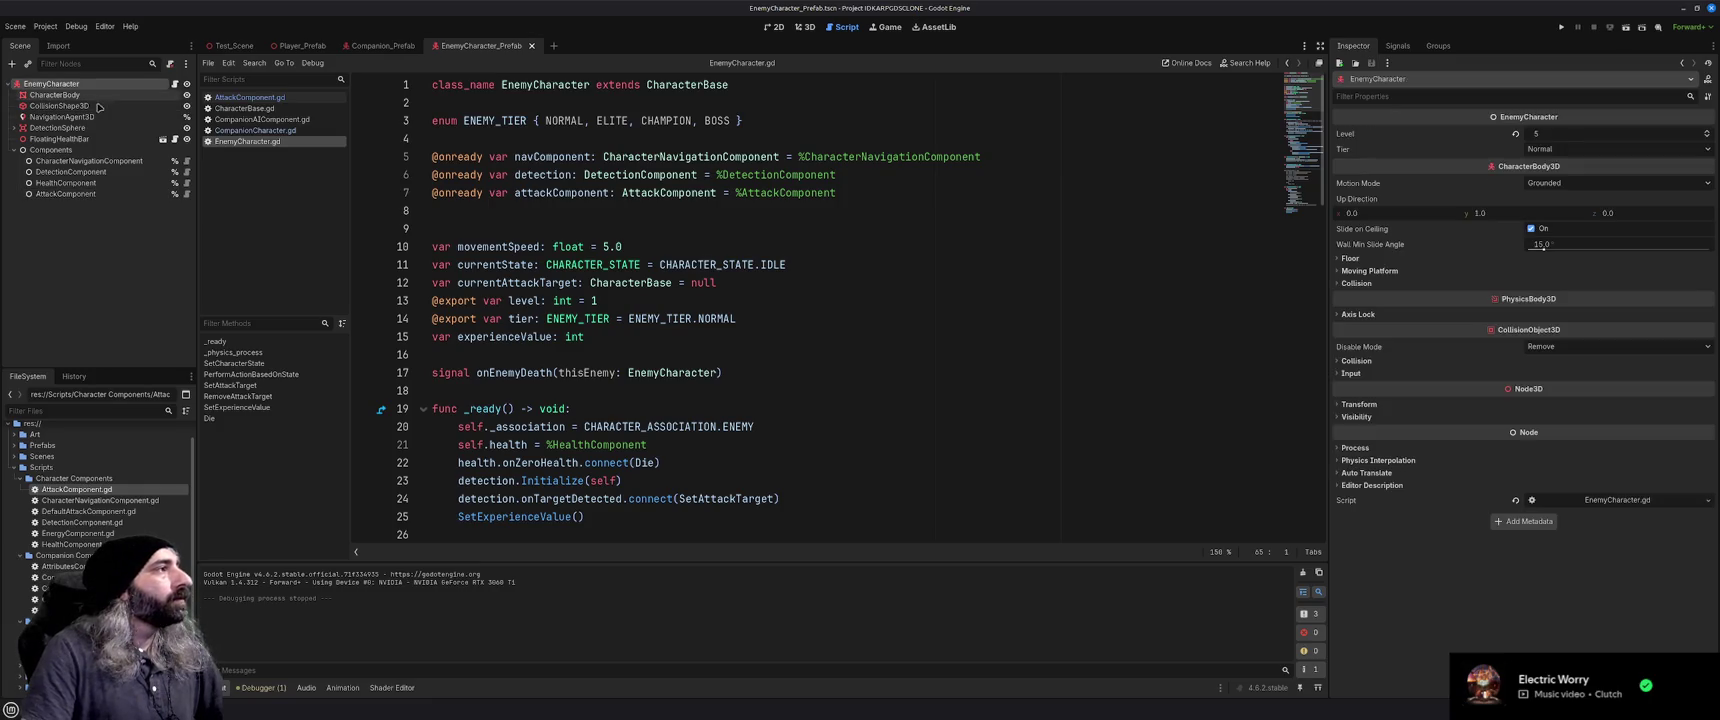
left_click(89, 186)
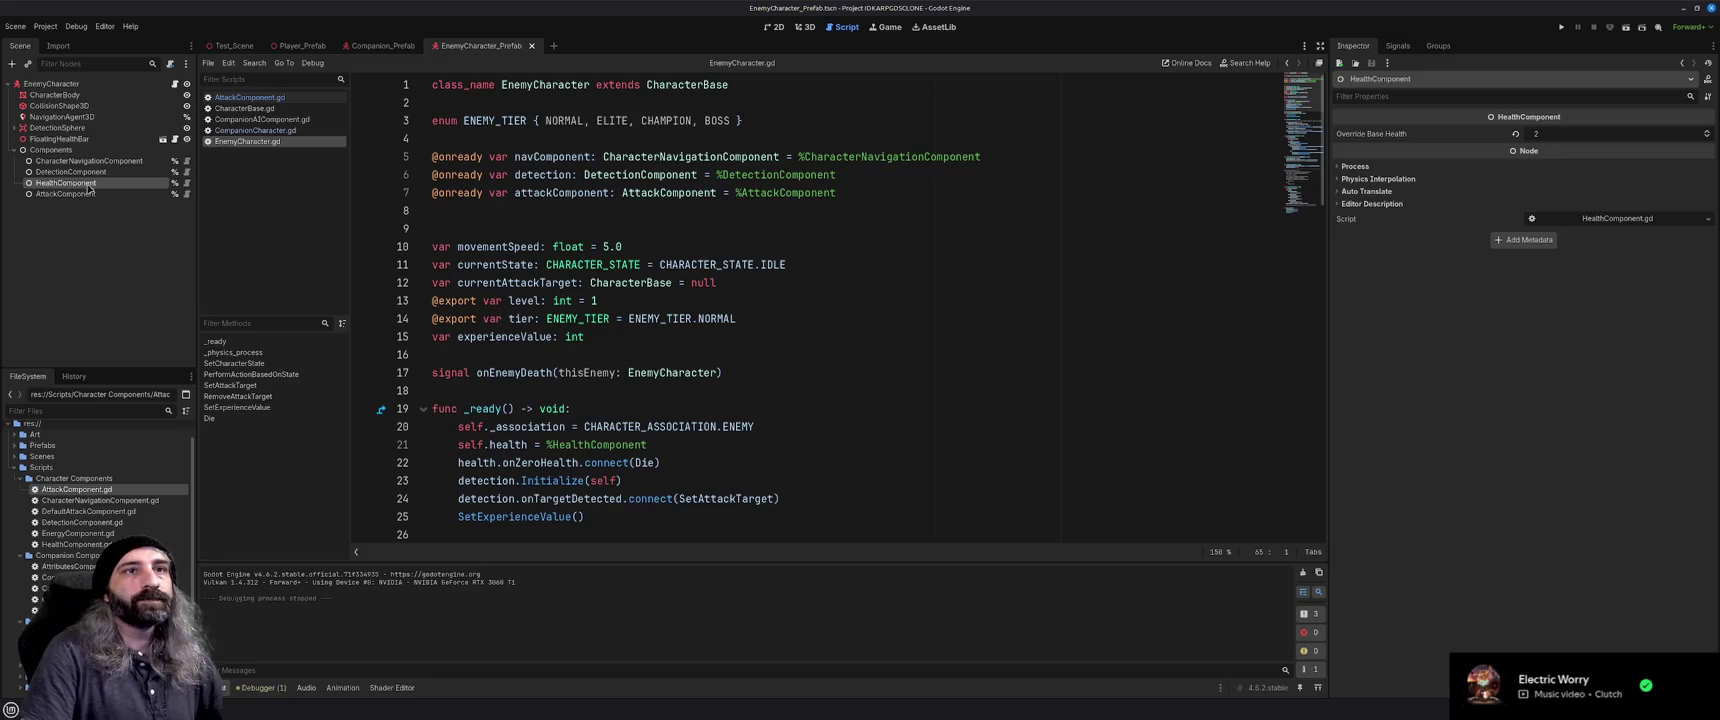
left_click(1565, 138)
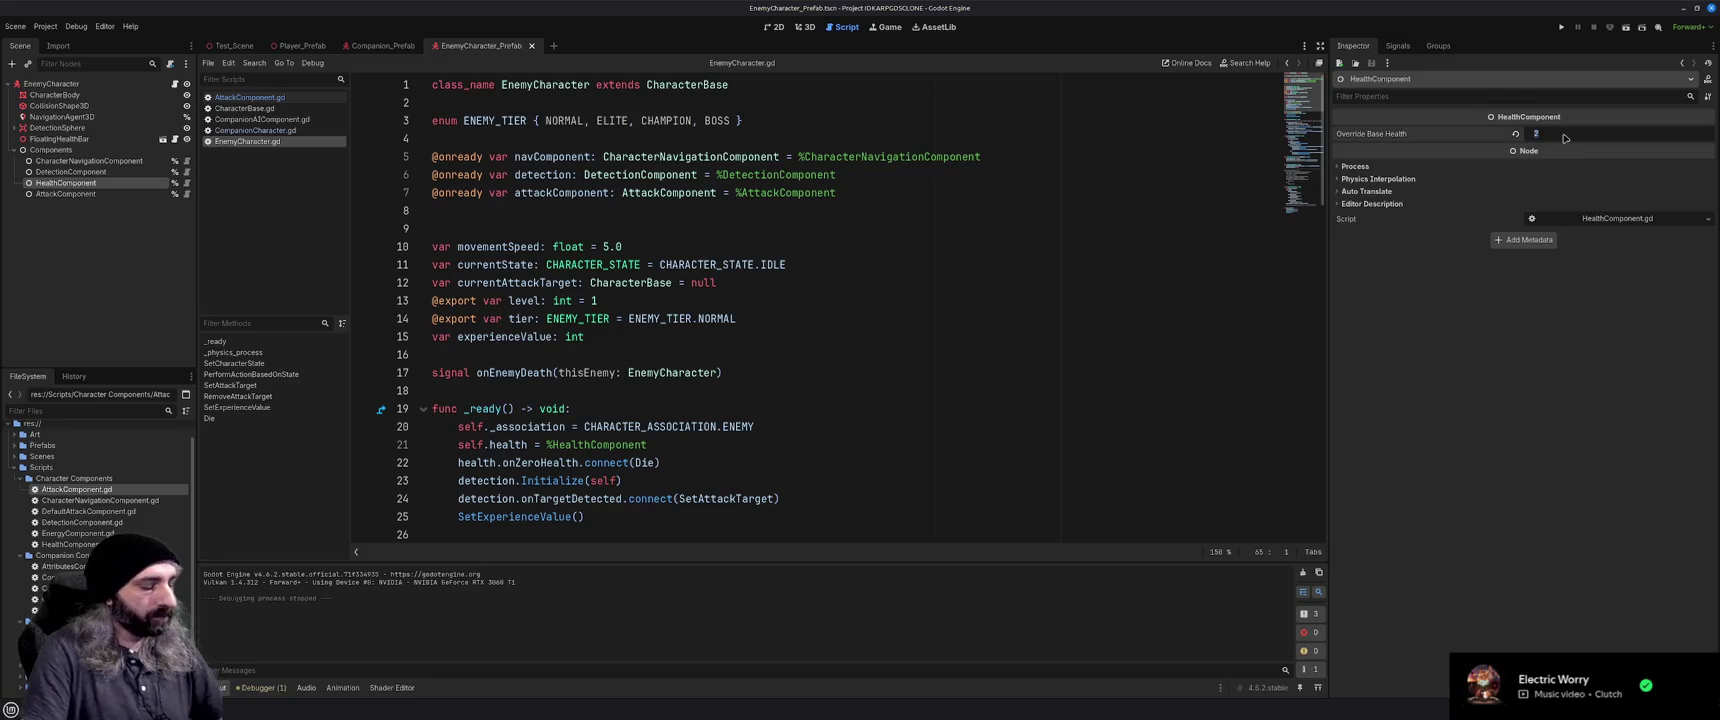
type("0")
key("Return")
Set the Companion_Prefab's Attack Damage to 2
left_click(383, 45)
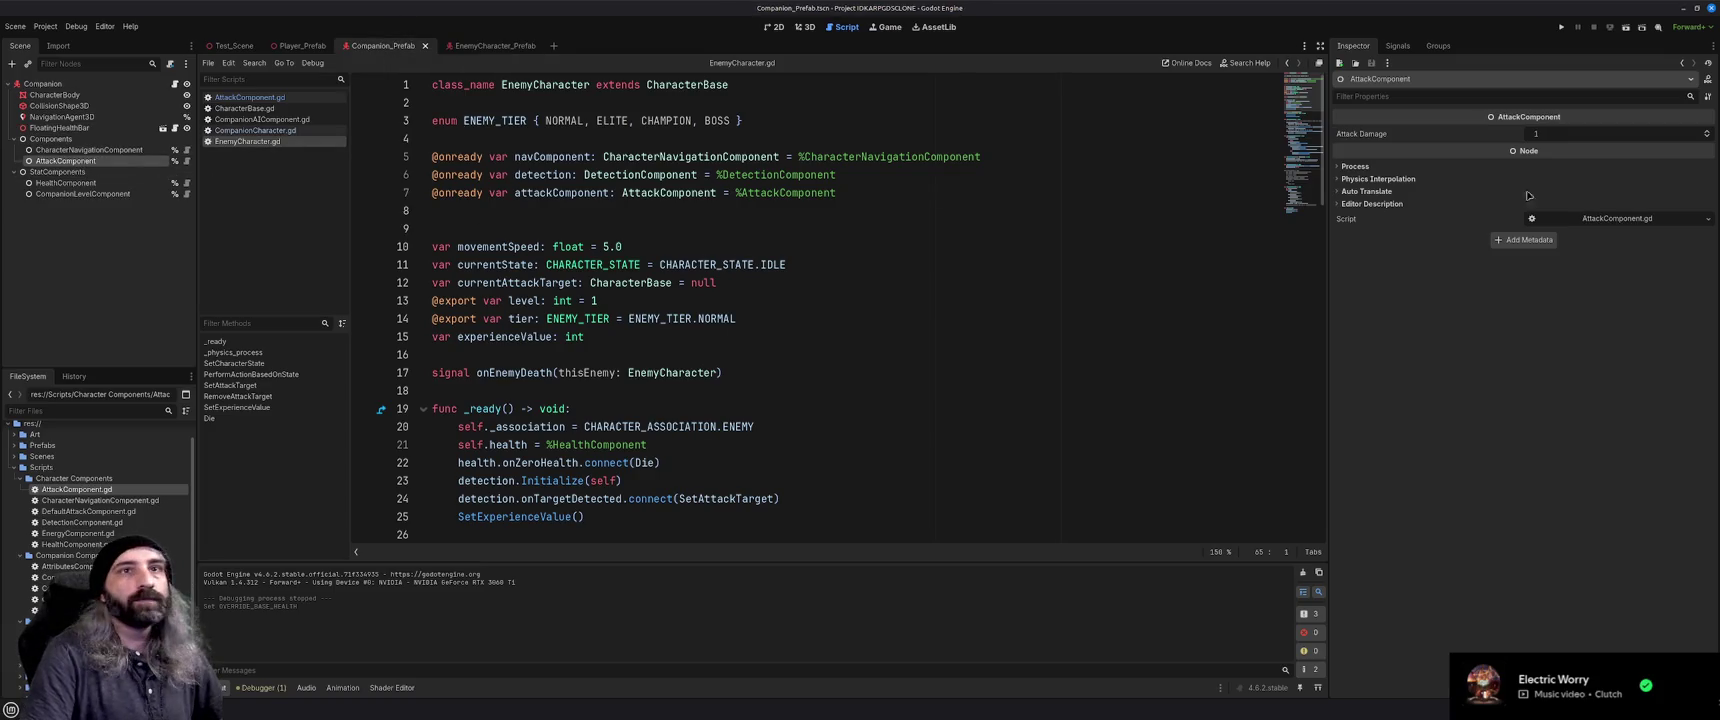
left_click(1559, 136)
type("2")
key("Return")
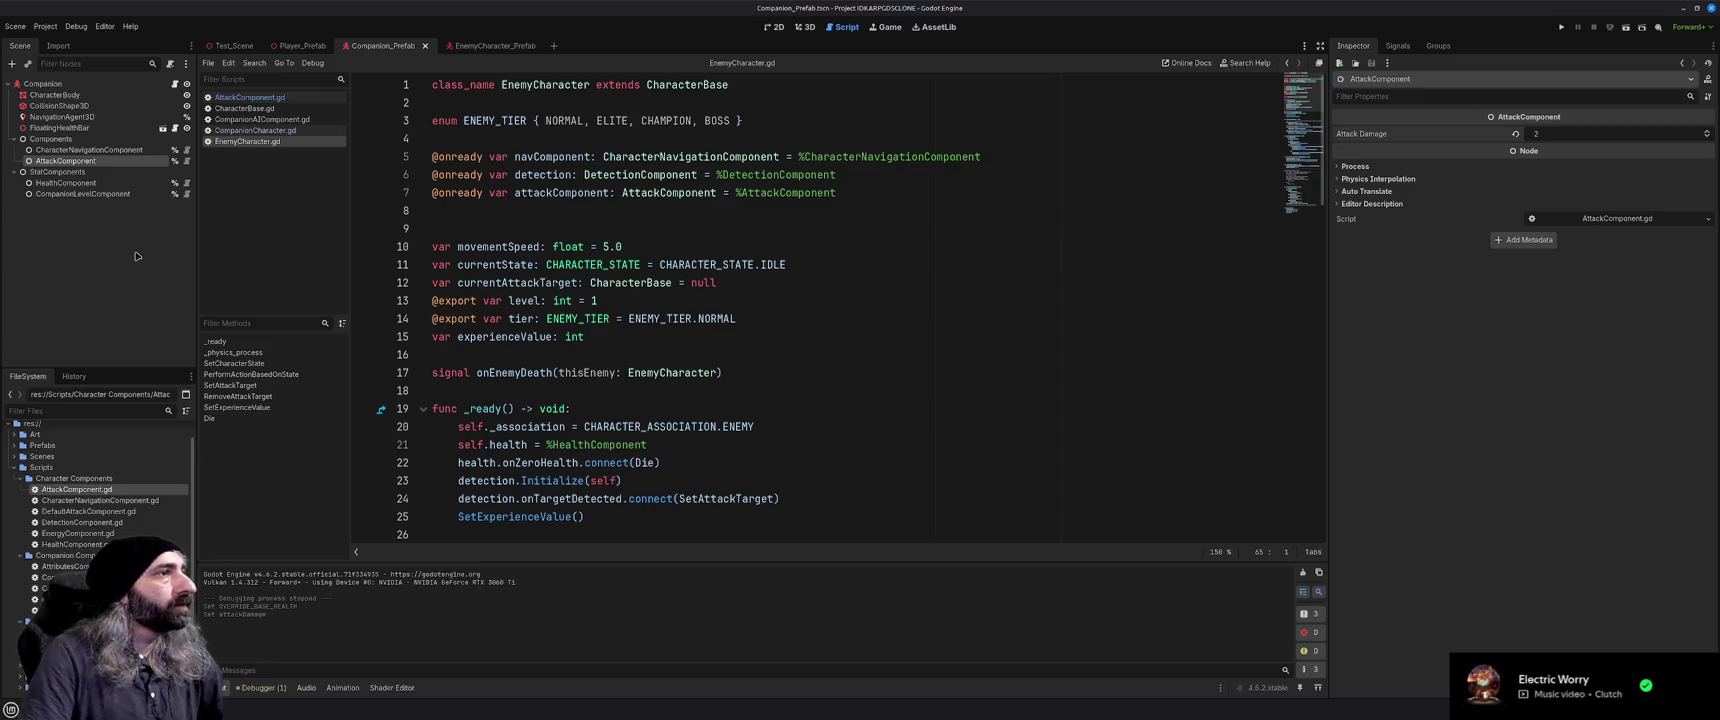
Review the enemy's Attack, Health and Detection components and test-run the game again
left_click(490, 46)
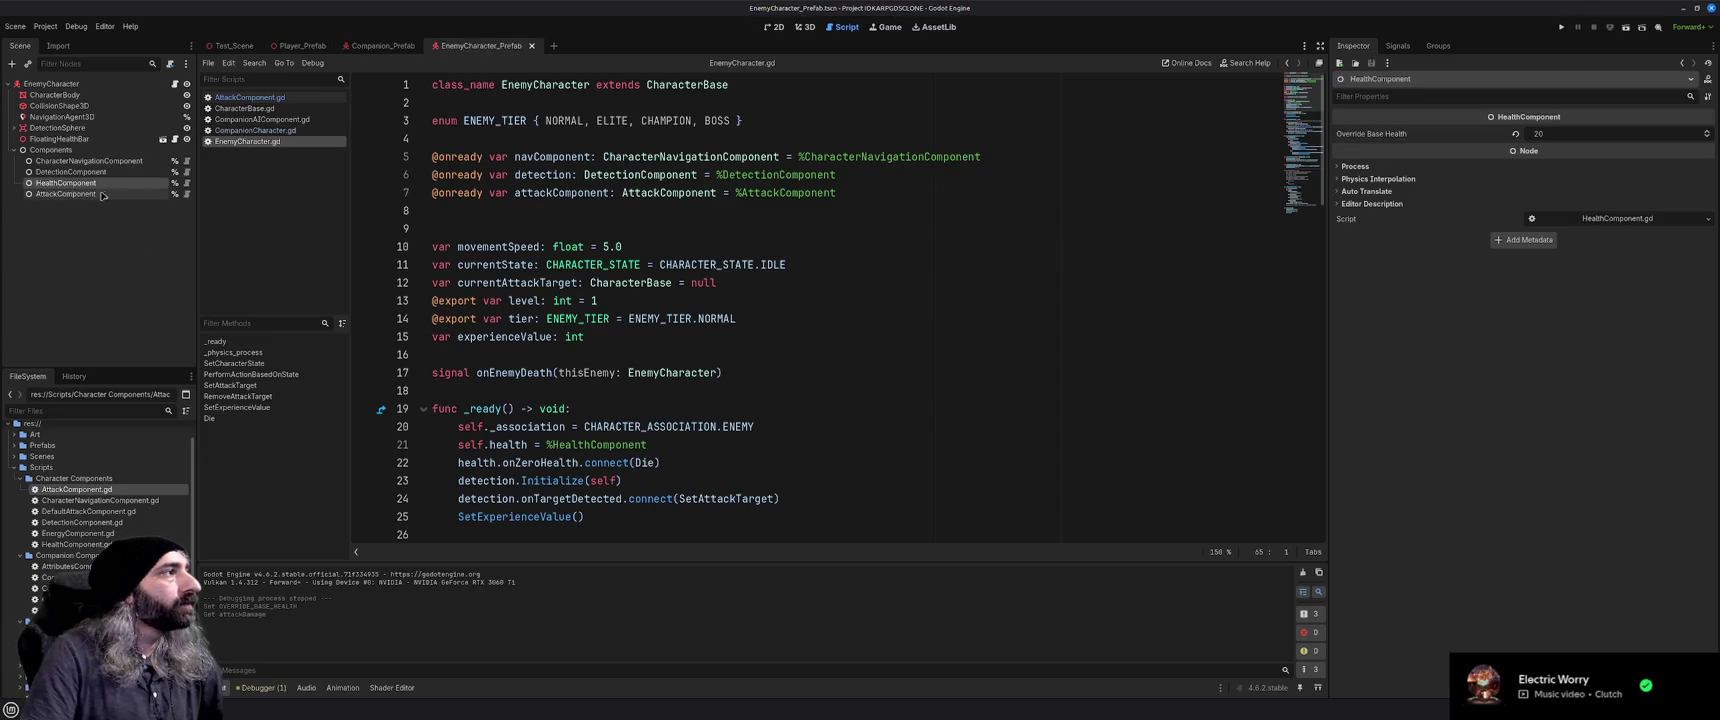
left_click(80, 195)
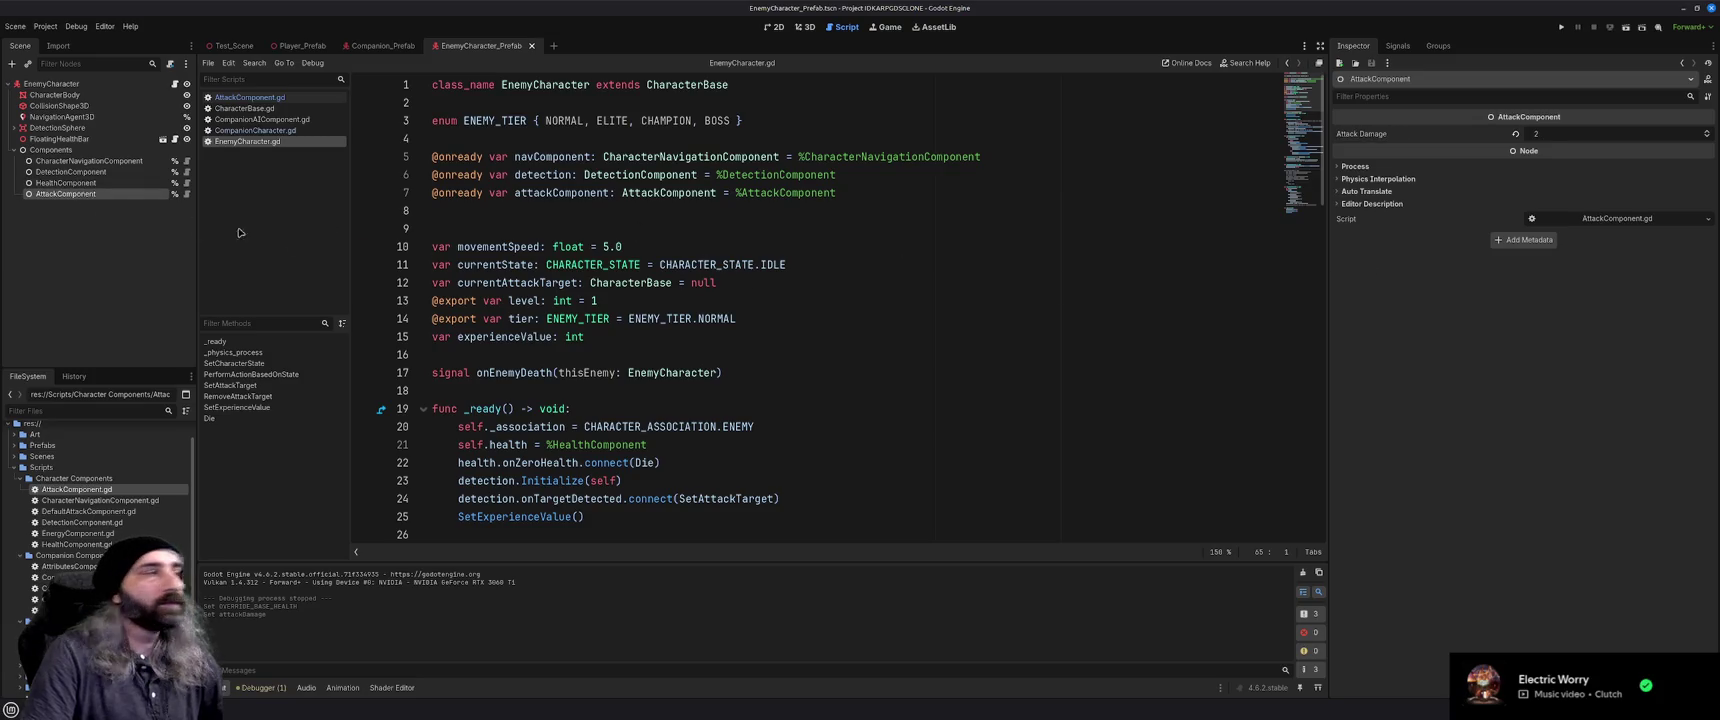
left_click(85, 183)
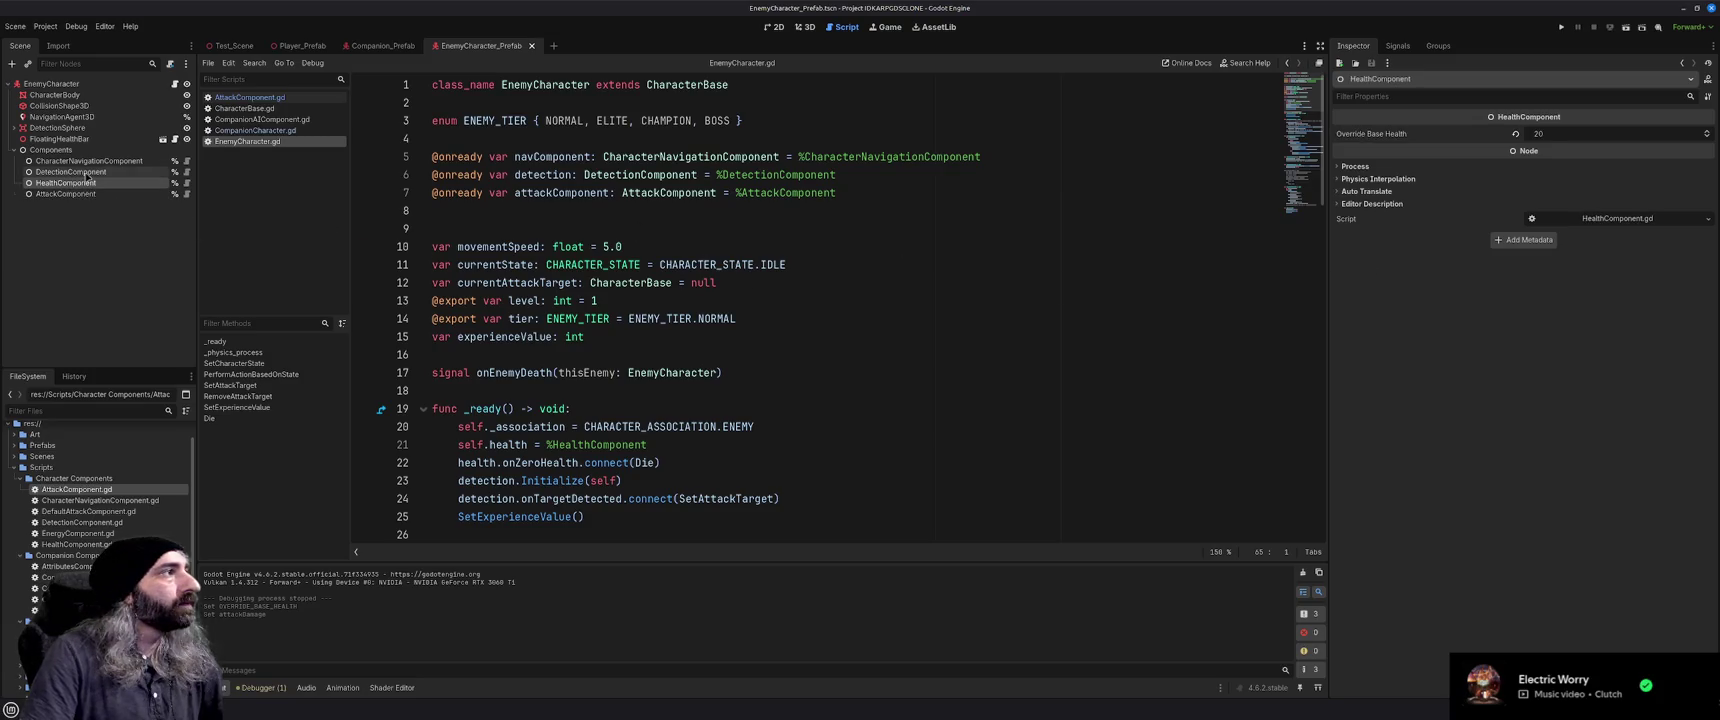
left_click(87, 173)
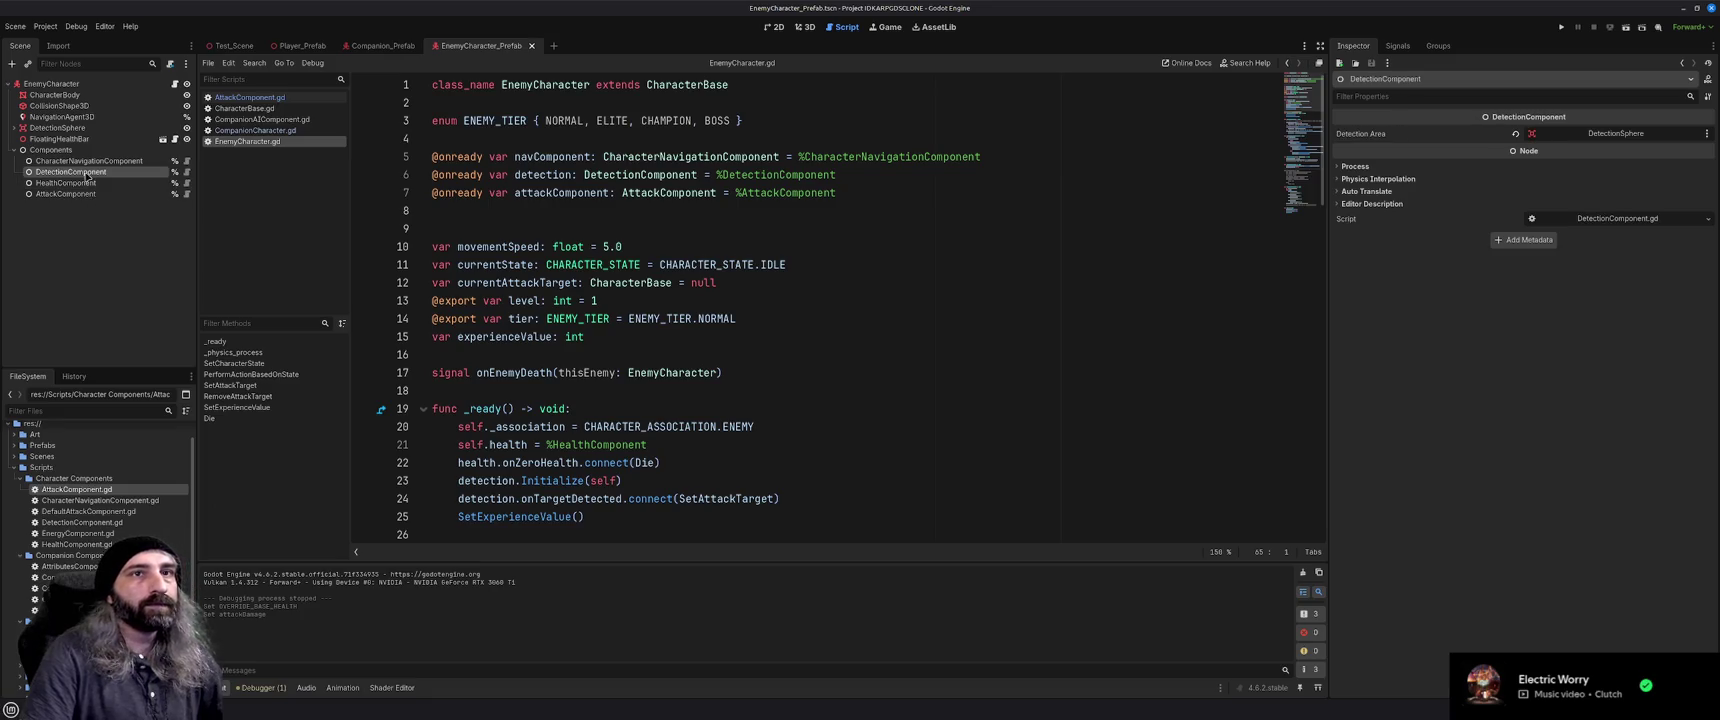
key("F5")
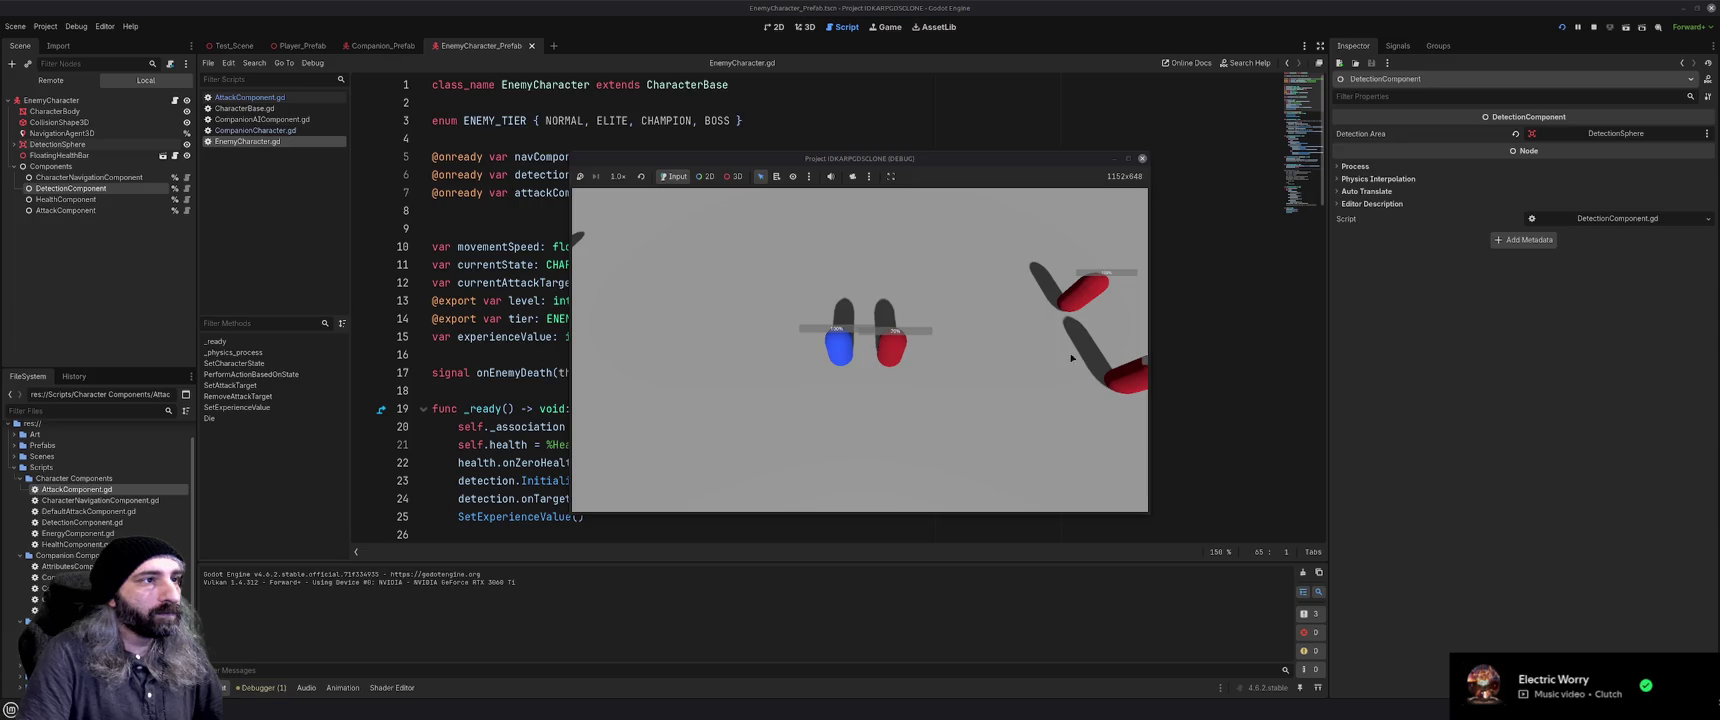
left_click(1142, 158)
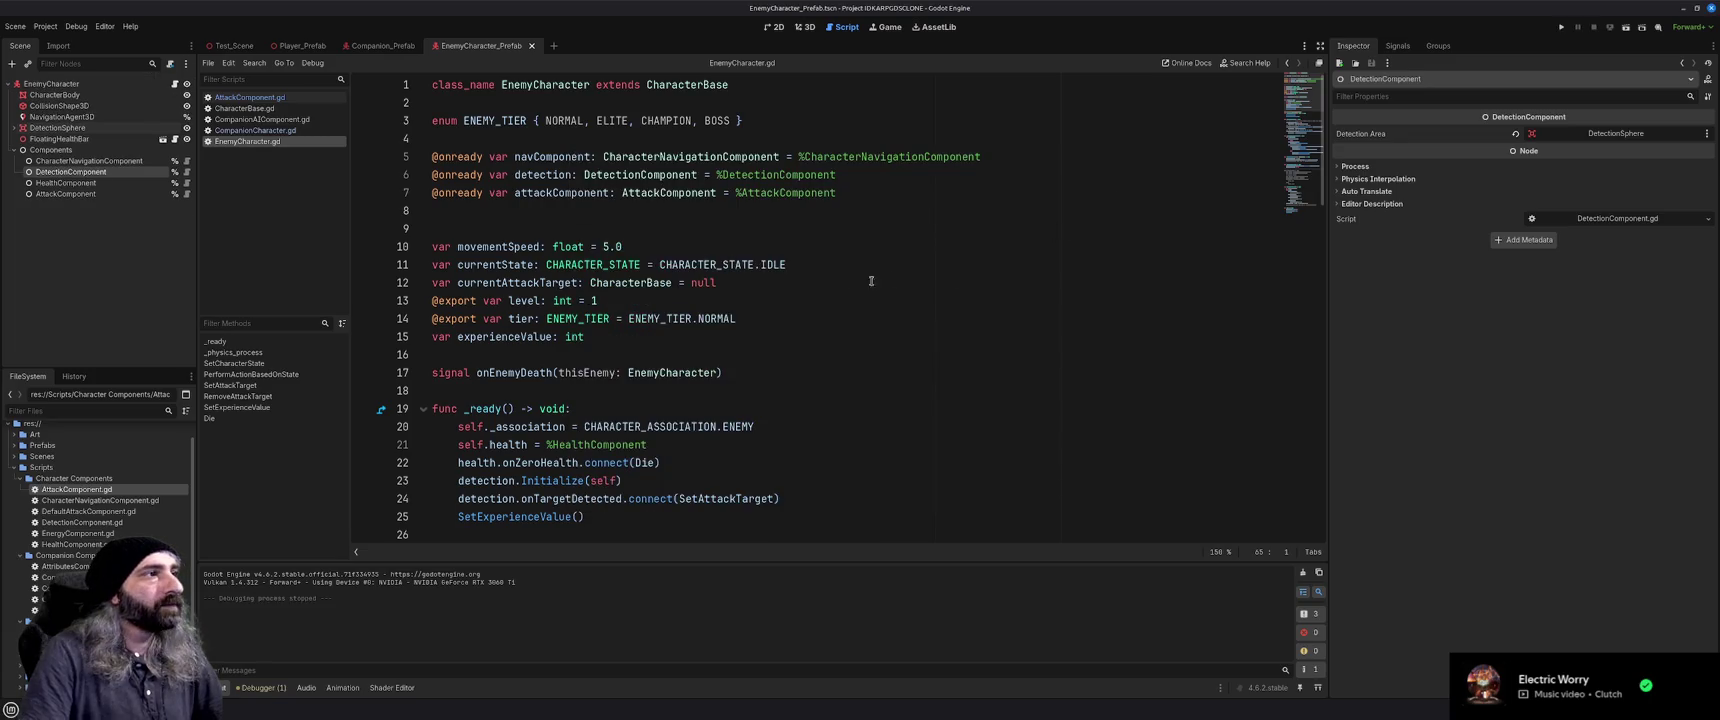
Look over the AttackComponent script
left_click(845, 262)
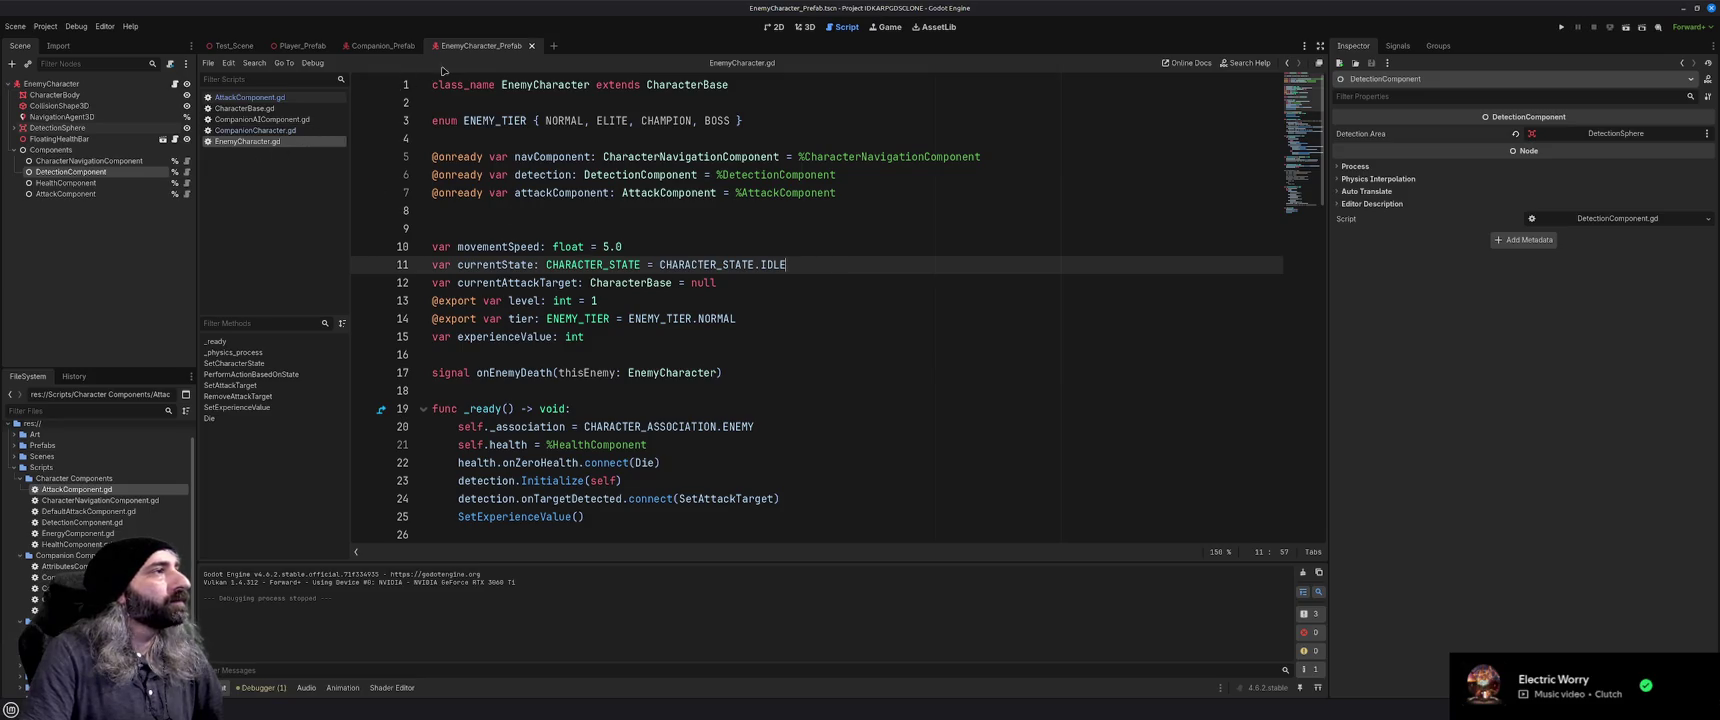
left_click(267, 98)
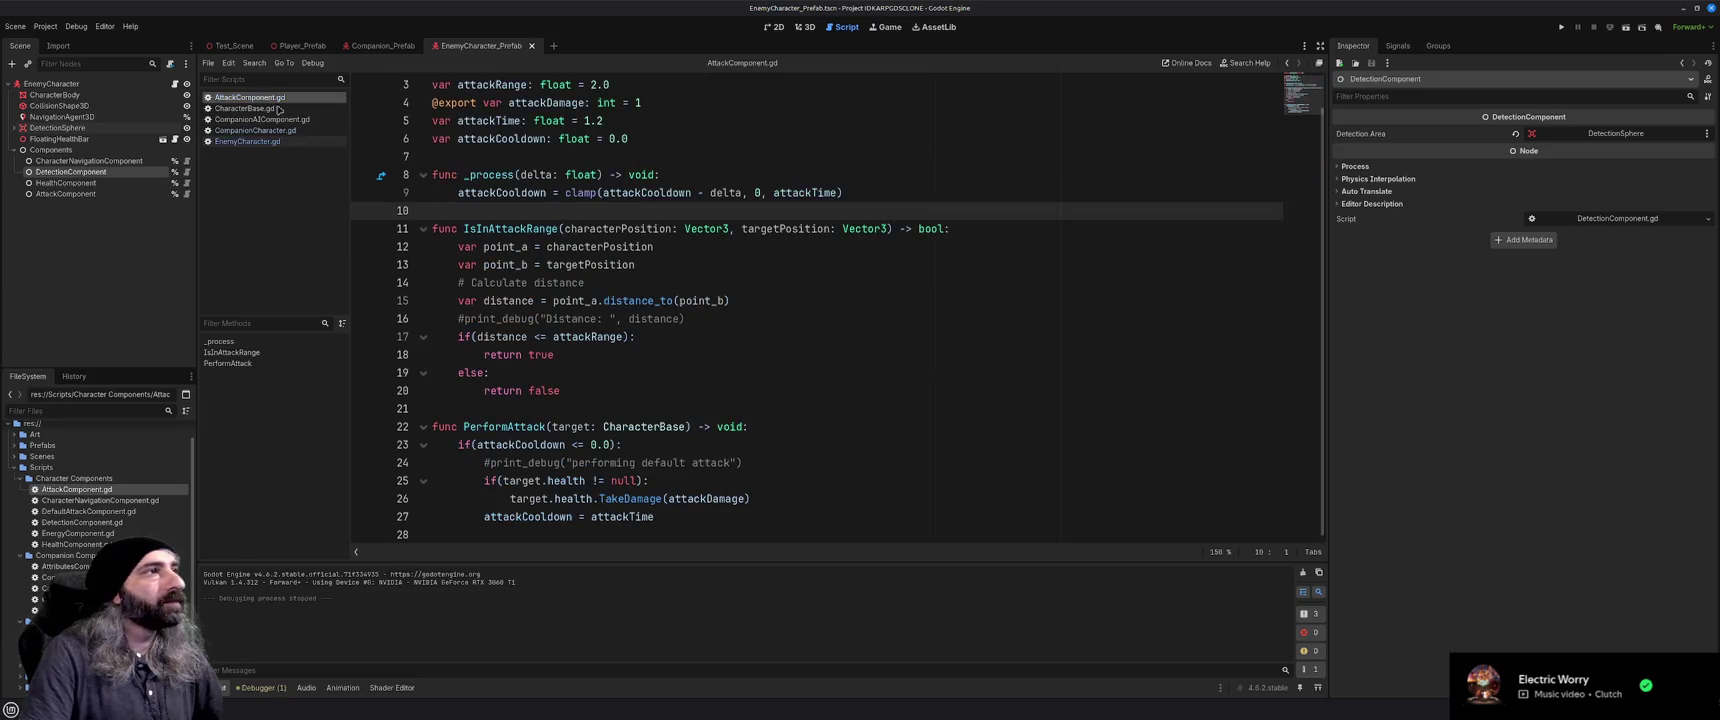
scroll(543, 205, "up", 1)
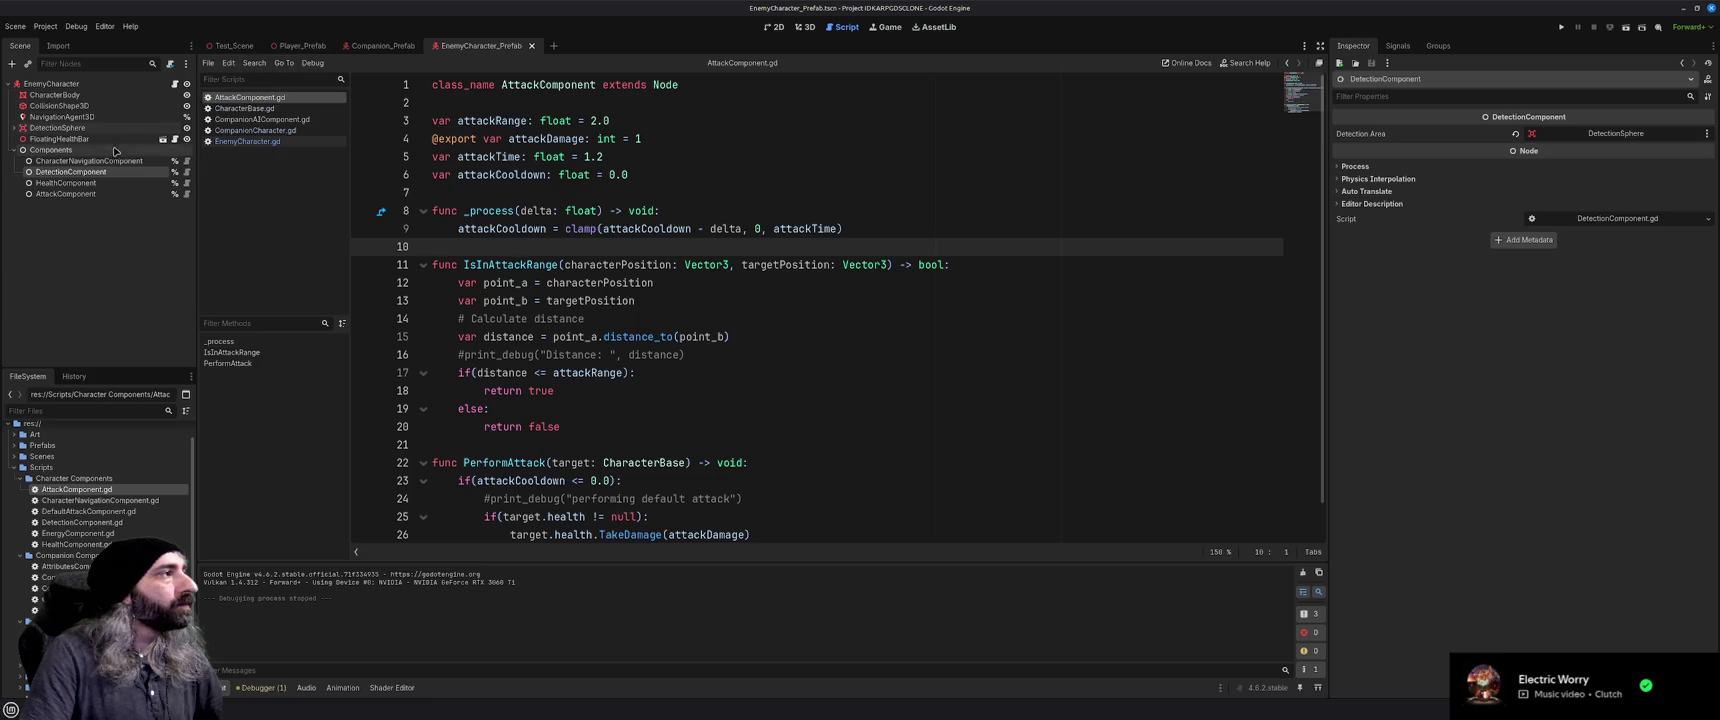
Delete the extra blank line 9 in EnemyCharacter.gd and open DetectionComponent.gd
left_click(175, 85)
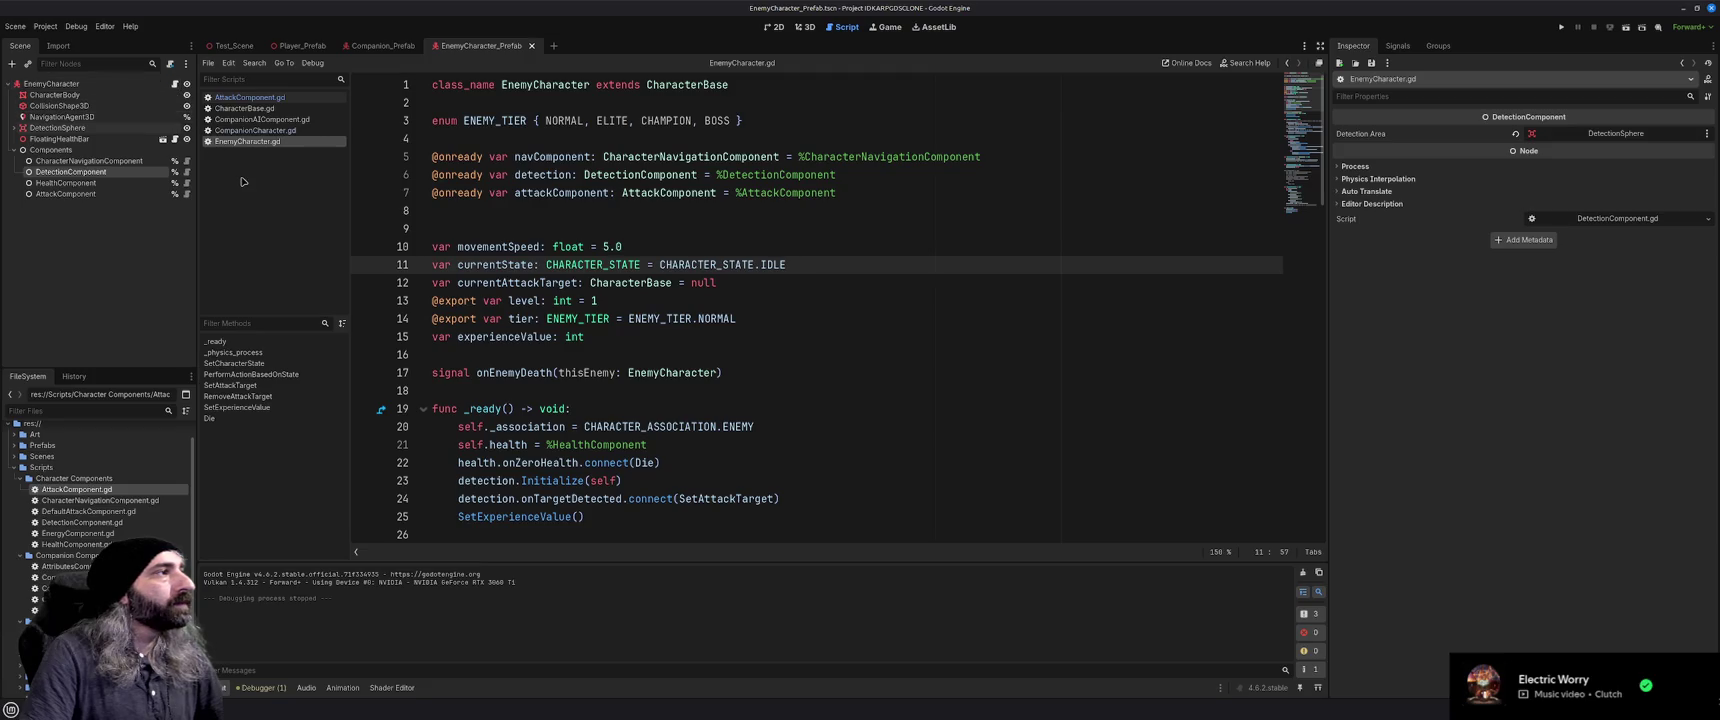
left_click(537, 231)
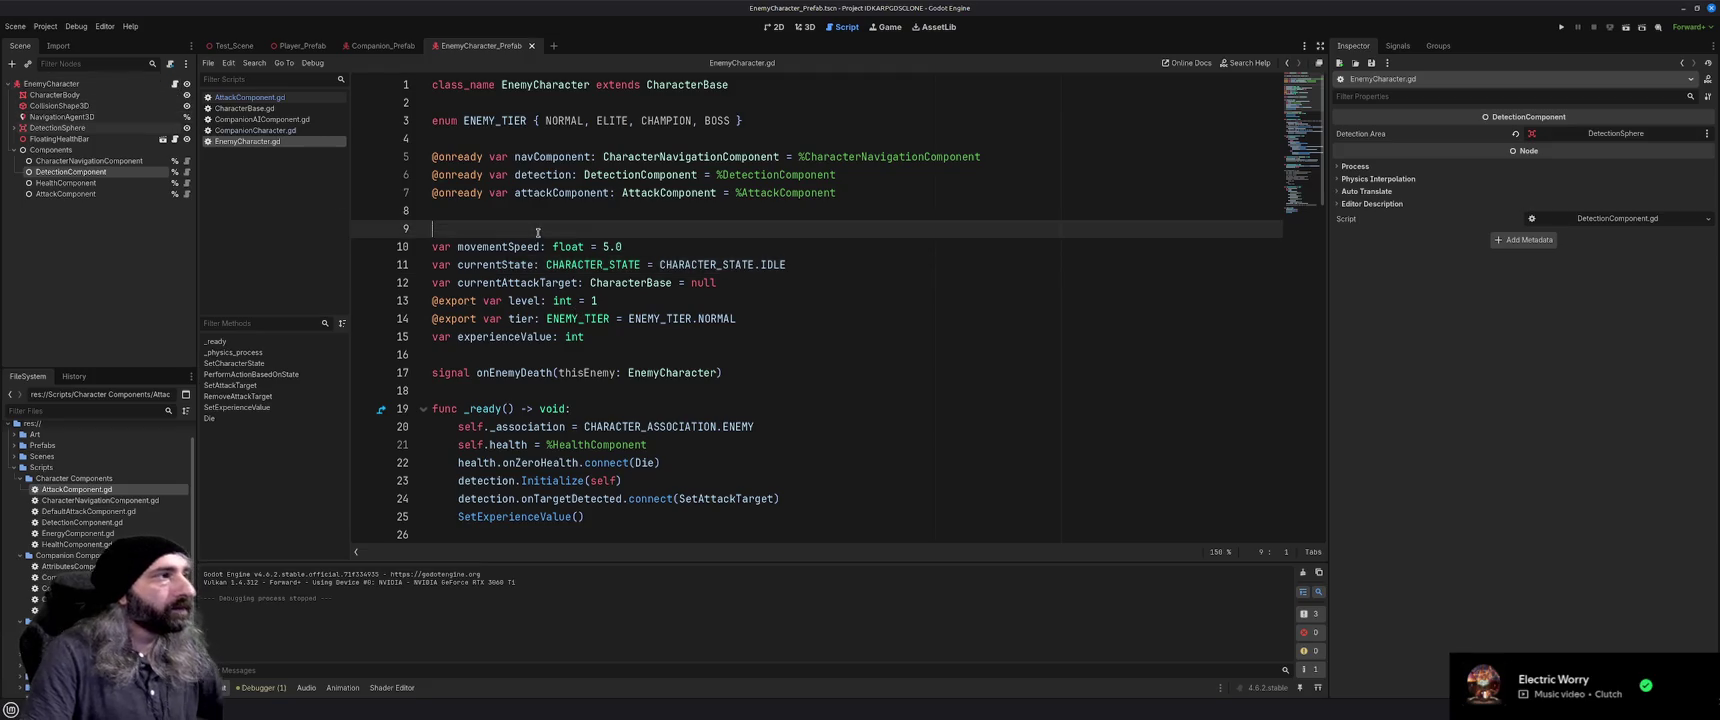
key("BackSpace")
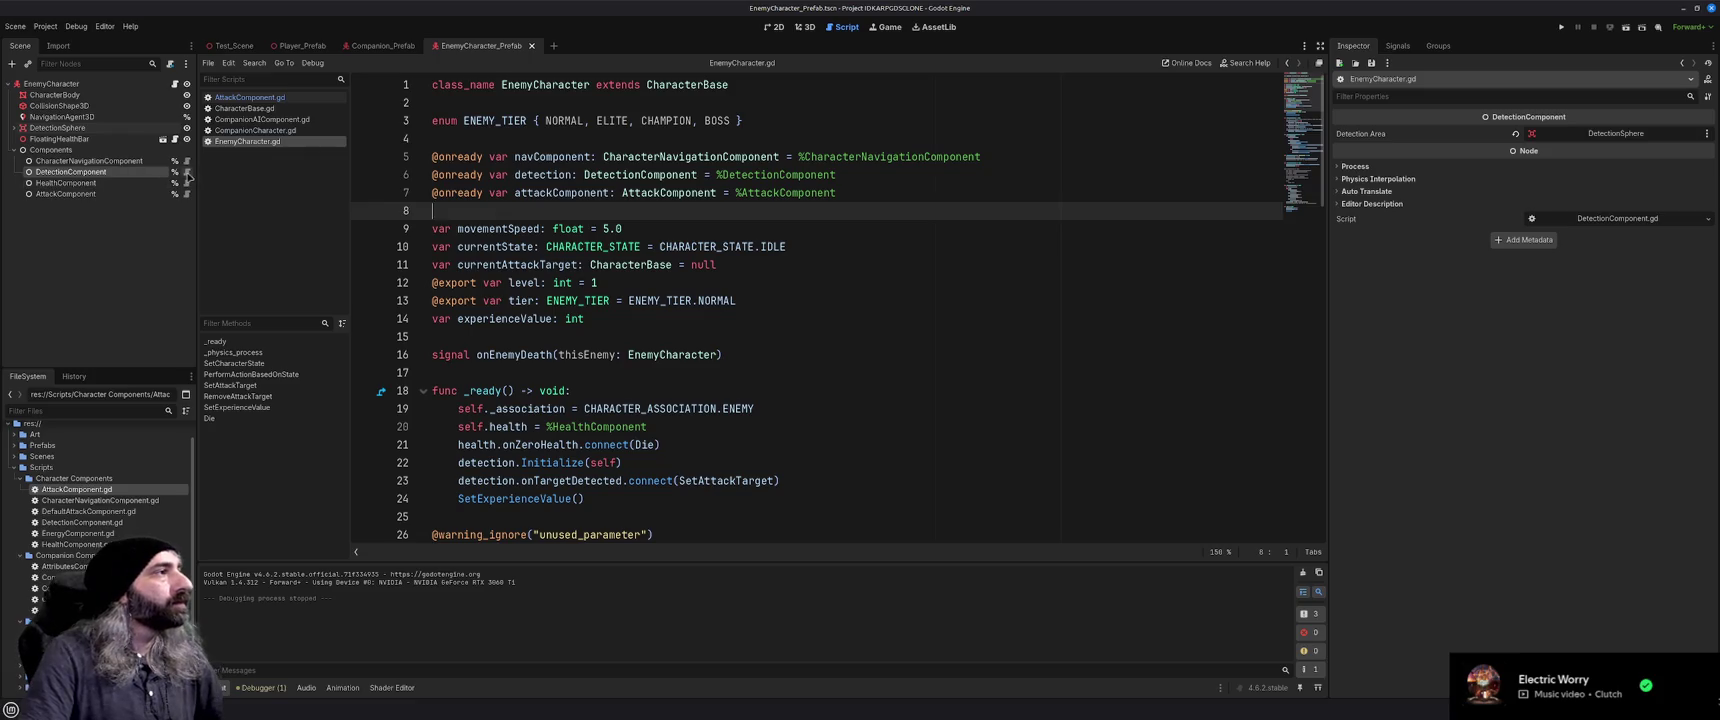
left_click(620, 175, "ctrl")
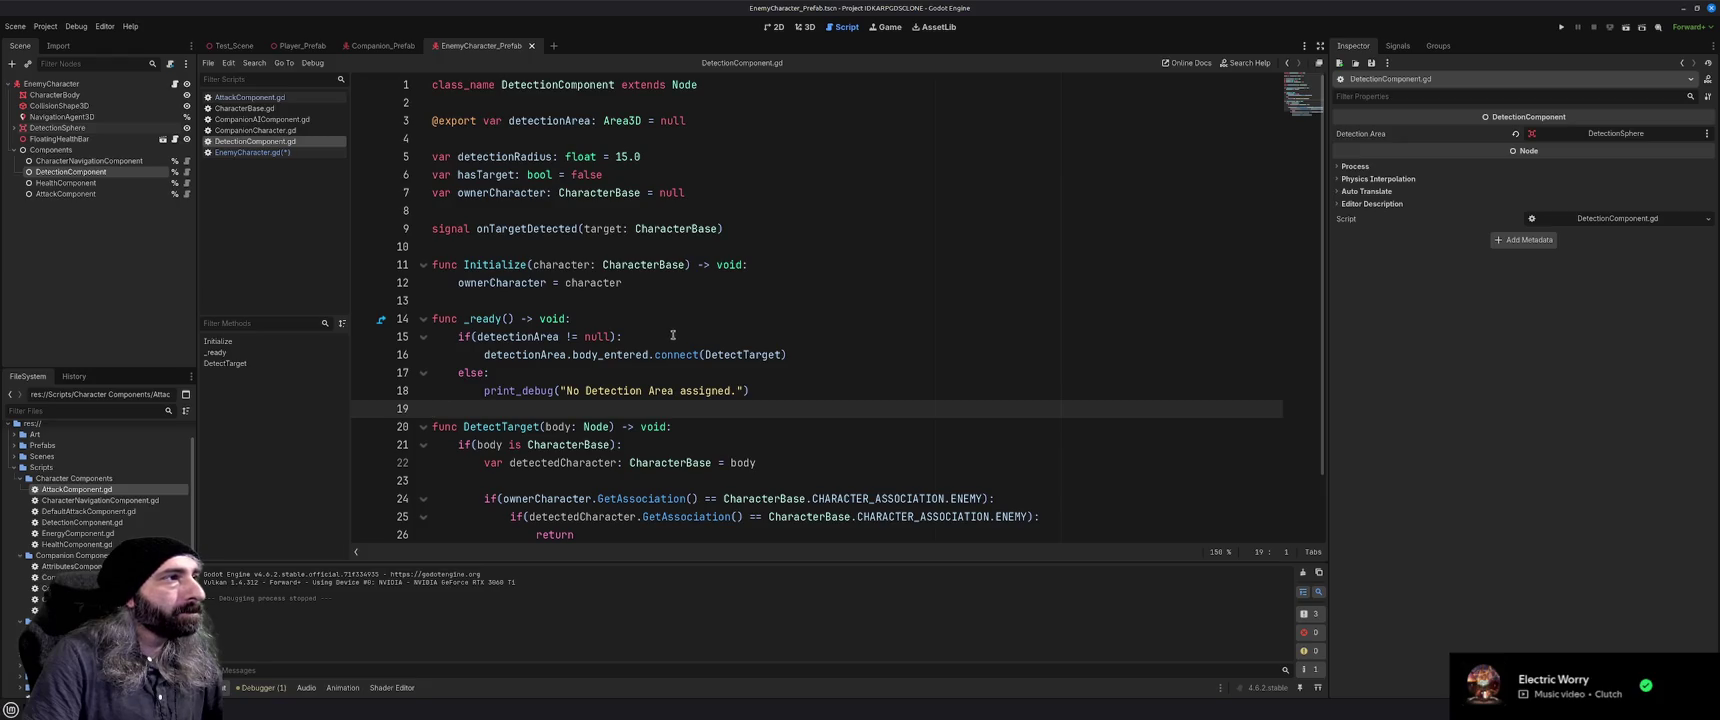
Review and save the EnemyCharacter.gd changes
scroll(672, 335, "down", 2)
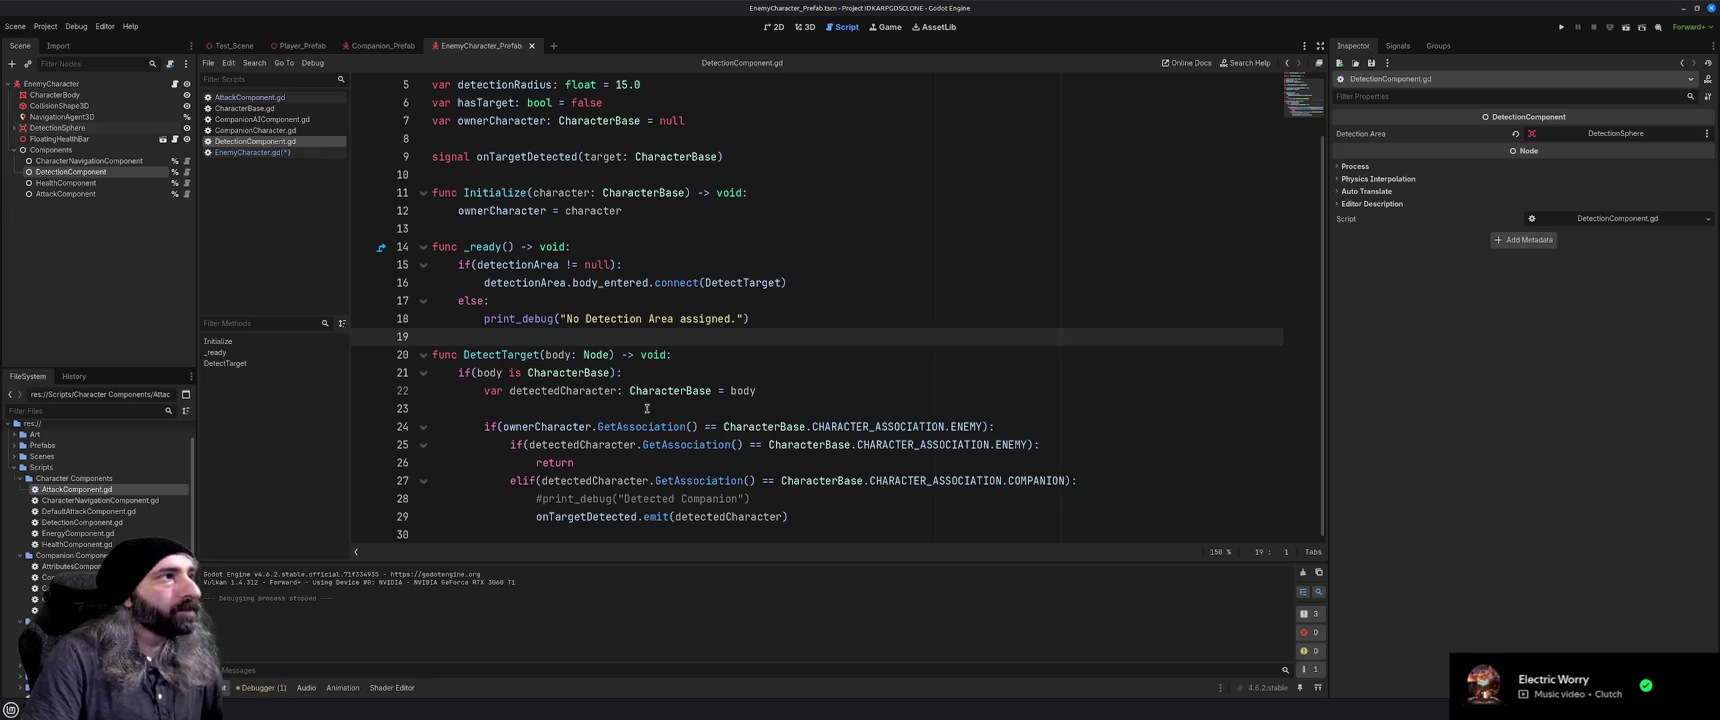
scroll(700, 480, "up", 2)
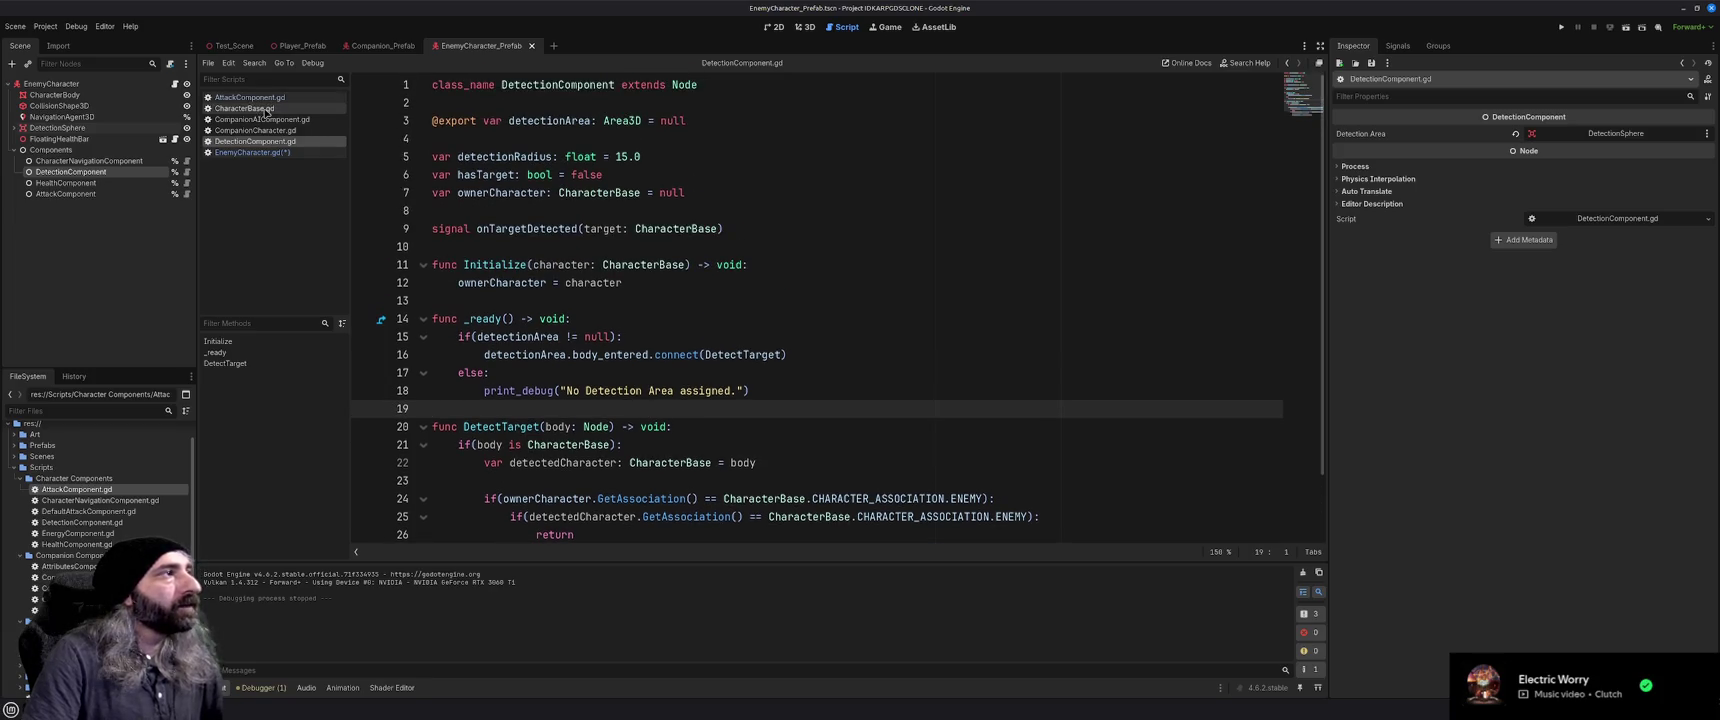
left_click(262, 154)
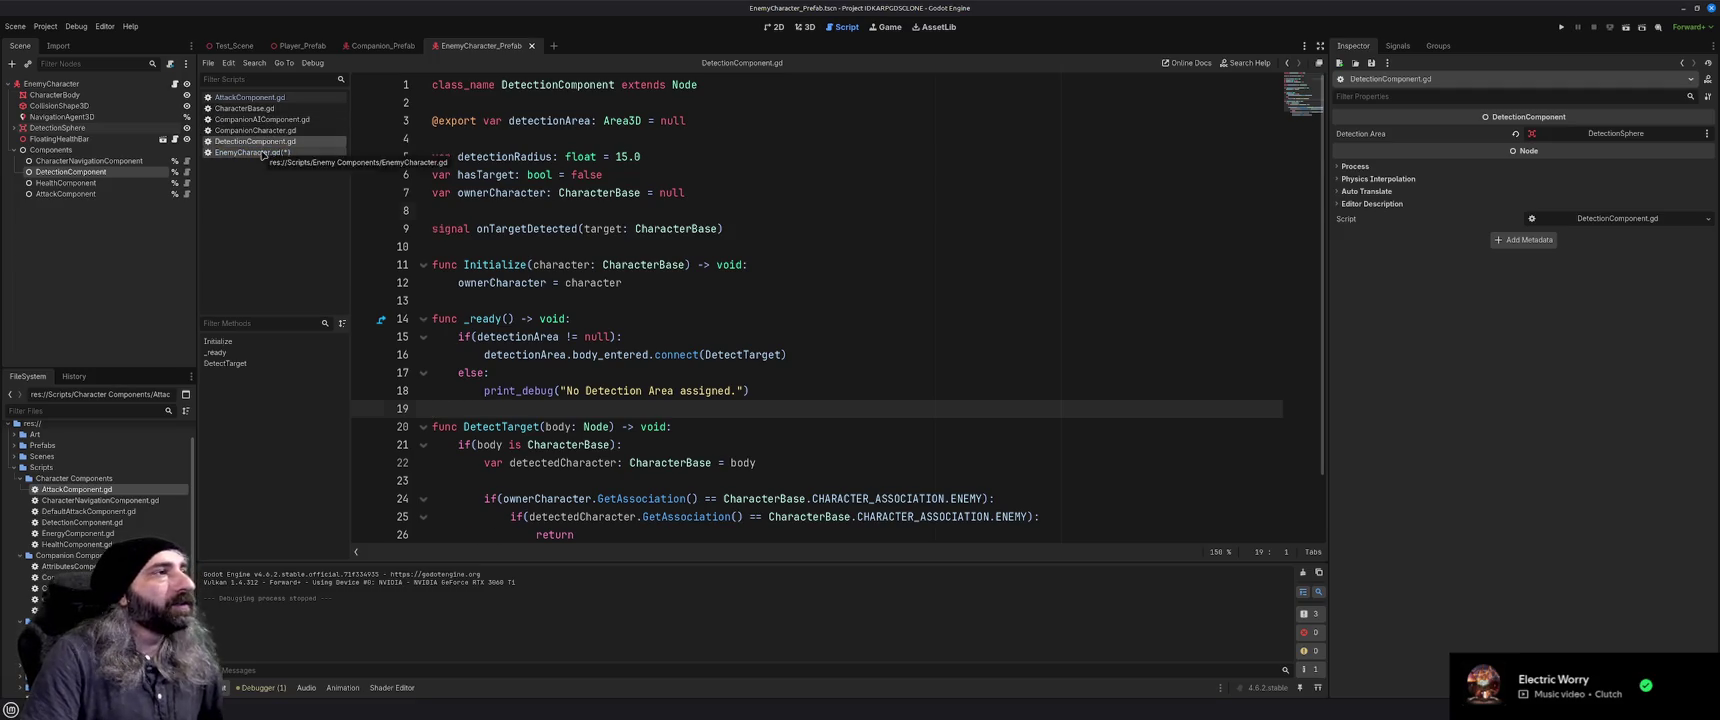
scroll(798, 366, "down", 1)
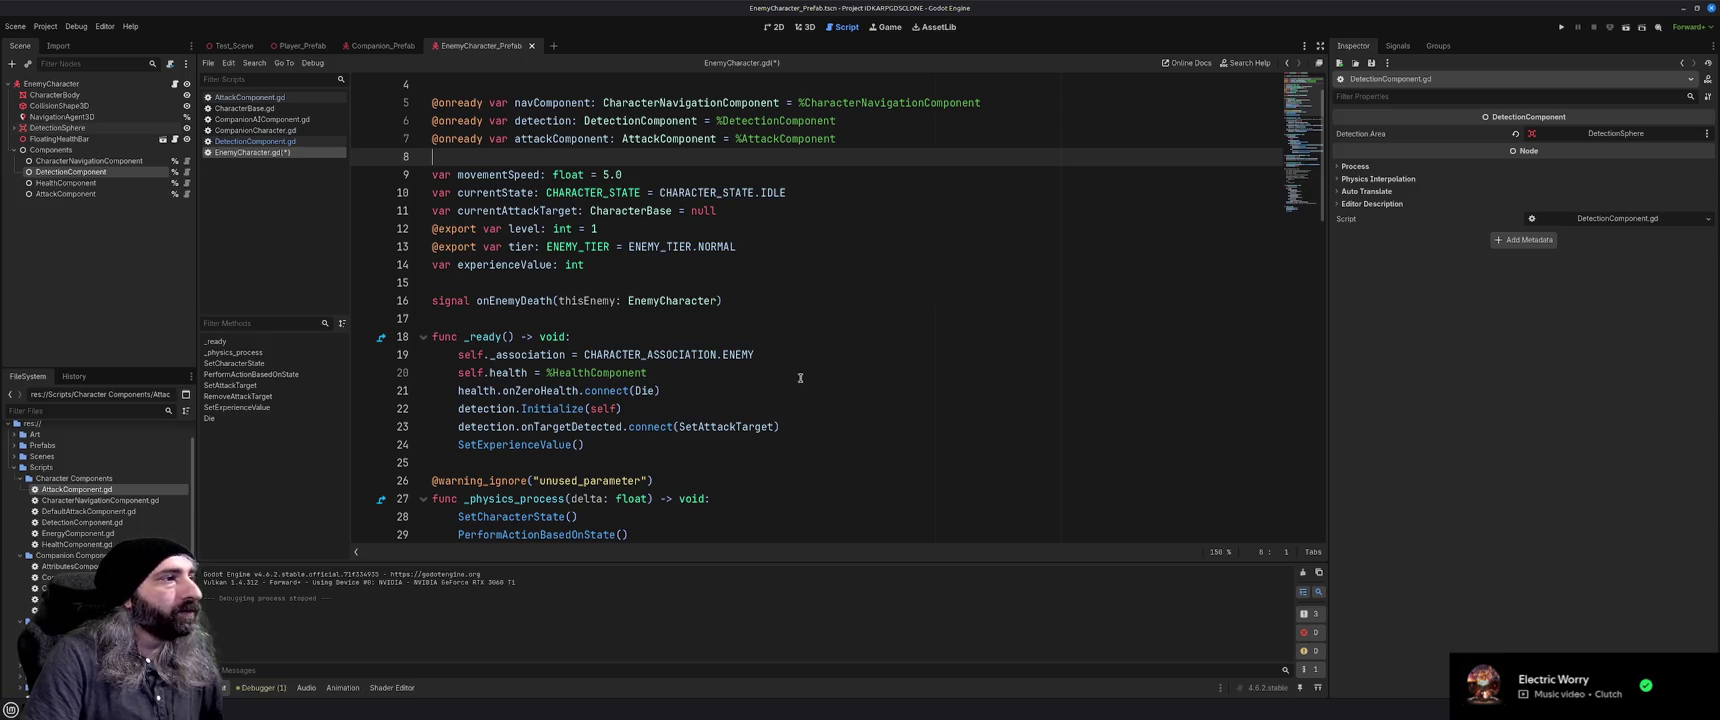
scroll(800, 378, "down", 13)
scroll(800, 378, "down", 1)
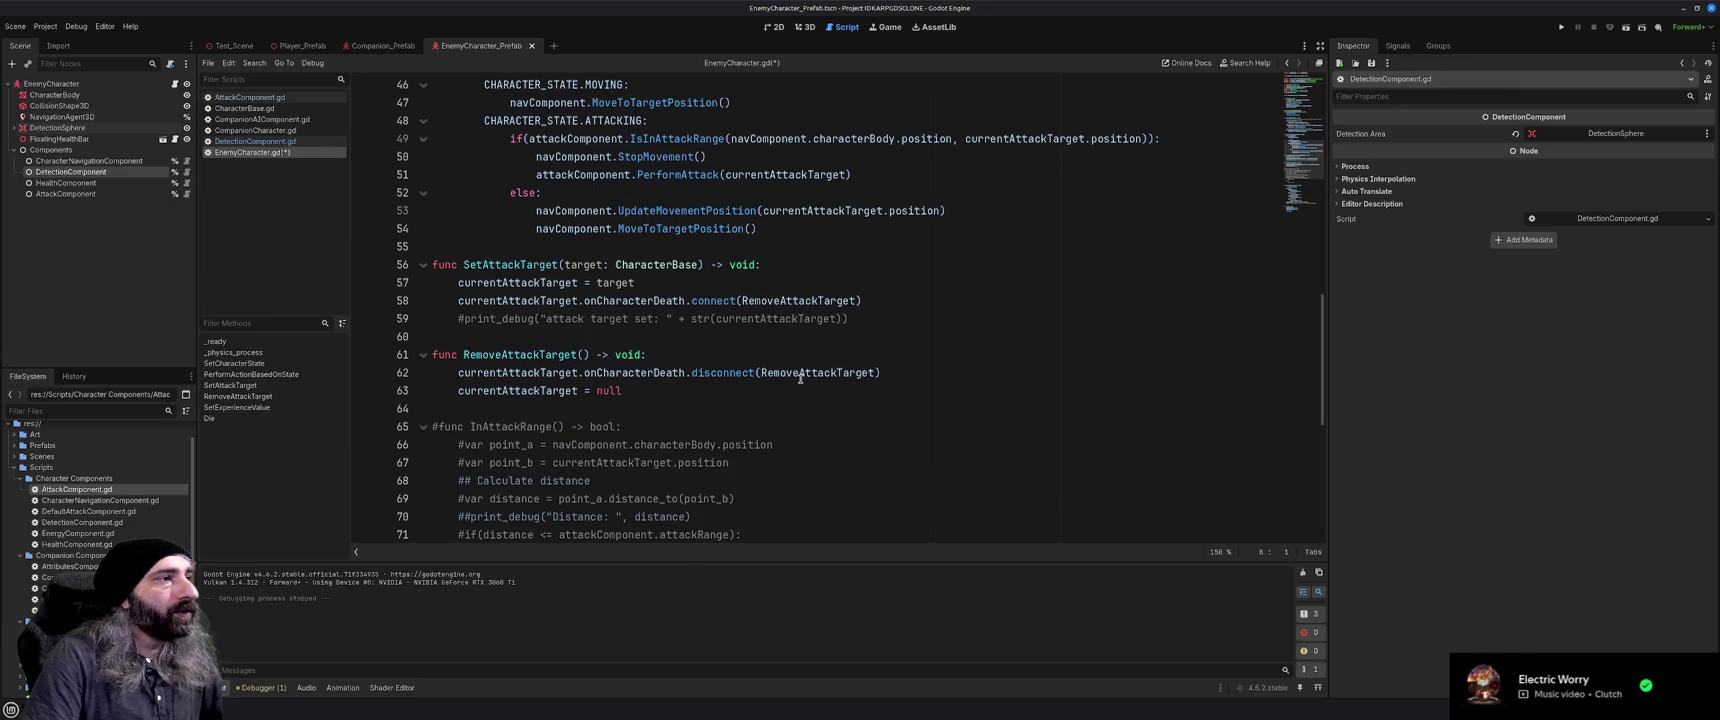
scroll(800, 378, "up", 2)
key("ctrl+s")
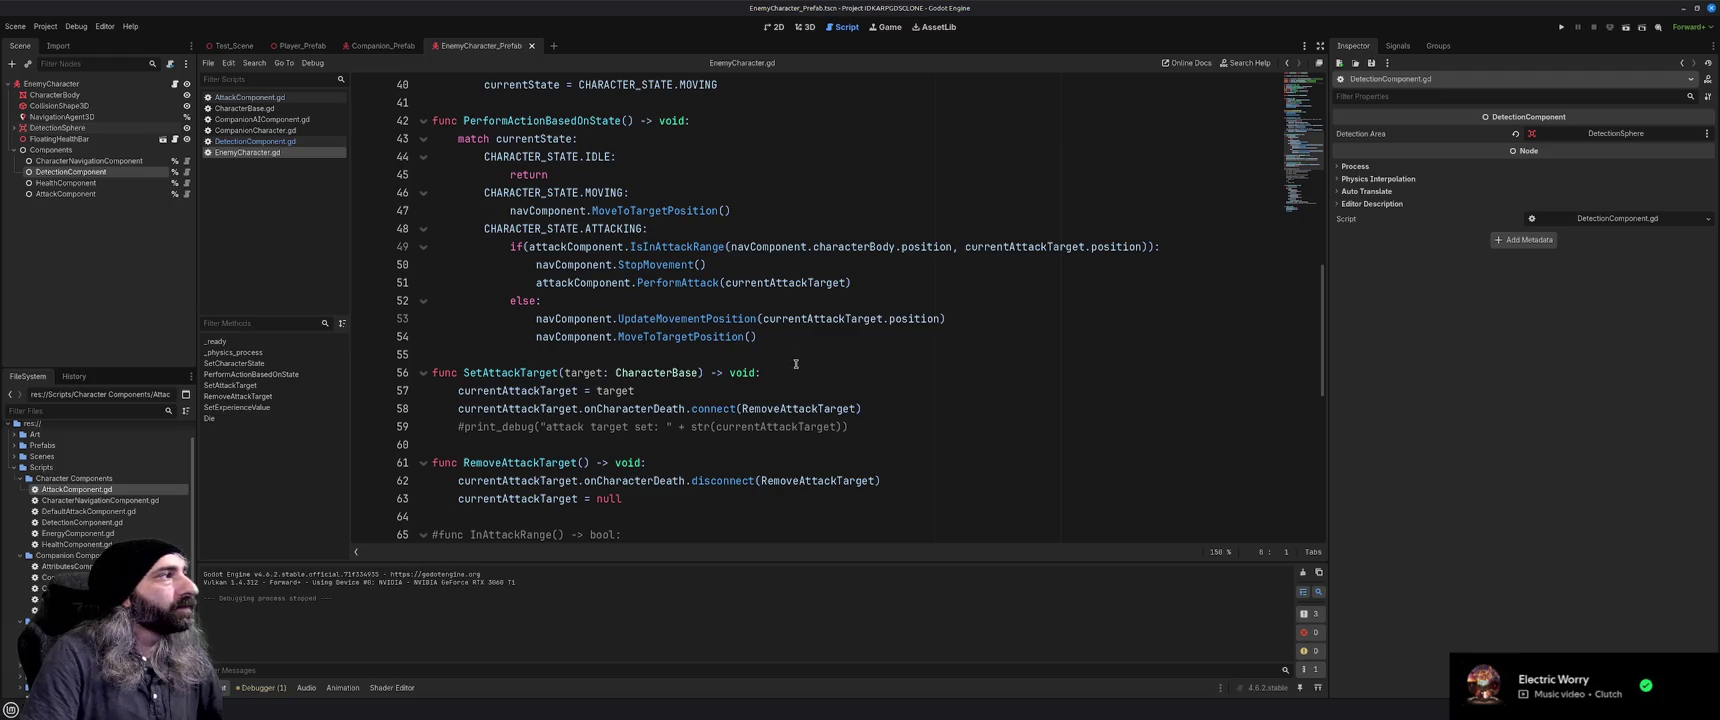
Set breakpoints on DetectionComponent.gd lines 28 and 29, then test-run the game
left_click(256, 141)
scroll(472, 381, "down", 2)
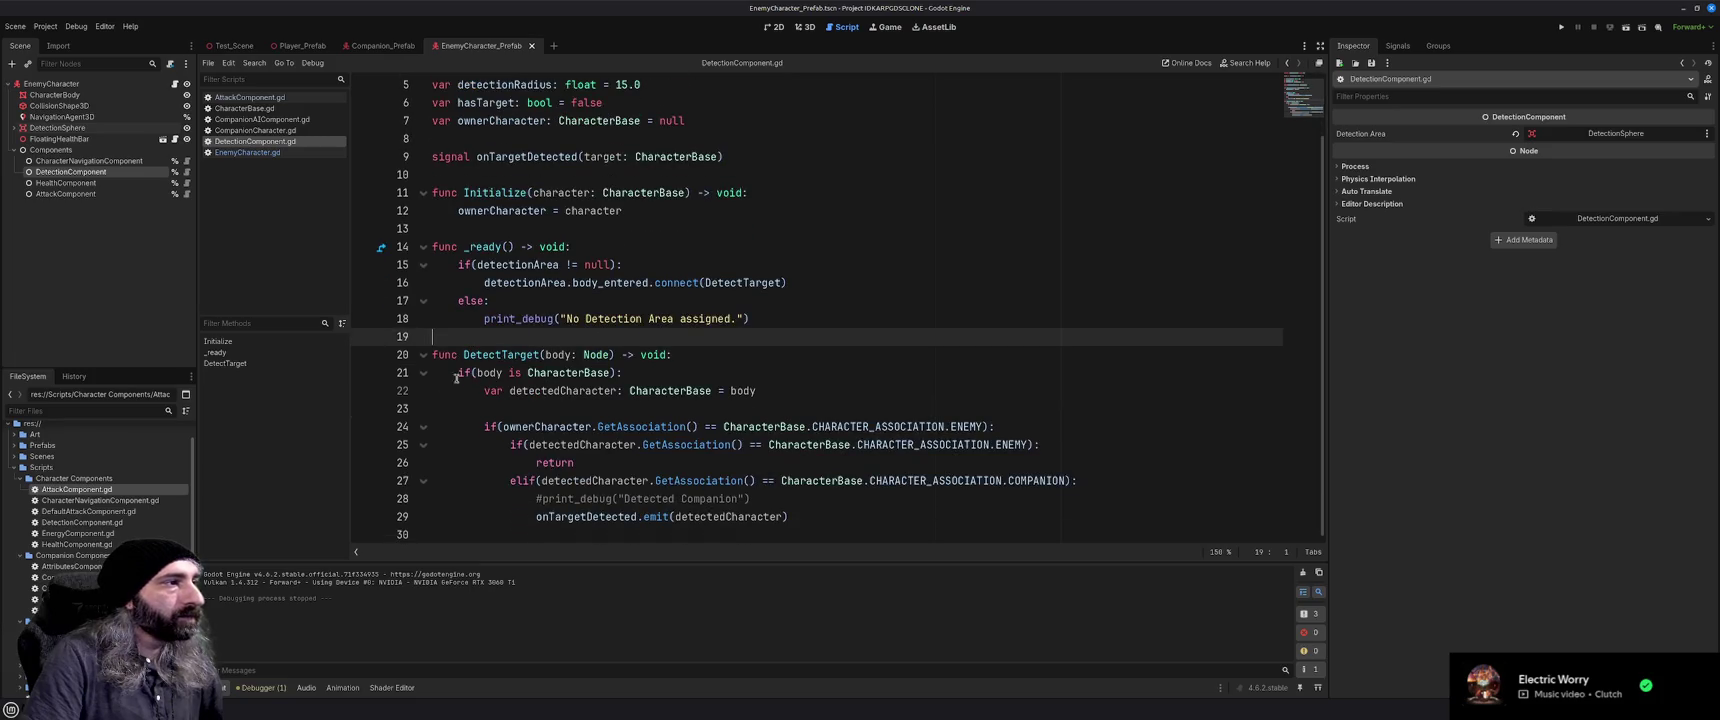
left_click(363, 498)
left_click(363, 516)
key("F5")
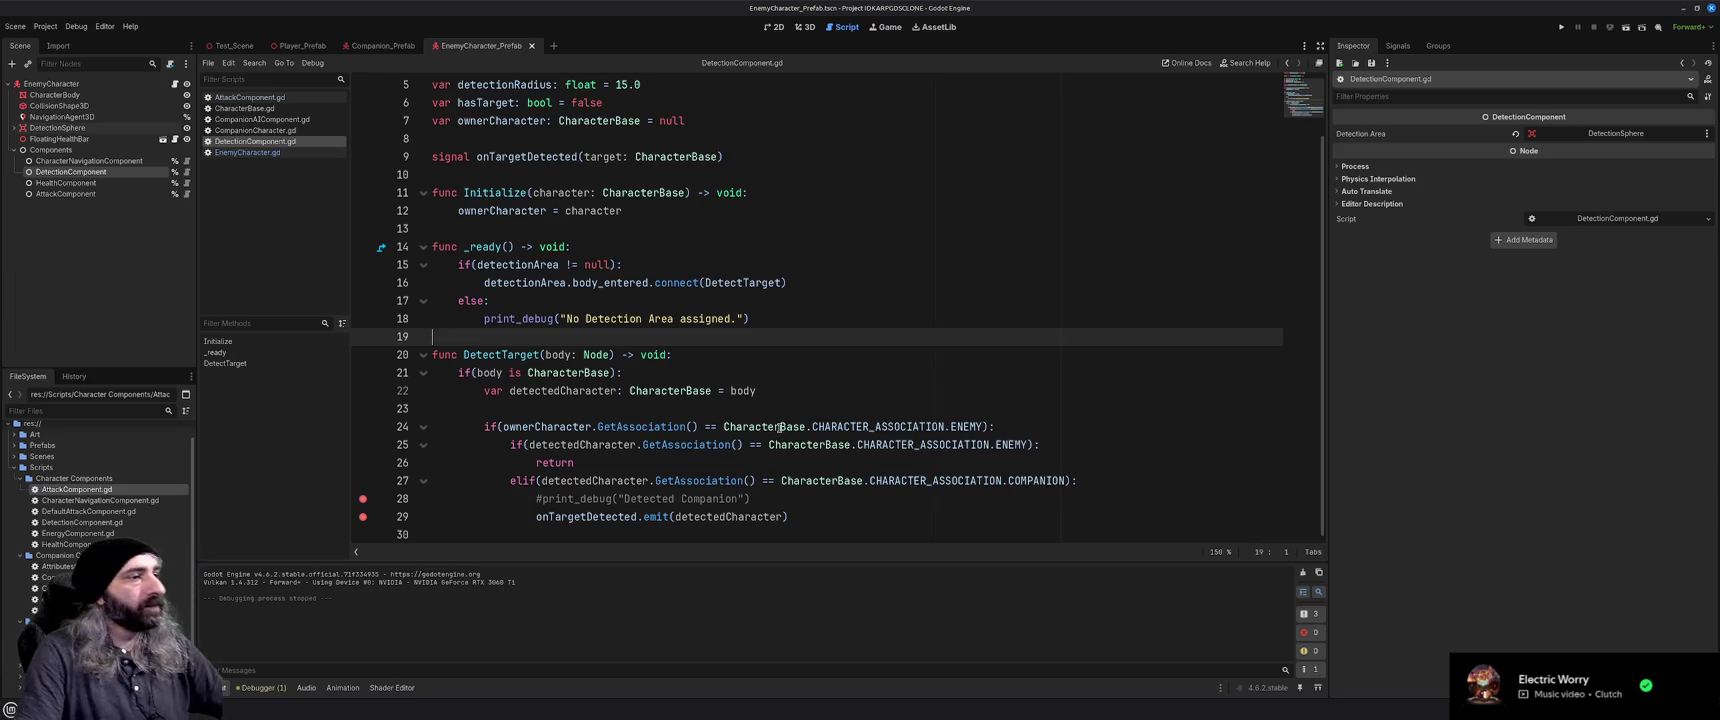
mouse_move(973, 365)
left_mouse_down()
mouse_move(1037, 372)
mouse_move(1010, 355)
mouse_move(872, 369)
mouse_move(961, 361)
left_mouse_up()
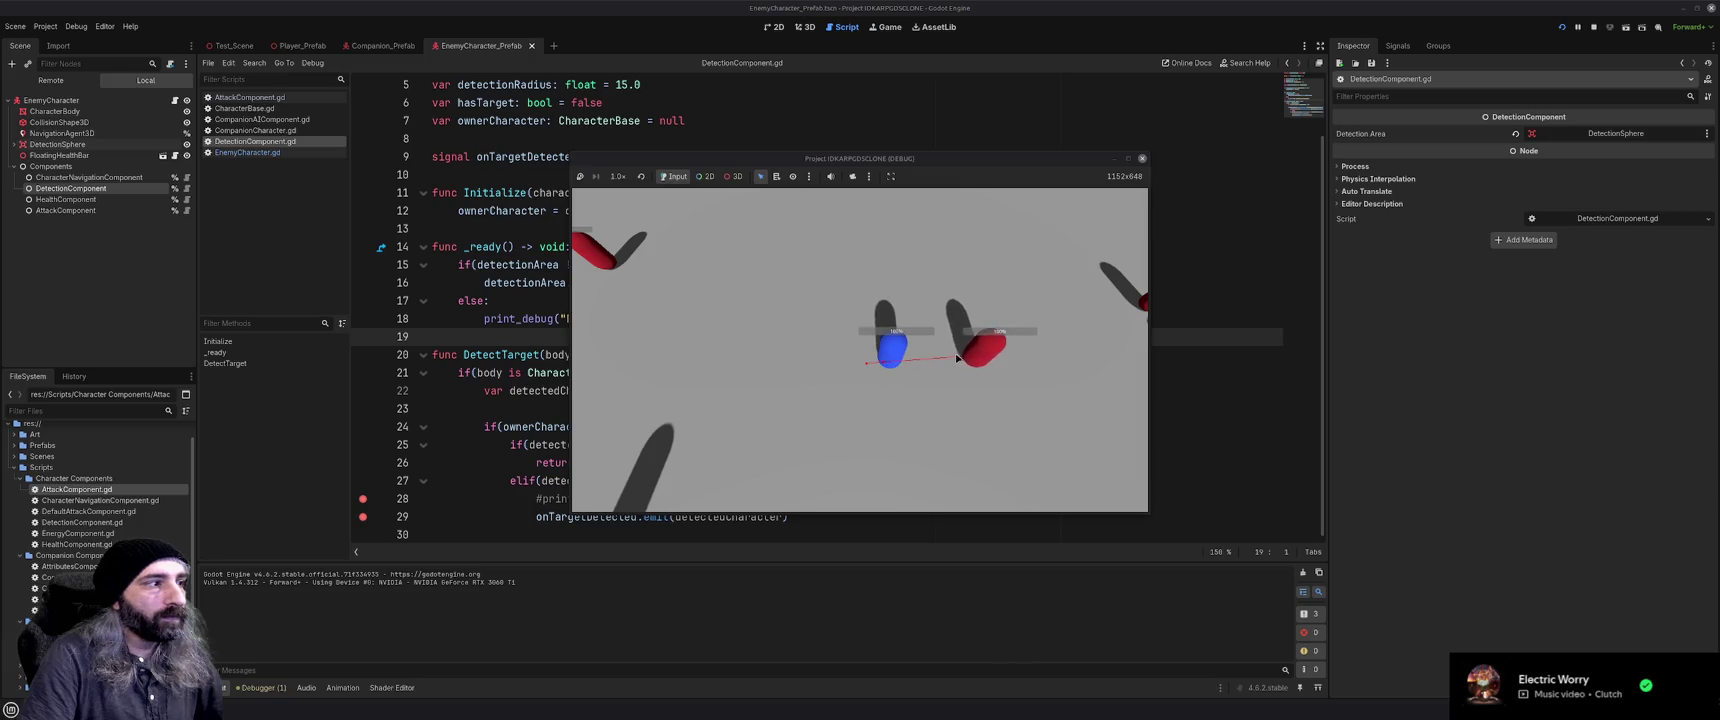
left_click(1142, 158)
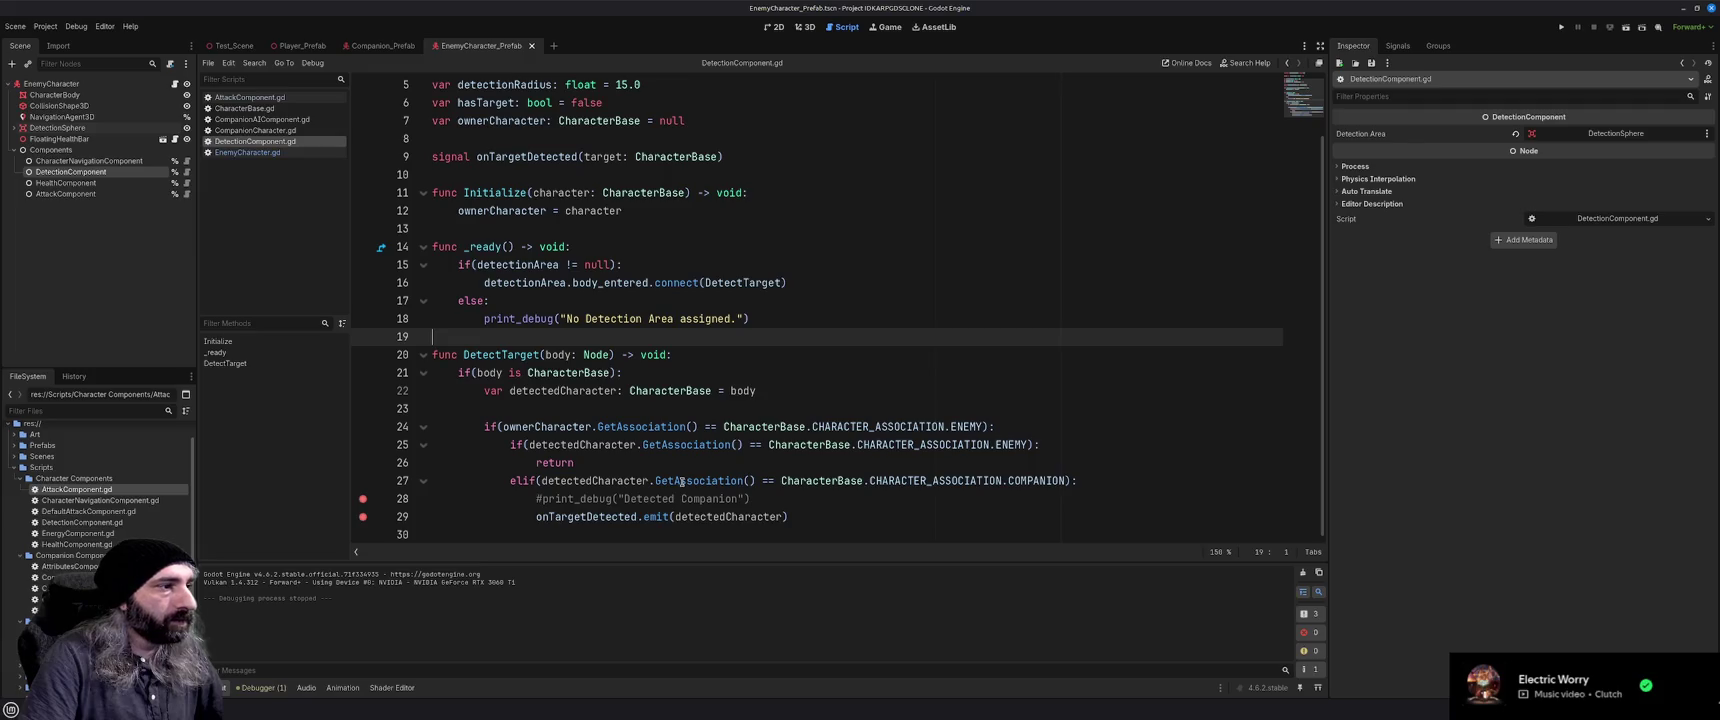
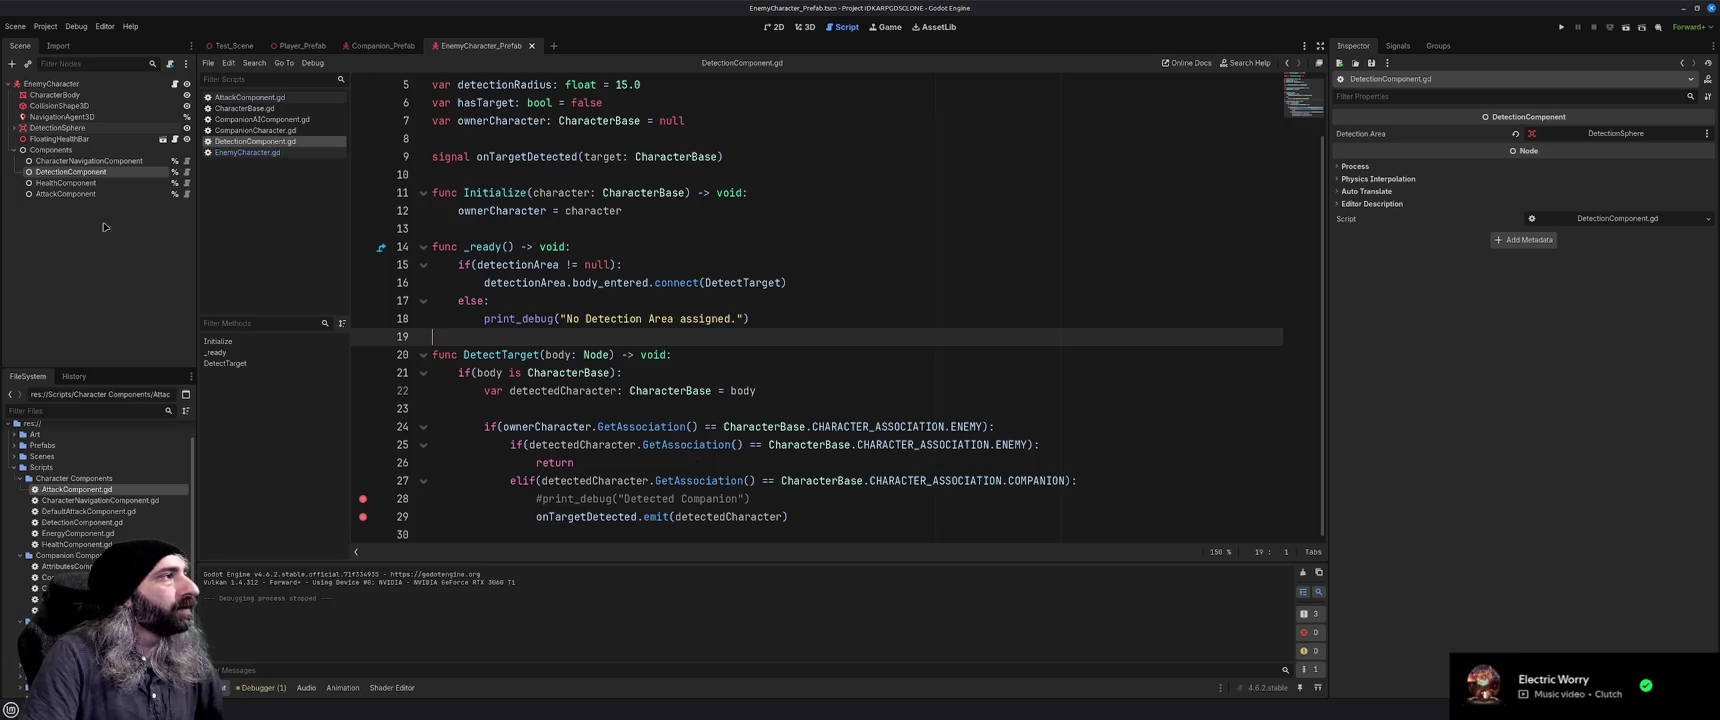
Add breakpoints on lines 24, 25, 26 and 27 of DetectionComponent.gd
left_click(100, 161)
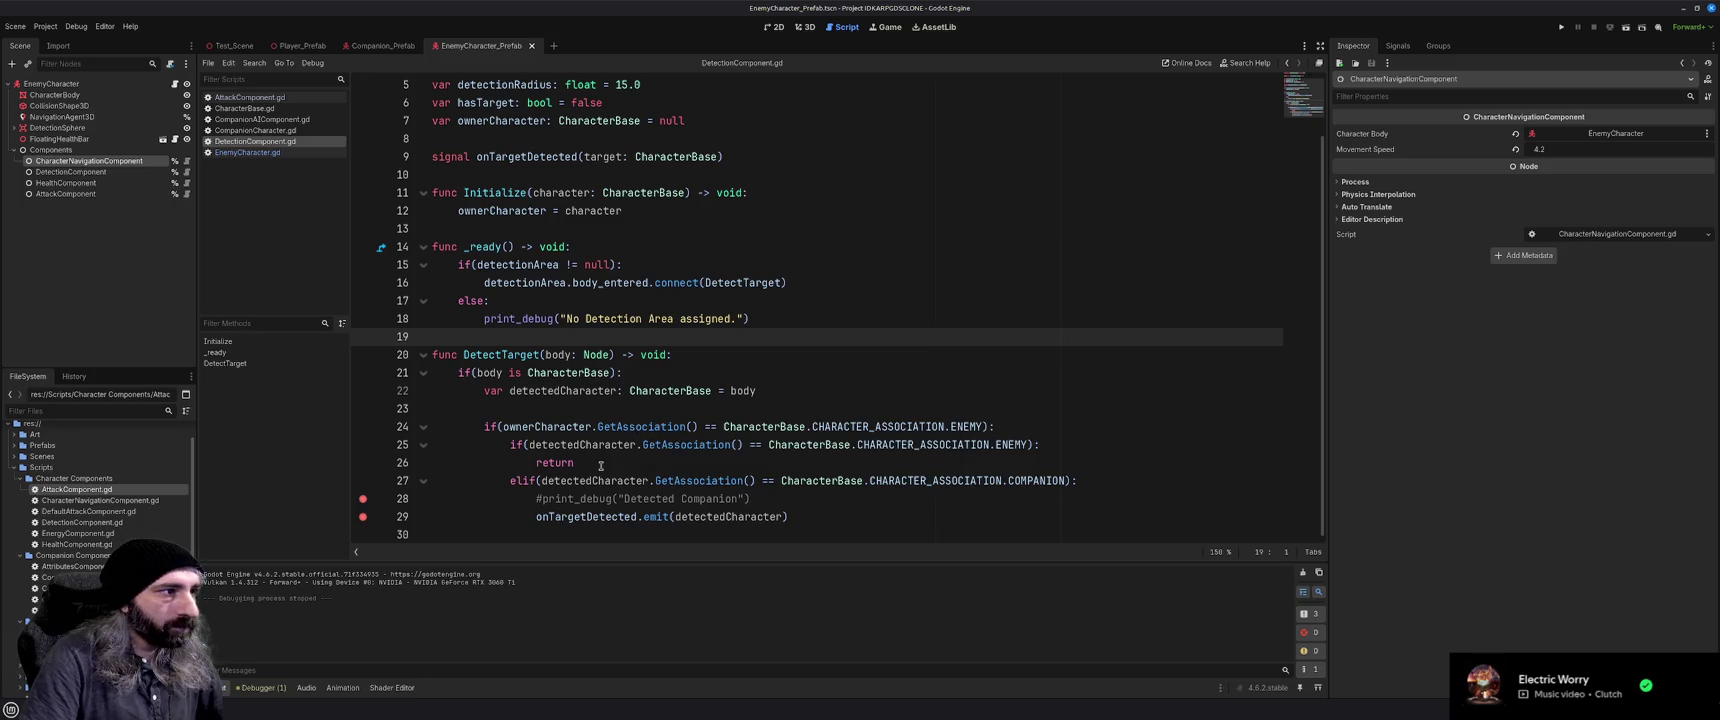
left_click(363, 427)
left_click(363, 445)
left_click(363, 463)
left_click(363, 481)
Run the project with F5, move the blue player across the level, then stop the game
key("F5")
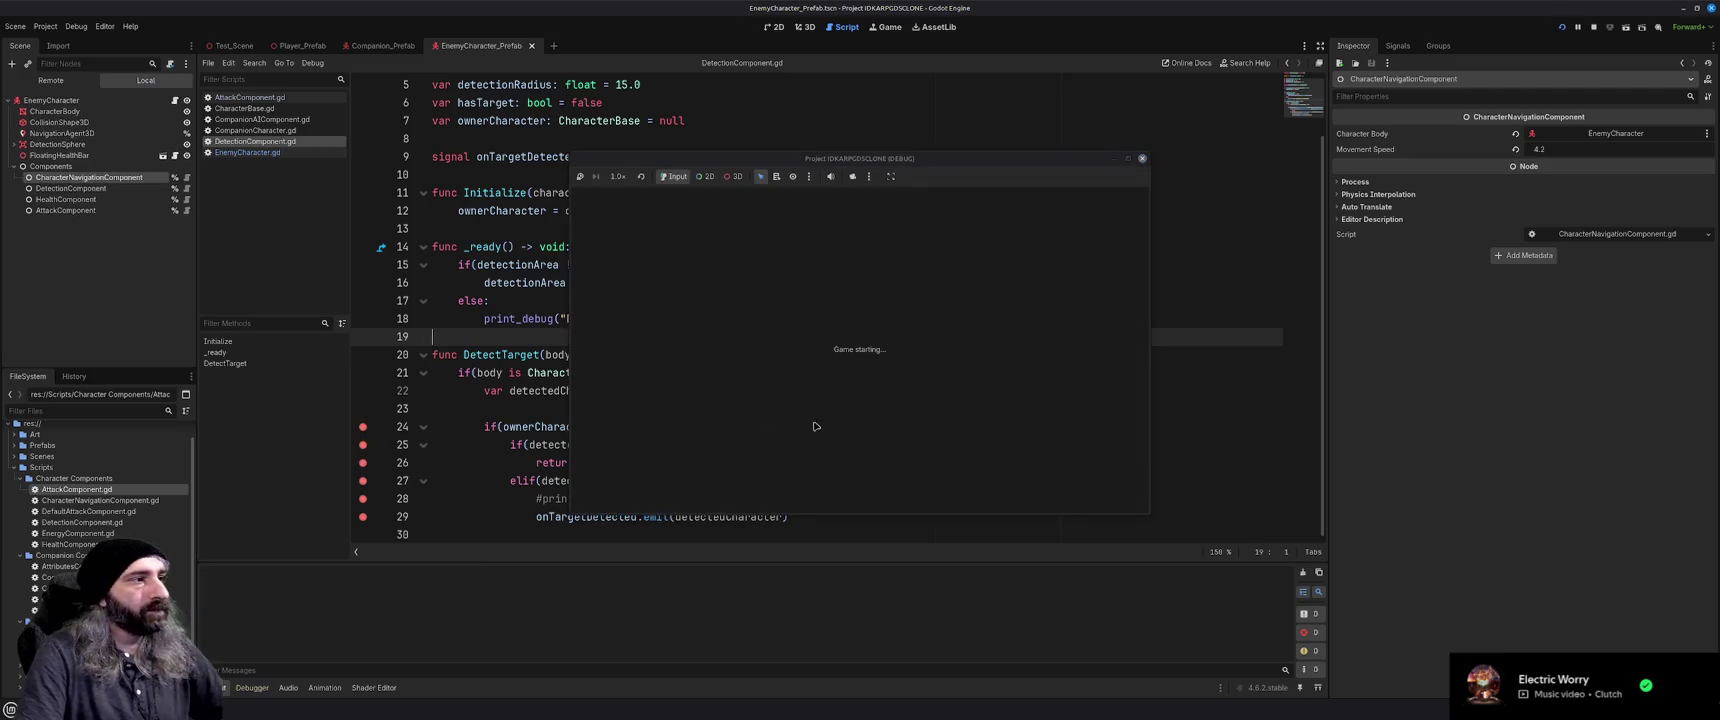
left_click(968, 360)
left_click(770, 364)
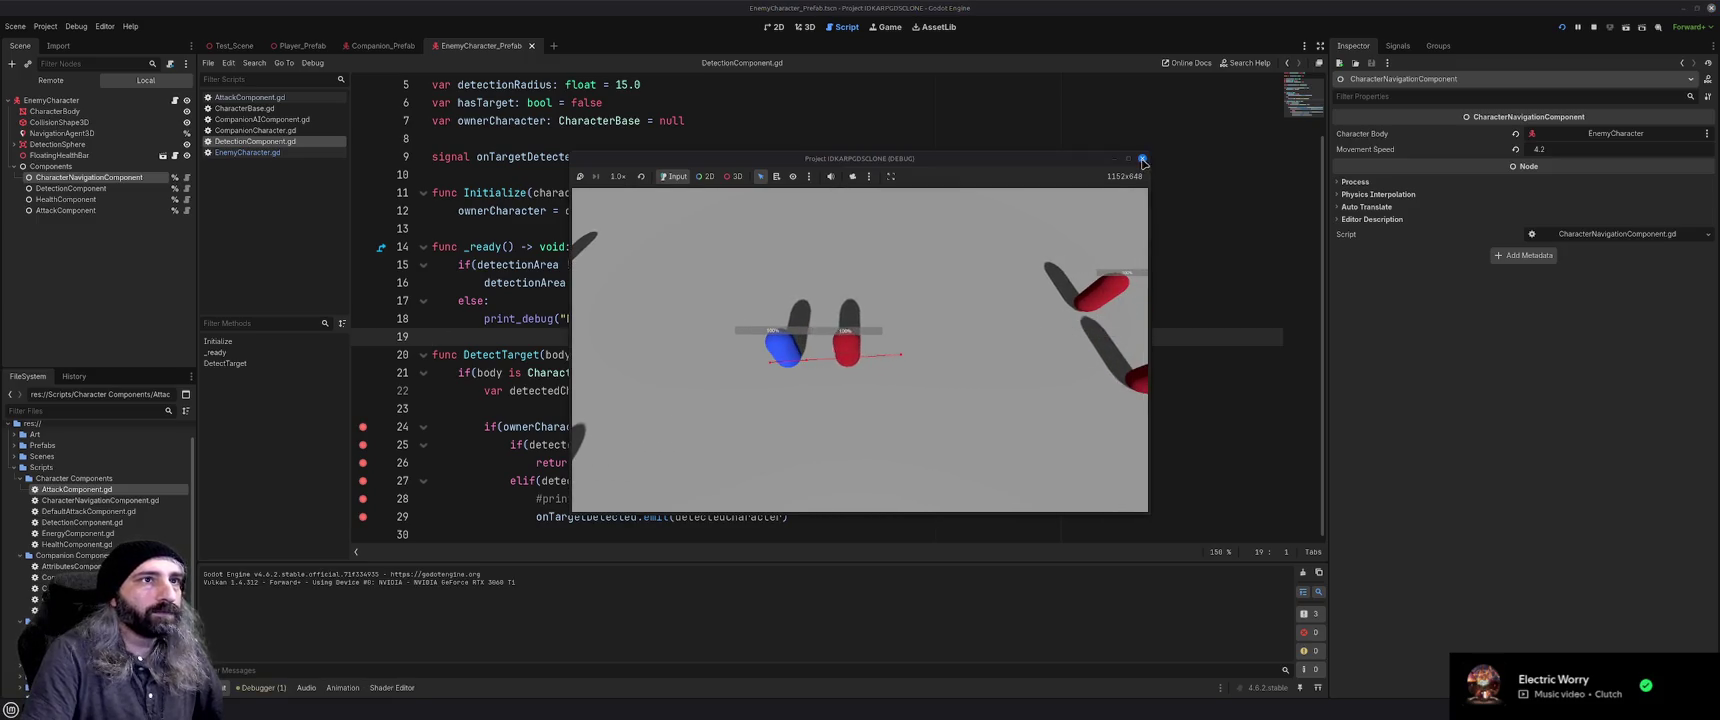
left_click(1142, 158)
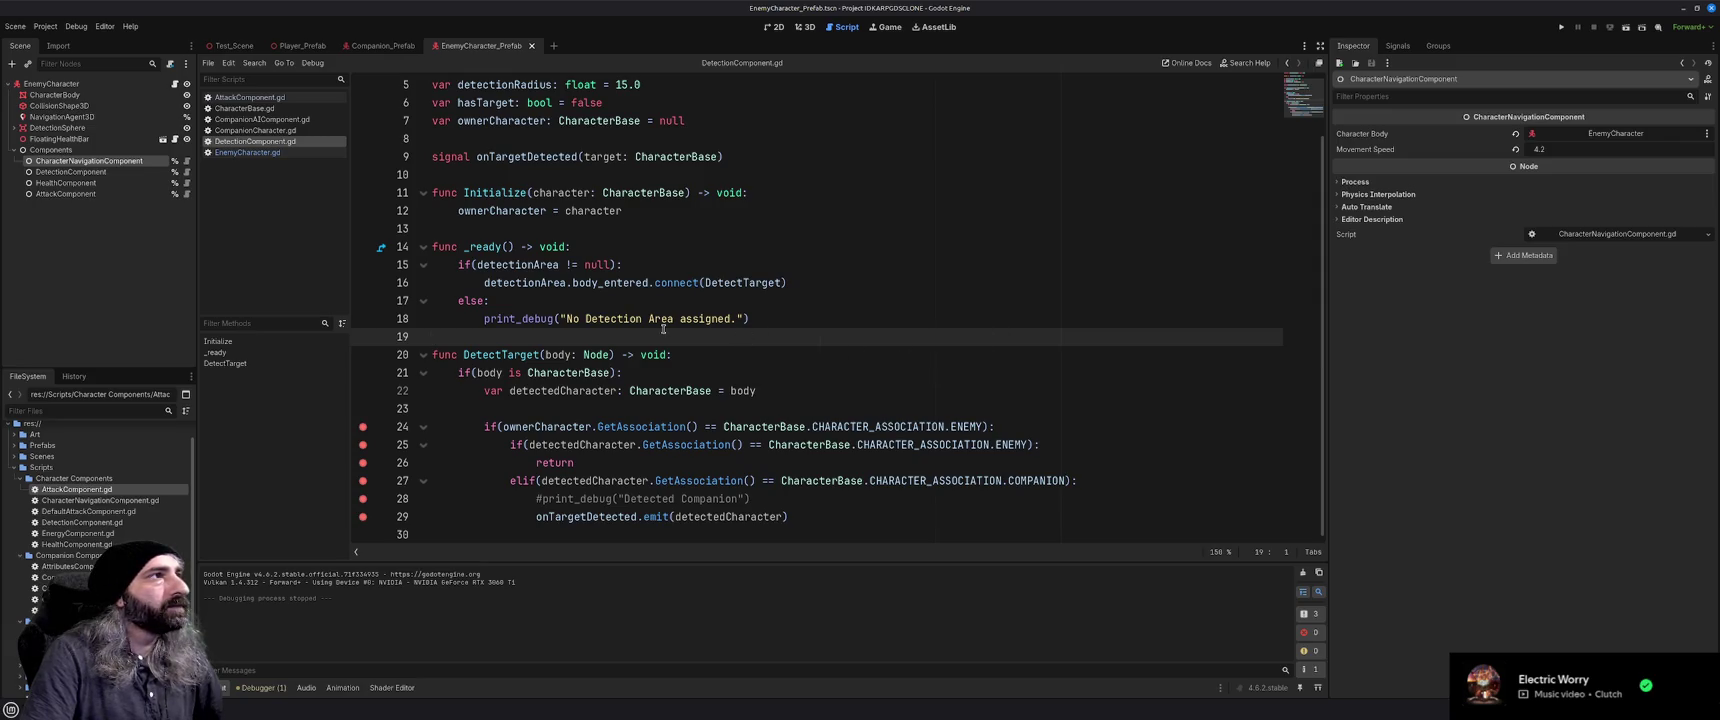
scroll(656, 330, "up", 2)
Inspect the DetectionComponent node and add a breakpoint on line 16, the body_entered connection
scroll(652, 338, "down", 2)
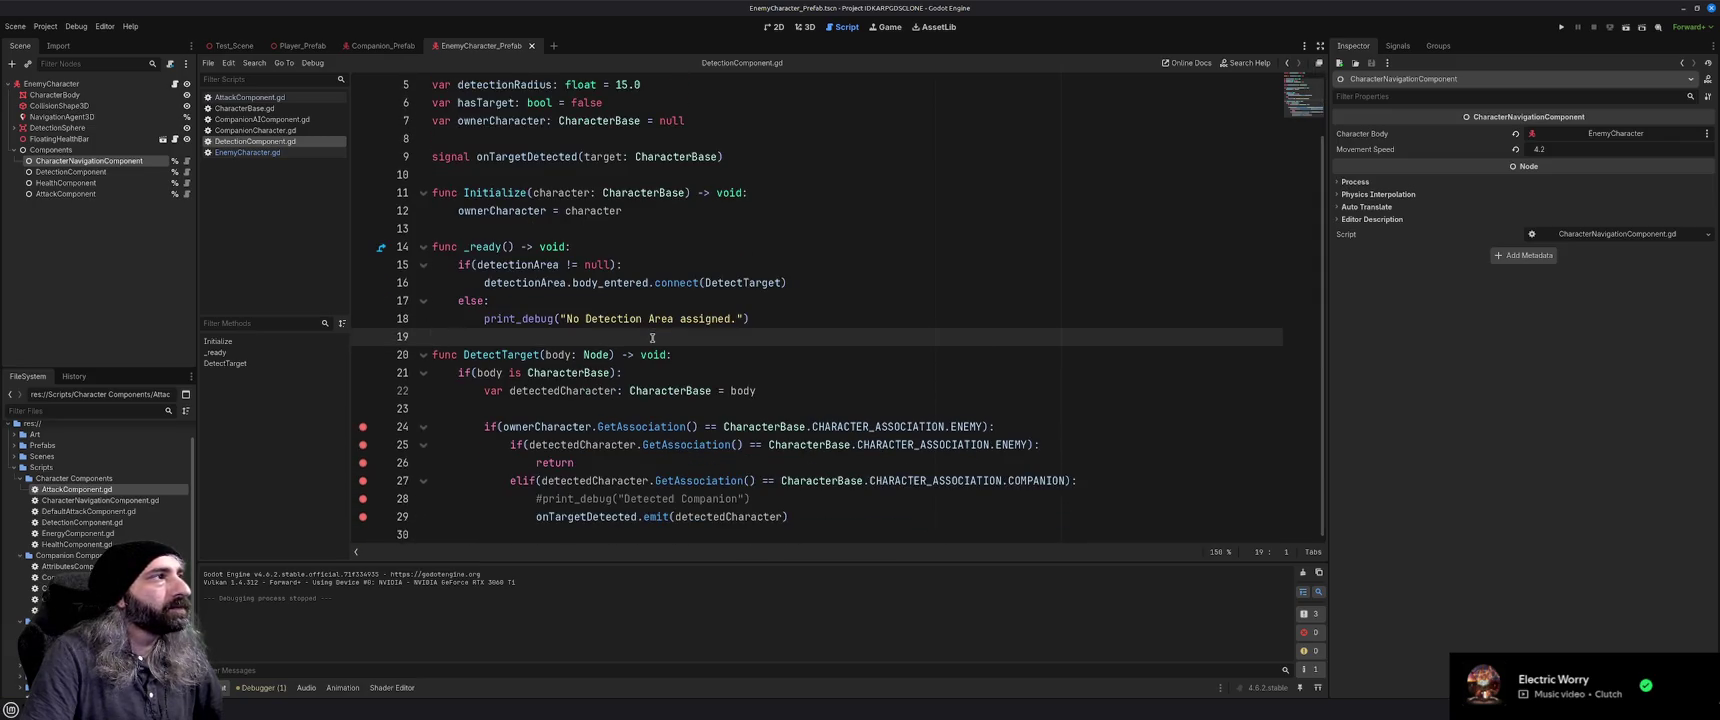
left_click(103, 173)
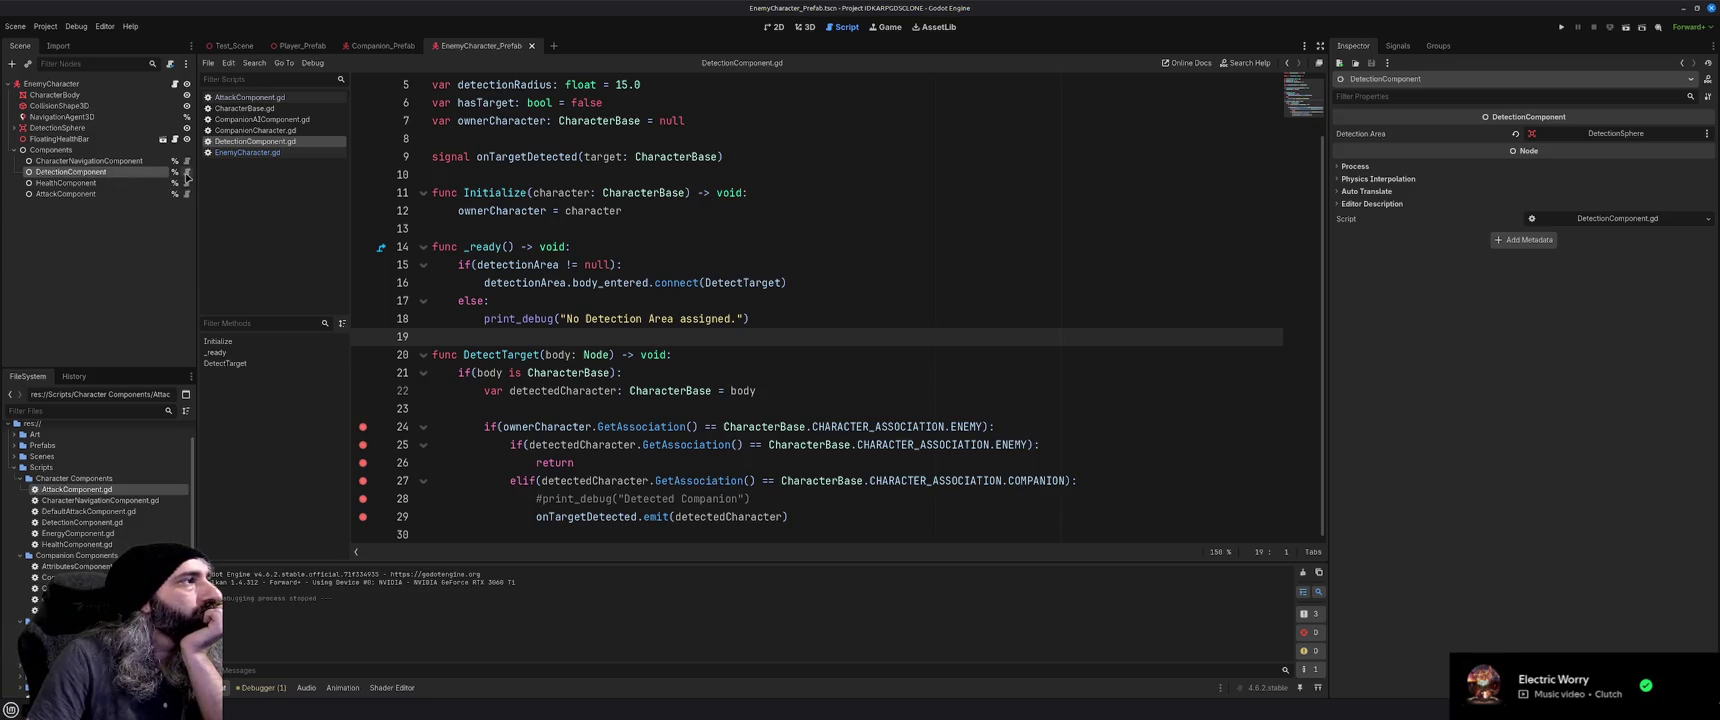
scroll(552, 279, "up", 2)
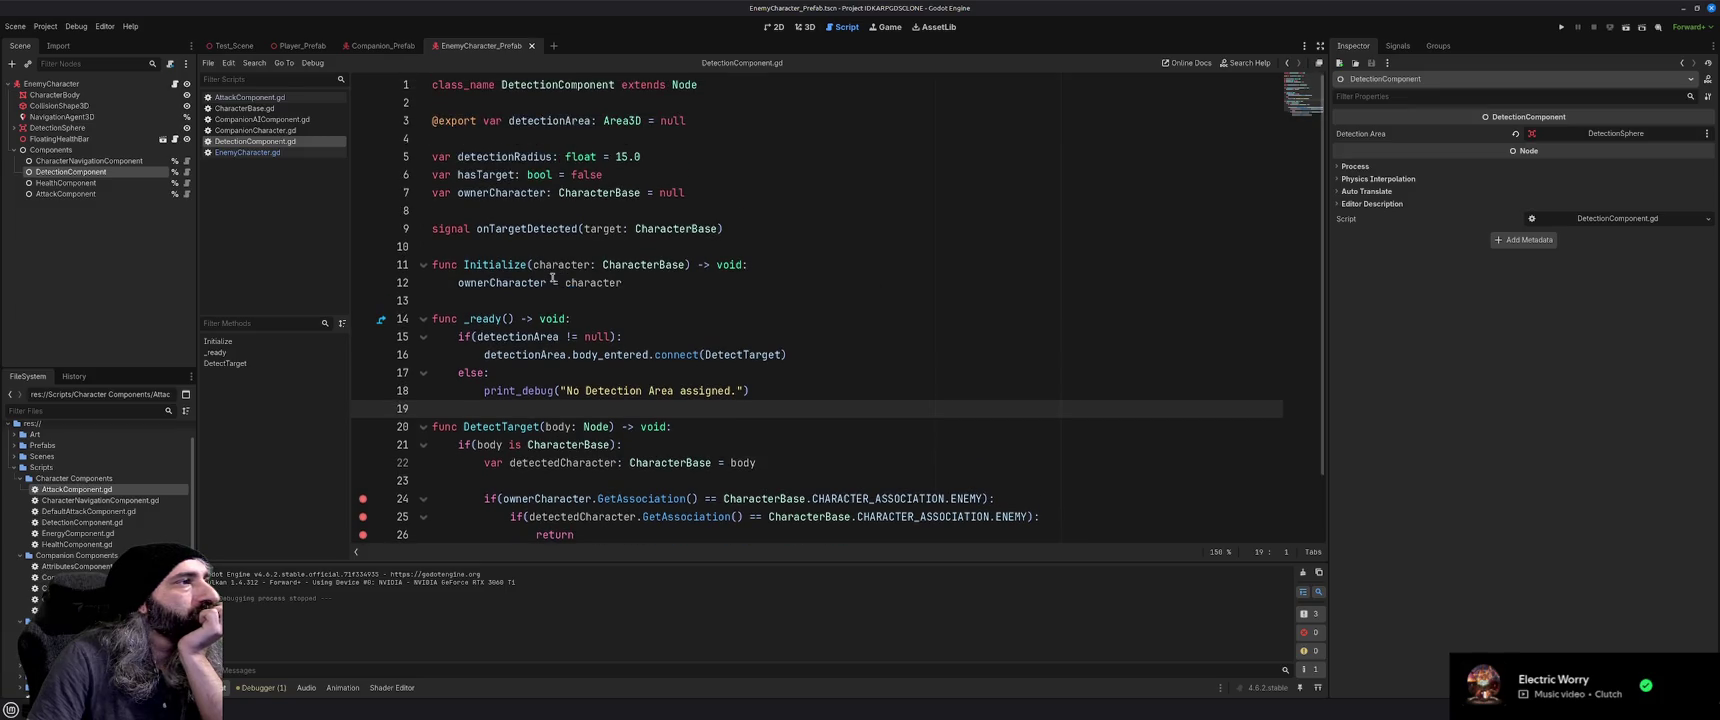
scroll(552, 279, "down", 2)
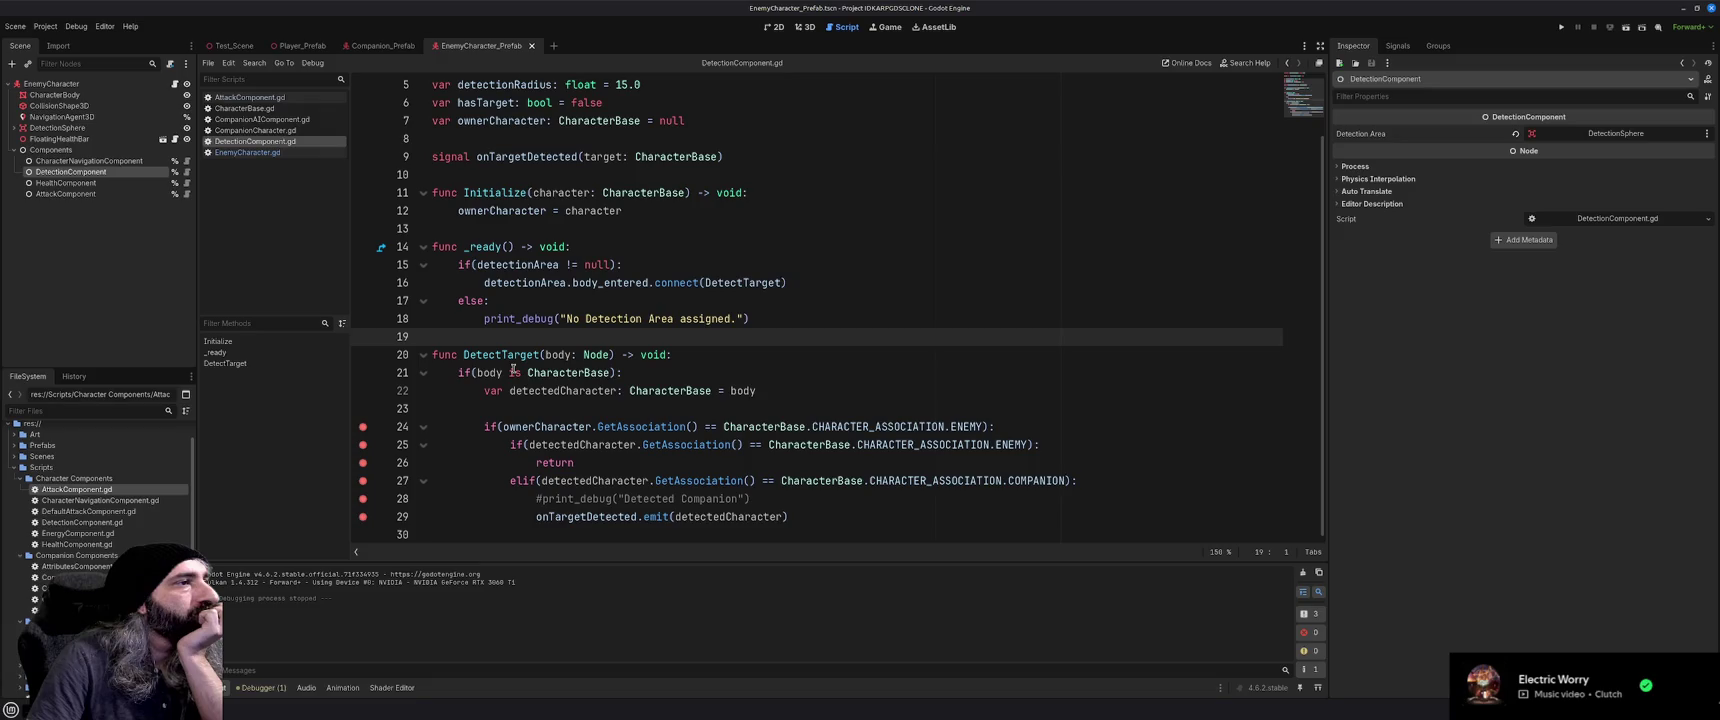
mouse_move(549, 283)
left_click(362, 283)
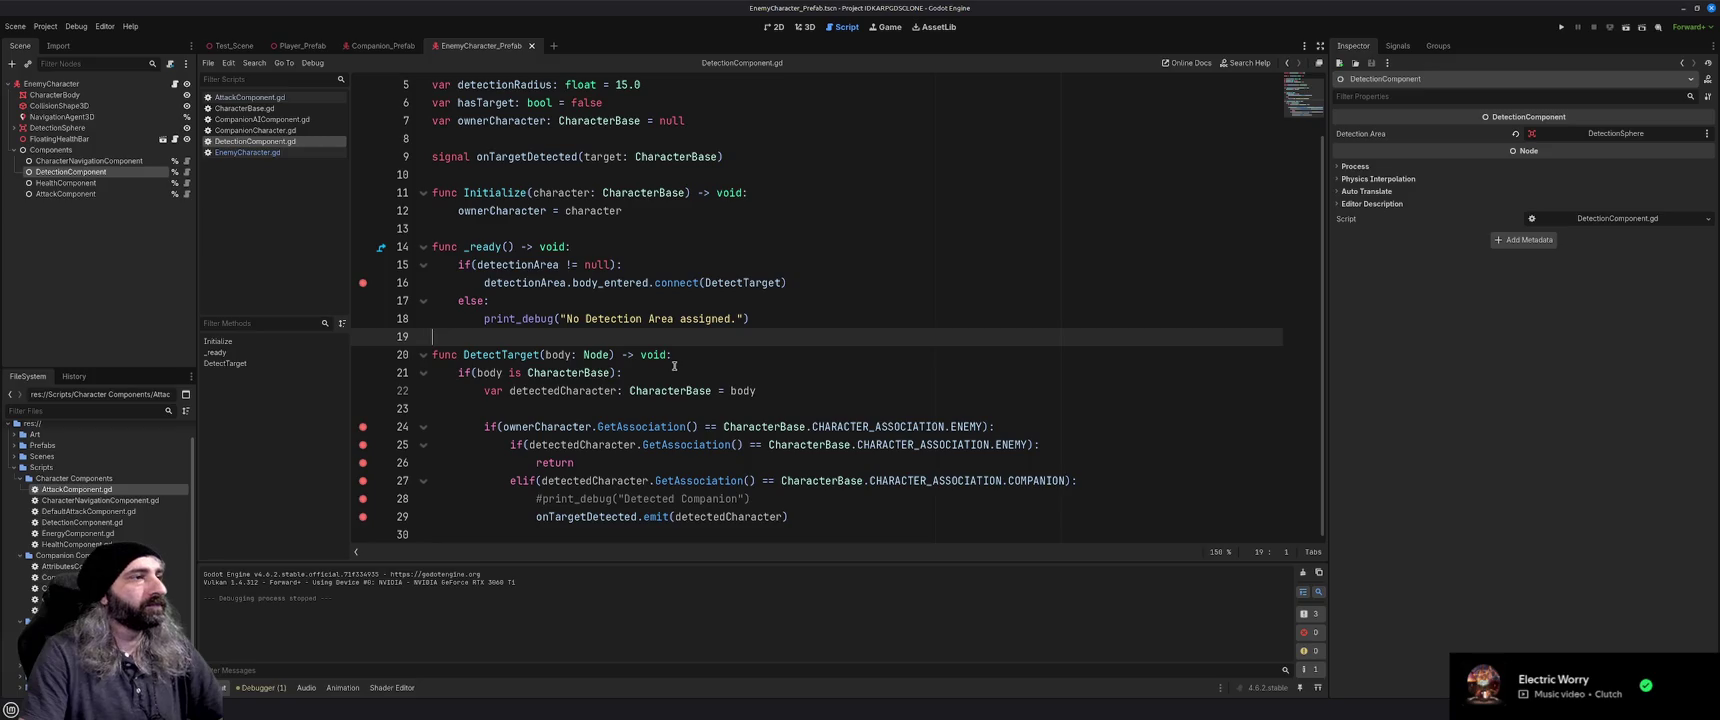
Run and stop the project, then select the EnemyCharacter root node
key("F5")
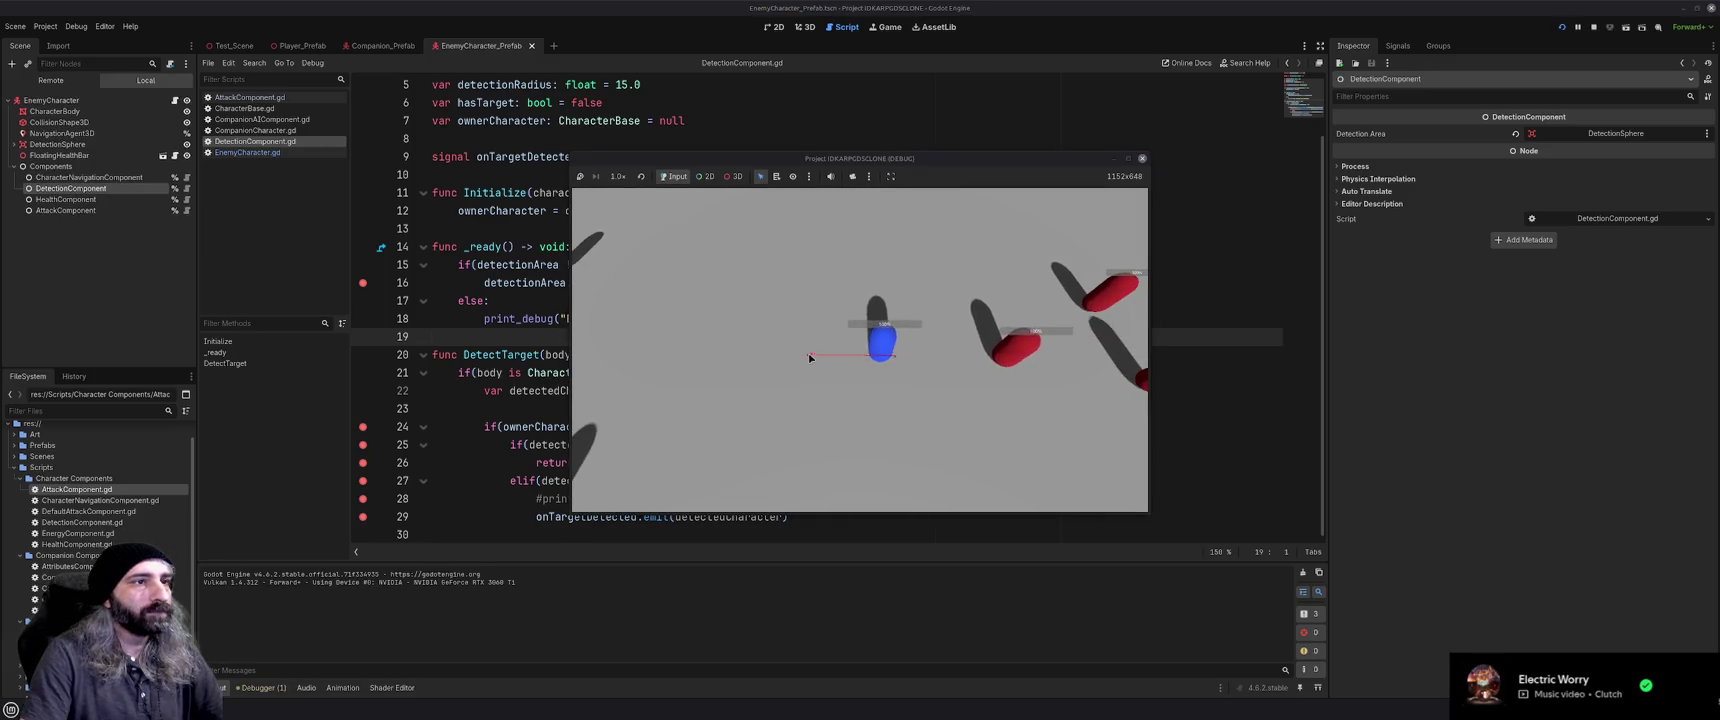
left_click(1142, 158)
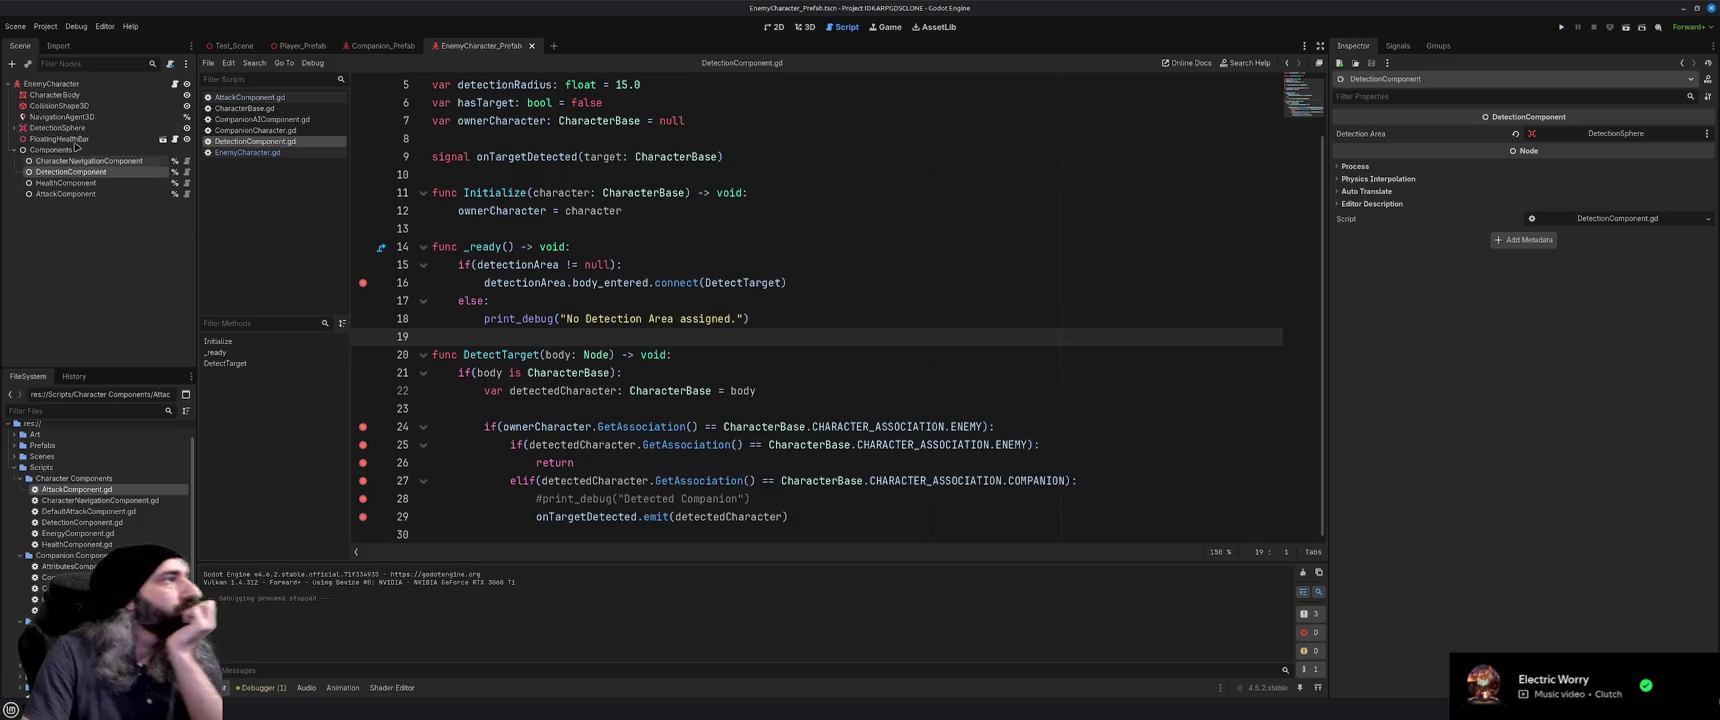
left_click(79, 86)
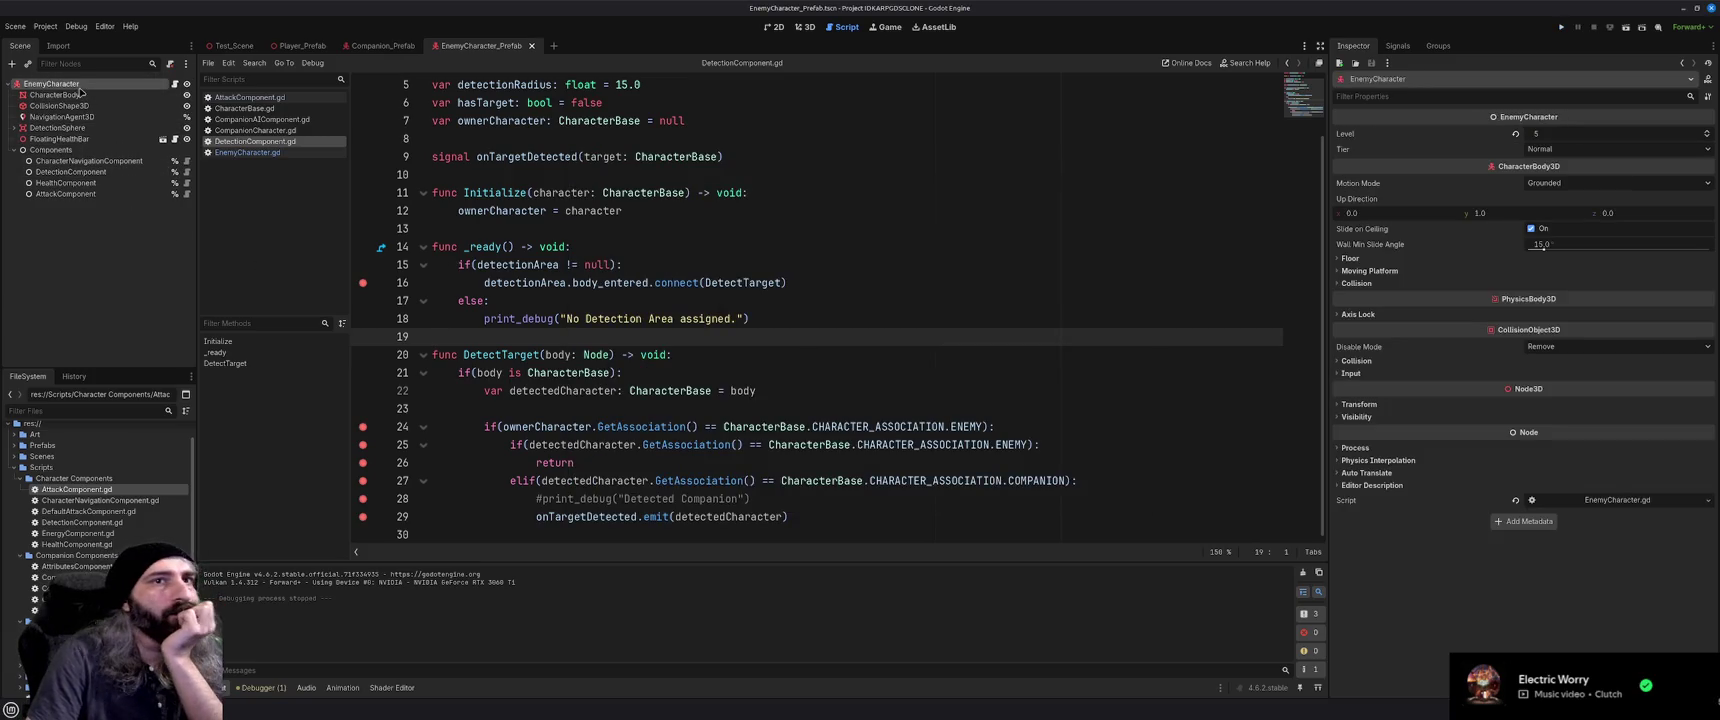
Inspect DetectionSphere and its collision shape, then the navigation and detection component nodes
left_click(40, 128)
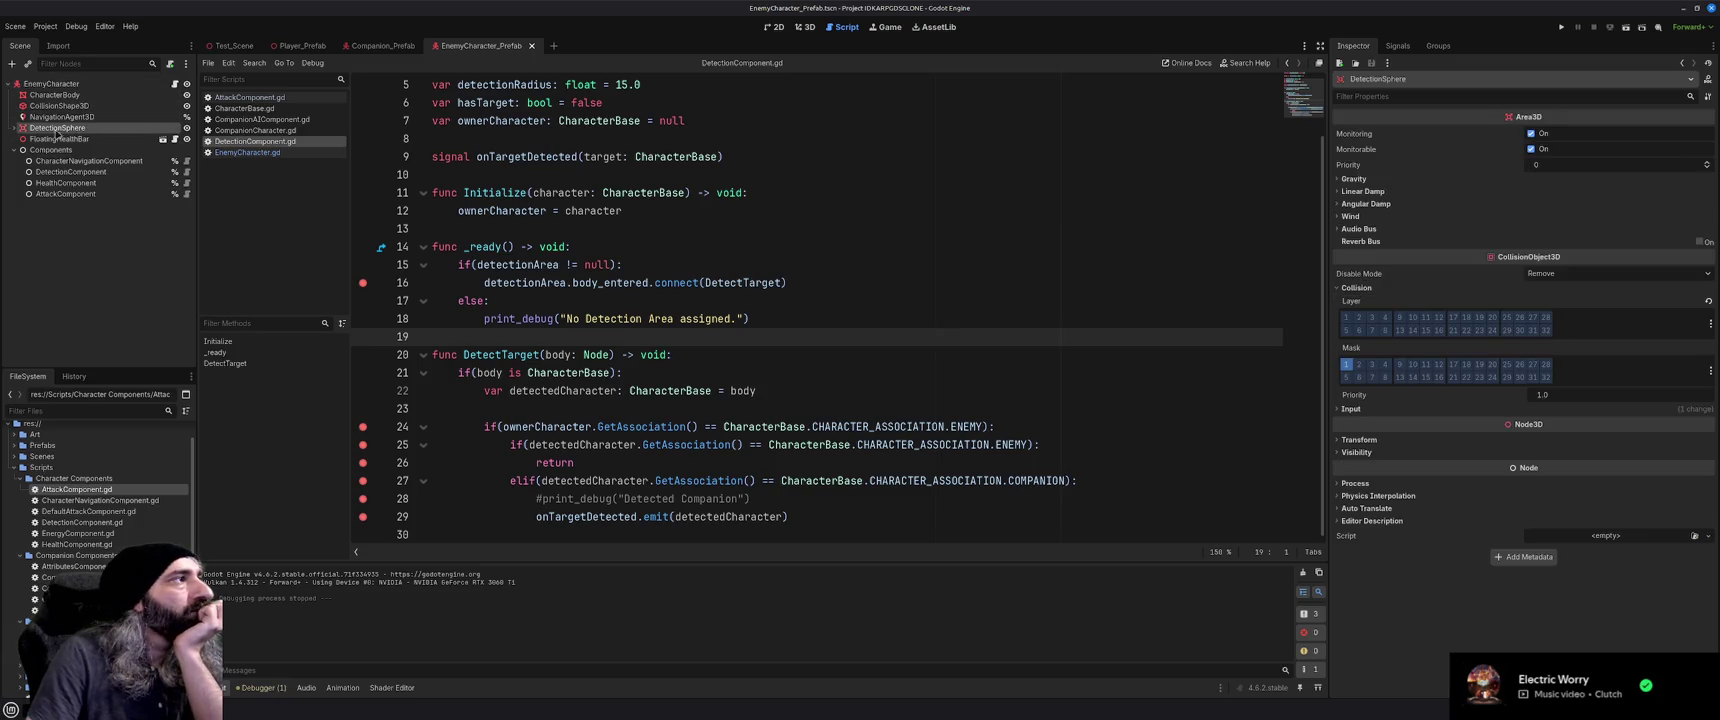
left_click(13, 128)
left_click(13, 128)
left_click(80, 172)
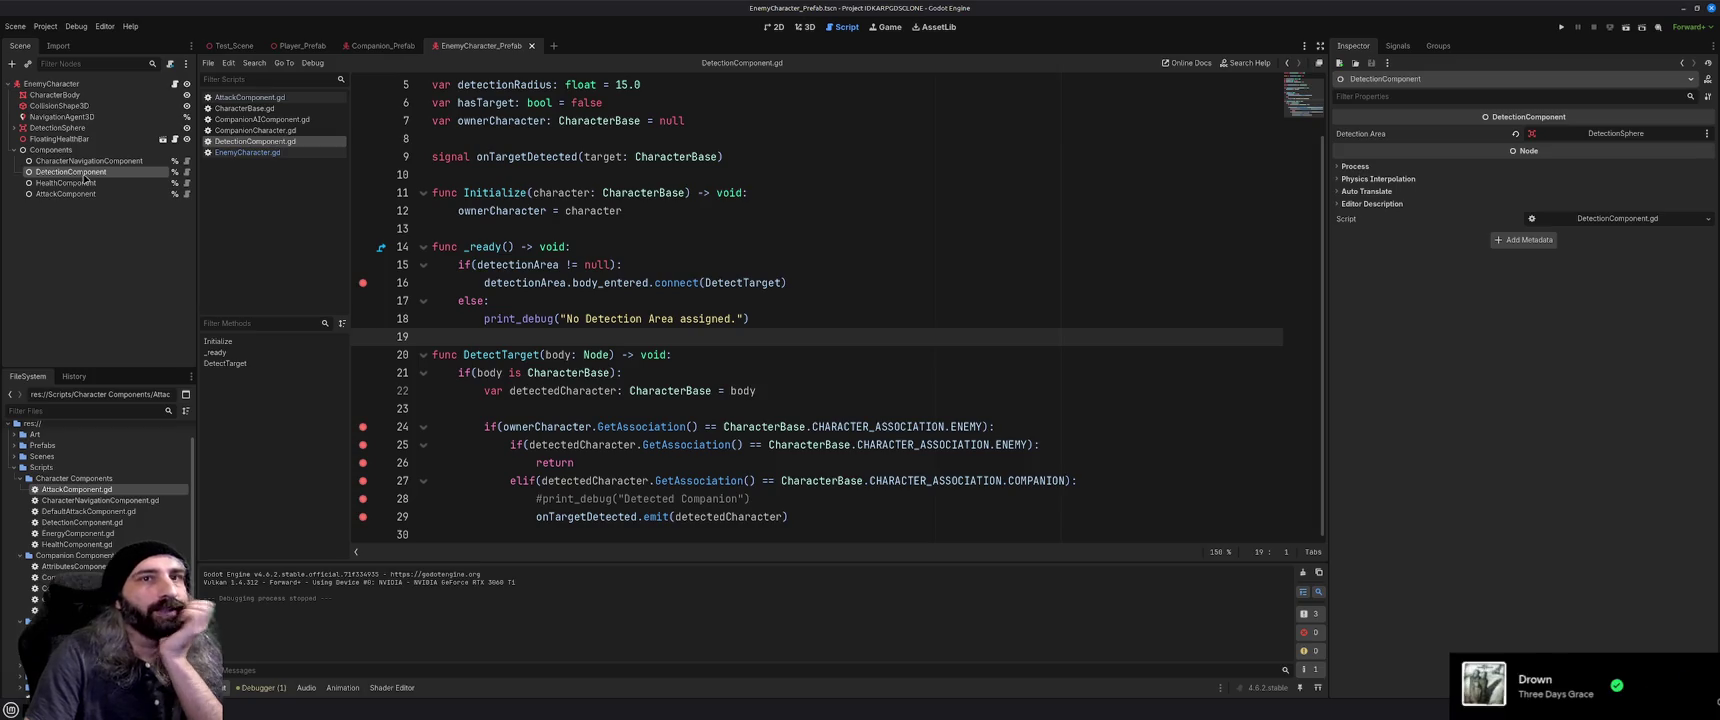
left_click(79, 162)
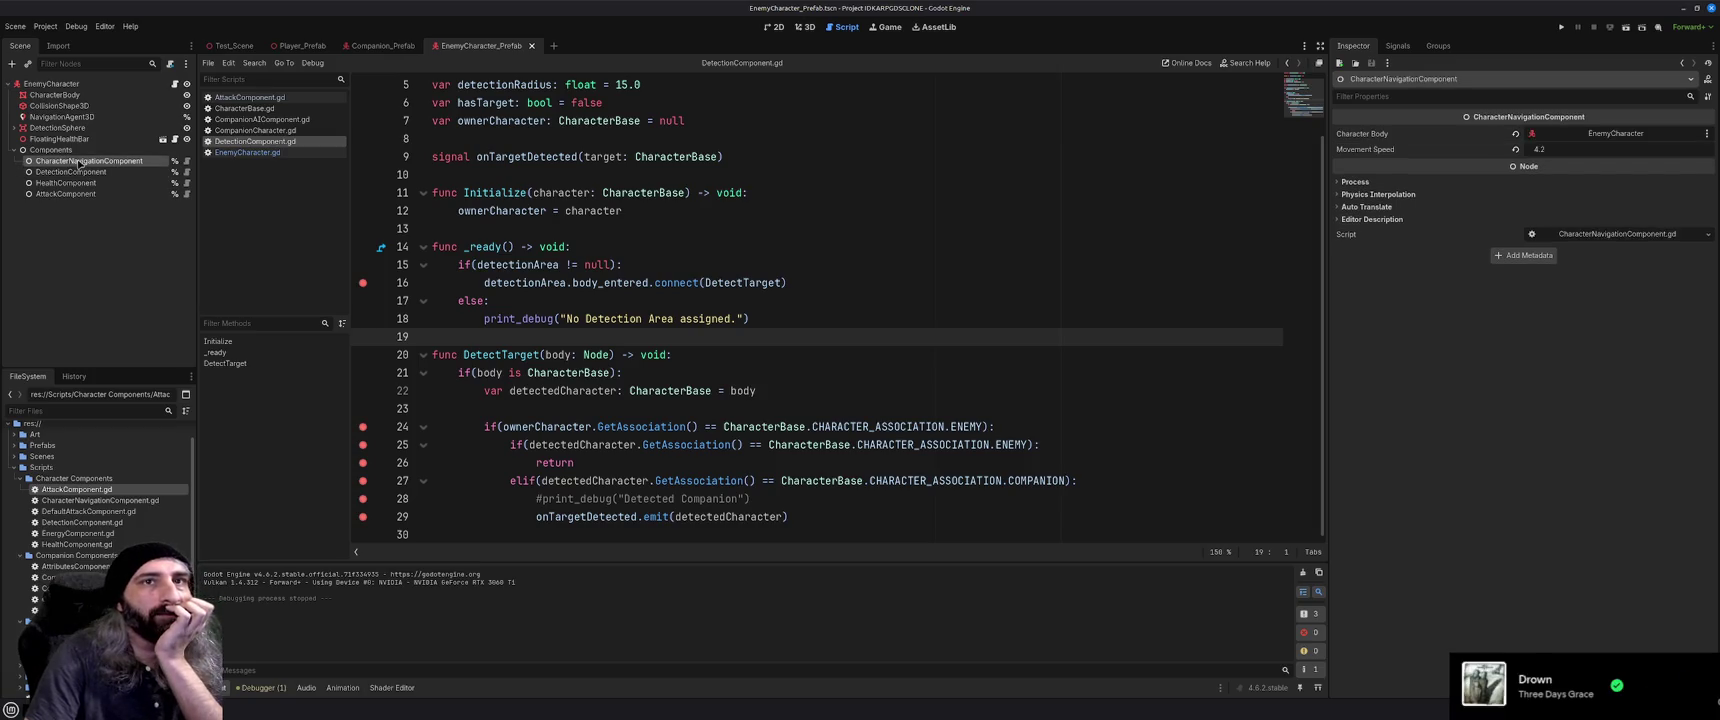
left_click(80, 173)
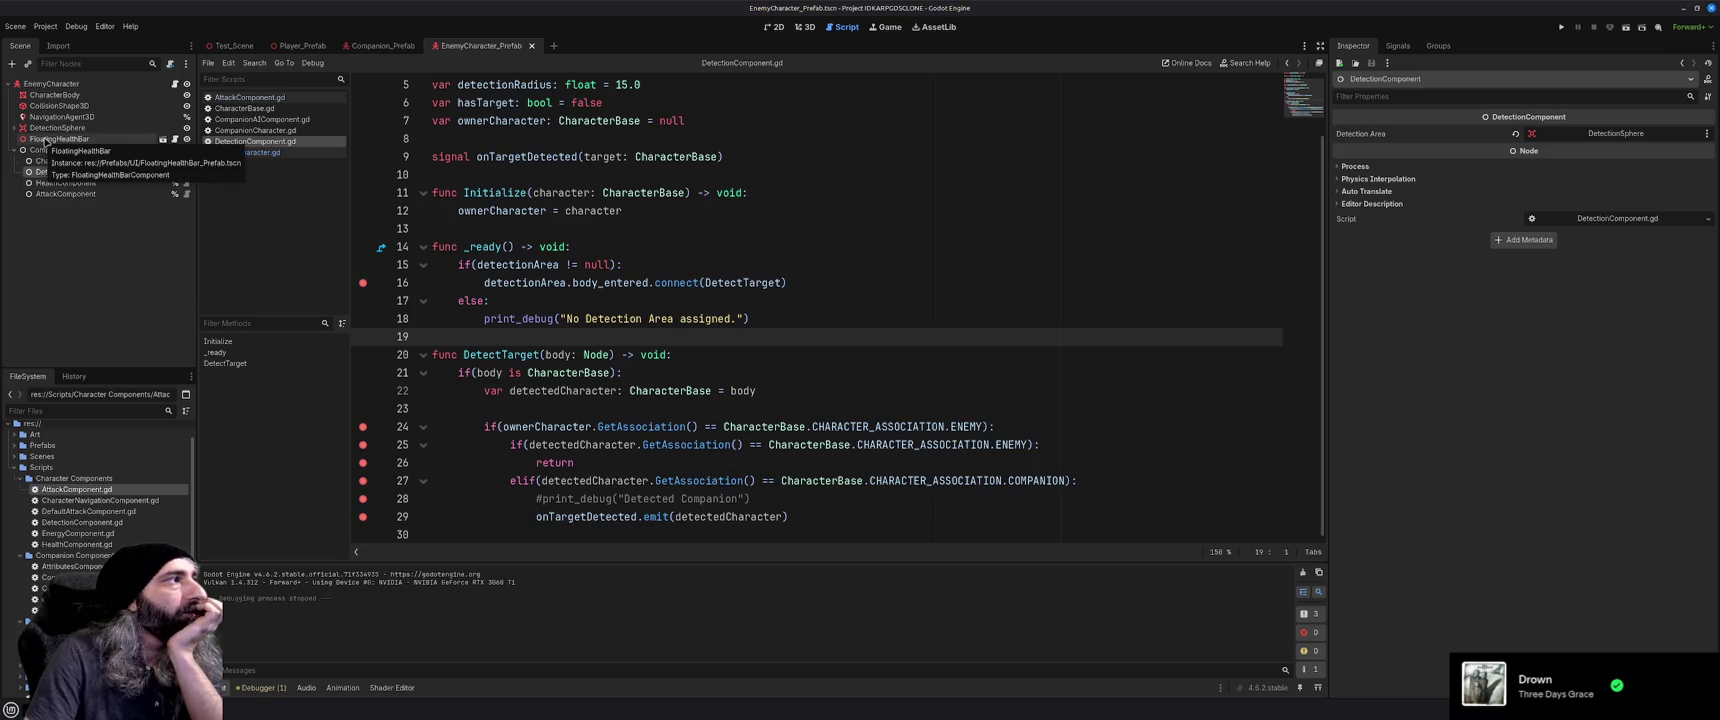
Add a breakpoint on line 12, the ownerCharacter assignment, and show the Debugger's breakpoints list
scroll(444, 313, "up", 2)
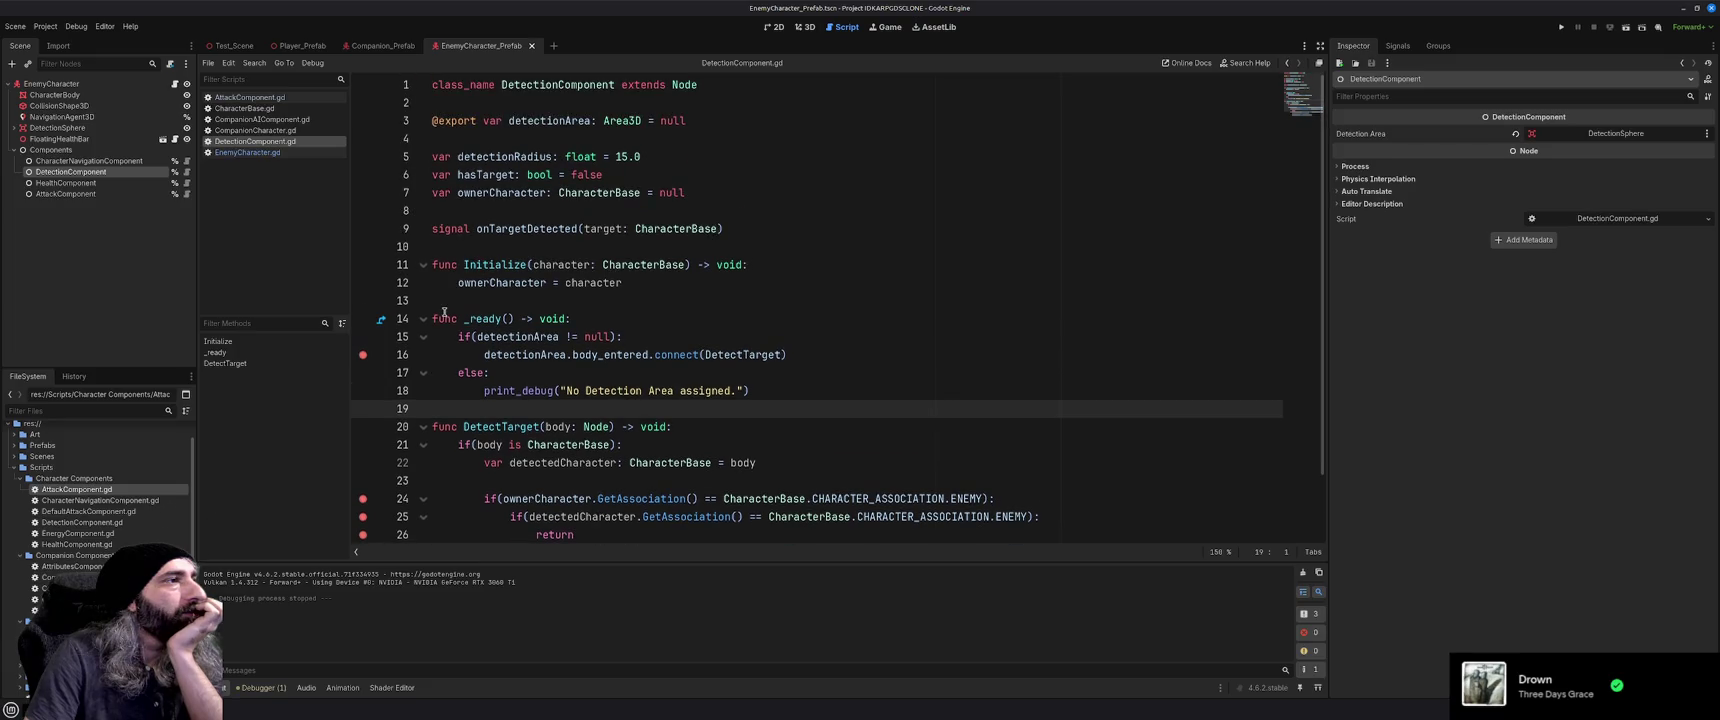
left_click(364, 283)
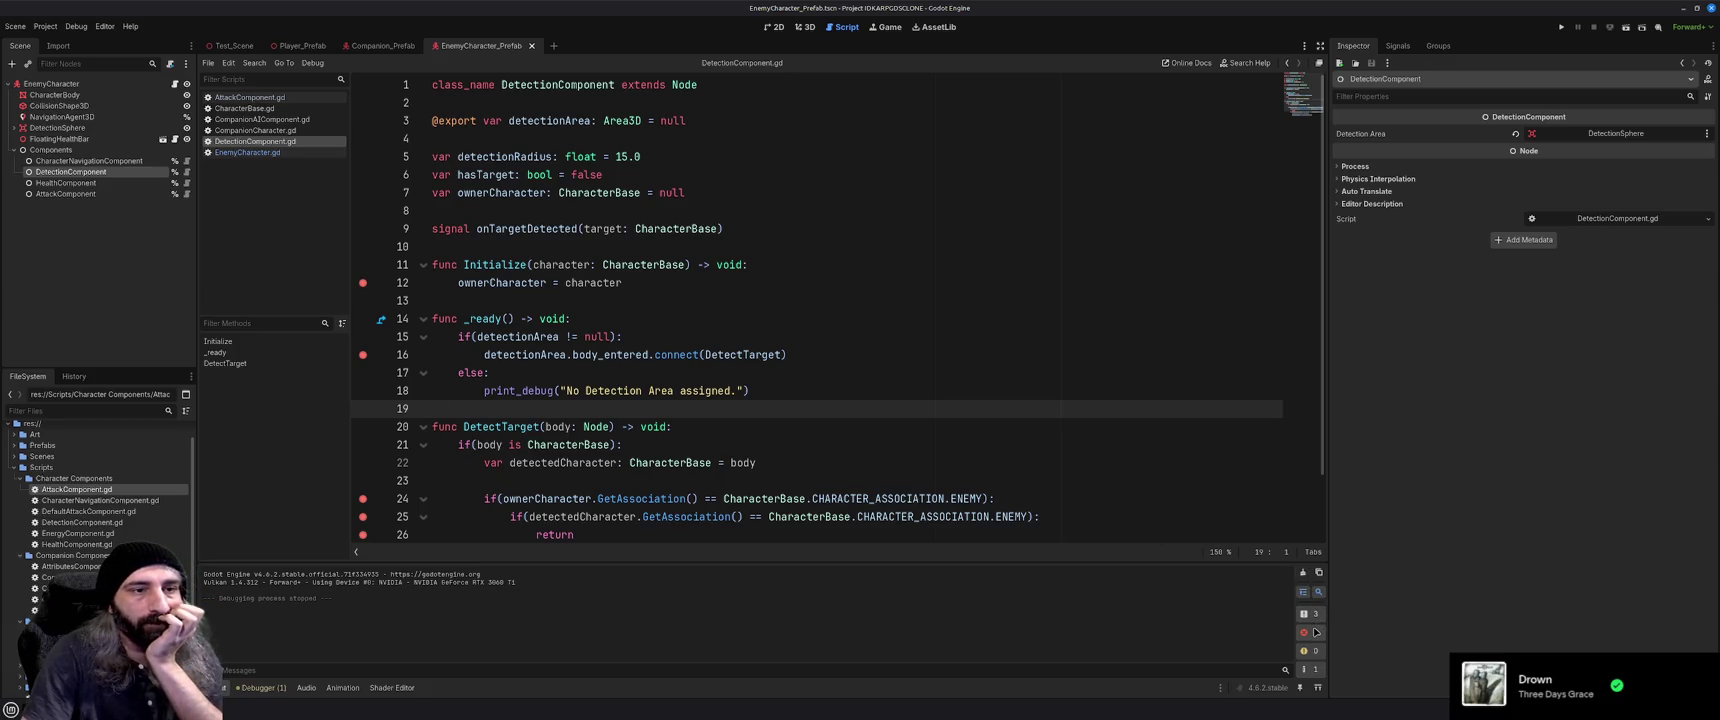
left_click(262, 687)
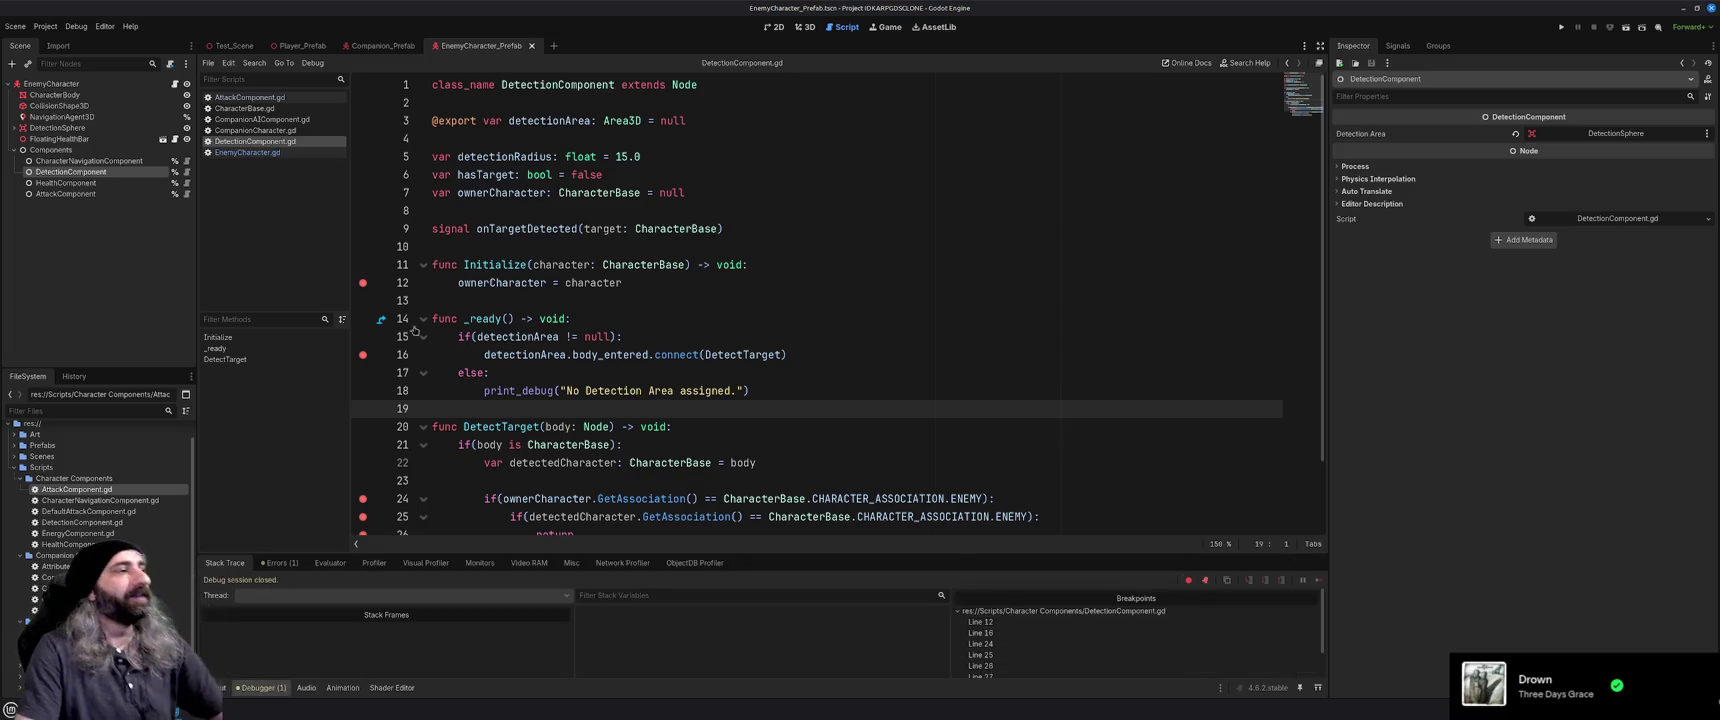
Remove breakpoints on lines 12, 16 and 24–27, keeping 28 and 29, and run the game
left_click(363, 283)
left_click(363, 355)
scroll(563, 398, "down", 2)
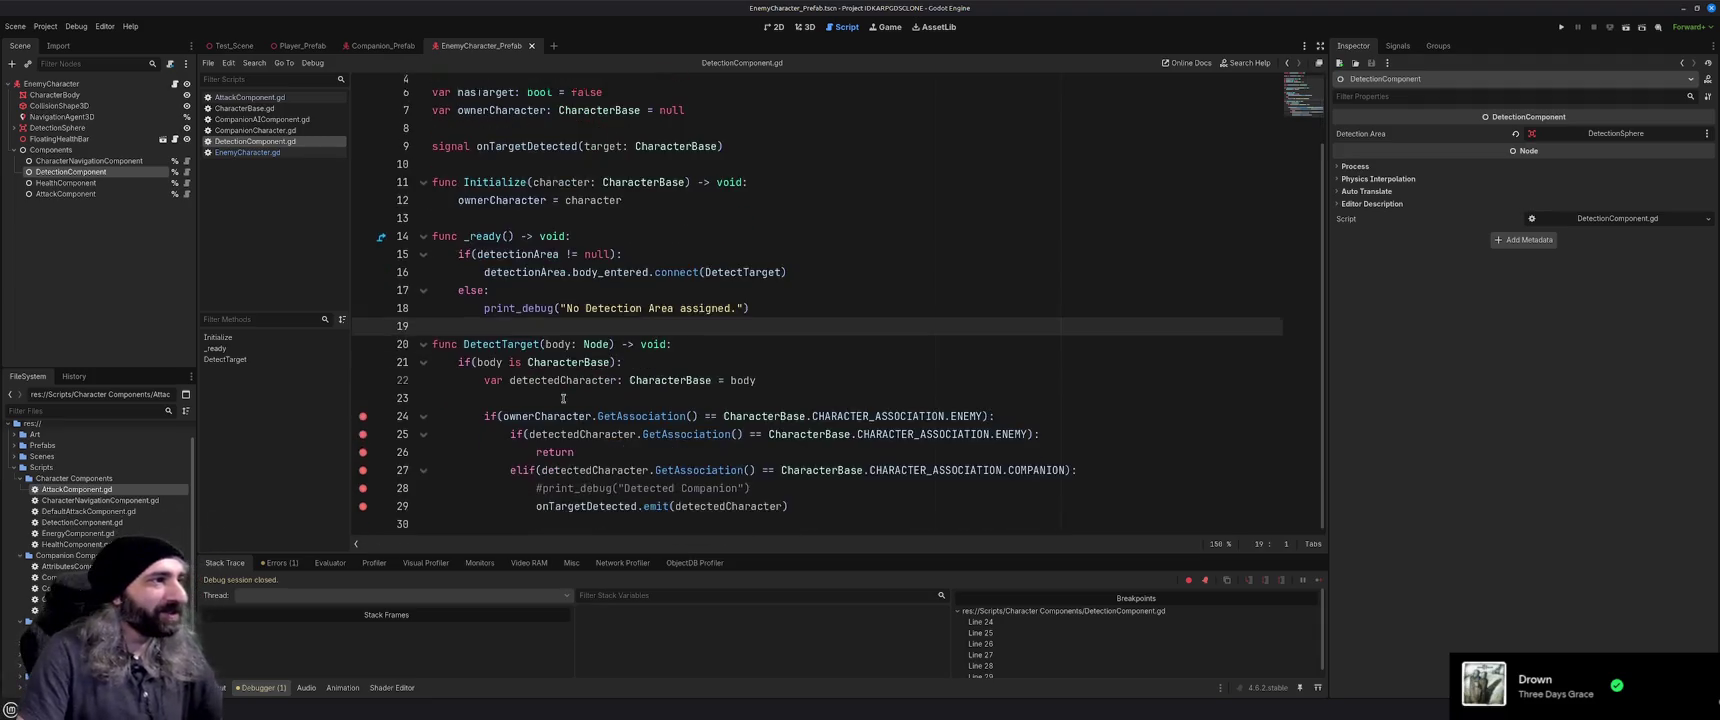
left_click(363, 416)
left_click(363, 434)
left_click(363, 452)
left_click(363, 471)
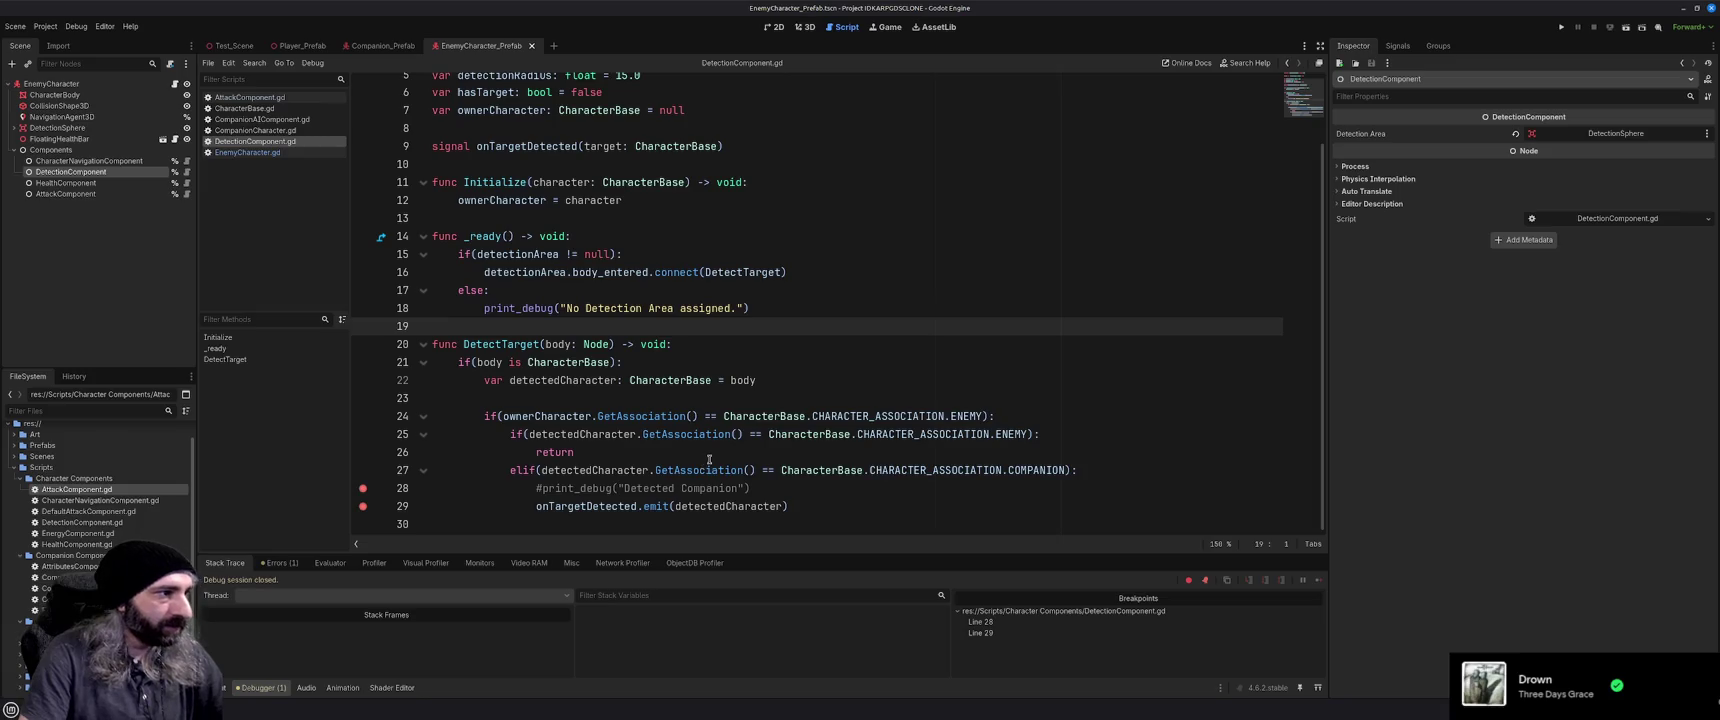
key("F5")
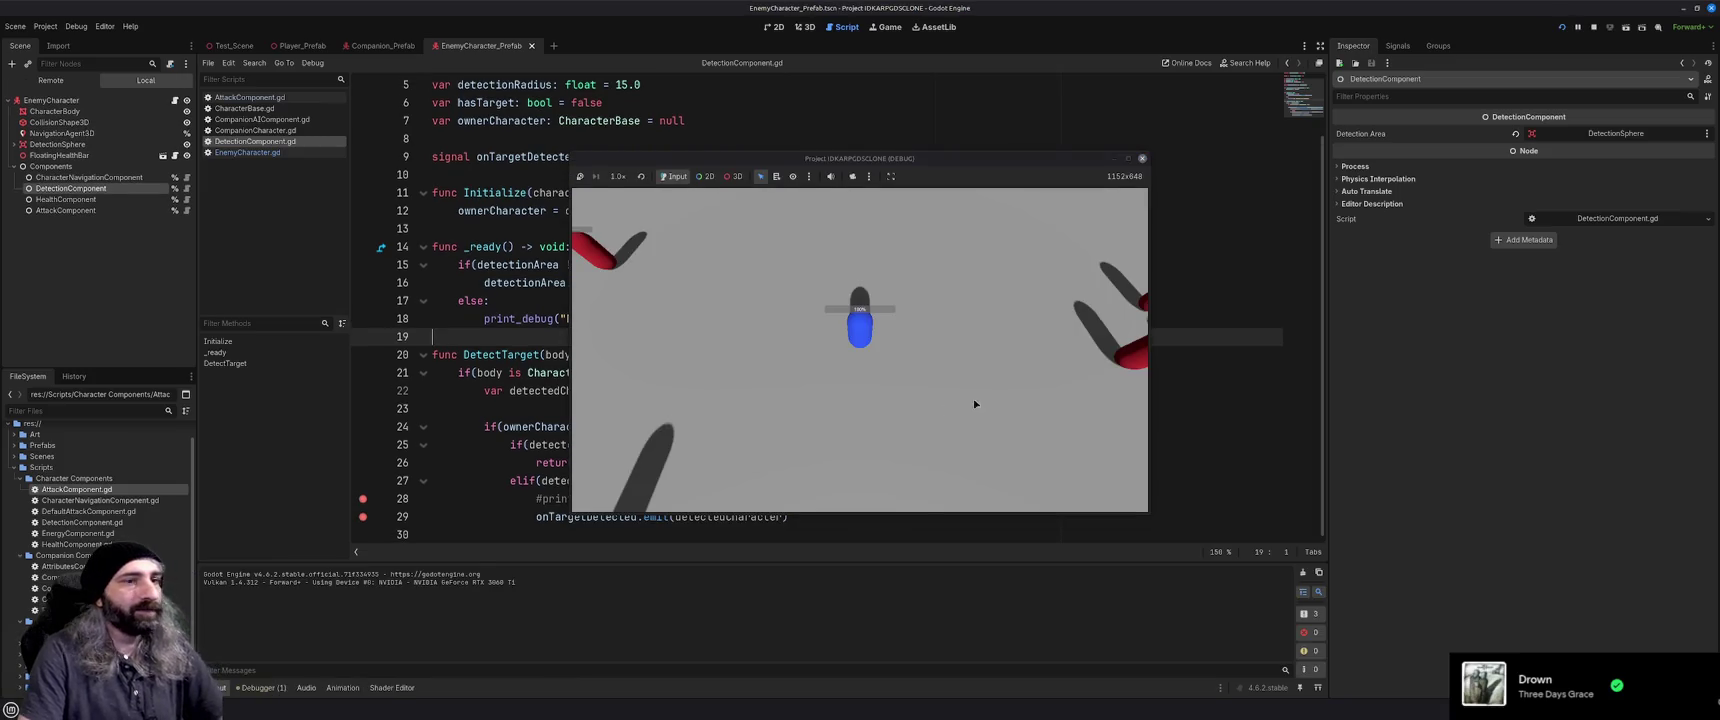
left_click(953, 387)
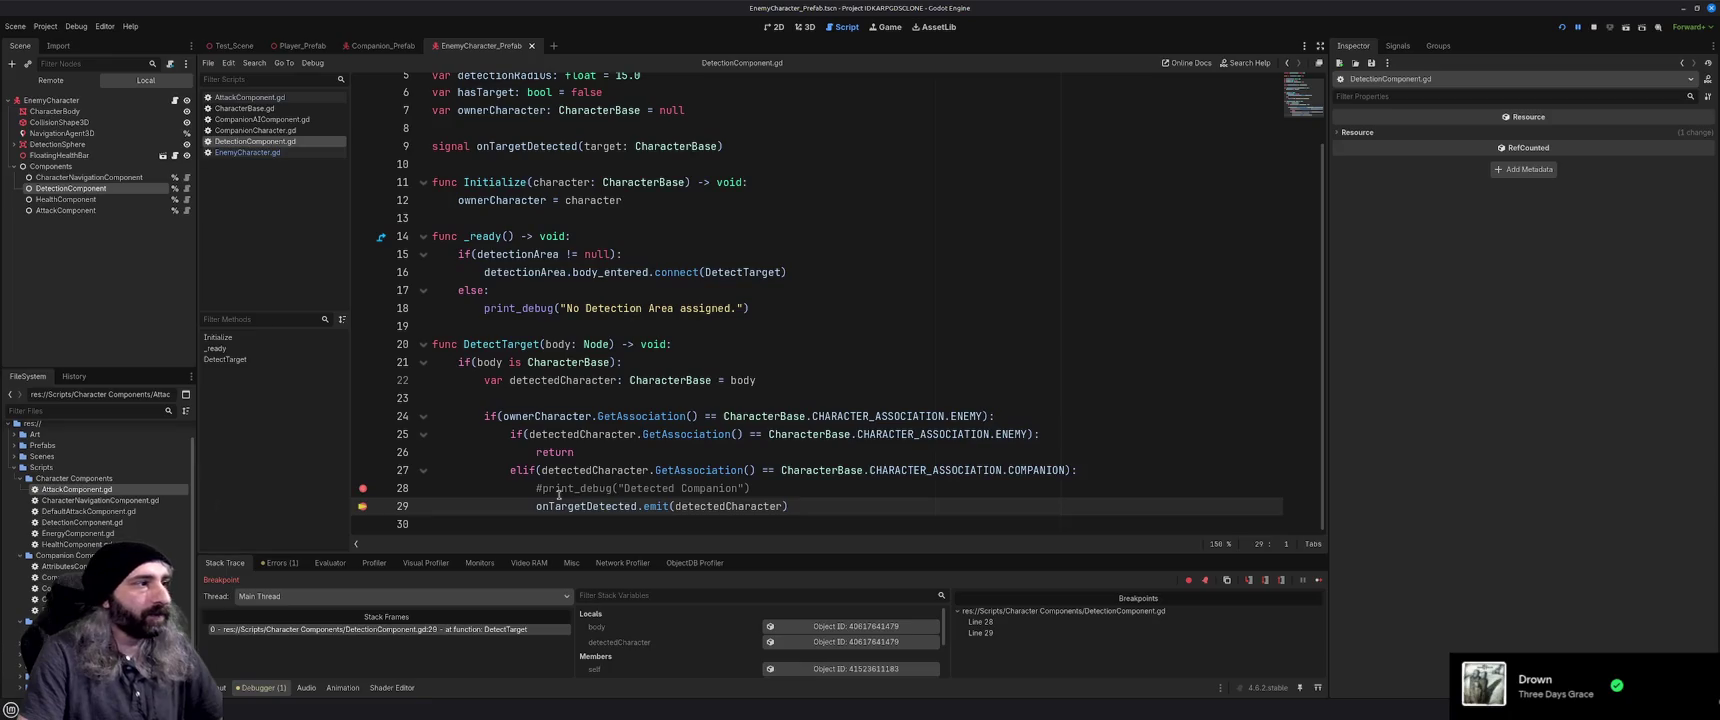
mouse_move(710, 506)
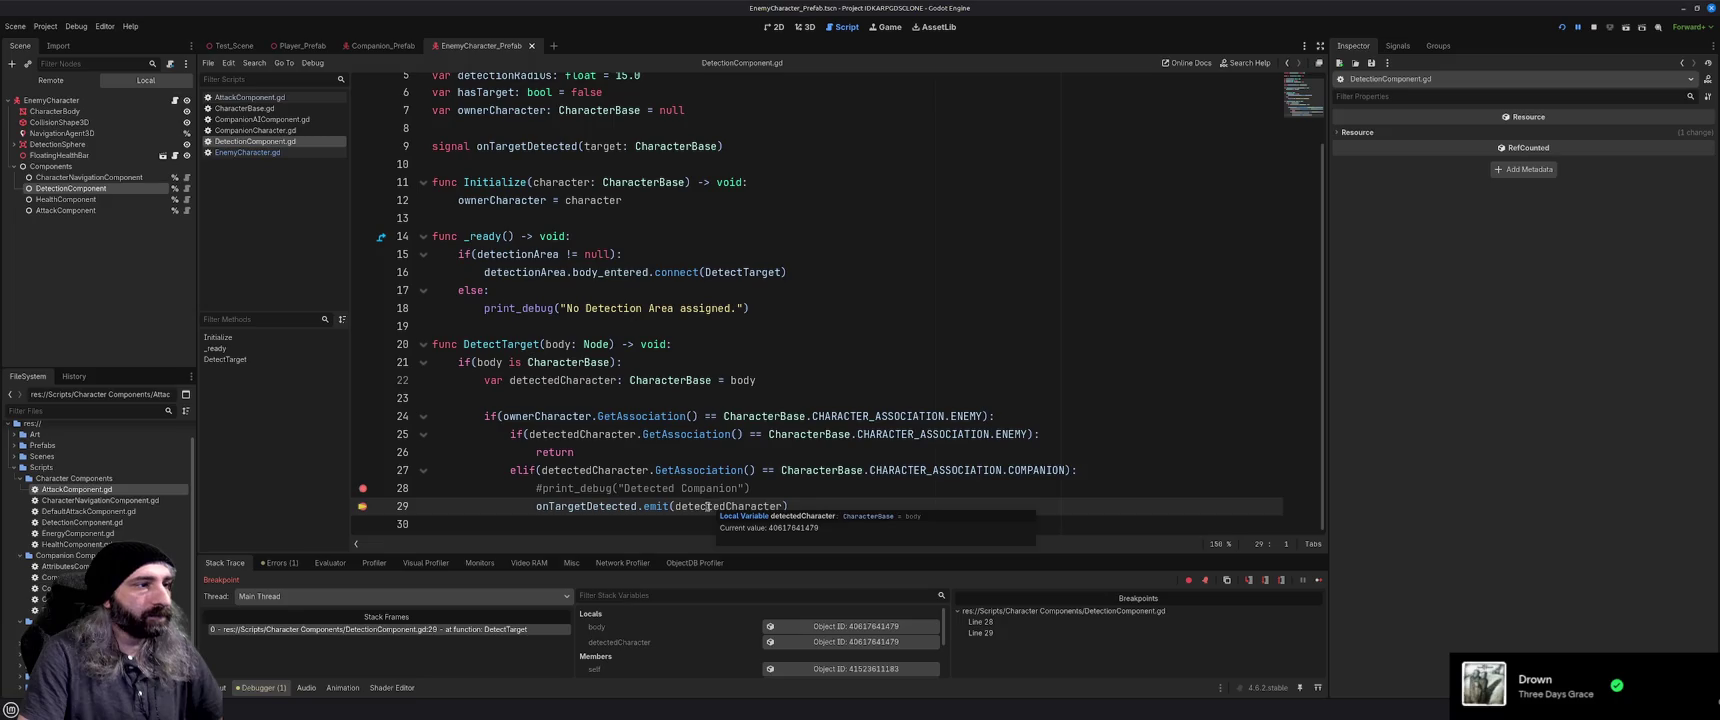
mouse_move(621, 510)
scroll(645, 413, "up", 2)
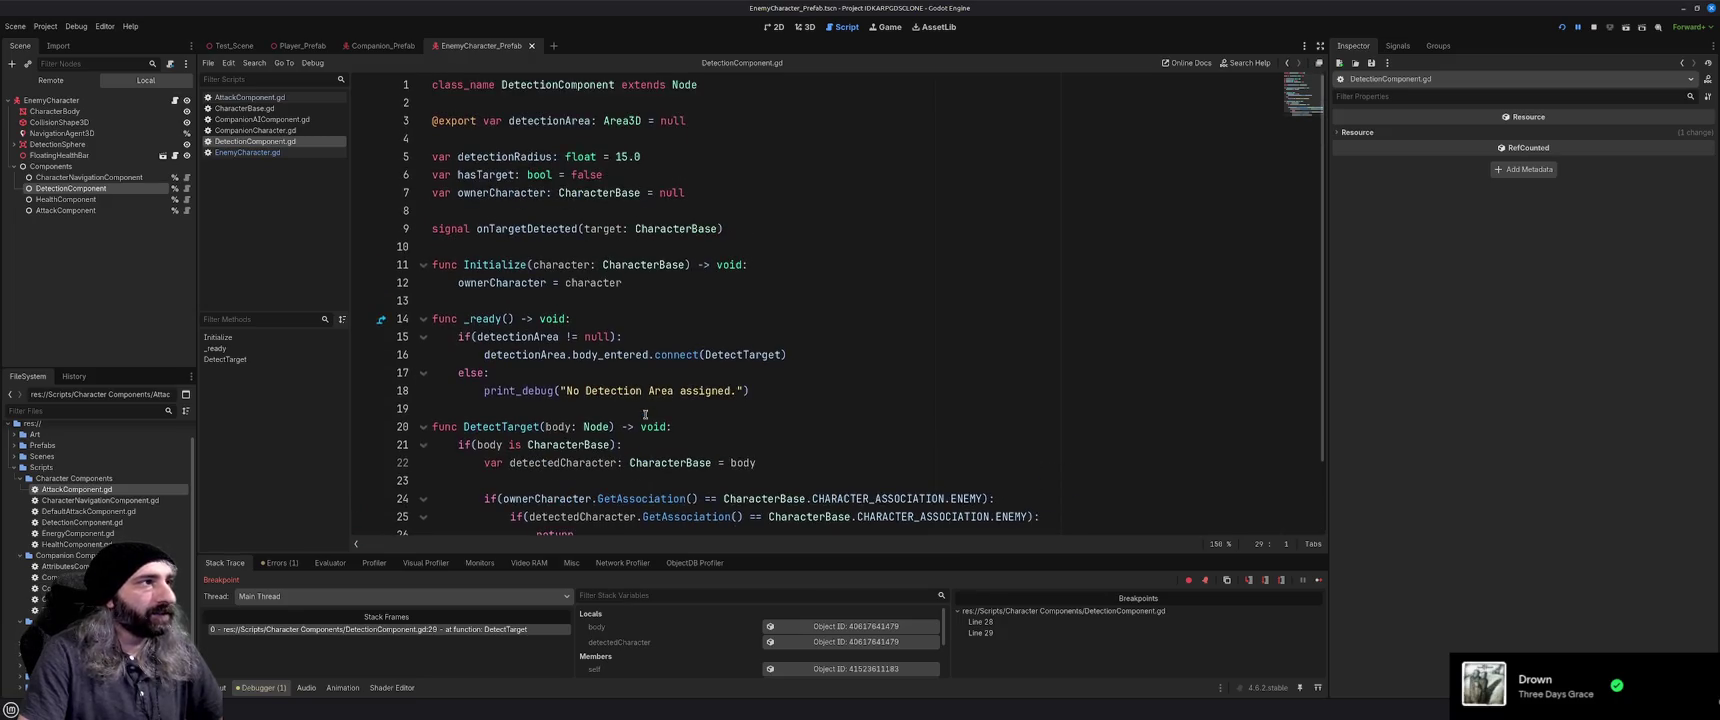
scroll(645, 413, "down", 2)
scroll(645, 413, "up", 2)
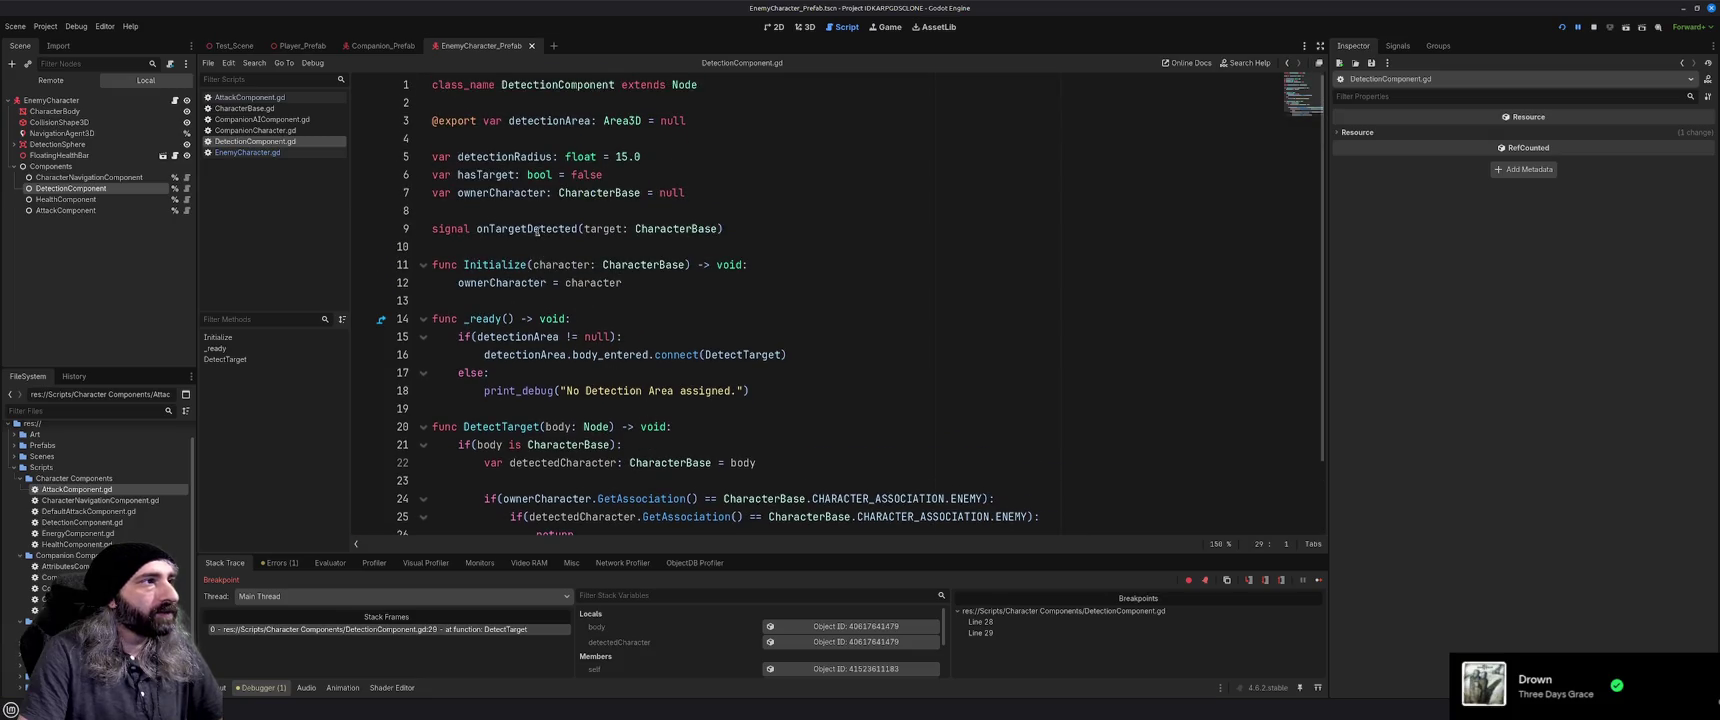
scroll(617, 362, "down", 2)
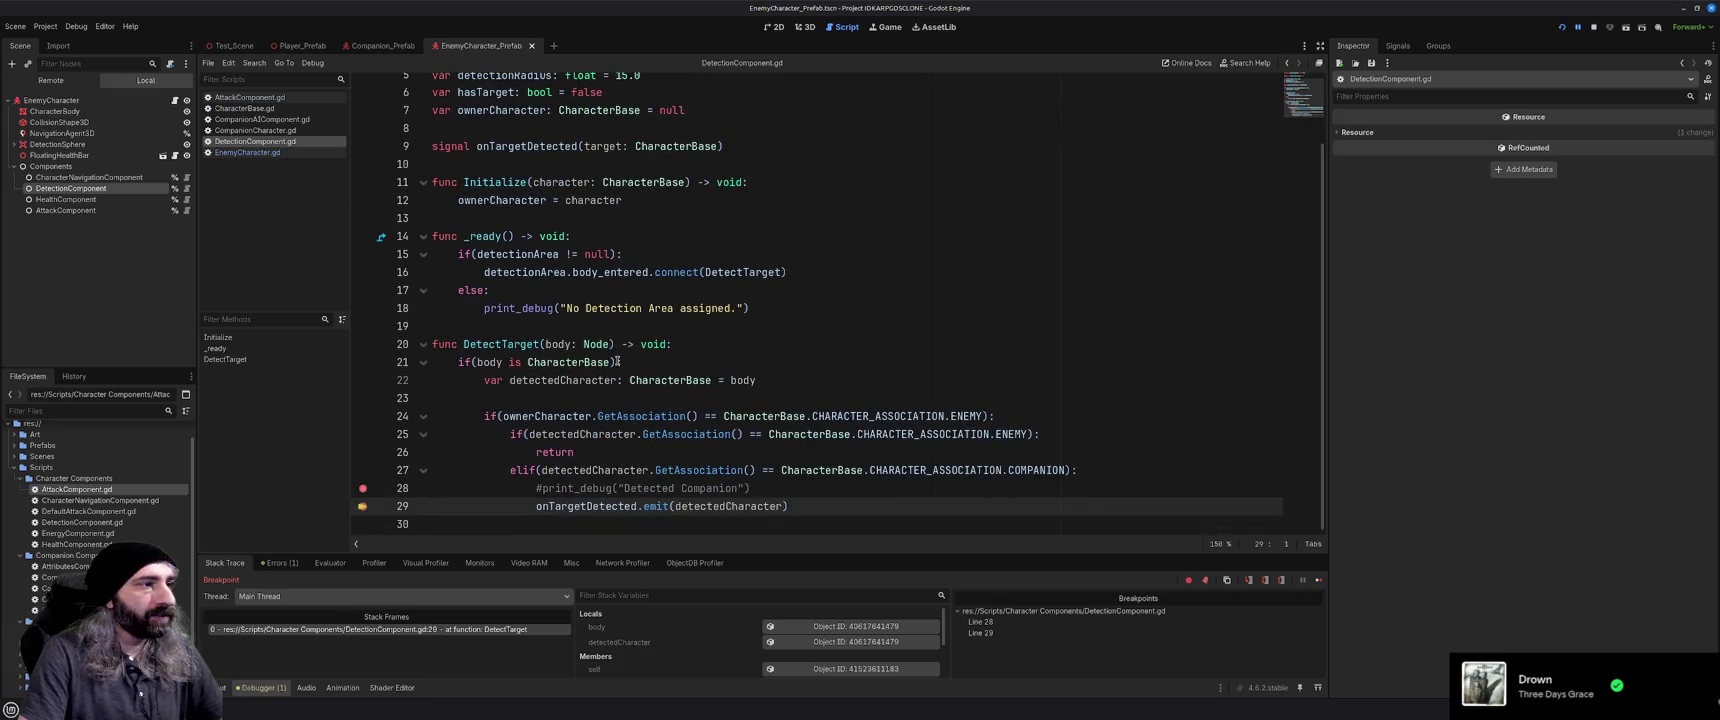
scroll(617, 362, "up", 2)
double_click(515, 229)
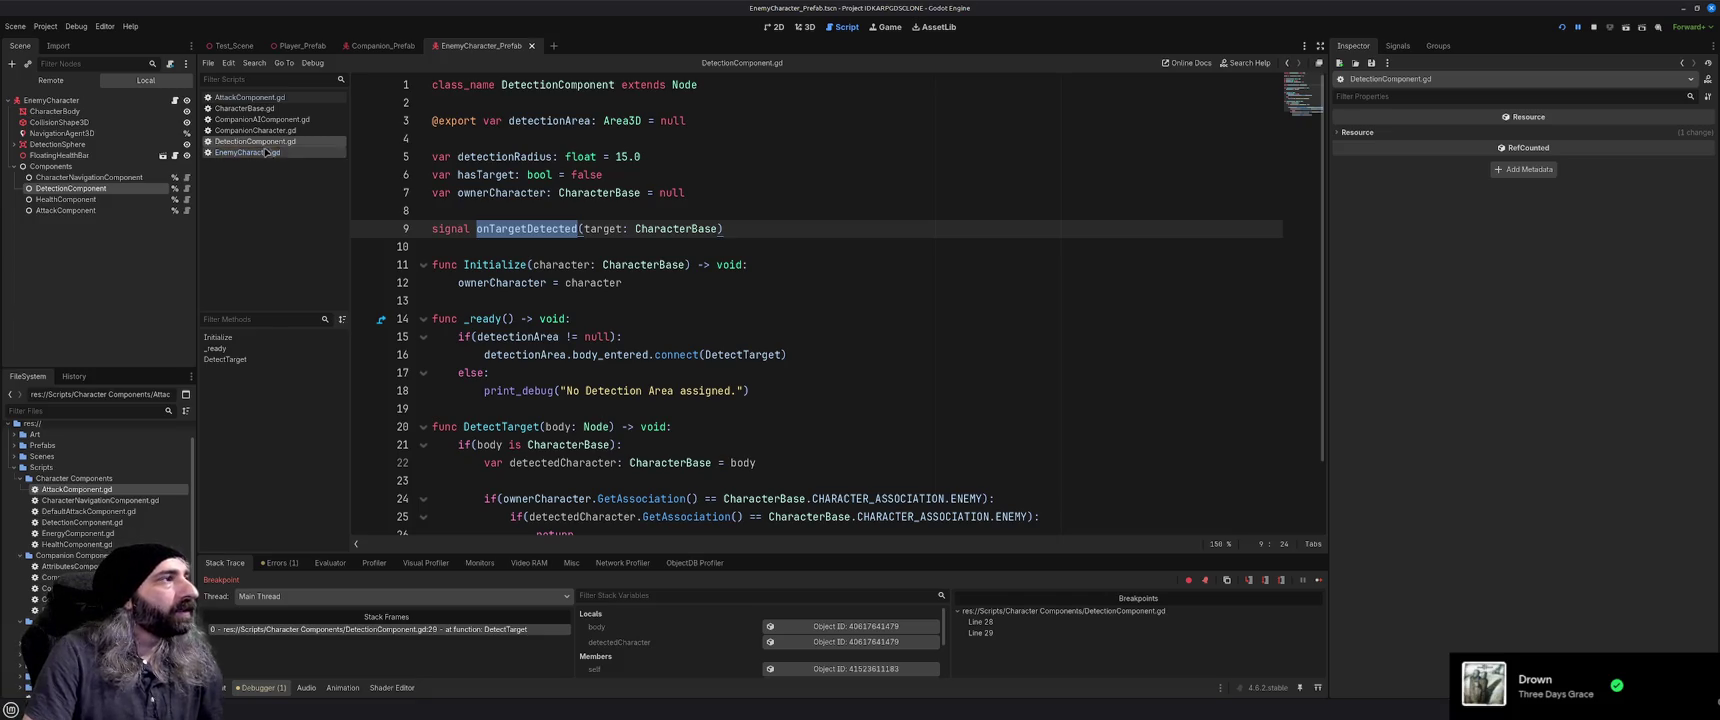
In EnemyCharacter.gd, find onTargetDetected and add breakpoints on lines 57 and 58
left_click(263, 153)
scroll(556, 319, "up", 10)
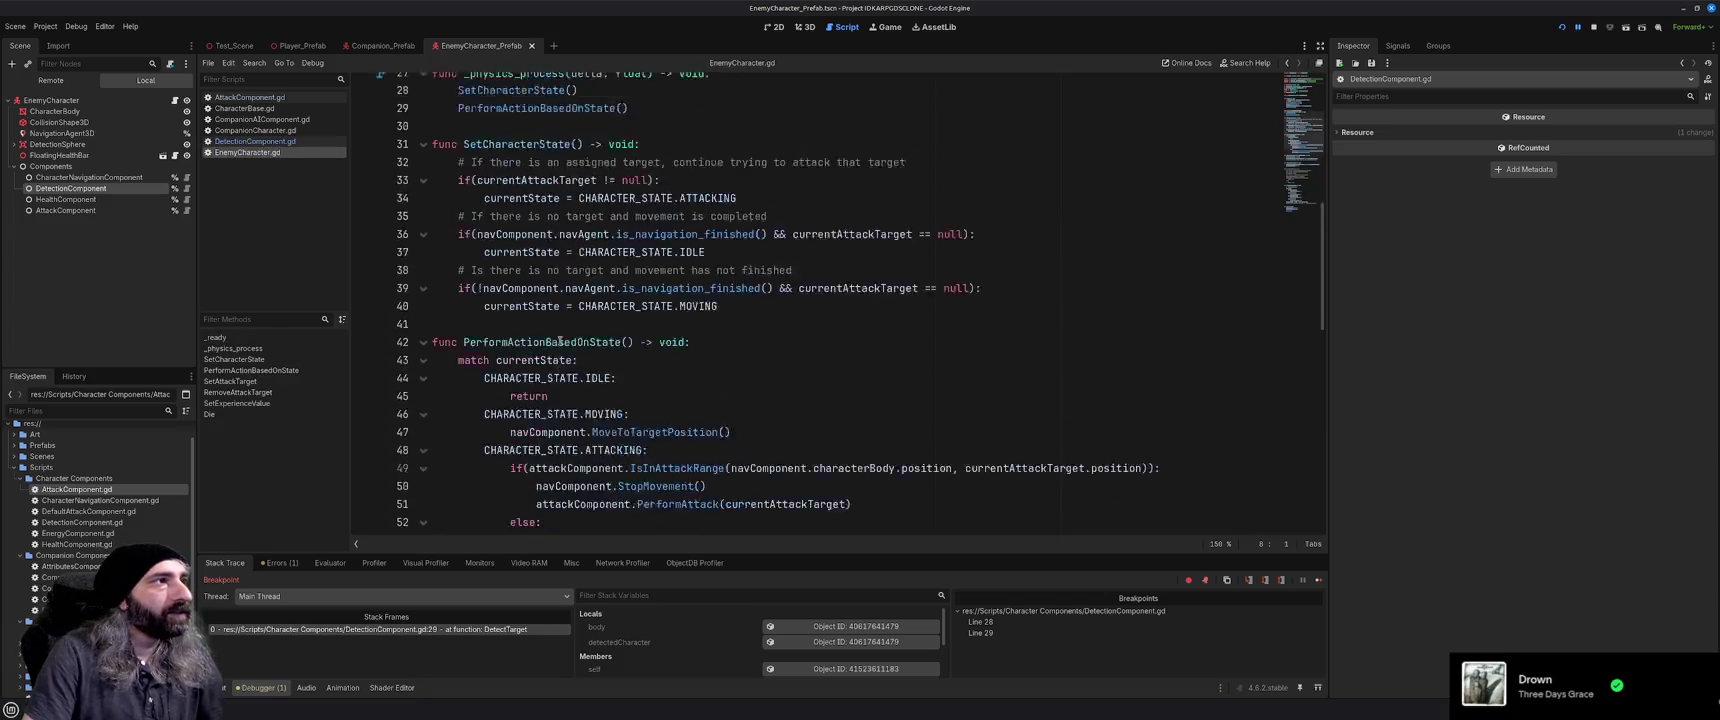
double_click(586, 373)
scroll(600, 390, "down", 13)
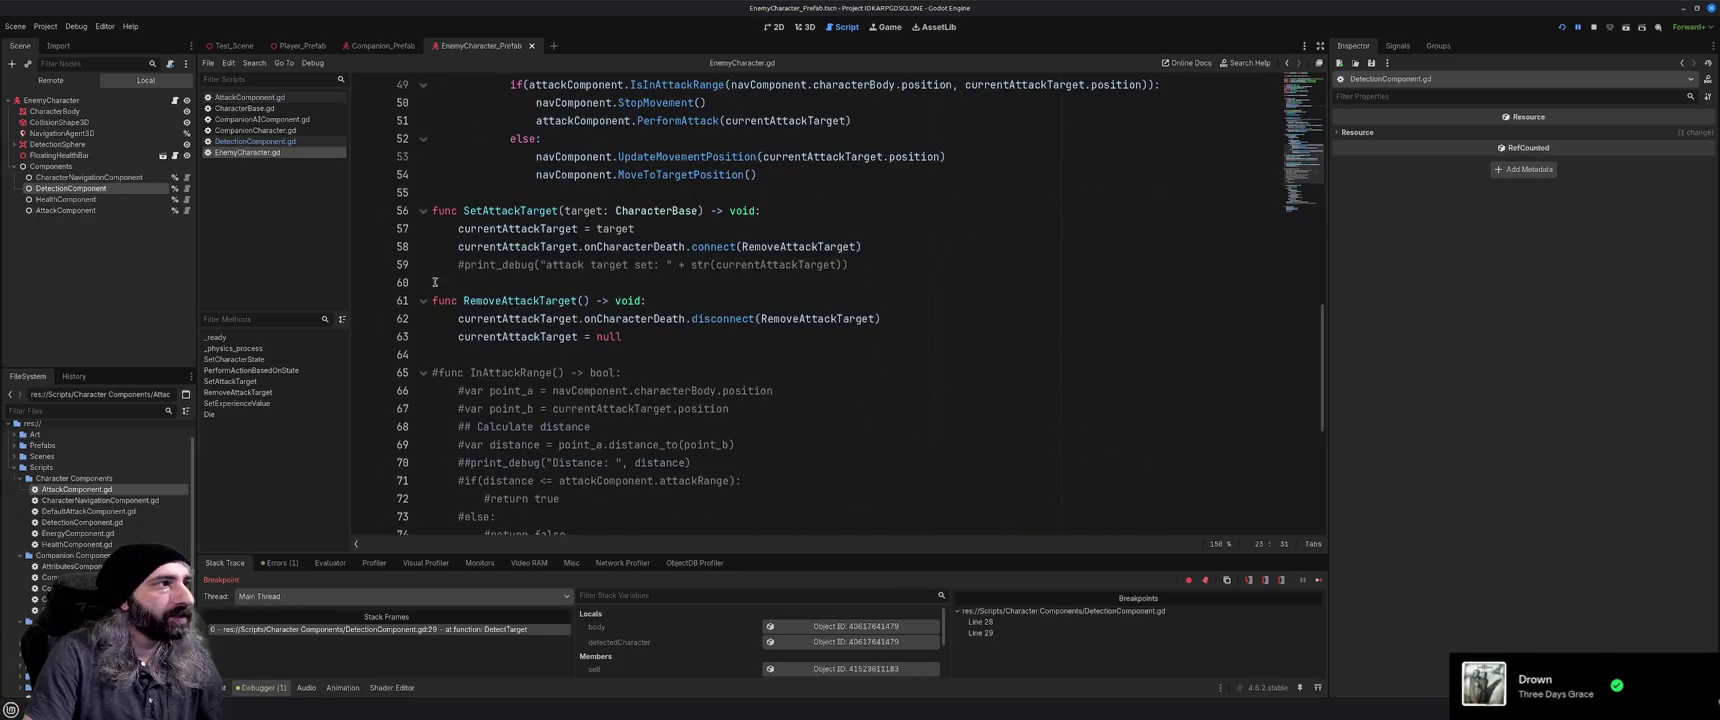
left_click(363, 229)
left_click(361, 249)
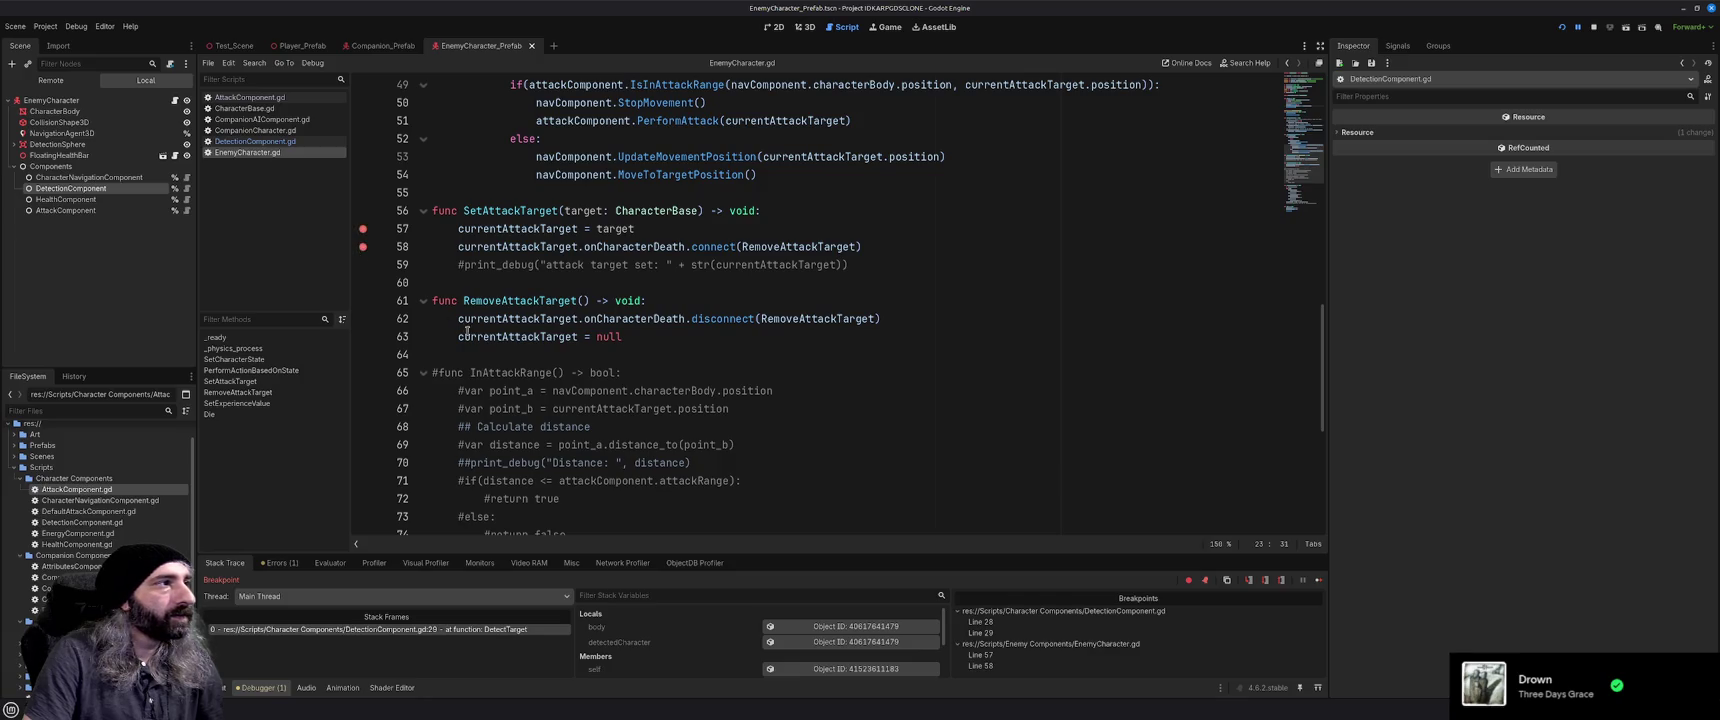
Review the SetAttackTarget code, then continue execution until it pauses at line 57
scroll(588, 385, "up", 4)
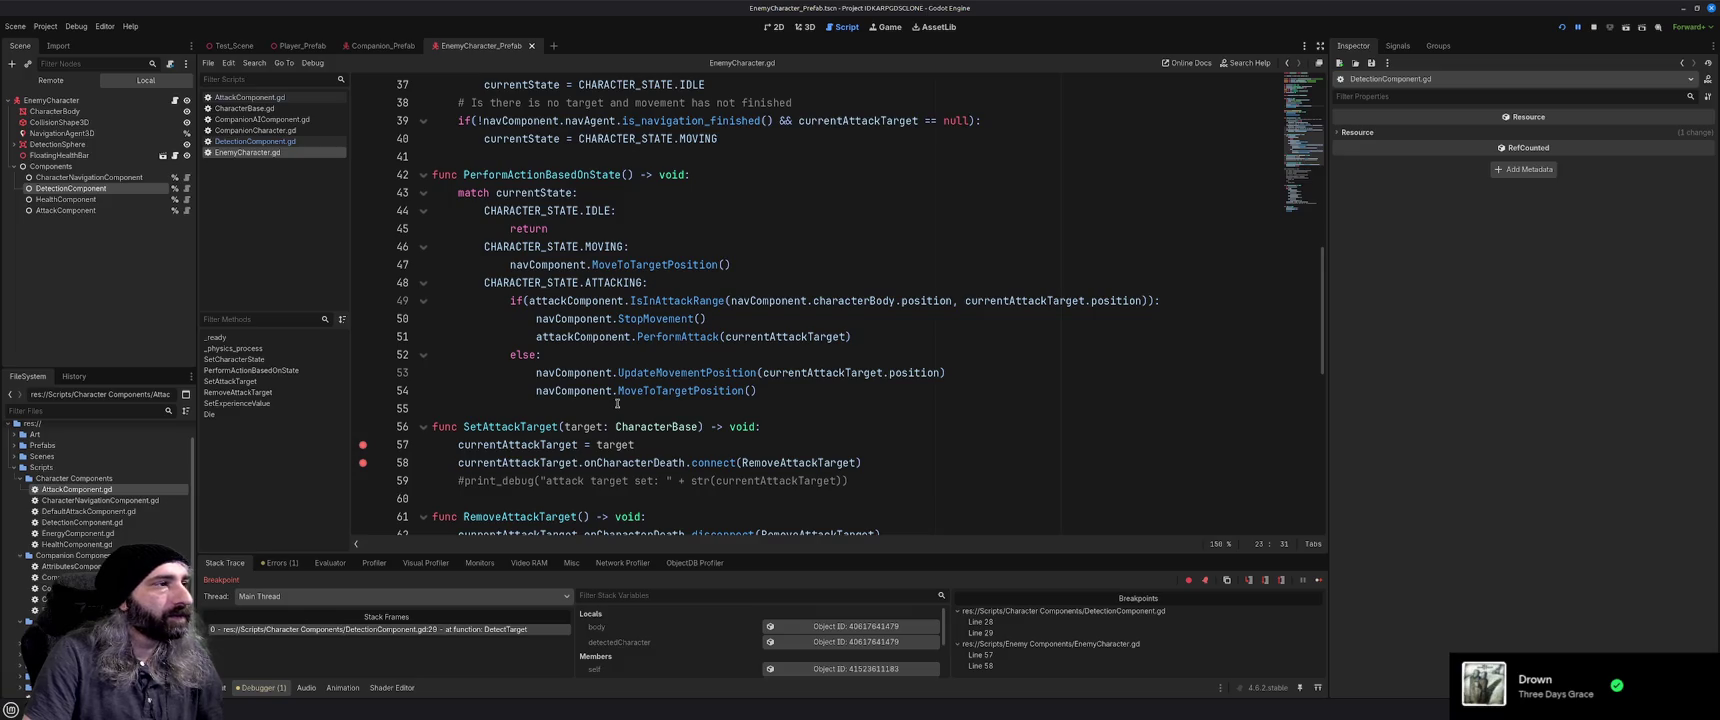
scroll(617, 403, "down", 1)
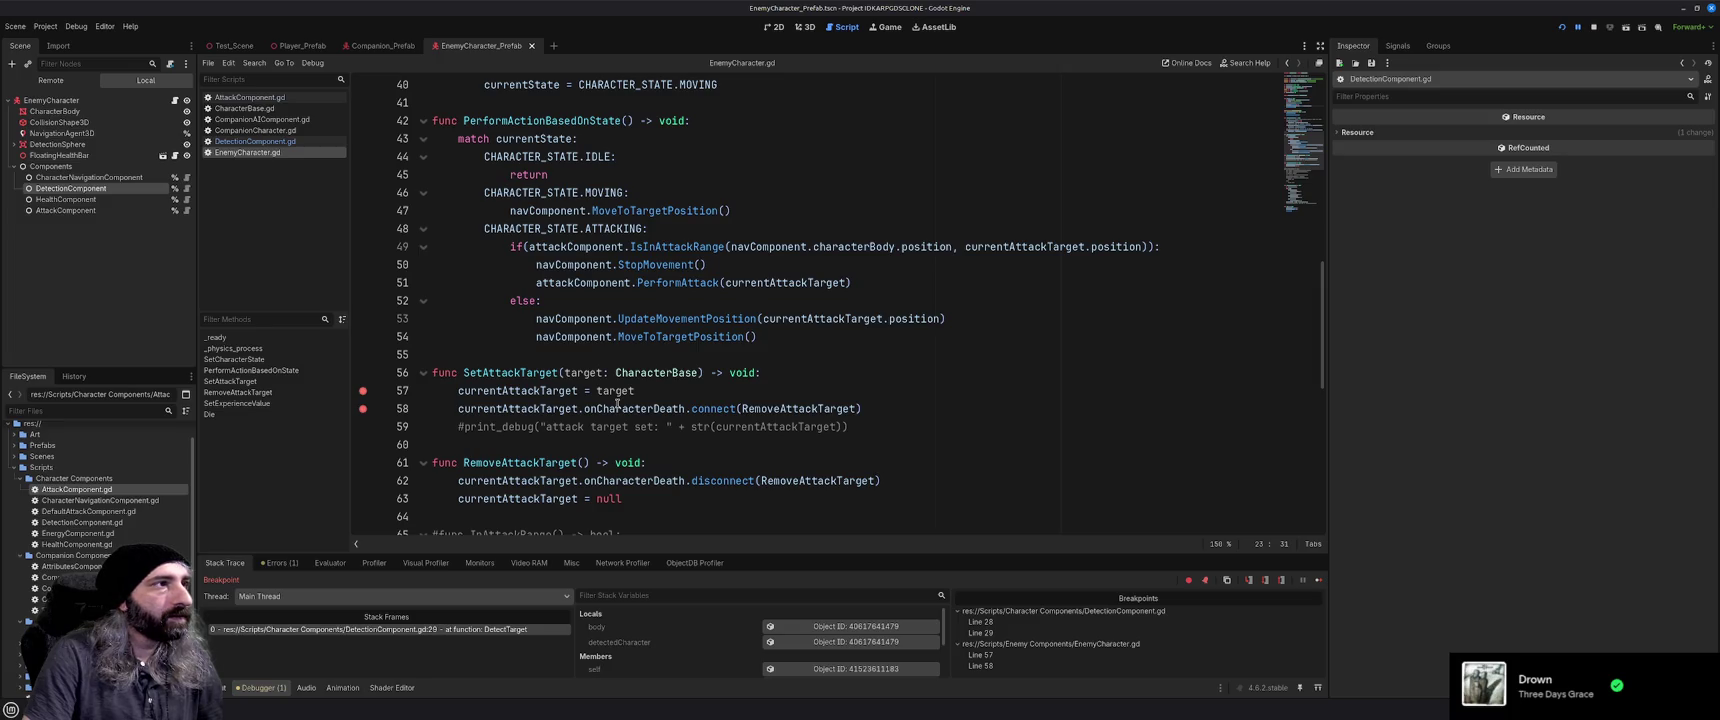
scroll(617, 403, "up", 4)
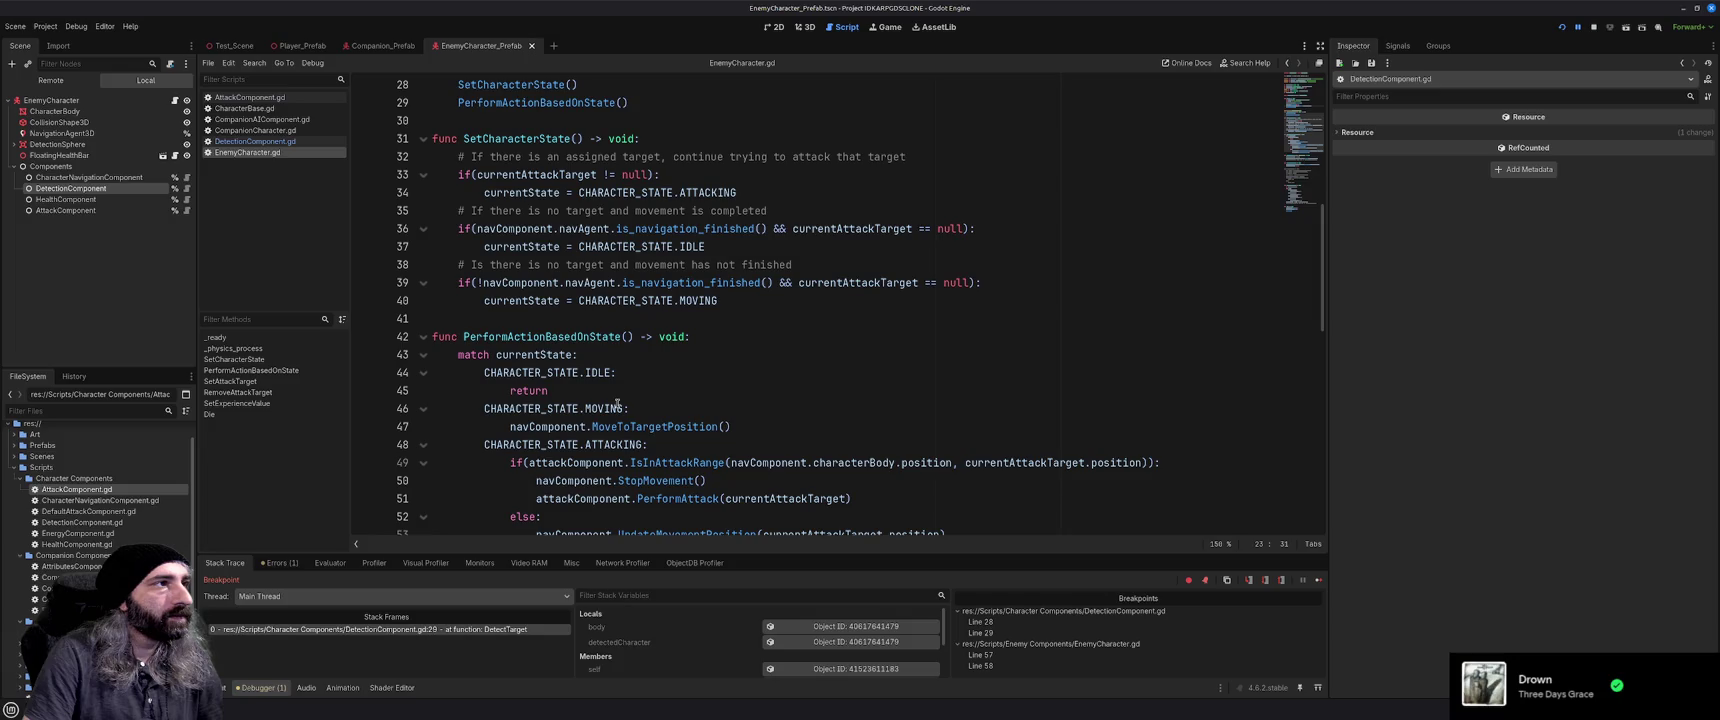
scroll(617, 404, "up", 6)
scroll(590, 385, "down", 3)
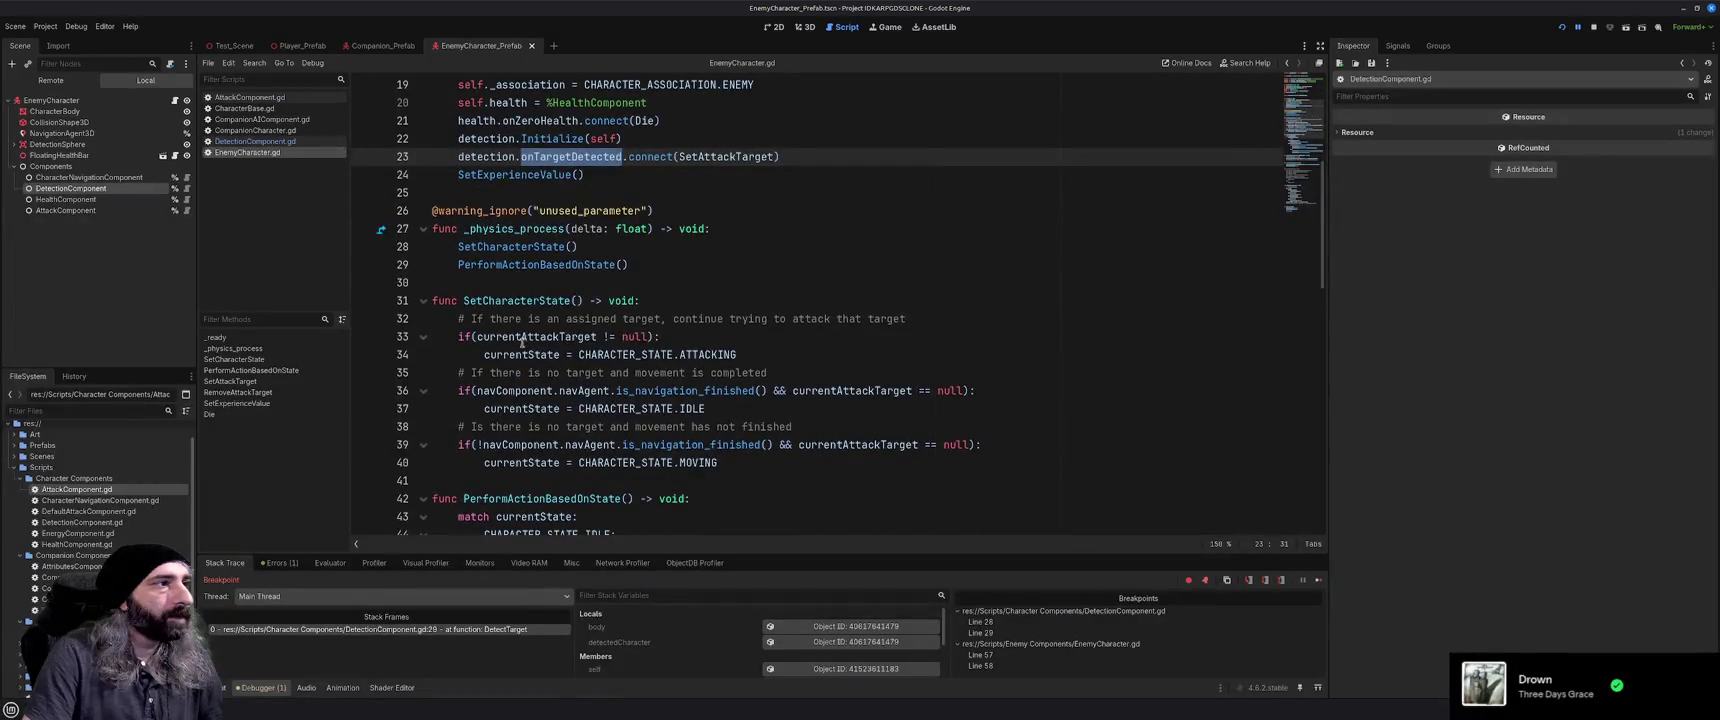
mouse_move(519, 337)
scroll(508, 400, "down", 8)
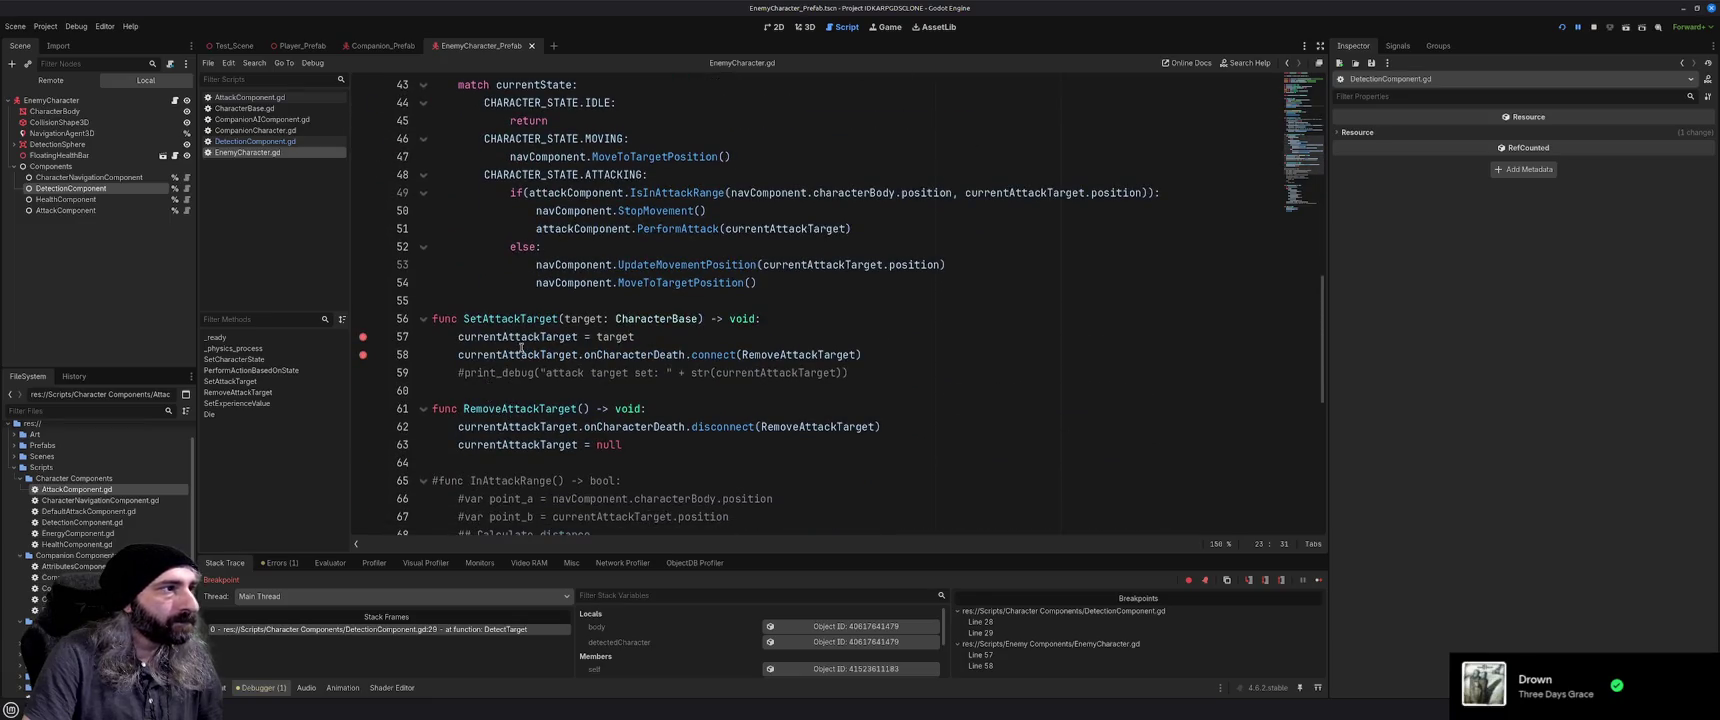
left_click(1318, 580)
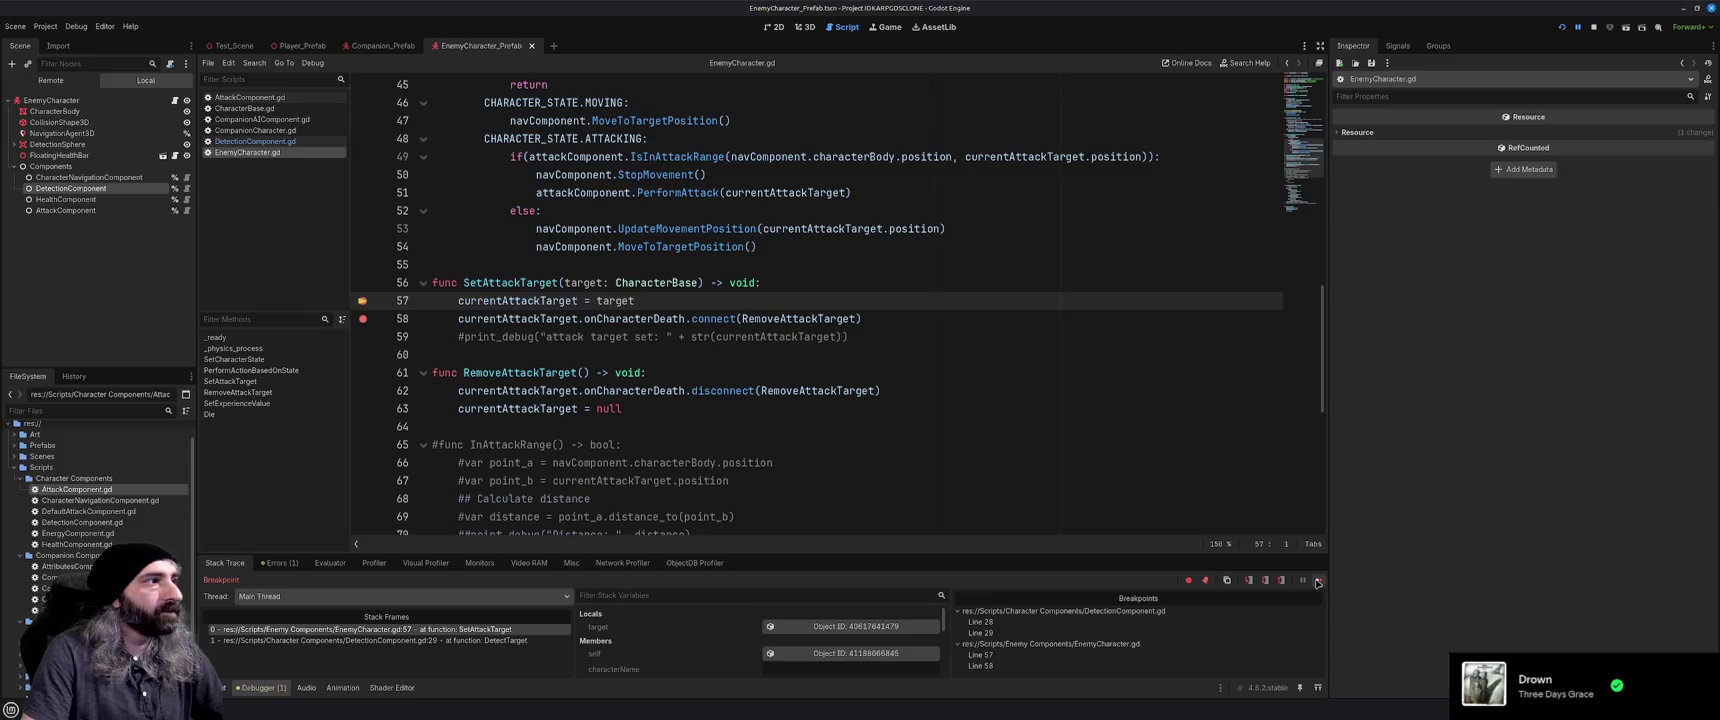
Check currentAttackTarget and target values, step over to line 58, then open AttackComponent.gd
mouse_move(537, 300)
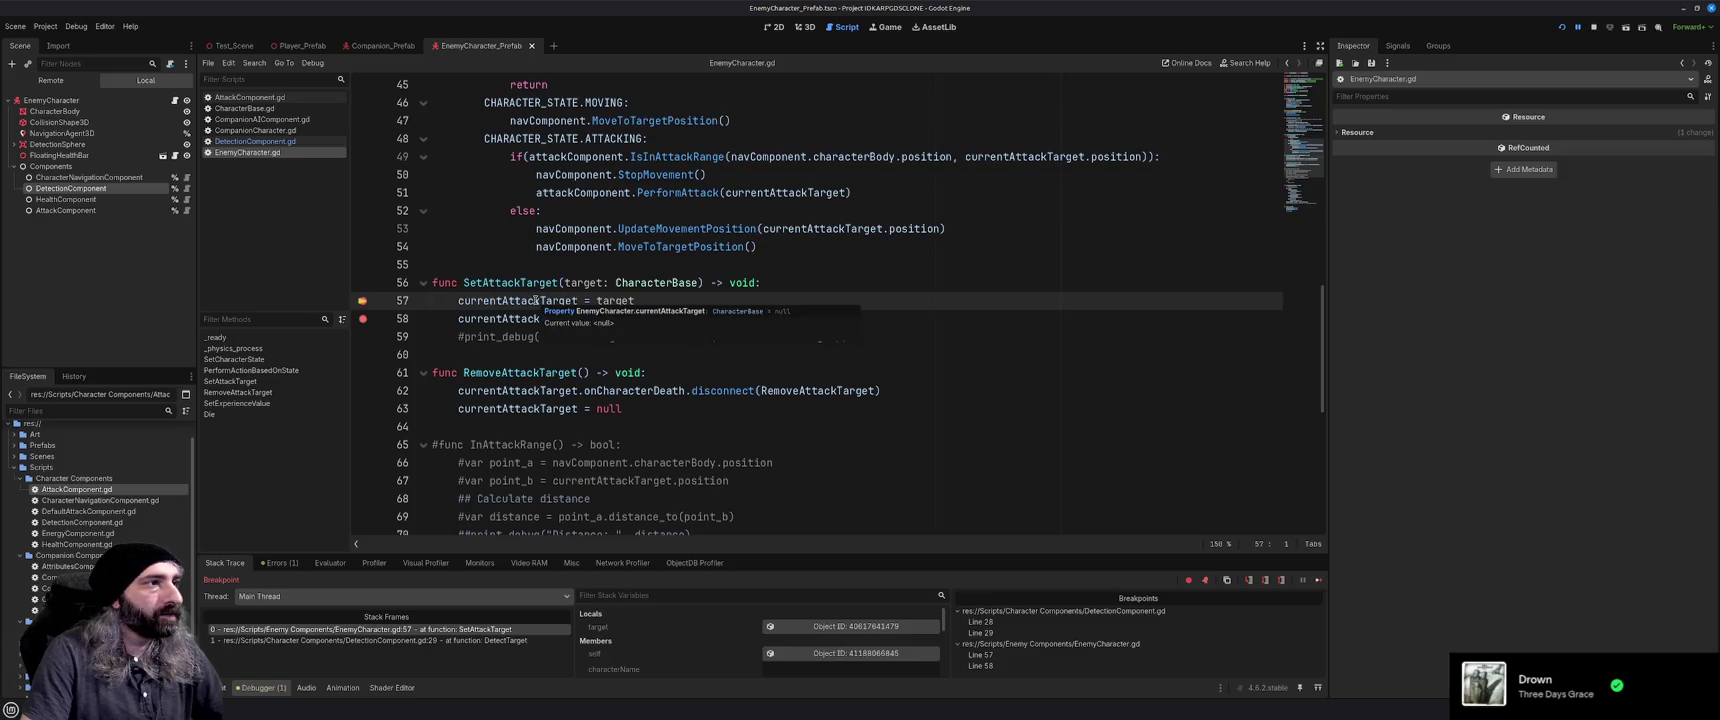
mouse_move(578, 285)
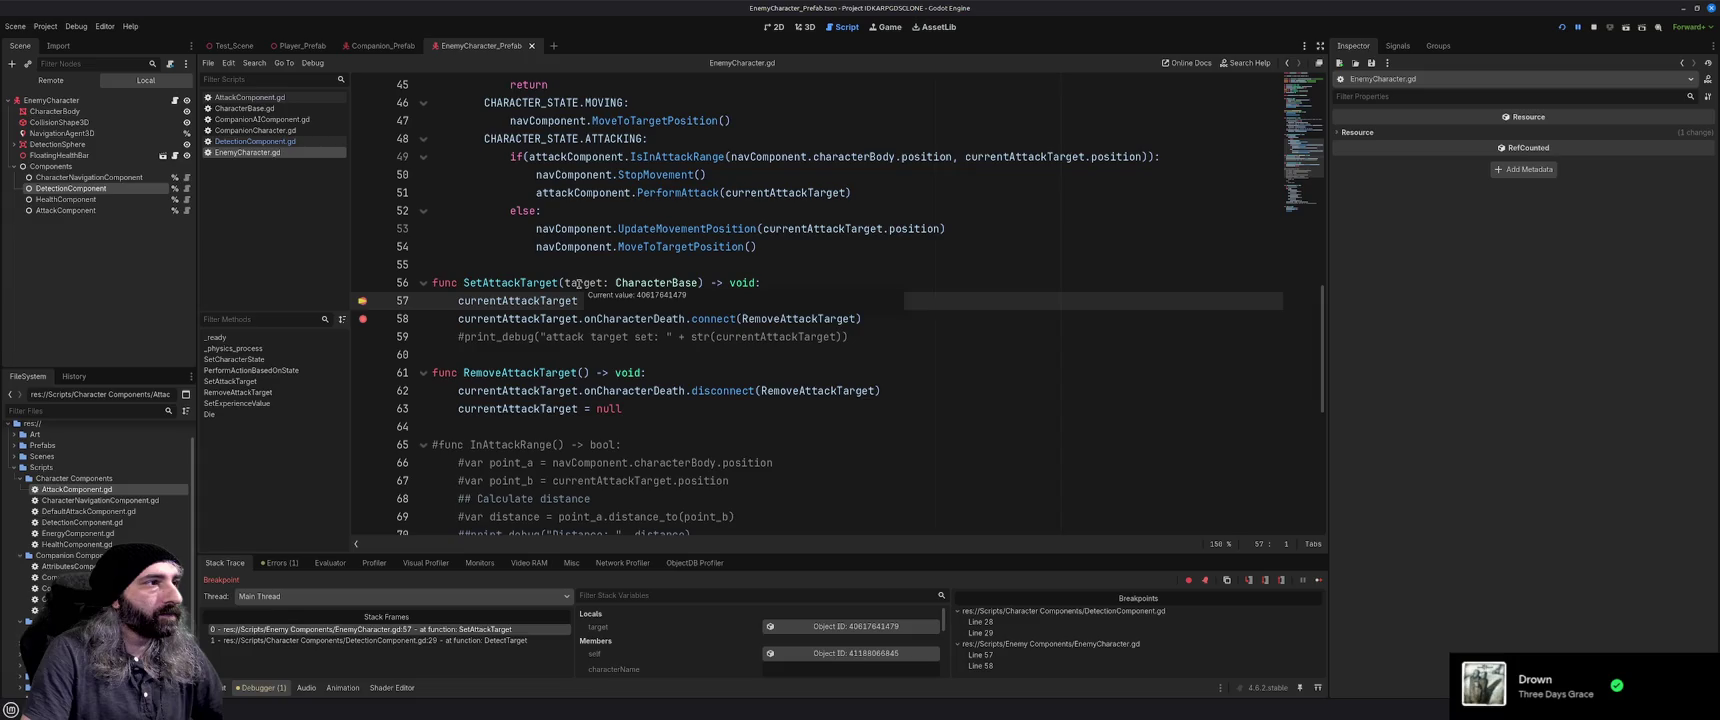
key("F10")
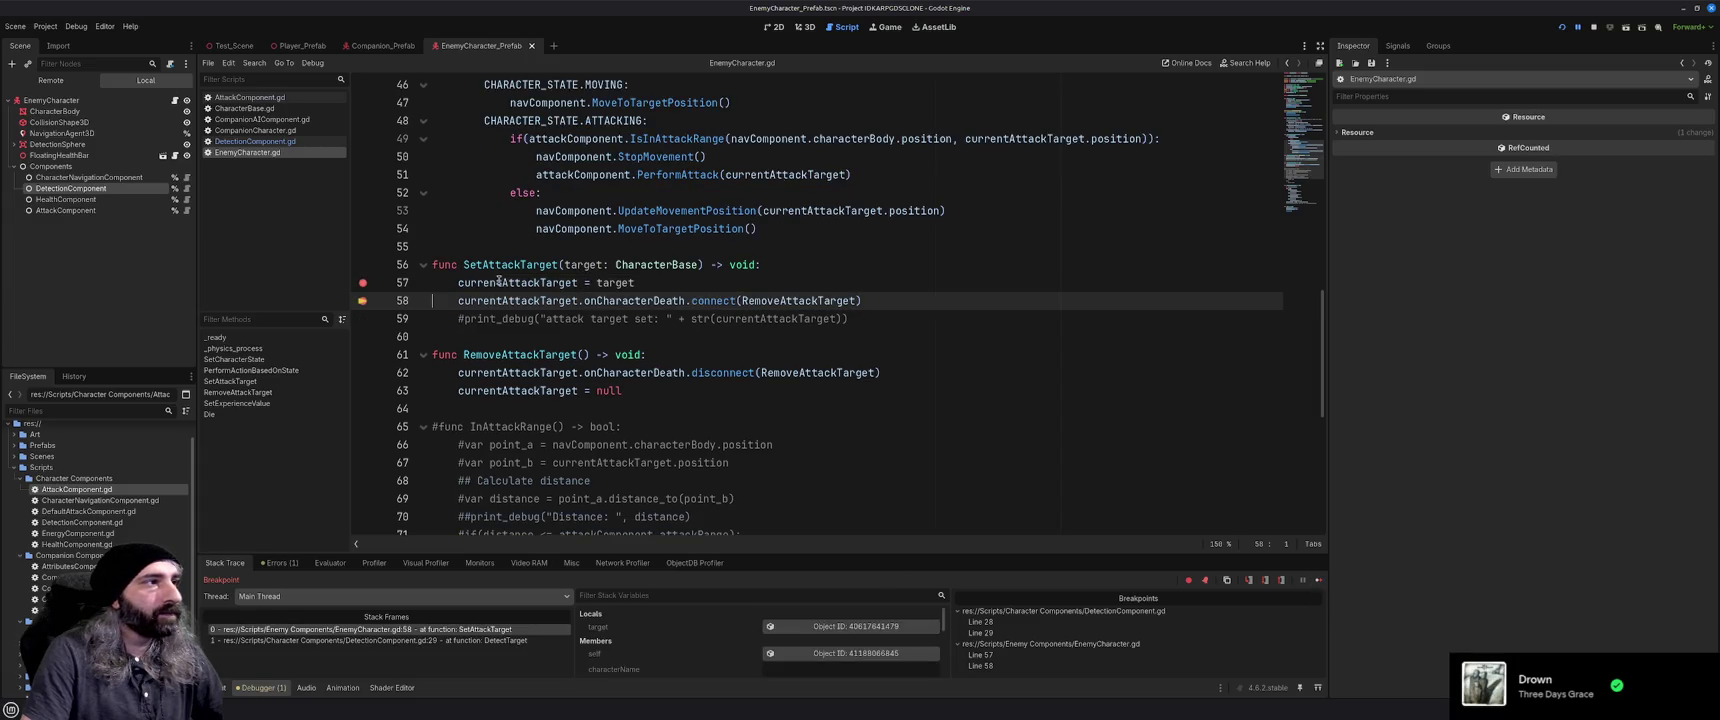
mouse_move(499, 282)
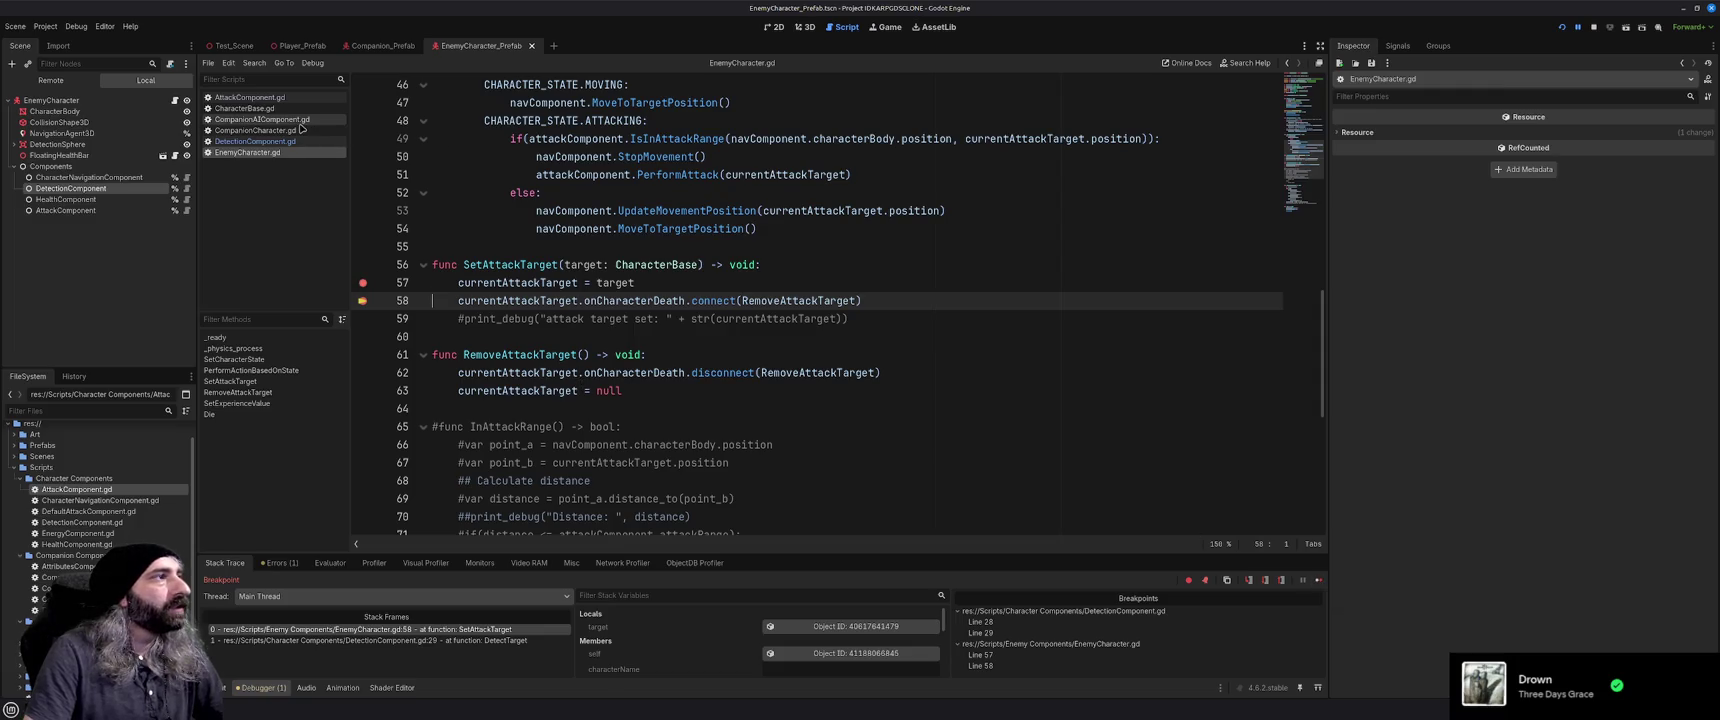
left_click(265, 97)
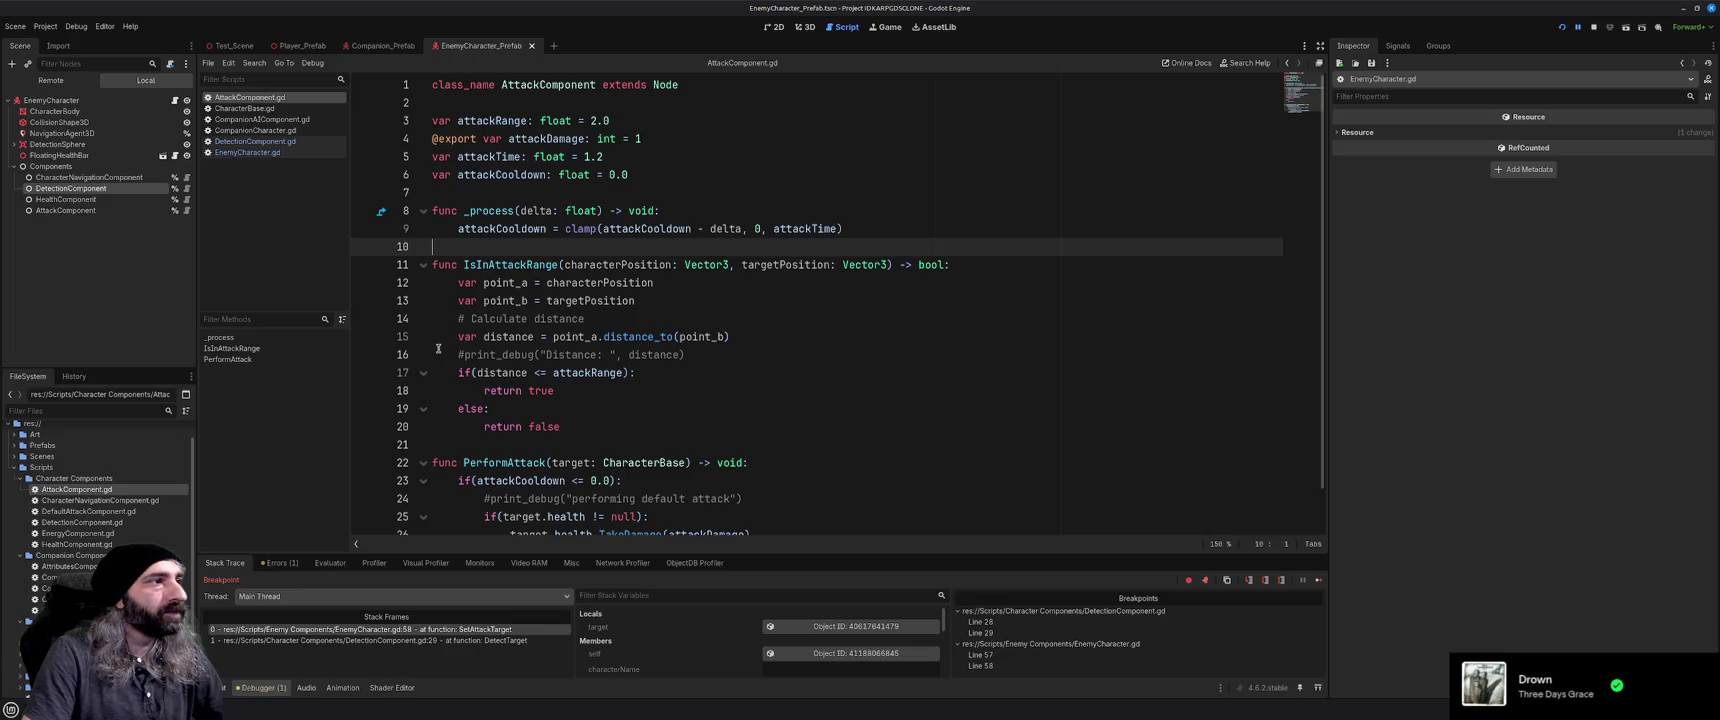
Add breakpoints on lines 23, 25 and 27 of AttackComponent.gd
scroll(438, 348, "down", 1)
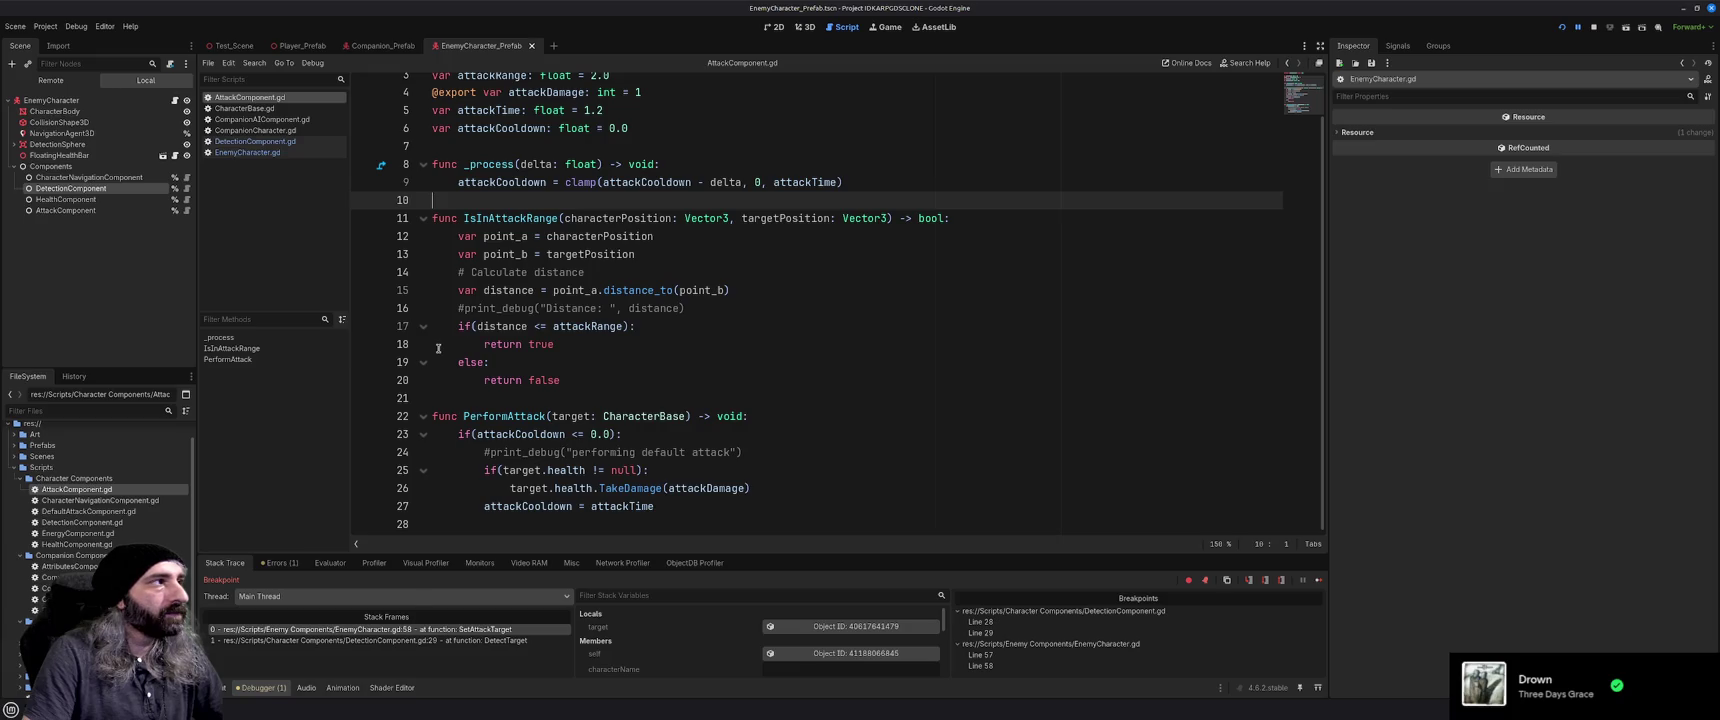
left_click(363, 434)
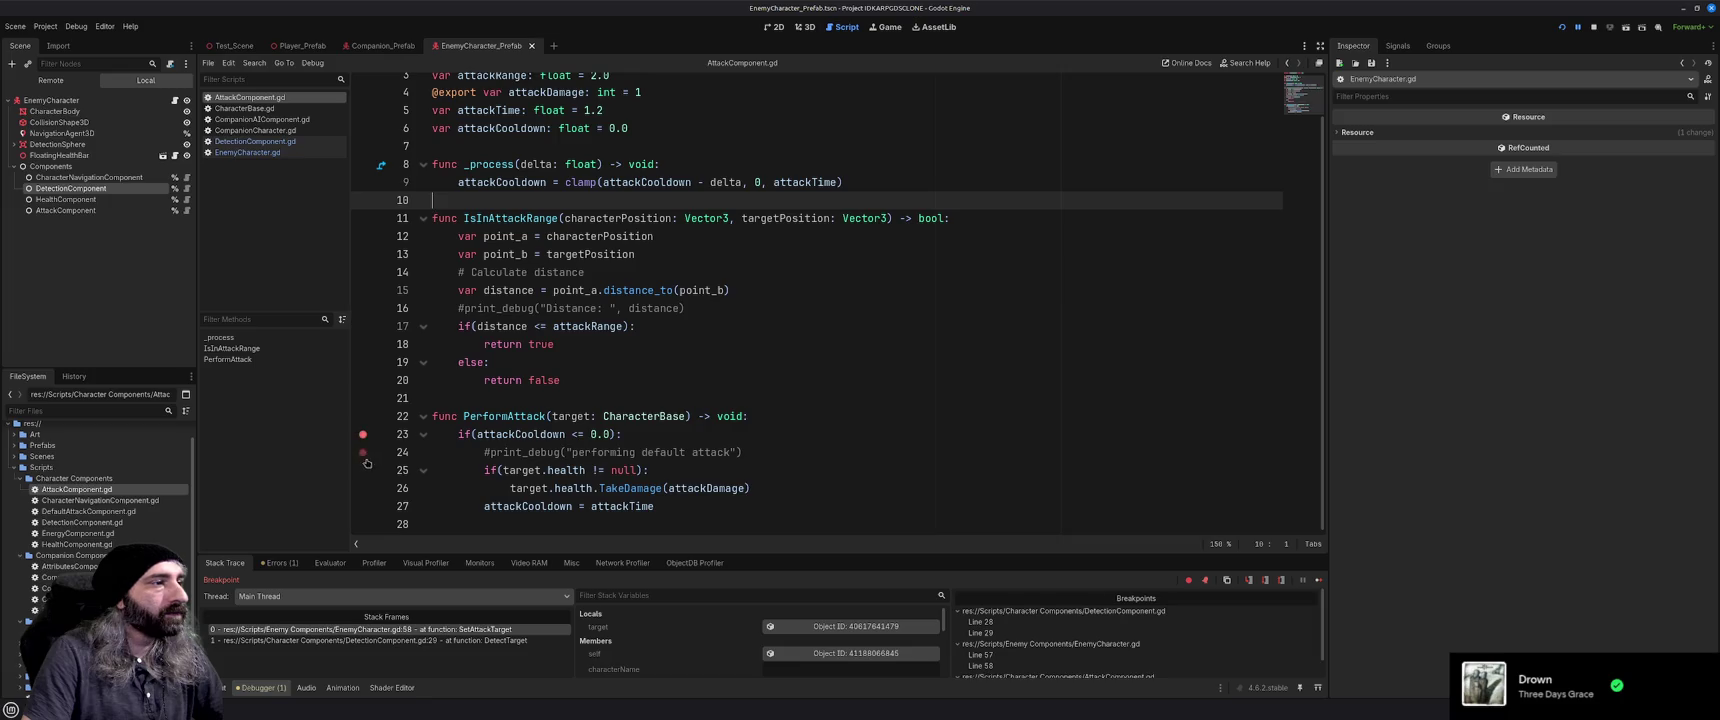
left_click(364, 471)
left_click(364, 506)
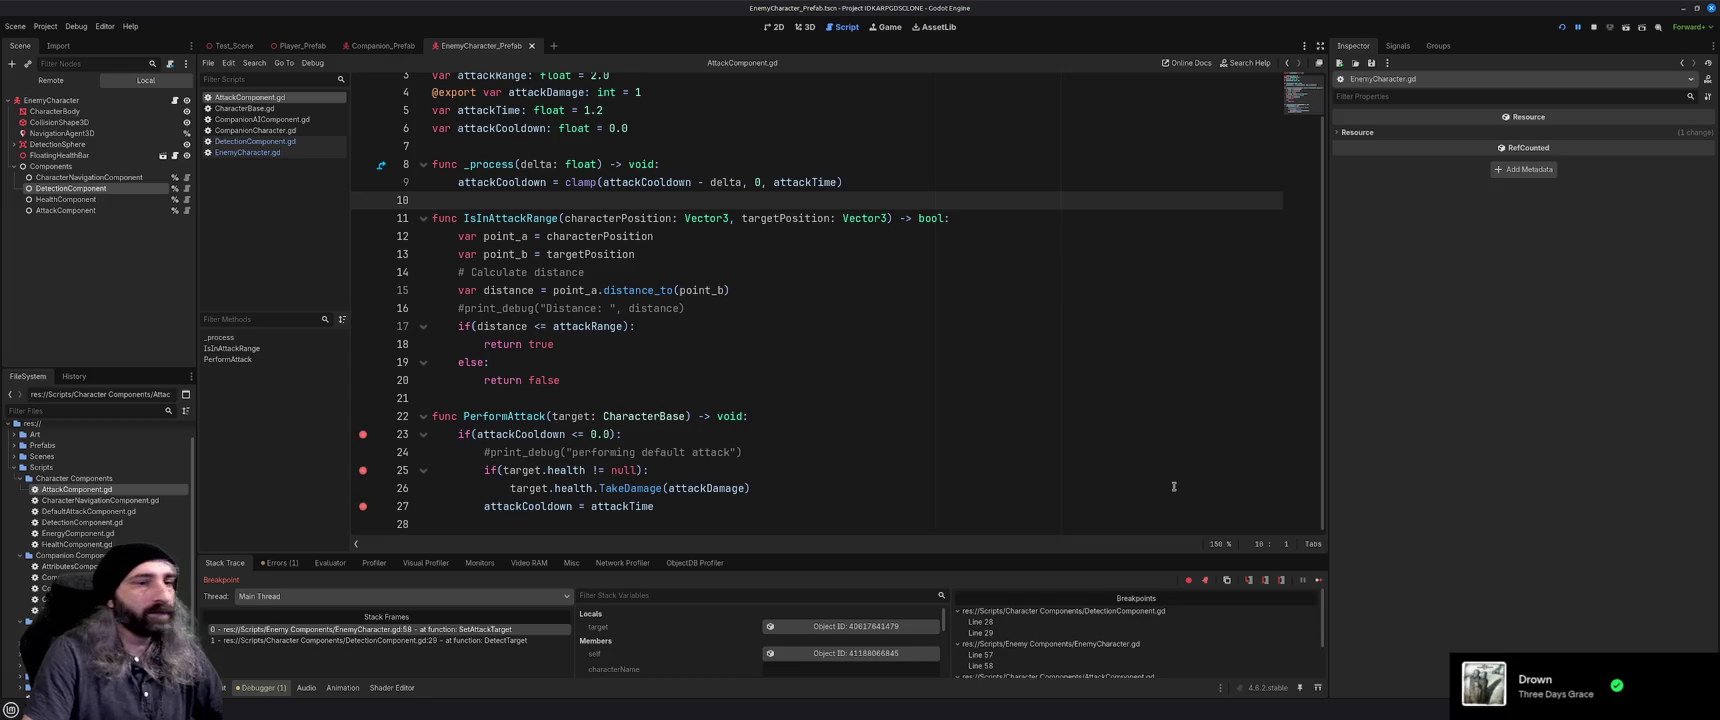
Continue execution repeatedly past lines 57 and 58 until it pauses at line 23 in PerformAttack
left_click(1318, 580)
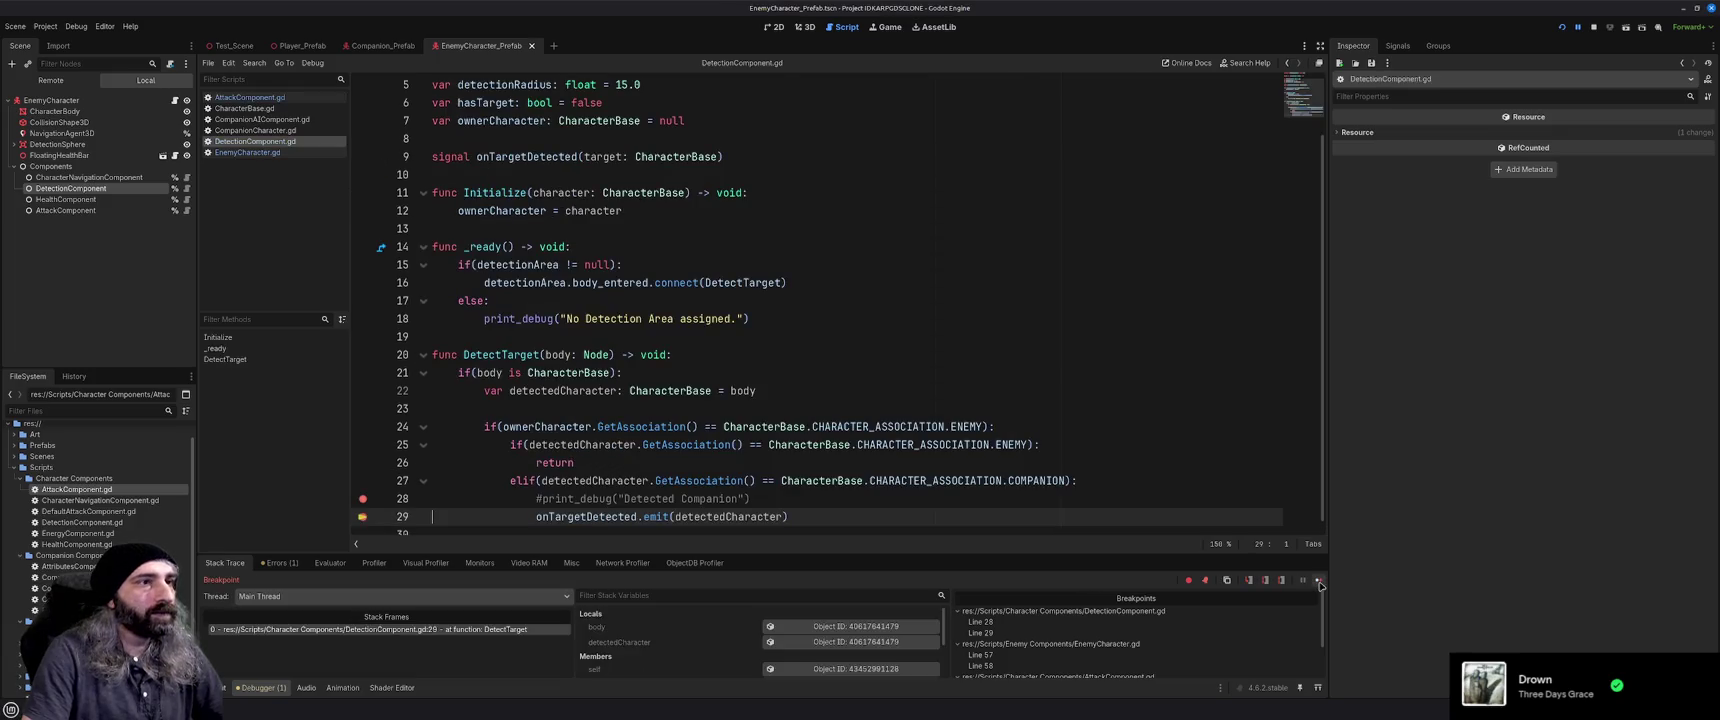
scroll(576, 506, "down", 1)
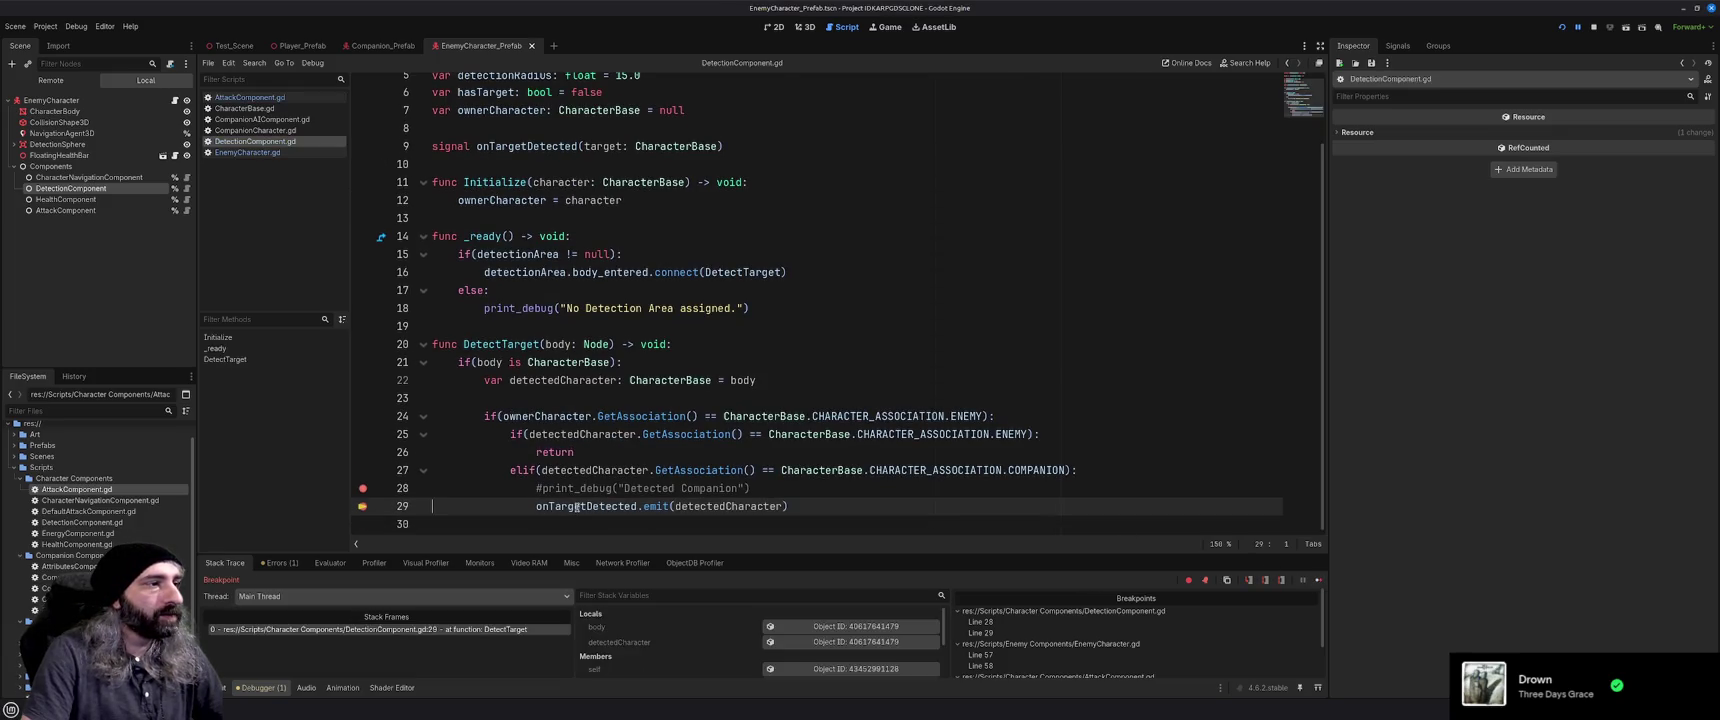
mouse_move(576, 506)
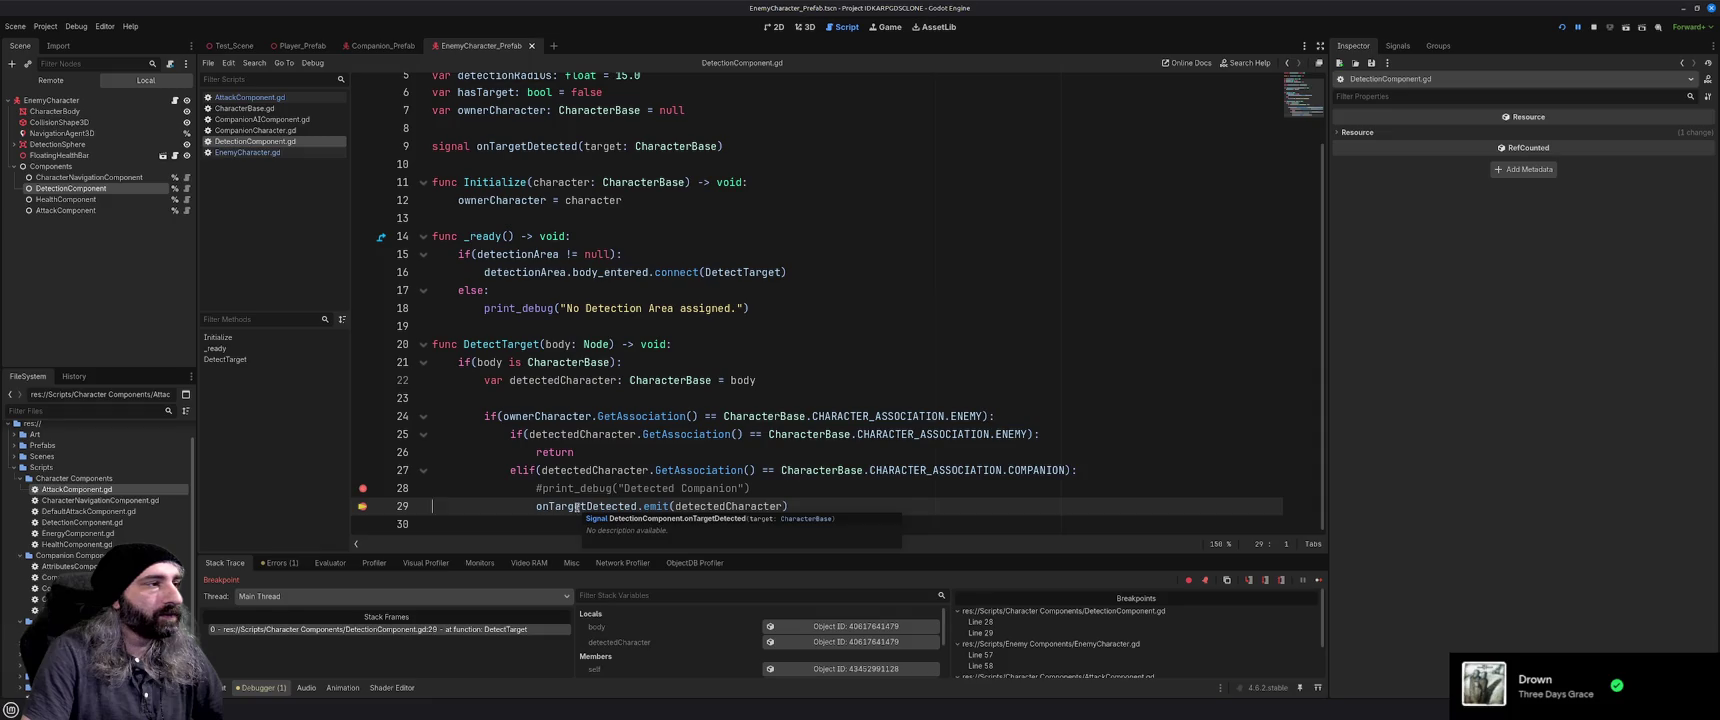
left_click(1318, 580)
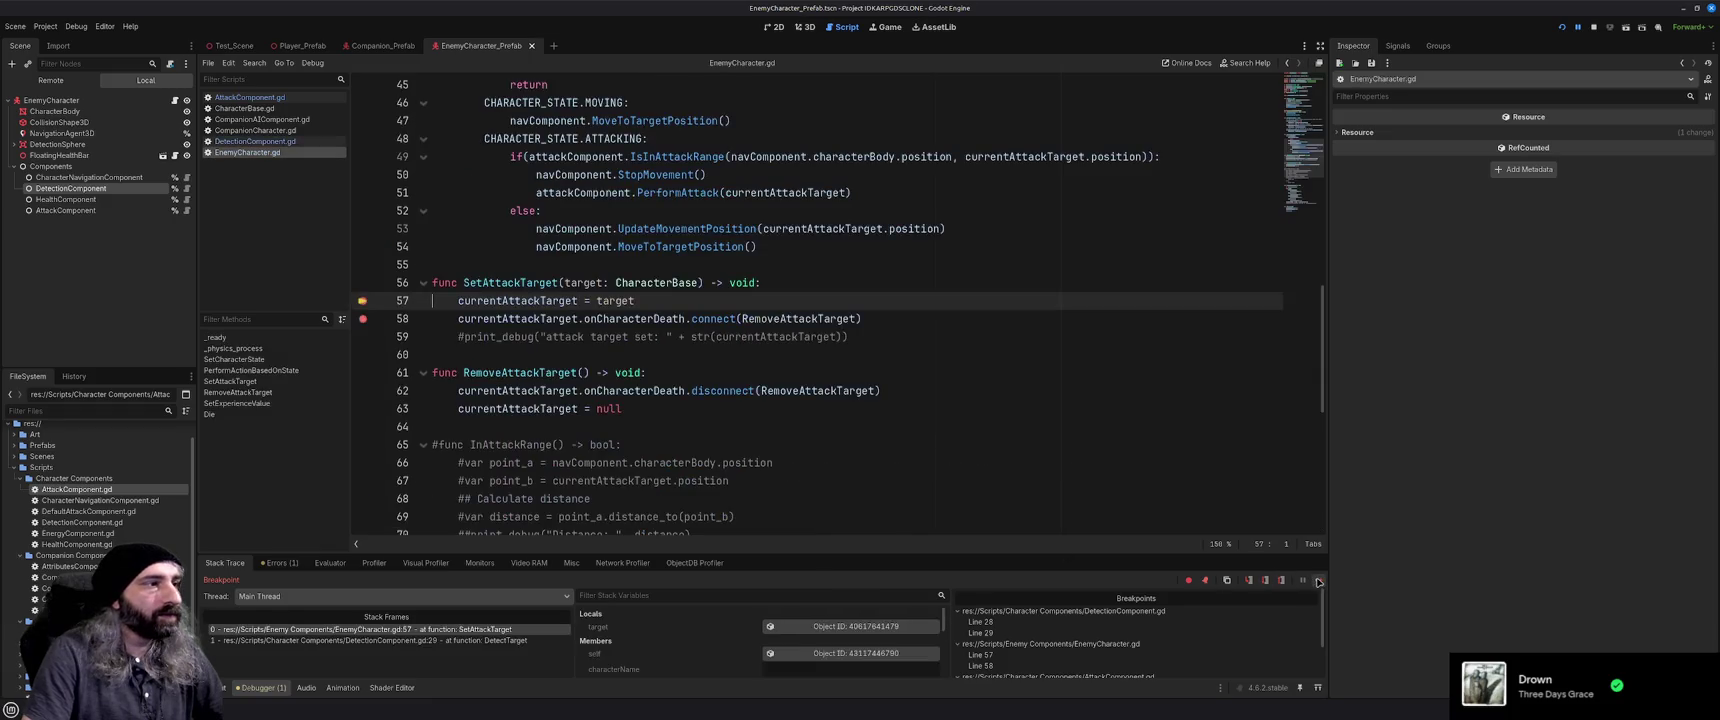
left_click(1318, 580)
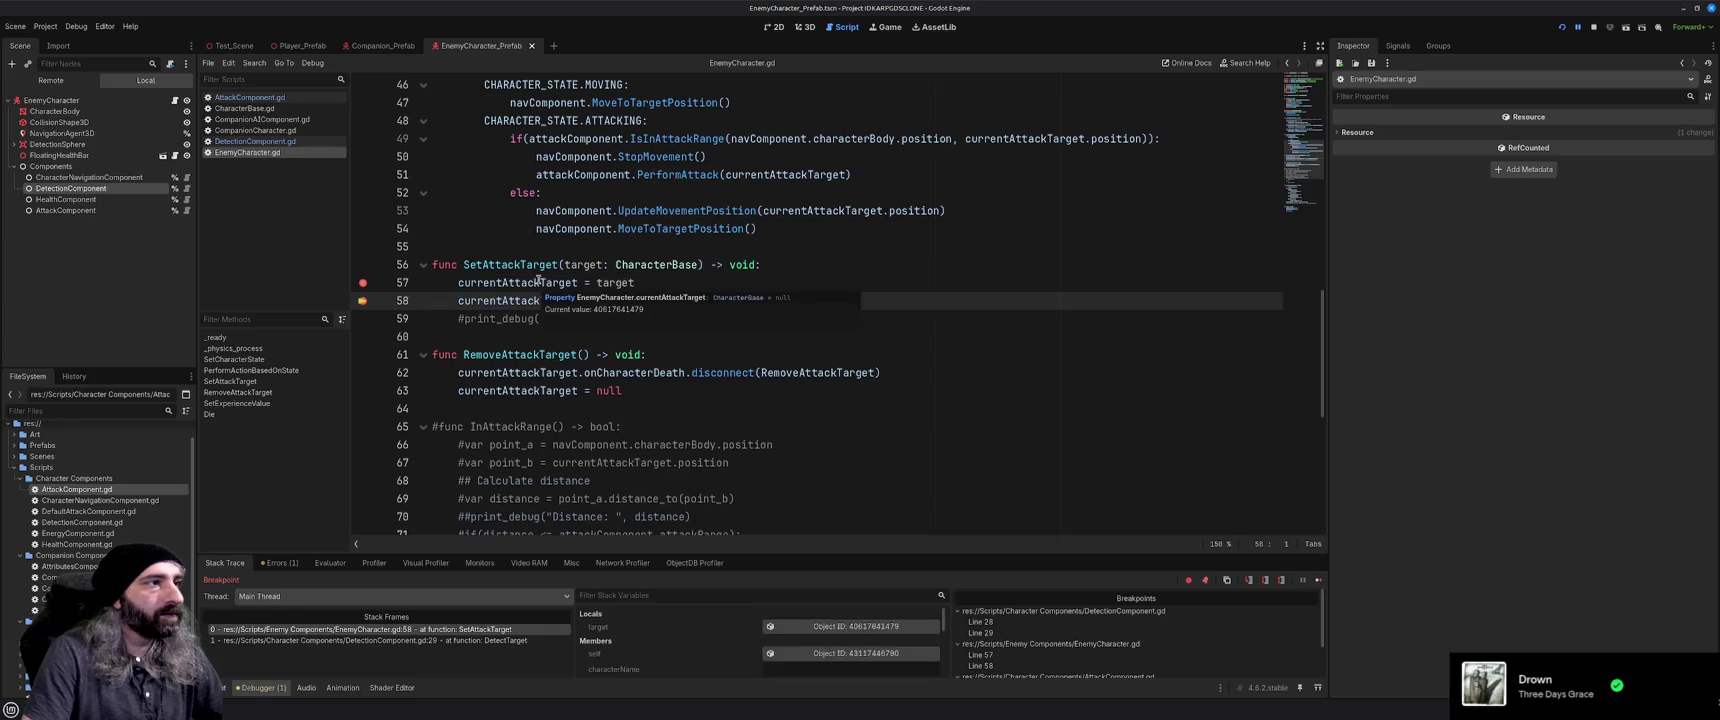
left_click(1318, 580)
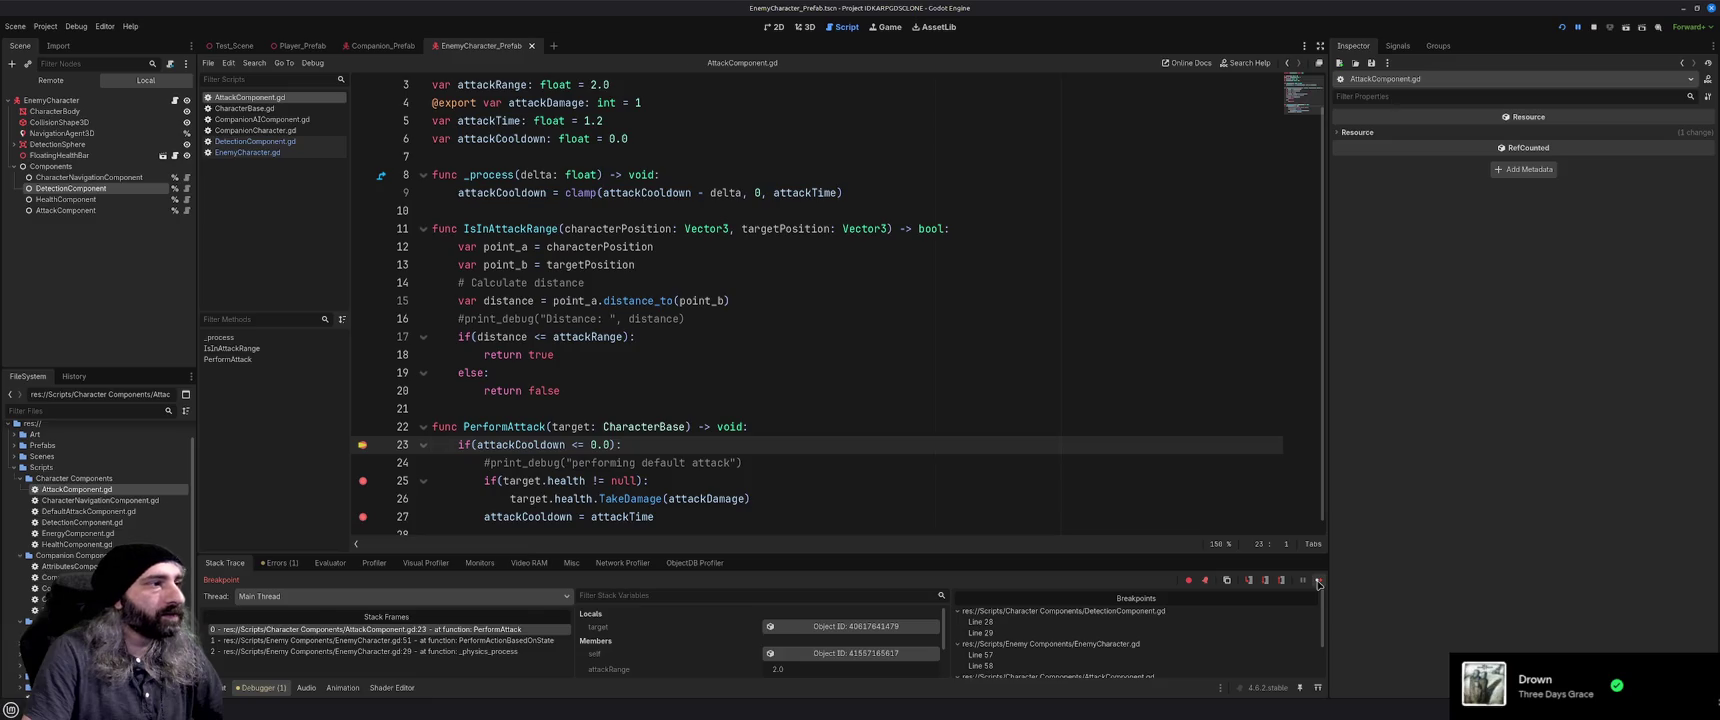